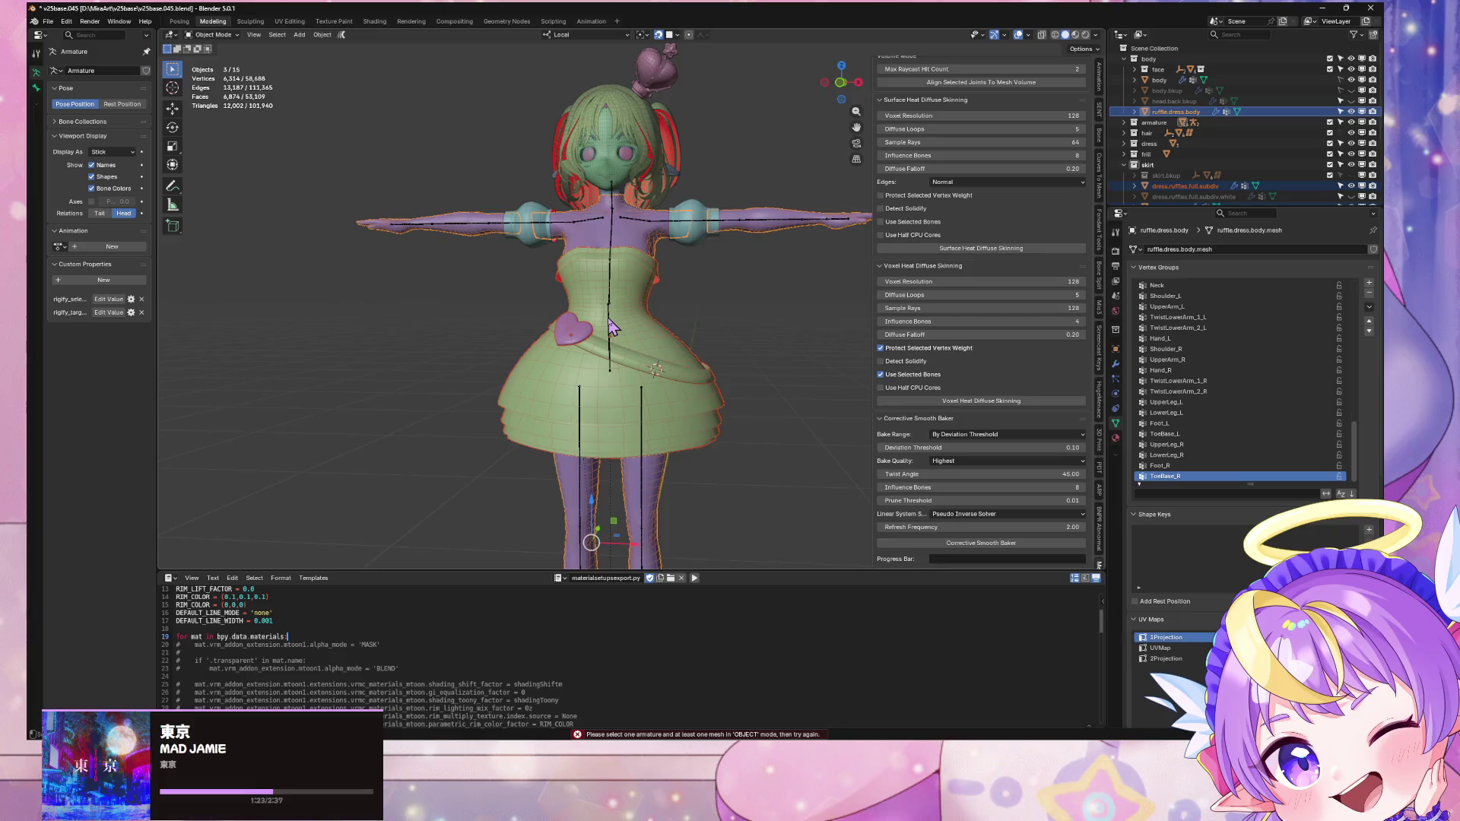
Step: Select the armature, dress body, heart ornament and skirt ruffles, then run the Corrective Smooth Baker
{"action": "left_click", "coordinate": [631, 253], "text": "shift"}
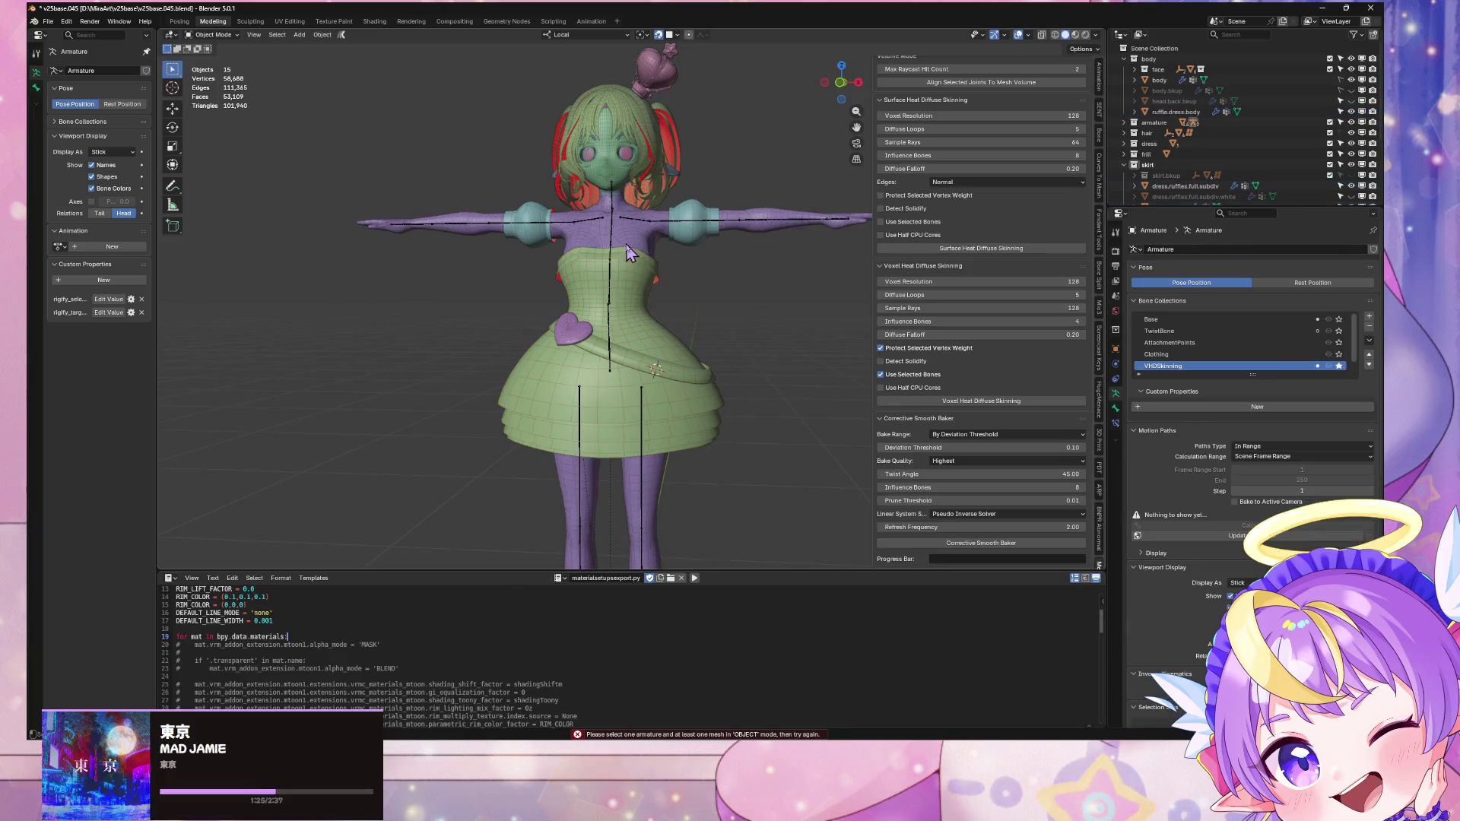
{"action": "left_click", "coordinate": [639, 283], "text": "shift"}
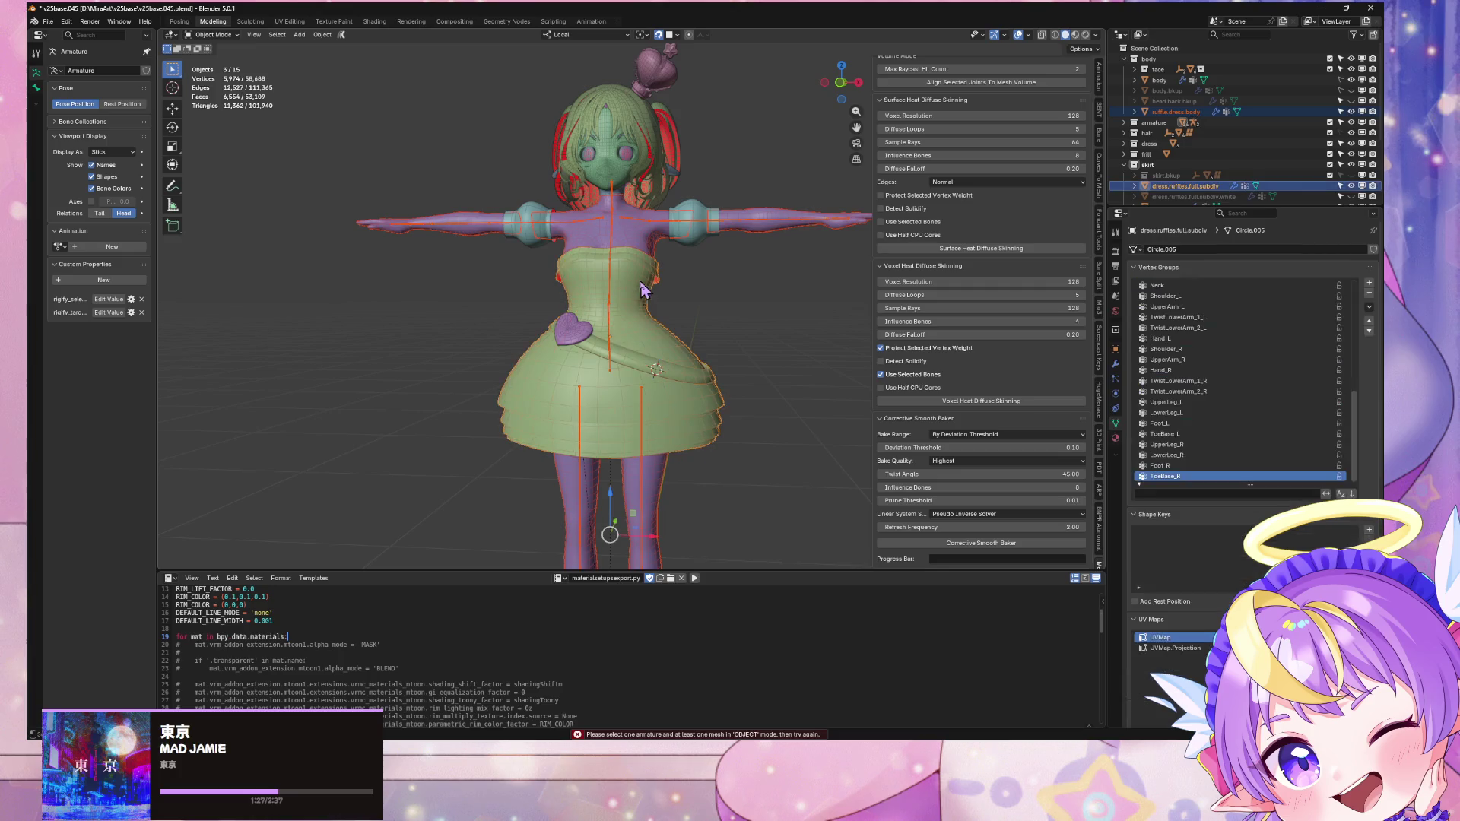
{"action": "left_click", "coordinate": [564, 336], "text": "shift"}
{"action": "key", "text": "g"}
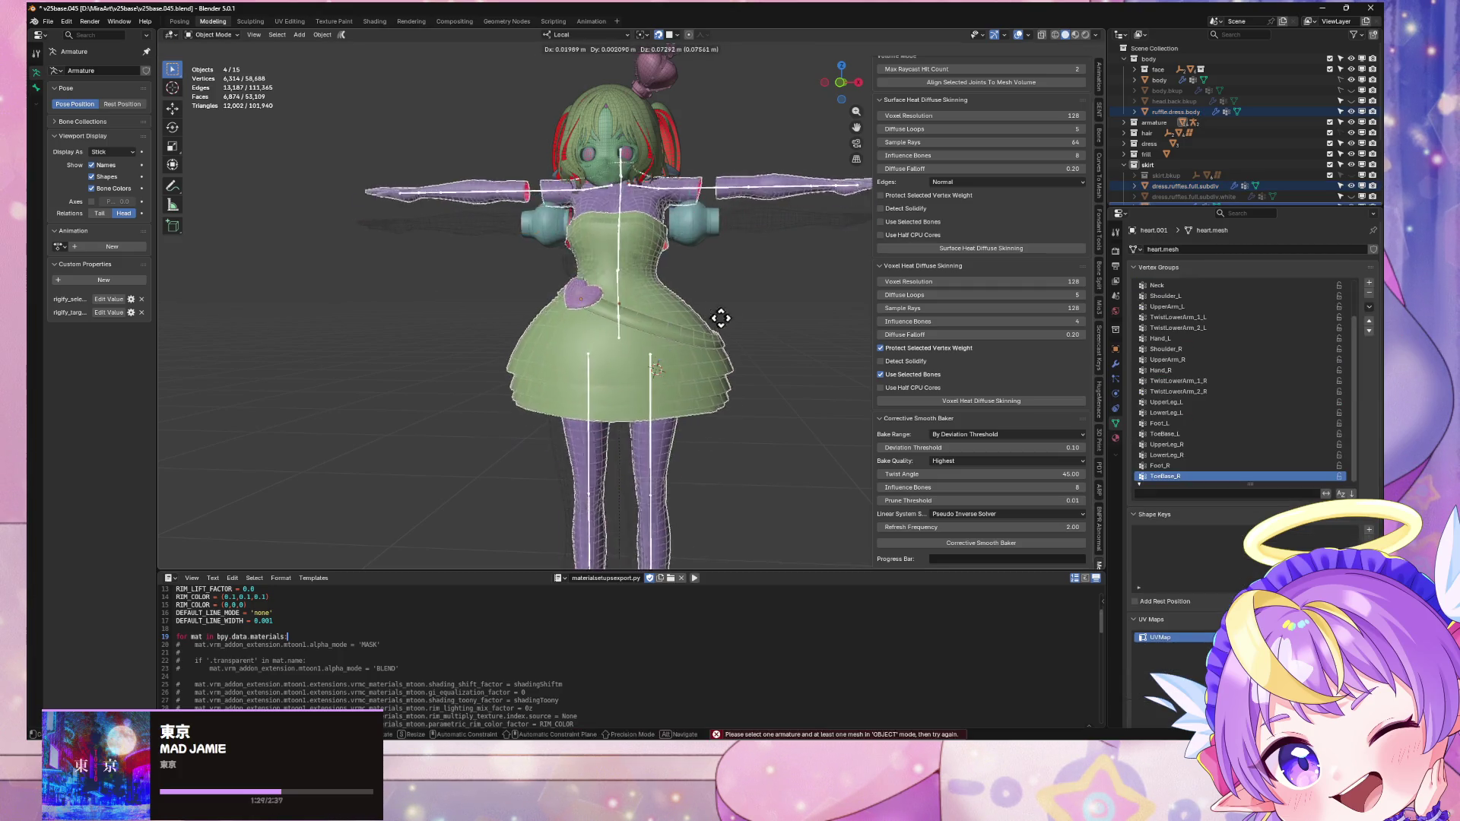
{"action": "right_click", "coordinate": [675, 392]}
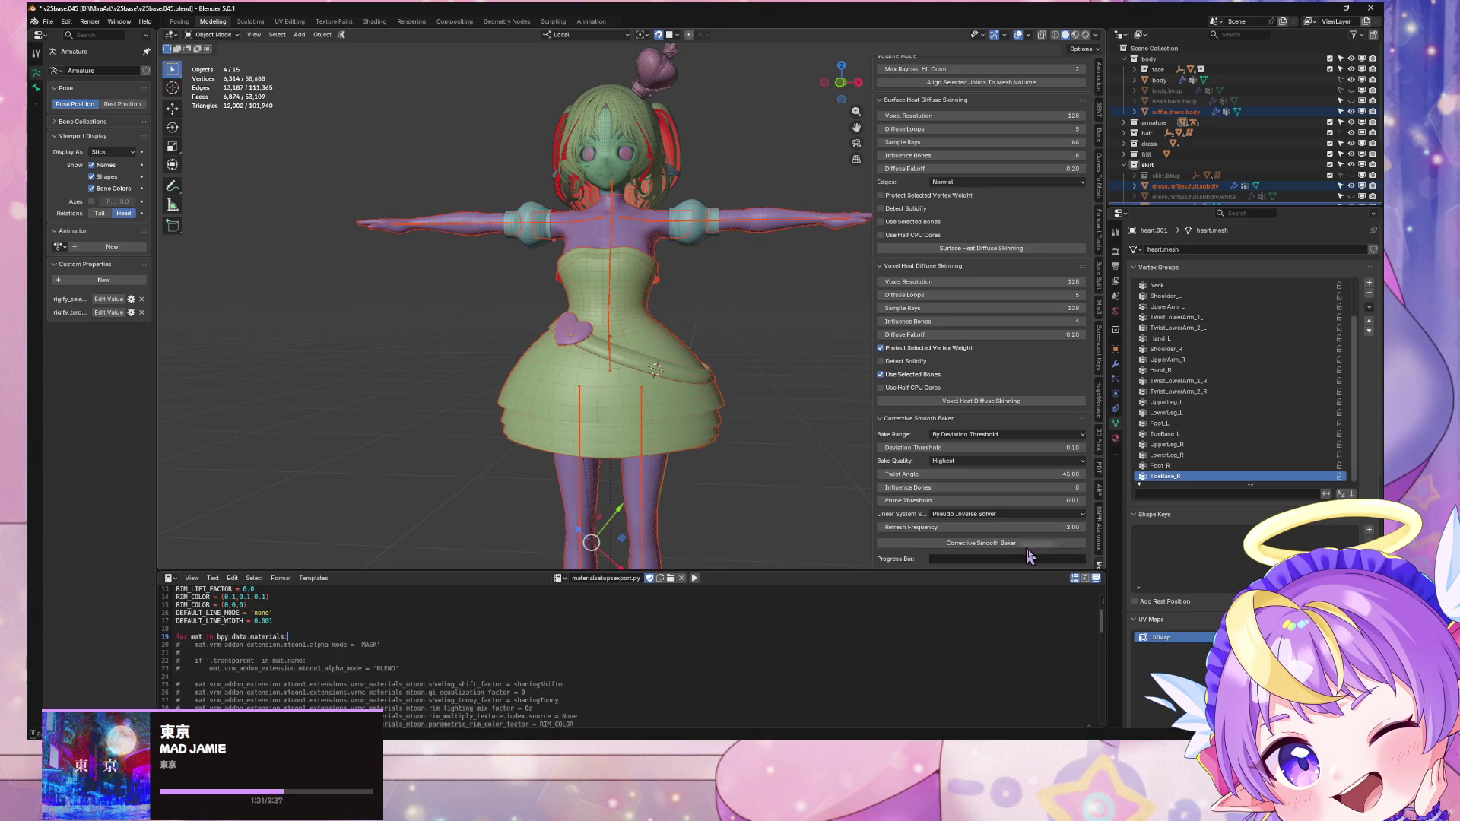
{"action": "left_click", "coordinate": [981, 544]}
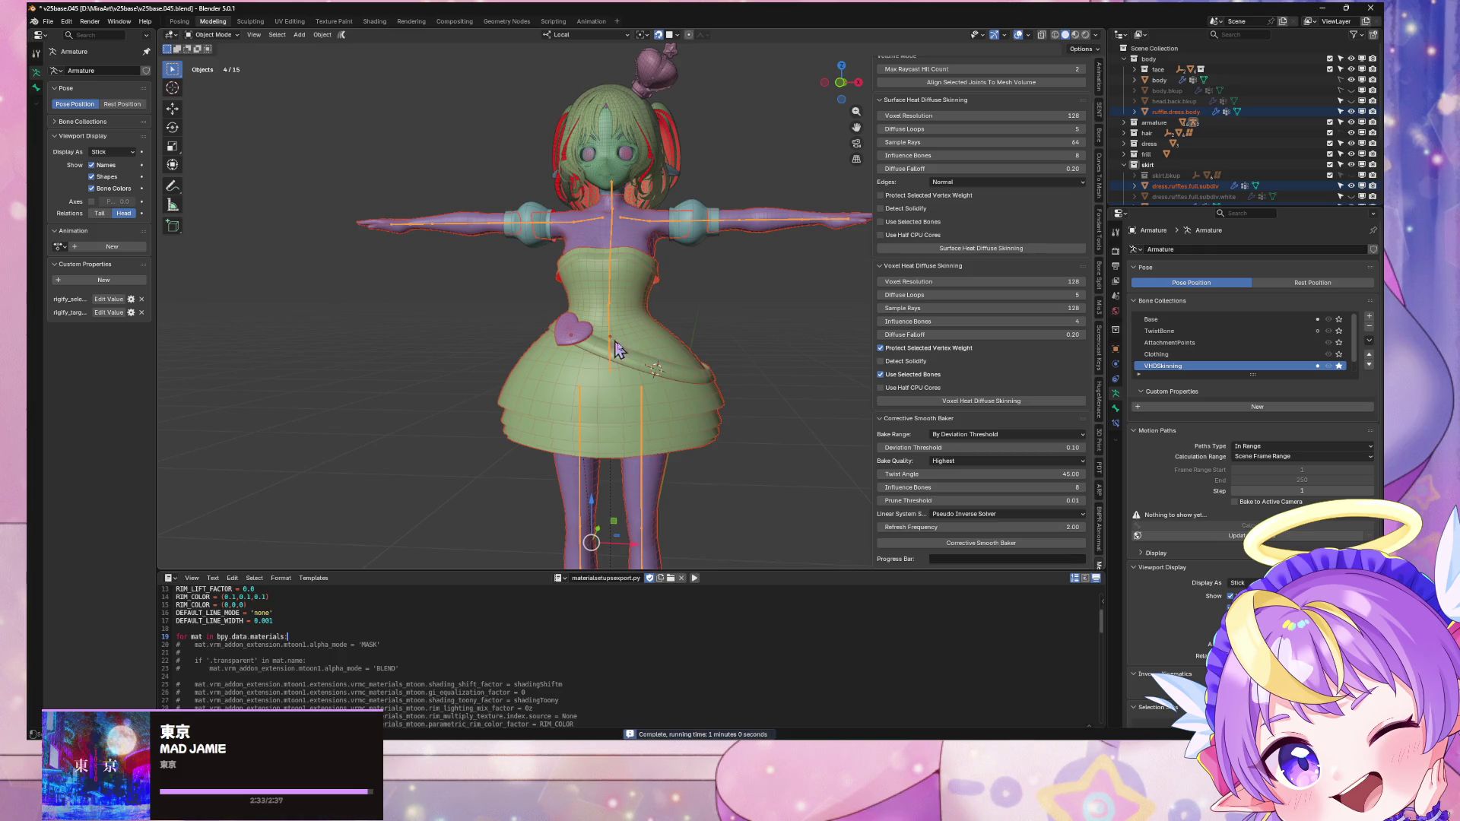
{"action": "middle_click_drag", "start_coordinate": [767, 435], "coordinate": [699, 396]}
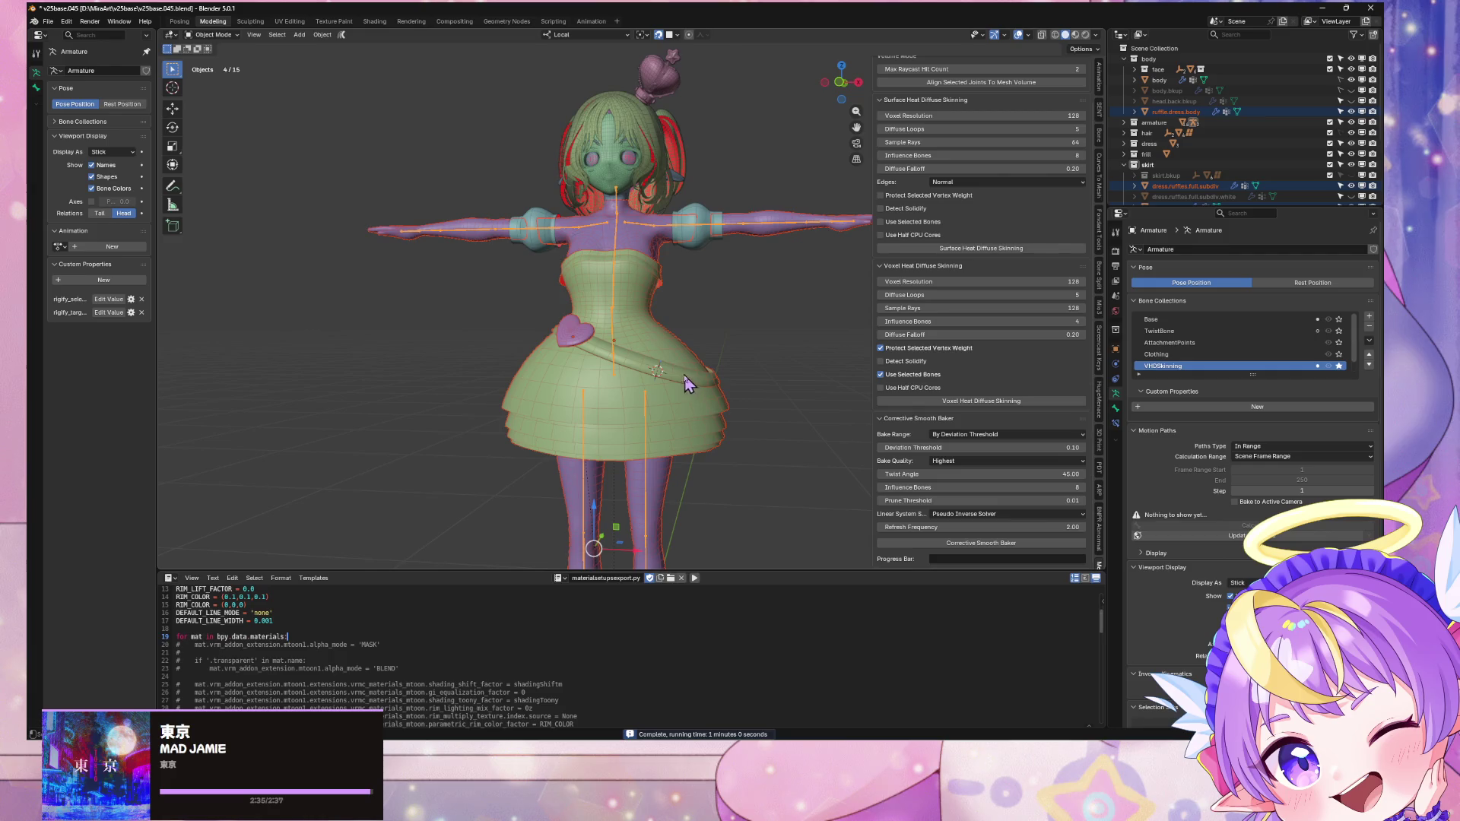
Step: Save v25base.045.blend, then start and cancel a glTF 2.0 export
{"action": "key", "text": "ctrl+s"}
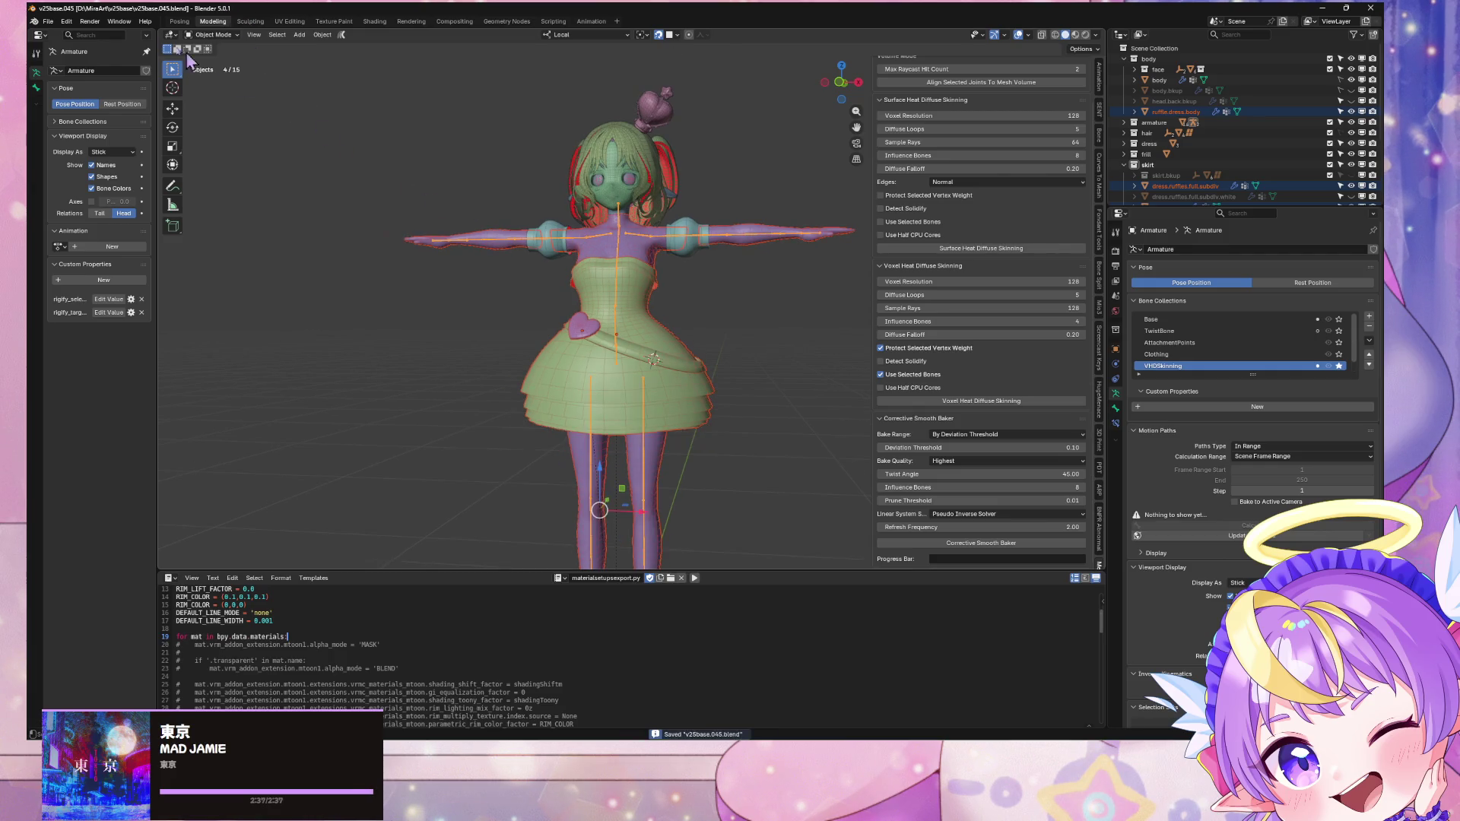
{"action": "left_click", "coordinate": [48, 21]}
{"action": "mouse_move", "coordinate": [106, 185]}
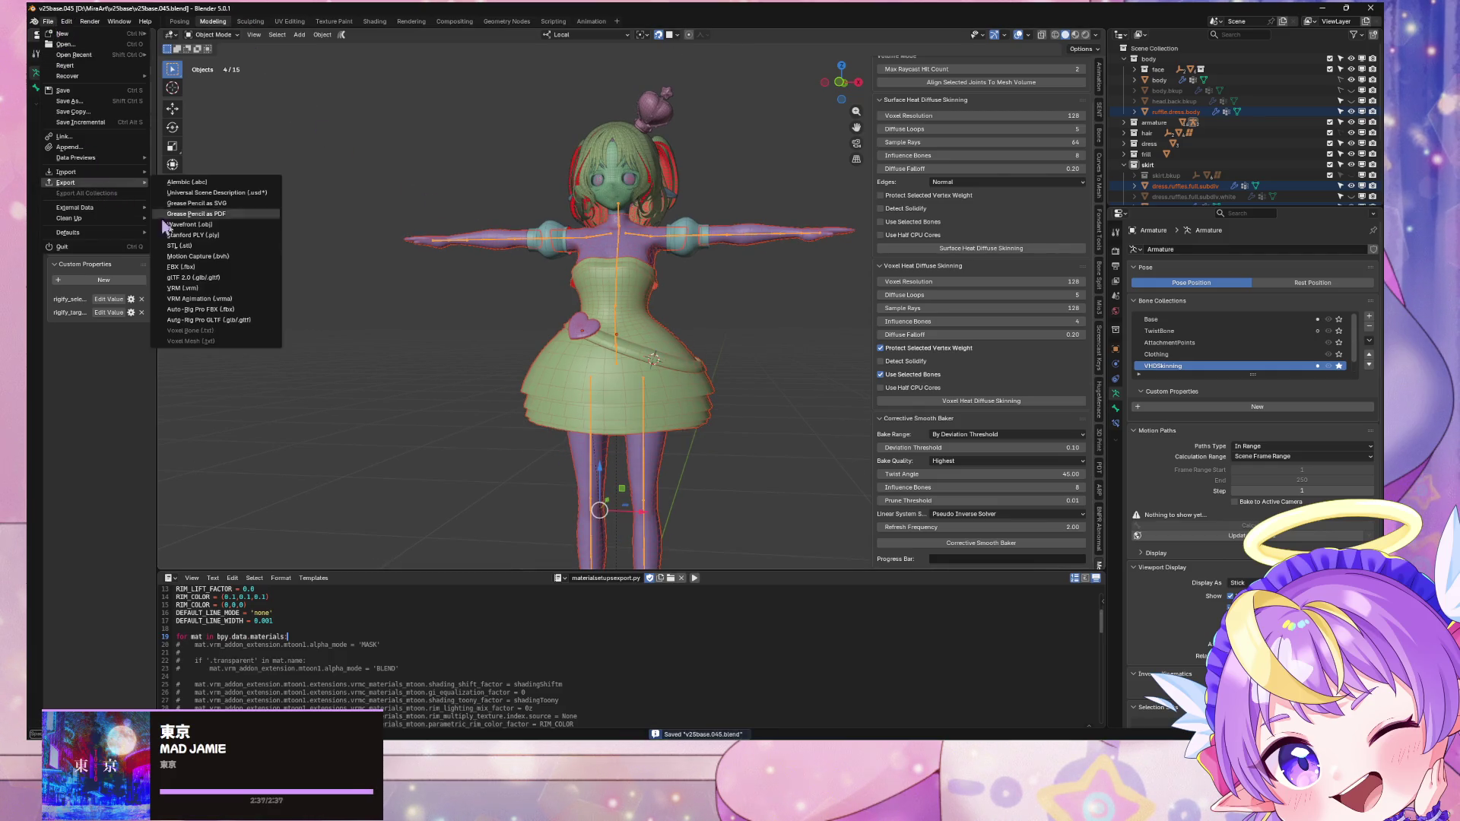
{"action": "left_click", "coordinate": [259, 280]}
{"action": "key", "text": "Escape"}
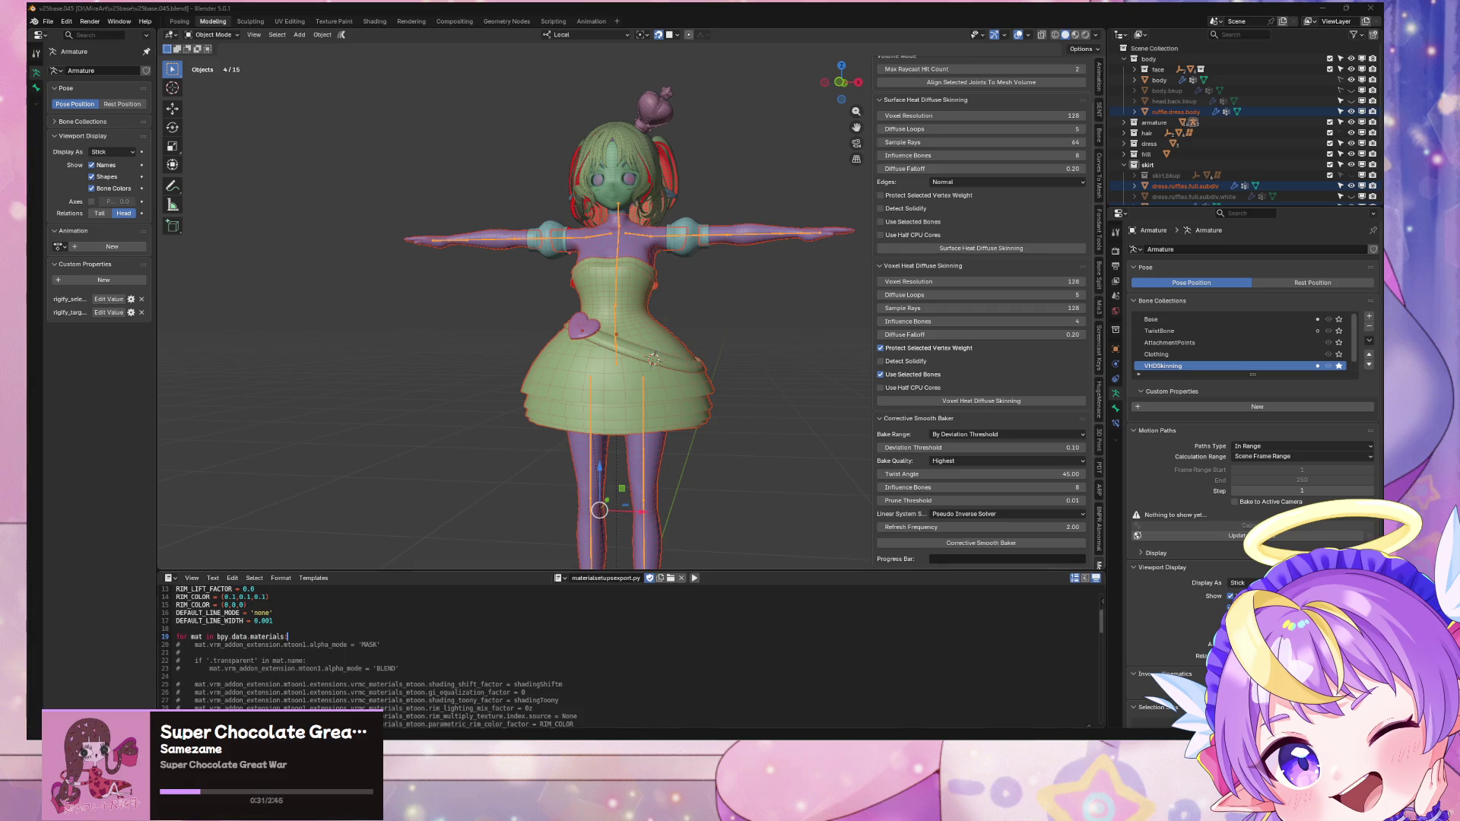
Step: In Unity, look over the dressed character in the Scene view and build the Mira25Base Warudo mod
{"action": "key", "text": "alt+Tab"}
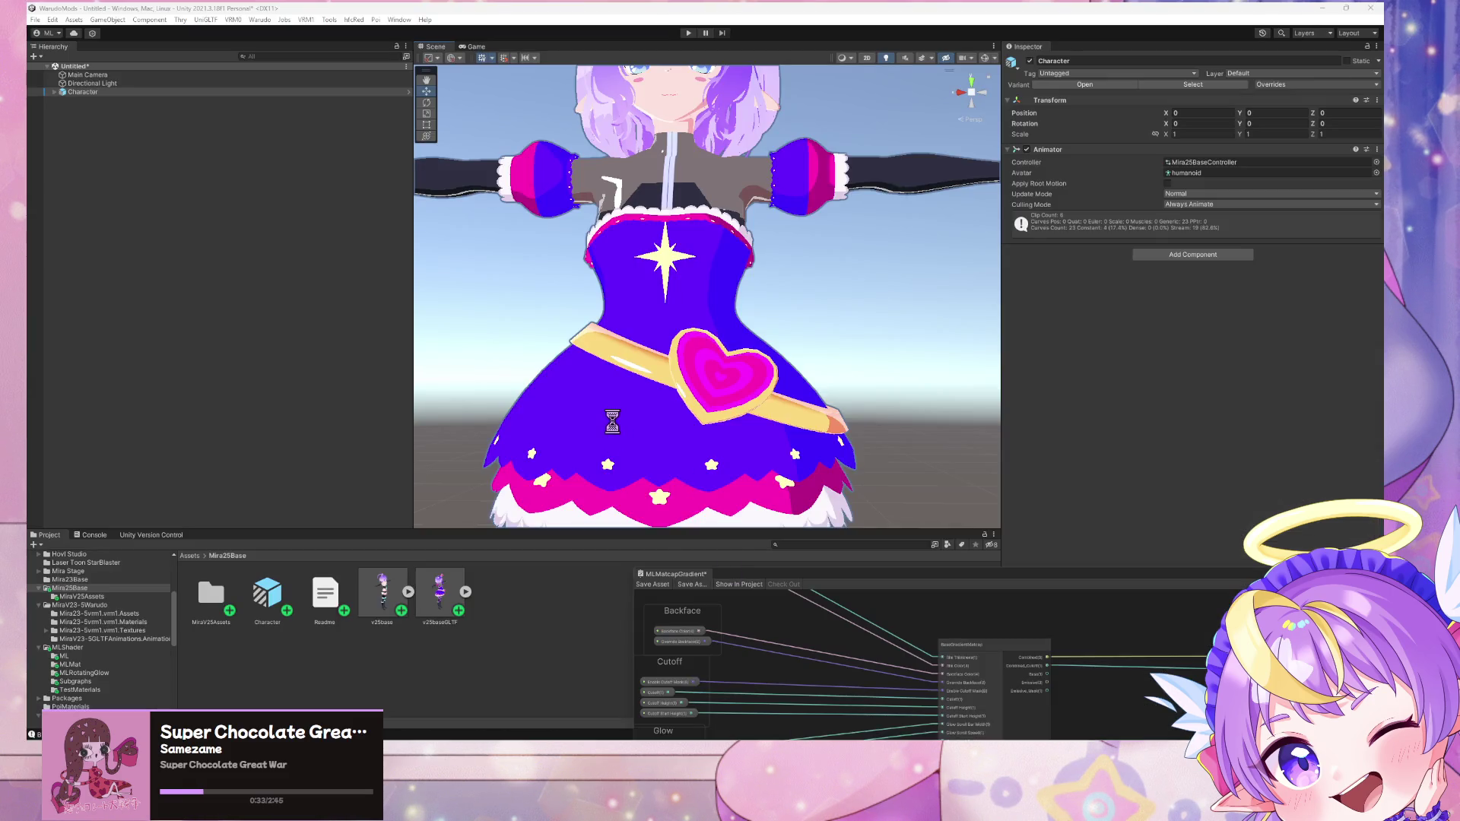
{"action": "scroll", "coordinate": [604, 445], "scroll_direction": "down", "scroll_amount": 5}
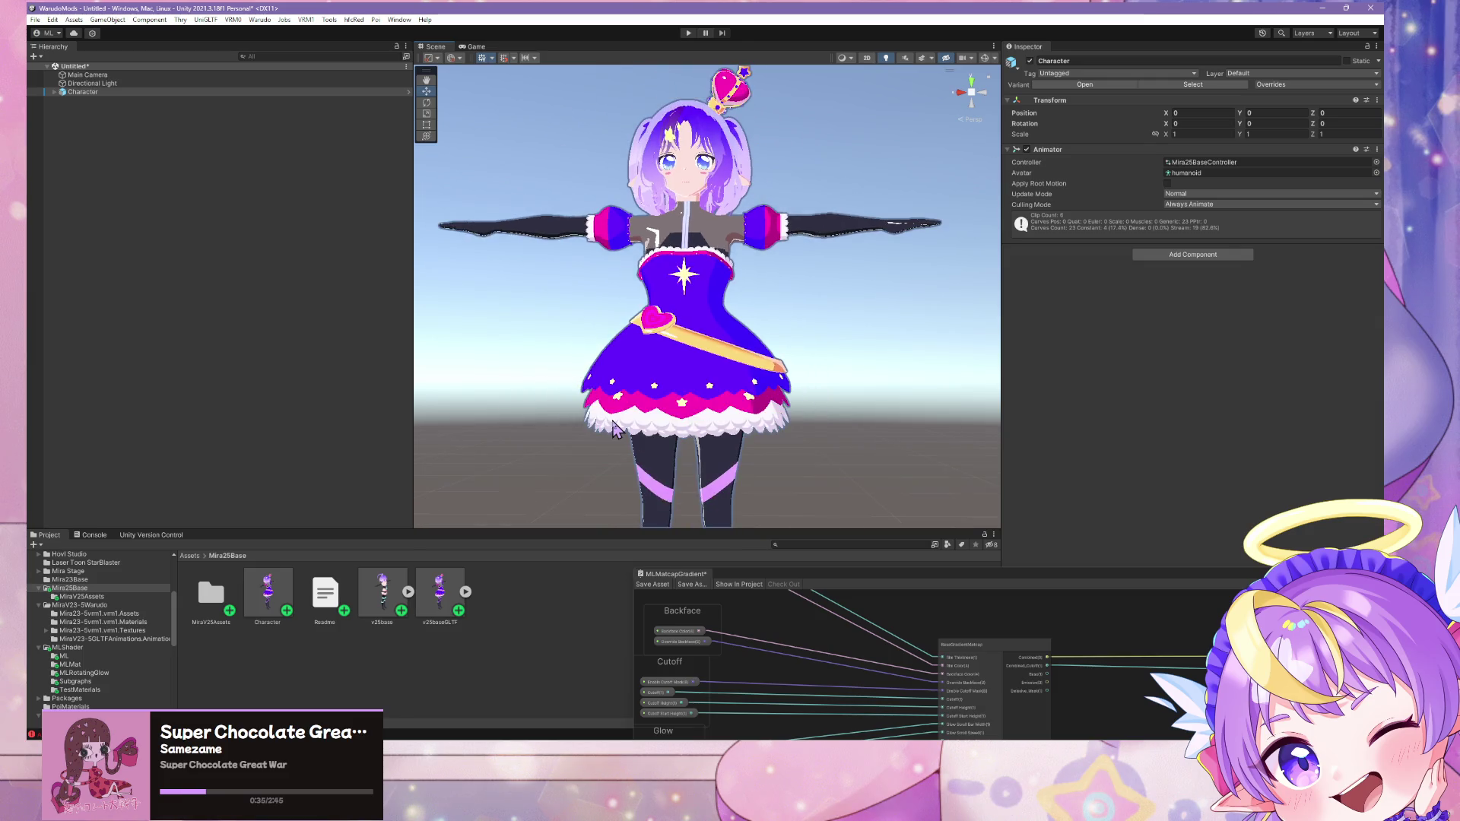
{"action": "mouse_move", "coordinate": [613, 429]}
{"action": "right_mouse_down"}
{"action": "mouse_move", "coordinate": [608, 403]}
{"action": "mouse_move", "coordinate": [623, 441]}
{"action": "mouse_move", "coordinate": [613, 472]}
{"action": "mouse_move", "coordinate": [631, 466]}
{"action": "right_mouse_up"}
{"action": "scroll", "coordinate": [631, 465], "scroll_direction": "down", "scroll_amount": 5}
{"action": "scroll", "coordinate": [634, 479], "scroll_direction": "up", "scroll_amount": 5}
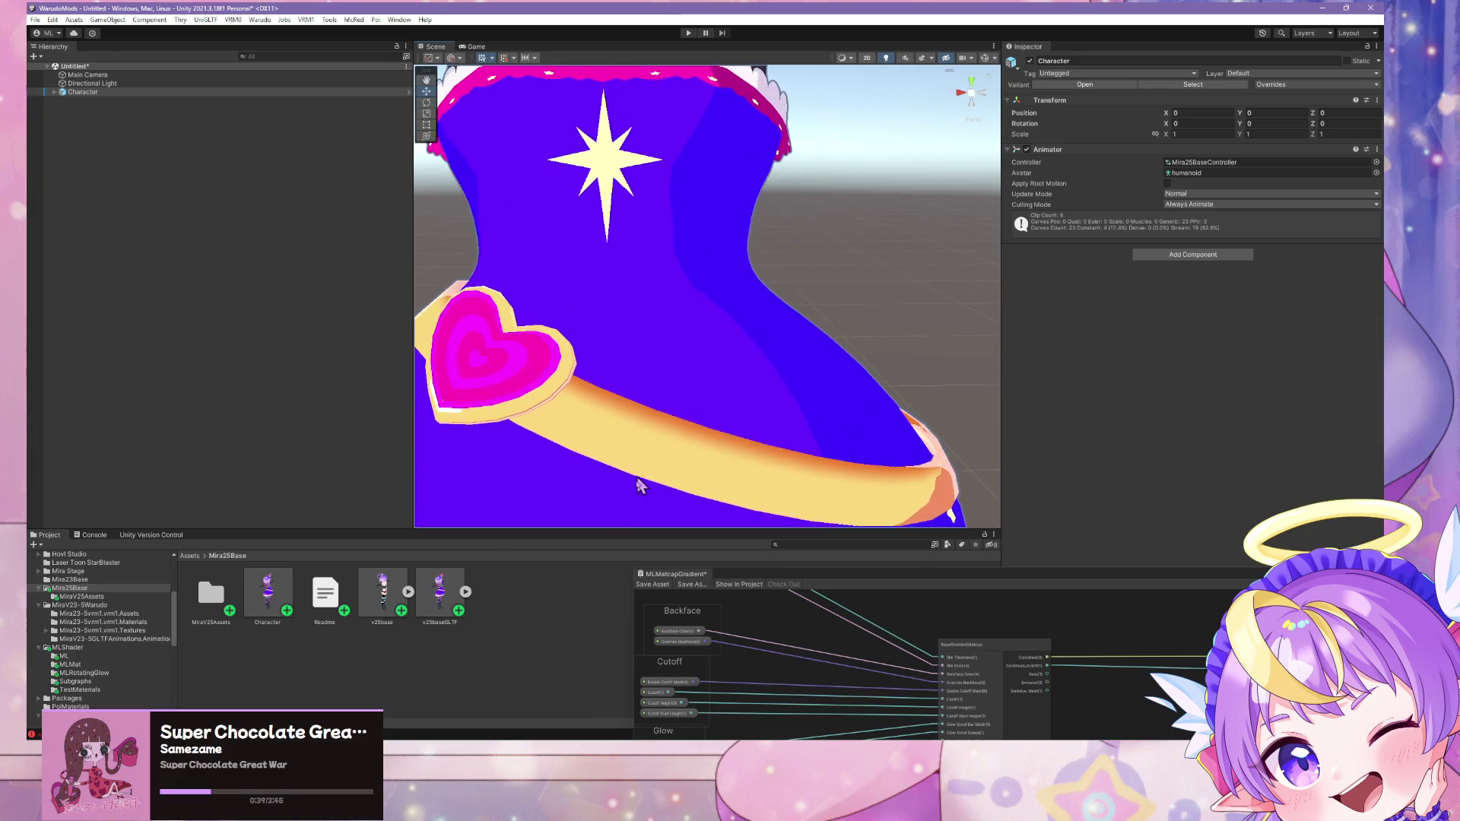
{"action": "left_click", "coordinate": [259, 20]}
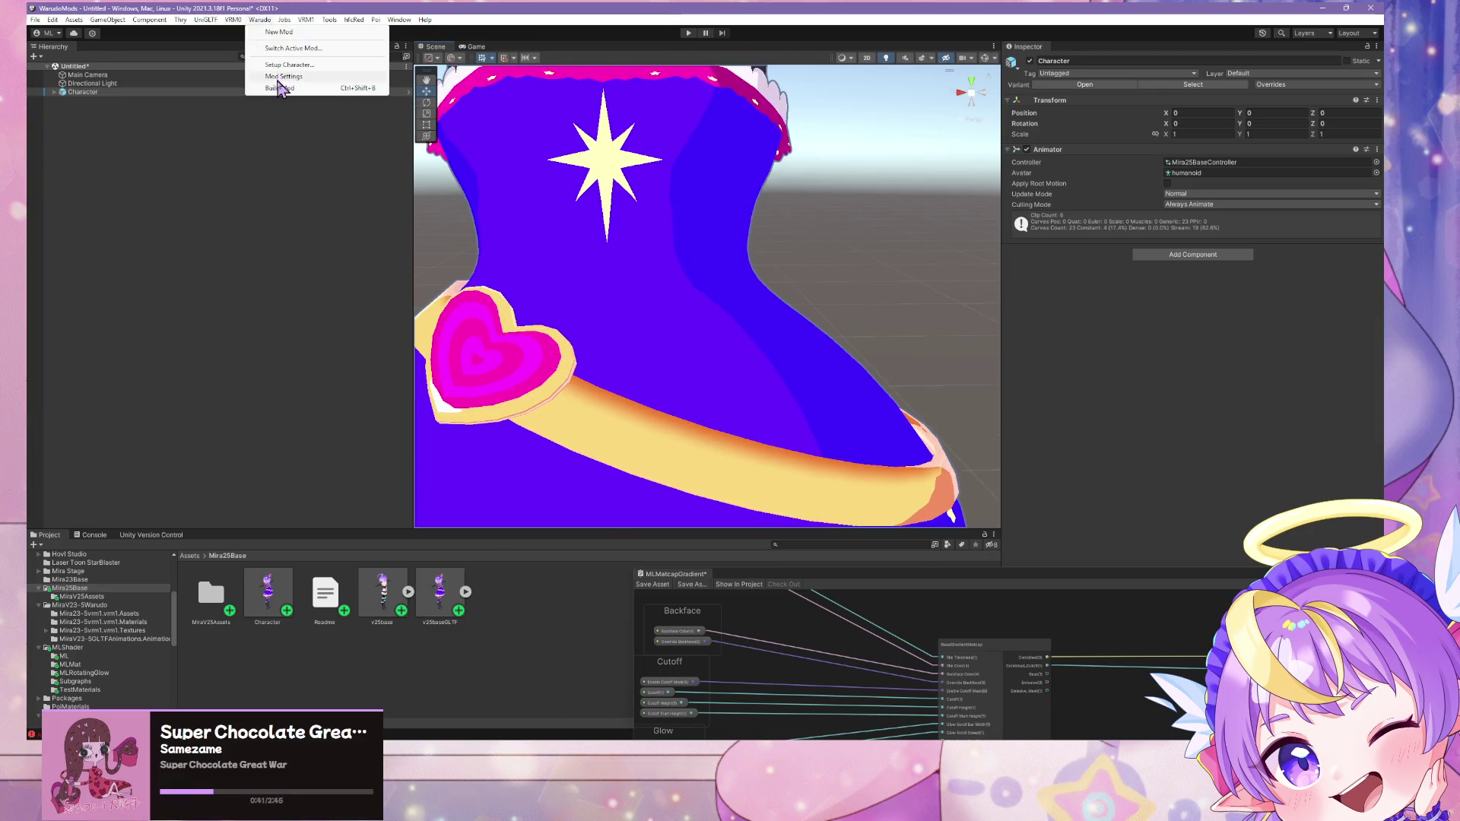
{"action": "left_click", "coordinate": [319, 90]}
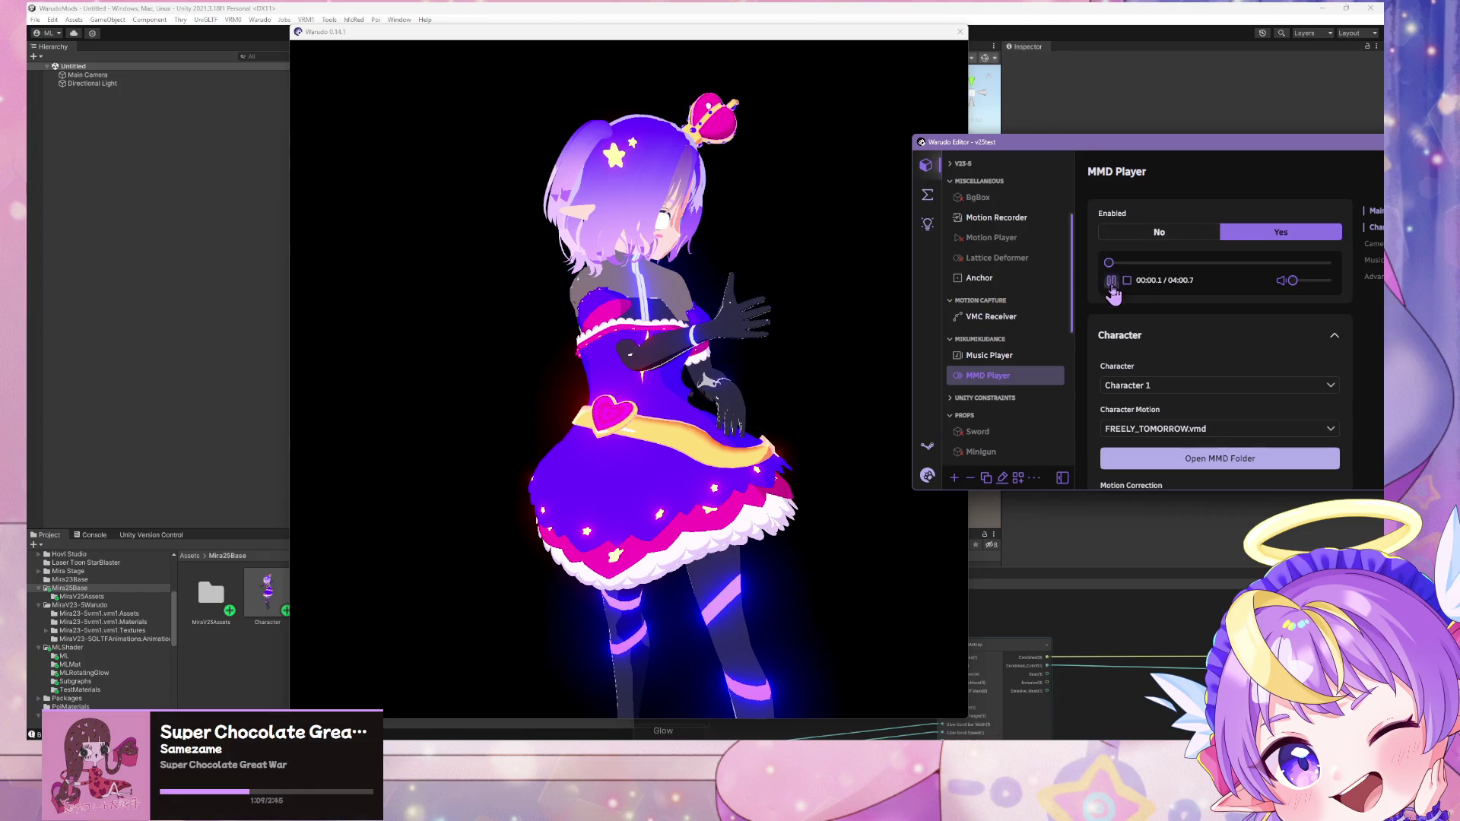
Step: Skip ahead in the FREELY_TOMORROW.vmd dance, watch the avatar move, then return to Blender
{"action": "left_click", "coordinate": [1140, 263]}
{"action": "left_click", "coordinate": [432, 338]}
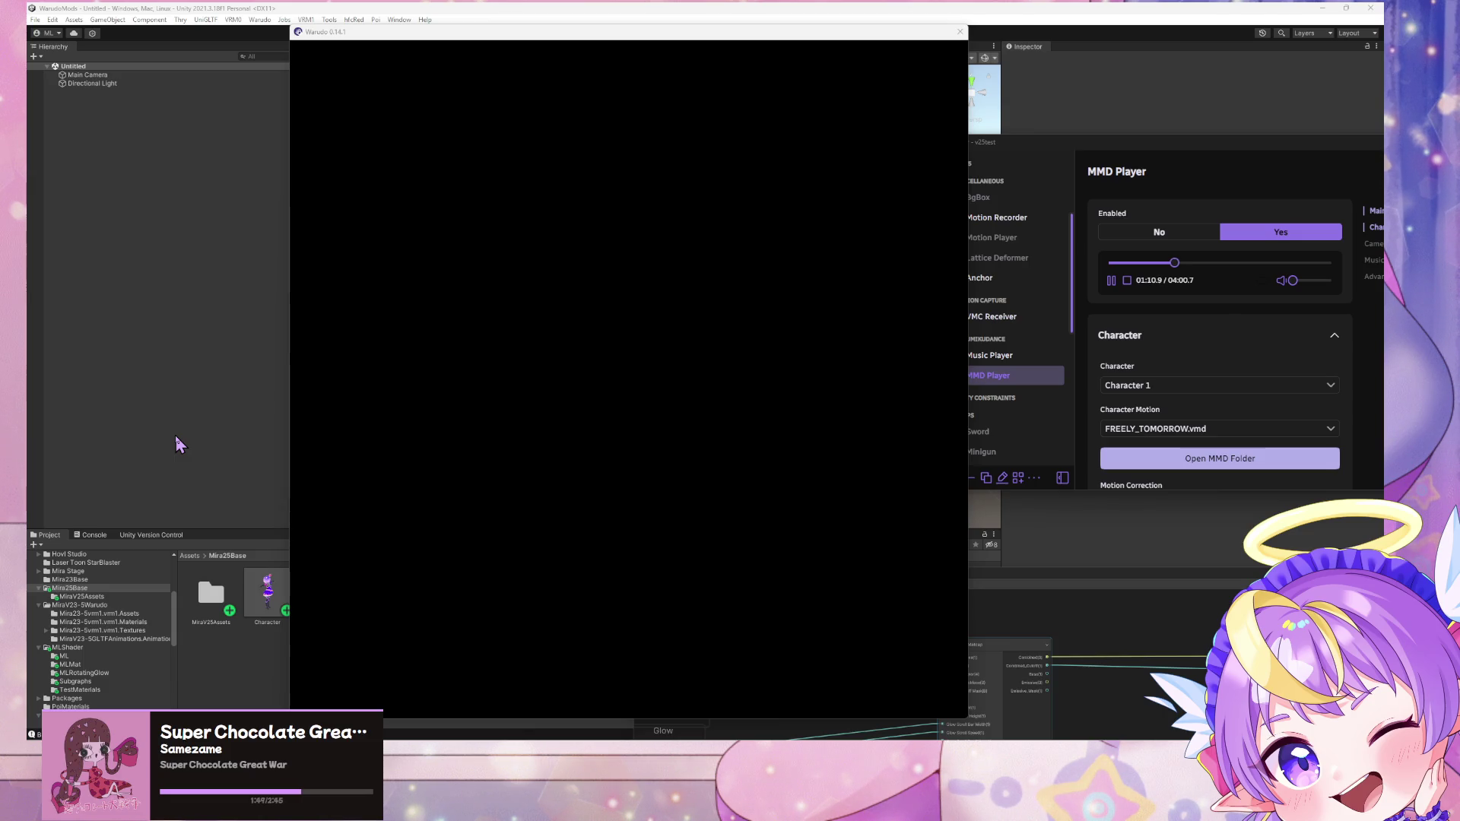
{"action": "left_click", "coordinate": [524, 413]}
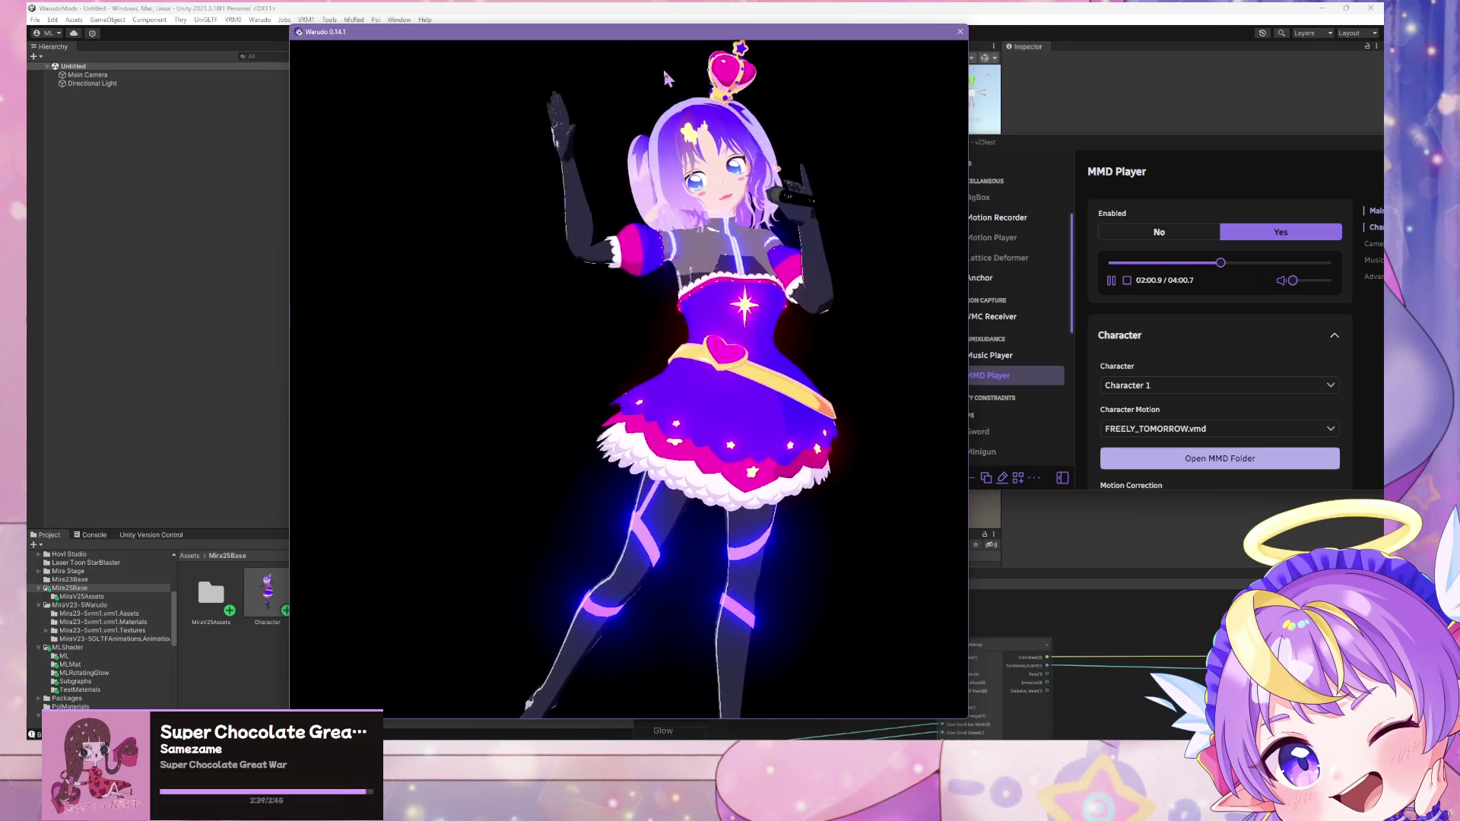
{"action": "left_click", "coordinate": [734, 10]}
{"action": "key", "text": "alt+Tab"}
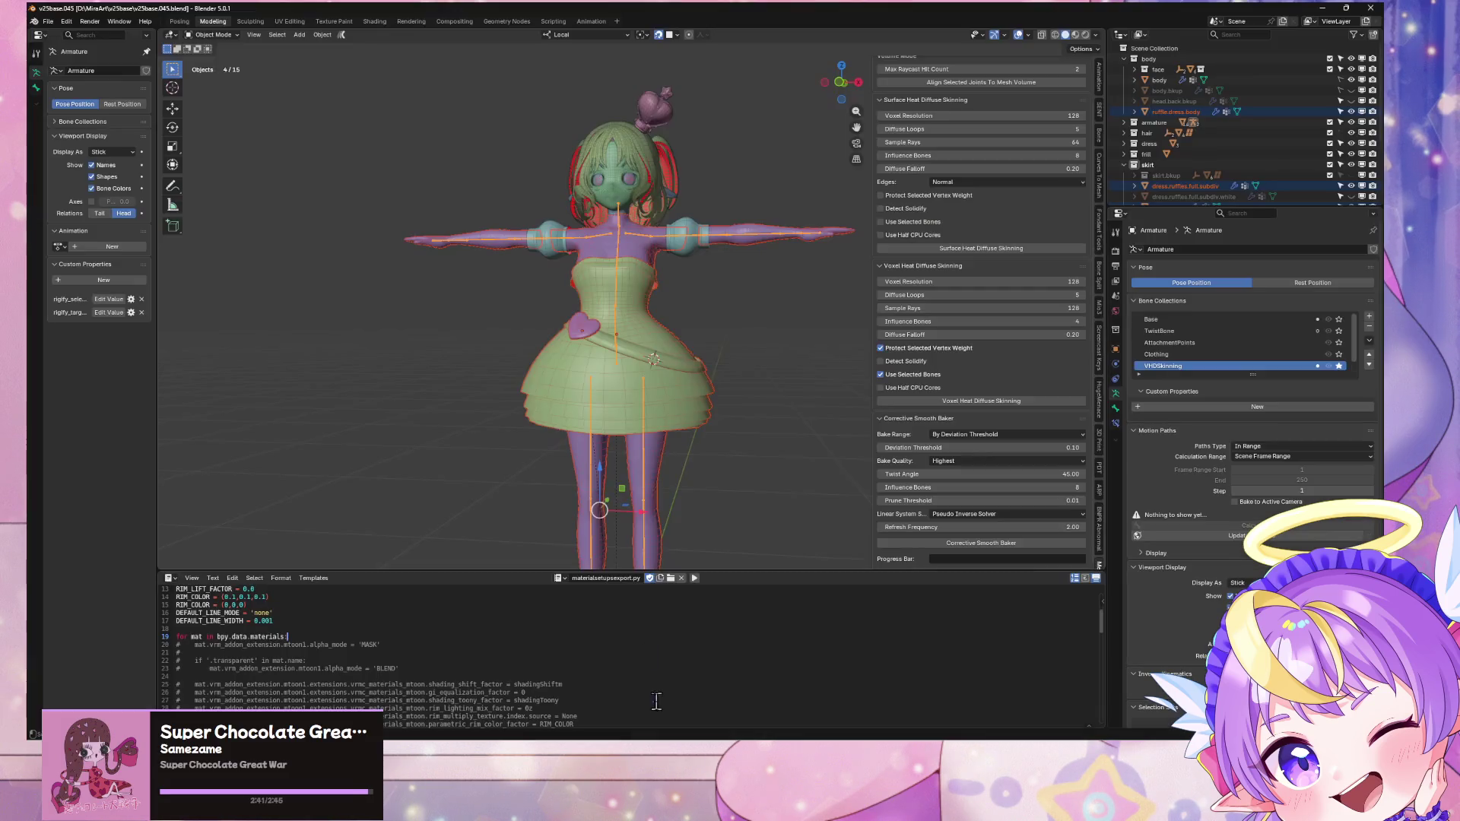
Step: Duplicate the heart ornament, turn it about its local Z and enlarge it to 1.254
{"action": "scroll", "coordinate": [614, 391], "scroll_direction": "up", "scroll_amount": 5}
{"action": "key", "text": "shift+d"}
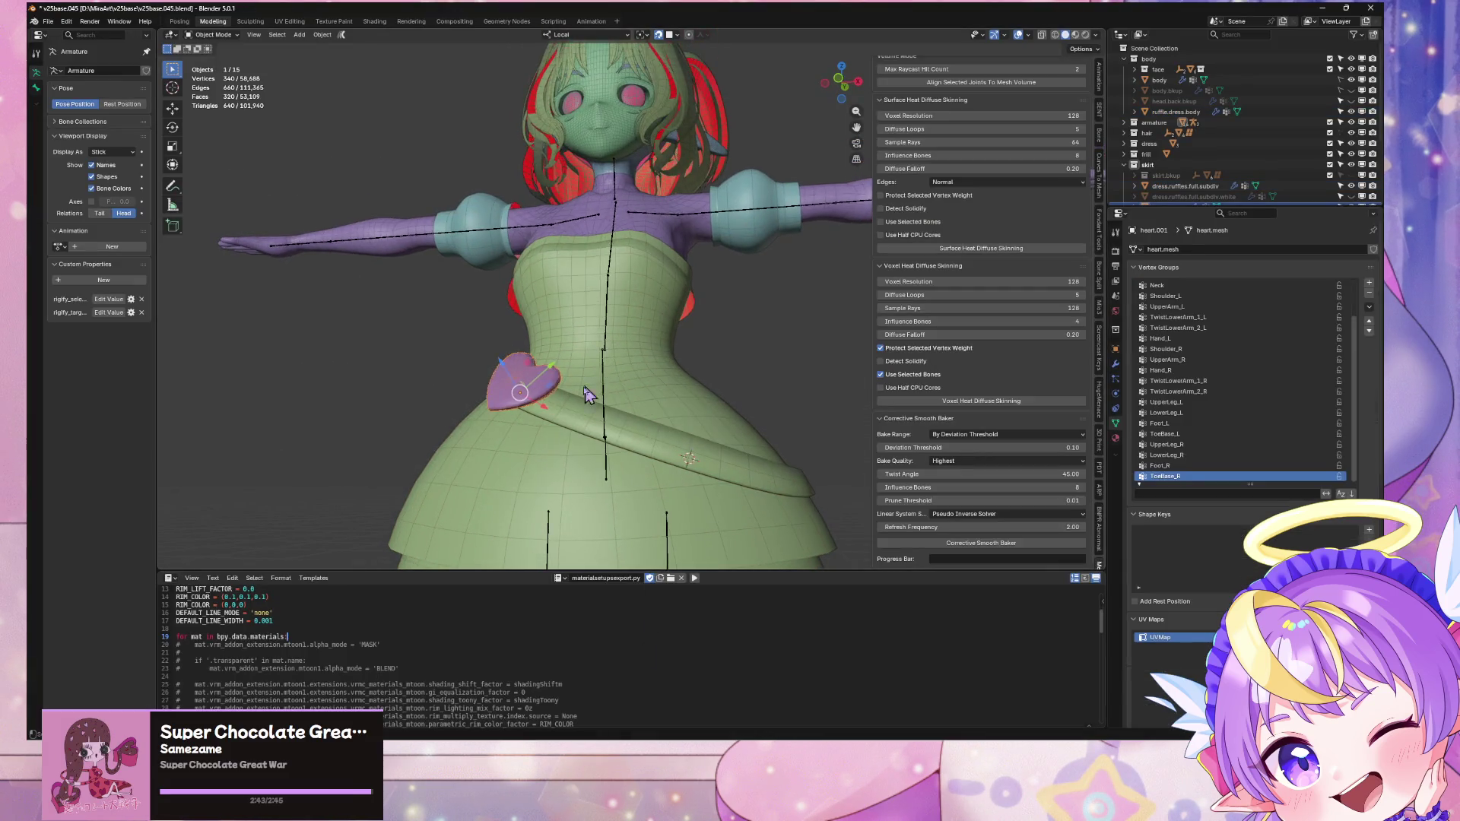
{"action": "left_click", "coordinate": [814, 479]}
{"action": "mouse_move", "coordinate": [814, 480]}
{"action": "middle_mouse_down"}
{"action": "mouse_move", "coordinate": [597, 387]}
{"action": "mouse_move", "coordinate": [685, 327]}
{"action": "mouse_move", "coordinate": [548, 336]}
{"action": "middle_mouse_up"}
{"action": "key", "text": "r"}
{"action": "key", "text": "z"}
{"action": "left_click", "coordinate": [705, 313]}
{"action": "key", "text": "s"}
{"action": "left_click", "coordinate": [751, 320]}
Step: Move the new heart and turn it 31.4° about its local Z axis
{"action": "key", "text": "g"}
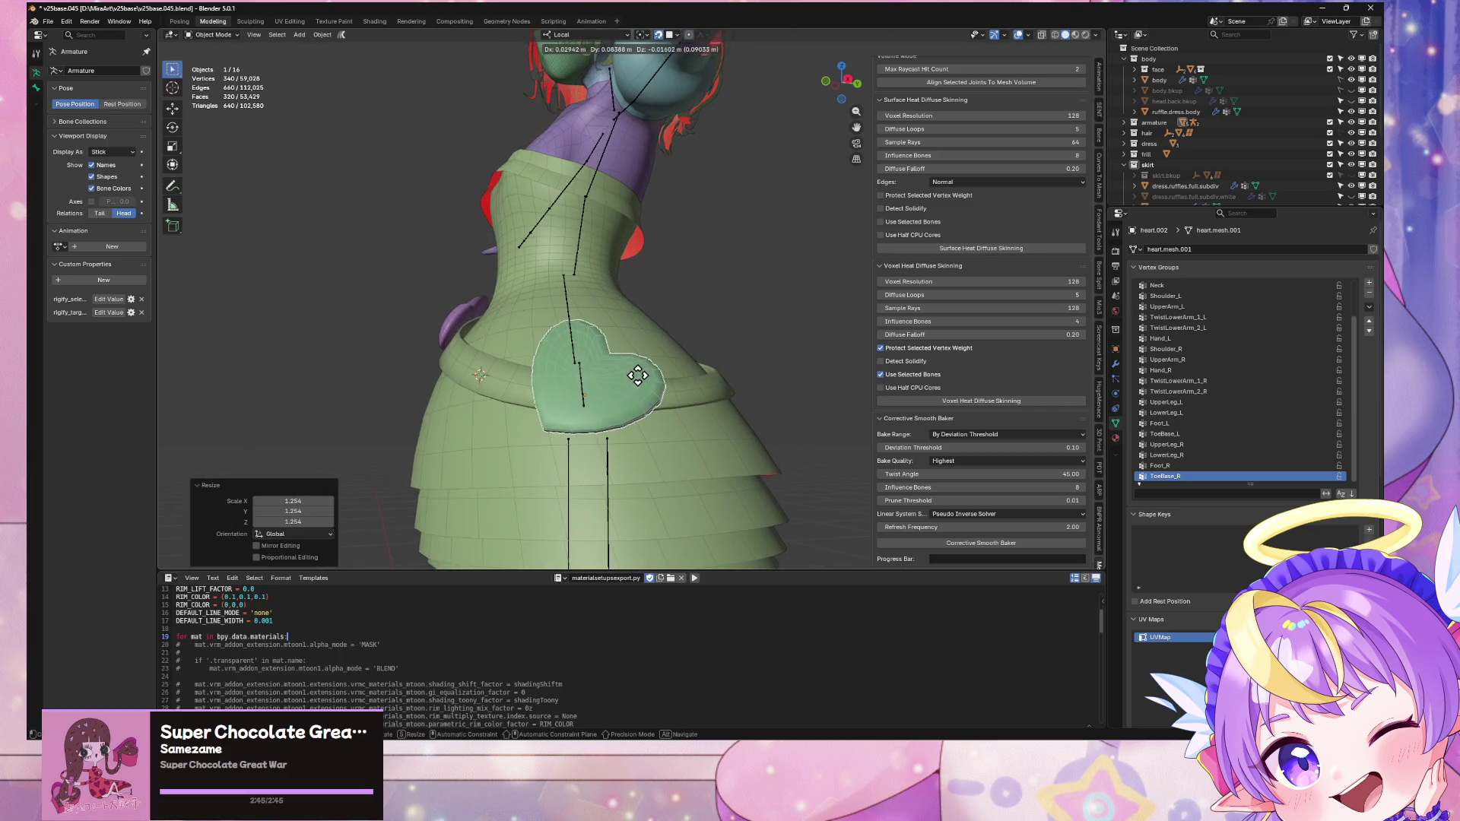
{"action": "left_click", "coordinate": [609, 380]}
{"action": "key", "text": "r"}
{"action": "key", "text": "z"}
{"action": "left_click", "coordinate": [638, 317]}
{"action": "mouse_move", "coordinate": [638, 318]}
{"action": "middle_mouse_down"}
{"action": "mouse_move", "coordinate": [564, 344]}
{"action": "mouse_move", "coordinate": [677, 365]}
{"action": "mouse_move", "coordinate": [704, 351]}
{"action": "mouse_move", "coordinate": [693, 357]}
{"action": "middle_mouse_up"}
{"action": "scroll", "coordinate": [677, 365], "scroll_direction": "down", "scroll_amount": 3}
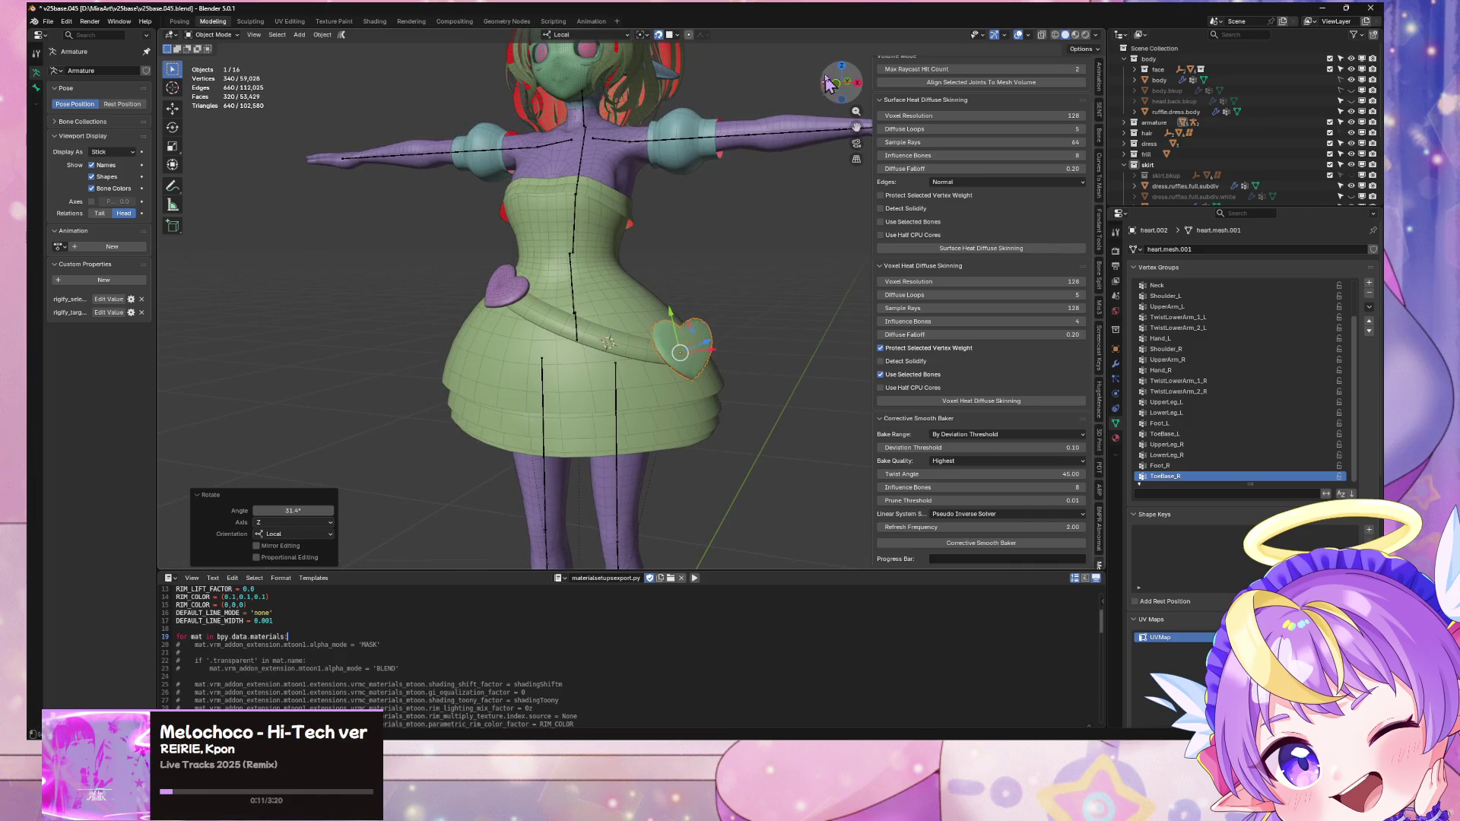
{"action": "scroll", "coordinate": [760, 297], "scroll_direction": "up", "scroll_amount": 4}
Step: Place the new heart on the waist sash, tilt it slightly, and save the file
{"action": "key", "text": "g"}
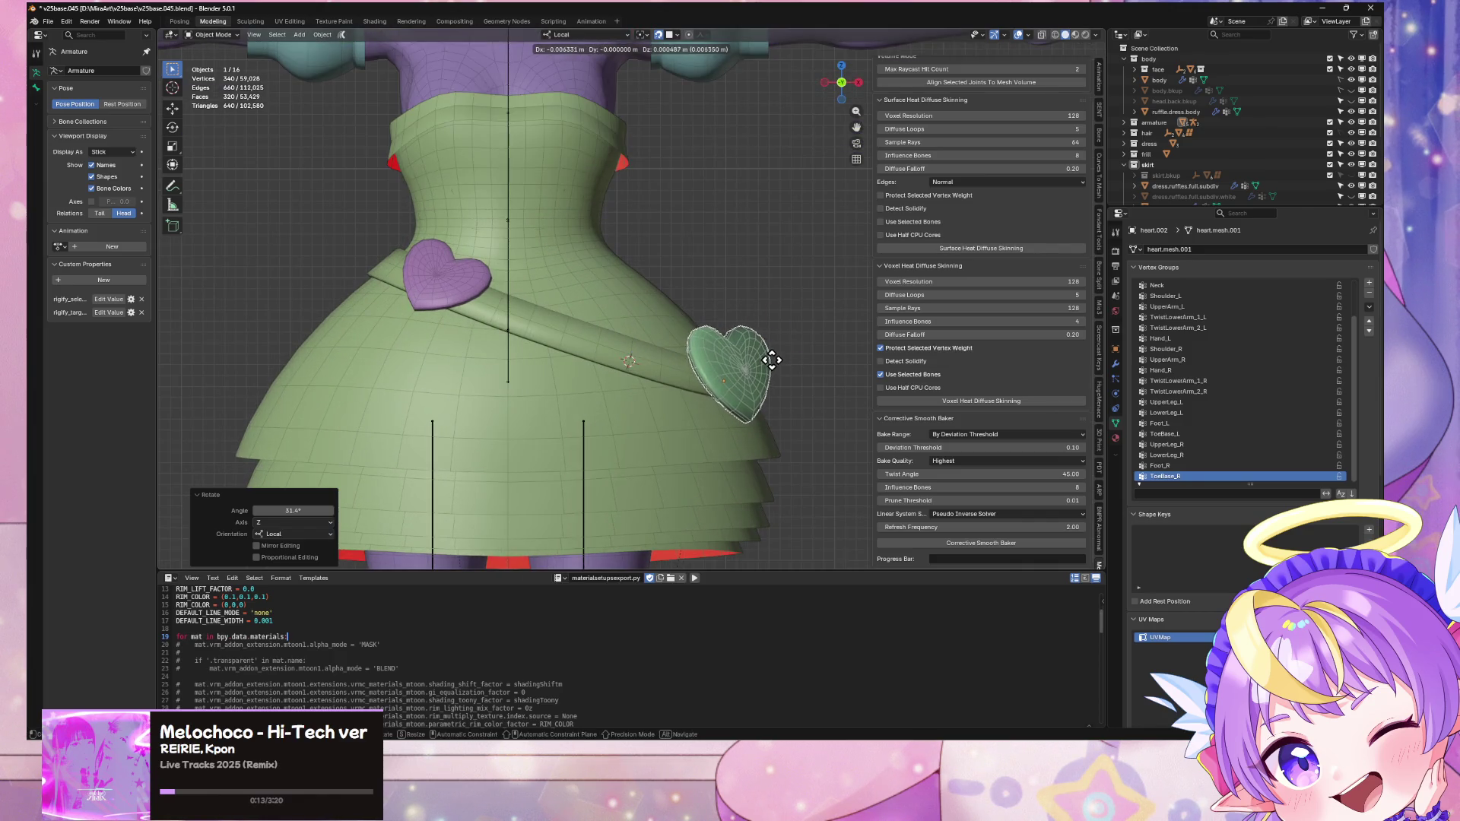
{"action": "left_click", "coordinate": [772, 359]}
{"action": "scroll", "coordinate": [772, 359], "scroll_direction": "down", "scroll_amount": 4}
{"action": "scroll", "coordinate": [776, 362], "scroll_direction": "up", "scroll_amount": 4}
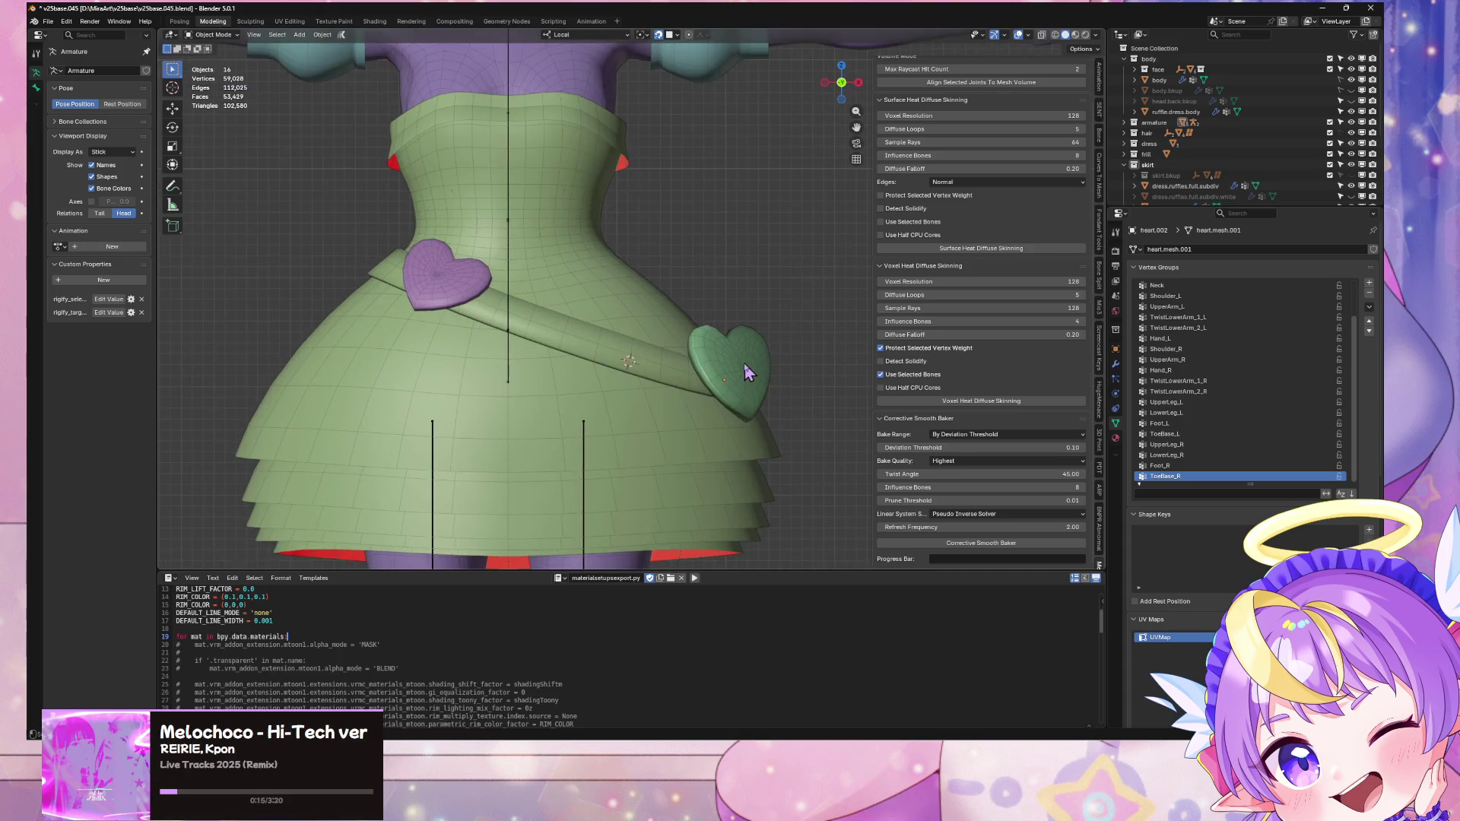
{"action": "key", "text": "r"}
{"action": "key", "text": "z"}
{"action": "left_click", "coordinate": [787, 331]}
{"action": "mouse_move", "coordinate": [783, 334]}
{"action": "middle_mouse_down"}
{"action": "mouse_move", "coordinate": [635, 327]}
{"action": "mouse_move", "coordinate": [829, 349]}
{"action": "mouse_move", "coordinate": [796, 332]}
{"action": "mouse_move", "coordinate": [766, 344]}
{"action": "middle_mouse_up"}
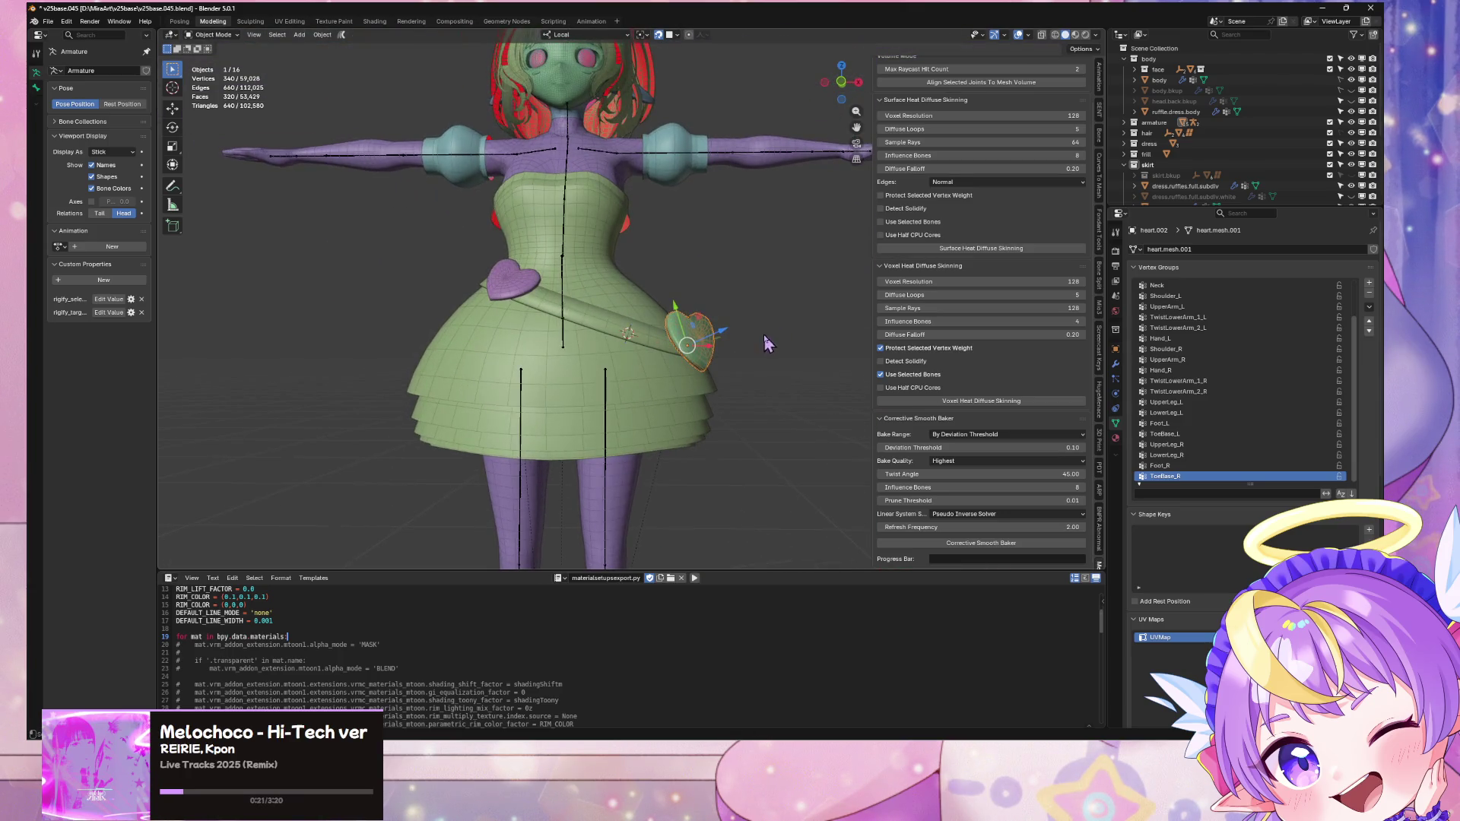
{"action": "key", "text": "ctrl+s"}
{"action": "scroll", "coordinate": [661, 274], "scroll_direction": "up", "scroll_amount": 3}
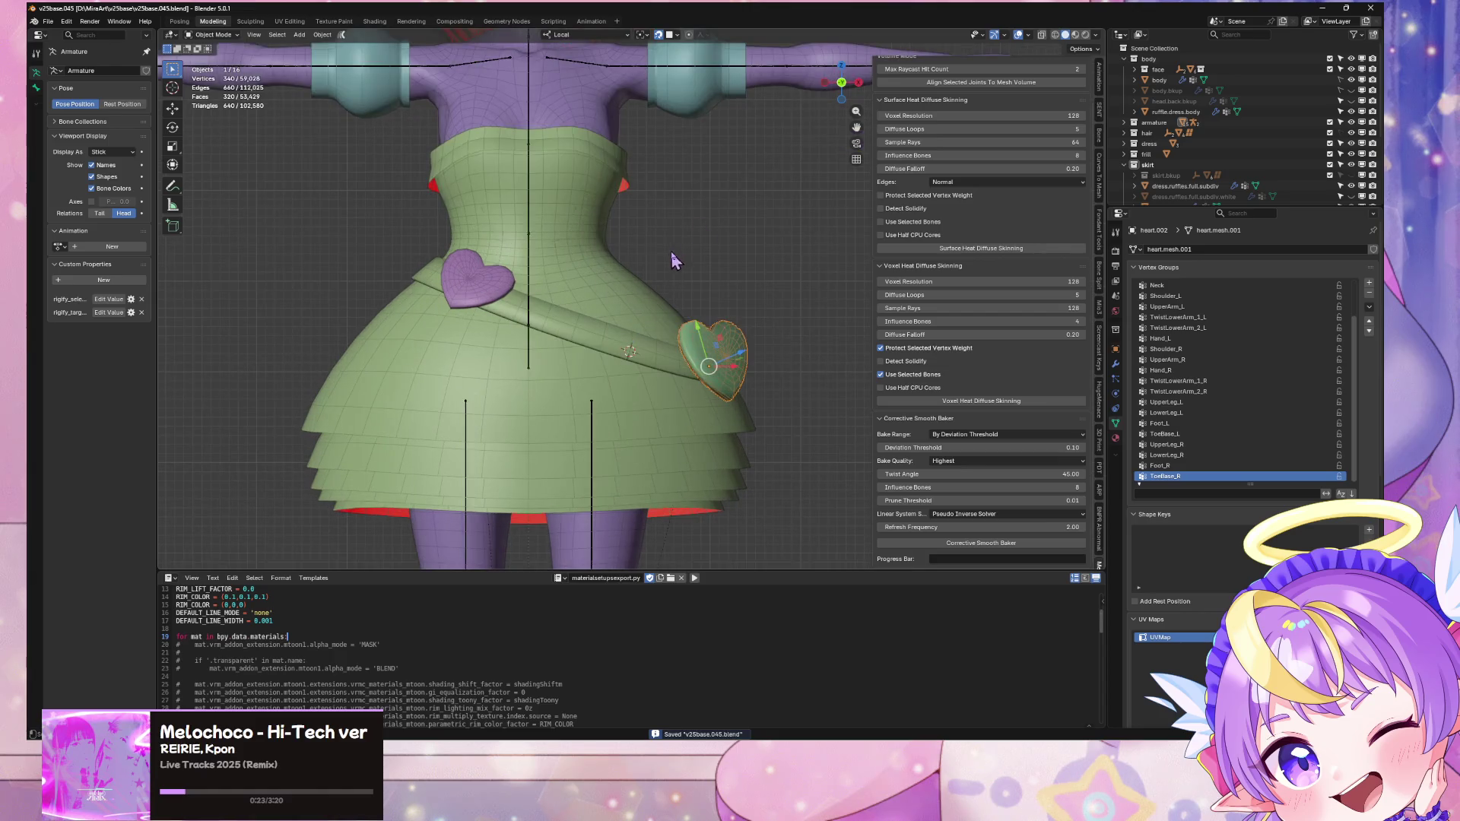
Step: Select the dress body and briefly toggle Edit Mode to look at its mesh
{"action": "left_click", "coordinate": [586, 241]}
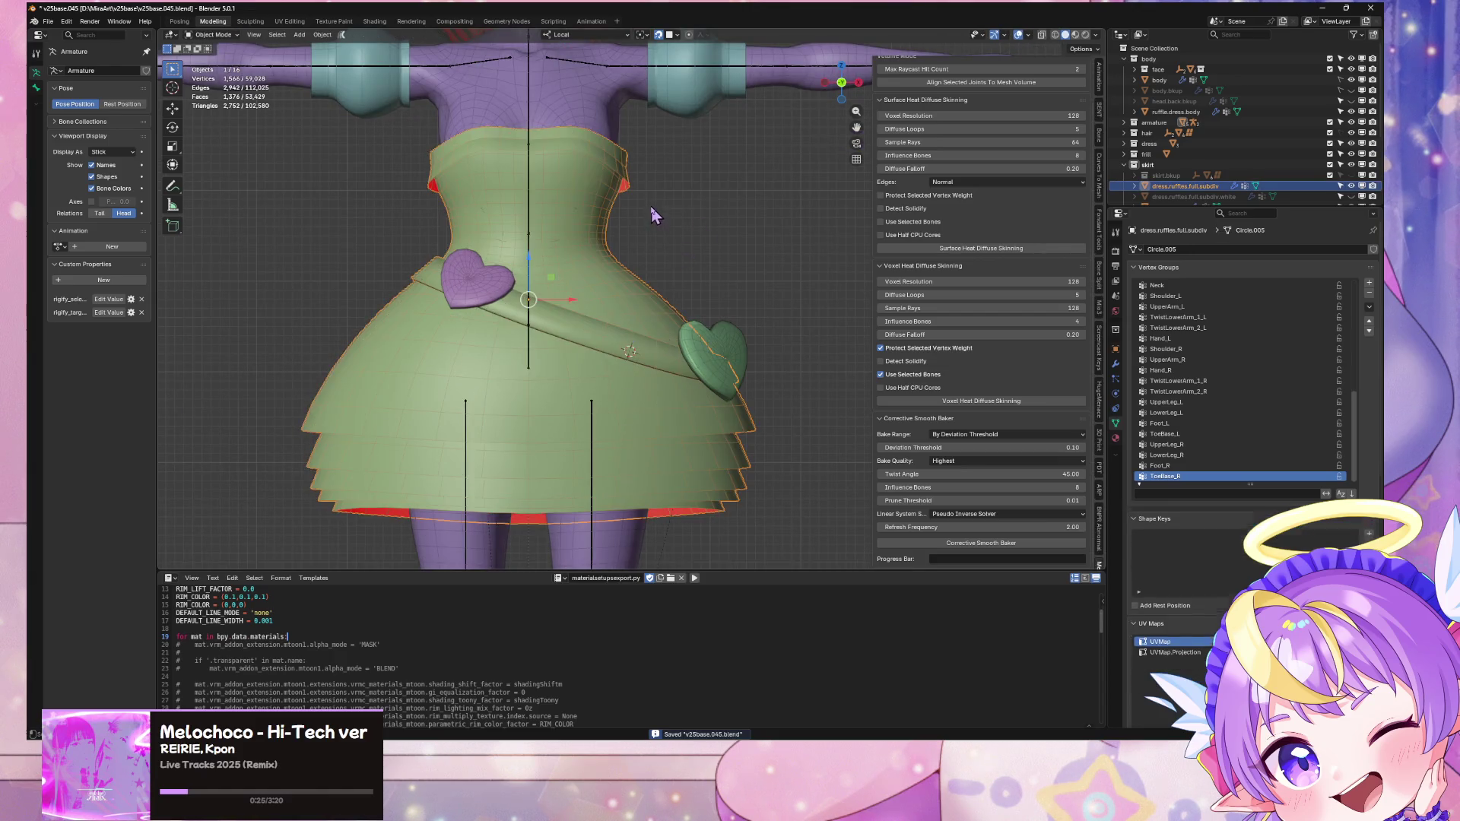
{"action": "left_click", "coordinate": [572, 81]}
{"action": "key", "text": "Tab"}
{"action": "middle_click_drag", "start_coordinate": [572, 81], "coordinate": [653, 333], "text": "shift"}
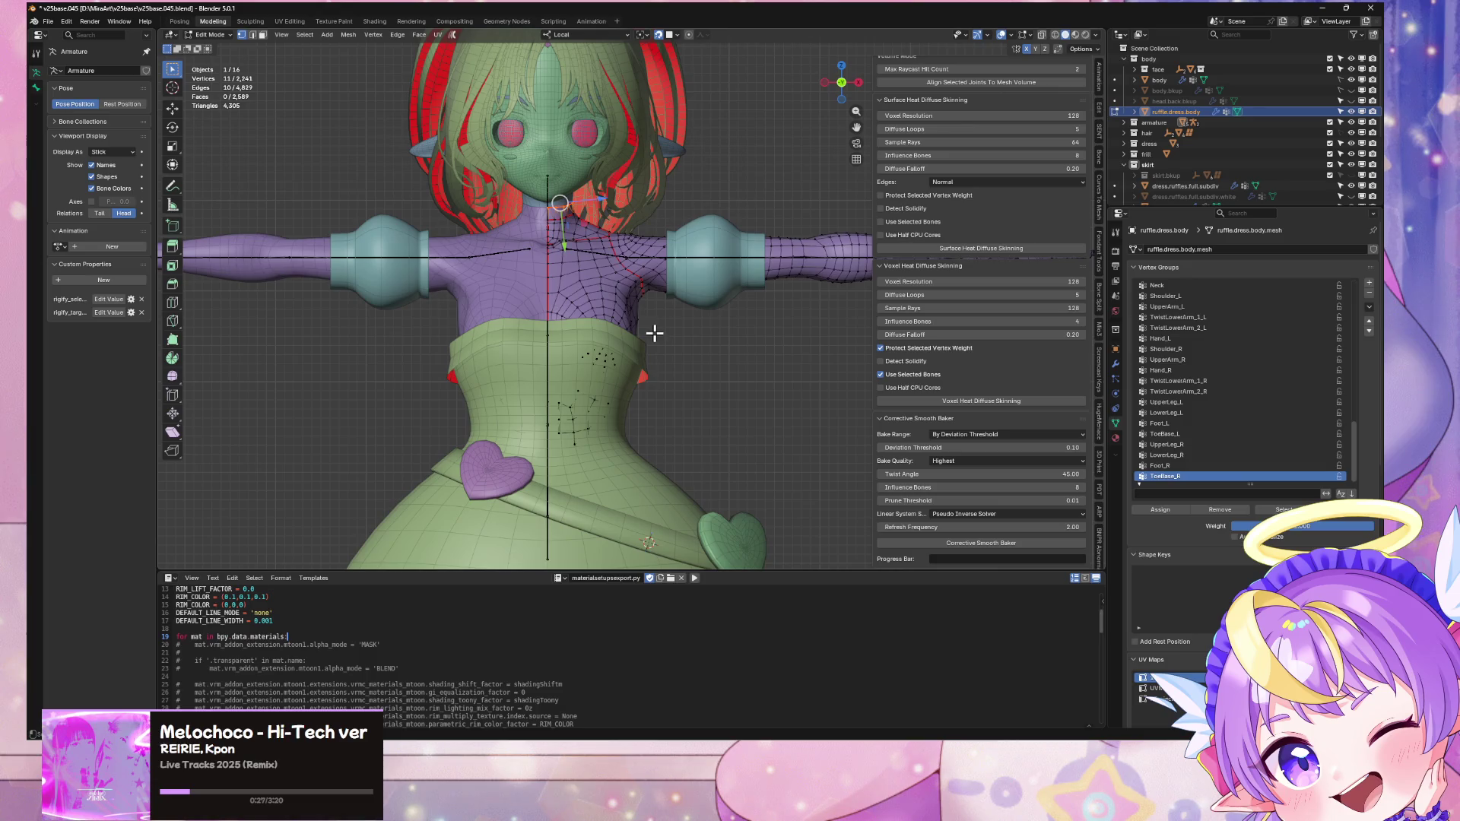
{"action": "key", "text": "Tab"}
{"action": "scroll", "coordinate": [656, 338], "scroll_direction": "down", "scroll_amount": 5}
Step: Select the armature, dress body, ruffles and both hearts, and skin them with voxel heat diffuse
{"action": "left_click", "coordinate": [602, 308]}
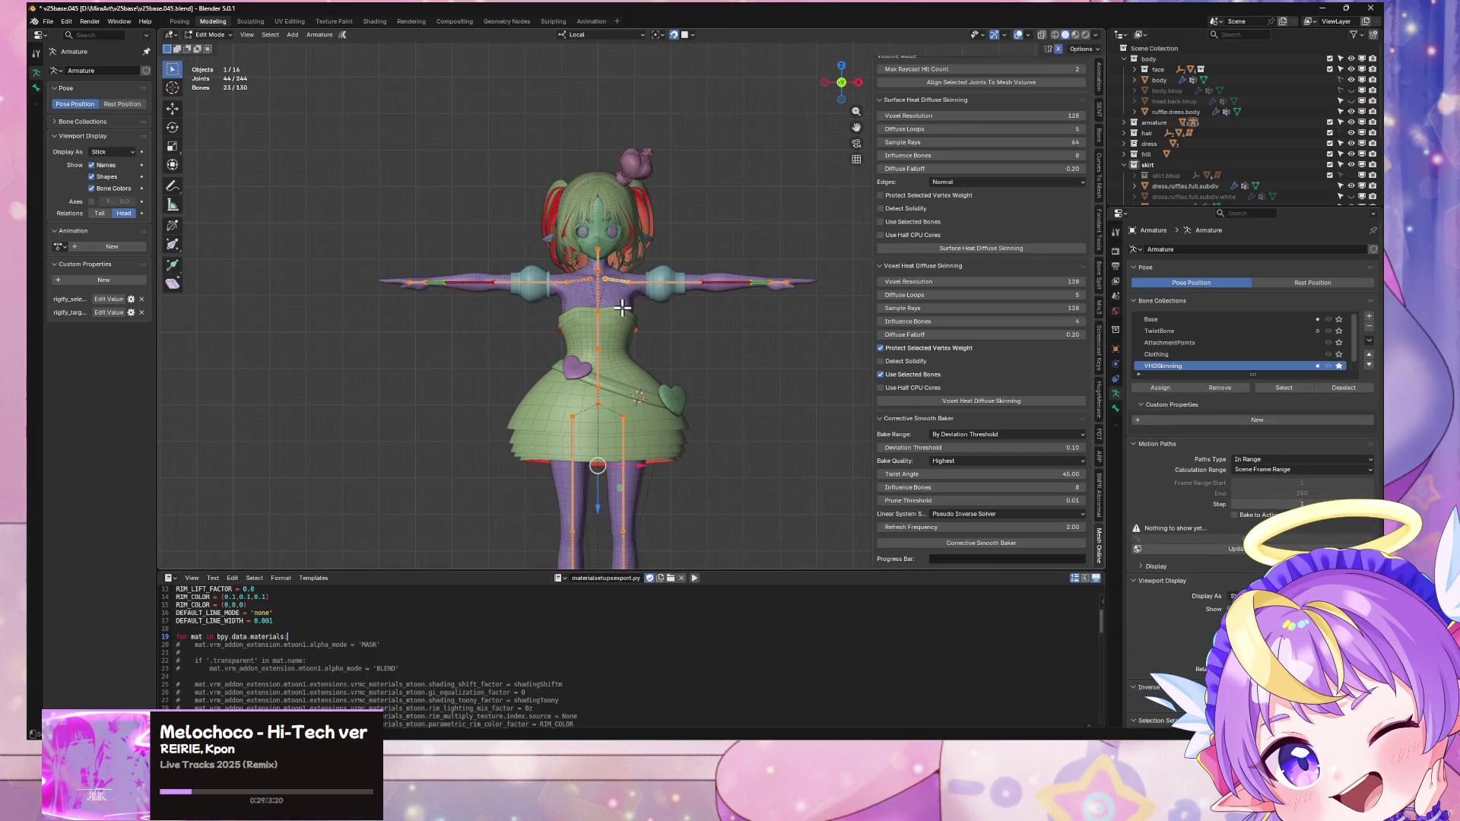
{"action": "left_click", "coordinate": [678, 326]}
{"action": "left_click", "coordinate": [599, 302]}
{"action": "left_click", "coordinate": [625, 307], "text": "shift"}
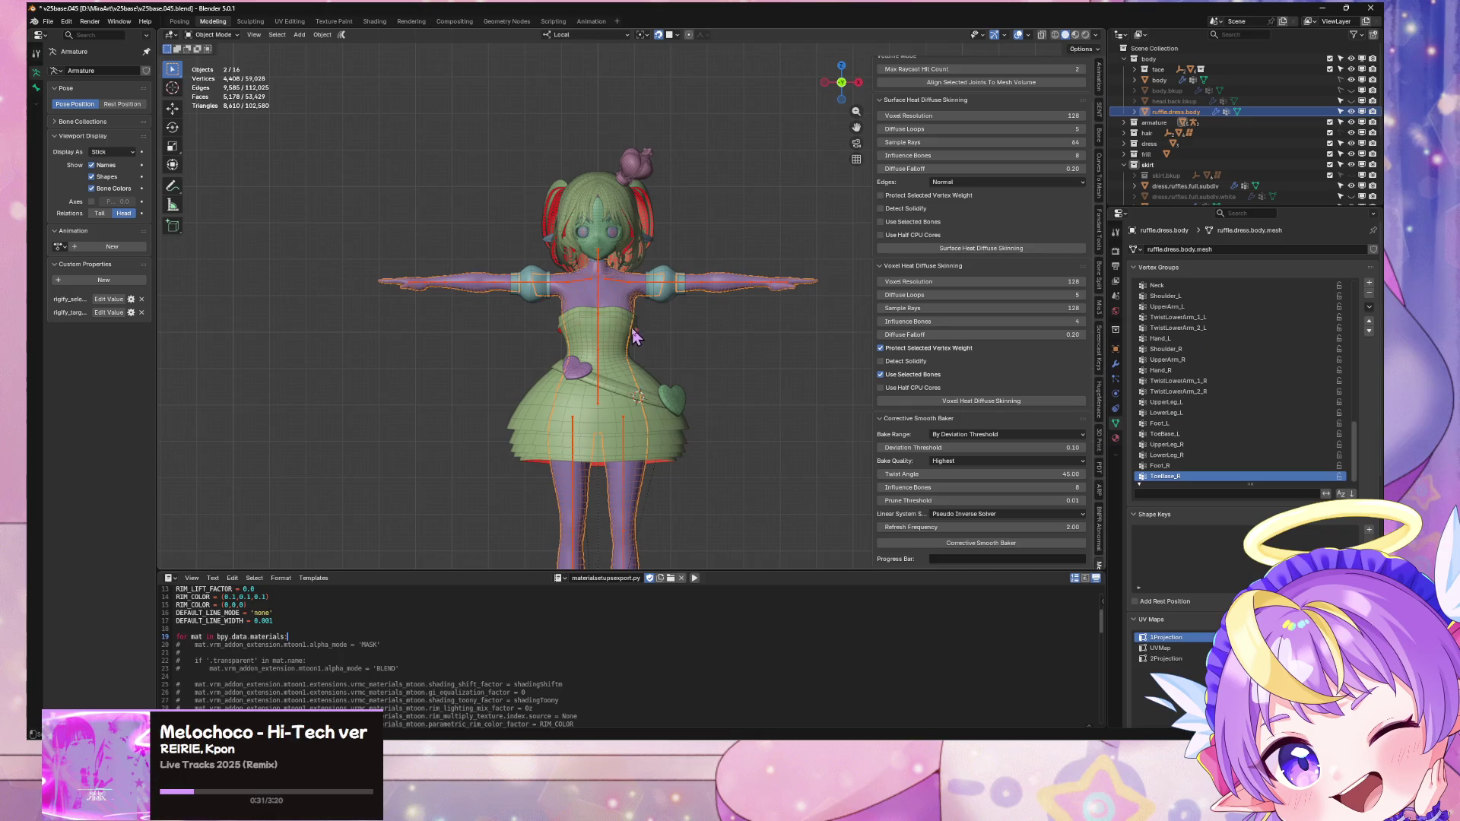
{"action": "left_click", "coordinate": [659, 396], "text": "shift"}
{"action": "left_click", "coordinate": [673, 397], "text": "shift"}
{"action": "left_click", "coordinate": [578, 369], "text": "shift"}
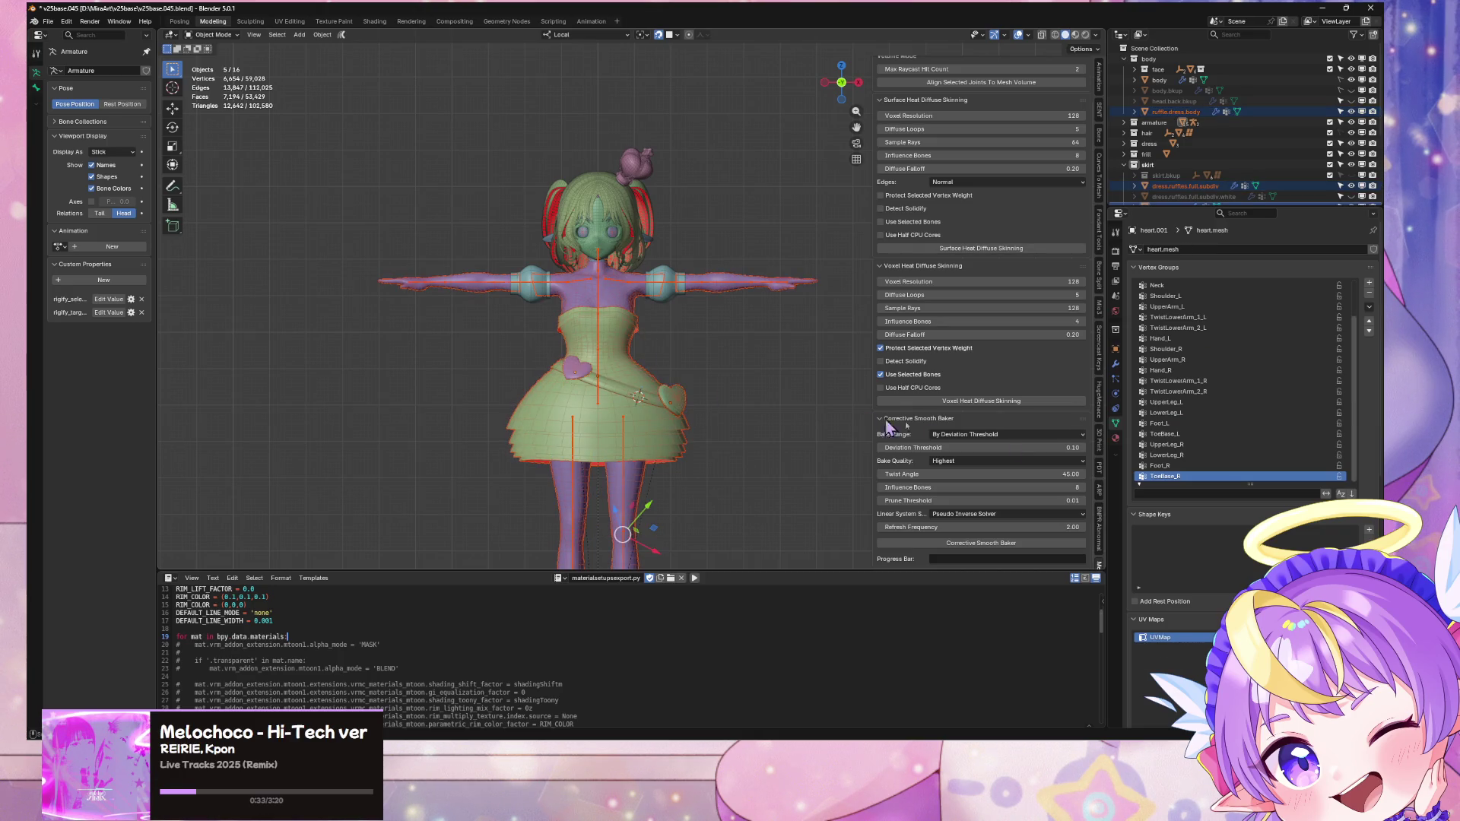
{"action": "left_click", "coordinate": [1000, 403]}
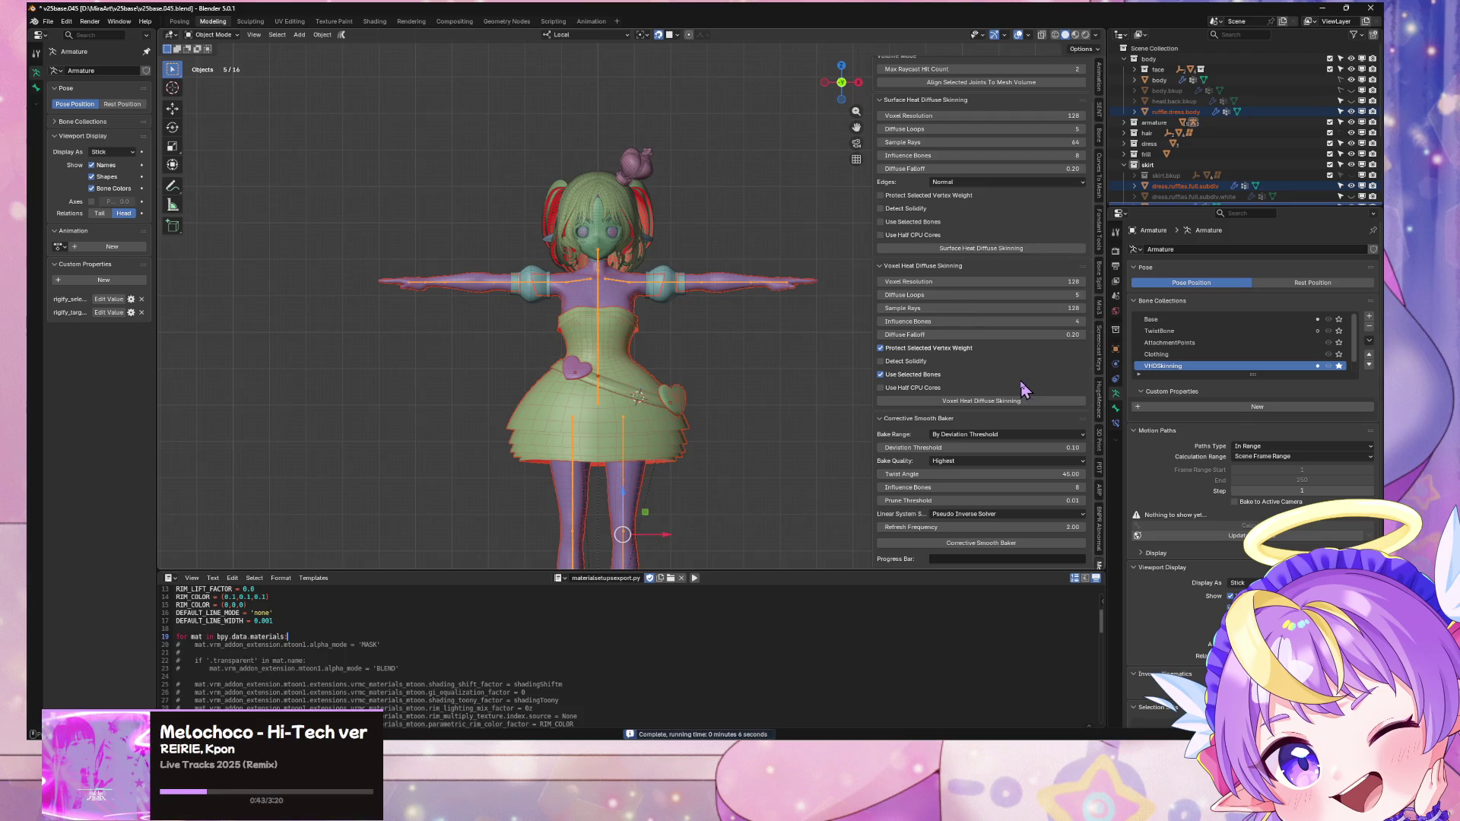
Step: Set the baker's Refresh Frequency to 1 and Bake Range to By Deviation Threshold
{"action": "left_click", "coordinate": [1065, 528]}
{"action": "type", "text": "1"}
{"action": "key", "text": "Return"}
{"action": "left_click", "coordinate": [1004, 435]}
{"action": "left_click", "coordinate": [988, 473]}
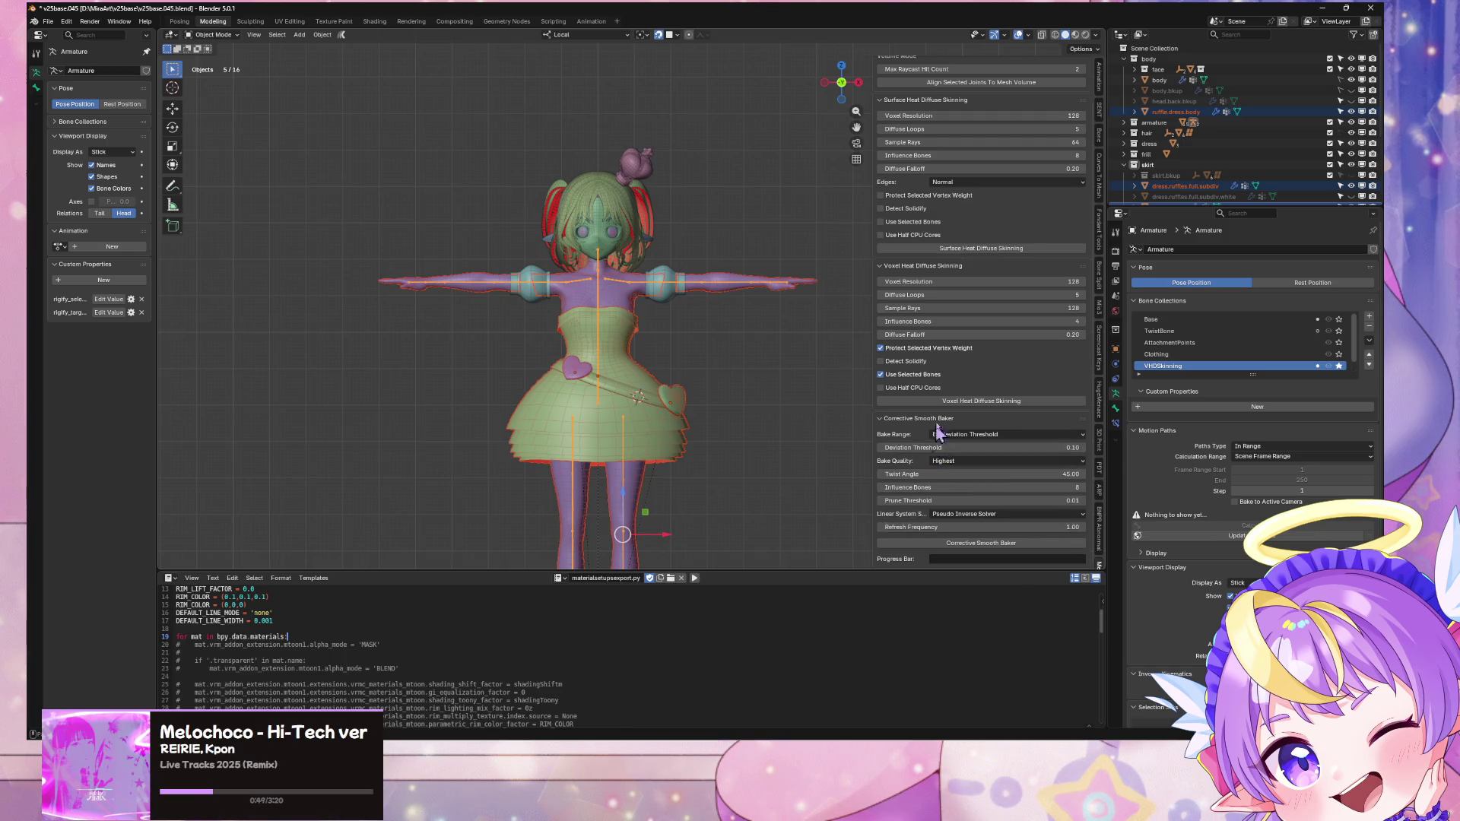
Step: Run the Corrective Smooth Baker on the dress, ruffles and both hearts until it reports Complete
{"action": "left_click", "coordinate": [1004, 543]}
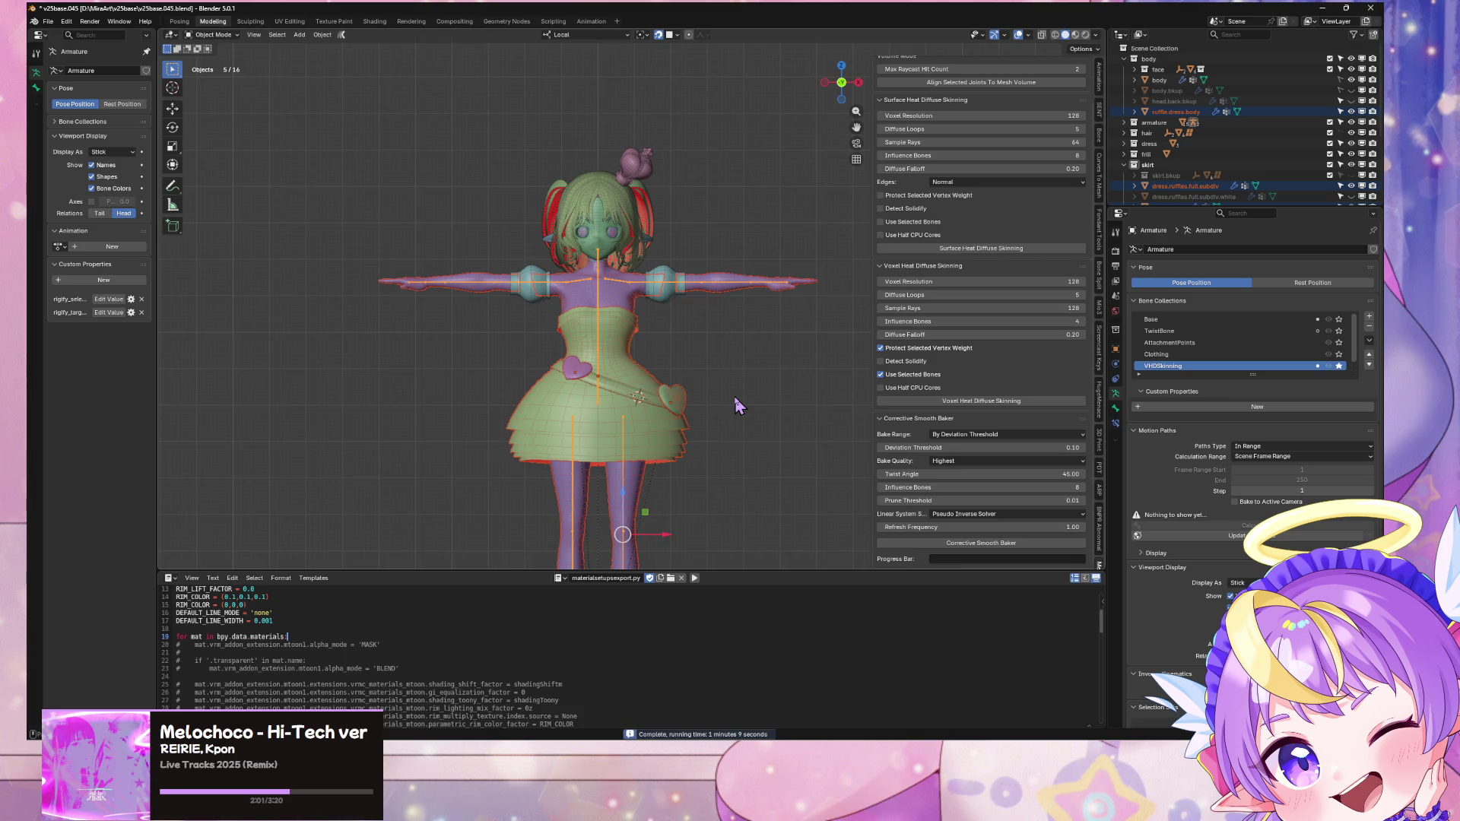
{"action": "mouse_move", "coordinate": [734, 395]}
{"action": "middle_mouse_down"}
{"action": "mouse_move", "coordinate": [641, 403]}
{"action": "mouse_move", "coordinate": [740, 432]}
{"action": "middle_mouse_up"}
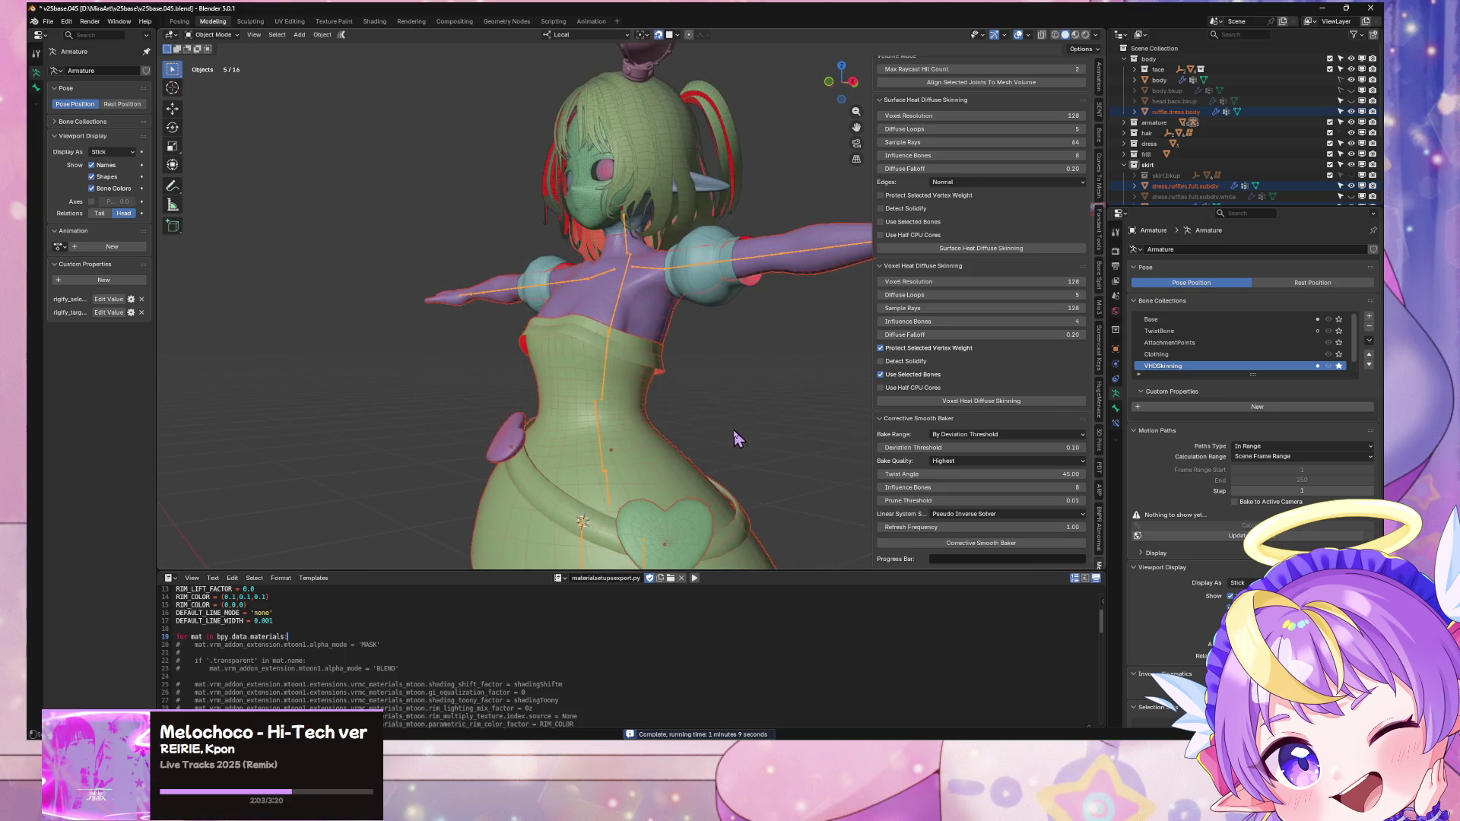
Step: Inspect the baked dress in side and front views, deselect everything, and save v25base.045.blend
{"action": "scroll", "coordinate": [643, 354], "scroll_direction": "up", "scroll_amount": 3}
{"action": "mouse_move", "coordinate": [822, 90]}
{"action": "left_mouse_down"}
{"action": "mouse_move", "coordinate": [761, 183]}
{"action": "mouse_move", "coordinate": [768, 289]}
{"action": "mouse_move", "coordinate": [862, 90]}
{"action": "left_mouse_up"}
{"action": "left_click", "coordinate": [858, 85]}
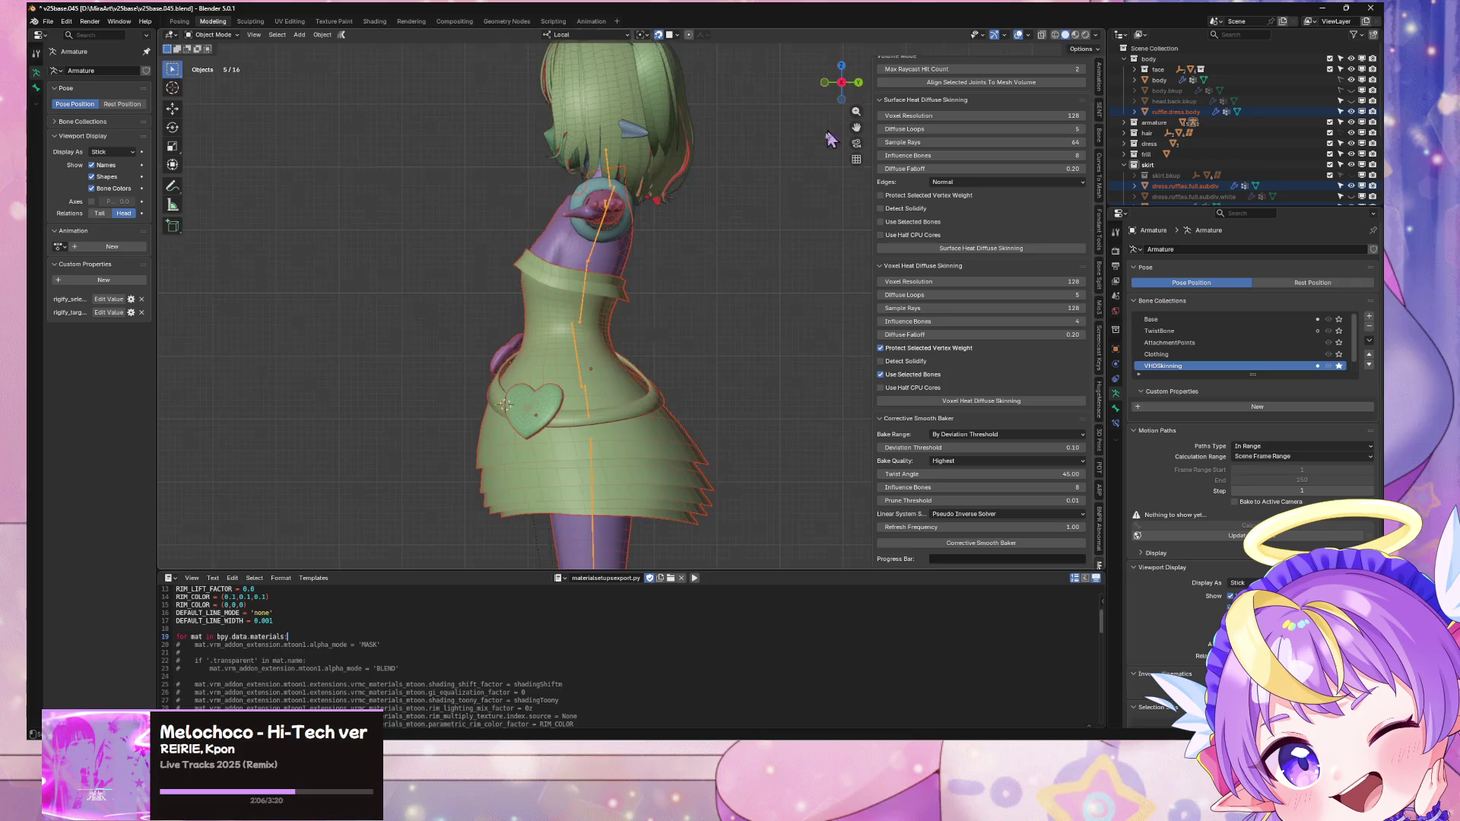
{"action": "left_click", "coordinate": [827, 84]}
{"action": "left_click", "coordinate": [808, 272]}
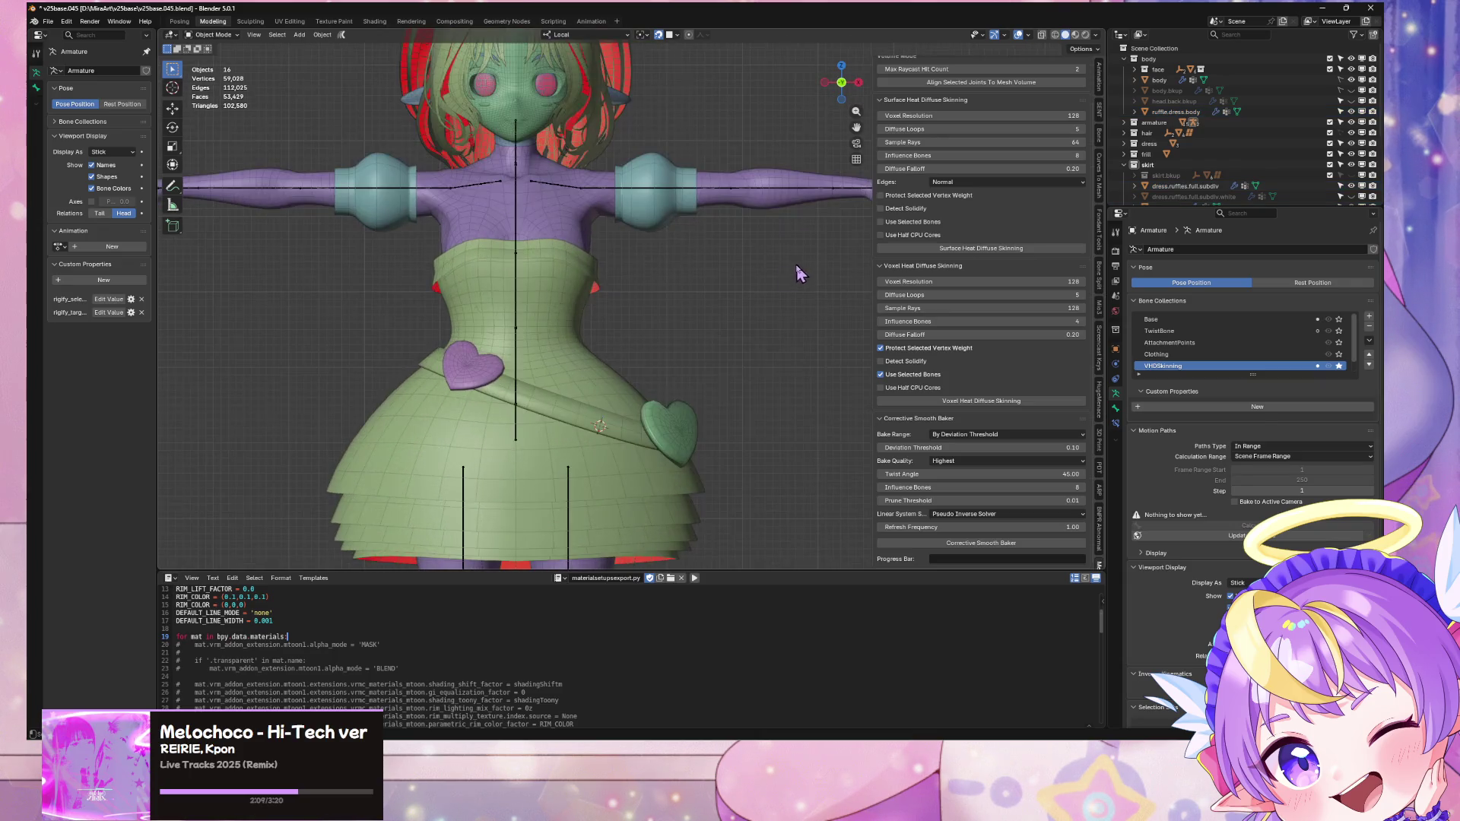
{"action": "key", "text": "ctrl+s"}
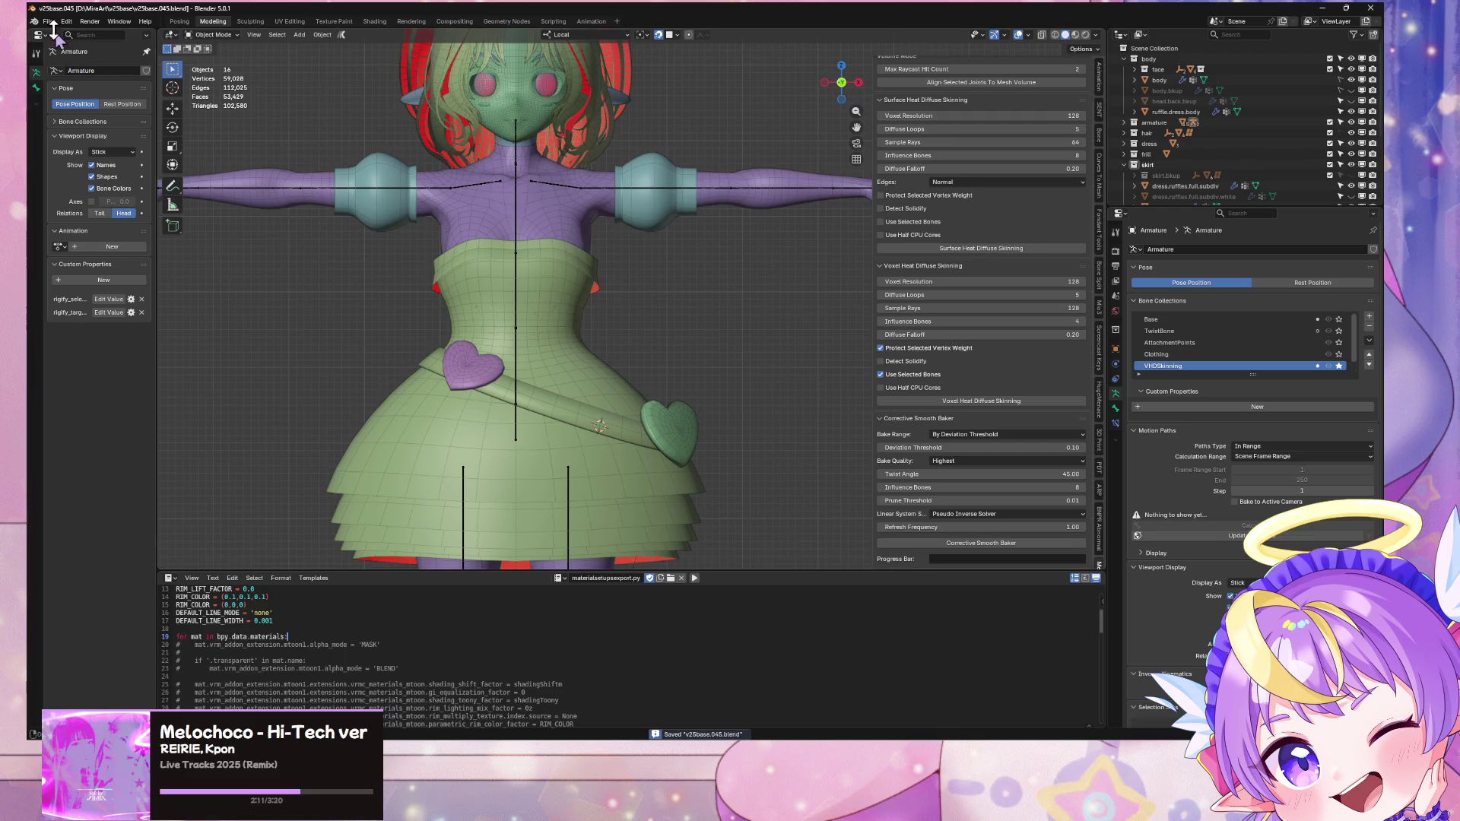
{"action": "left_click", "coordinate": [47, 21]}
Step: Export the avatar as a VRM (.vrm) file, then switch over to Unity
{"action": "mouse_move", "coordinate": [95, 187]}
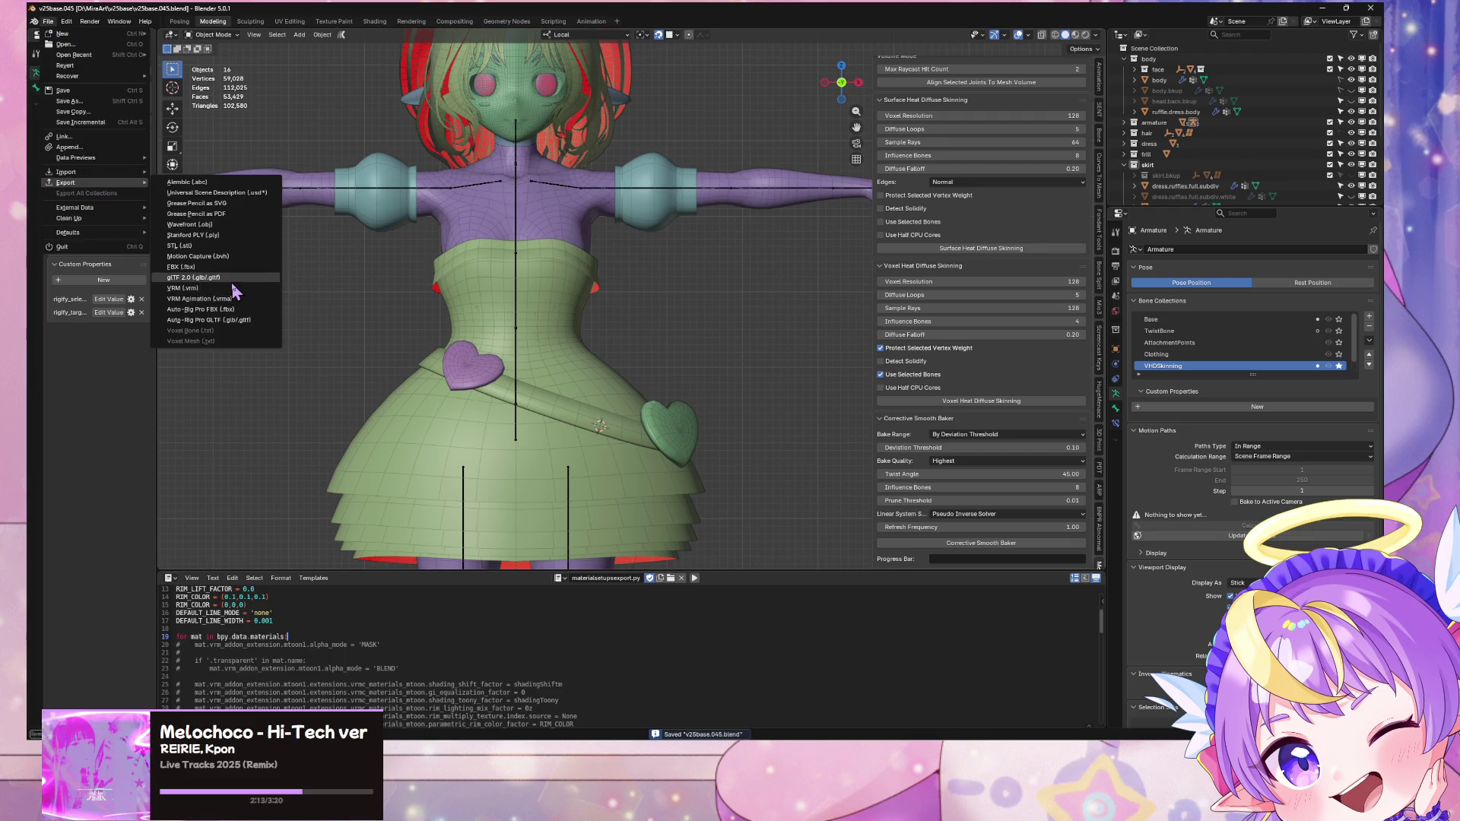
{"action": "left_click", "coordinate": [233, 281]}
{"action": "double_click", "coordinate": [423, 281]}
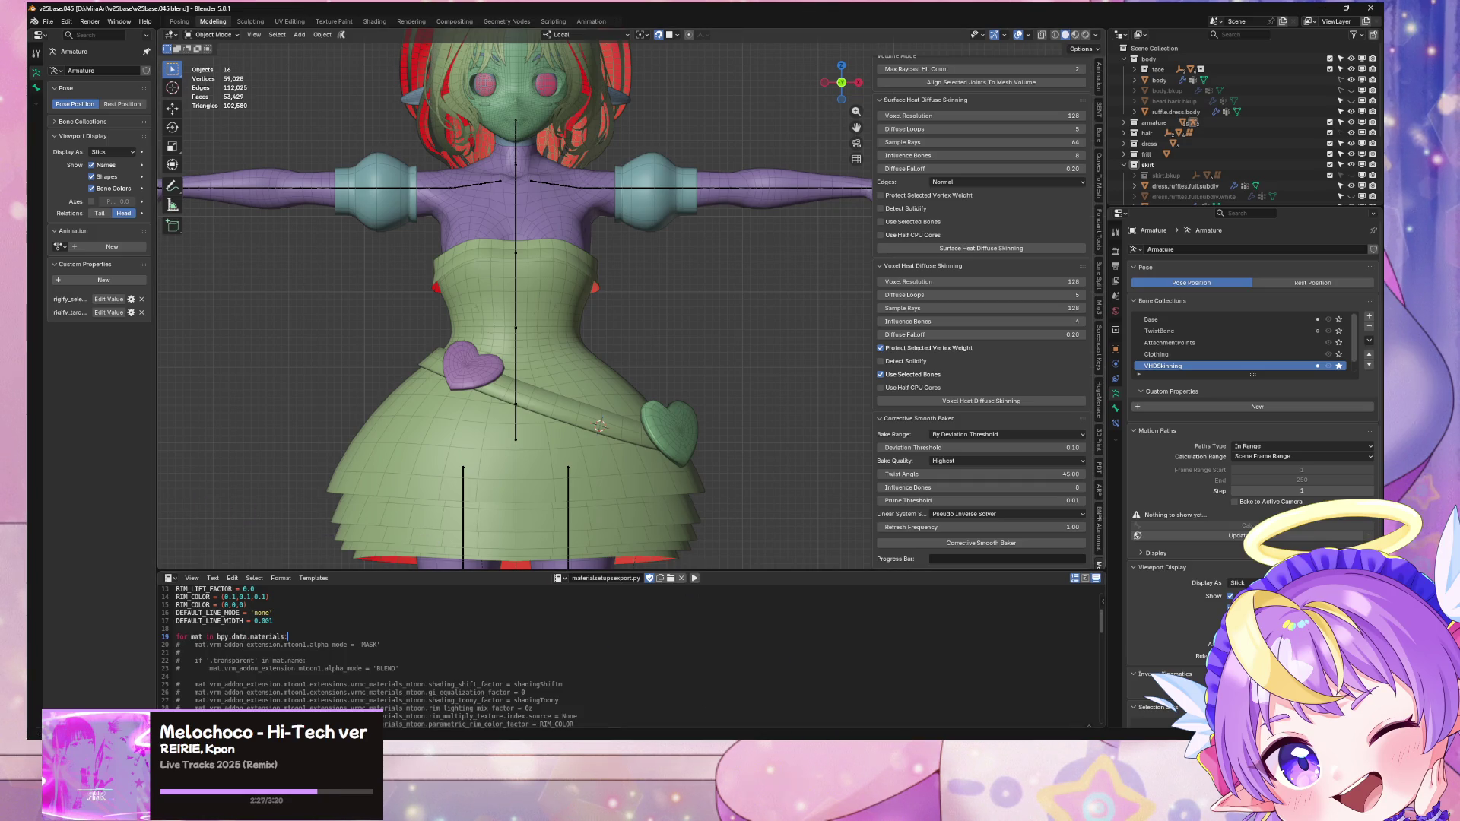
{"action": "left_click", "coordinate": [788, 705]}
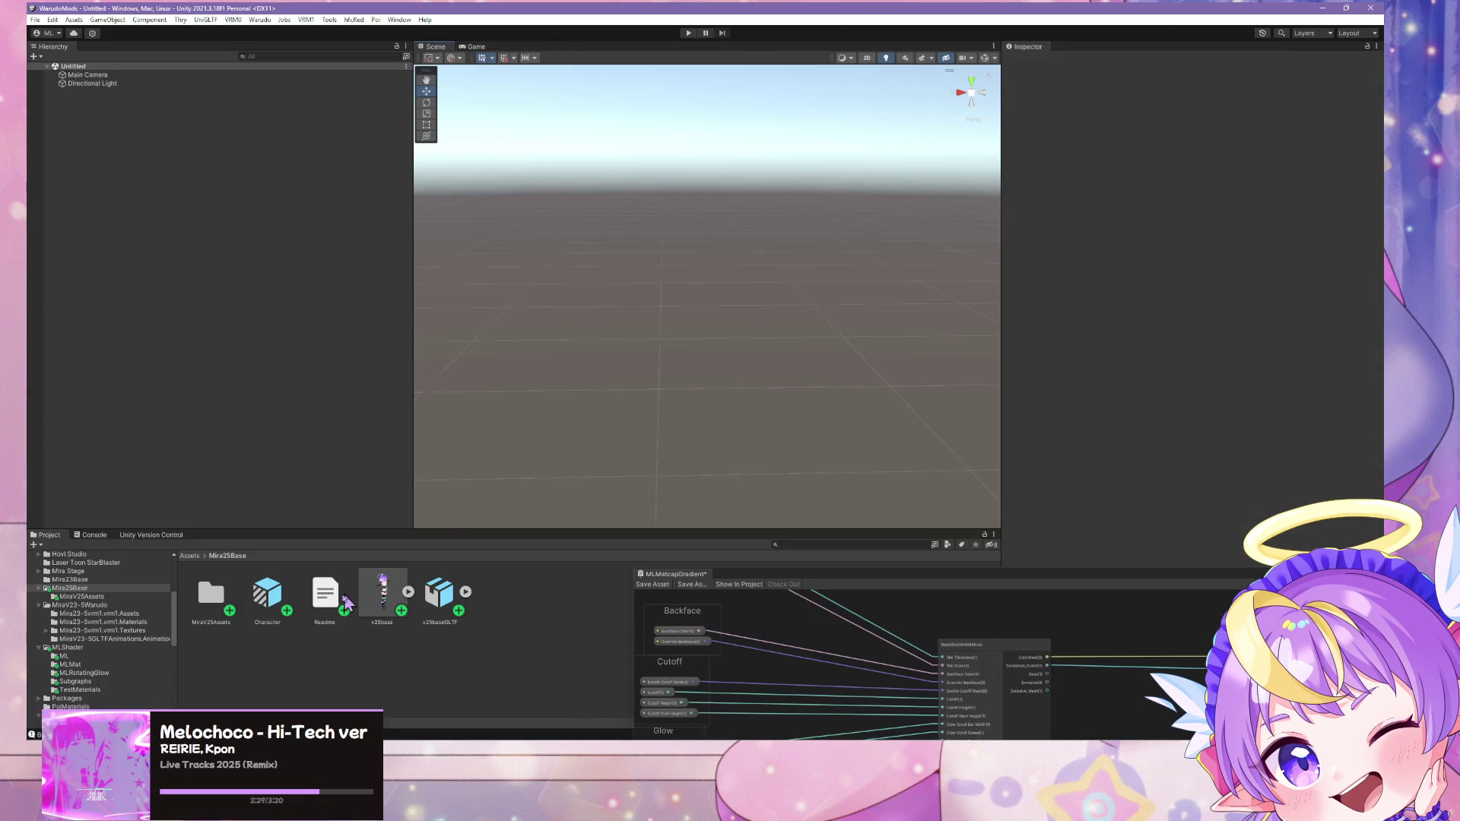
Step: Place the Character prefab in the scene, frame it, and build it as a Warudo mod
{"action": "left_click_drag", "start_coordinate": [195, 302], "coordinate": [195, 302]}
{"action": "key", "text": "f"}
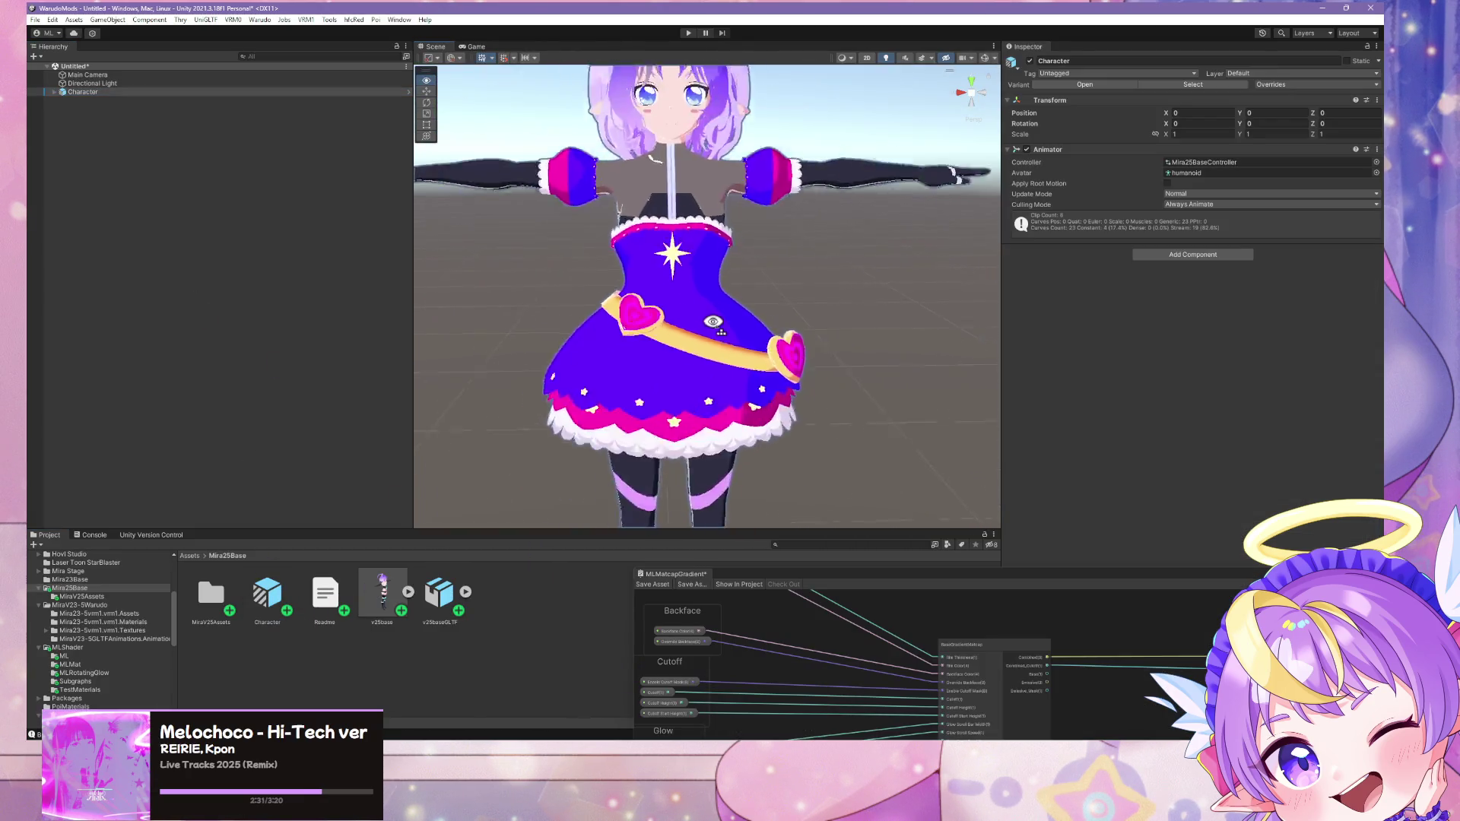
{"action": "scroll", "coordinate": [709, 333], "scroll_direction": "up", "scroll_amount": 5}
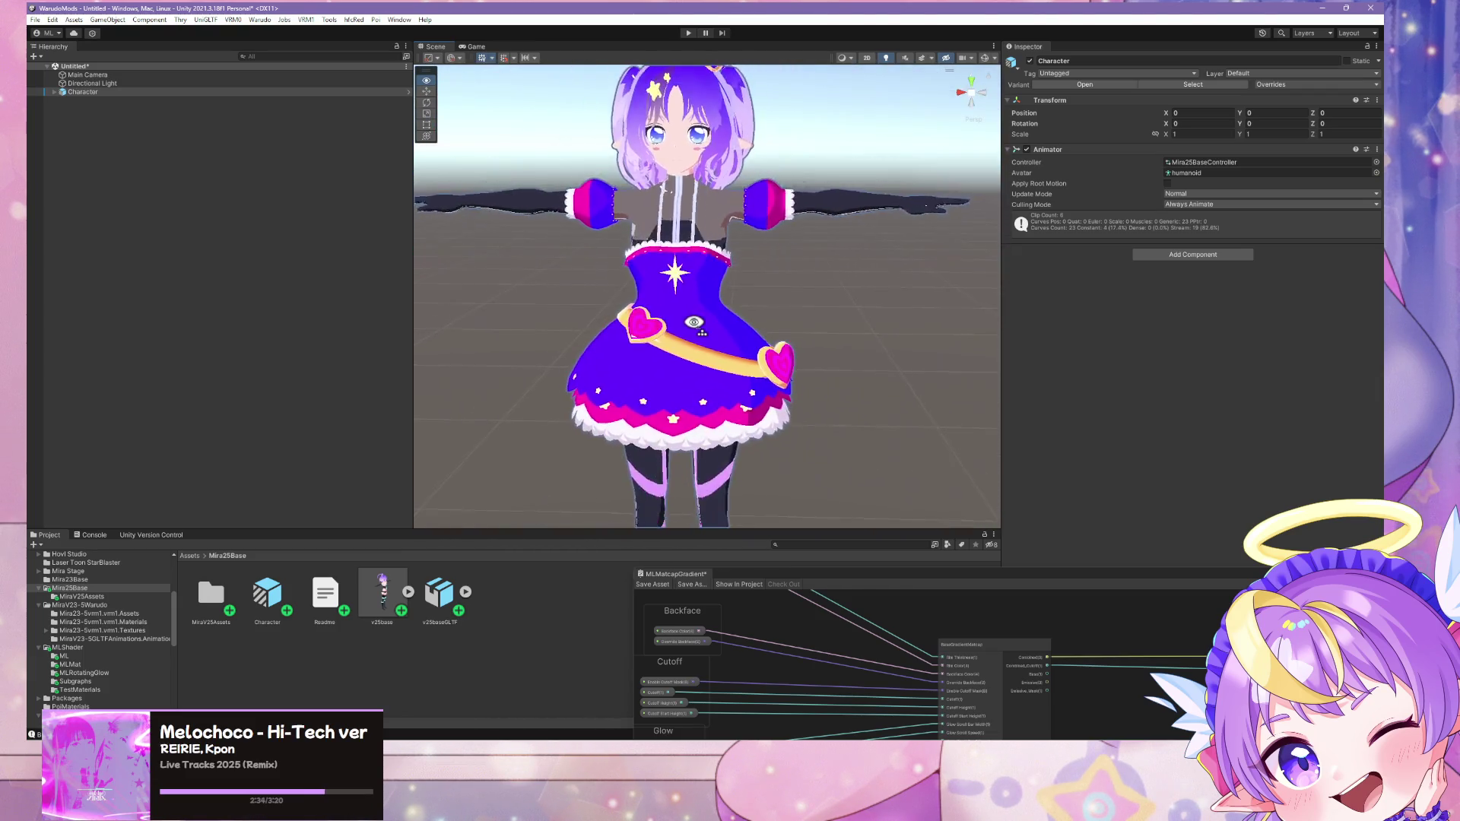
{"action": "right_click_drag", "start_coordinate": [694, 322], "coordinate": [643, 251]}
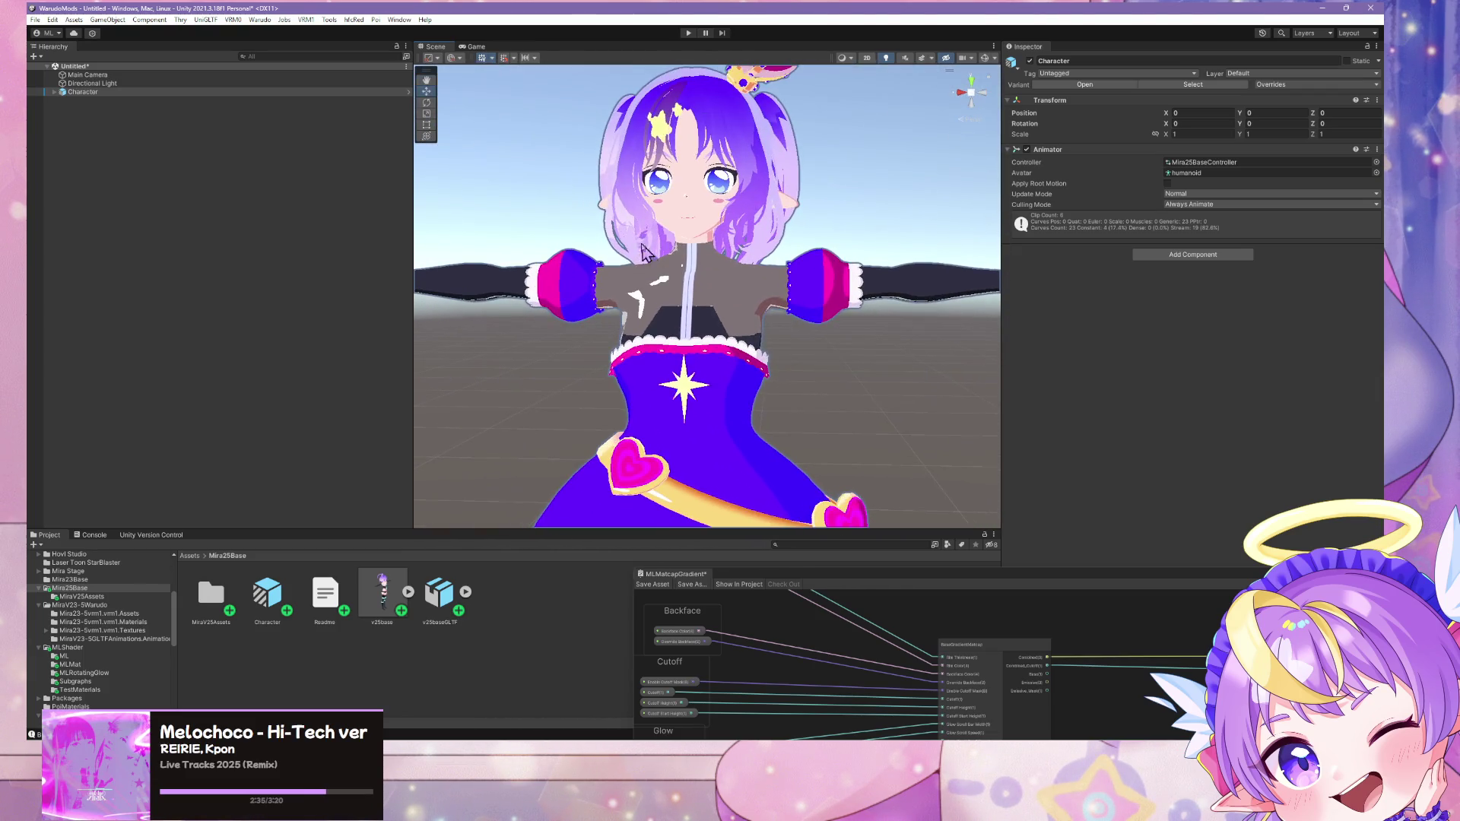
{"action": "left_click", "coordinate": [253, 20]}
{"action": "left_click", "coordinate": [289, 92]}
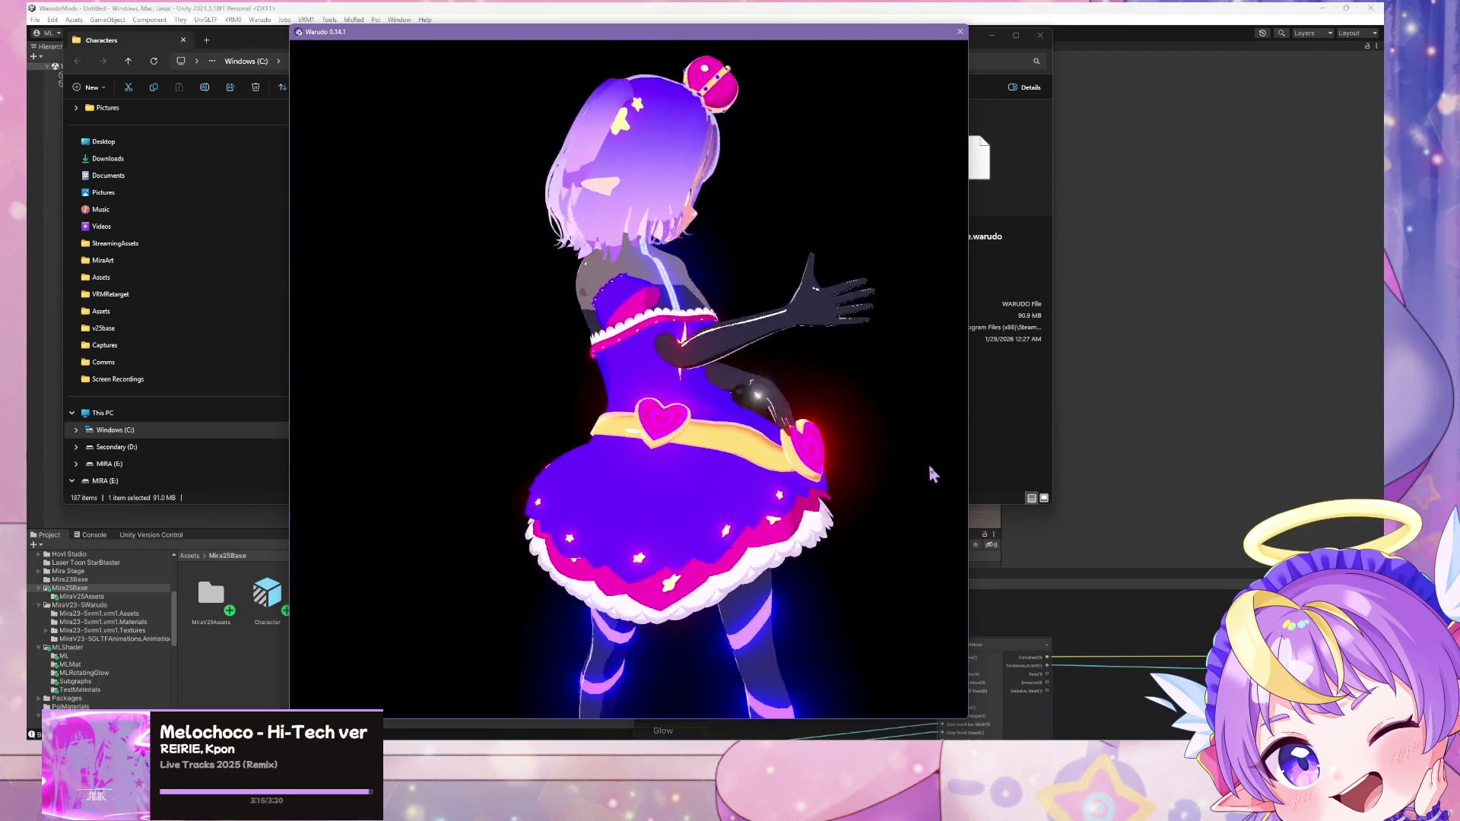
Step: Play FREELY_TOMORROW.vmd in Warudo's MMD Player, skip ahead to about 00:35, then stop it
{"action": "key", "text": "alt+Tab"}
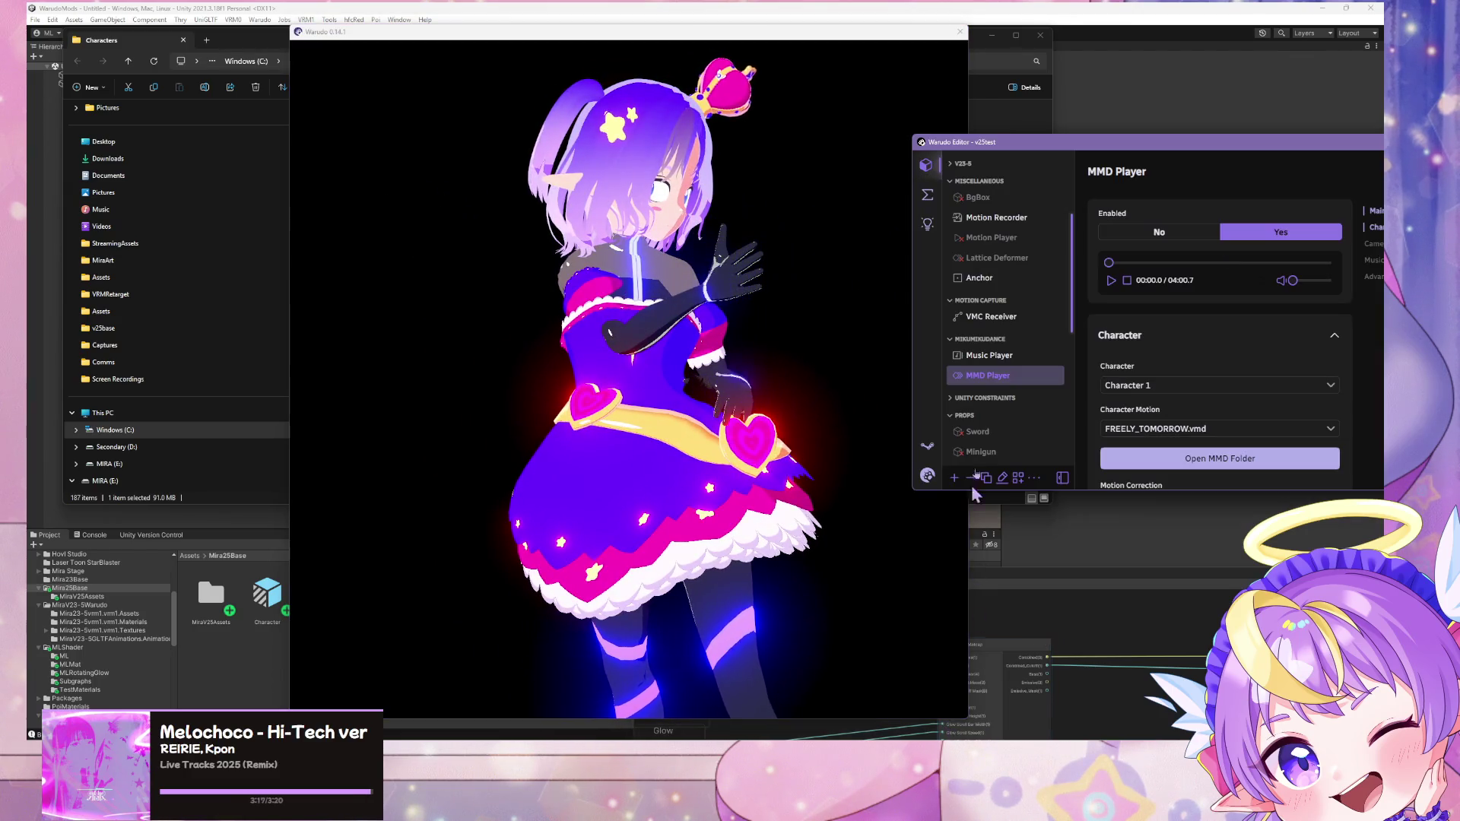
{"action": "left_click", "coordinate": [1112, 280]}
{"action": "key", "text": "alt+Tab"}
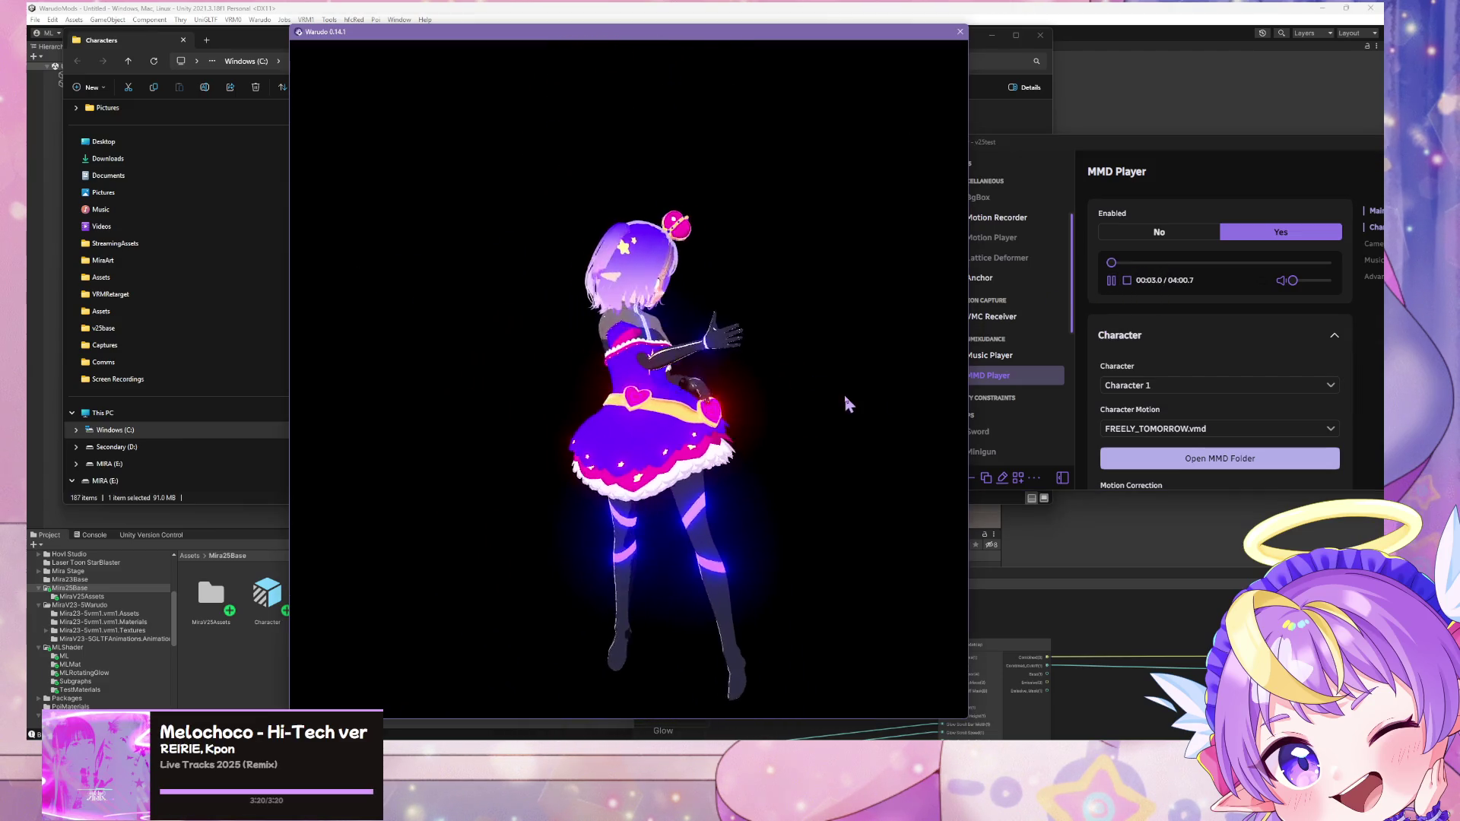
{"action": "key", "text": "alt+Tab"}
{"action": "left_click", "coordinate": [1140, 263]}
{"action": "key", "text": "alt+Tab"}
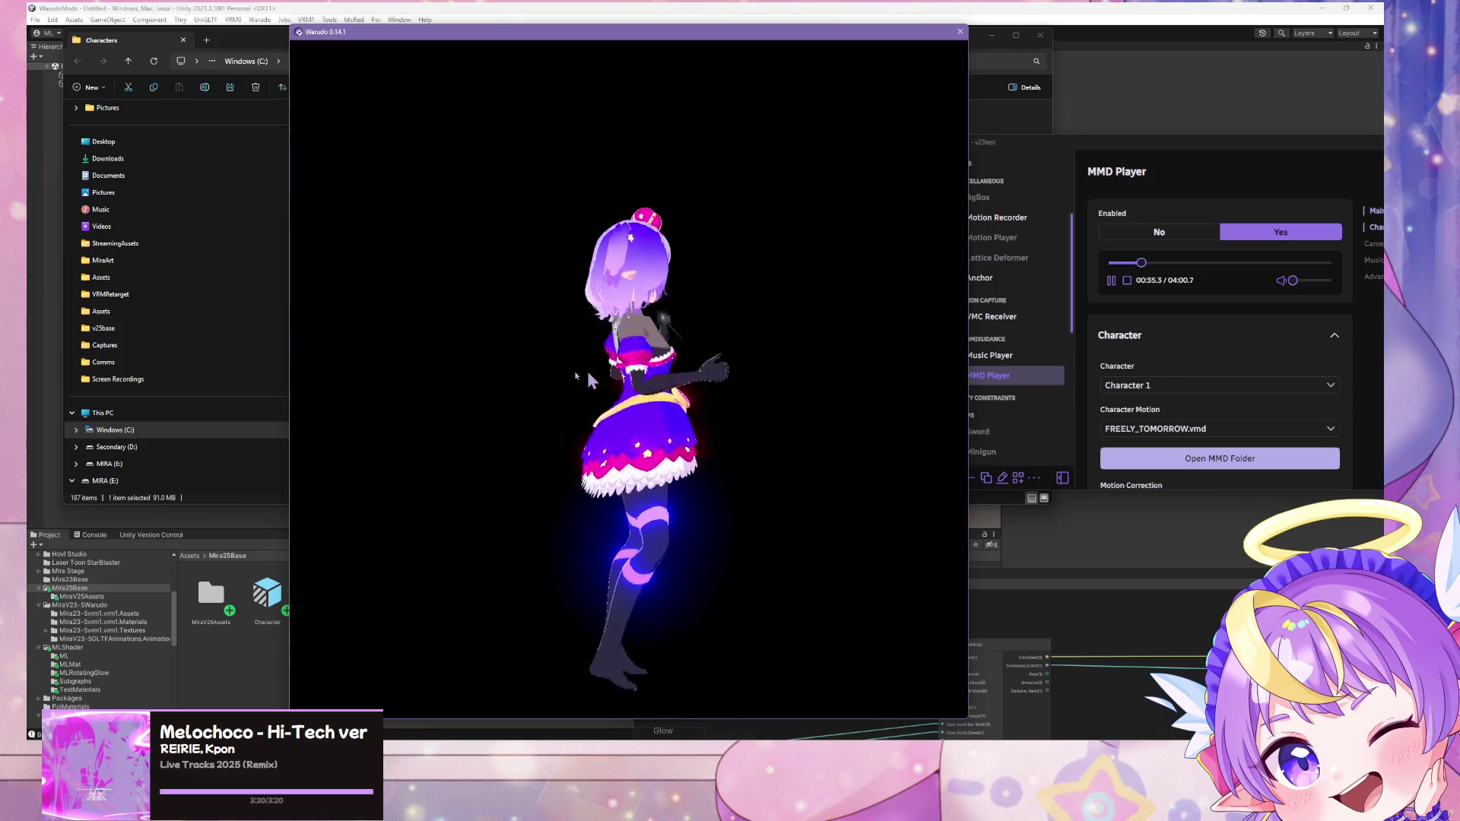
{"action": "scroll", "coordinate": [770, 371], "scroll_direction": "up", "scroll_amount": 10}
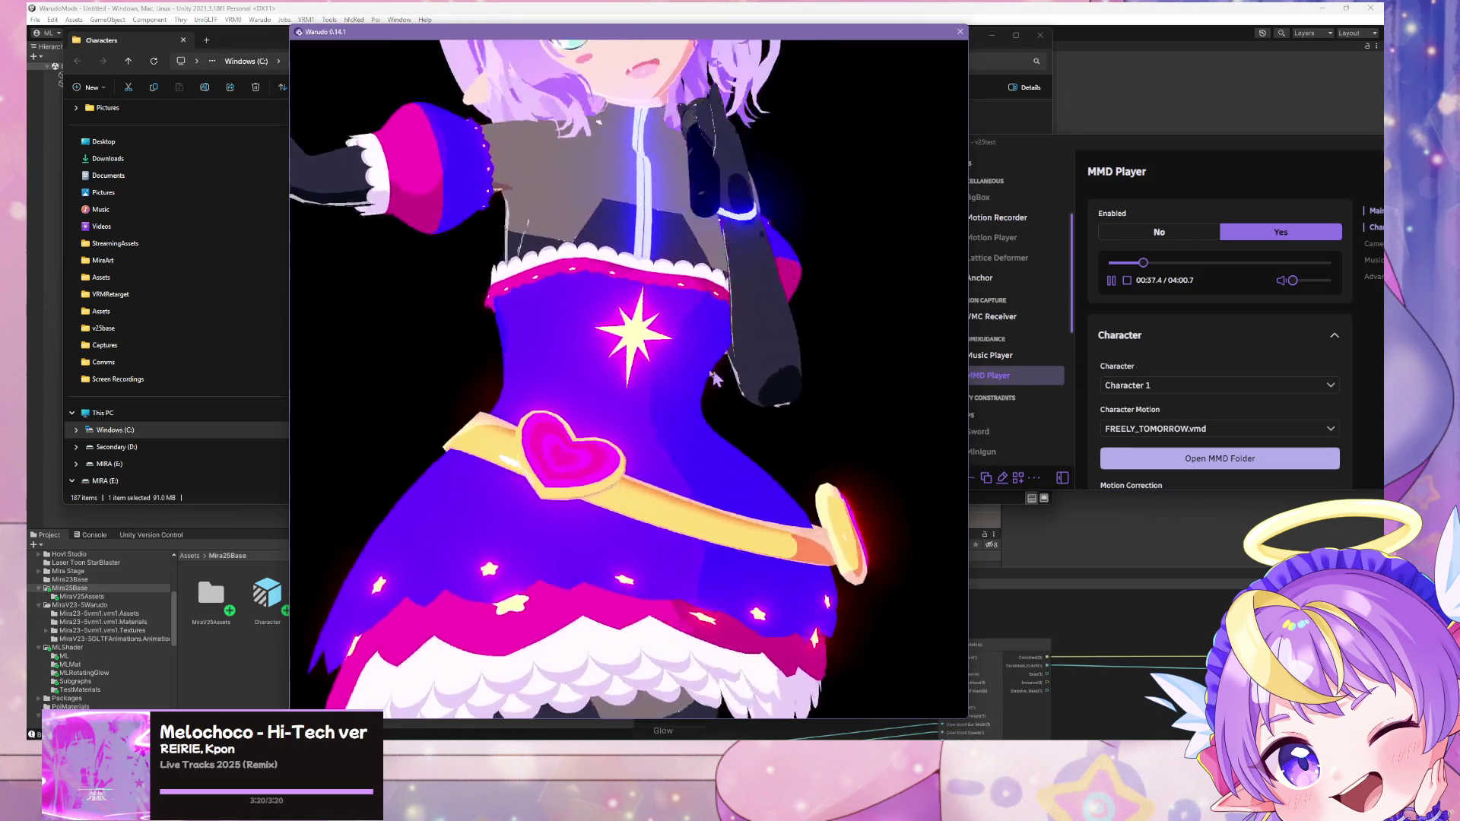
{"action": "scroll", "coordinate": [715, 378], "scroll_direction": "down", "scroll_amount": 10}
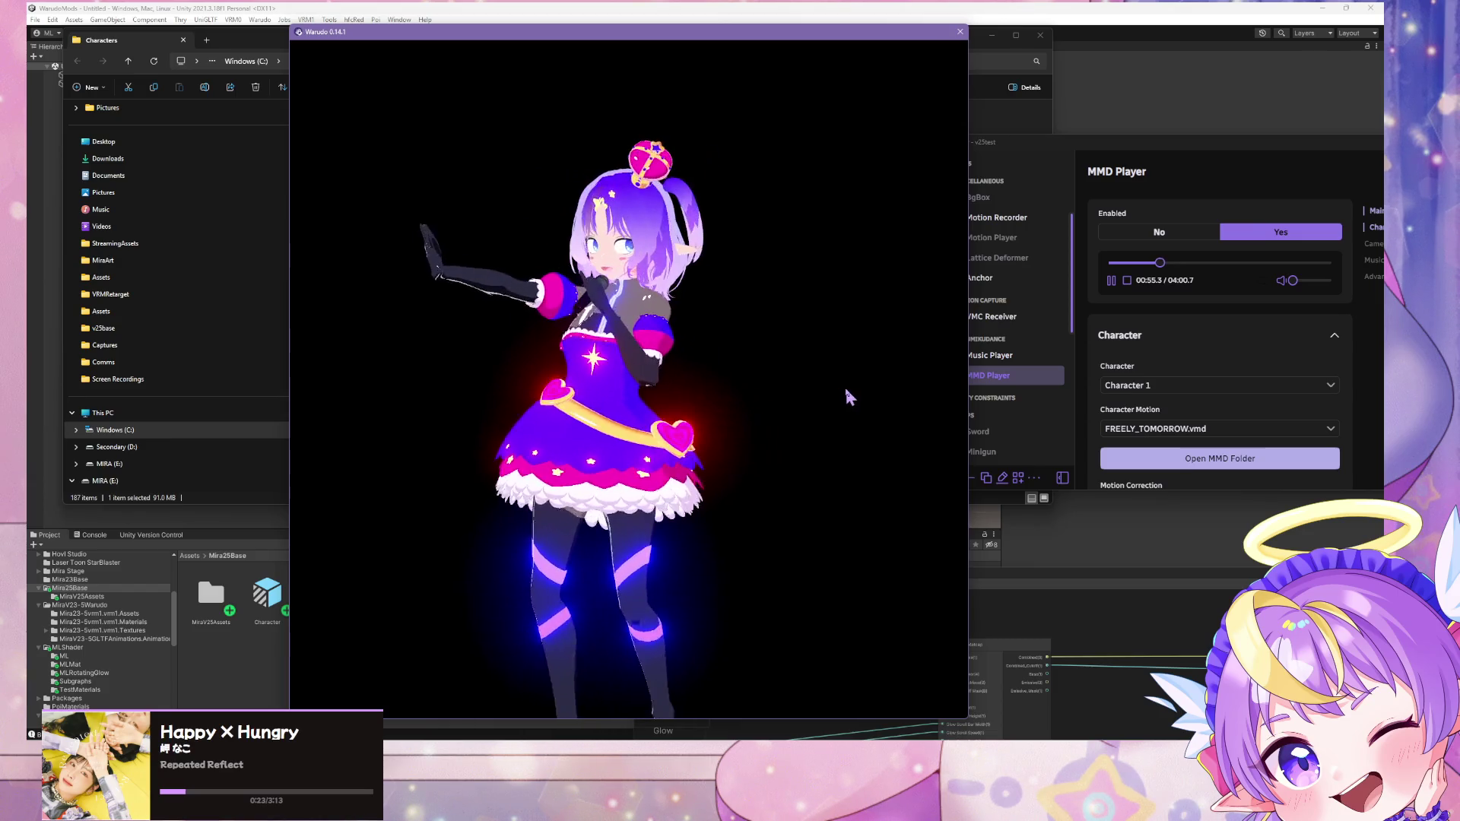
{"action": "left_click", "coordinate": [1114, 280]}
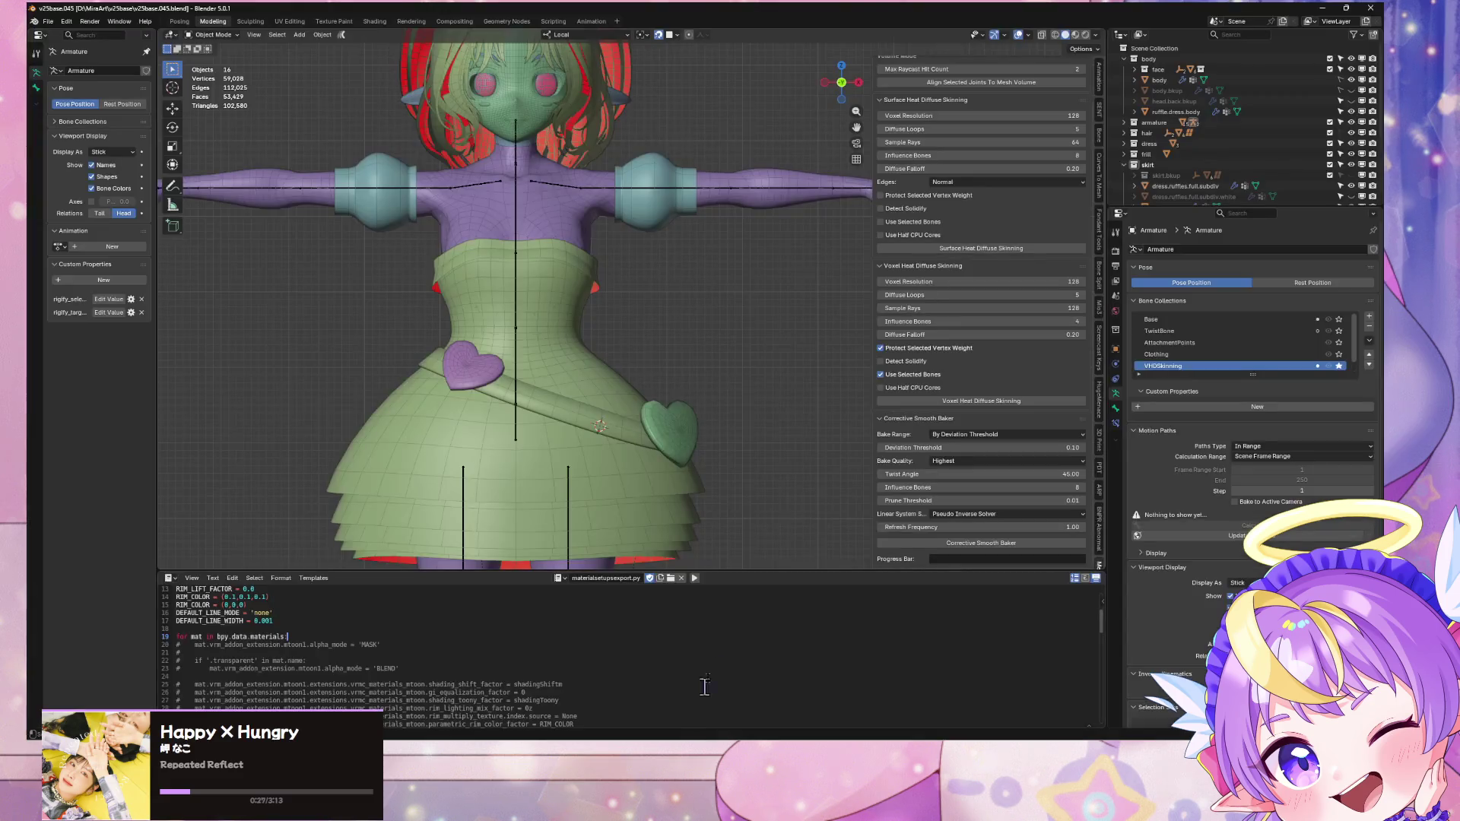
Step: Move the right heart ornament, rotate it around Z, and scale it larger
{"action": "middle_click_drag", "start_coordinate": [706, 437], "coordinate": [670, 465]}
{"action": "left_click", "coordinate": [667, 466]}
{"action": "key", "text": "g"}
{"action": "left_click", "coordinate": [623, 459]}
{"action": "key", "text": "r"}
{"action": "key", "text": "z"}
{"action": "left_click", "coordinate": [705, 428]}
{"action": "key", "text": "s"}
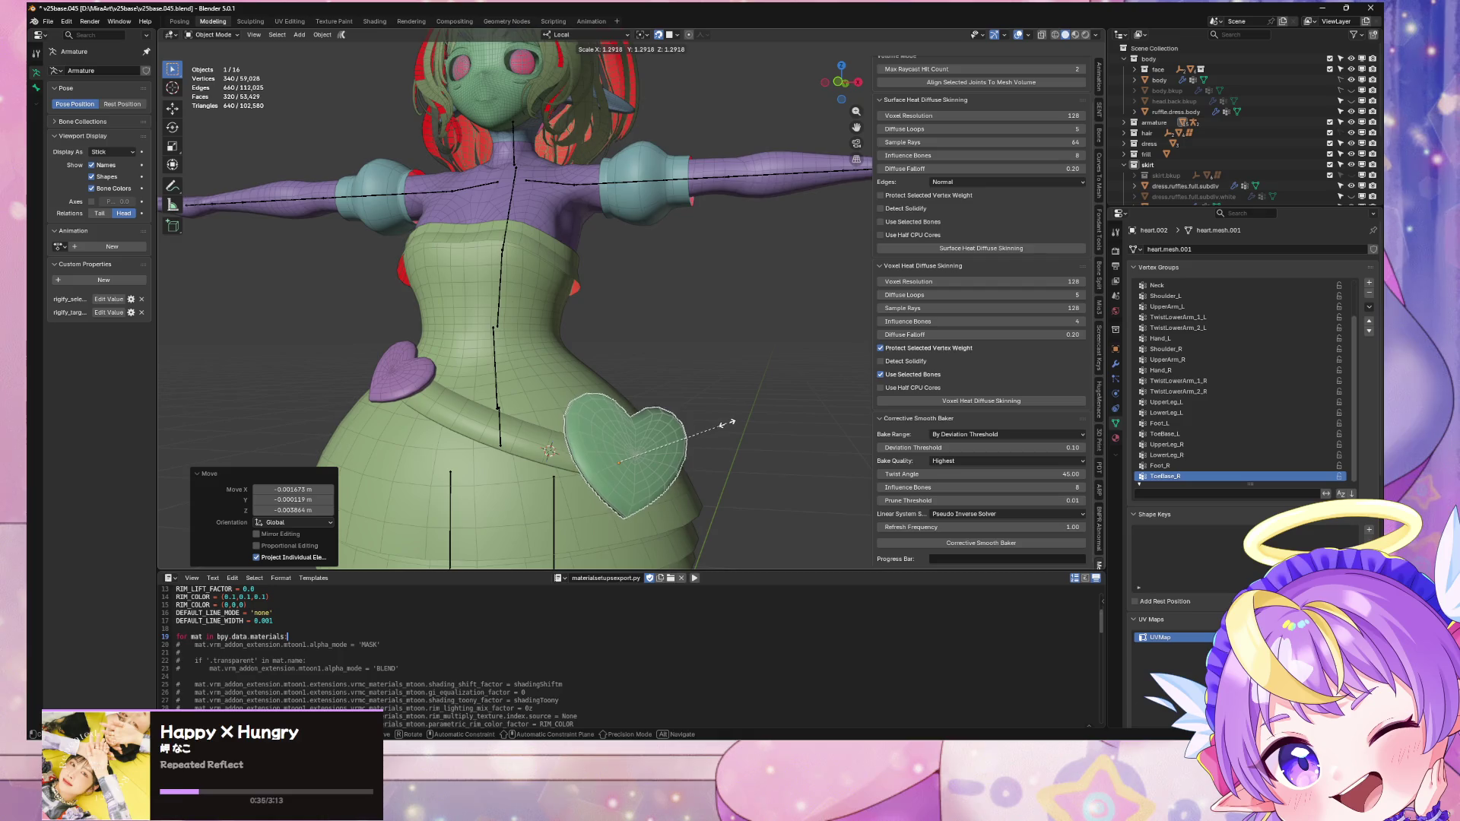
{"action": "left_click", "coordinate": [729, 423]}
Step: Hide the purple heart on the left and switch to a straight front view
{"action": "left_click", "coordinate": [402, 380]}
{"action": "key", "text": "h"}
{"action": "middle_click_drag", "start_coordinate": [402, 380], "coordinate": [542, 387]}
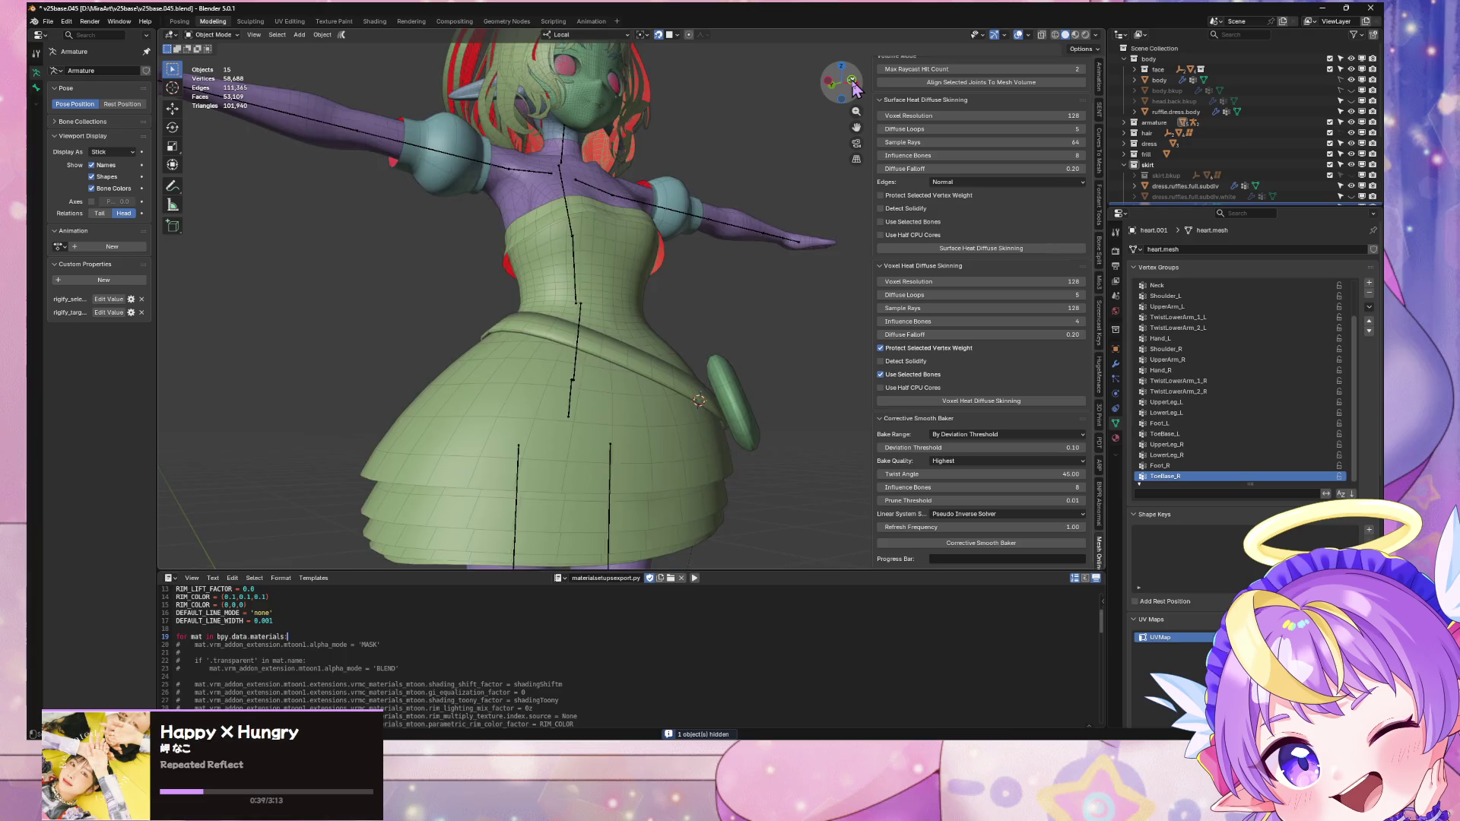
{"action": "left_click", "coordinate": [852, 80]}
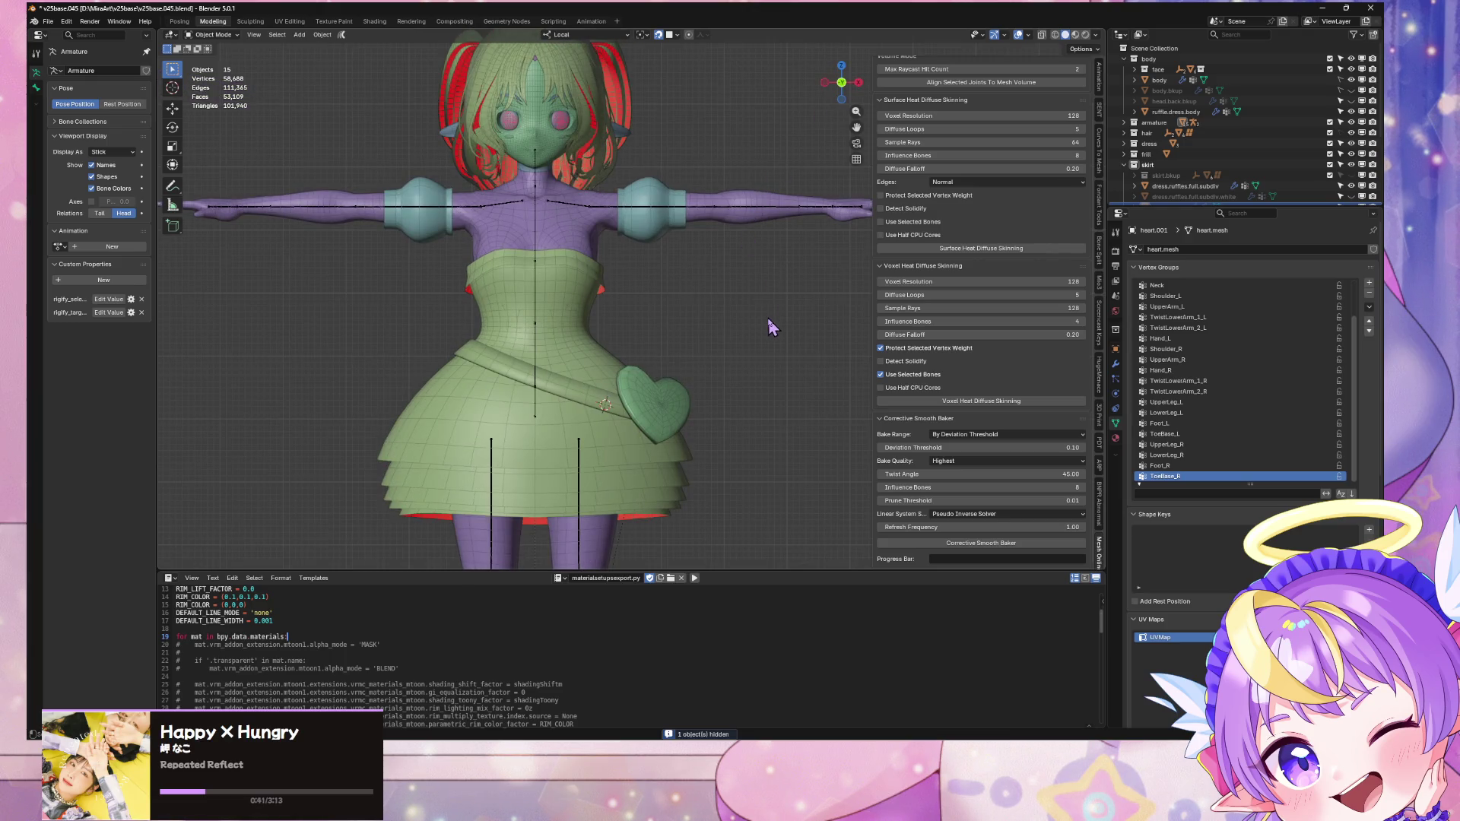
{"action": "scroll", "coordinate": [749, 281], "scroll_direction": "up", "scroll_amount": 3}
{"action": "scroll", "coordinate": [562, 464], "scroll_direction": "down", "scroll_amount": 3}
{"action": "scroll", "coordinate": [675, 349], "scroll_direction": "up", "scroll_amount": 3}
Step: Select the ruffled dress and right heart, with ruffle.dress.body as the active object
{"action": "left_click", "coordinate": [703, 457]}
{"action": "scroll", "coordinate": [703, 458], "scroll_direction": "down", "scroll_amount": 3}
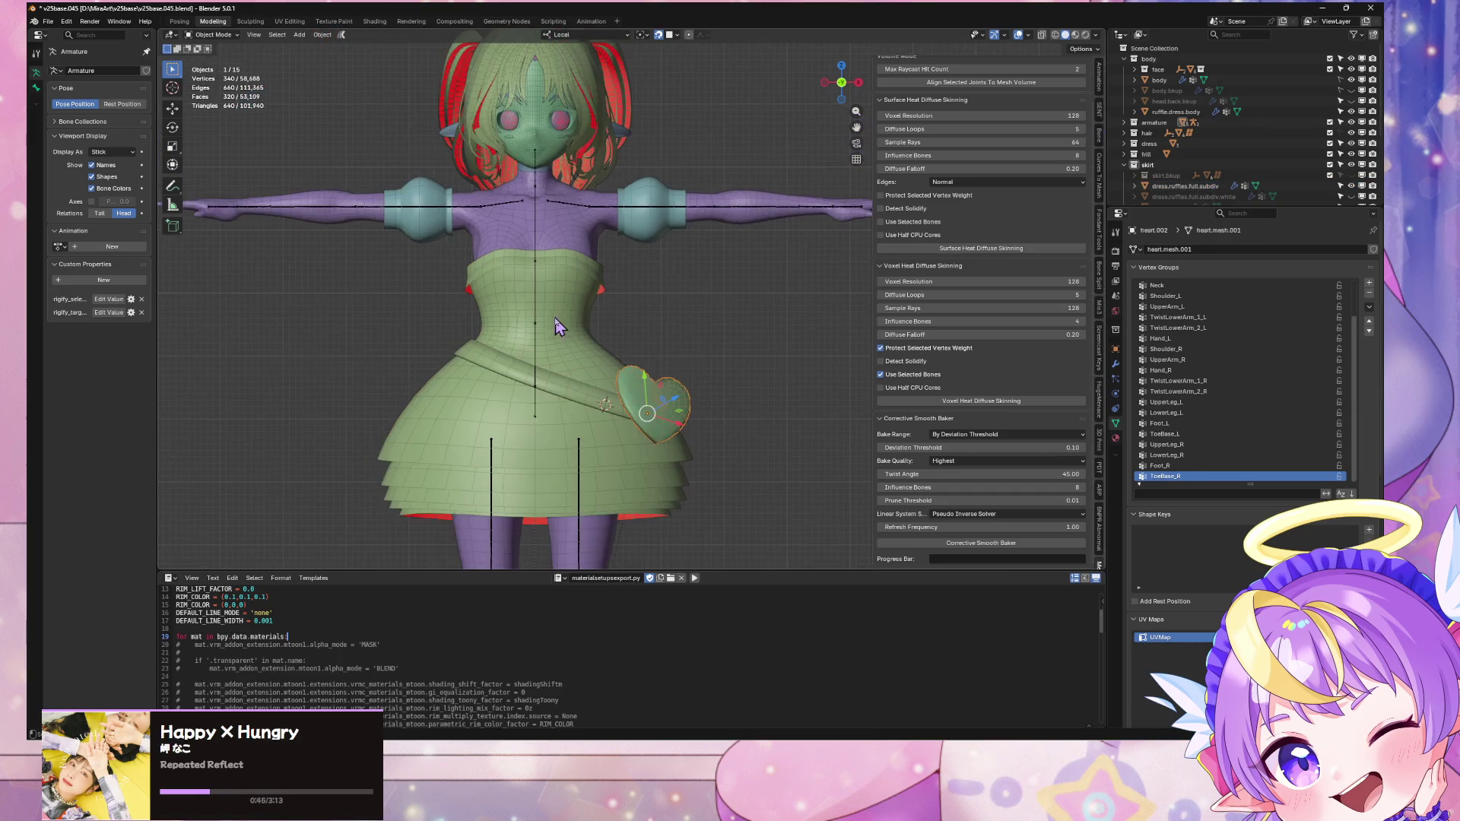
{"action": "left_click", "coordinate": [576, 264]}
{"action": "left_click", "coordinate": [667, 407], "text": "shift"}
{"action": "left_click", "coordinate": [566, 374], "text": "shift"}
{"action": "left_click", "coordinate": [565, 213], "text": "shift"}
Step: Reselect the ruffled dress with the armature and nudge the Refresh Frequency value
{"action": "scroll", "coordinate": [618, 257], "scroll_direction": "down", "scroll_amount": 3}
{"action": "scroll", "coordinate": [613, 257], "scroll_direction": "up", "scroll_amount": 3}
{"action": "left_click", "coordinate": [538, 220], "text": "shift"}
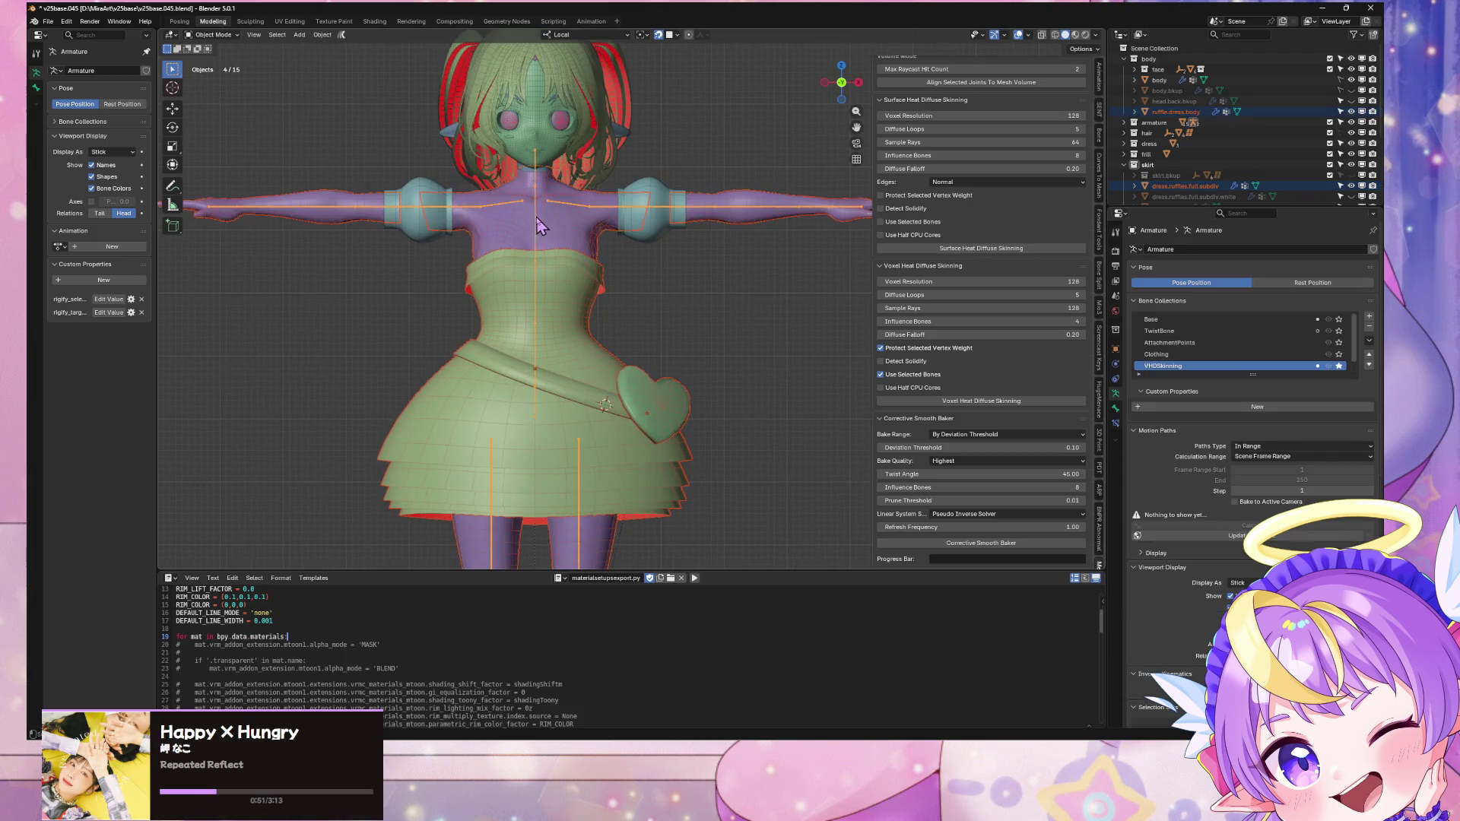
{"action": "key", "text": "ctrl+z"}
{"action": "key", "text": "ctrl+z"}
{"action": "key", "text": "ctrl+z"}
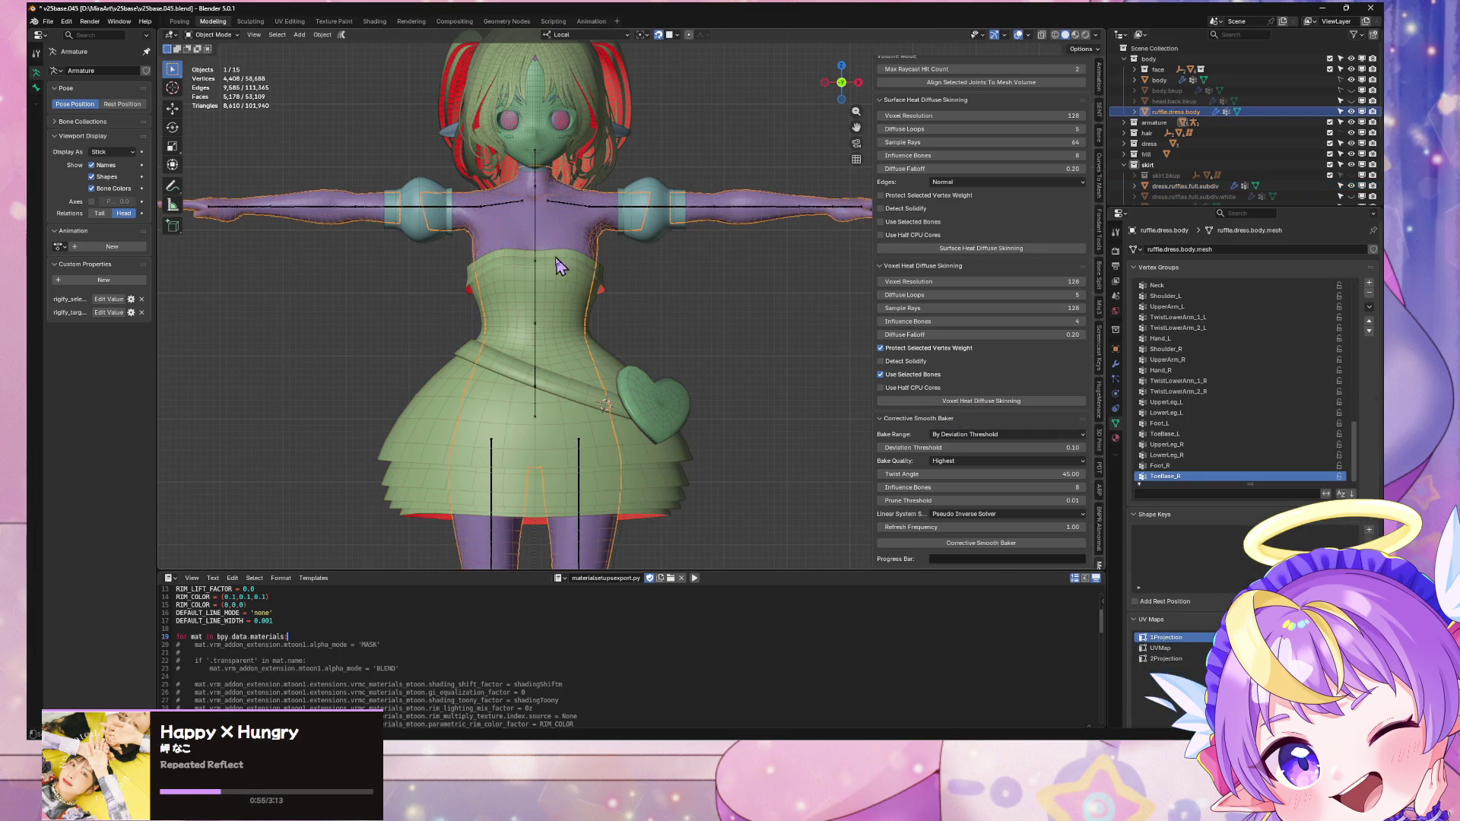
{"action": "left_click", "coordinate": [600, 300]}
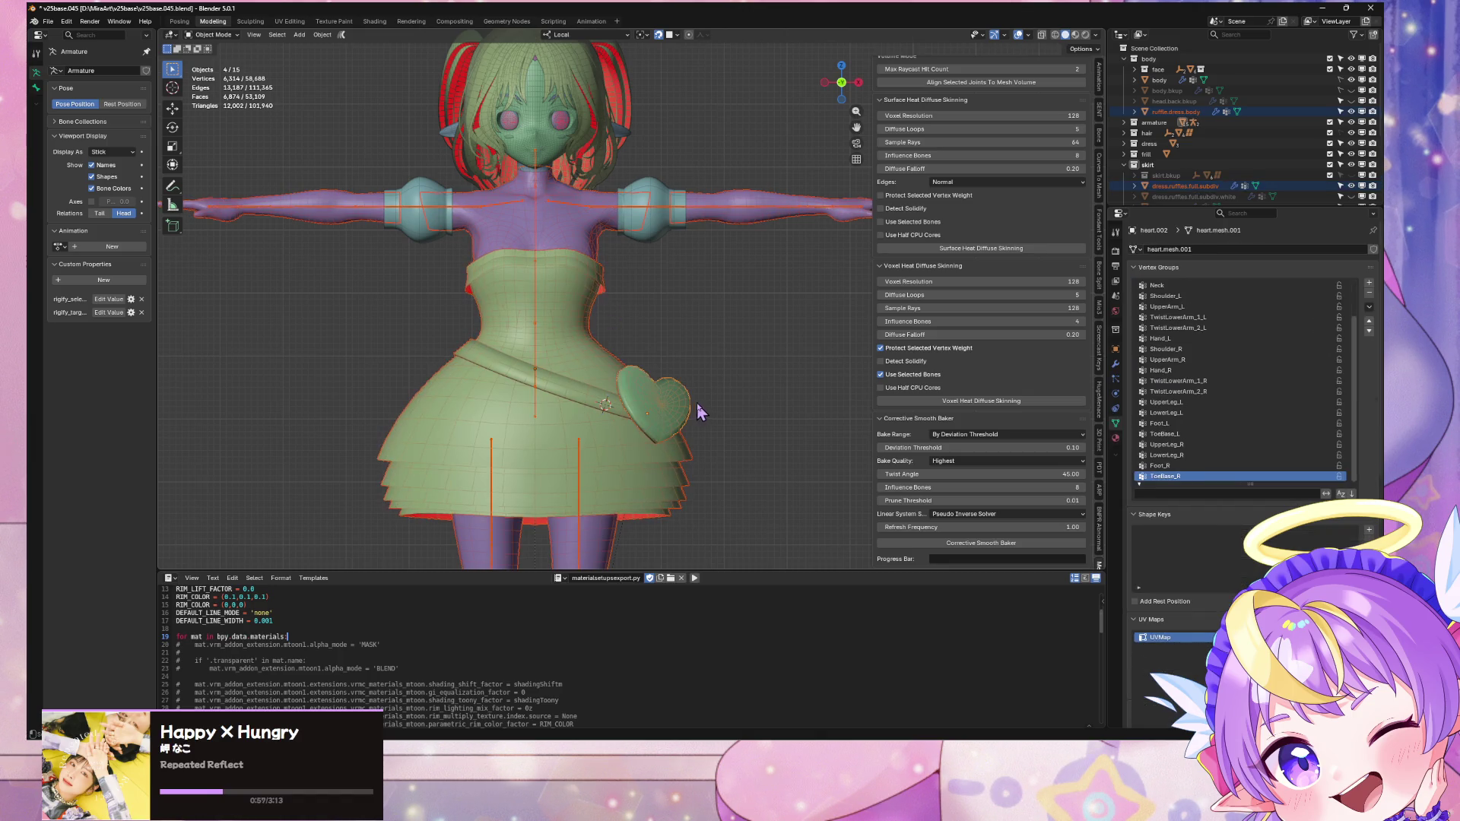
{"action": "left_click", "coordinate": [993, 402]}
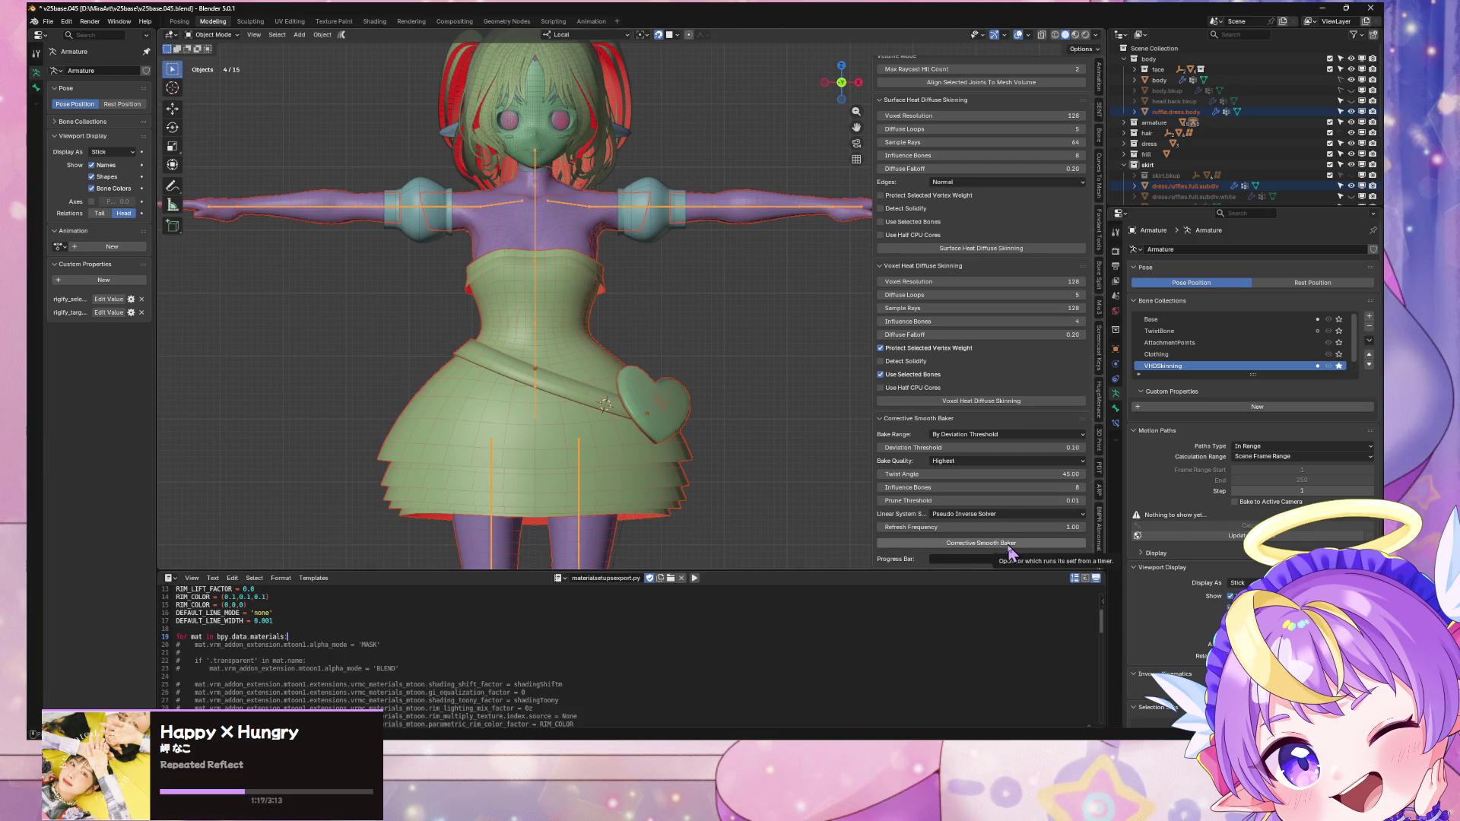
{"action": "left_click_drag", "start_coordinate": [1069, 527], "coordinate": [1082, 532]}
Step: Set Refresh Frequency to 2.00, keep Bake Quality Highest, and rerun the Corrective Smooth Baker
{"action": "left_click", "coordinate": [1083, 528]}
{"action": "type", "text": ".5"}
{"action": "key", "text": "Return"}
{"action": "left_click", "coordinate": [1061, 528]}
{"action": "type", "text": "2"}
{"action": "key", "text": "Return"}
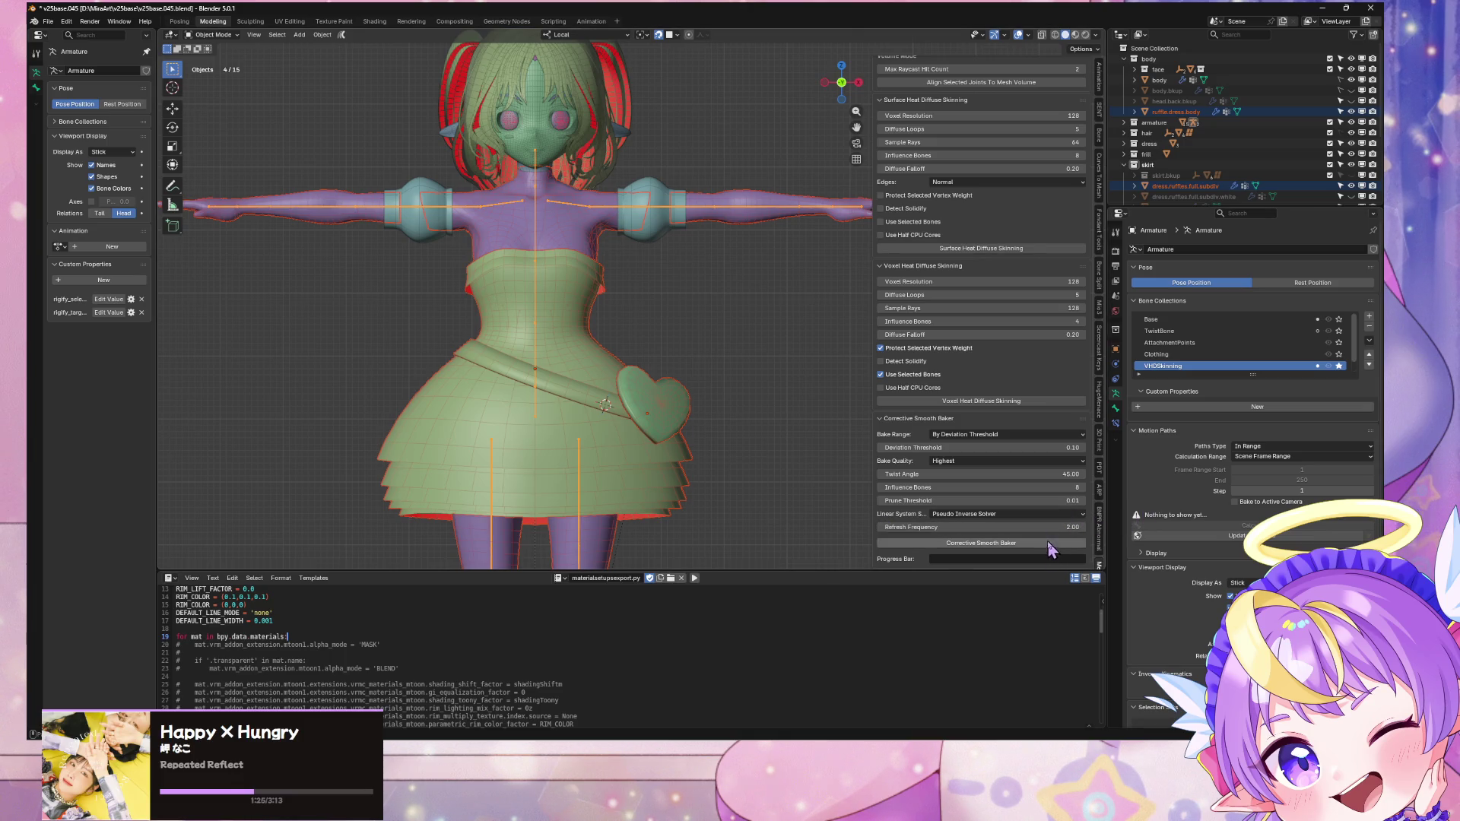
{"action": "left_click", "coordinate": [1044, 463]}
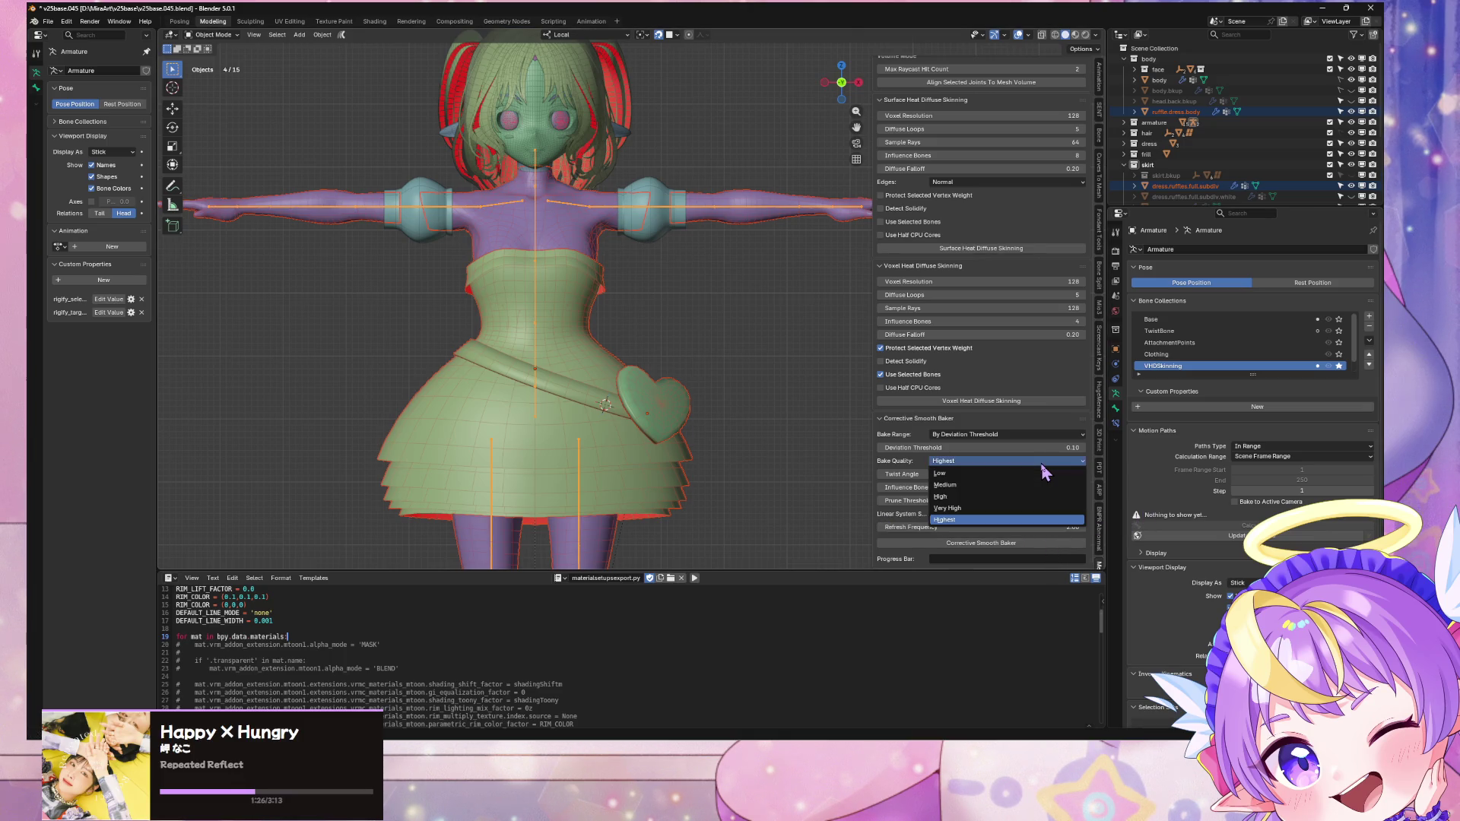
{"action": "left_click", "coordinate": [998, 545]}
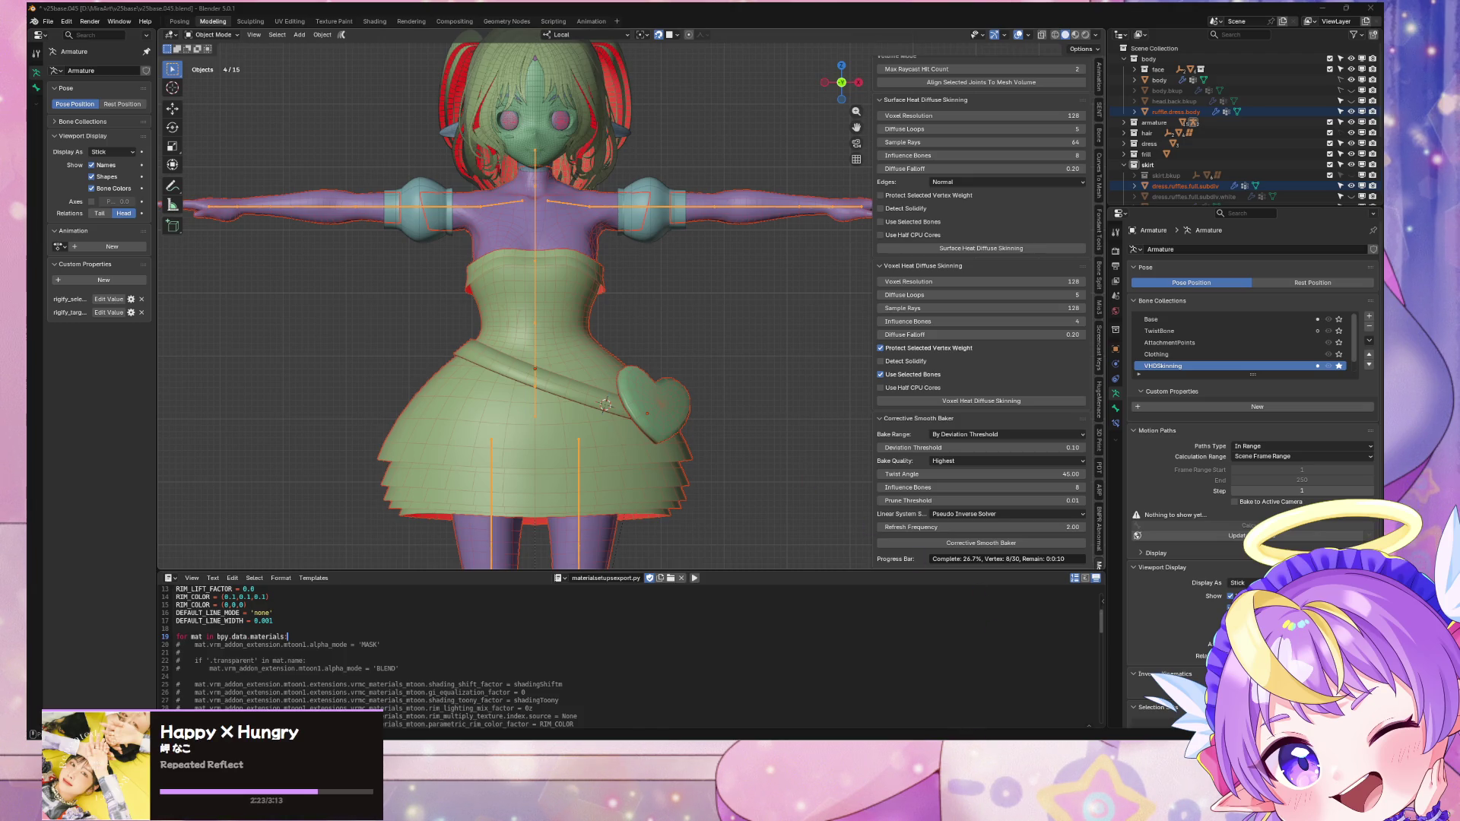
{"action": "key", "text": "alt+Tab"}
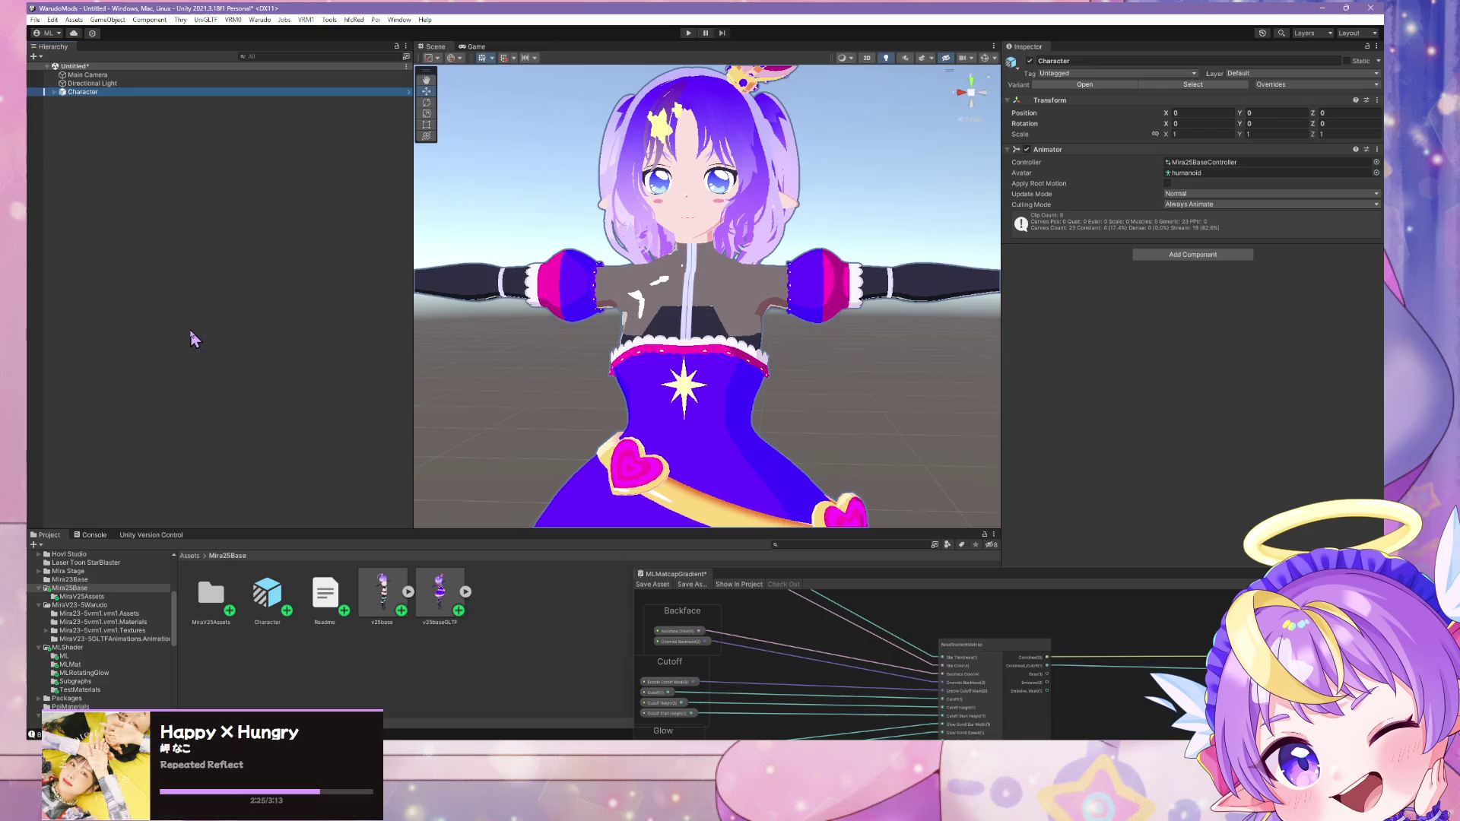
Step: Build the updated Warudo mod in Unity, then save v25base.045.blend in Blender
{"action": "left_click", "coordinate": [260, 20]}
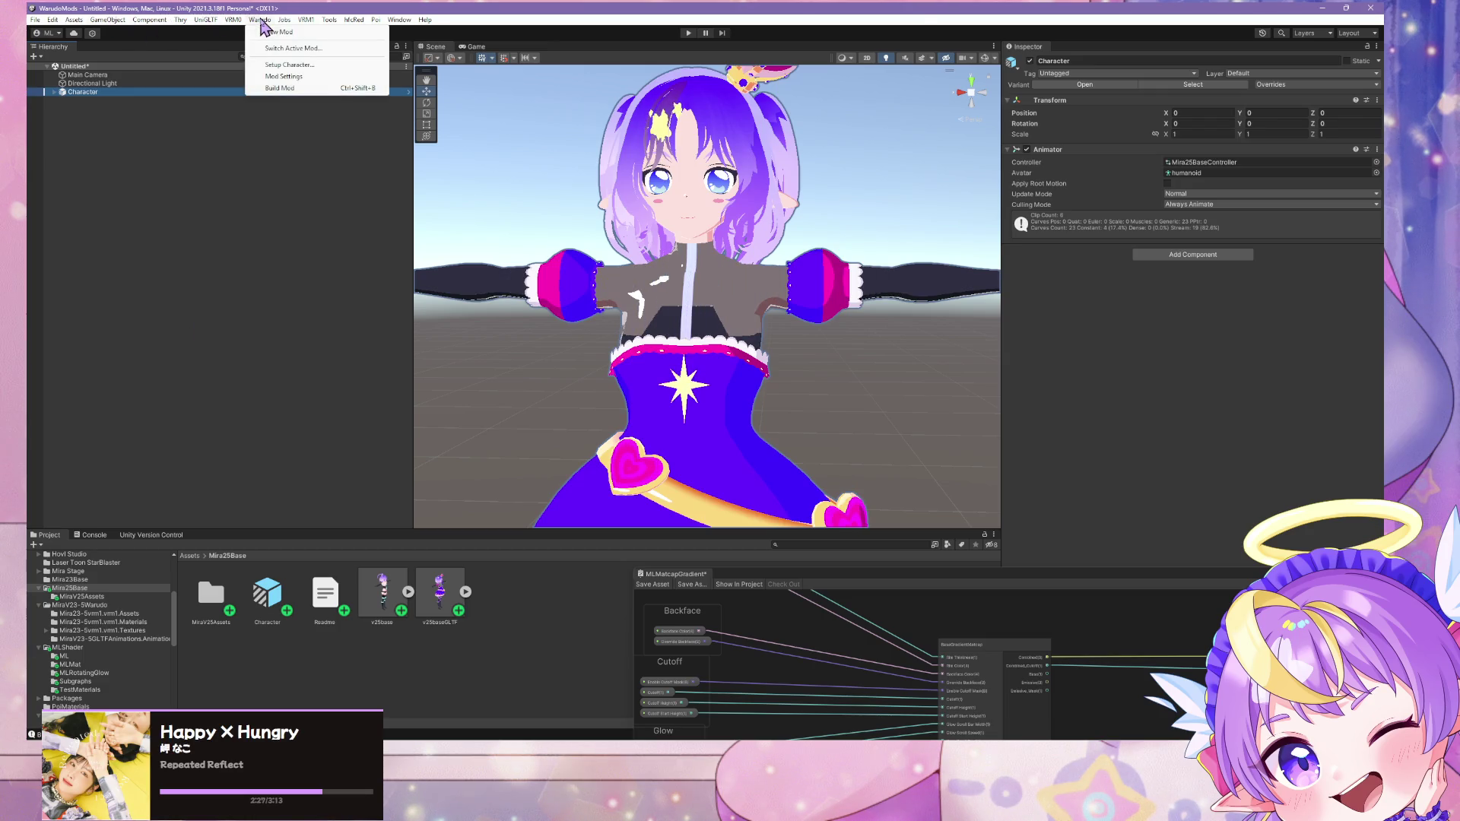
{"action": "left_click", "coordinate": [296, 90]}
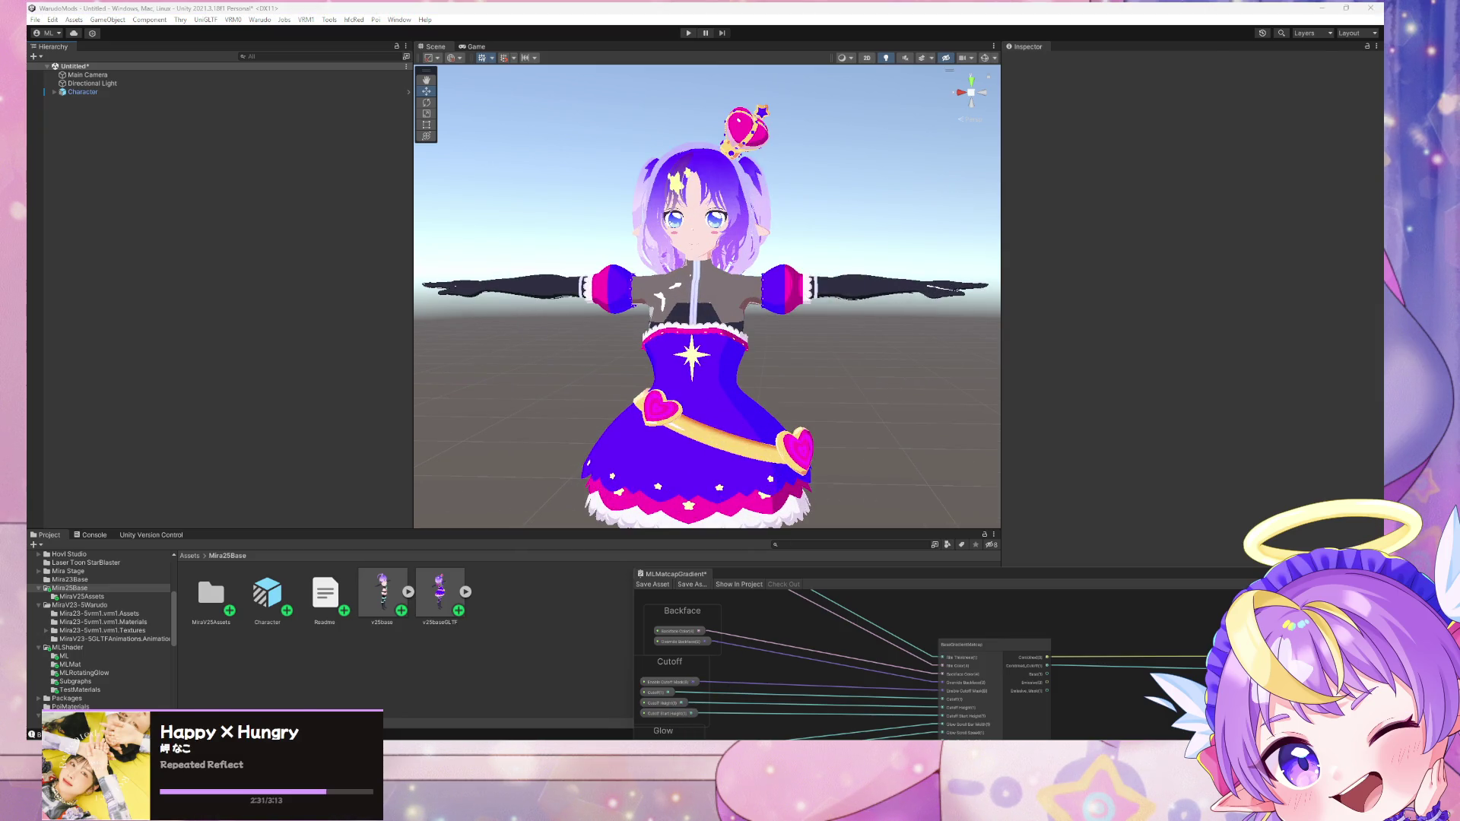
{"action": "key", "text": "alt+Tab"}
{"action": "key", "text": "alt+Tab"}
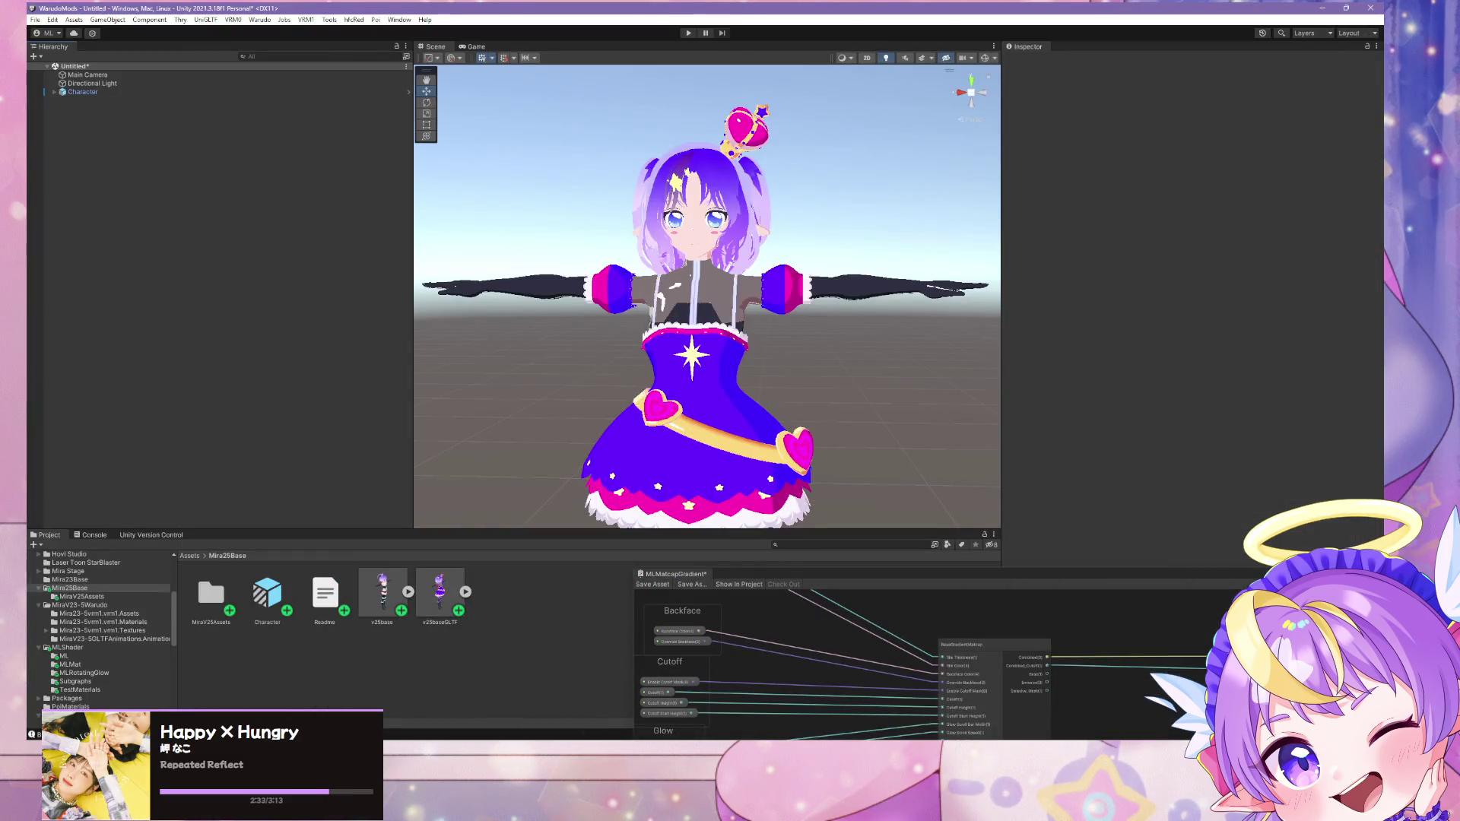
{"action": "key", "text": "alt+Tab"}
{"action": "key", "text": "ctrl+s"}
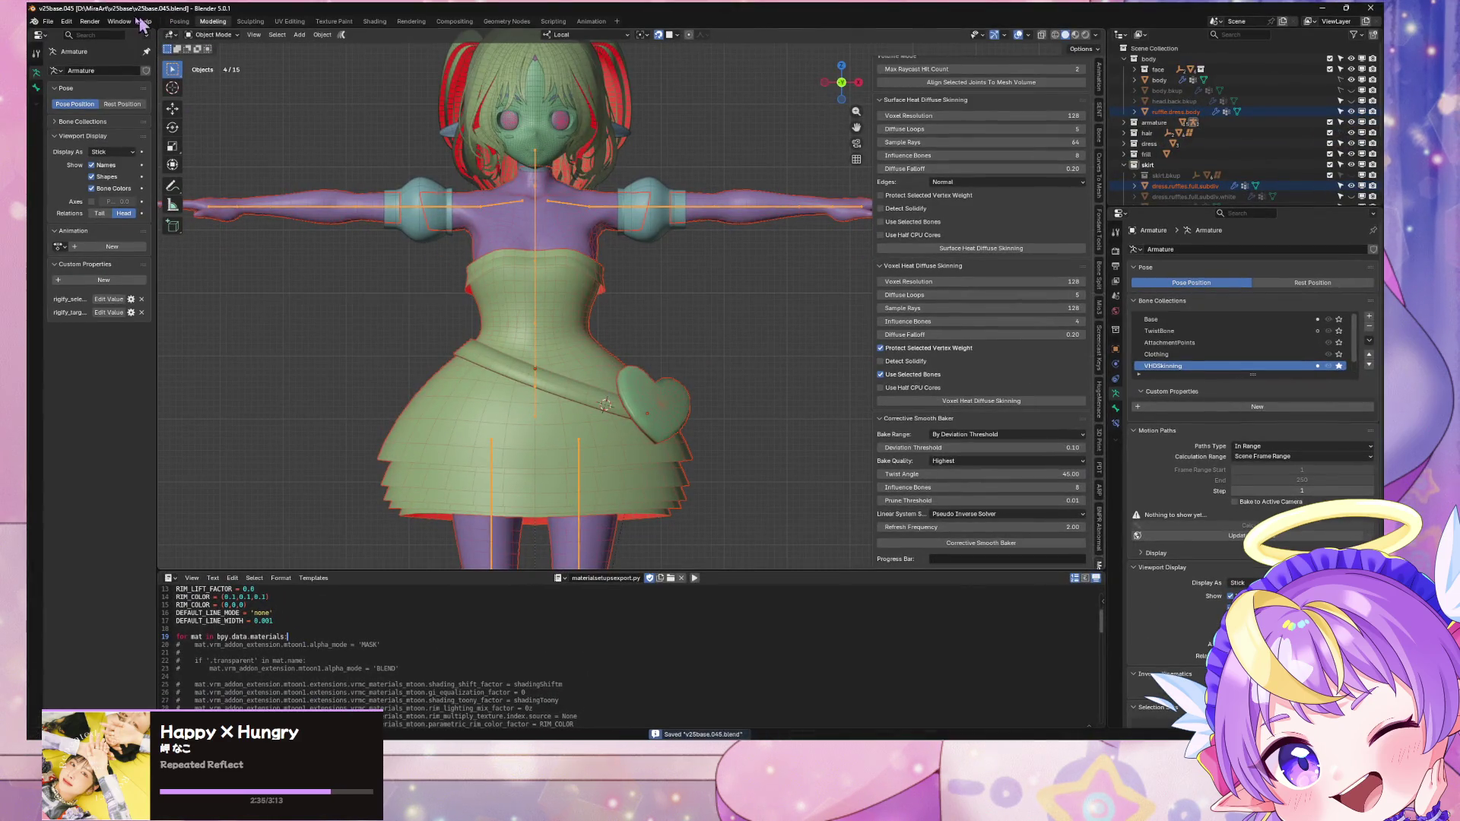
Step: Export the avatar as glTF 2.0 and bring the Warudo window forward
{"action": "left_click", "coordinate": [48, 22]}
{"action": "mouse_move", "coordinate": [114, 183]}
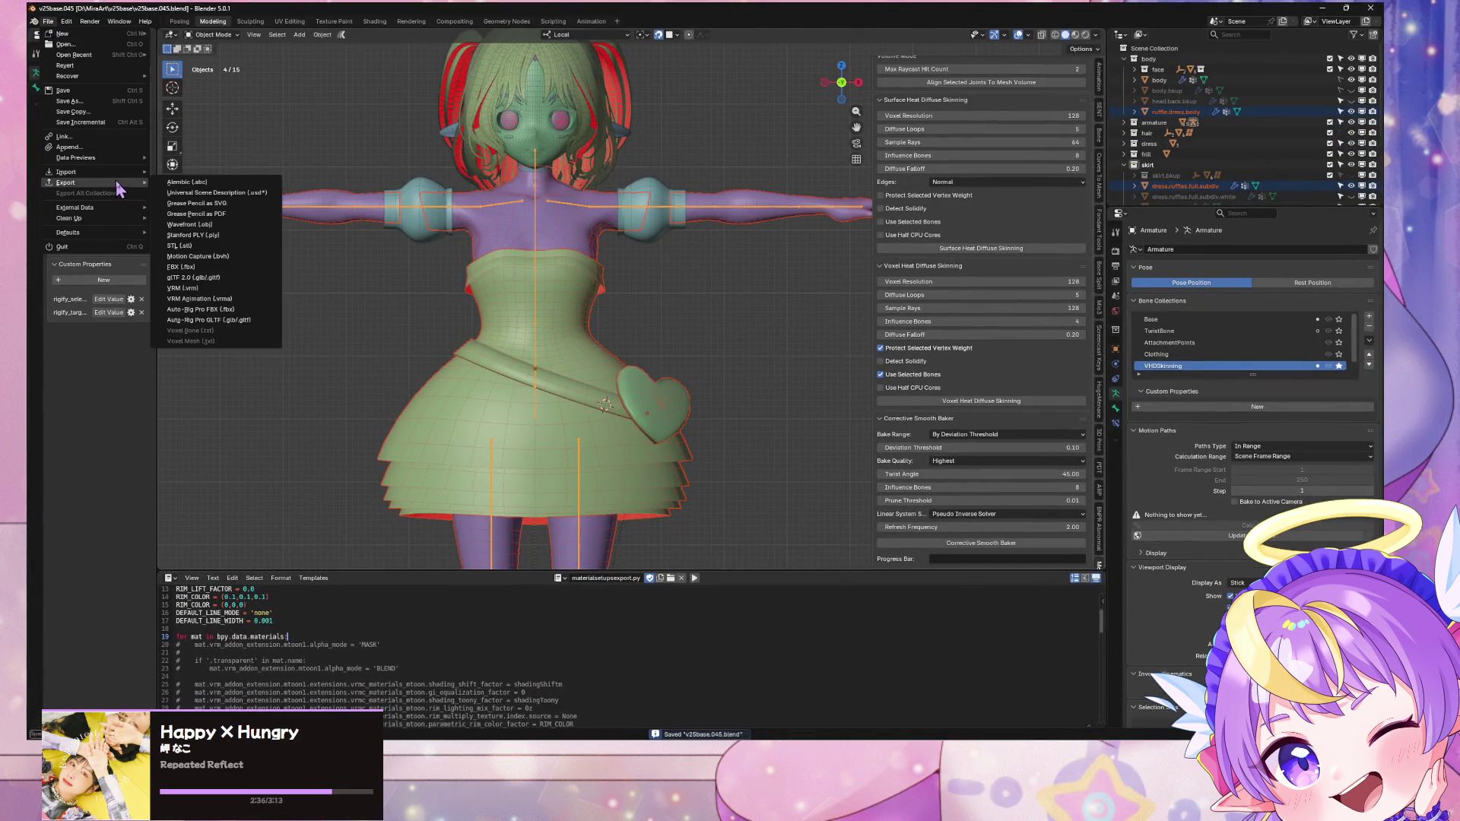
{"action": "left_click", "coordinate": [244, 287]}
{"action": "double_click", "coordinate": [491, 286]}
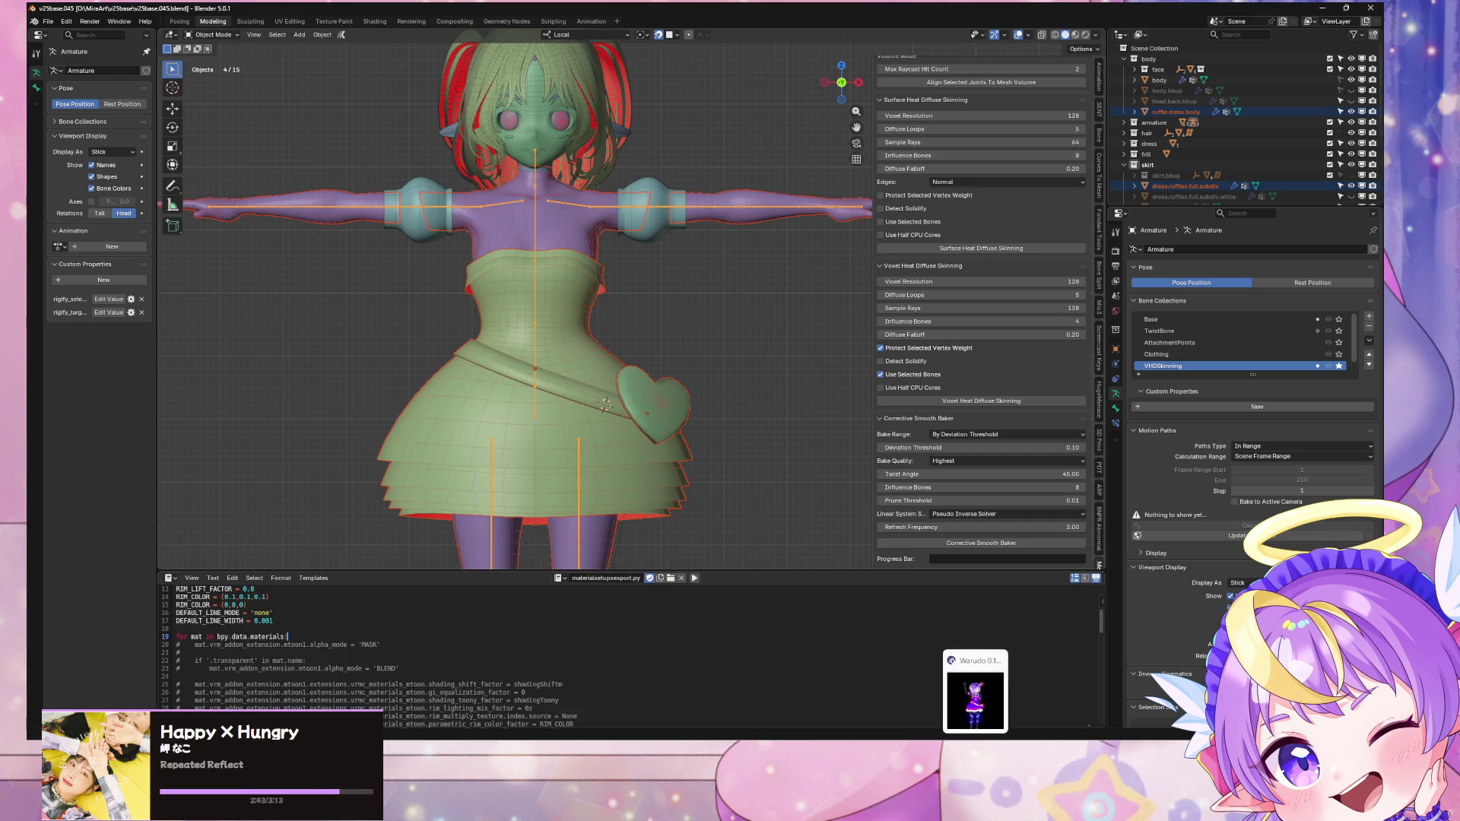
{"action": "left_click", "coordinate": [975, 692]}
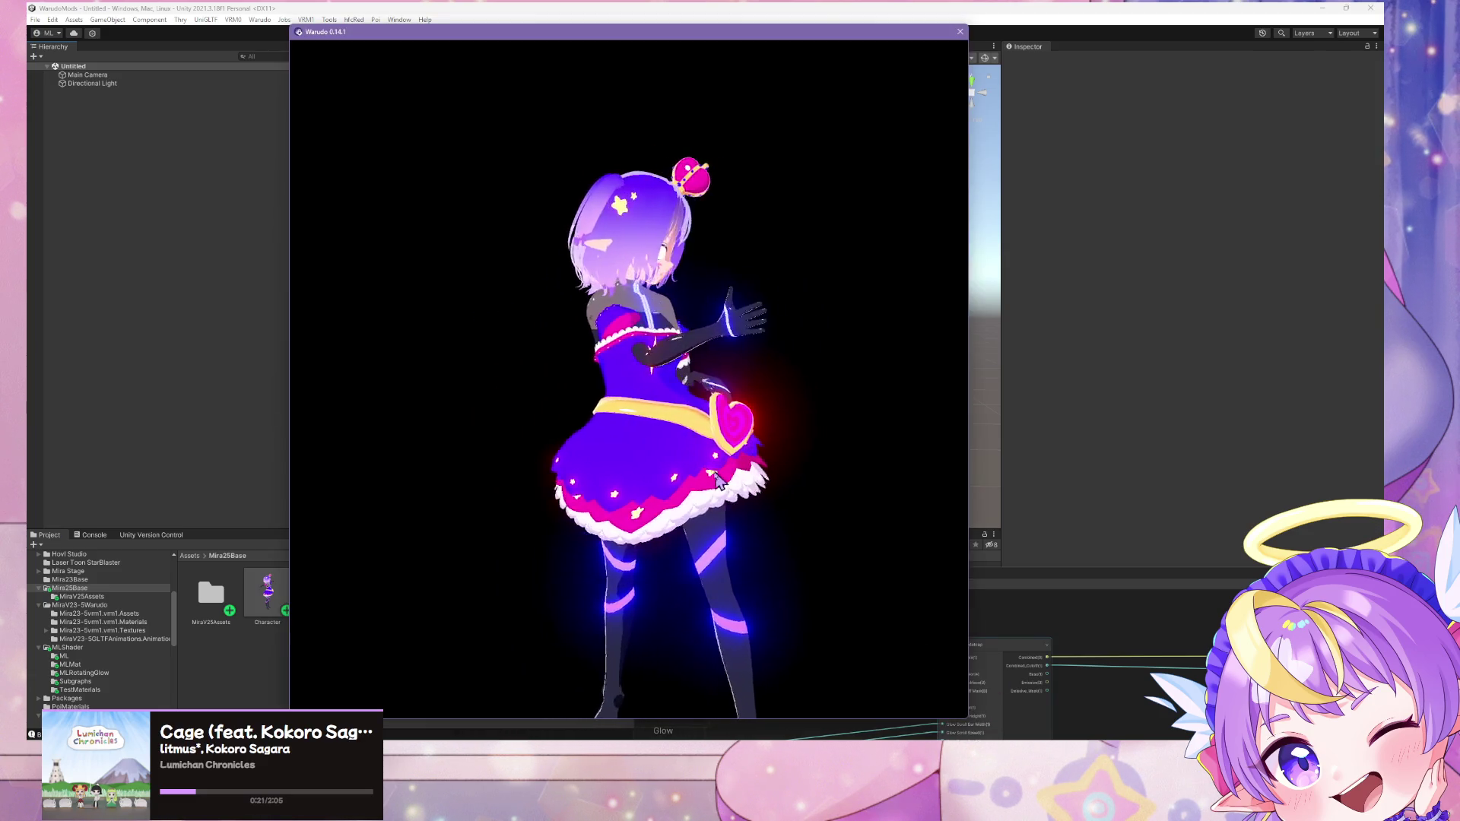
Step: Jump the FREELY_TOMORROW.vmd dance to about 00:28, watch the dress move, then close Warudo
{"action": "scroll", "coordinate": [683, 473], "scroll_direction": "up", "scroll_amount": 3}
{"action": "left_click_drag", "start_coordinate": [682, 473], "coordinate": [915, 483]}
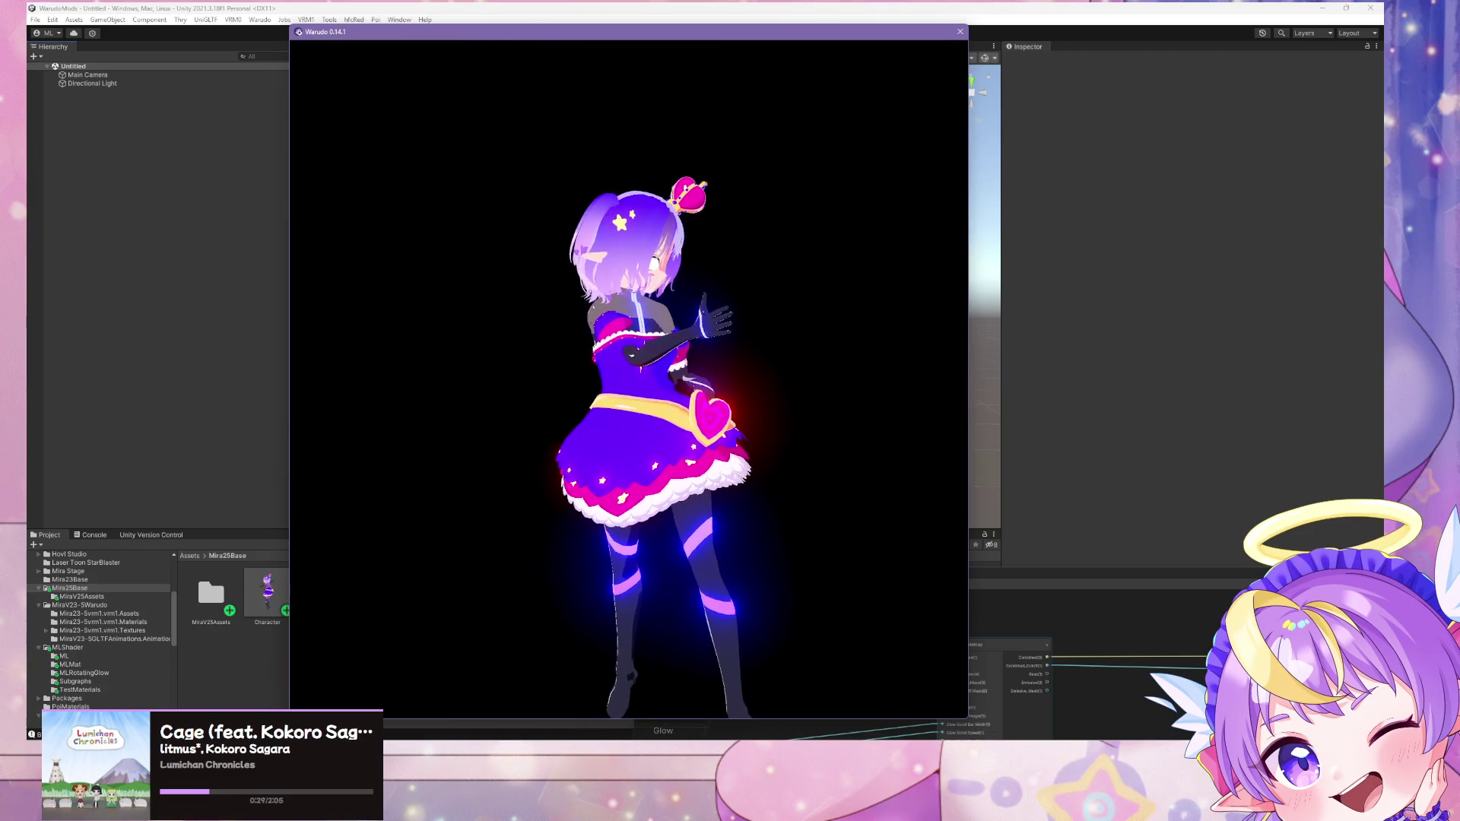
{"action": "key", "text": "alt+Tab"}
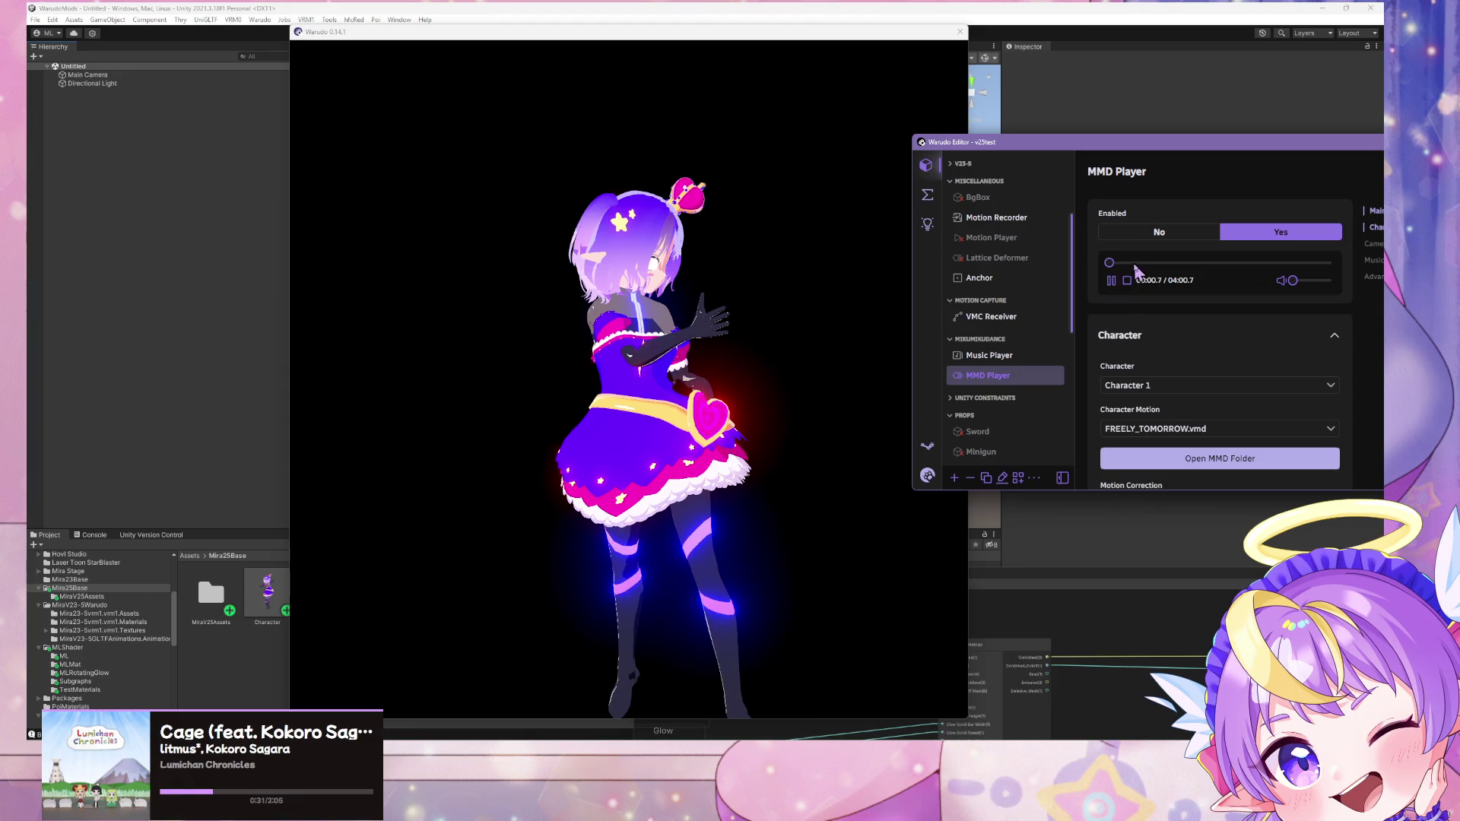
{"action": "left_click", "coordinate": [1134, 263]}
{"action": "key", "text": "alt+Tab"}
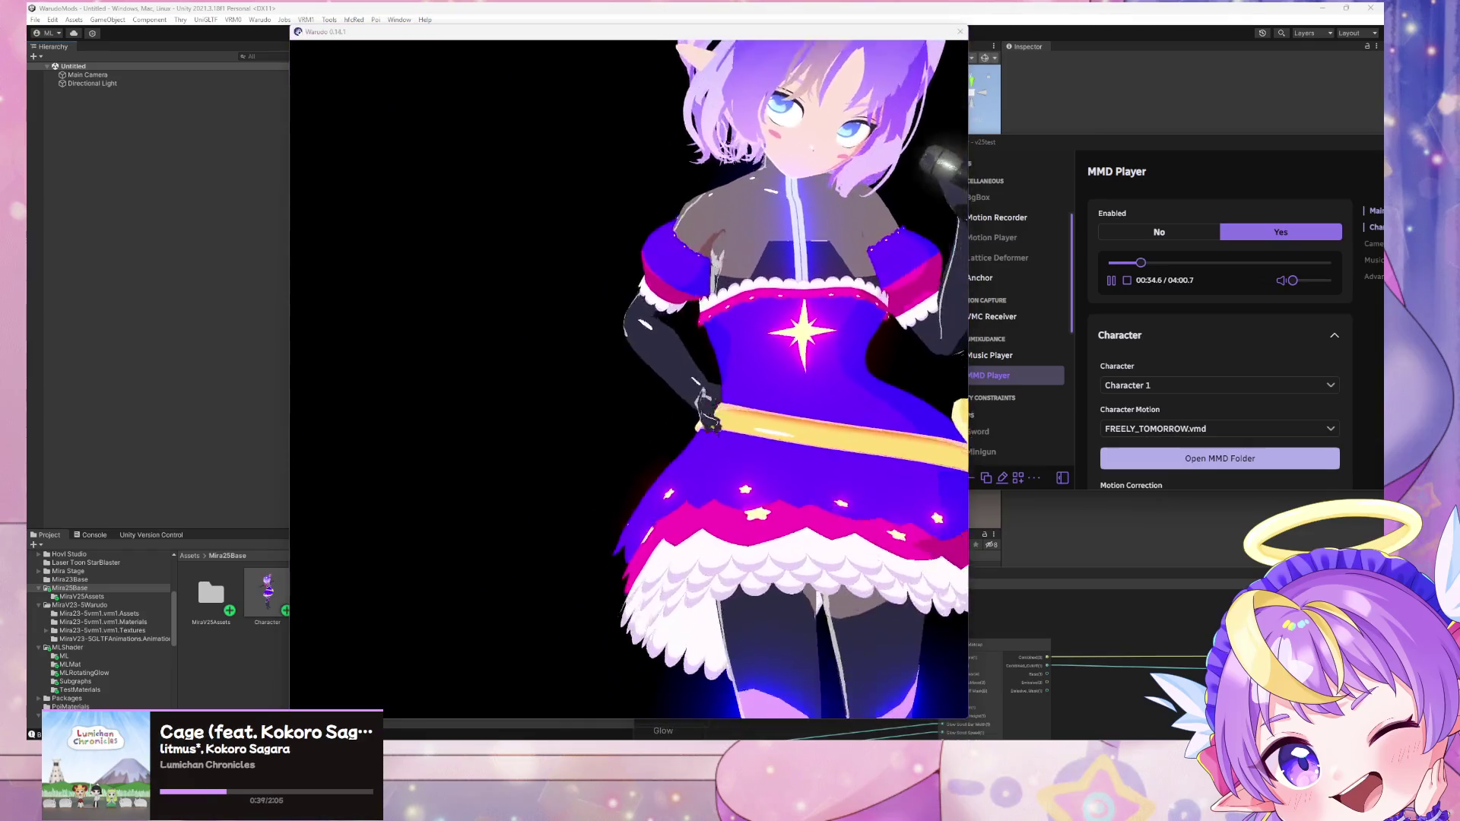
{"action": "left_click", "coordinate": [789, 466]}
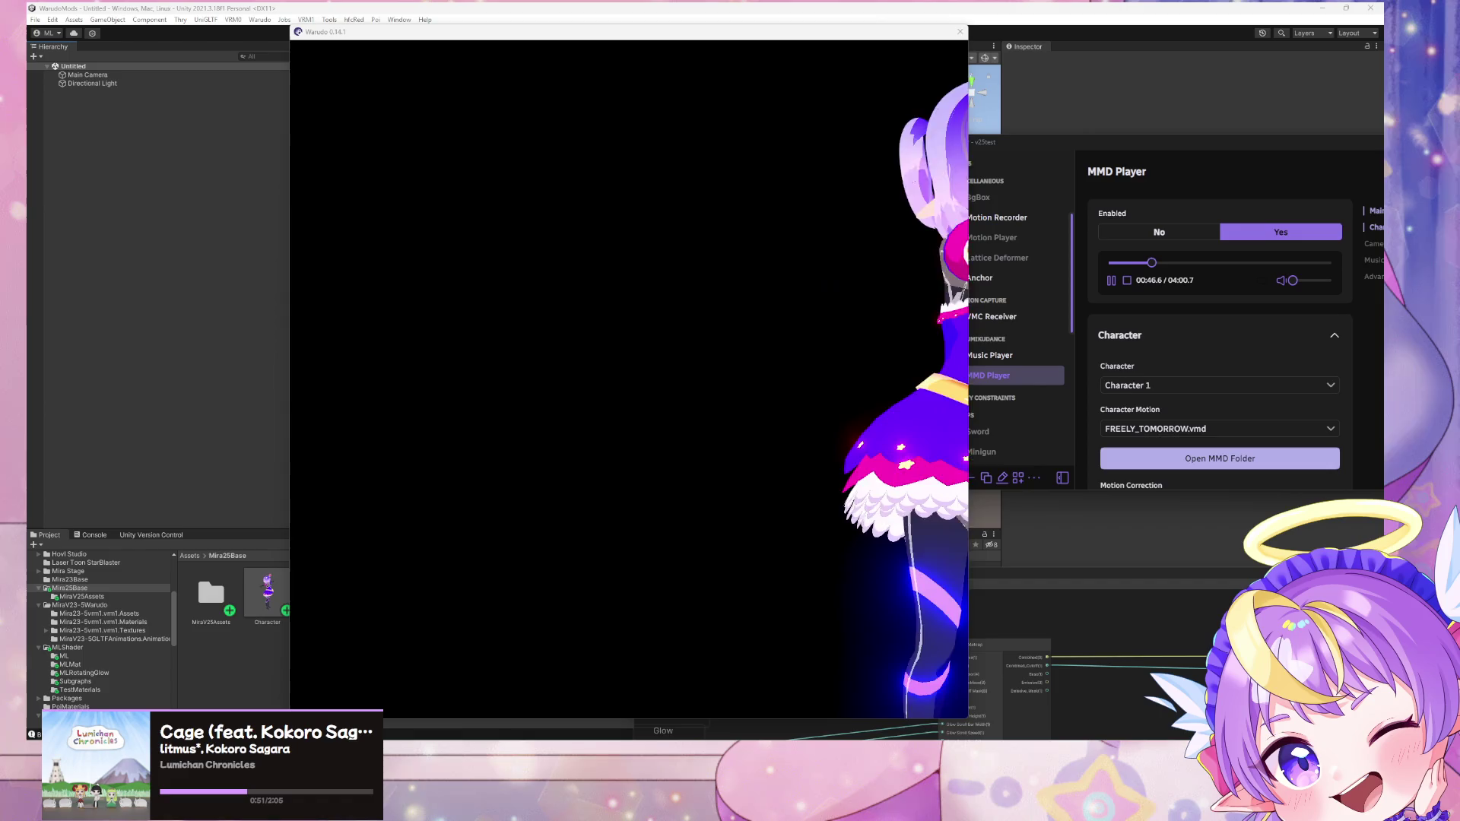
{"action": "left_click", "coordinate": [663, 431]}
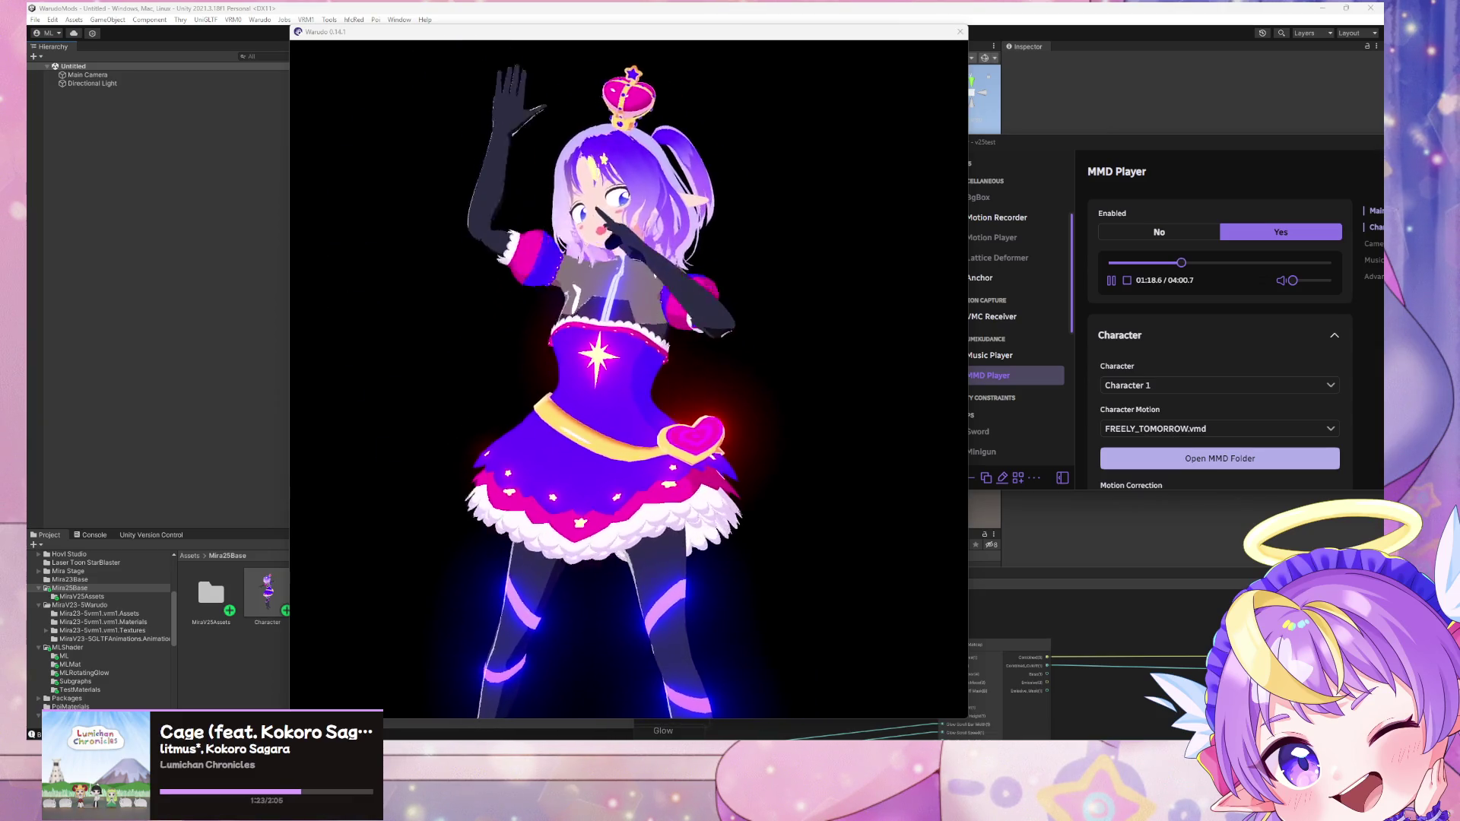
{"action": "left_click", "coordinate": [791, 506]}
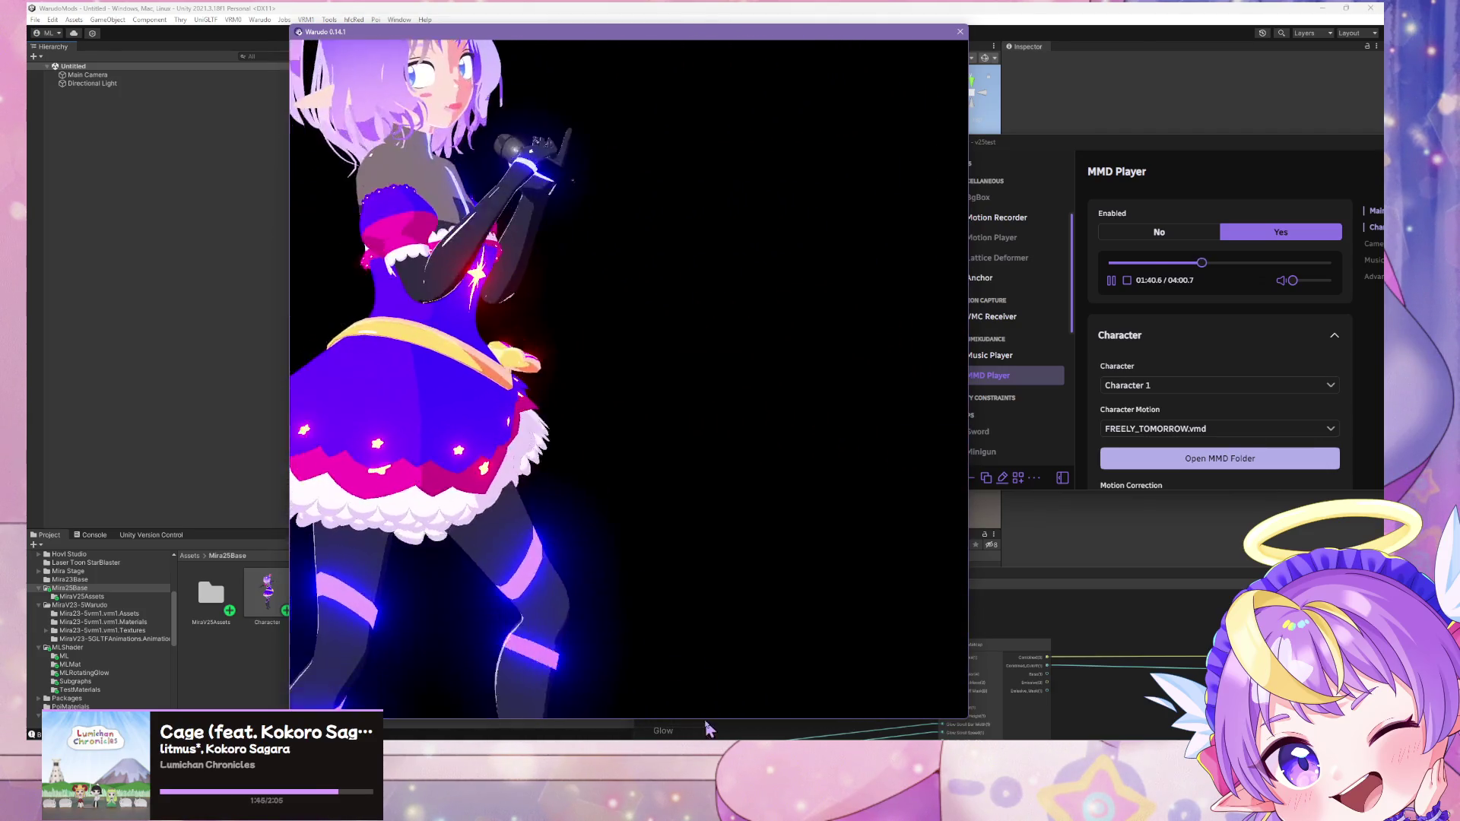
{"action": "left_click", "coordinate": [430, 6]}
{"action": "key", "text": "alt+Tab"}
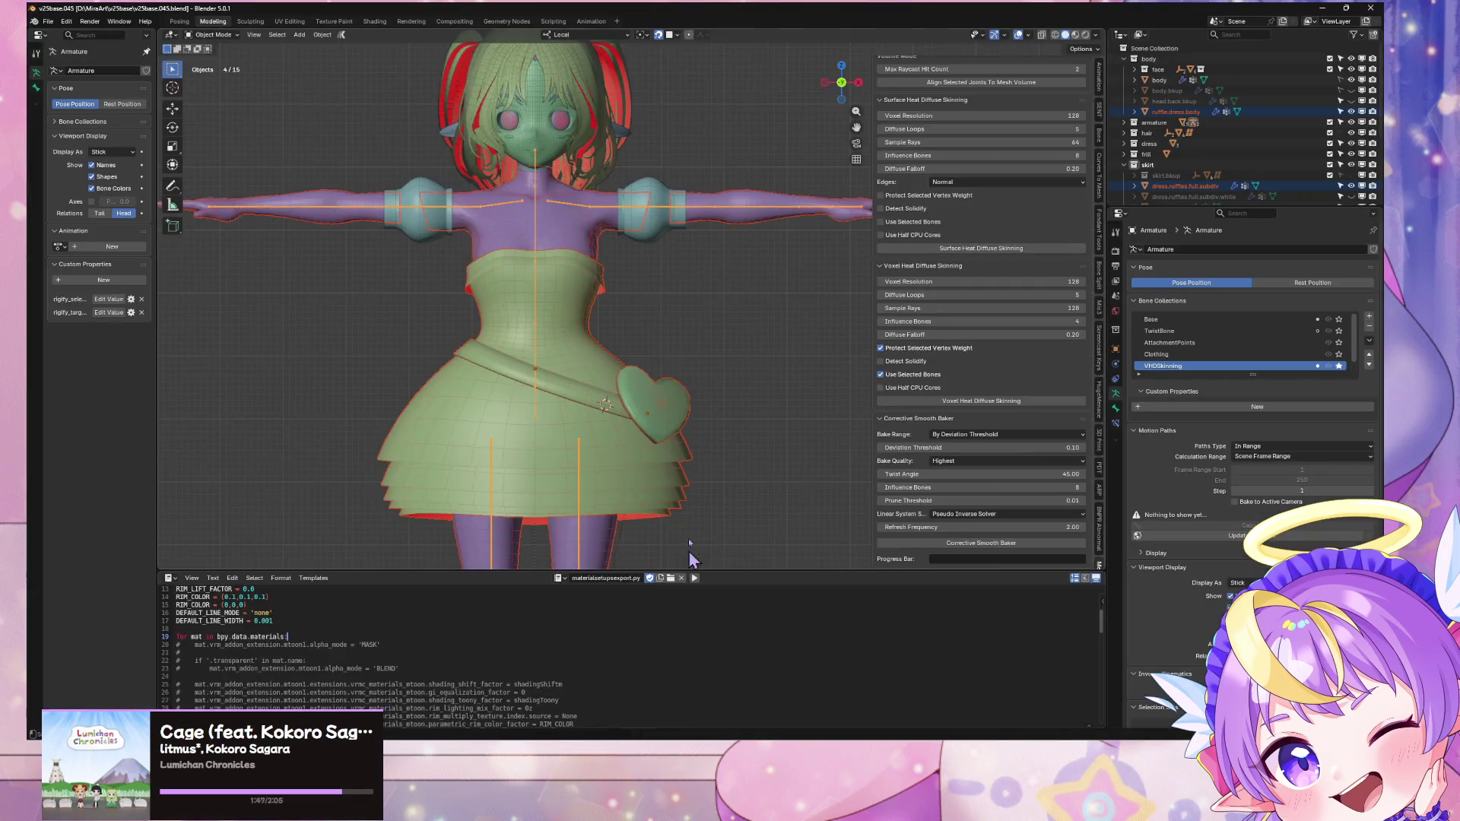
Step: Look up under the dress, enter its Edit Mode, and turn on X-ray
{"action": "scroll", "coordinate": [691, 560], "scroll_direction": "up", "scroll_amount": 3}
{"action": "mouse_move", "coordinate": [691, 560]}
{"action": "middle_mouse_down"}
{"action": "mouse_move", "coordinate": [684, 397]}
{"action": "mouse_move", "coordinate": [660, 359]}
{"action": "middle_mouse_up"}
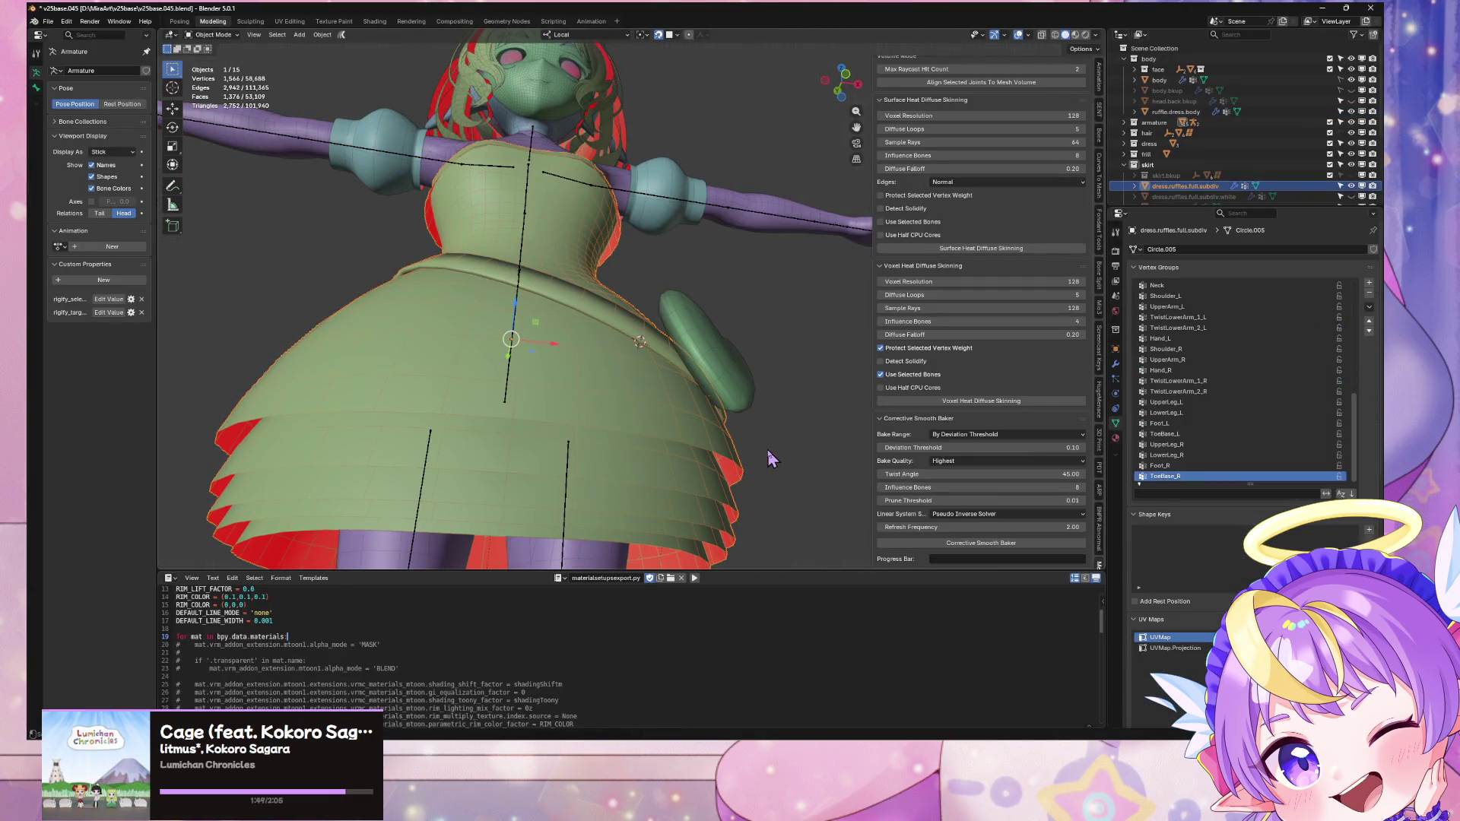
{"action": "key", "text": "KP_Divide"}
{"action": "middle_click_drag", "start_coordinate": [769, 457], "coordinate": [724, 467]}
{"action": "scroll", "coordinate": [724, 467], "scroll_direction": "up", "scroll_amount": 3}
{"action": "scroll", "coordinate": [684, 479], "scroll_direction": "down", "scroll_amount": 3}
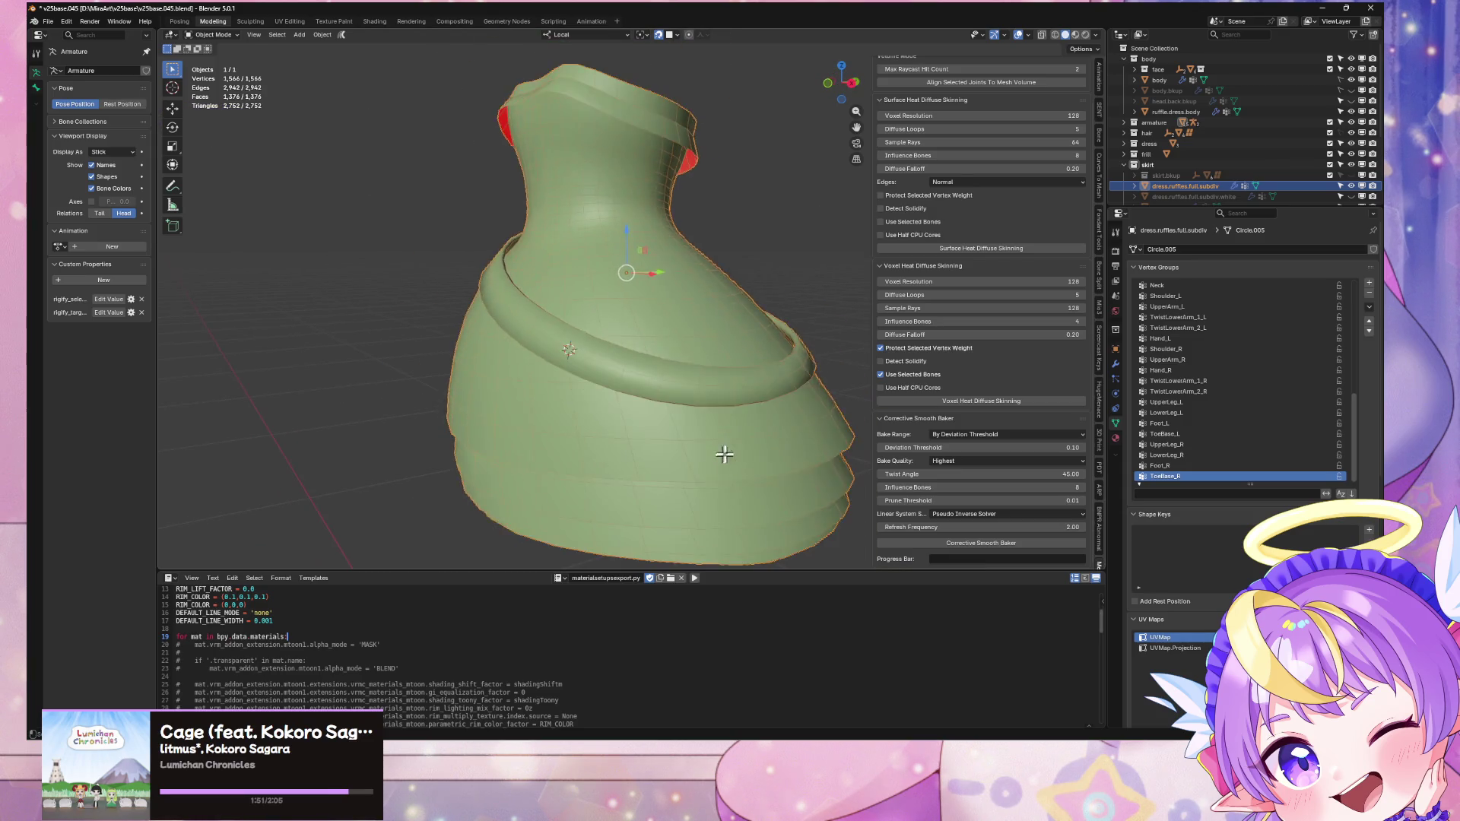
{"action": "key", "text": "Tab"}
{"action": "key", "text": "KP_Divide"}
{"action": "mouse_move", "coordinate": [726, 438]}
{"action": "middle_mouse_down"}
{"action": "mouse_move", "coordinate": [723, 426]}
{"action": "mouse_move", "coordinate": [776, 483]}
{"action": "mouse_move", "coordinate": [733, 437]}
{"action": "mouse_move", "coordinate": [580, 492]}
{"action": "mouse_move", "coordinate": [636, 472]}
{"action": "mouse_move", "coordinate": [662, 495]}
{"action": "mouse_move", "coordinate": [701, 411]}
{"action": "mouse_move", "coordinate": [653, 439]}
{"action": "mouse_move", "coordinate": [659, 426]}
{"action": "mouse_move", "coordinate": [721, 394]}
{"action": "mouse_move", "coordinate": [675, 426]}
{"action": "mouse_move", "coordinate": [759, 435]}
{"action": "mouse_move", "coordinate": [697, 446]}
{"action": "mouse_move", "coordinate": [750, 454]}
{"action": "mouse_move", "coordinate": [646, 418]}
{"action": "middle_mouse_up"}
{"action": "scroll", "coordinate": [711, 433], "scroll_direction": "up", "scroll_amount": 3}
{"action": "key", "text": "alt+z"}
Step: Duplicate a dress vertex and inspect the single-vertex dress.ruffles.full.subdiv.001 object
{"action": "key", "text": "shift+d"}
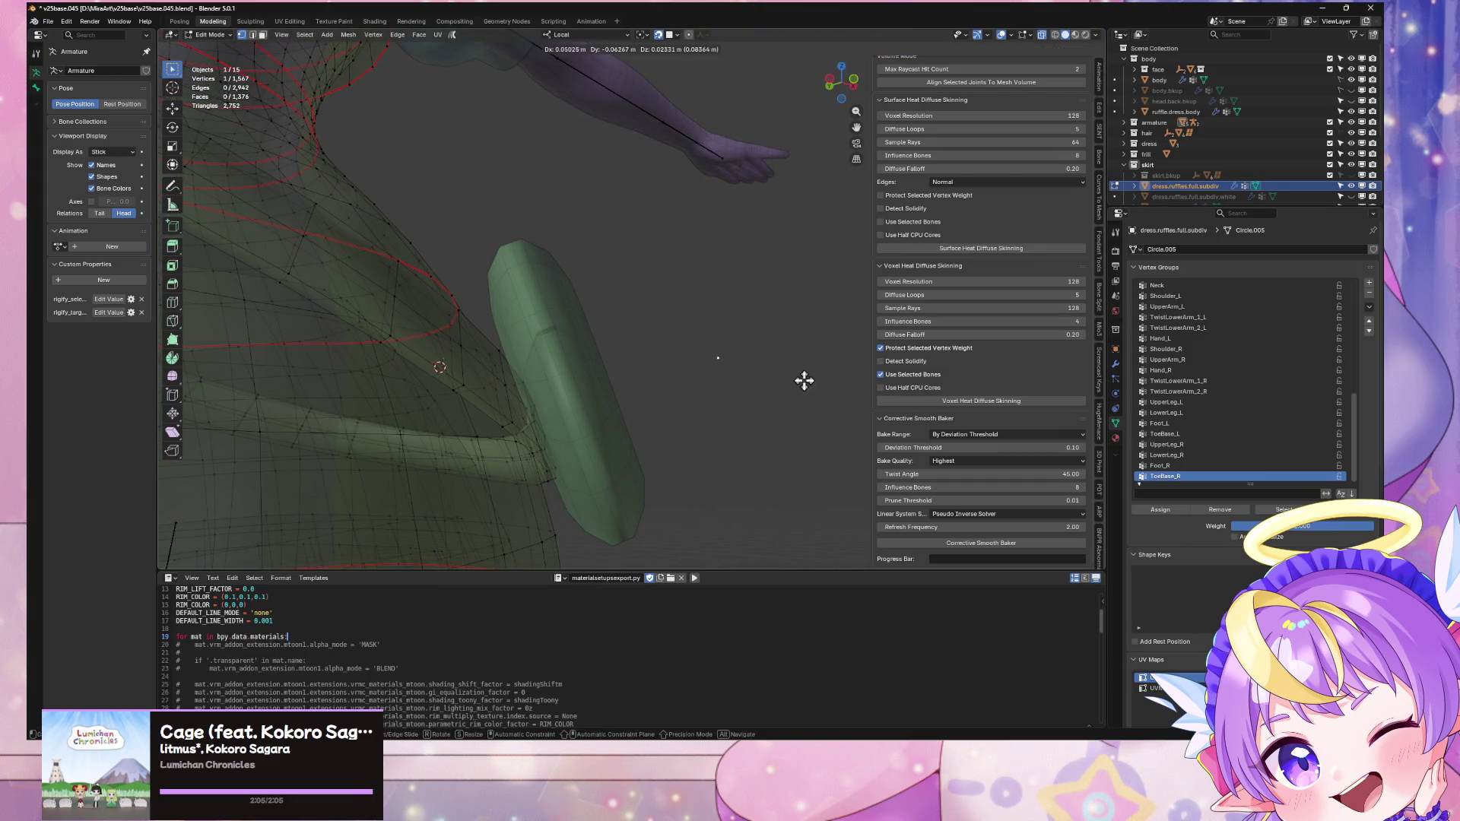
{"action": "left_click", "coordinate": [804, 380]}
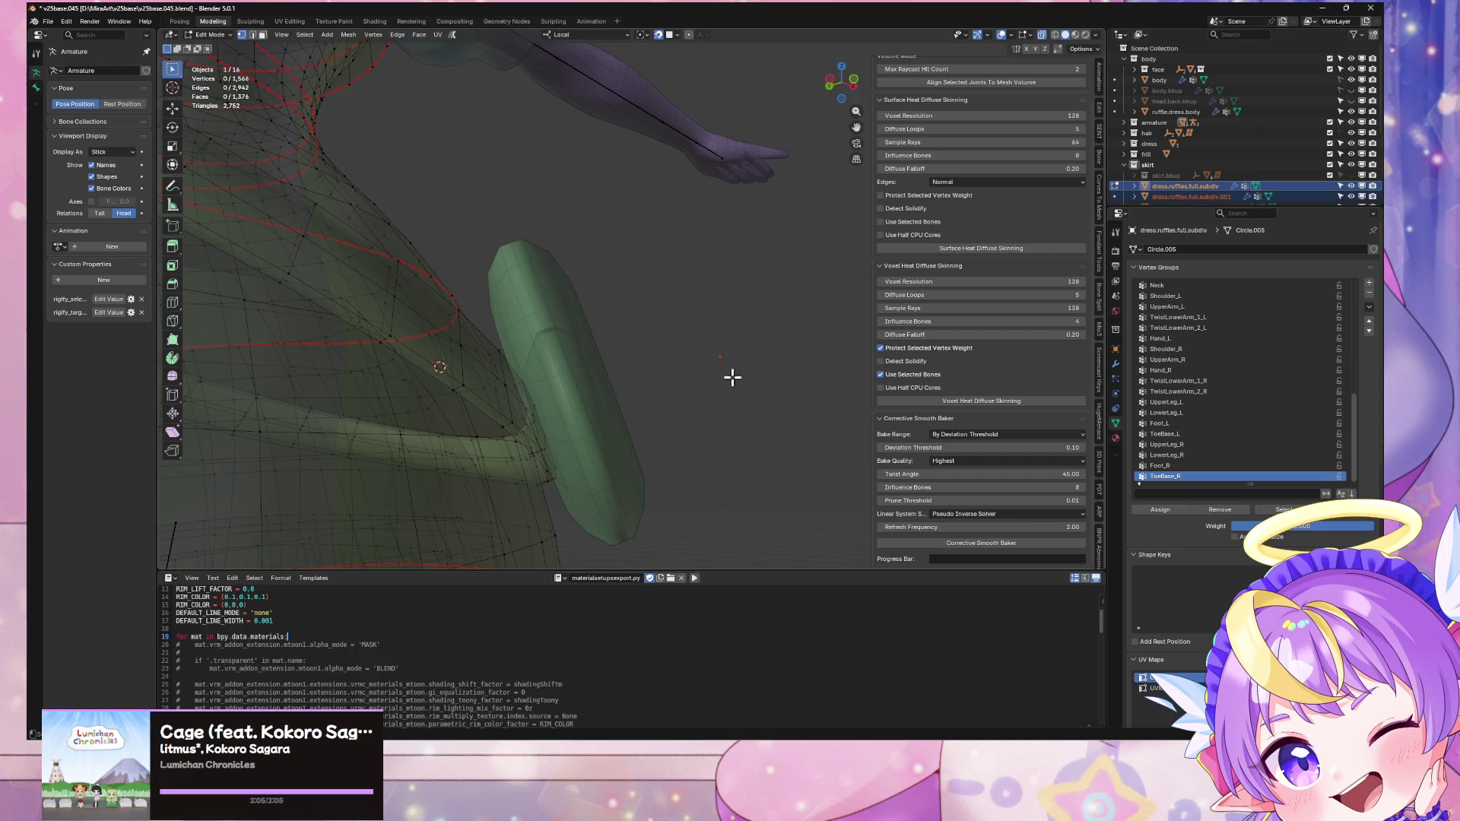
{"action": "key", "text": "Tab"}
{"action": "left_click", "coordinate": [719, 354]}
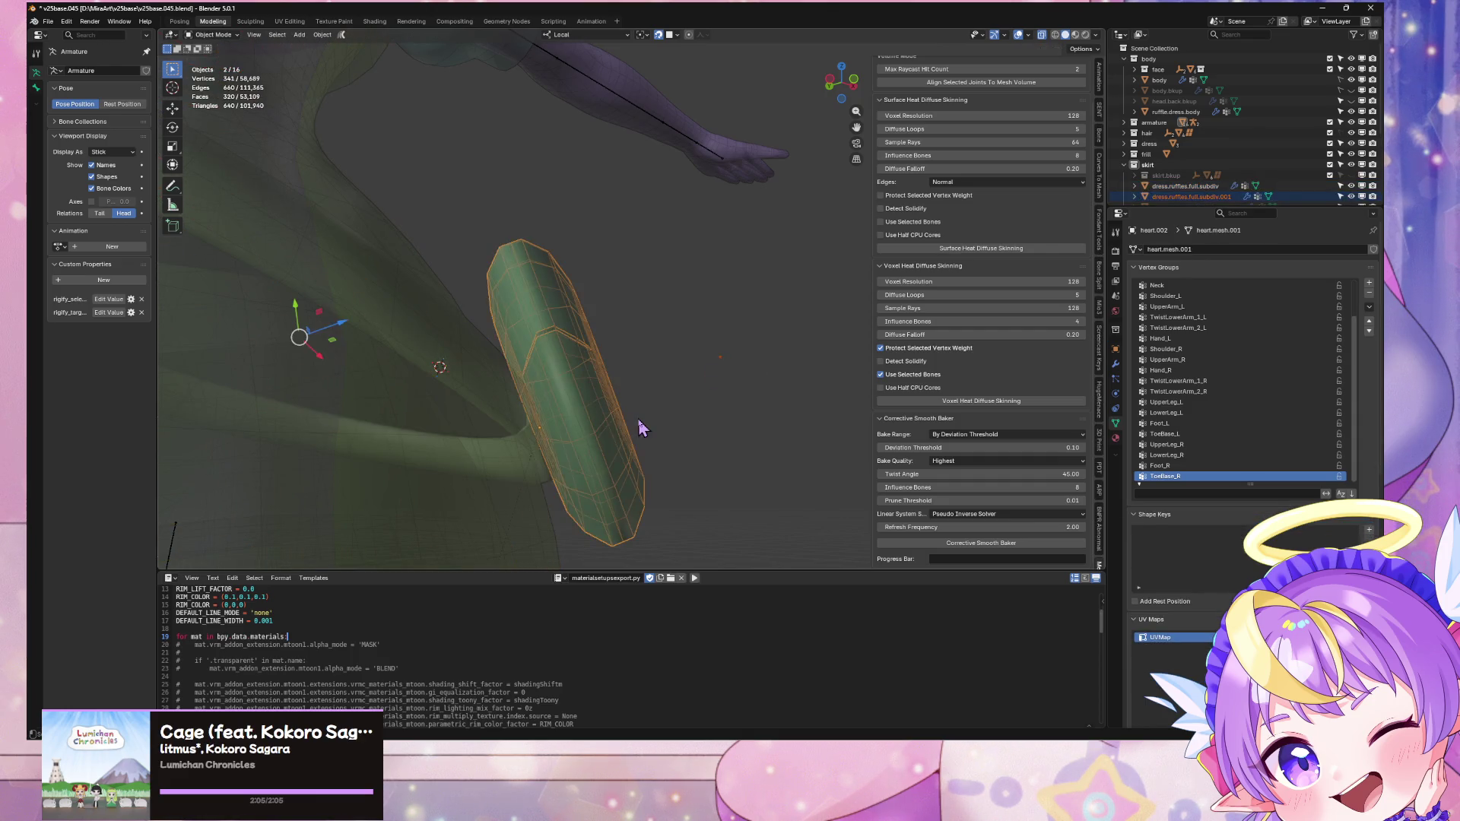
{"action": "mouse_move", "coordinate": [732, 382]}
{"action": "middle_mouse_down"}
{"action": "mouse_move", "coordinate": [613, 433]}
{"action": "mouse_move", "coordinate": [745, 361]}
{"action": "middle_mouse_up"}
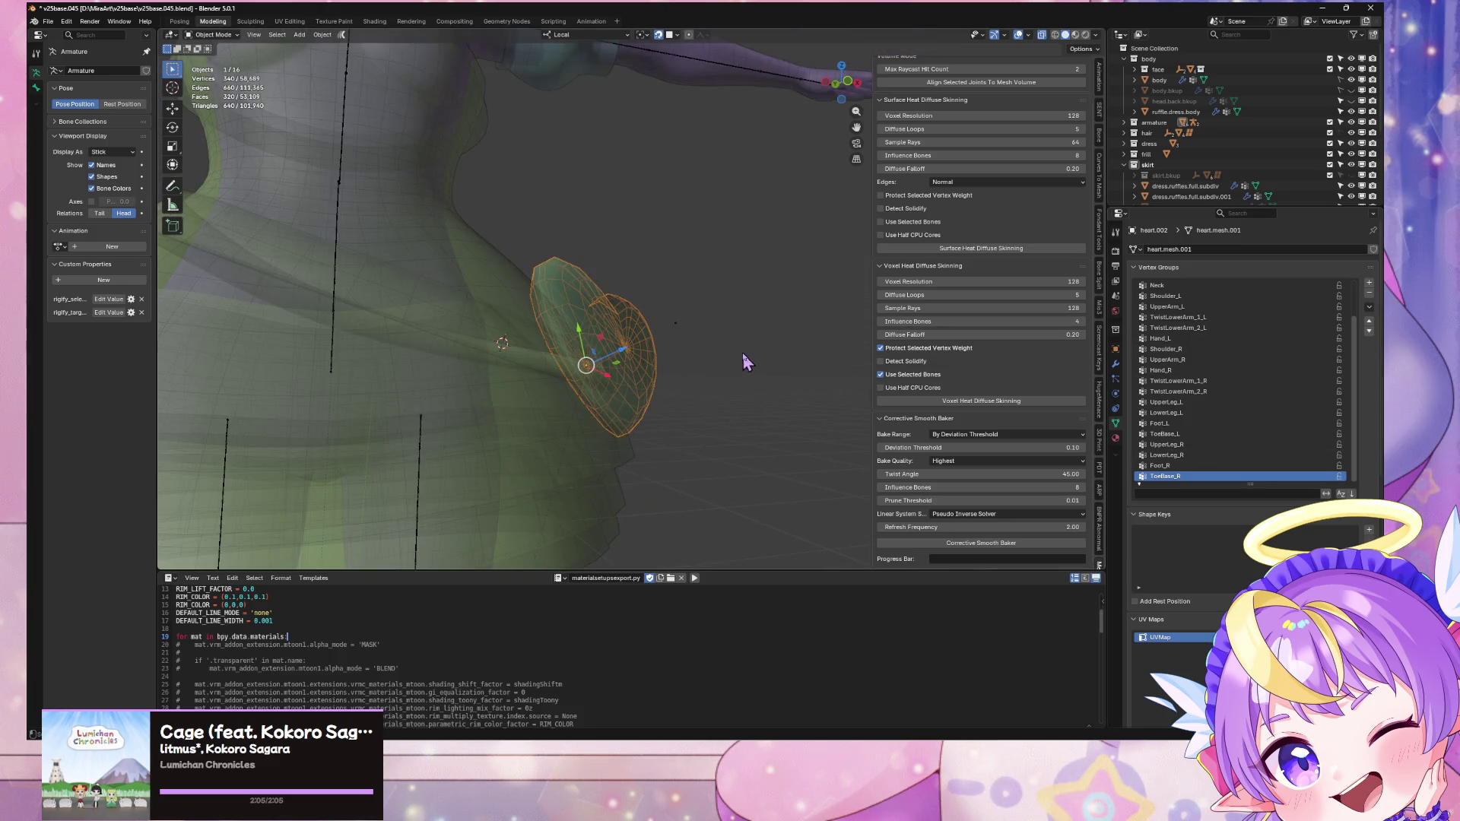
{"action": "left_click", "coordinate": [675, 322]}
{"action": "key", "text": "Tab"}
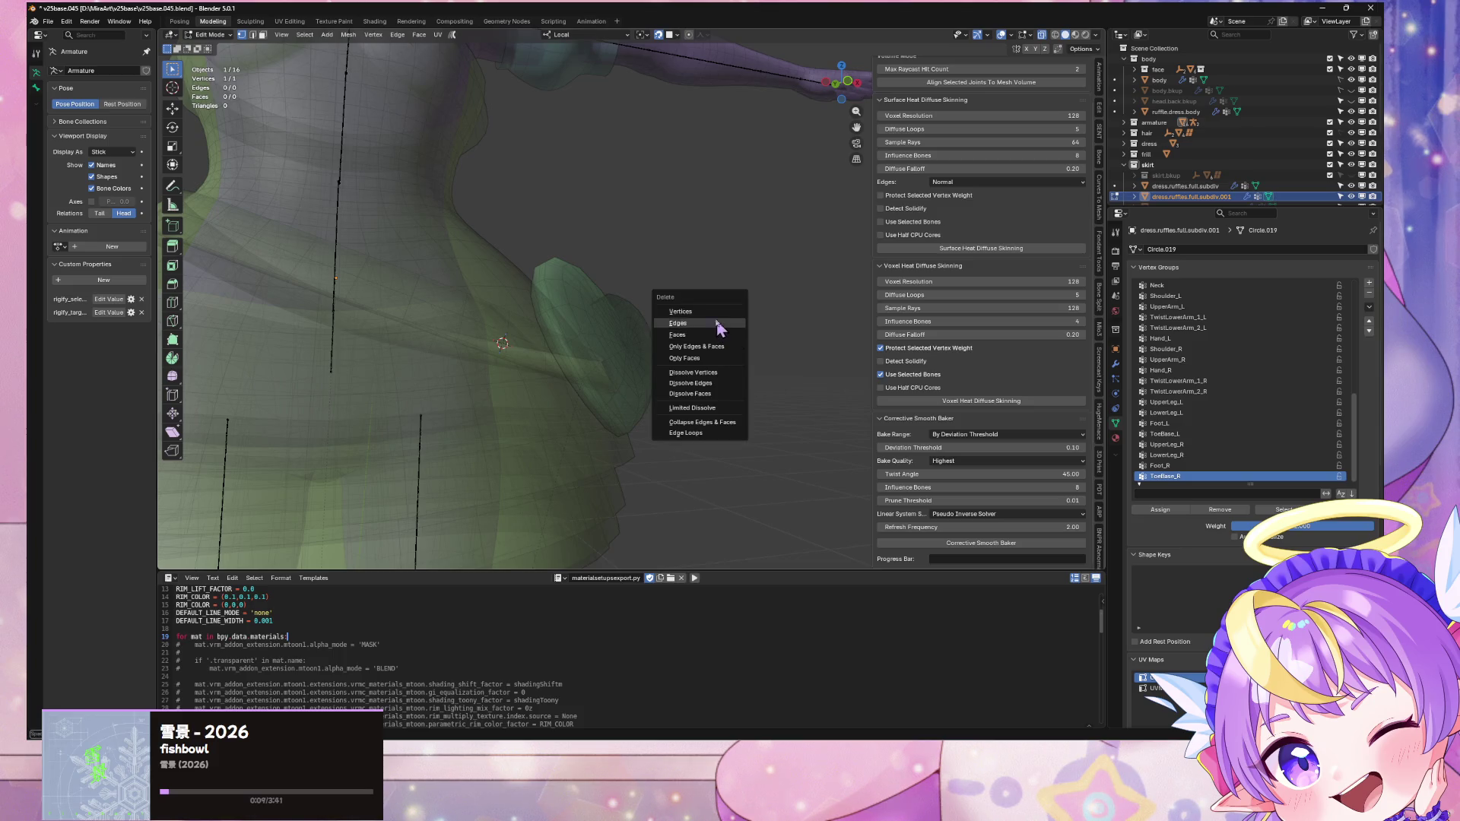
{"action": "key", "text": "Tab"}
Step: Duplicate a dress vertex beside the heart and separate the copy into its own object
{"action": "left_click", "coordinate": [410, 424]}
{"action": "key", "text": "Tab"}
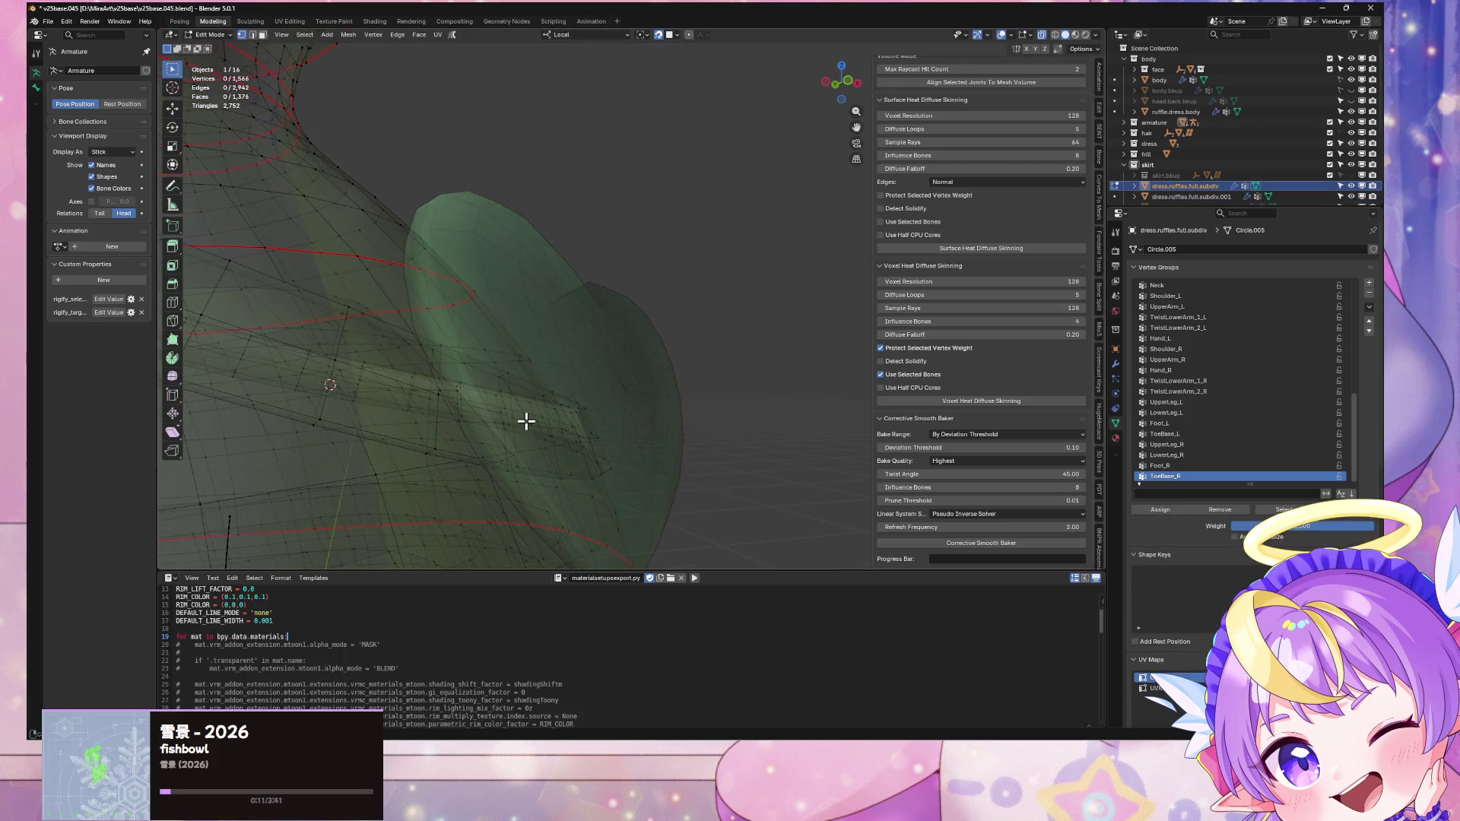
{"action": "scroll", "coordinate": [532, 424], "scroll_direction": "up", "scroll_amount": 2}
{"action": "key", "text": "alt+z"}
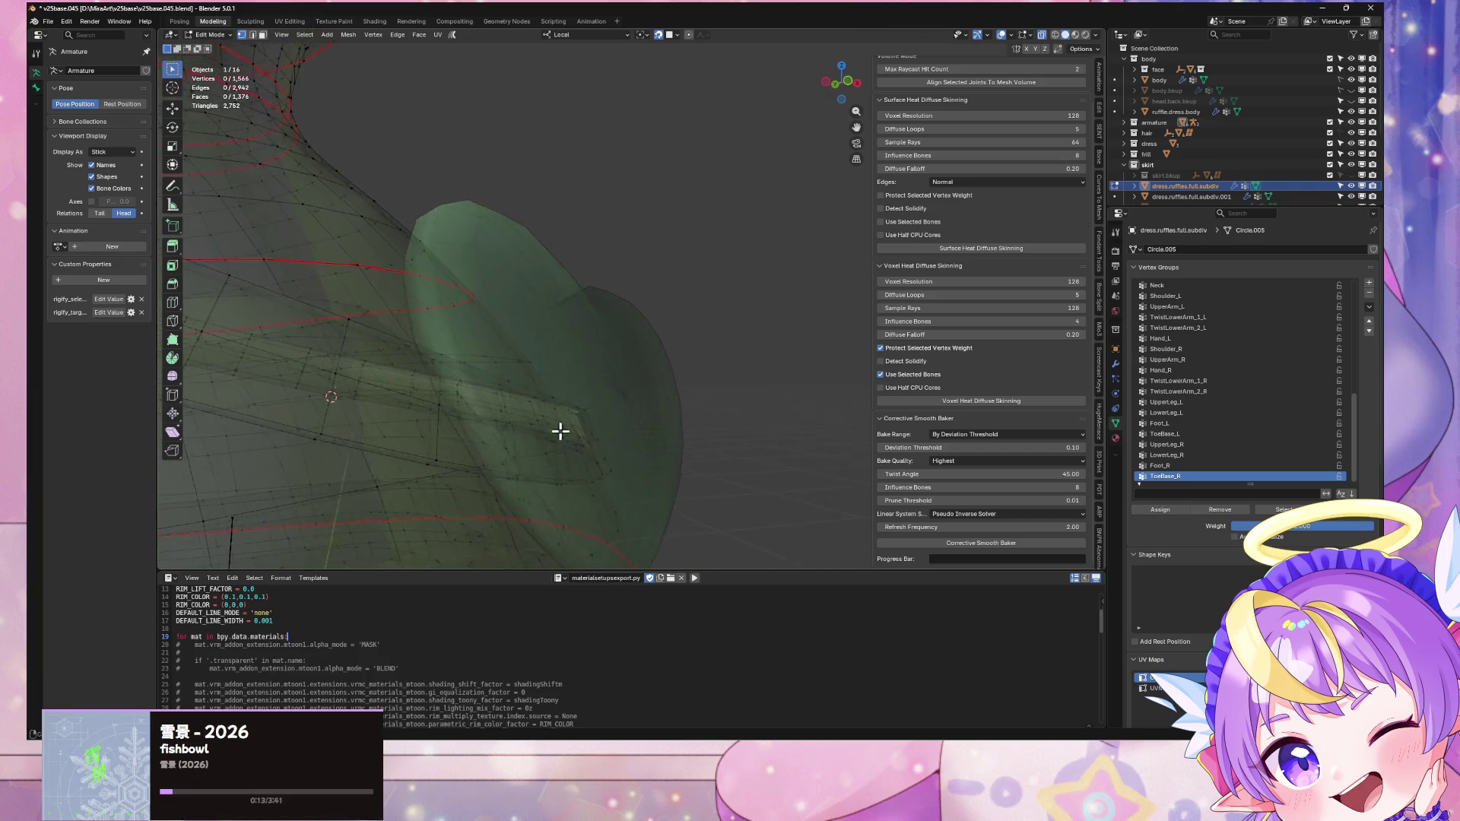
{"action": "left_click", "coordinate": [511, 427]}
{"action": "mouse_move", "coordinate": [511, 427]}
{"action": "middle_mouse_down"}
{"action": "mouse_move", "coordinate": [567, 403]}
{"action": "mouse_move", "coordinate": [575, 415]}
{"action": "middle_mouse_up"}
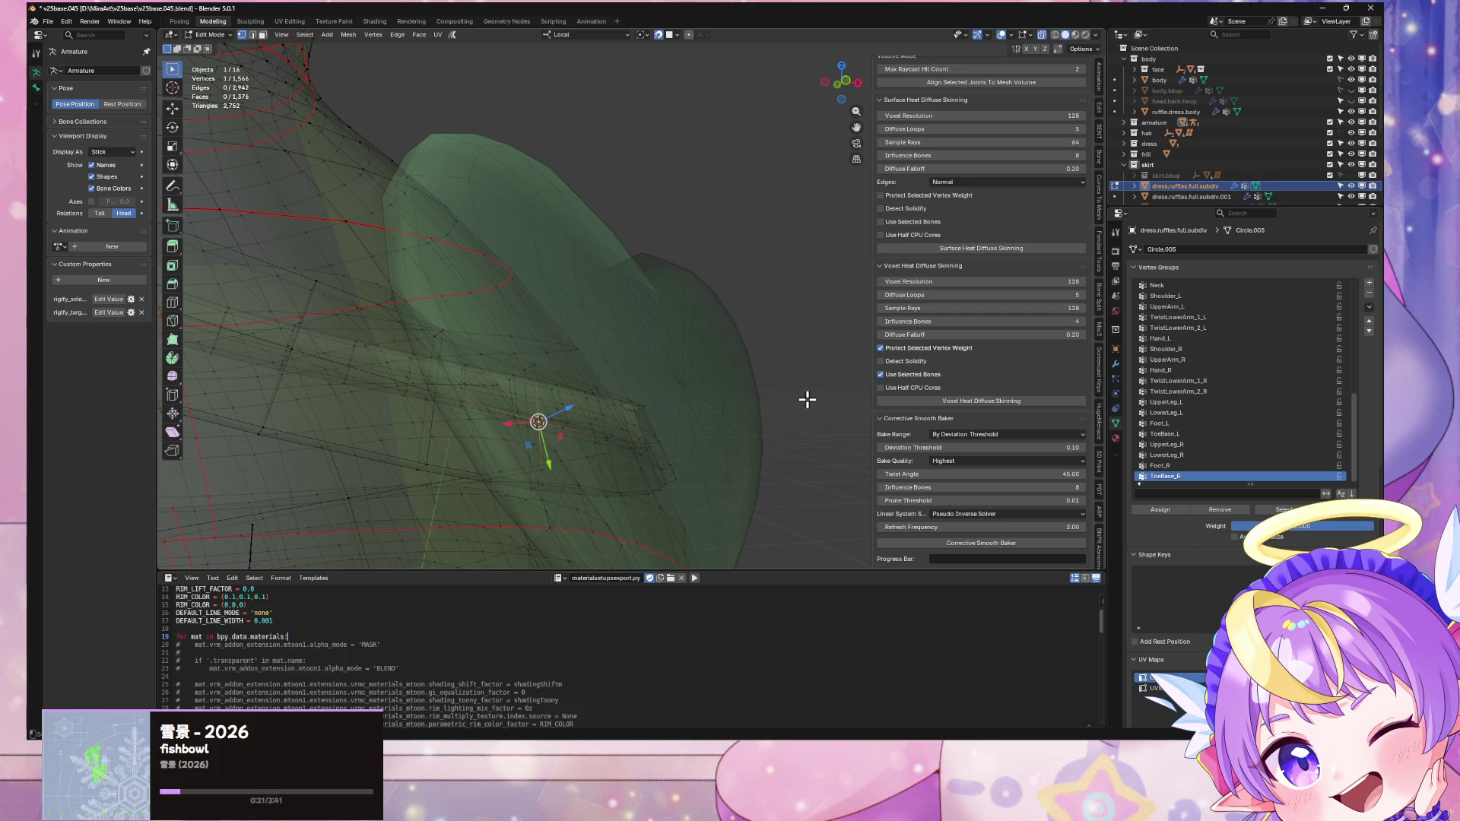
{"action": "middle_click_drag", "start_coordinate": [661, 412], "coordinate": [588, 413]}
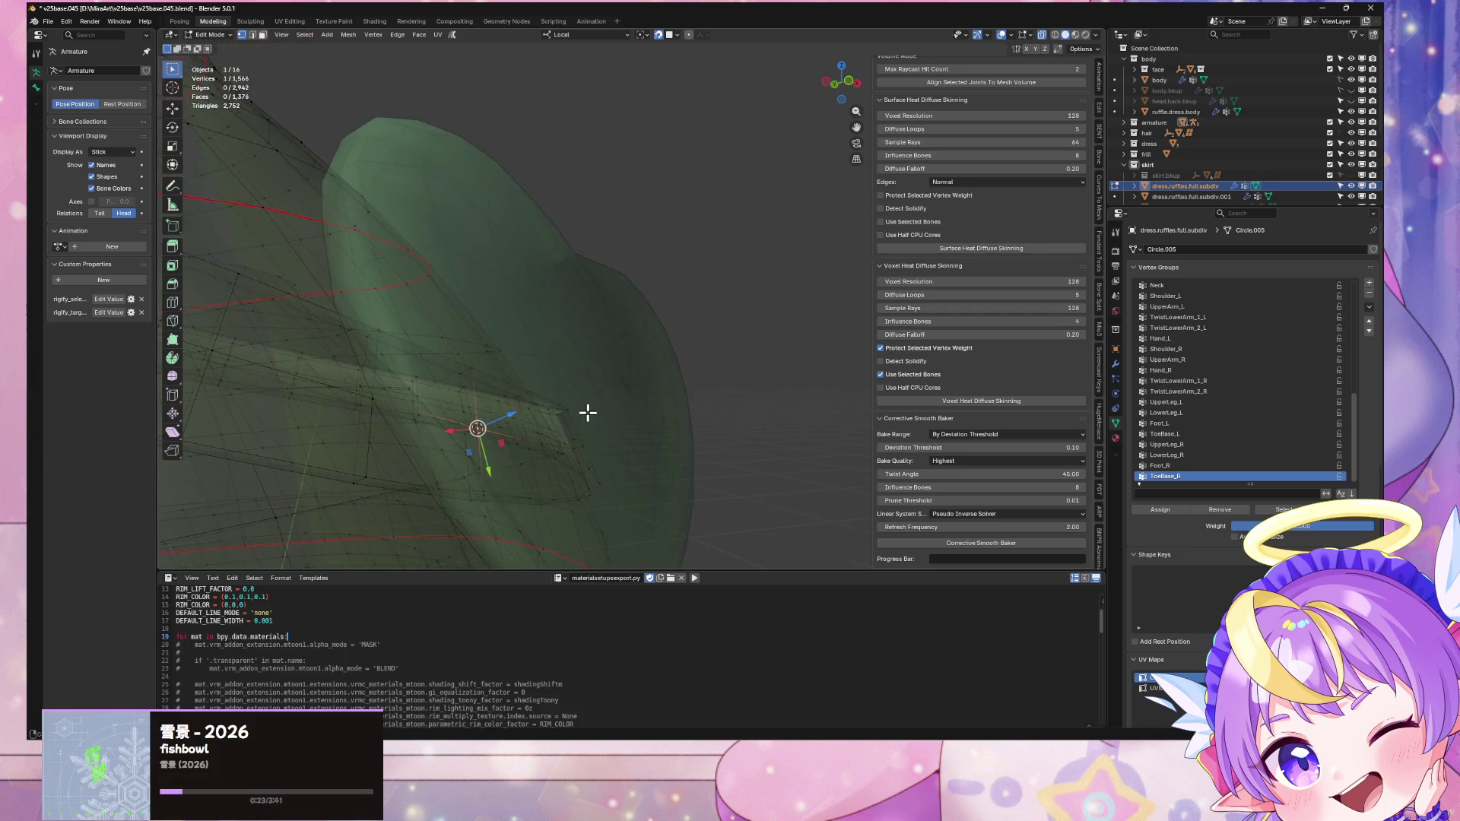
{"action": "left_click", "coordinate": [903, 257]}
{"action": "left_click", "coordinate": [735, 336]}
{"action": "key", "text": "Tab"}
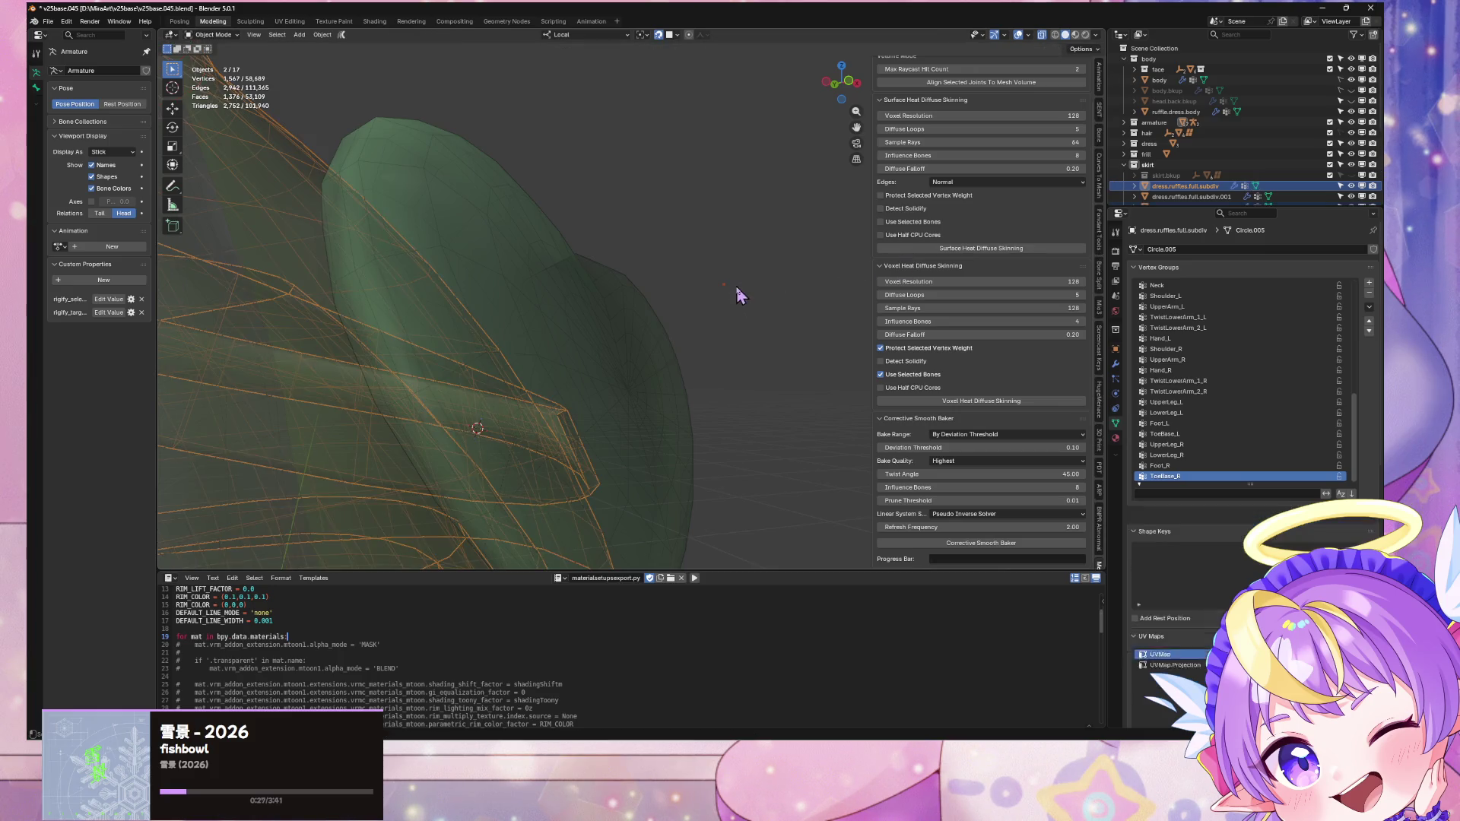
Step: Select the heart ornament and snap it onto the 3D cursor
{"action": "left_click", "coordinate": [723, 286]}
{"action": "left_click", "coordinate": [632, 421]}
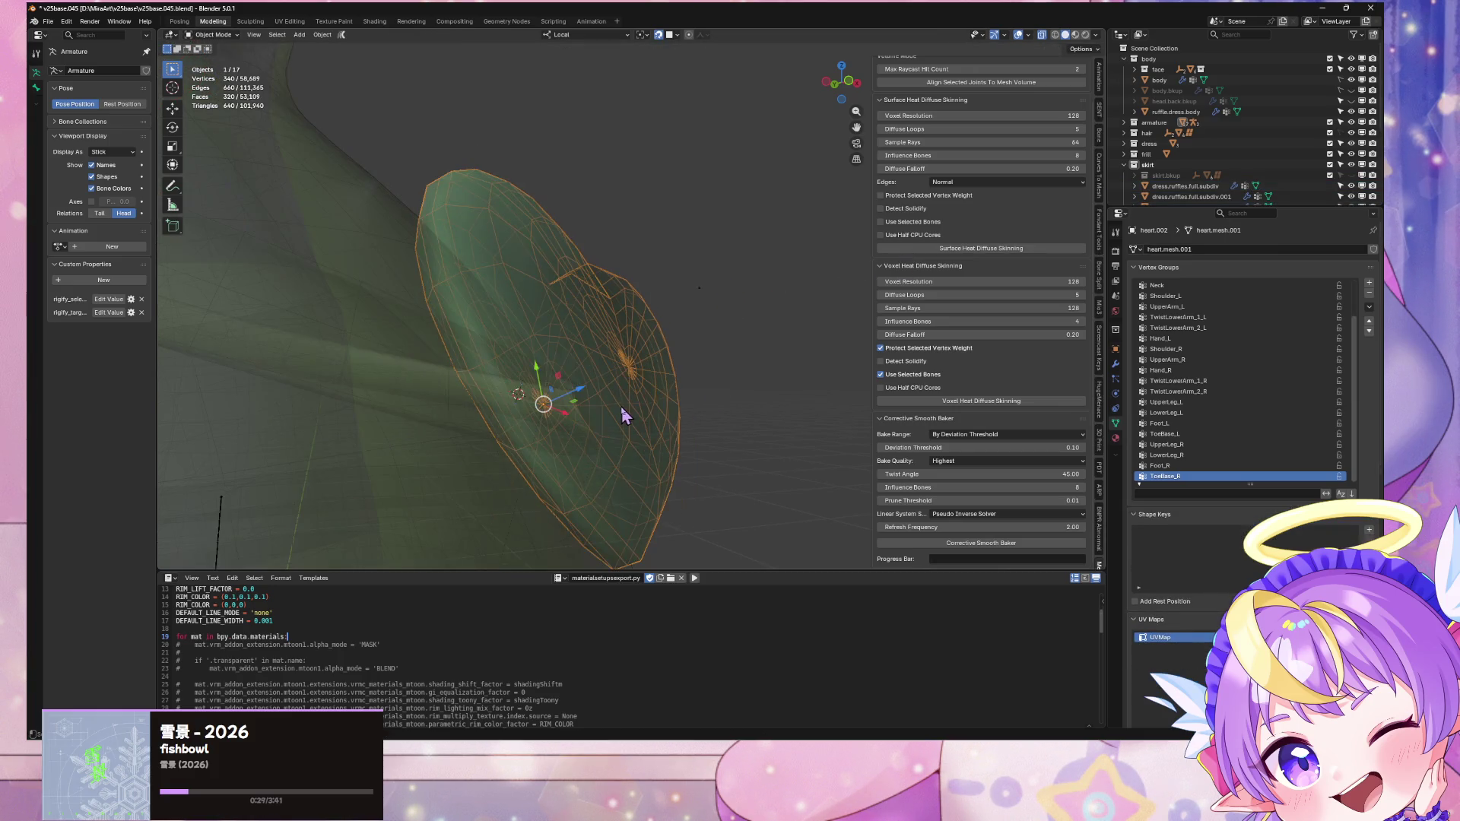
{"action": "left_click", "coordinate": [650, 420]}
{"action": "left_click", "coordinate": [650, 432]}
{"action": "left_click", "coordinate": [651, 431]}
{"action": "left_click", "coordinate": [654, 438]}
{"action": "key", "text": "shift+s"}
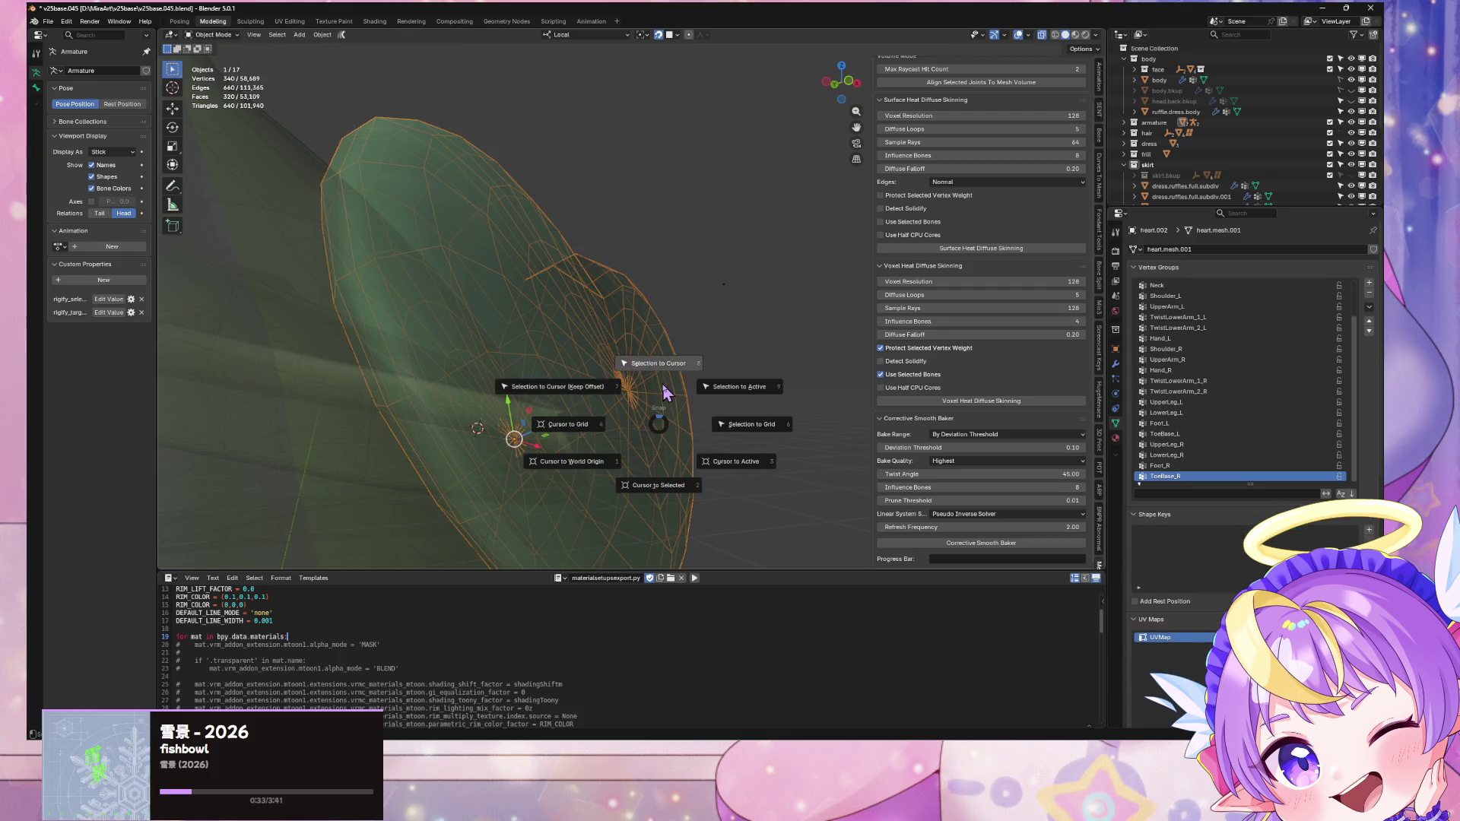
{"action": "left_click", "coordinate": [664, 383]}
{"action": "scroll", "coordinate": [617, 391], "scroll_direction": "up", "scroll_amount": 5}
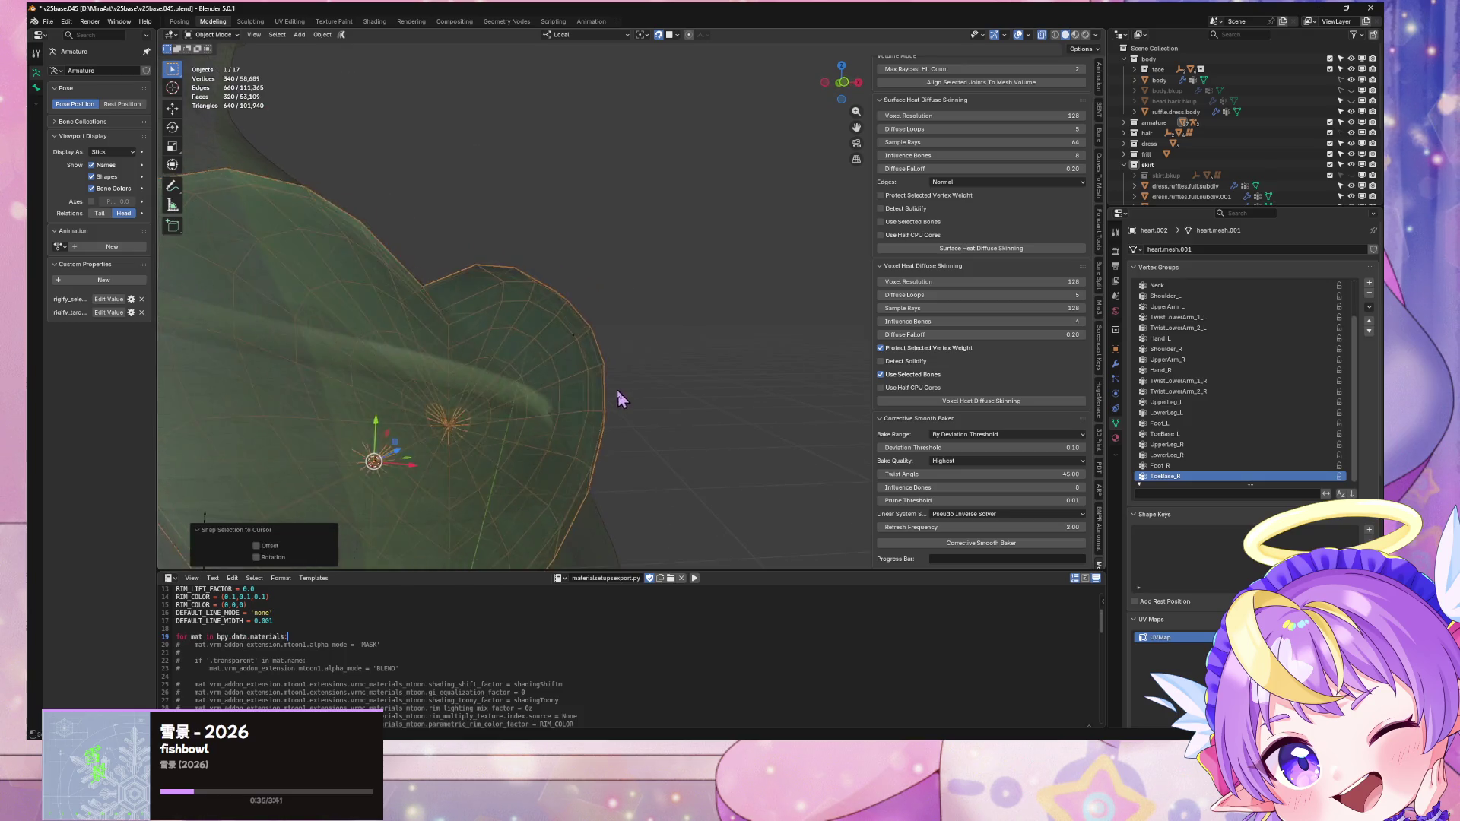
Step: Check the heart mesh edge-on, then select the small vertex object with the heart active
{"action": "key", "text": "Tab"}
{"action": "middle_click_drag", "start_coordinate": [655, 388], "coordinate": [714, 374]}
{"action": "key", "text": "Tab"}
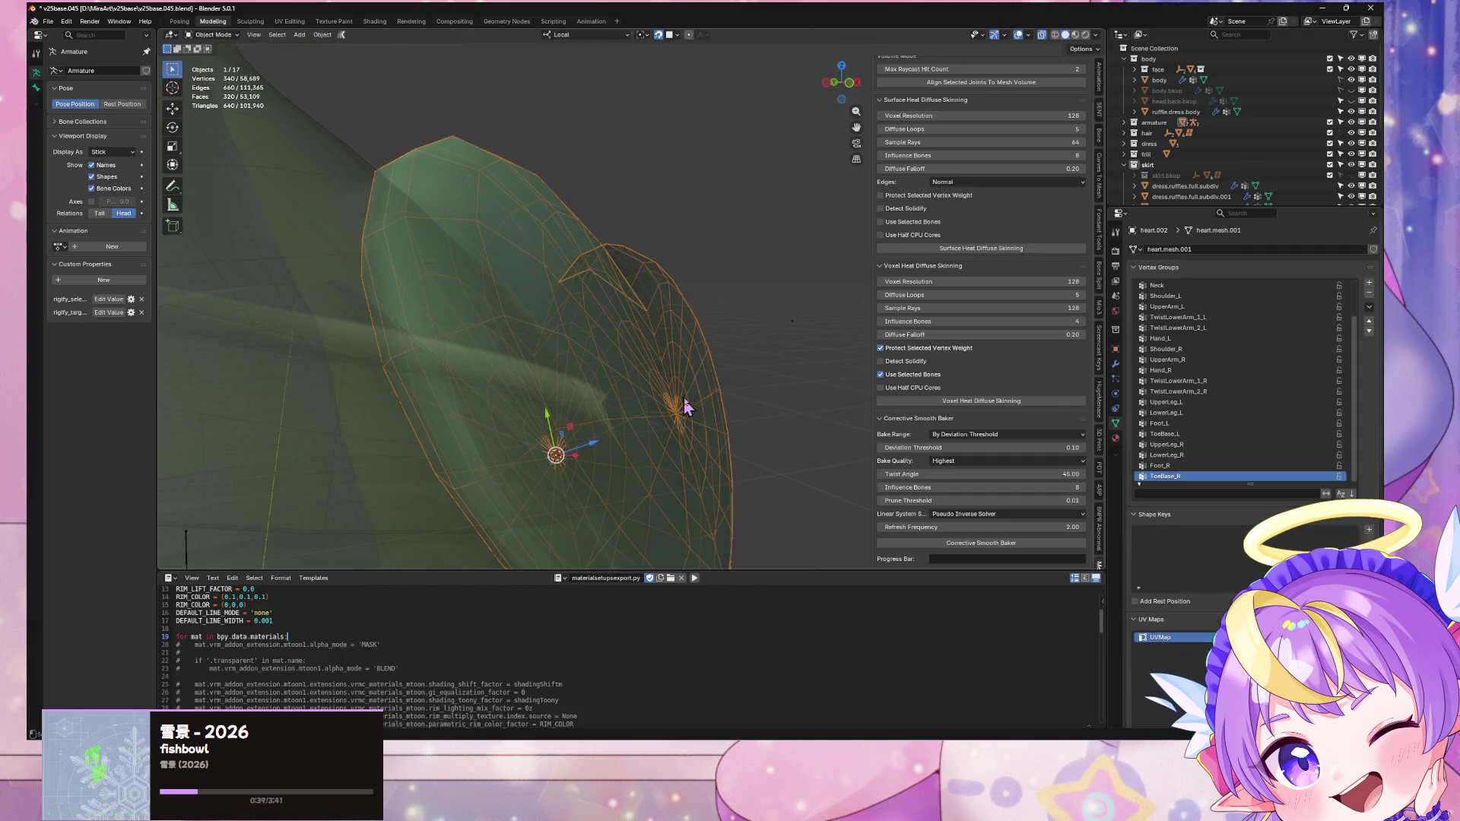
{"action": "left_click", "coordinate": [791, 321], "text": "shift"}
{"action": "left_click", "coordinate": [688, 368], "text": "shift"}
Step: Inspect a heart vertex's weights in the Item panel, then return the heart to Object Mode
{"action": "key", "text": "Tab"}
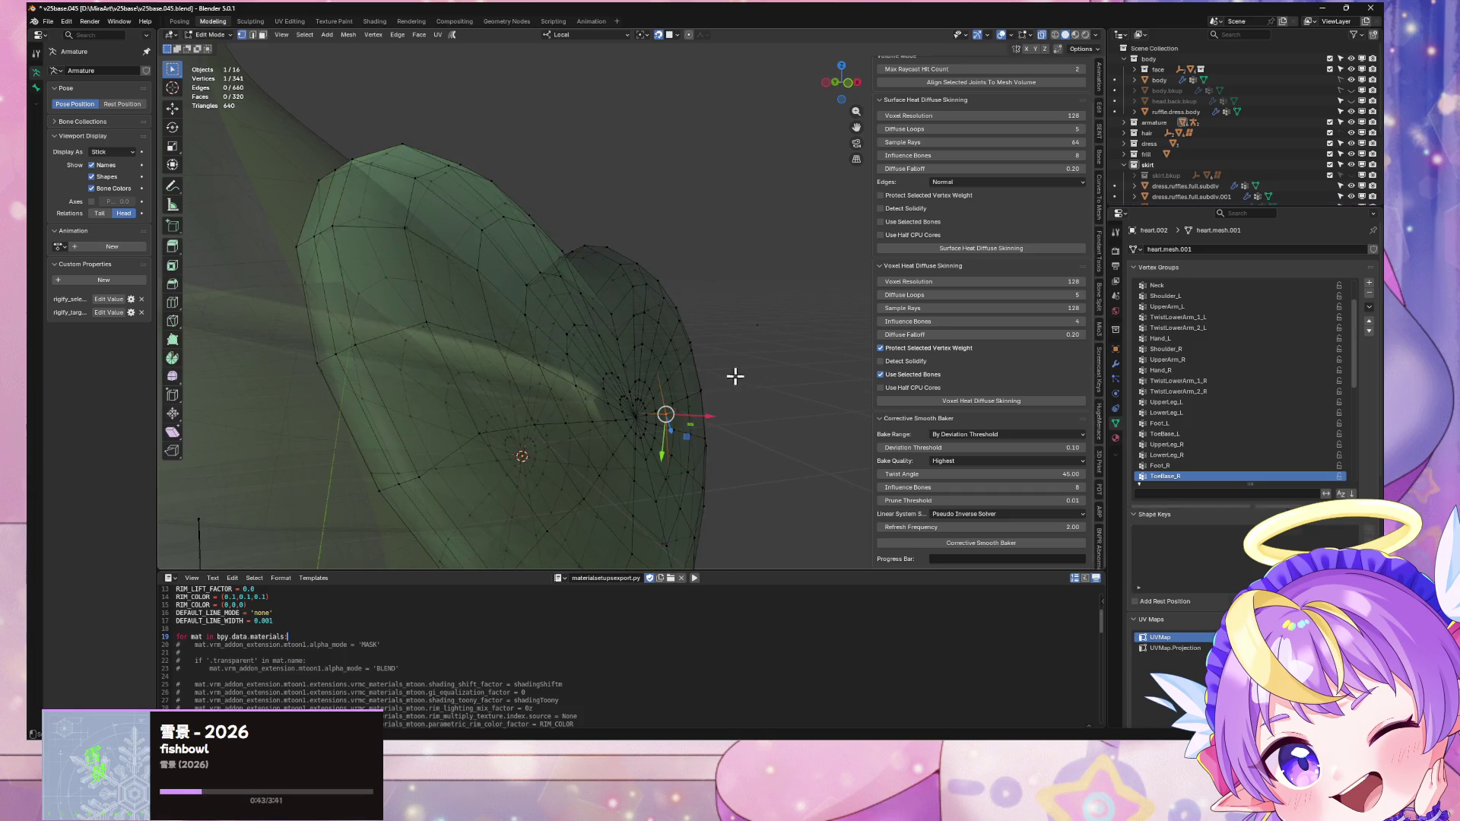
{"action": "key", "text": "a"}
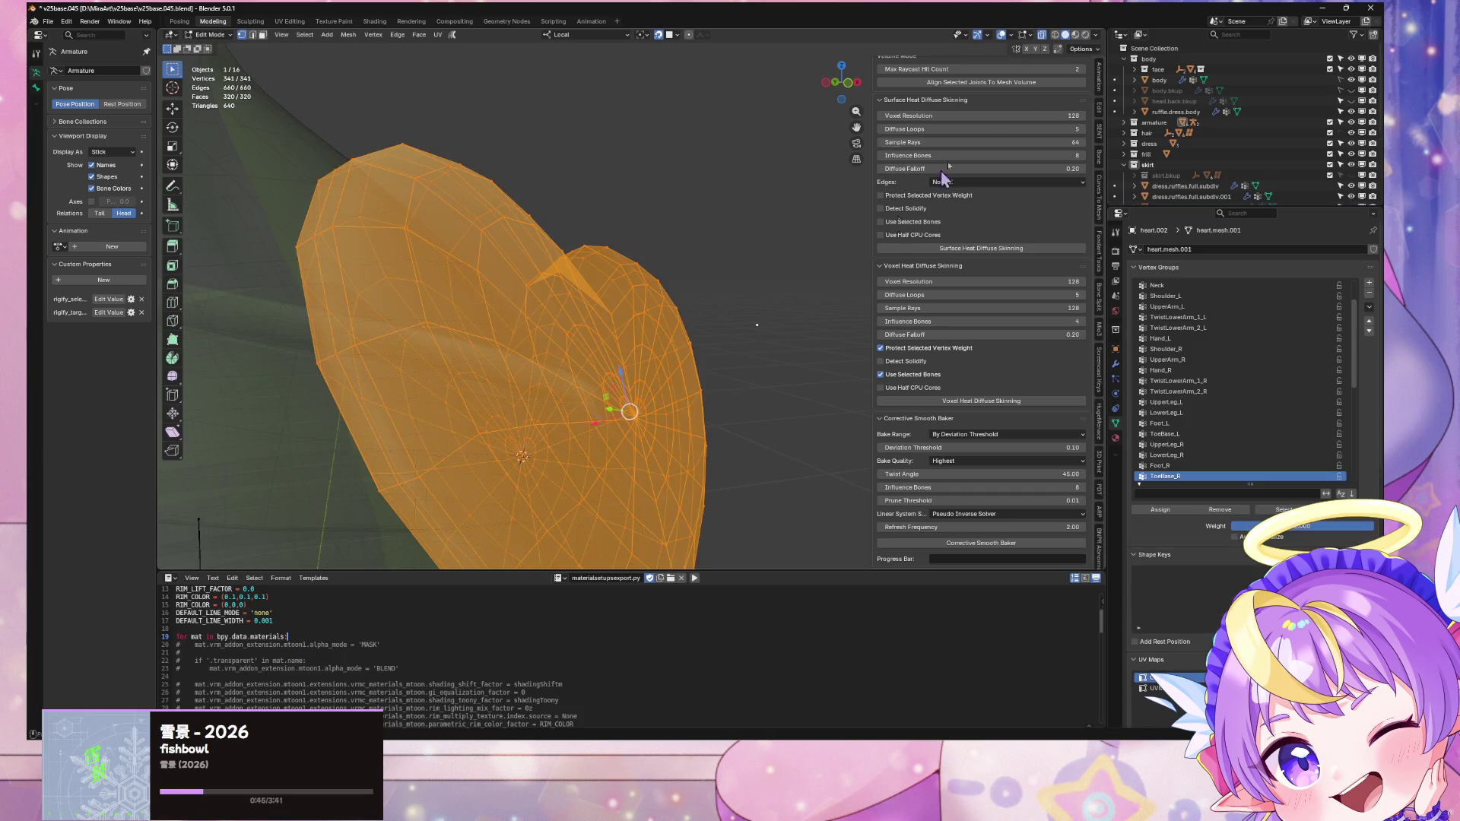
{"action": "scroll", "coordinate": [1099, 86], "scroll_direction": "up", "scroll_amount": 3}
{"action": "left_click", "coordinate": [1100, 92]}
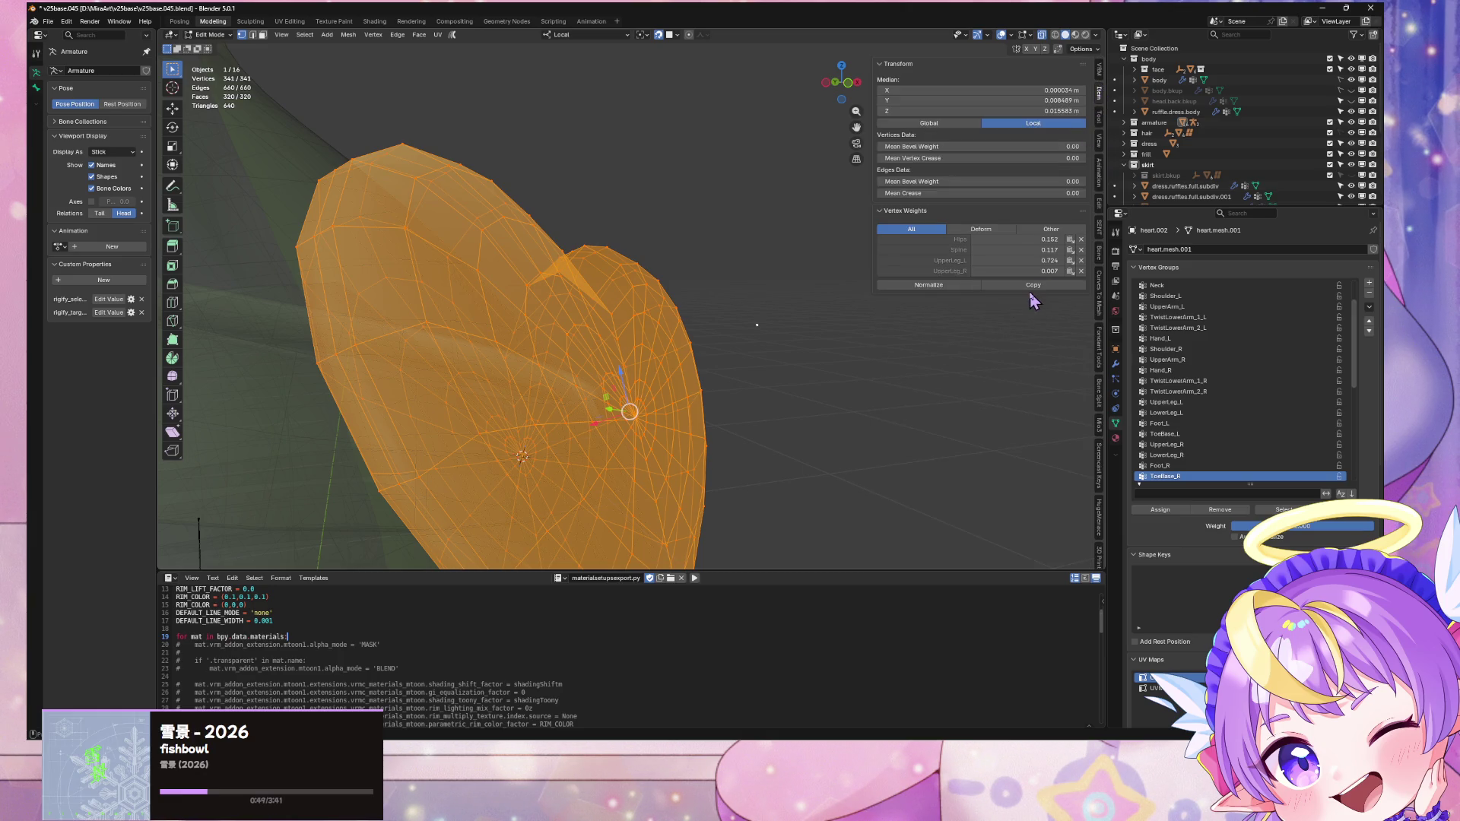
{"action": "left_click", "coordinate": [769, 323]}
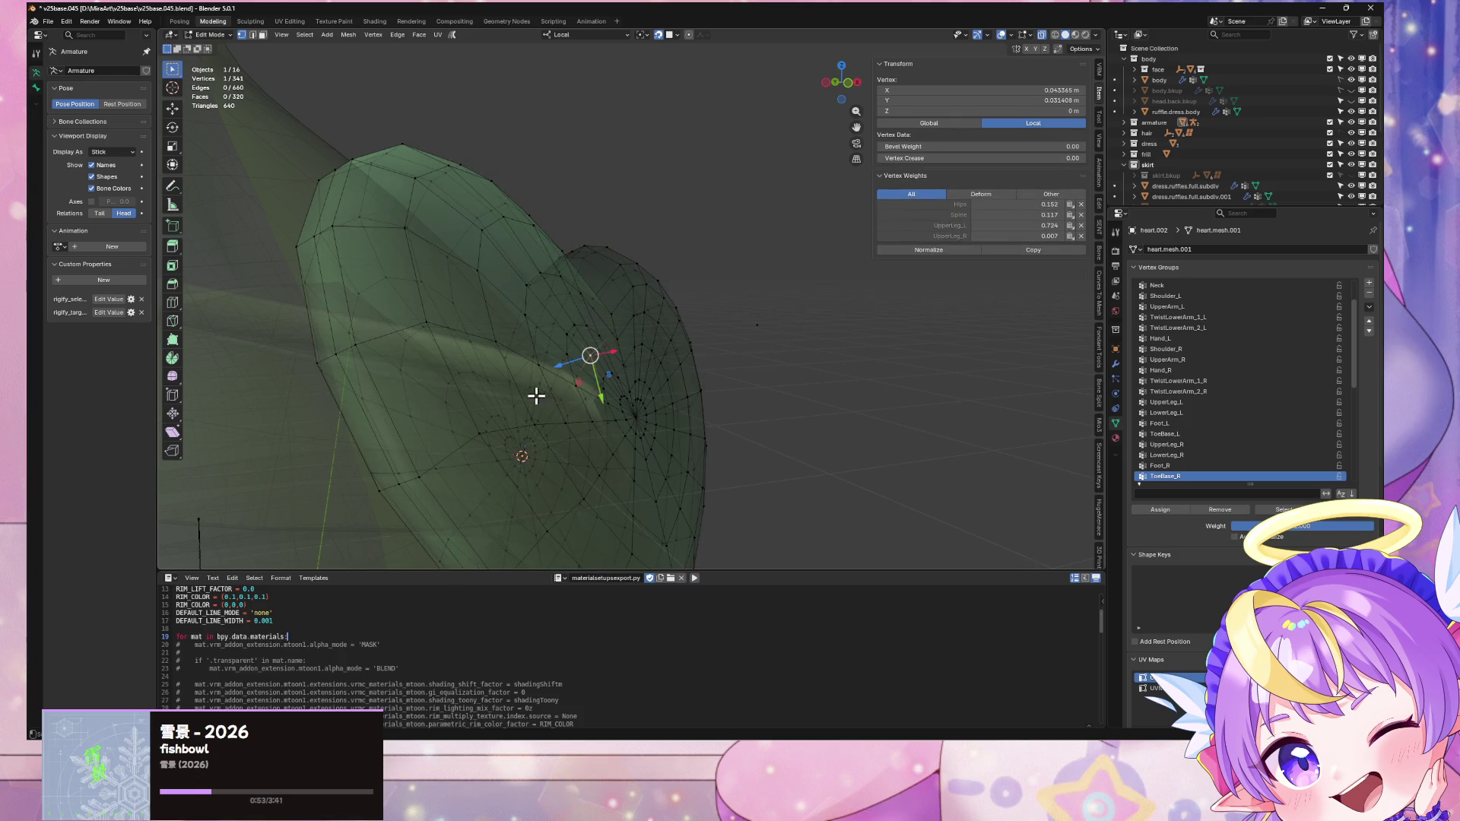
{"action": "right_click", "coordinate": [772, 335]}
{"action": "left_click", "coordinate": [782, 331]}
{"action": "scroll", "coordinate": [795, 335], "scroll_direction": "down", "scroll_amount": 5}
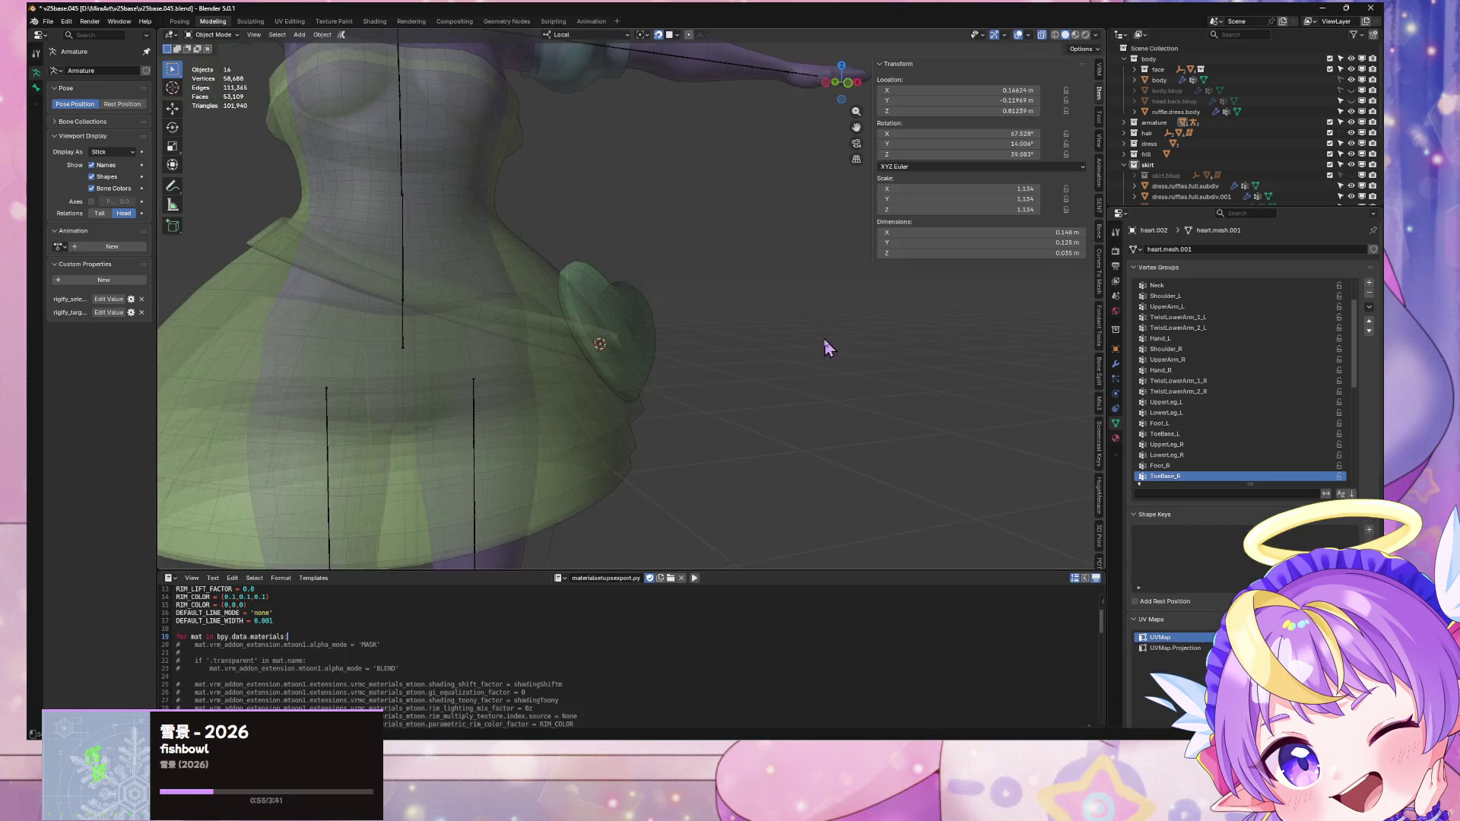
Step: Save v25base.045.blend and frame the dress in front orthographic view
{"action": "key", "text": "ctrl+s"}
{"action": "mouse_move", "coordinate": [760, 316]}
{"action": "middle_mouse_down"}
{"action": "mouse_move", "coordinate": [619, 283]}
{"action": "mouse_move", "coordinate": [690, 298]}
{"action": "middle_mouse_up"}
{"action": "left_click", "coordinate": [837, 82]}
{"action": "scroll", "coordinate": [537, 244], "scroll_direction": "up", "scroll_amount": 4}
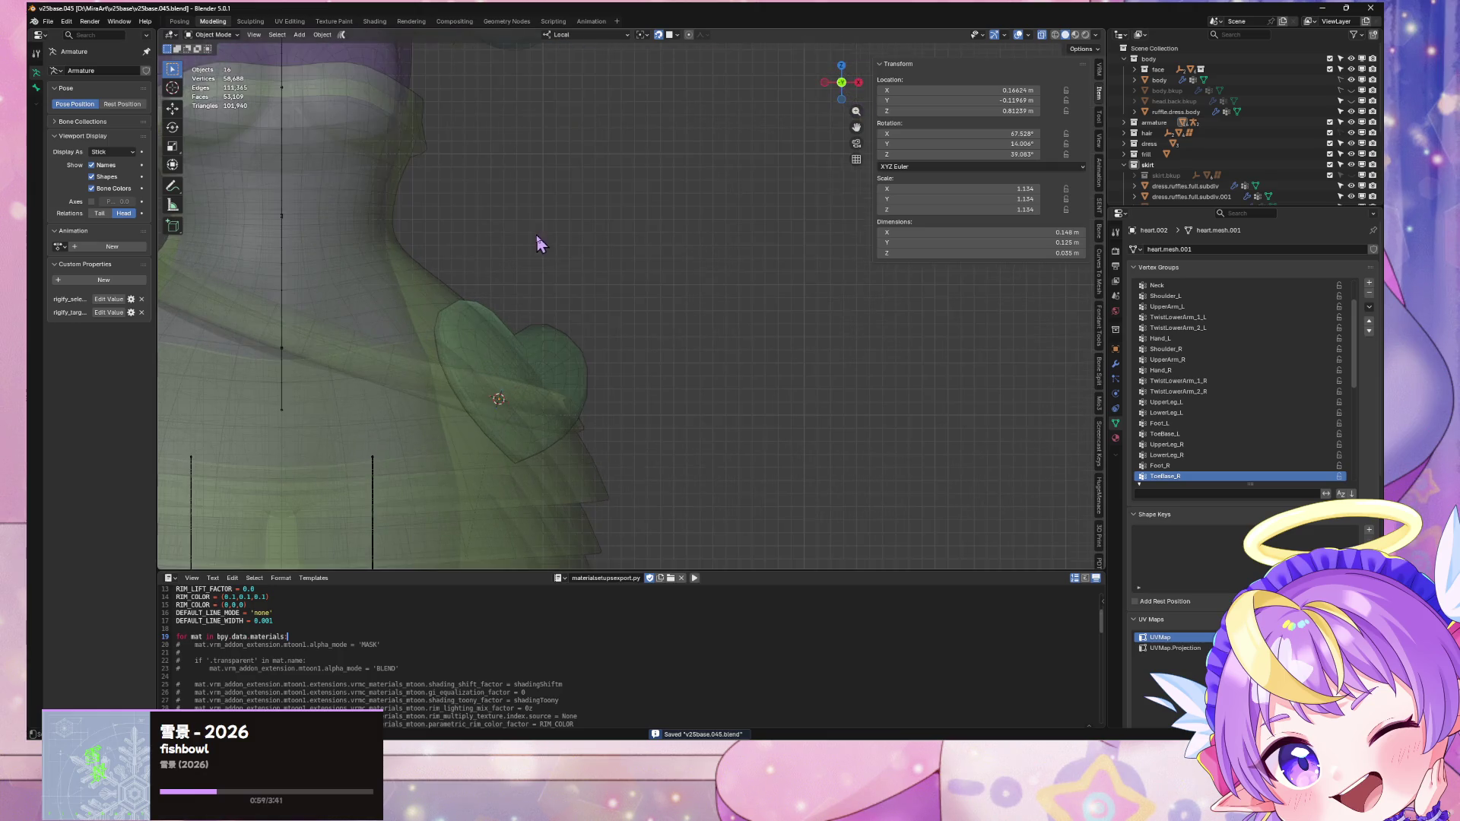
{"action": "middle_click_drag", "start_coordinate": [538, 244], "coordinate": [744, 259], "text": "shift"}
Step: Export the avatar as glTF 2.0, then drag the Character prefab into Unity's scene
{"action": "left_click", "coordinate": [48, 21]}
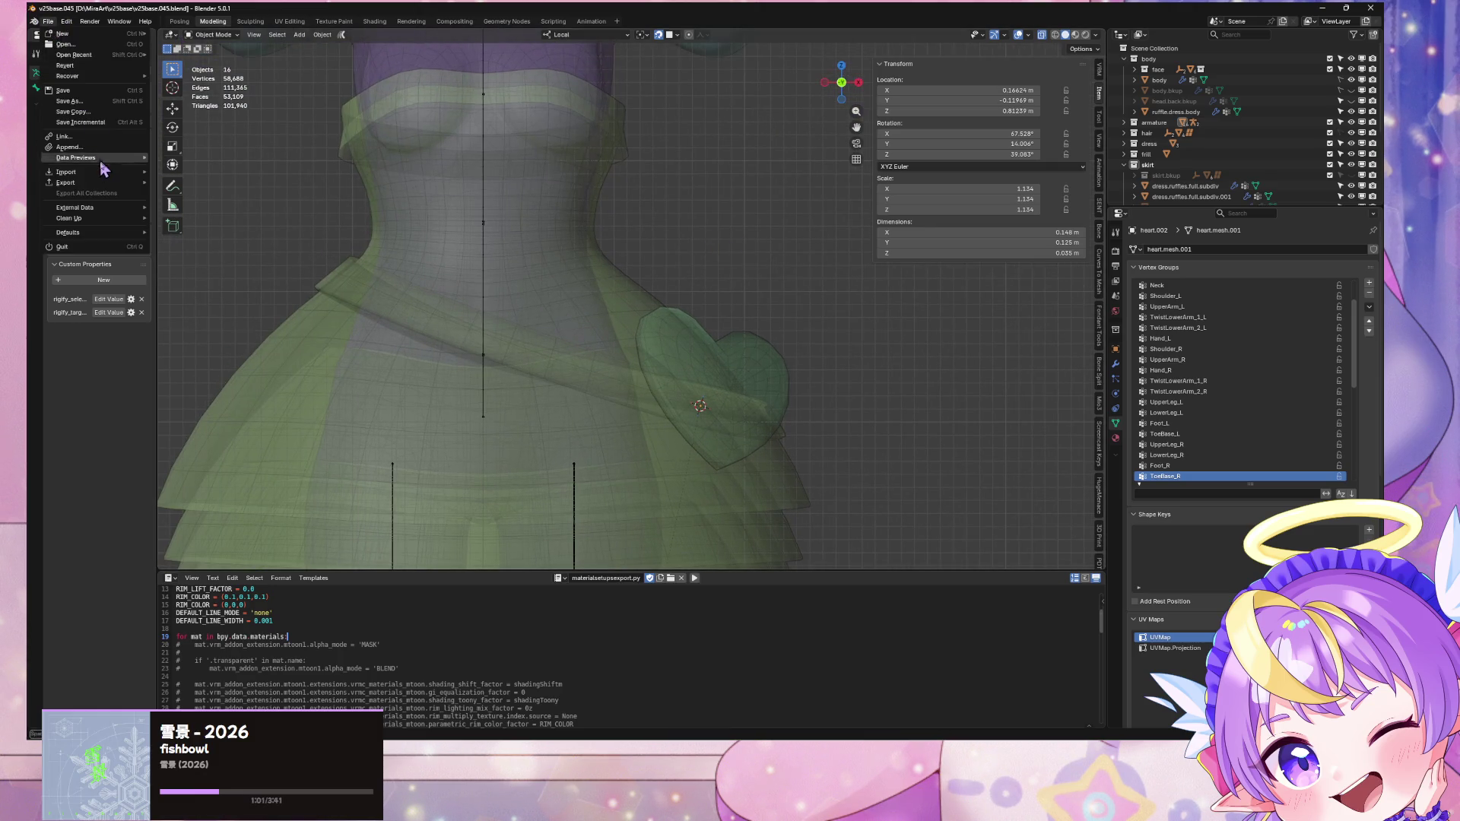
{"action": "mouse_move", "coordinate": [91, 182]}
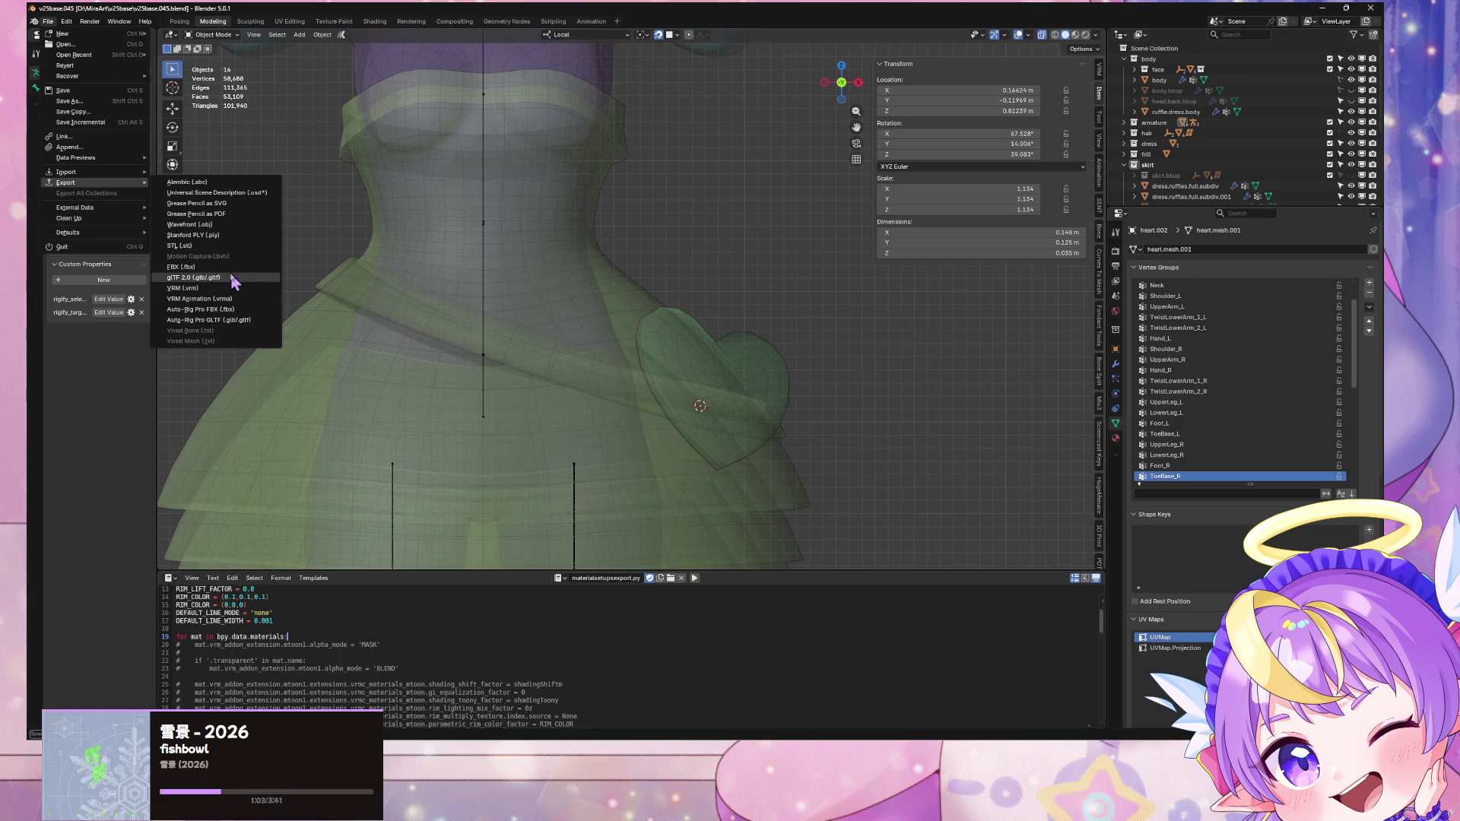
{"action": "left_click", "coordinate": [189, 288]}
{"action": "double_click", "coordinate": [469, 286]}
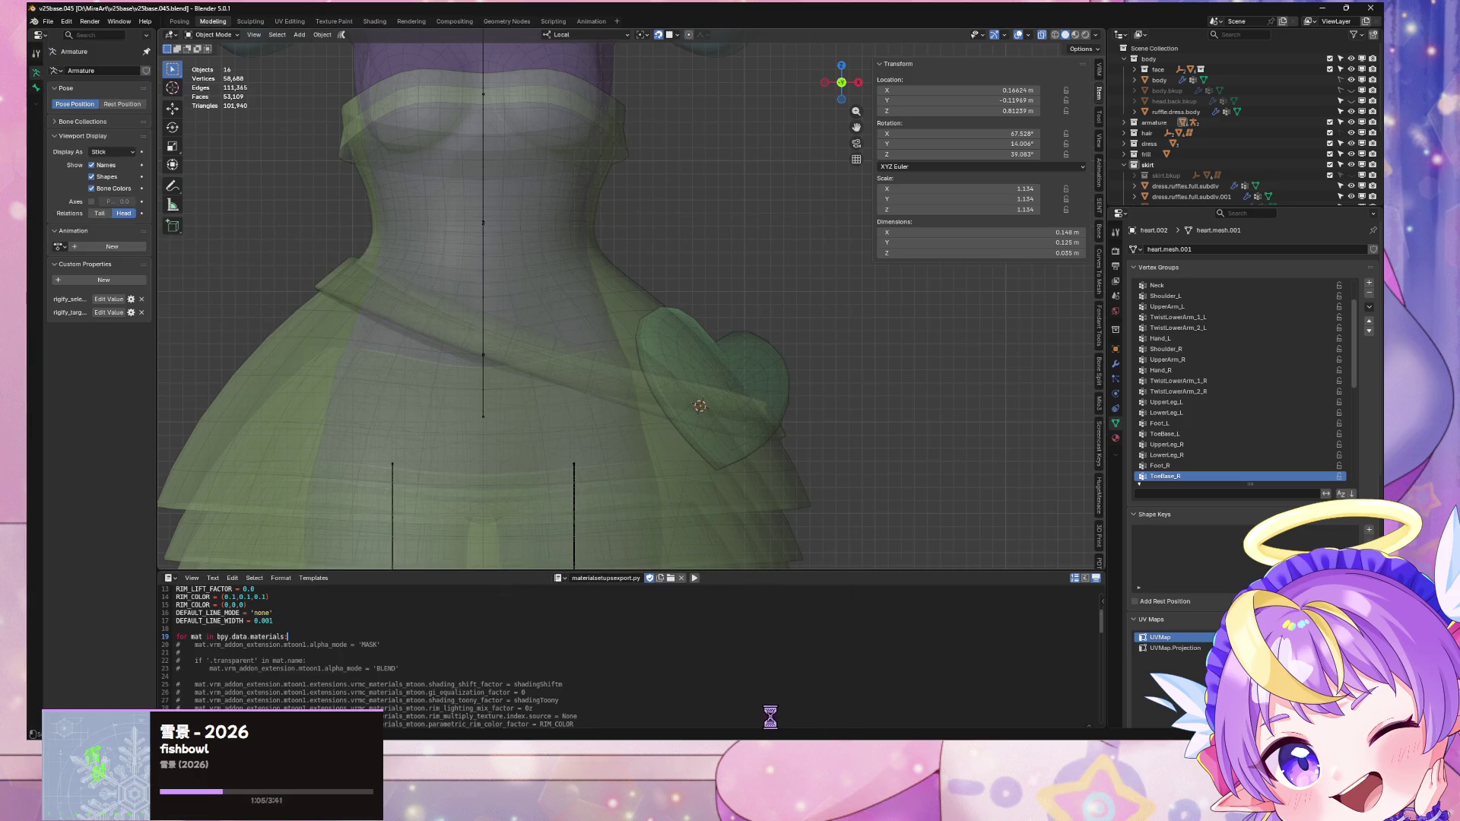
{"action": "key", "text": "alt+Tab"}
{"action": "left_click_drag", "start_coordinate": [291, 591], "coordinate": [198, 361]}
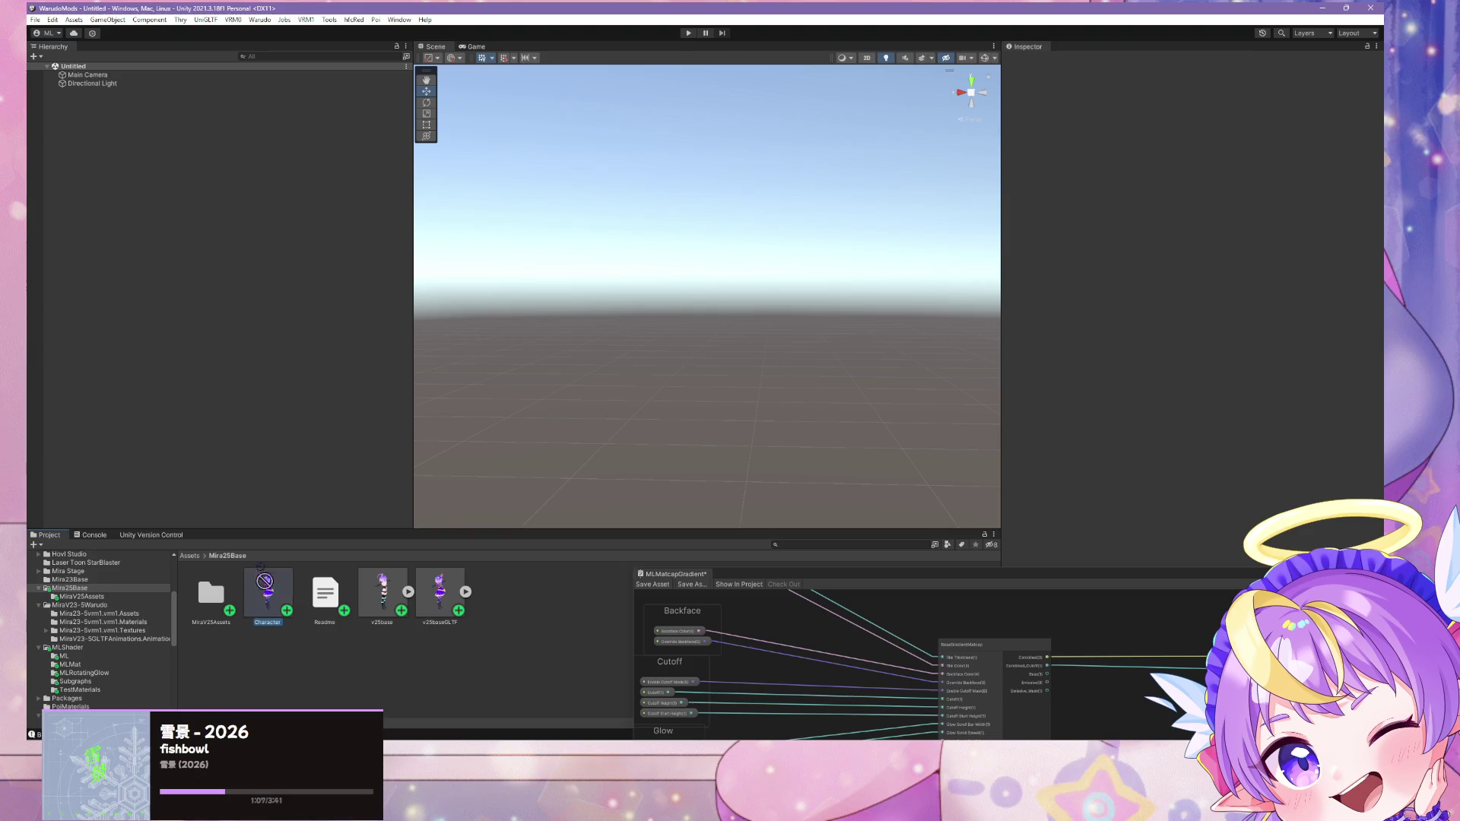
Step: Orbit Unity's scene around the character, run Warudo > Build Mod, and return to Blender
{"action": "mouse_move", "coordinate": [505, 342]}
{"action": "right_mouse_down"}
{"action": "mouse_move", "coordinate": [832, 418]}
{"action": "mouse_move", "coordinate": [873, 378]}
{"action": "mouse_move", "coordinate": [753, 357]}
{"action": "right_mouse_up"}
{"action": "left_click", "coordinate": [259, 20]}
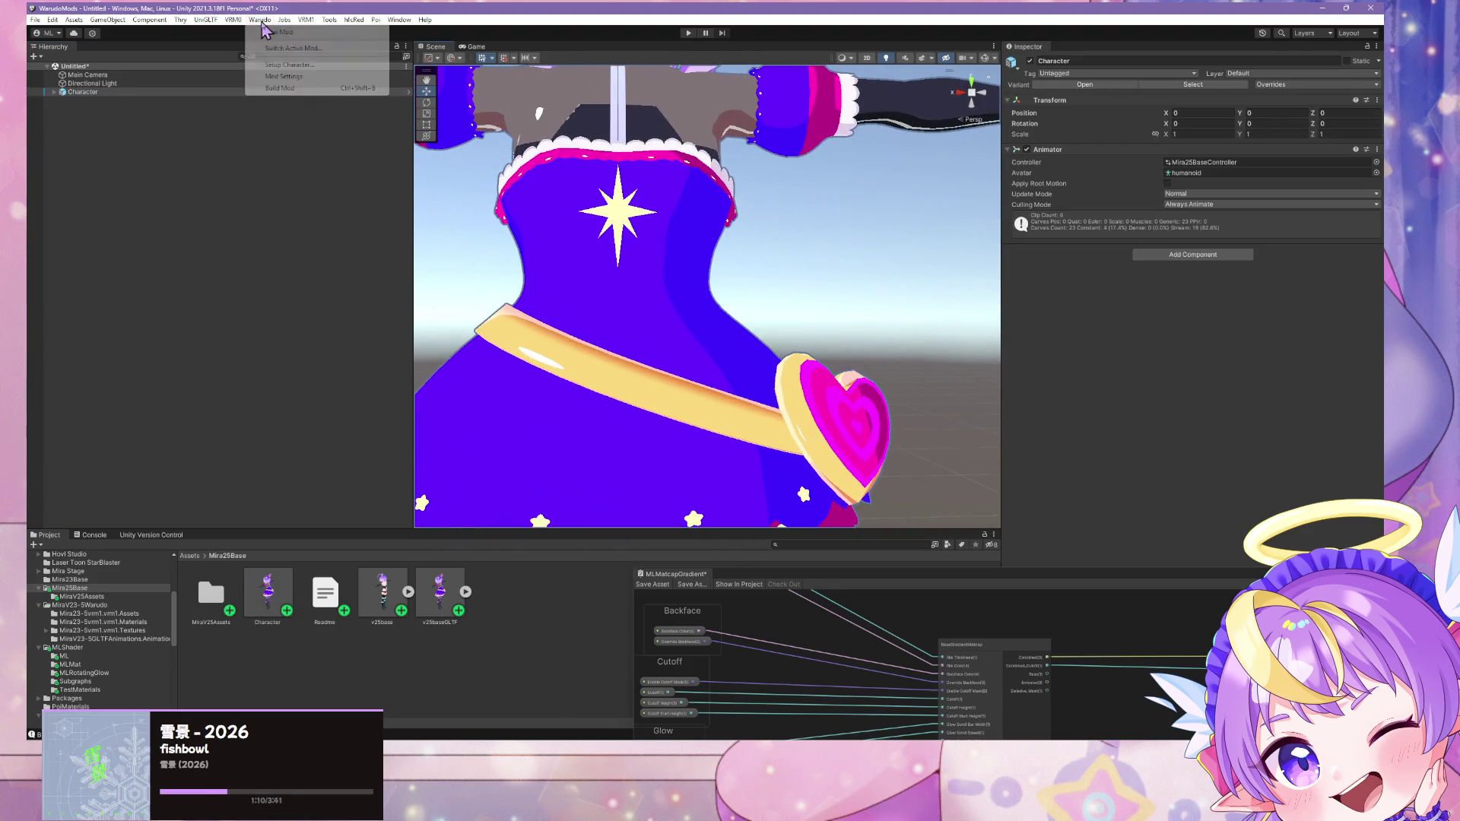
{"action": "left_click", "coordinate": [282, 87]}
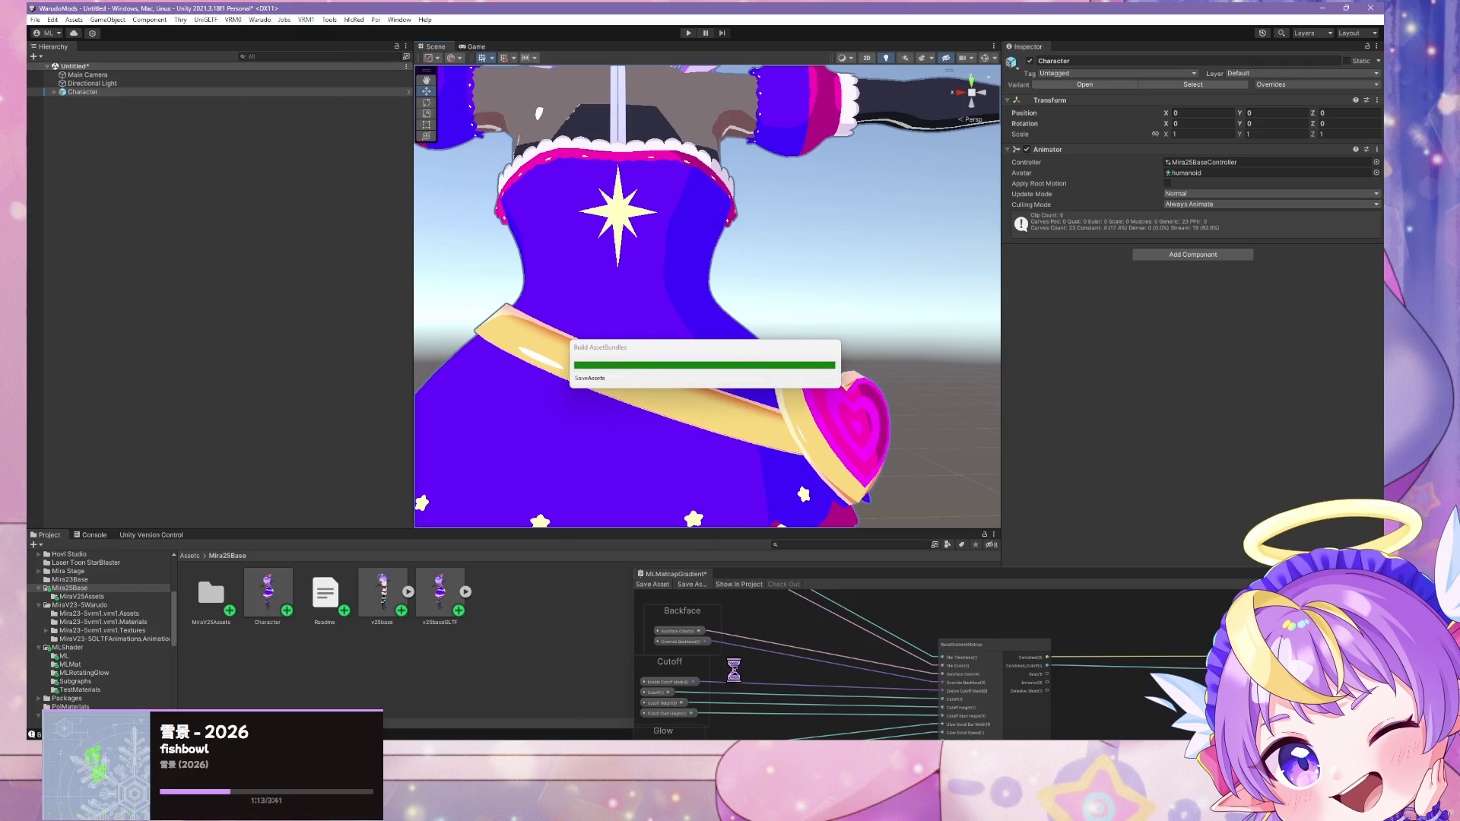
{"action": "key", "text": "alt+Tab"}
{"action": "scroll", "coordinate": [557, 375], "scroll_direction": "down", "scroll_amount": 2}
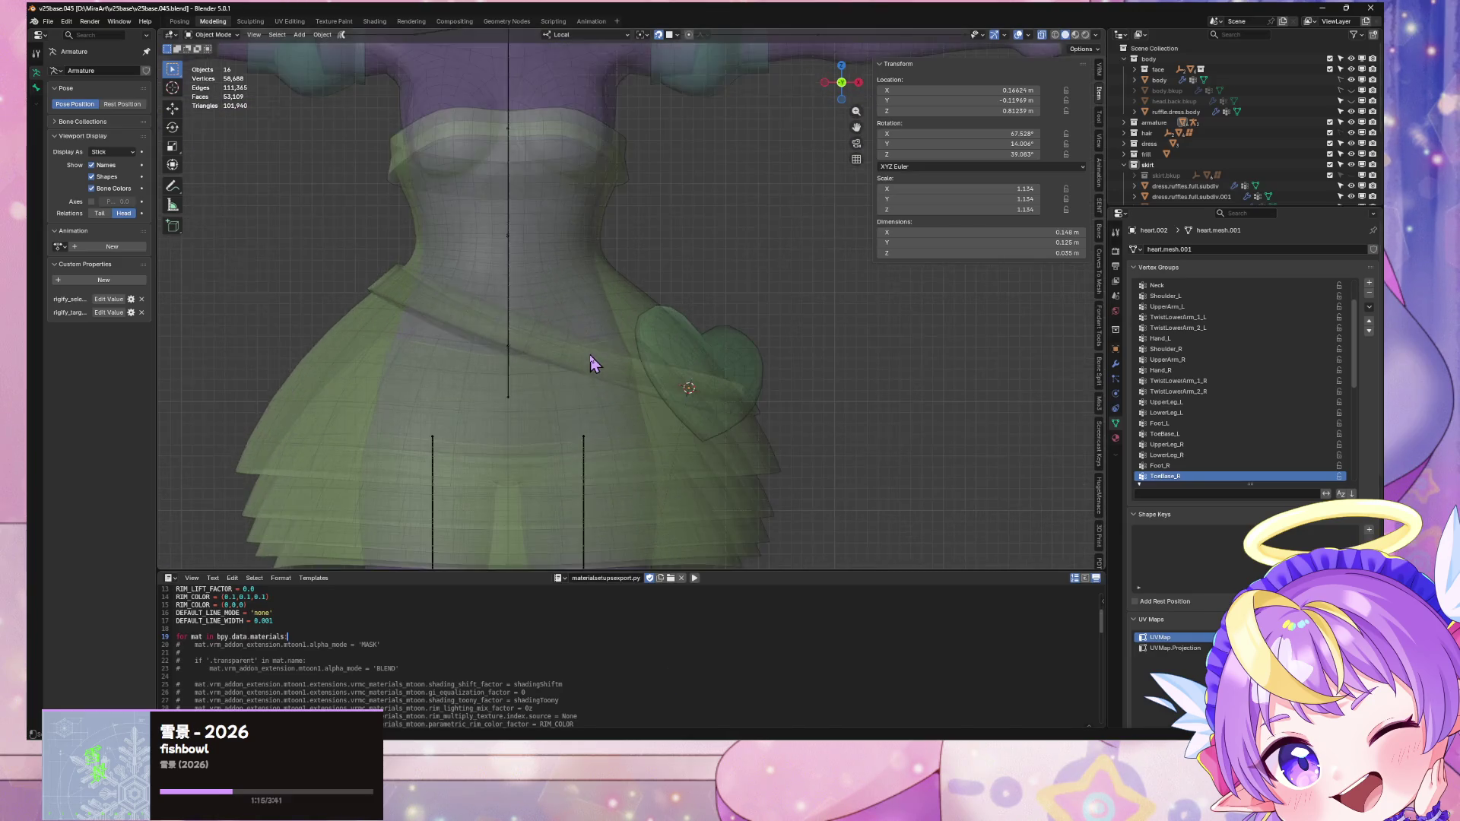
Step: Re-export the avatar as VRM over the existing file in the Unity mod project, then return to Unity
{"action": "left_click", "coordinate": [47, 21]}
{"action": "mouse_move", "coordinate": [65, 182]}
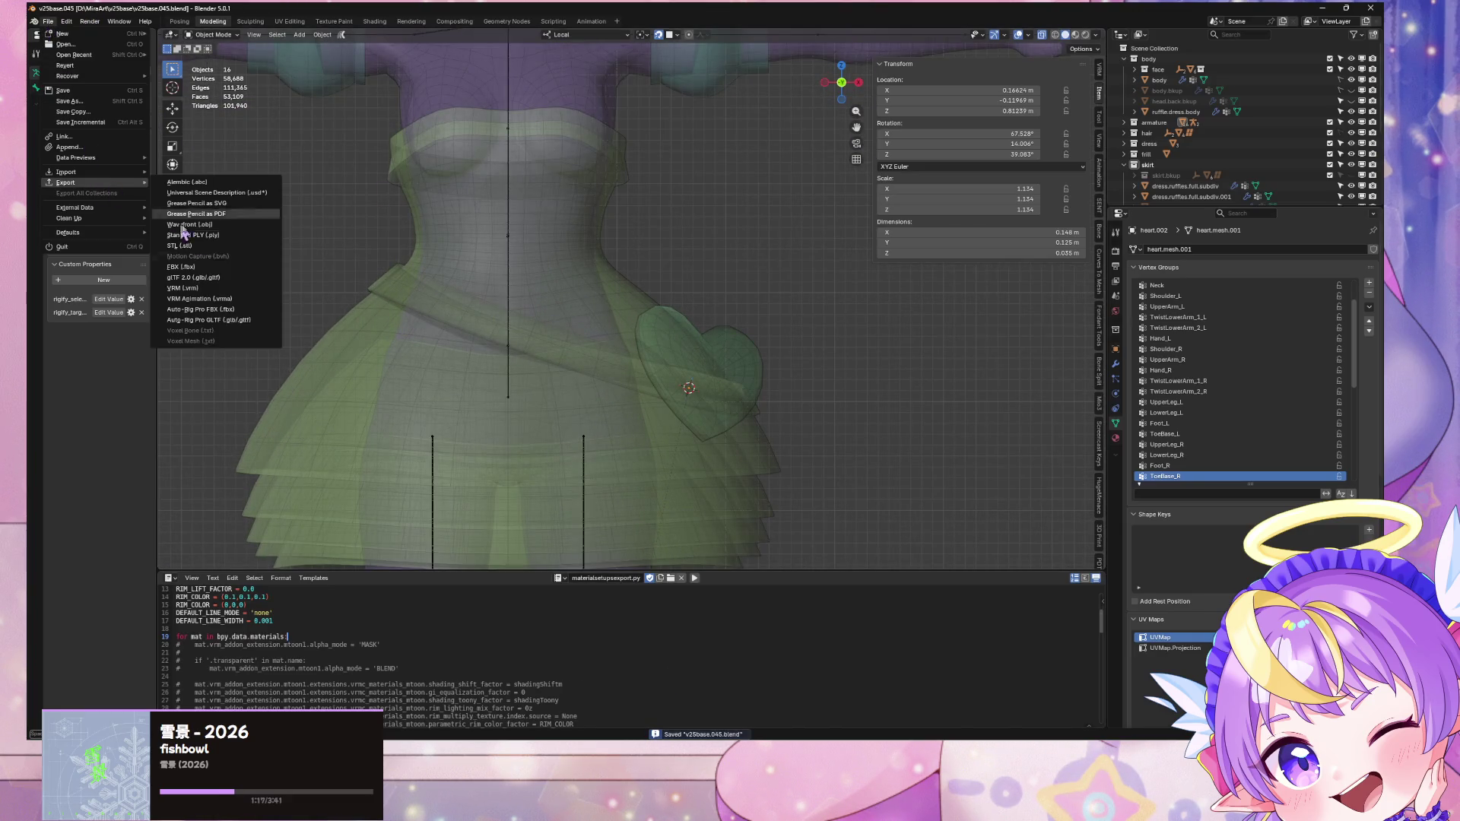
{"action": "left_click", "coordinate": [228, 287]}
{"action": "double_click", "coordinate": [477, 288]}
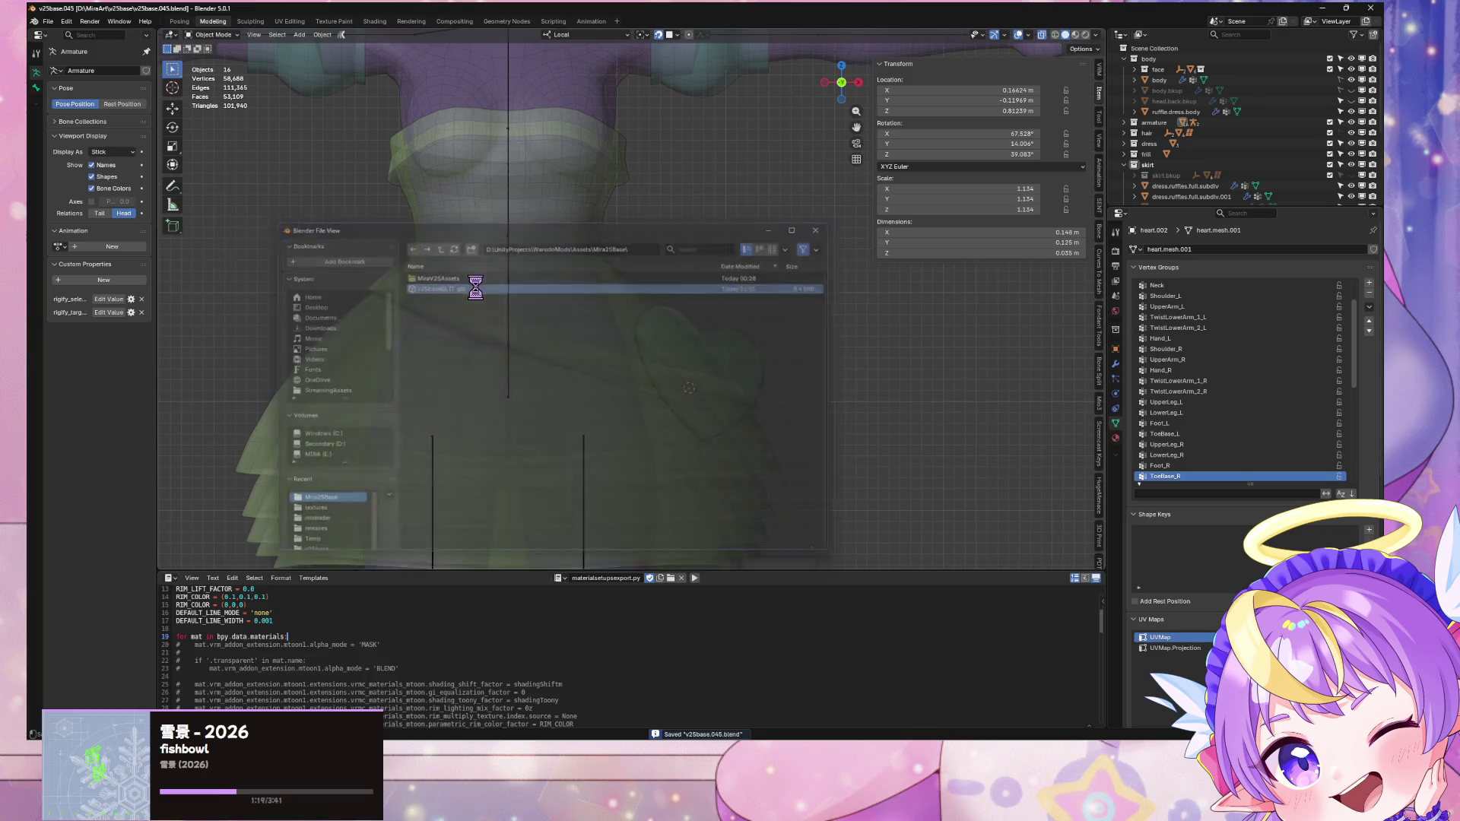
{"action": "mouse_move", "coordinate": [788, 749]}
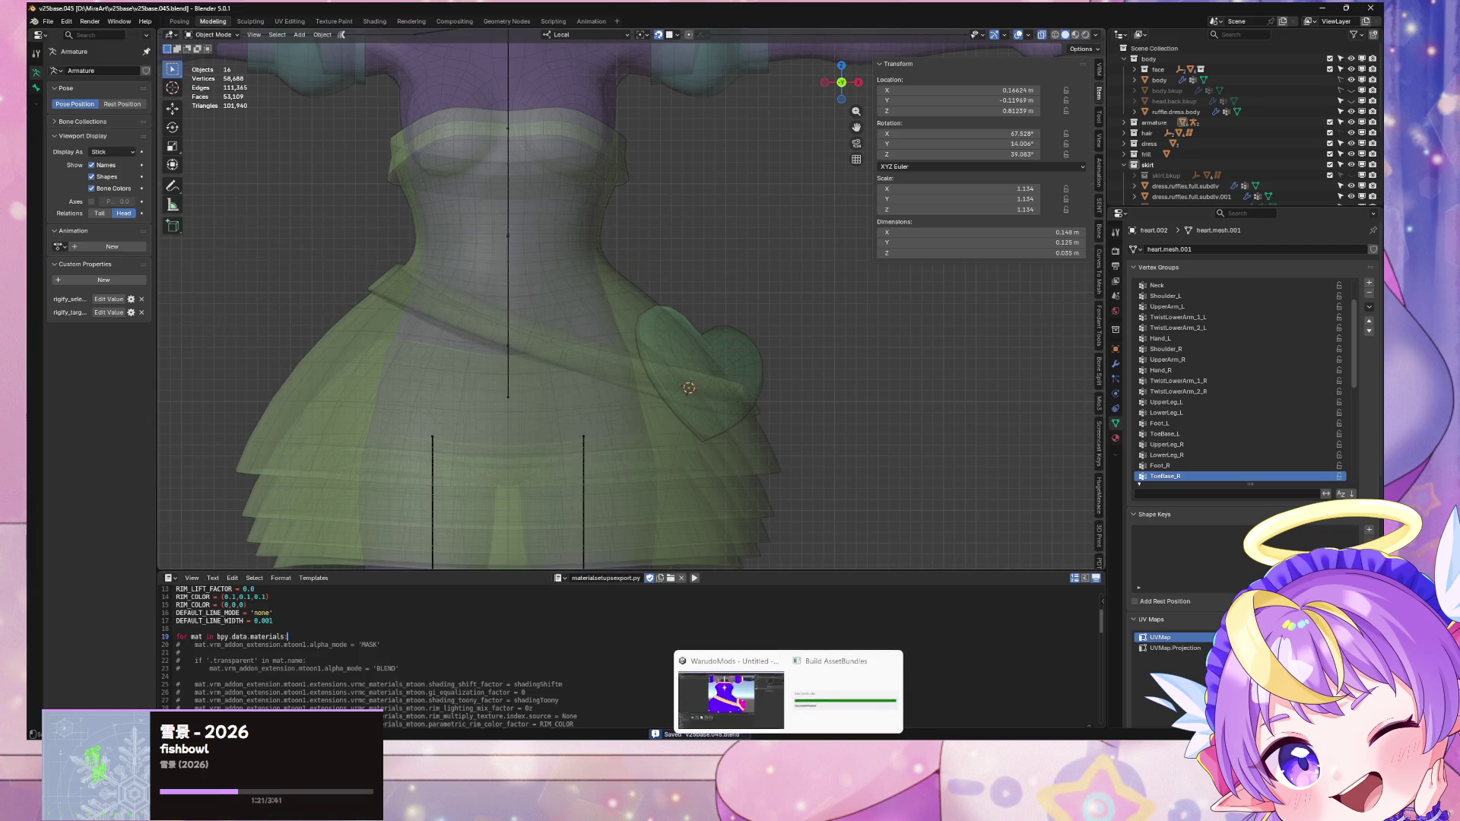
{"action": "mouse_move", "coordinate": [781, 706]}
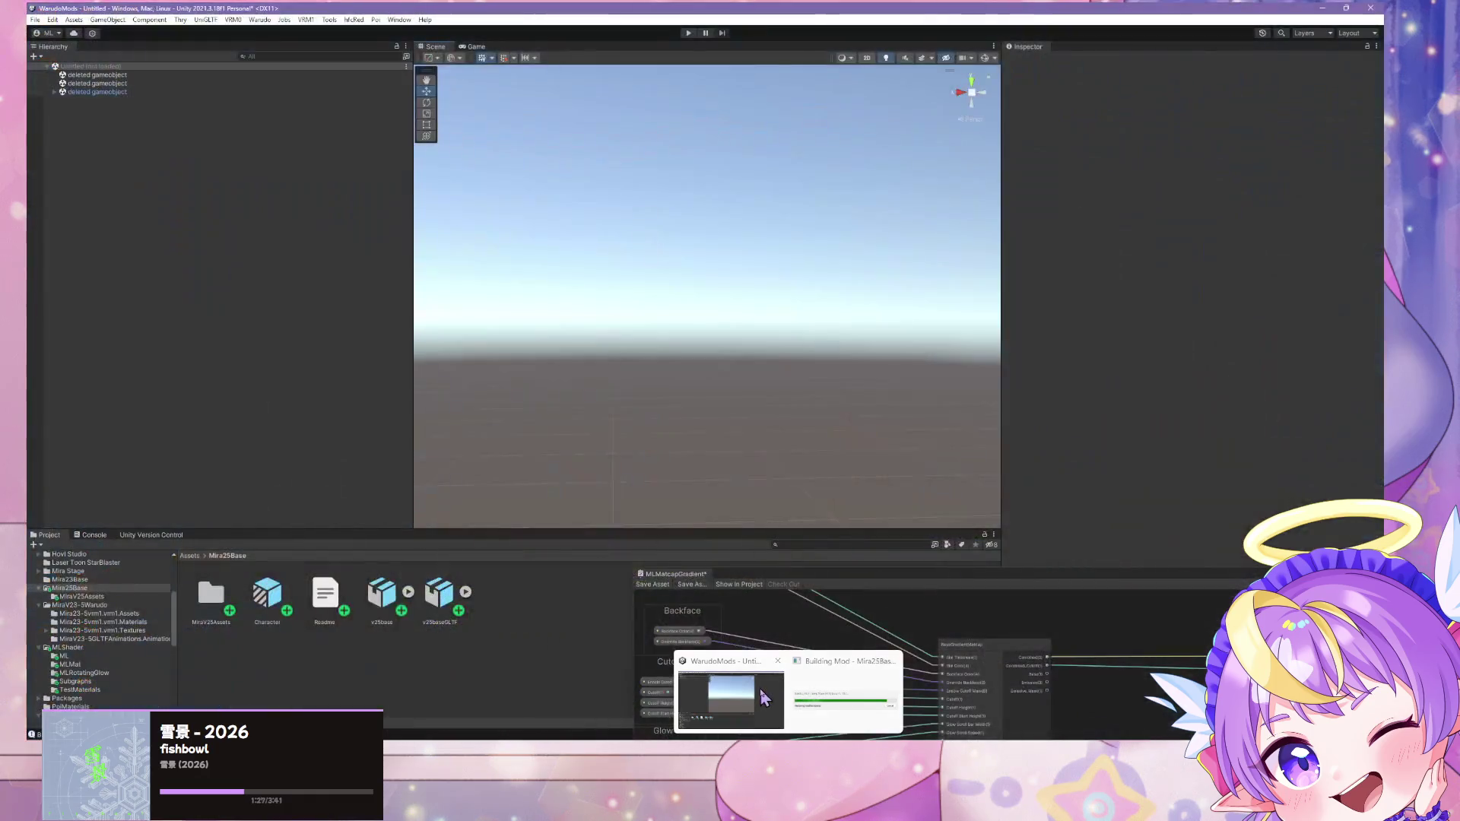
Step: Build the mod from Unity's Warudo menu, launching Warudo 0.14.1 with the avatar in the new dress
{"action": "left_click", "coordinate": [784, 700]}
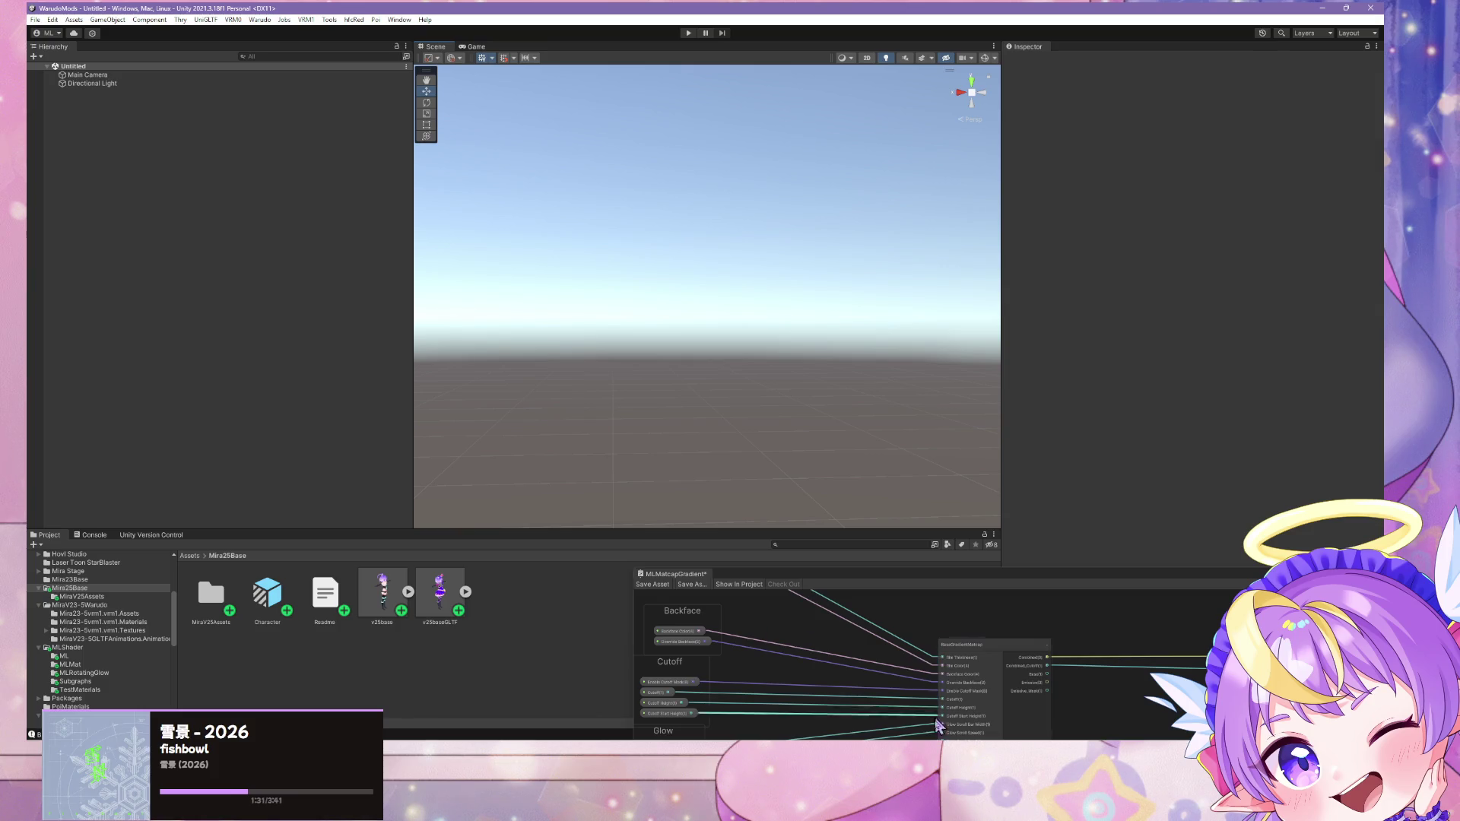
{"action": "left_click", "coordinate": [260, 20]}
{"action": "left_click", "coordinate": [302, 89]}
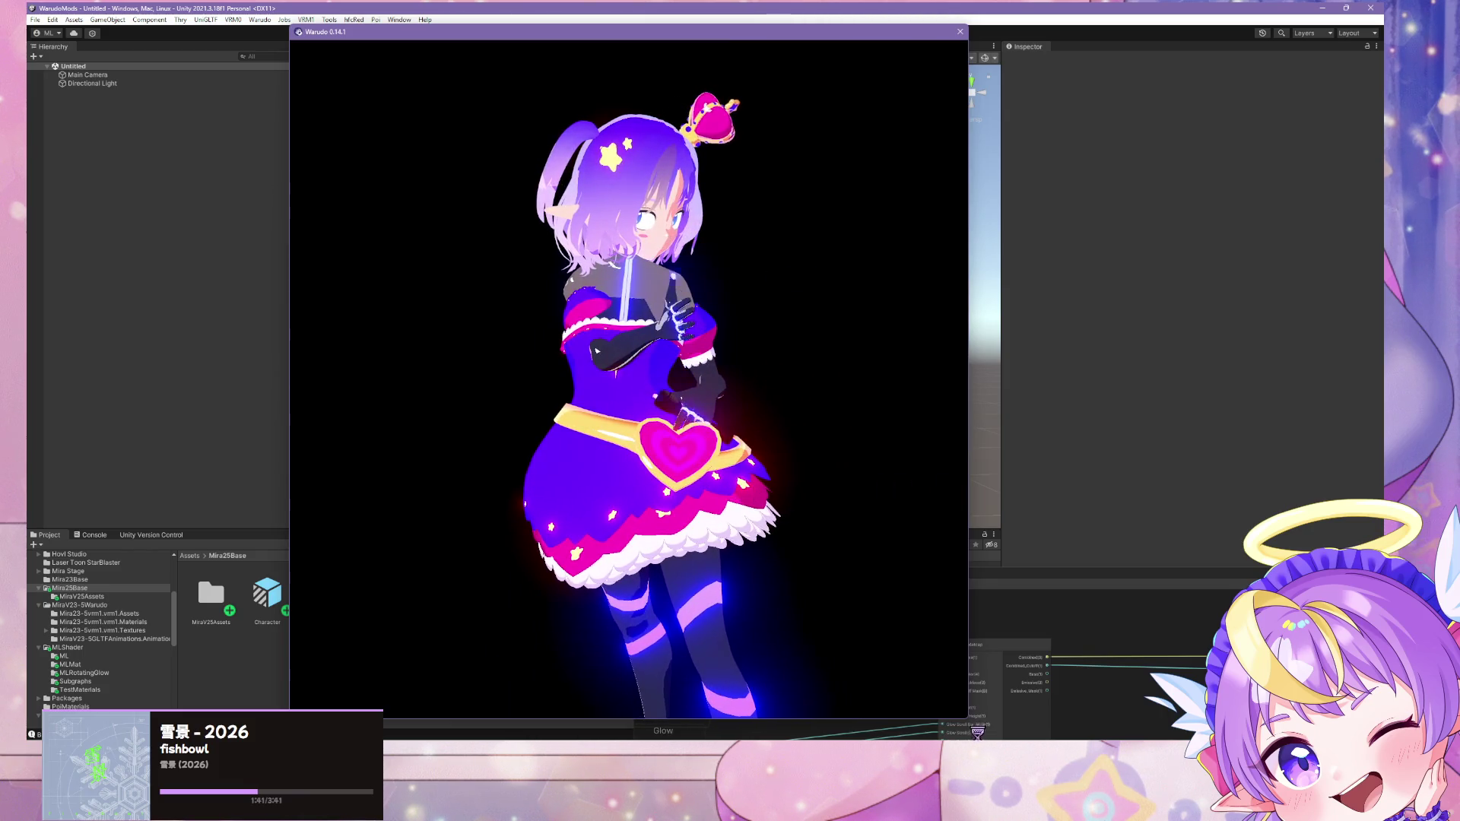
Step: Play FREELY_TOMORROW.vmd on Character 1 and view the dancer from several angles, then select Blender's heart
{"action": "left_click", "coordinate": [1112, 280]}
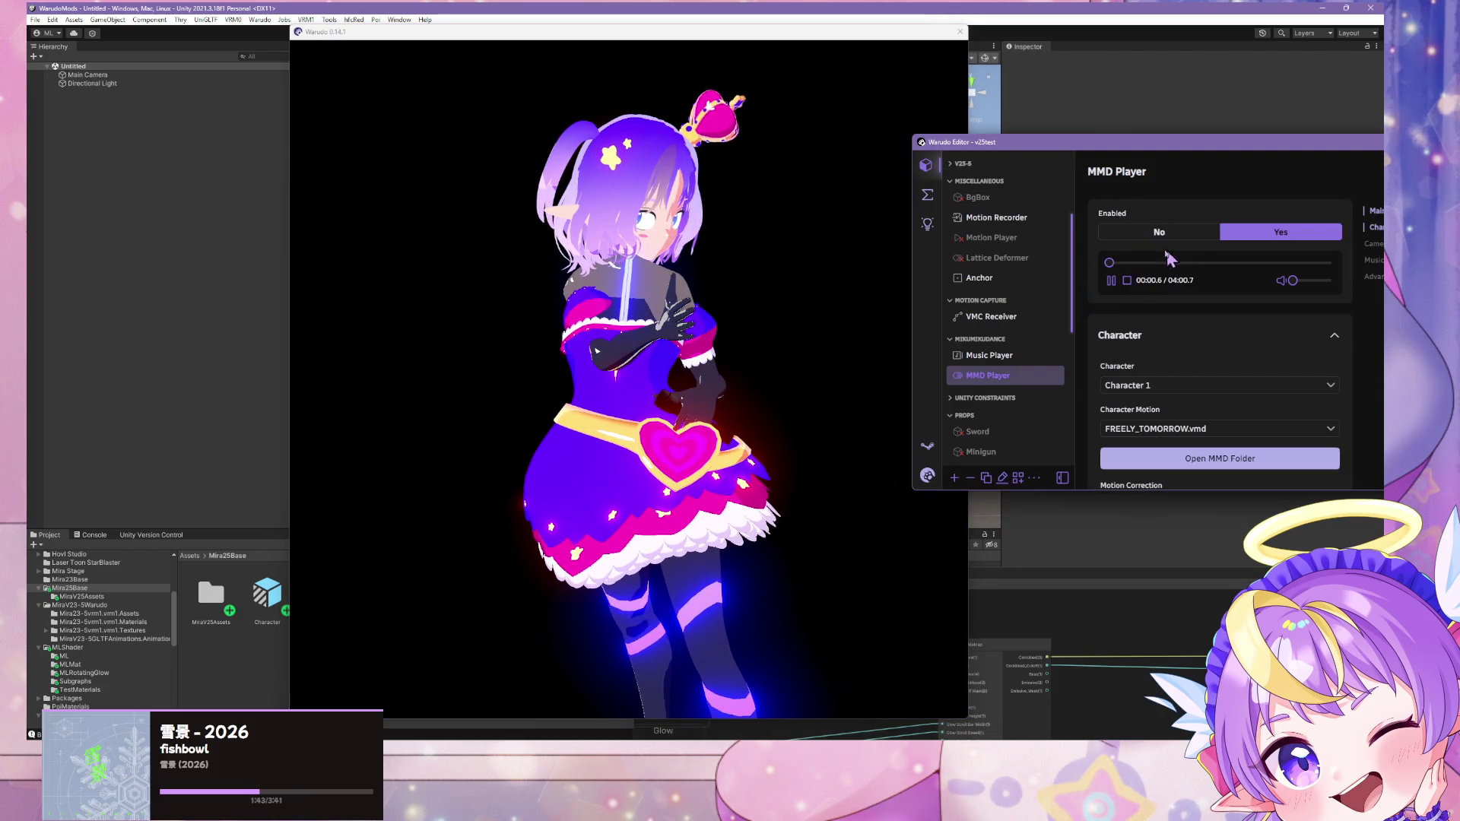
{"action": "left_click", "coordinate": [648, 363]}
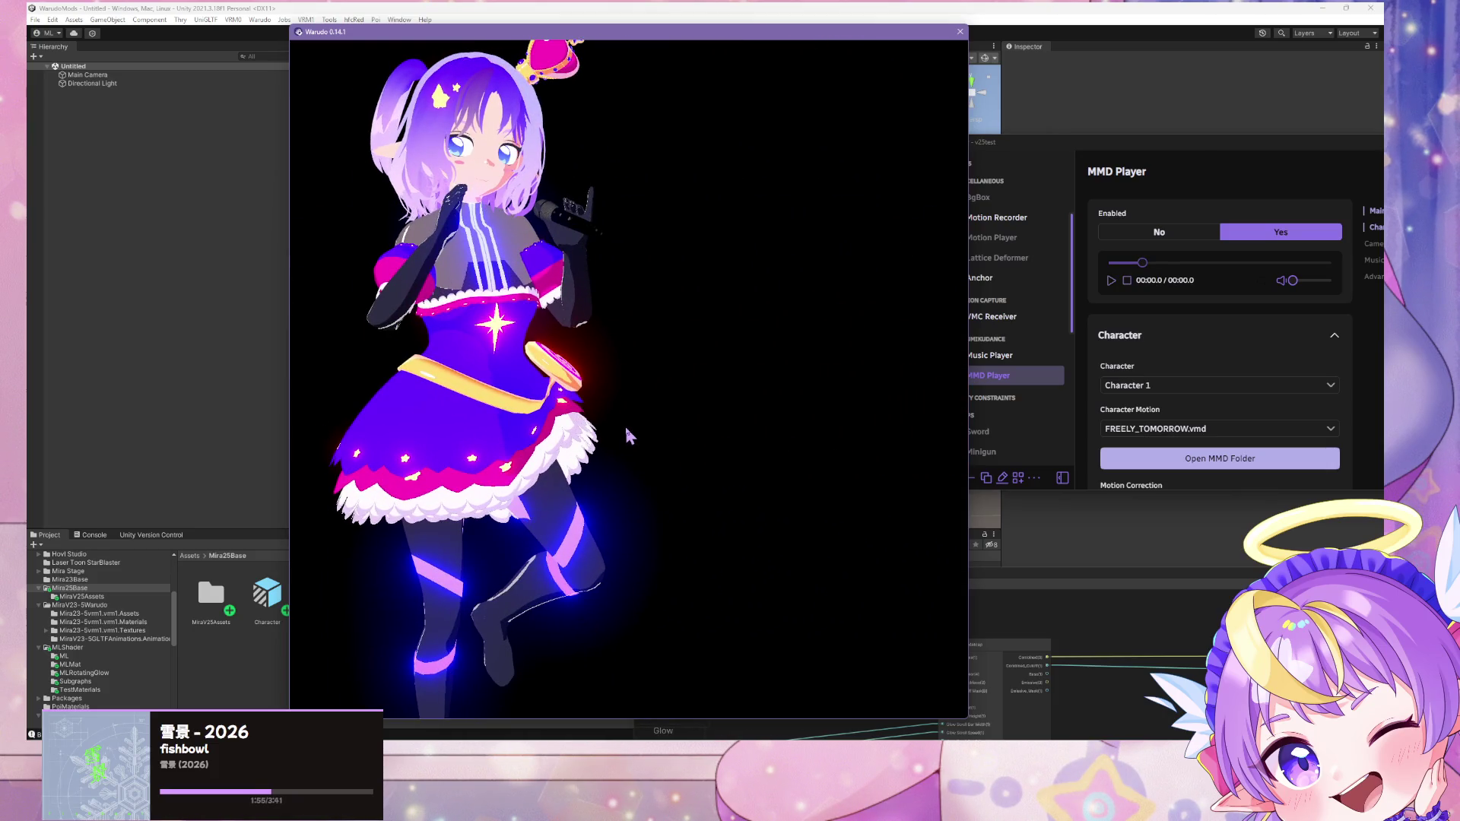
{"action": "mouse_move", "coordinate": [575, 496]}
{"action": "left_mouse_down"}
{"action": "mouse_move", "coordinate": [887, 515]}
{"action": "mouse_move", "coordinate": [702, 499]}
{"action": "mouse_move", "coordinate": [825, 406]}
{"action": "left_mouse_up"}
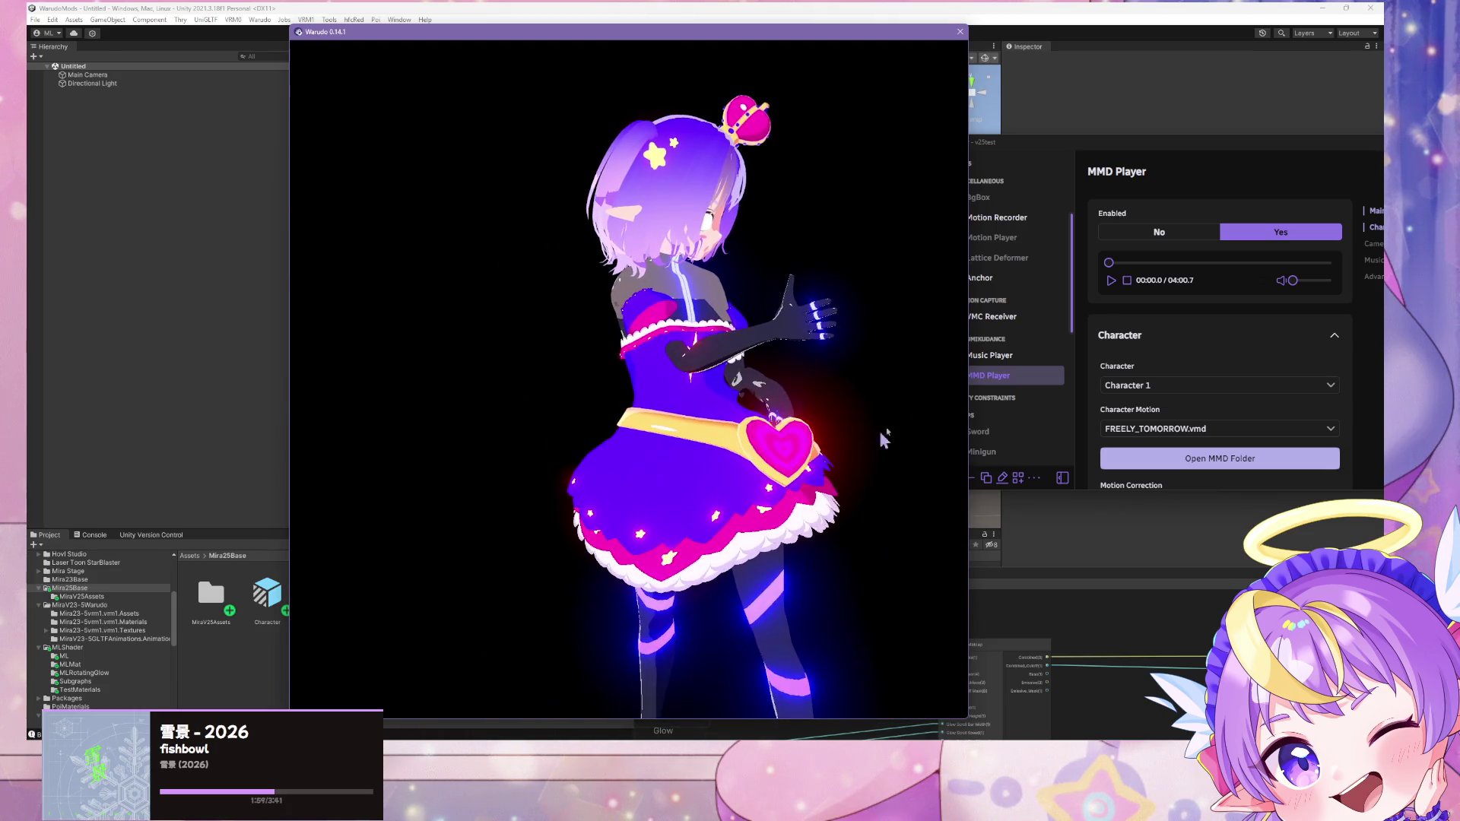
{"action": "left_click_drag", "start_coordinate": [755, 365], "coordinate": [457, 385]}
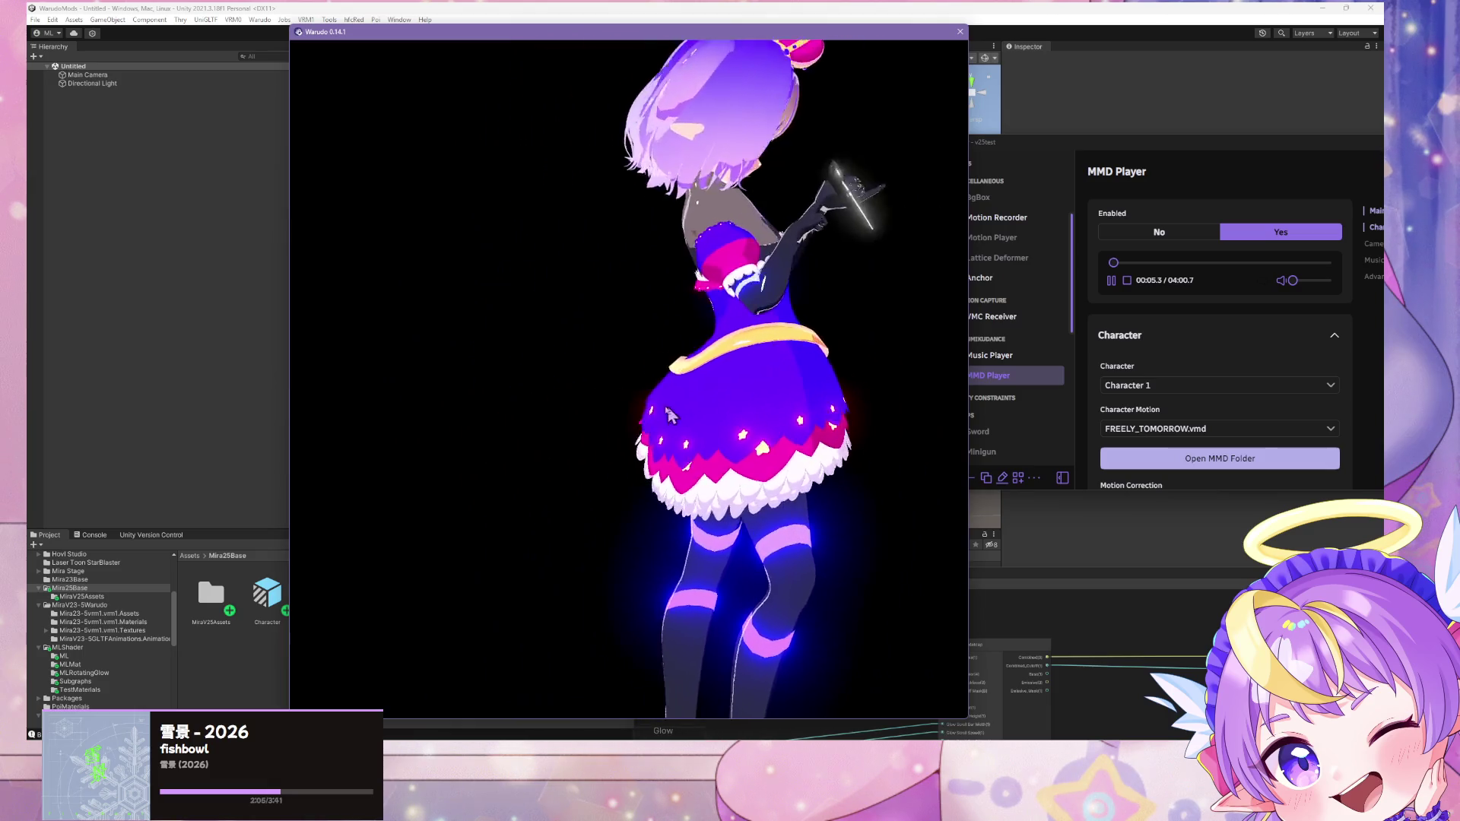
{"action": "mouse_move", "coordinate": [339, 403]}
{"action": "left_mouse_down"}
{"action": "mouse_move", "coordinate": [74, 376]}
{"action": "mouse_move", "coordinate": [320, 381]}
{"action": "left_mouse_up"}
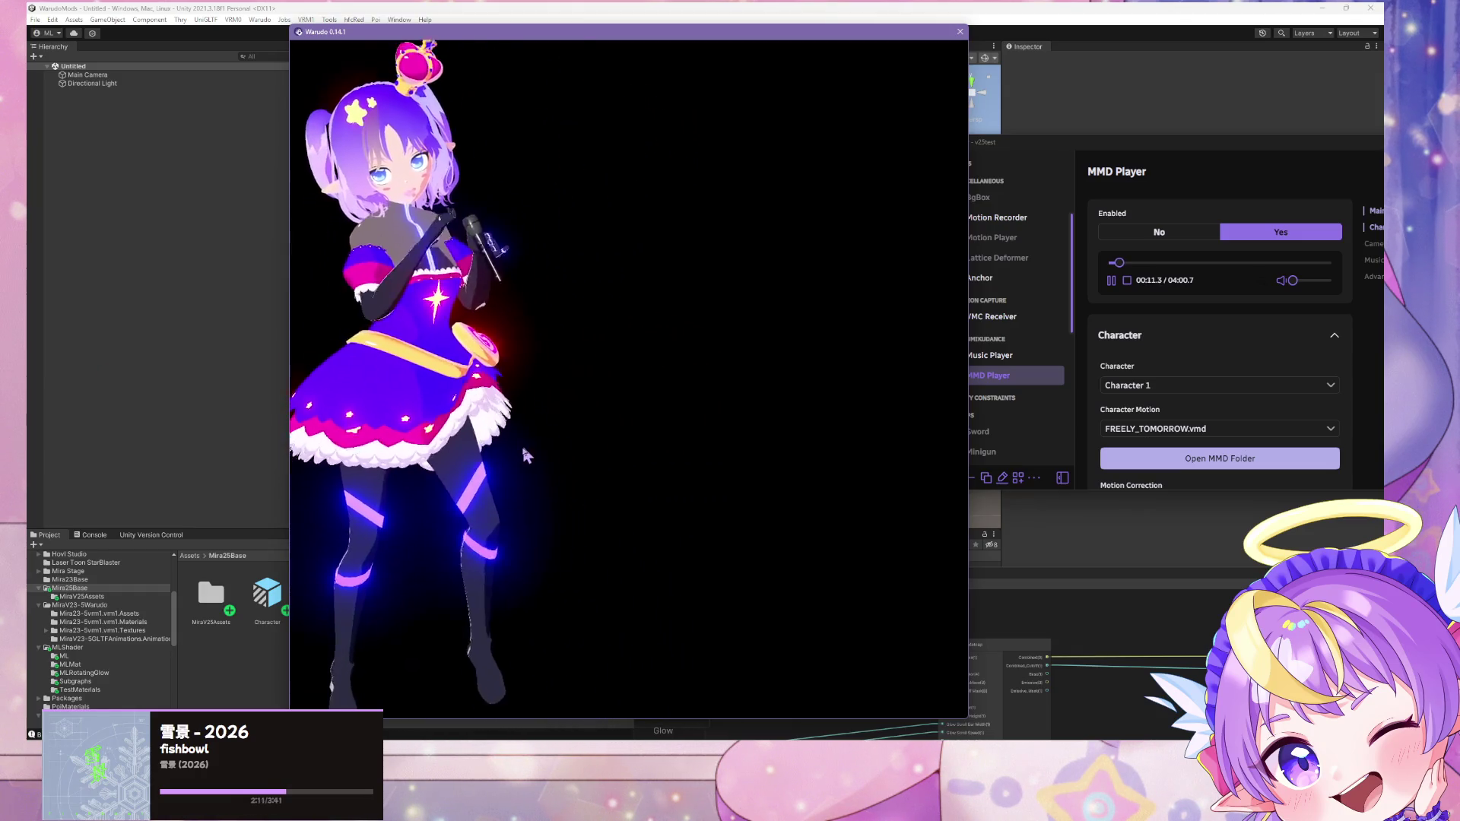
{"action": "scroll", "coordinate": [552, 453], "scroll_direction": "up", "scroll_amount": 5}
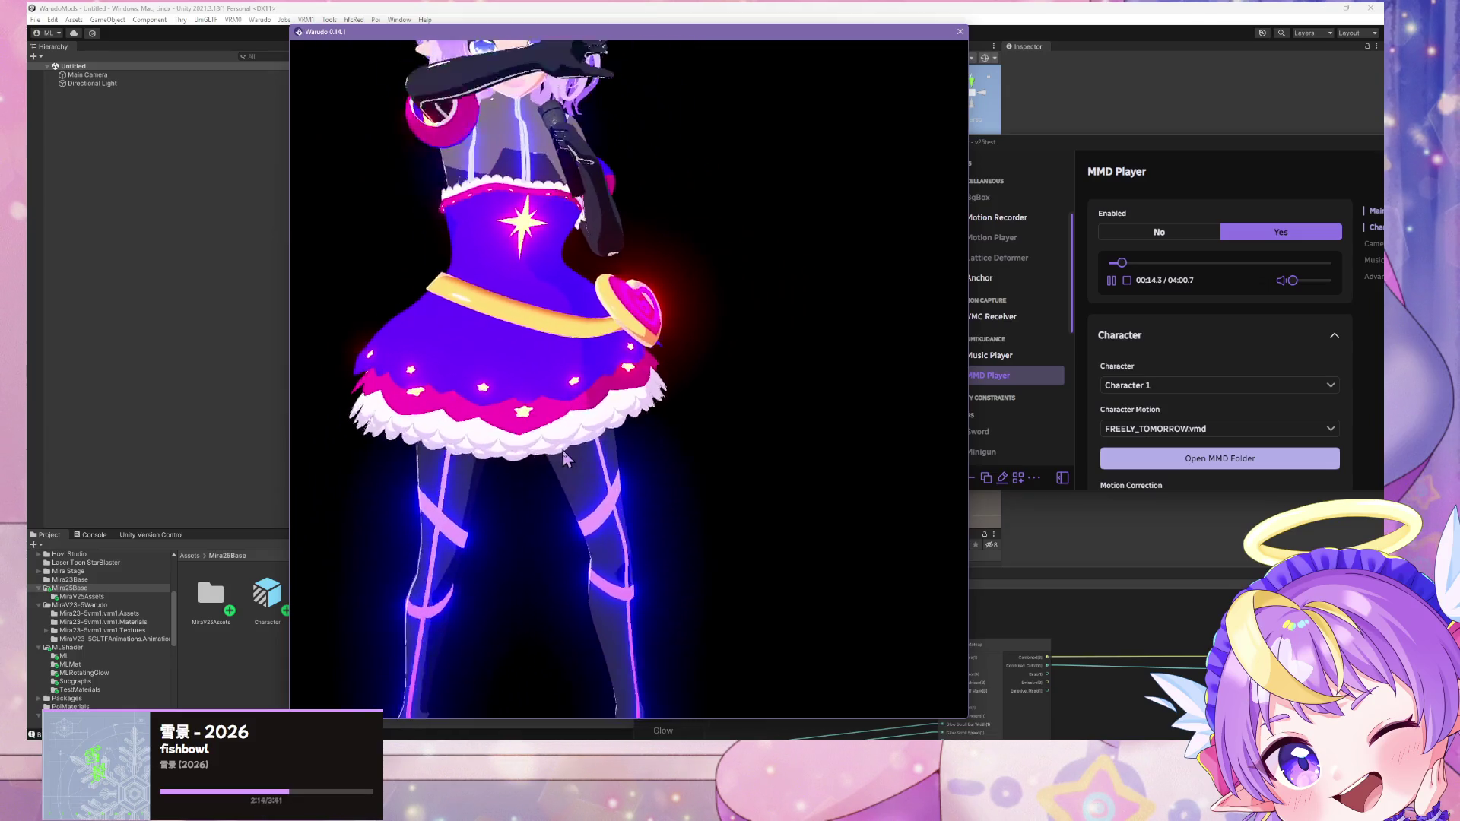
{"action": "scroll", "coordinate": [563, 450], "scroll_direction": "down", "scroll_amount": 4}
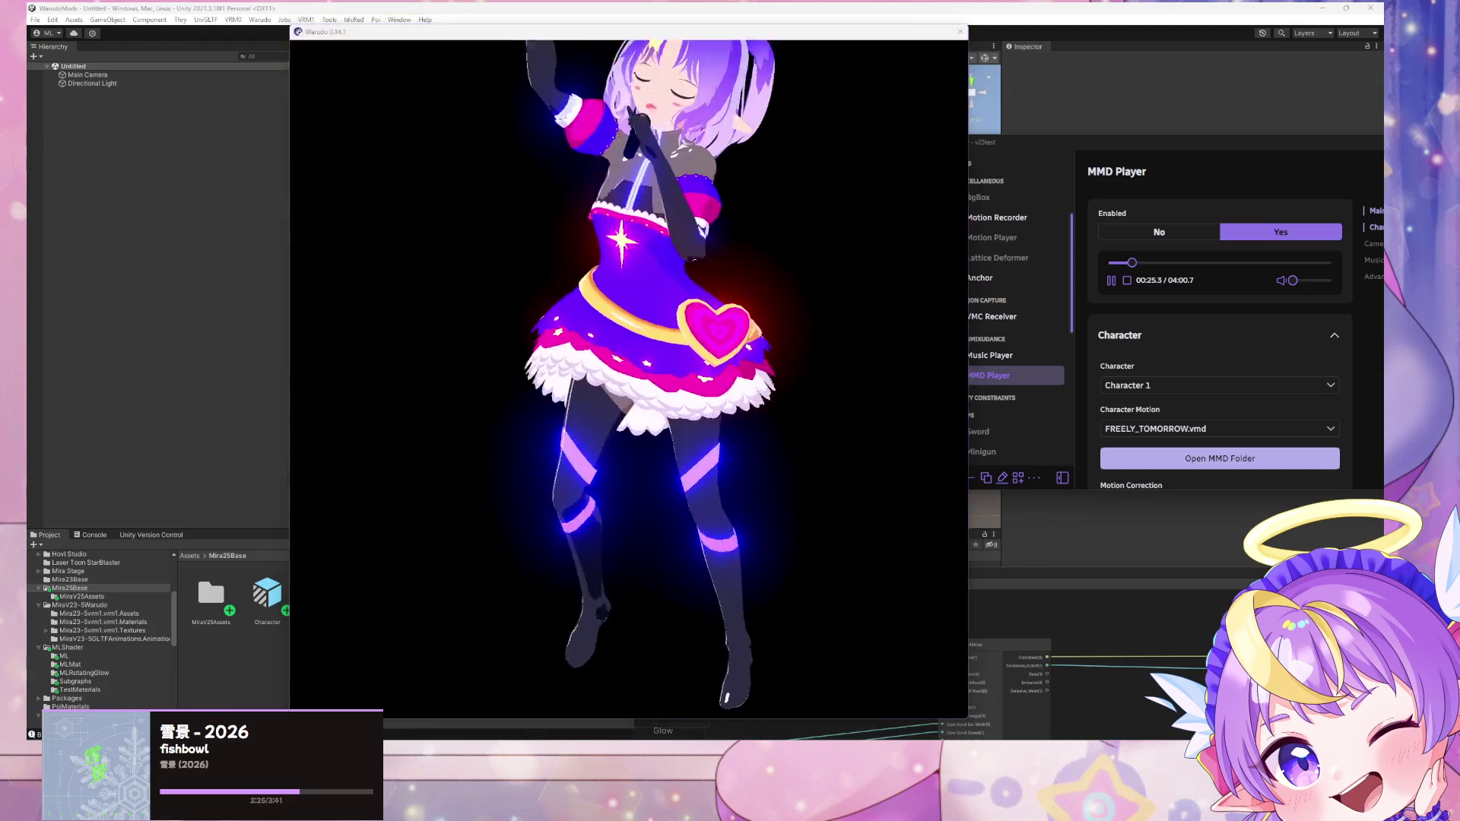
{"action": "key", "text": "alt+Tab"}
{"action": "left_click", "coordinate": [693, 418]}
Step: In front solid view, move the heart up and left and turn it 34°
{"action": "middle_click_drag", "start_coordinate": [696, 430], "coordinate": [744, 462]}
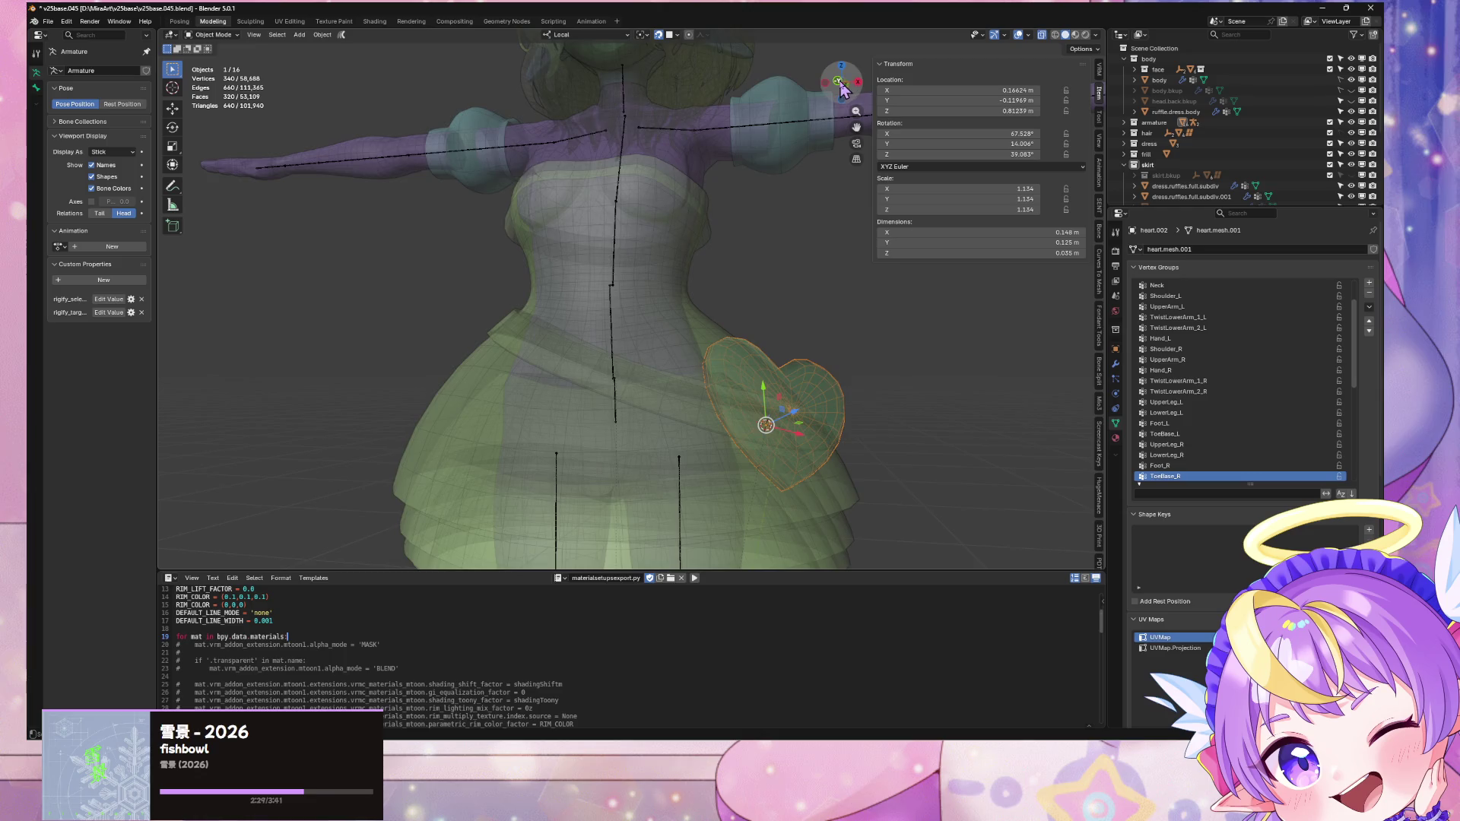
{"action": "left_click", "coordinate": [839, 82]}
{"action": "key", "text": "alt+z"}
{"action": "mouse_move", "coordinate": [784, 417]}
{"action": "left_mouse_down"}
{"action": "mouse_move", "coordinate": [678, 383]}
{"action": "mouse_move", "coordinate": [707, 375]}
{"action": "left_mouse_up"}
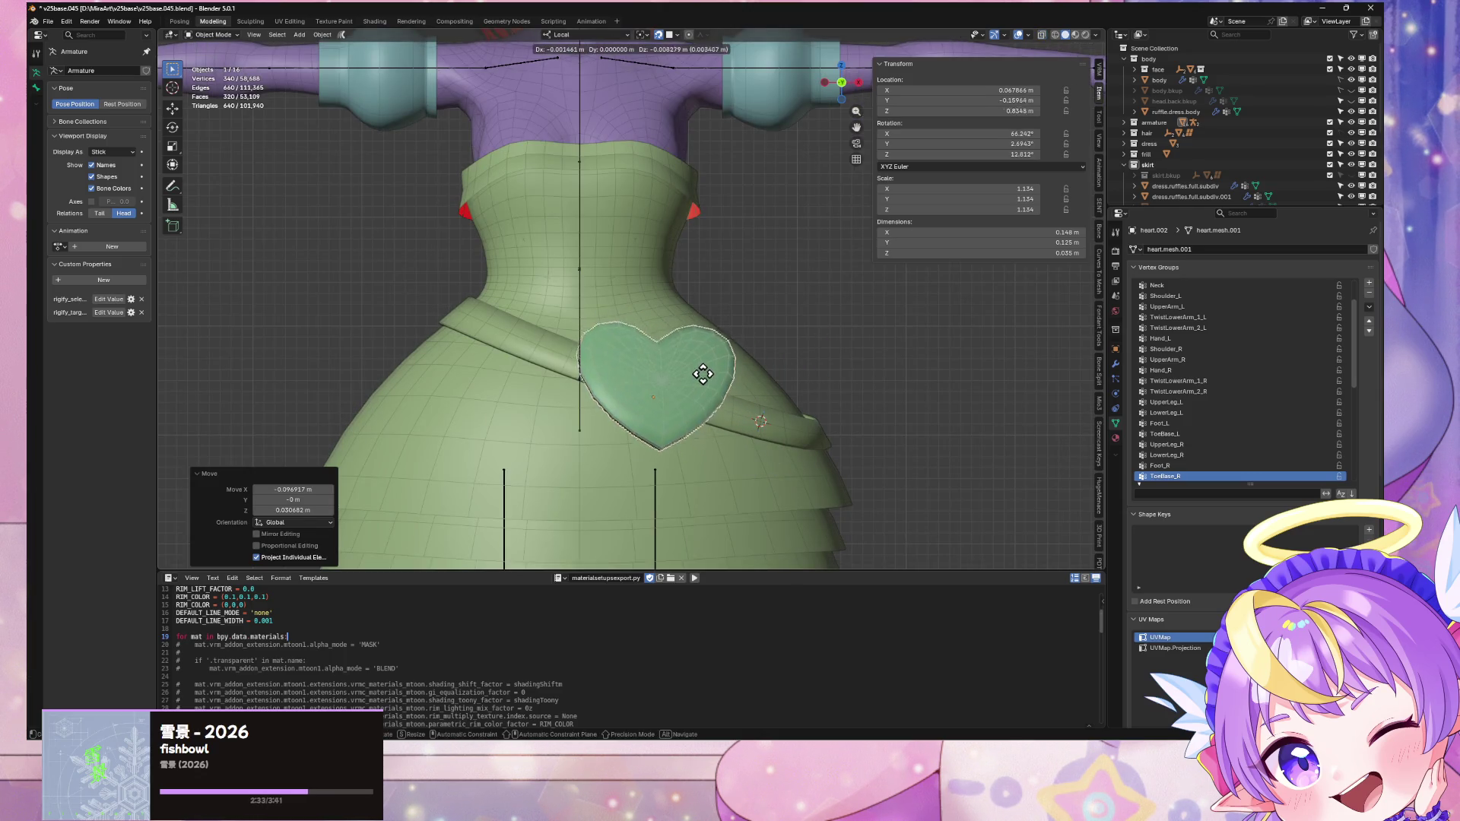
{"action": "key", "text": "r"}
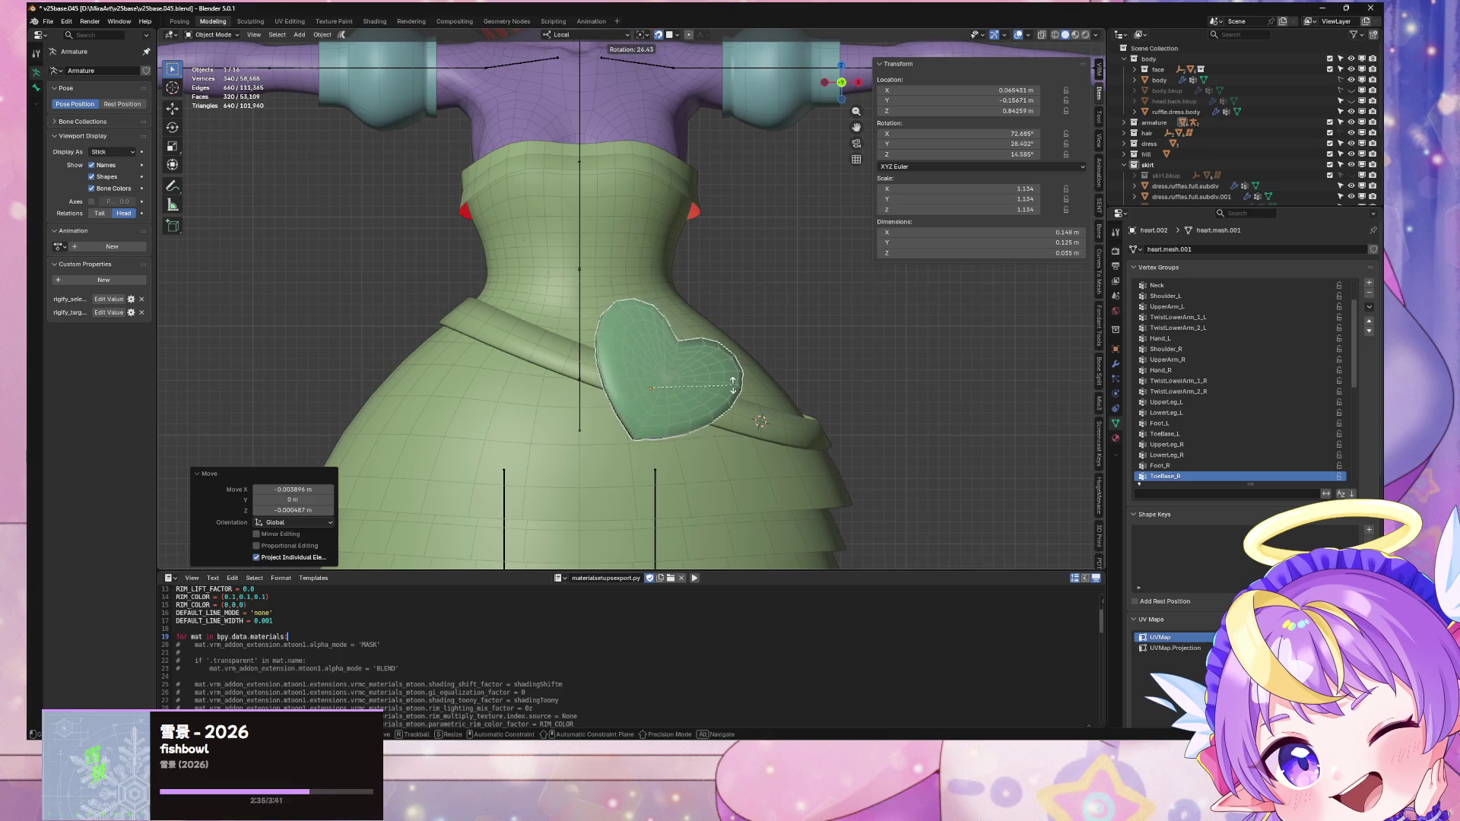
{"action": "left_click", "coordinate": [742, 387]}
Step: Check the heart from a three-quarter view, return to front view, and add the dress body to the selection
{"action": "mouse_move", "coordinate": [743, 387]}
{"action": "middle_mouse_down"}
{"action": "mouse_move", "coordinate": [772, 368]}
{"action": "mouse_move", "coordinate": [841, 401]}
{"action": "mouse_move", "coordinate": [649, 340]}
{"action": "middle_mouse_up"}
{"action": "scroll", "coordinate": [713, 349], "scroll_direction": "up", "scroll_amount": 8}
{"action": "scroll", "coordinate": [648, 340], "scroll_direction": "down", "scroll_amount": 5}
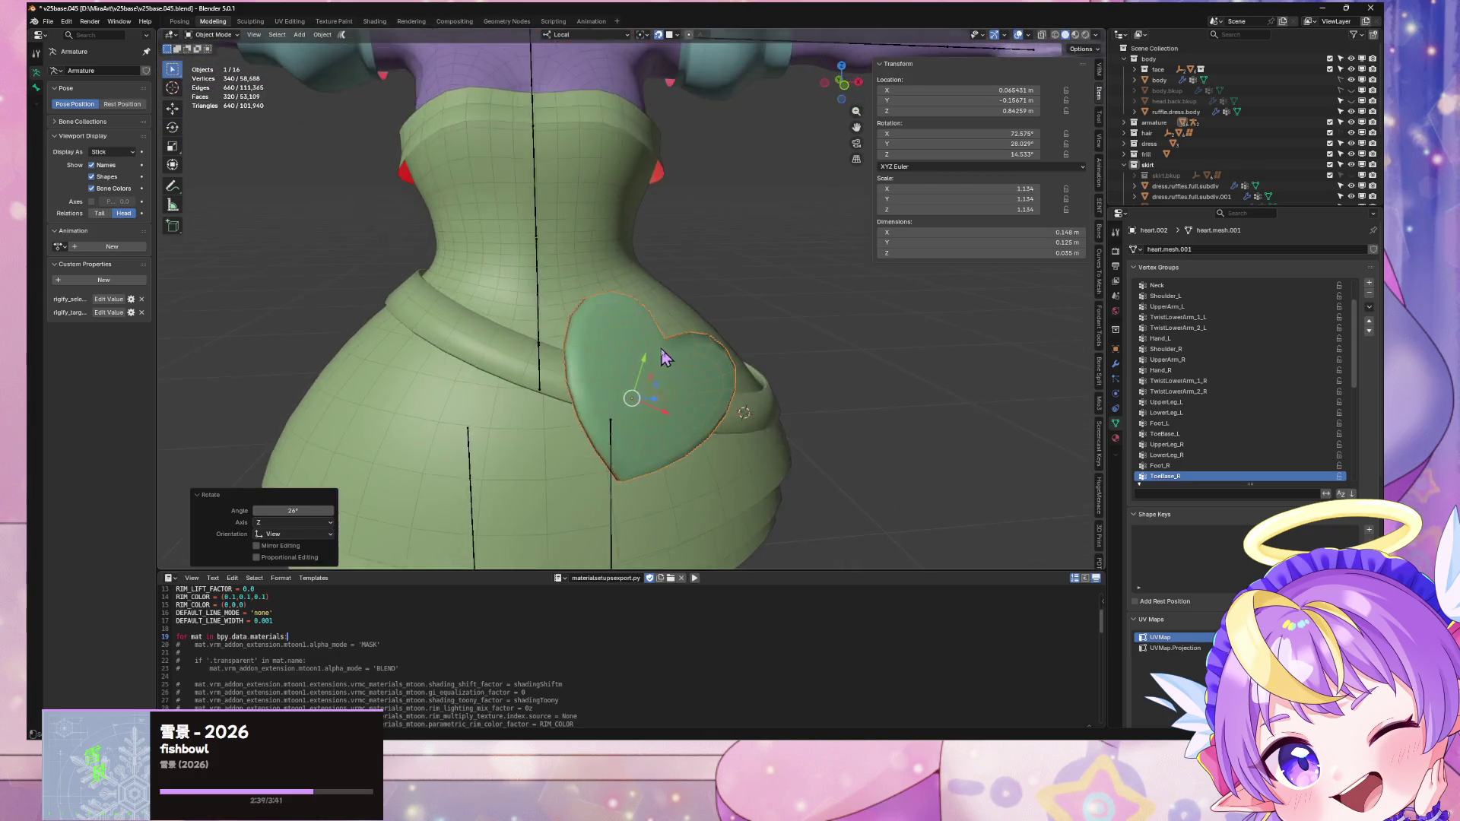
{"action": "left_click", "coordinate": [842, 84]}
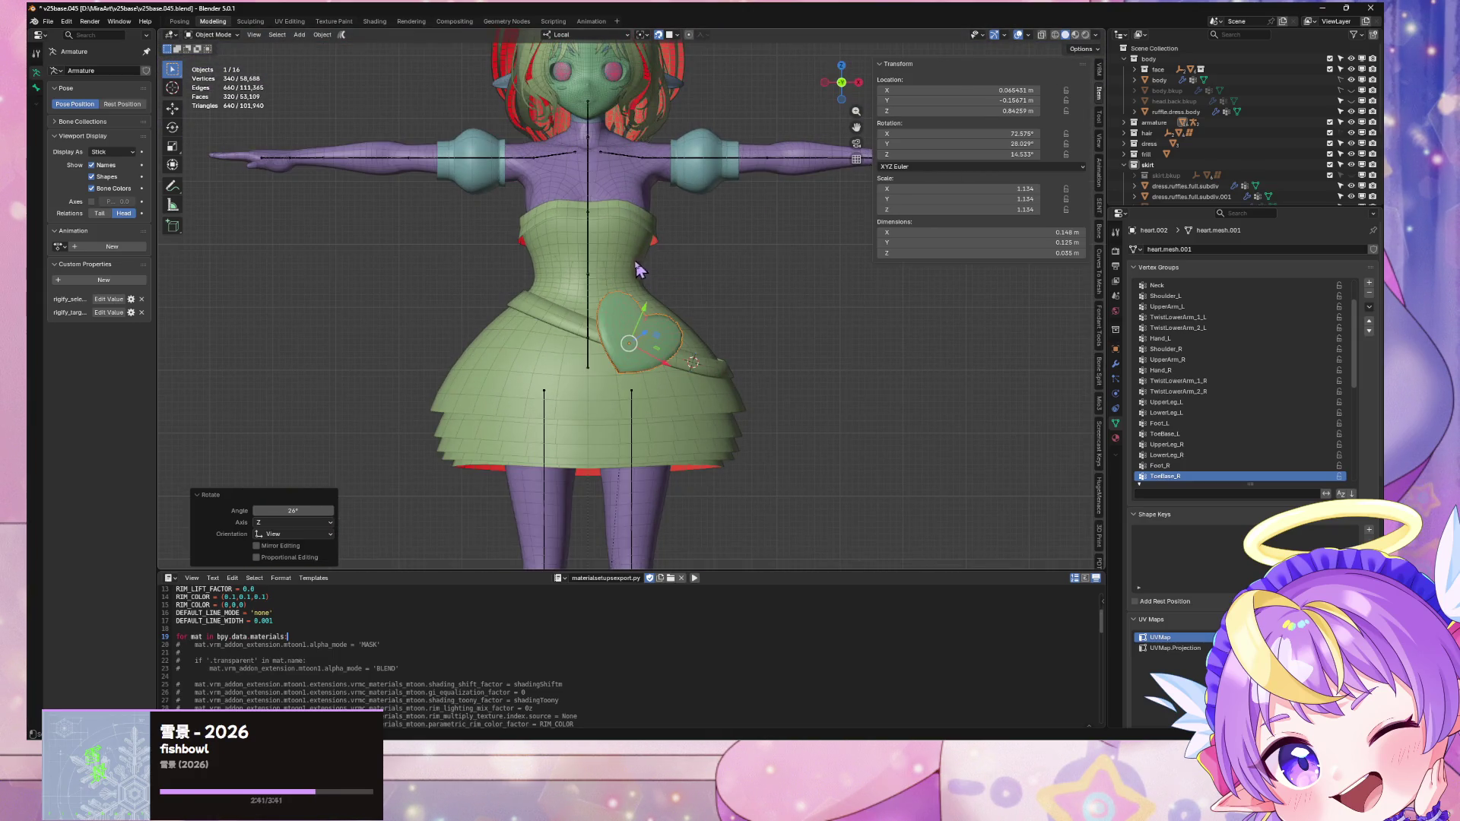
{"action": "left_click", "coordinate": [628, 187], "text": "shift"}
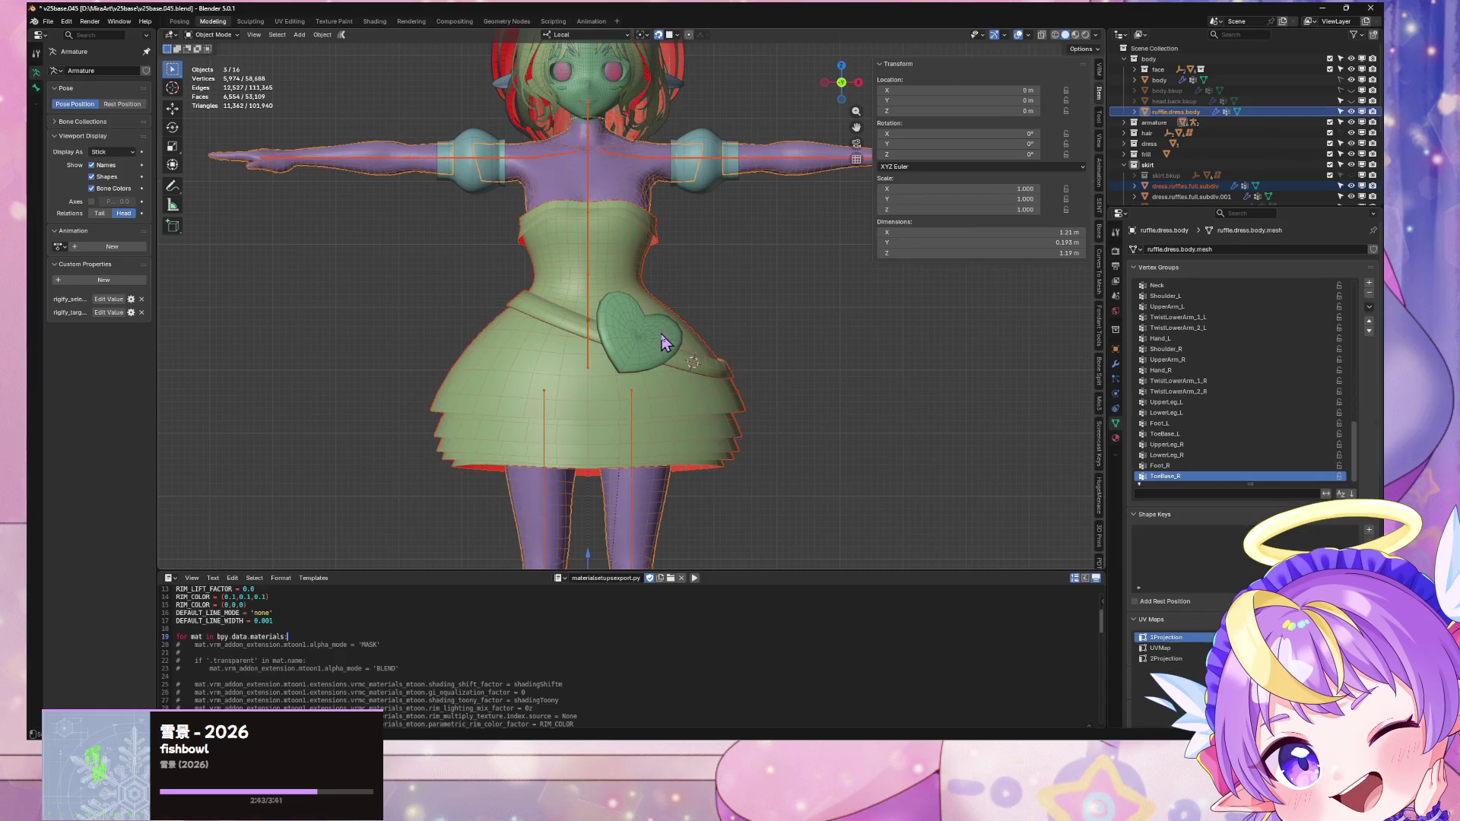
Step: Gather the heart, ruffles, dress body and armature into a selection, then deselect everything
{"action": "key", "text": "Tab"}
{"action": "key", "text": "Tab"}
{"action": "left_click", "coordinate": [675, 339]}
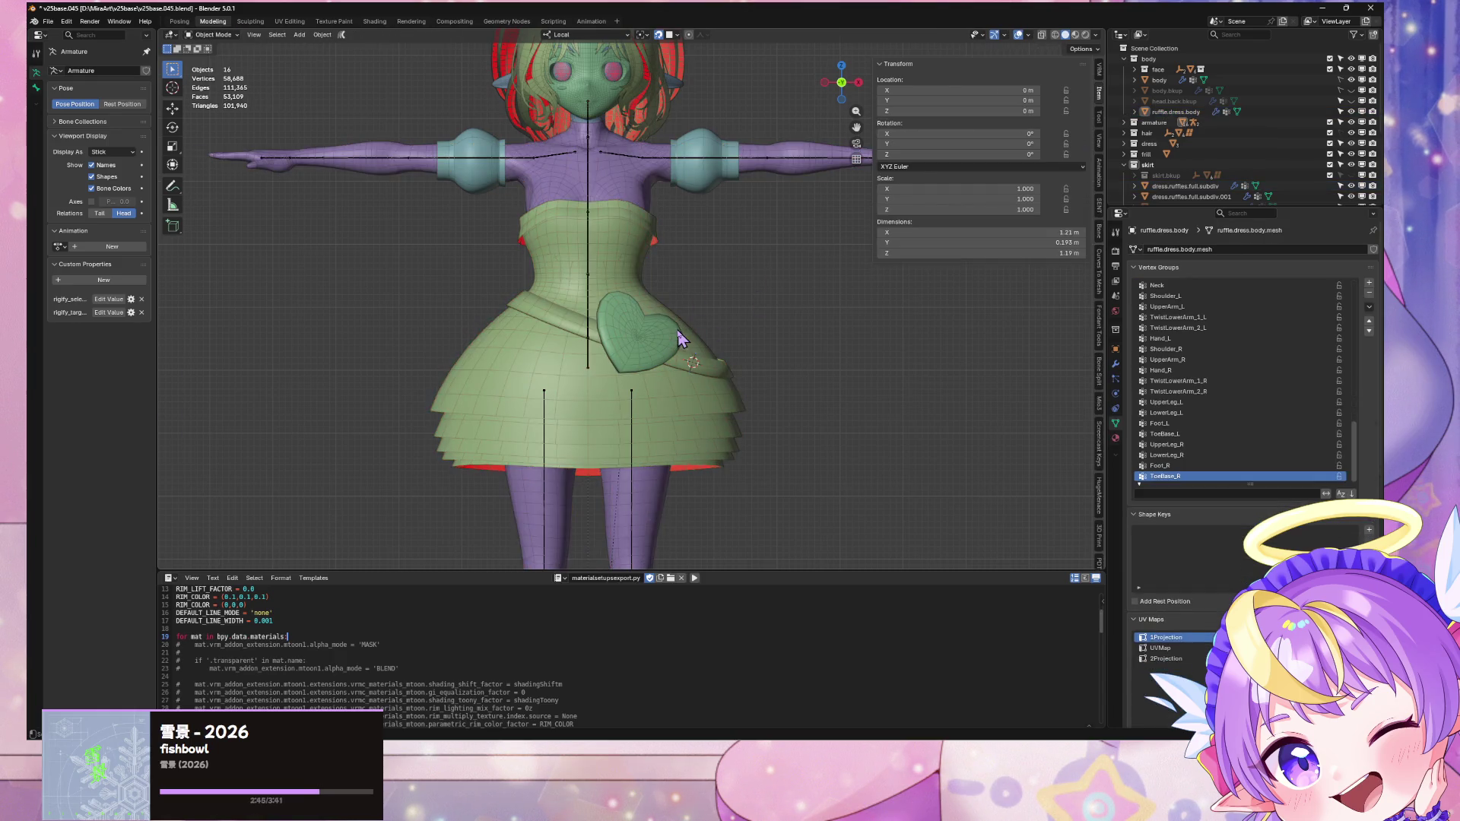
{"action": "key", "text": "Tab"}
{"action": "key", "text": "Tab"}
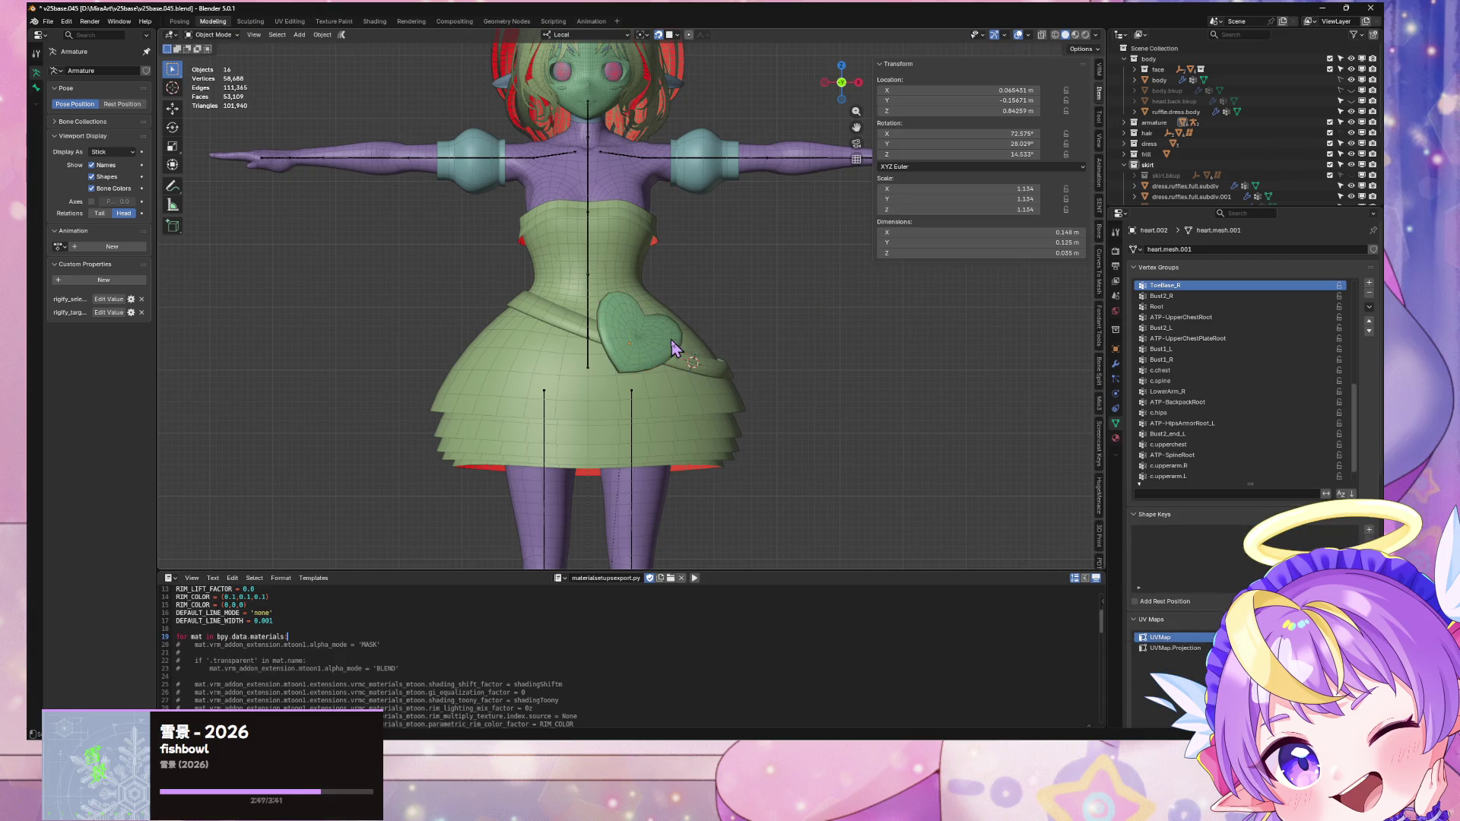
{"action": "left_click", "coordinate": [706, 368], "text": "shift"}
{"action": "left_click", "coordinate": [630, 203], "text": "shift"}
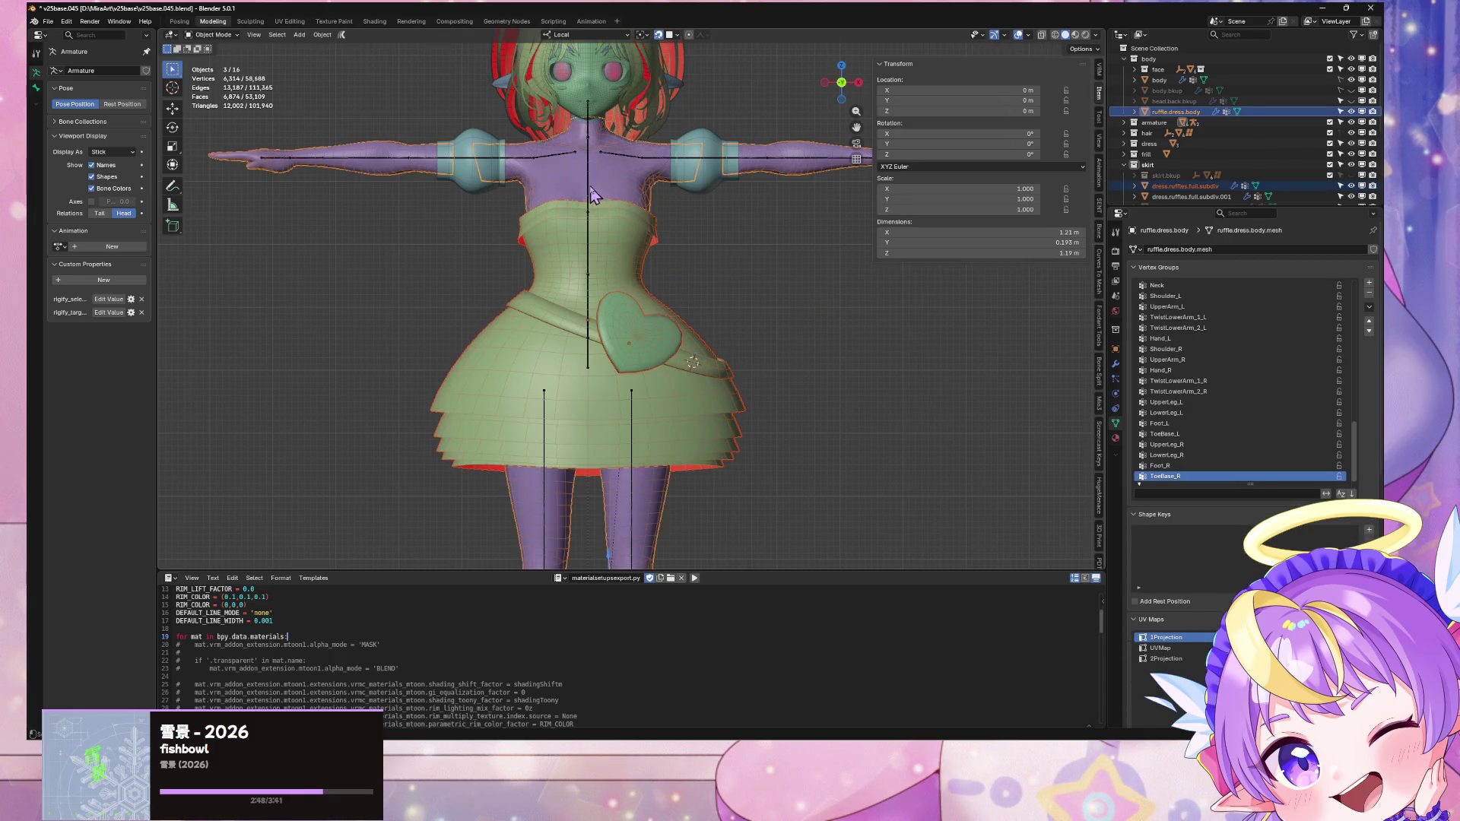
{"action": "left_click", "coordinate": [591, 188], "text": "shift"}
{"action": "scroll", "coordinate": [1101, 471], "scroll_direction": "down", "scroll_amount": 5}
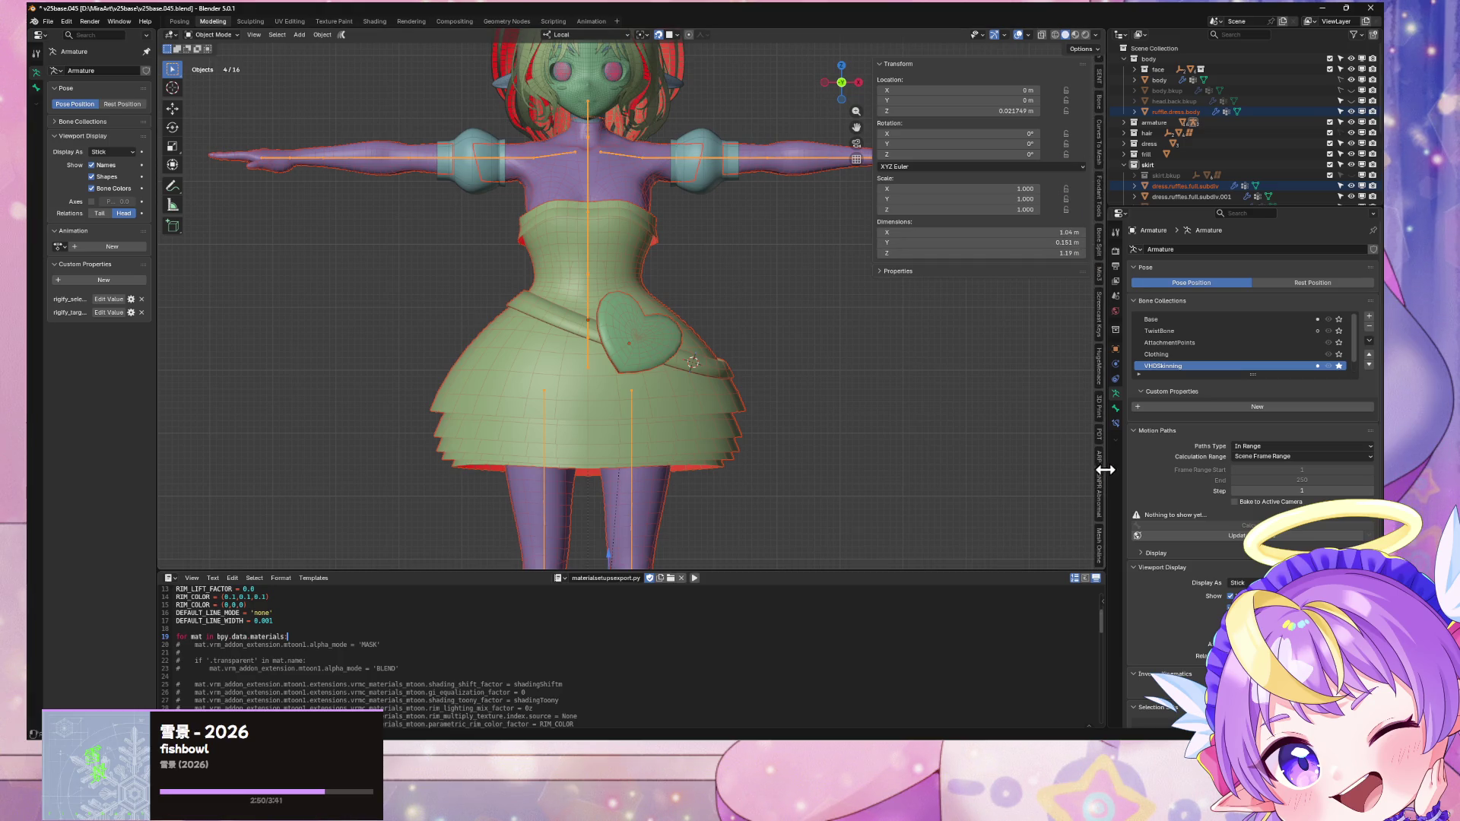
{"action": "key", "text": "alt+a"}
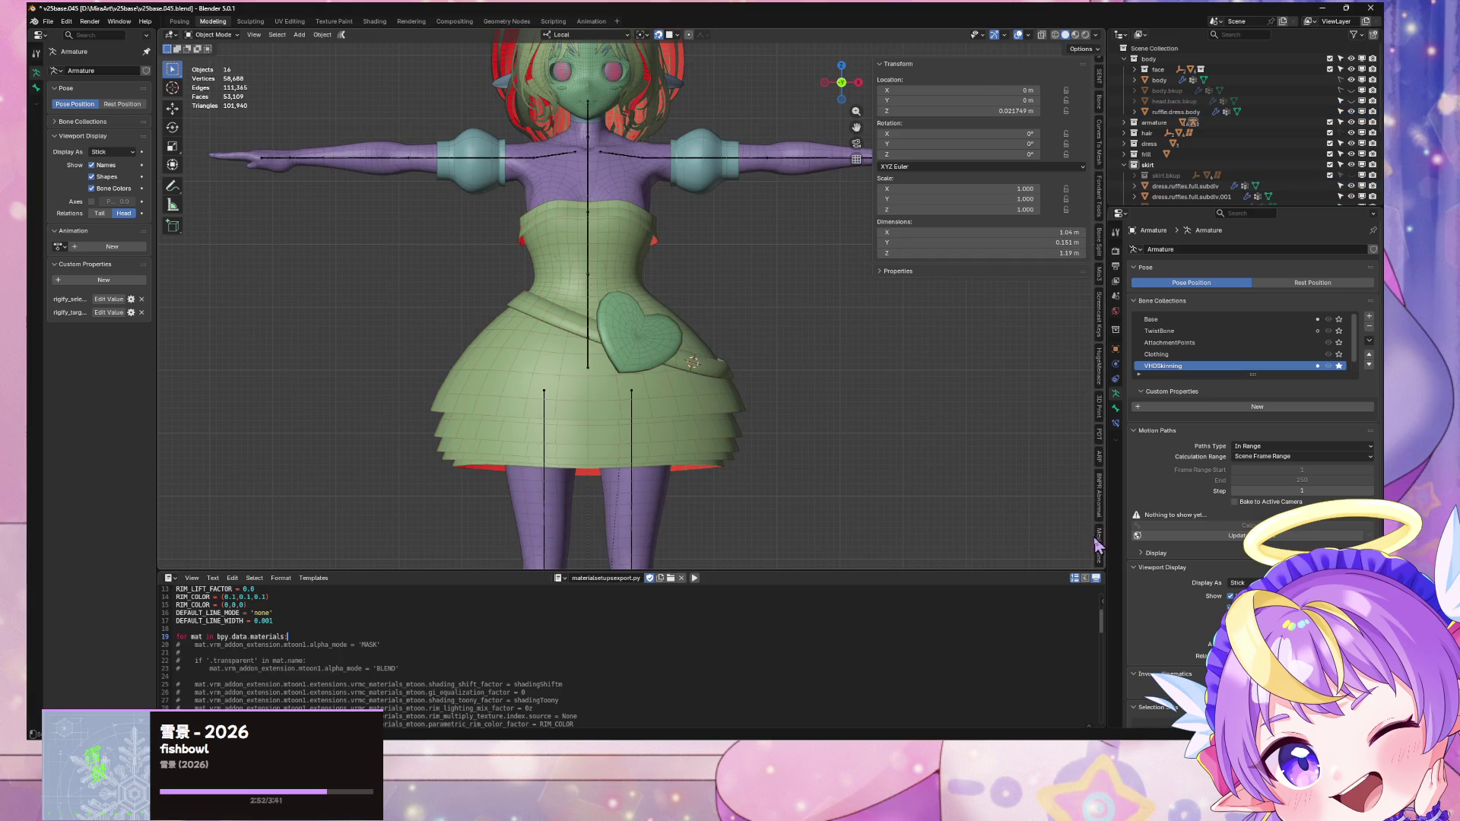
Step: Select the heart and dress with the armature active and run Mesh Online's Voxel Heat Diffuse Skinning
{"action": "left_click", "coordinate": [1099, 544]}
{"action": "left_click", "coordinate": [631, 319]}
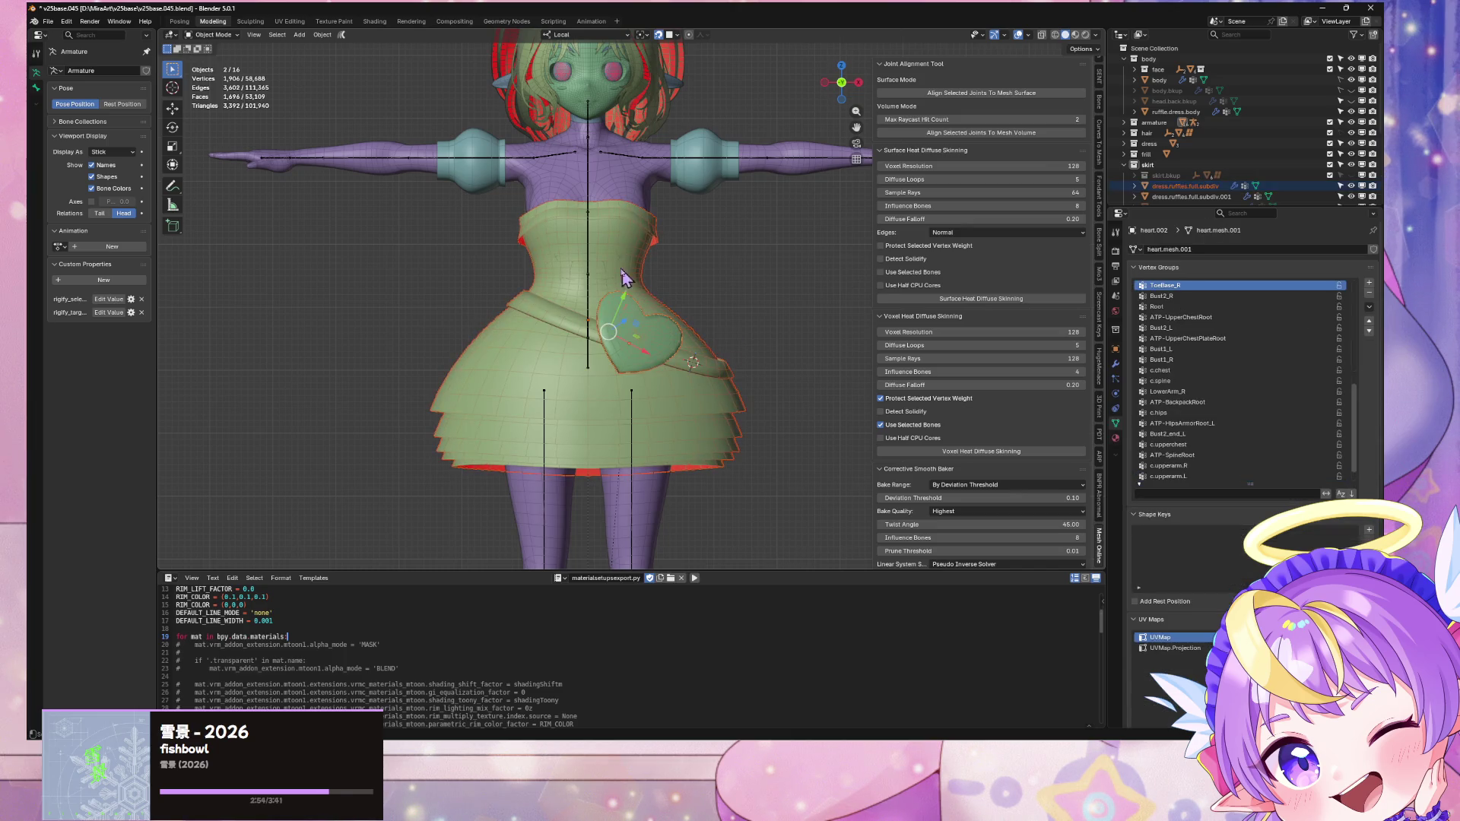
{"action": "left_click", "coordinate": [596, 188], "text": "shift"}
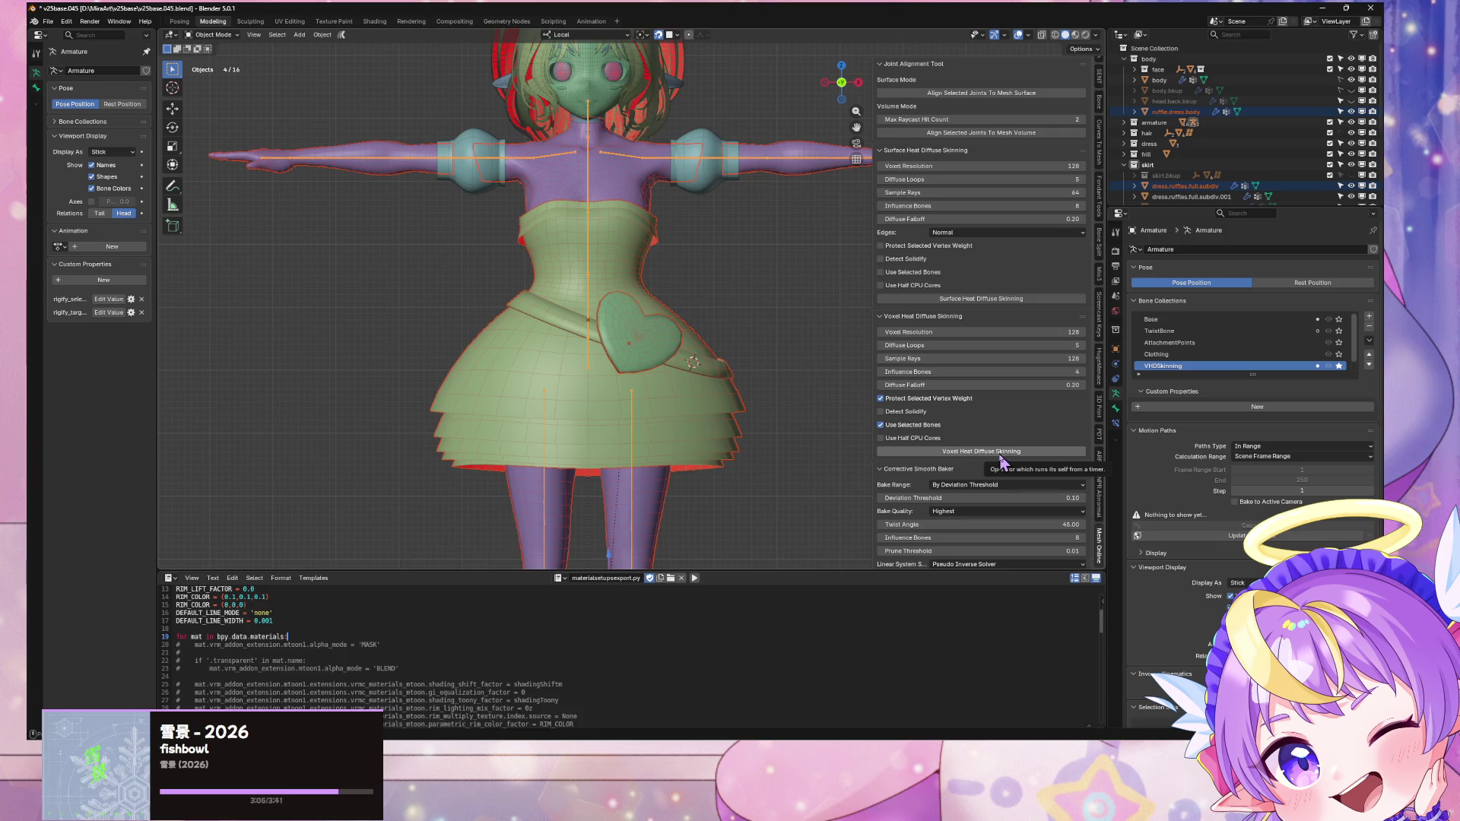
{"action": "left_click", "coordinate": [1001, 455]}
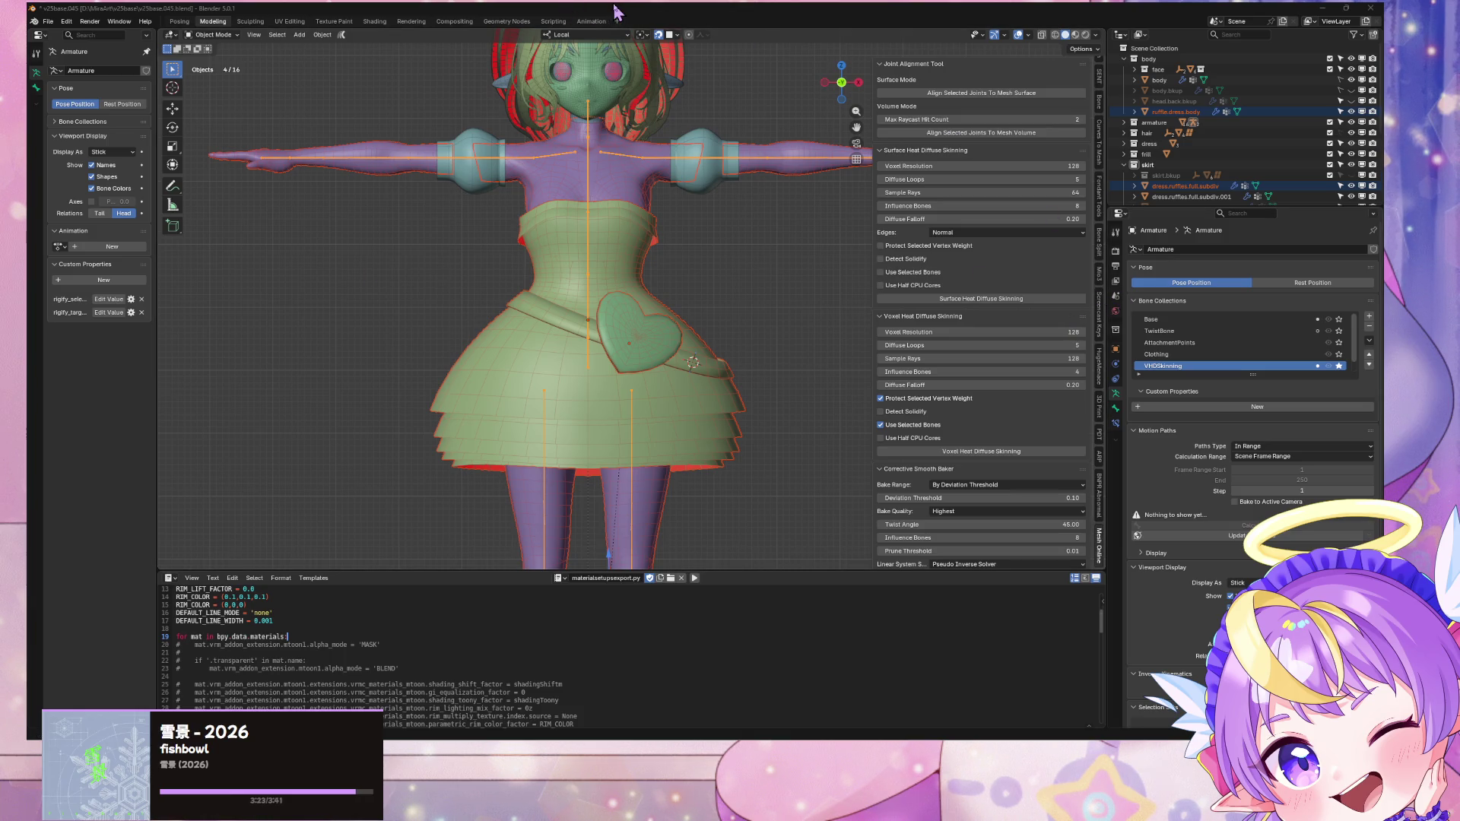
{"action": "scroll", "coordinate": [969, 335], "scroll_direction": "down", "scroll_amount": 2}
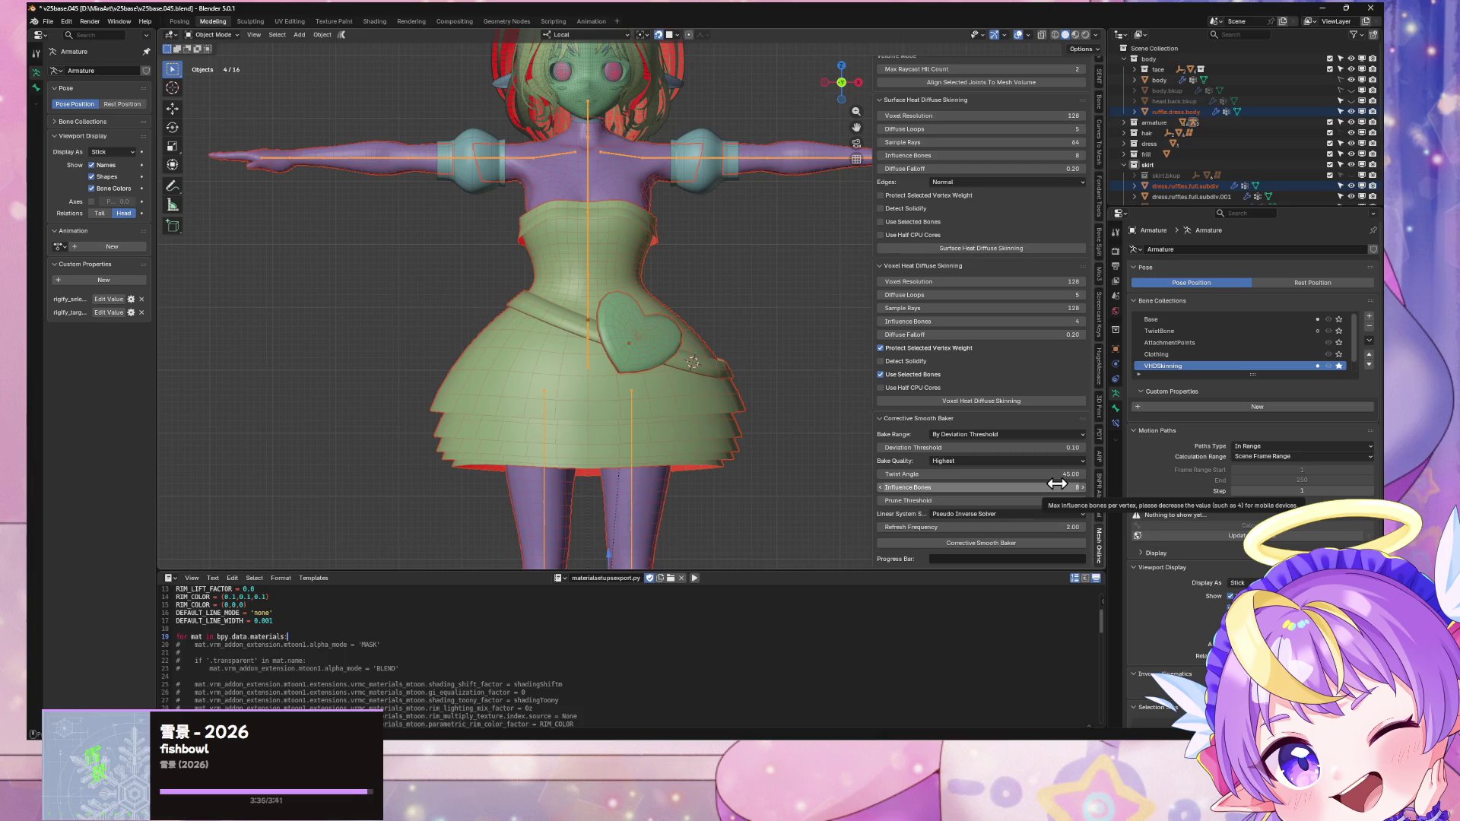
{"action": "left_click", "coordinate": [1057, 487]}
Step: Run Corrective Smooth Baker on the skinned dress with Influence Bones set to 4
{"action": "type", "text": "4"}
{"action": "key", "text": "Return"}
{"action": "left_click", "coordinate": [1015, 543]}
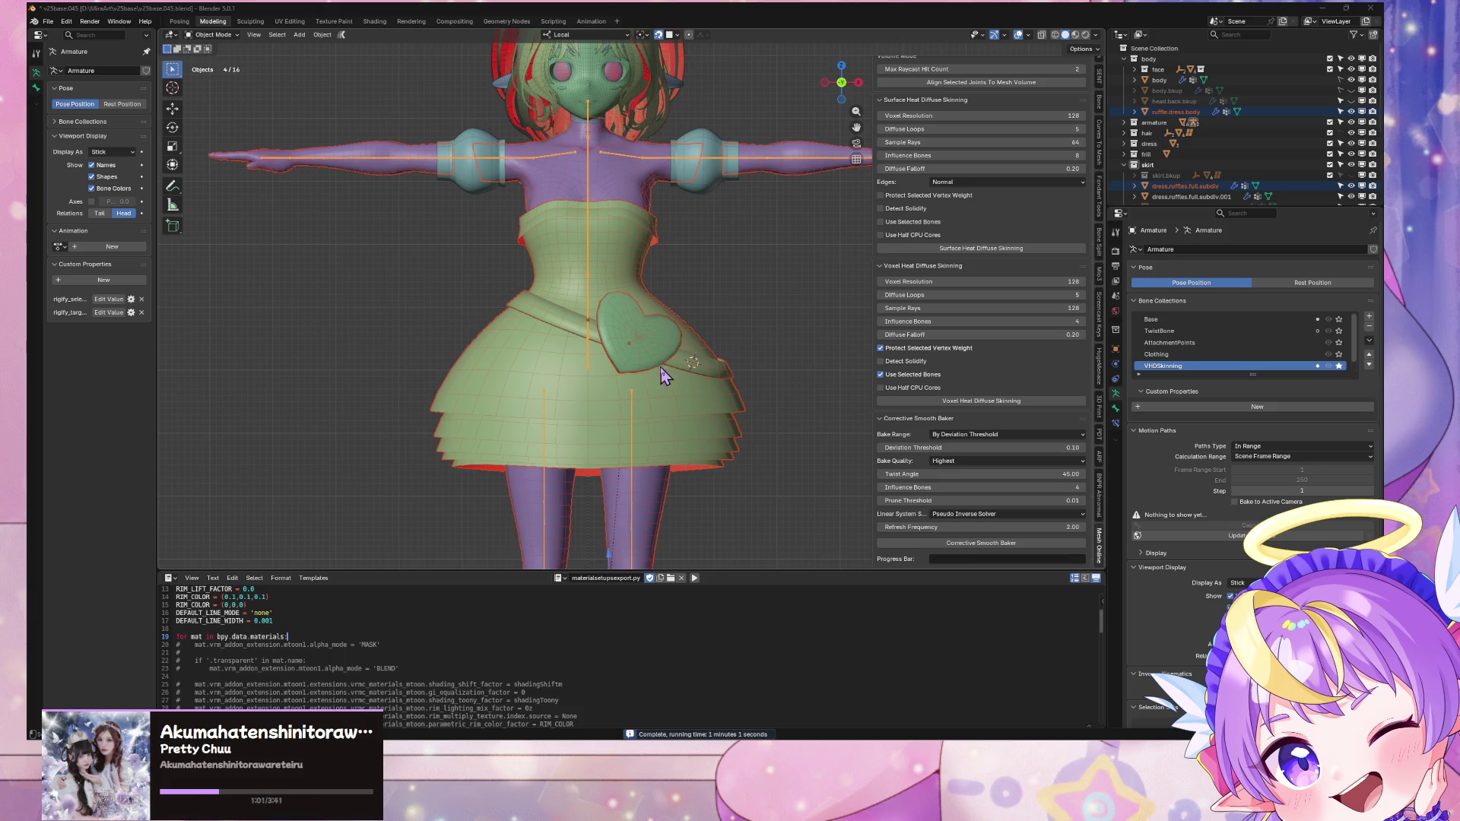
{"action": "scroll", "coordinate": [652, 350], "scroll_direction": "up", "scroll_amount": 2}
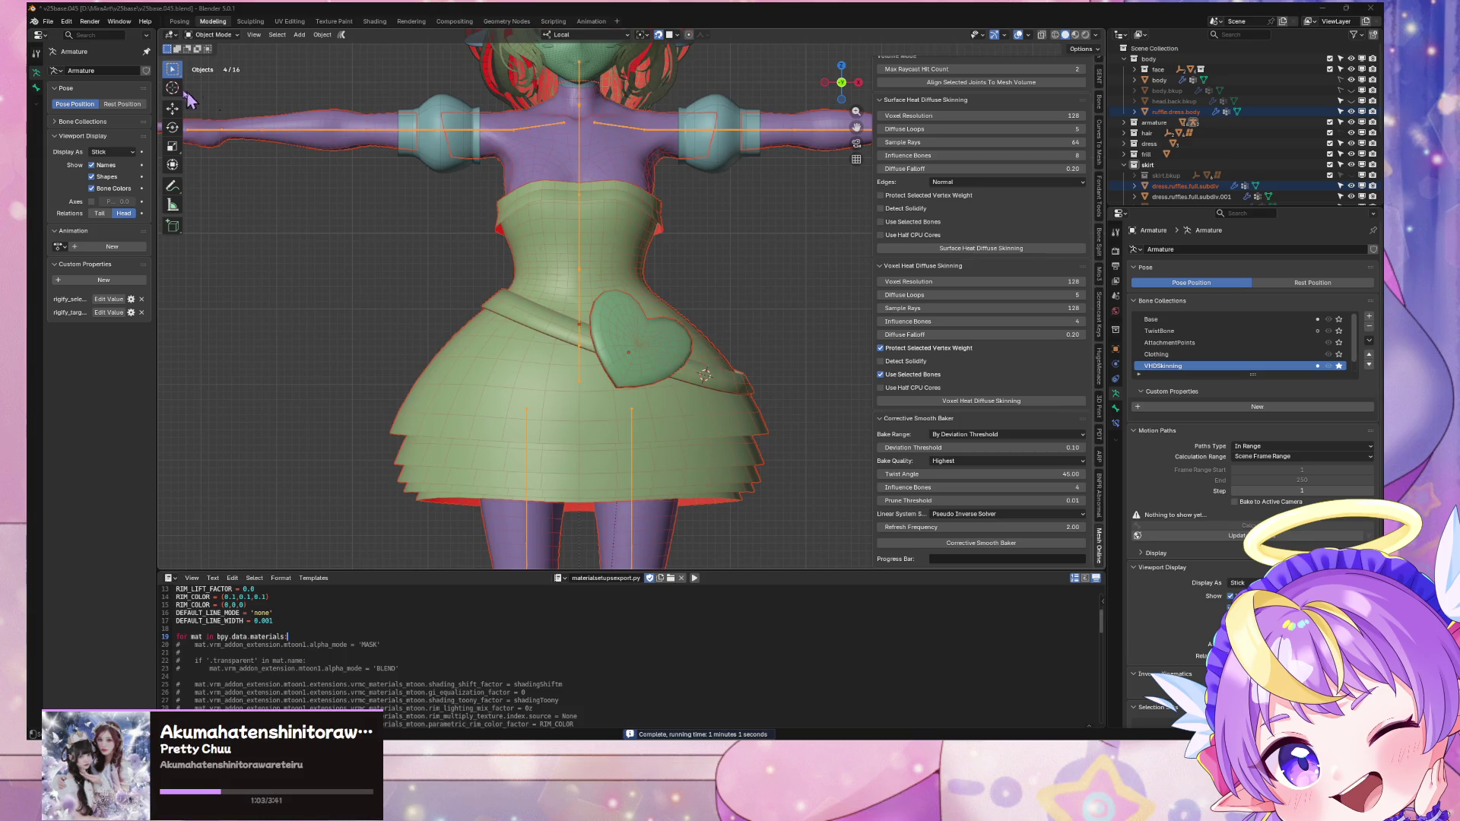
Step: Save the Blender file as v25base.045.blend
{"action": "left_click", "coordinate": [48, 22]}
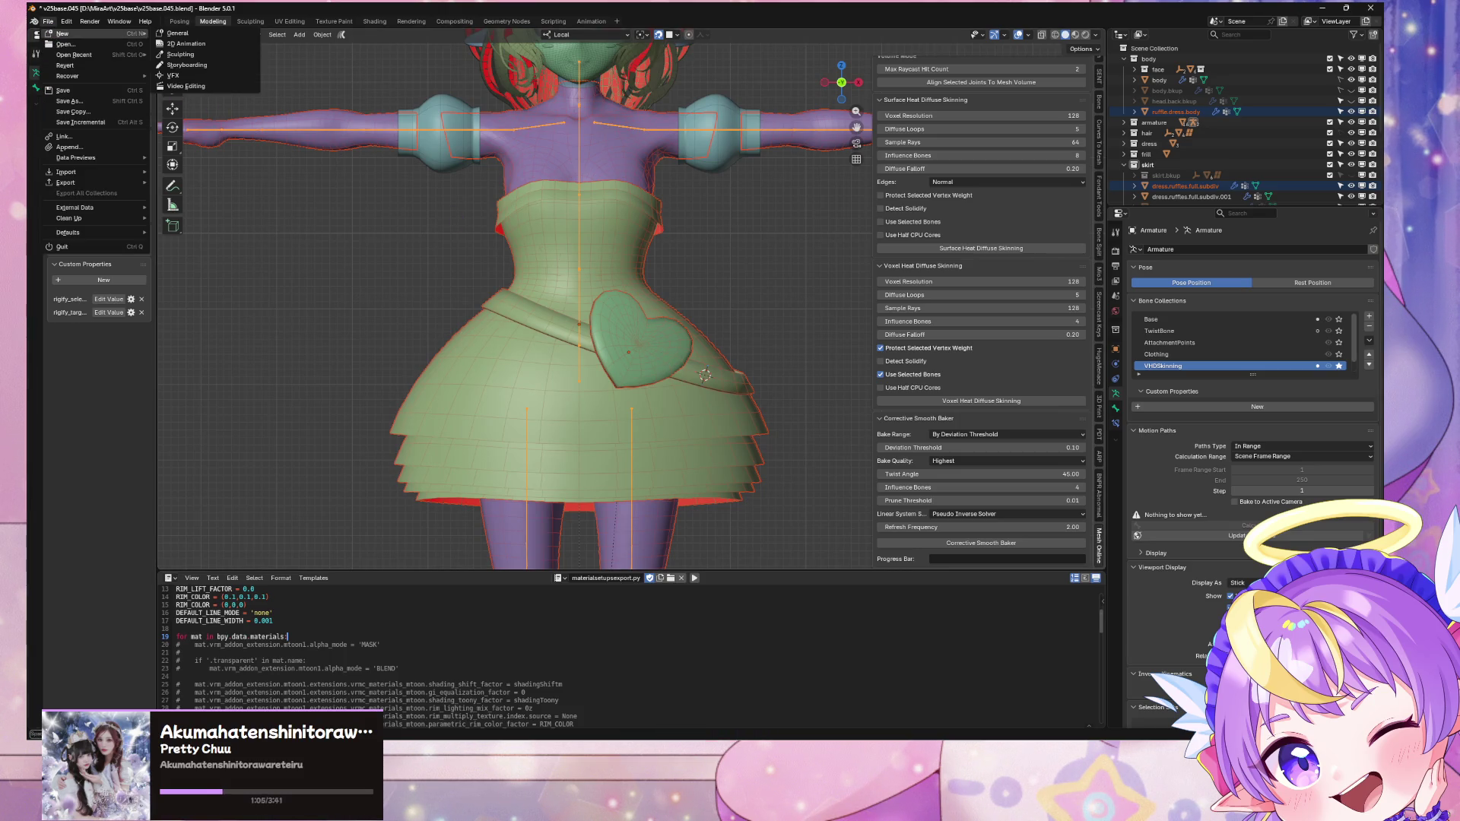
{"action": "left_click", "coordinate": [59, 23]}
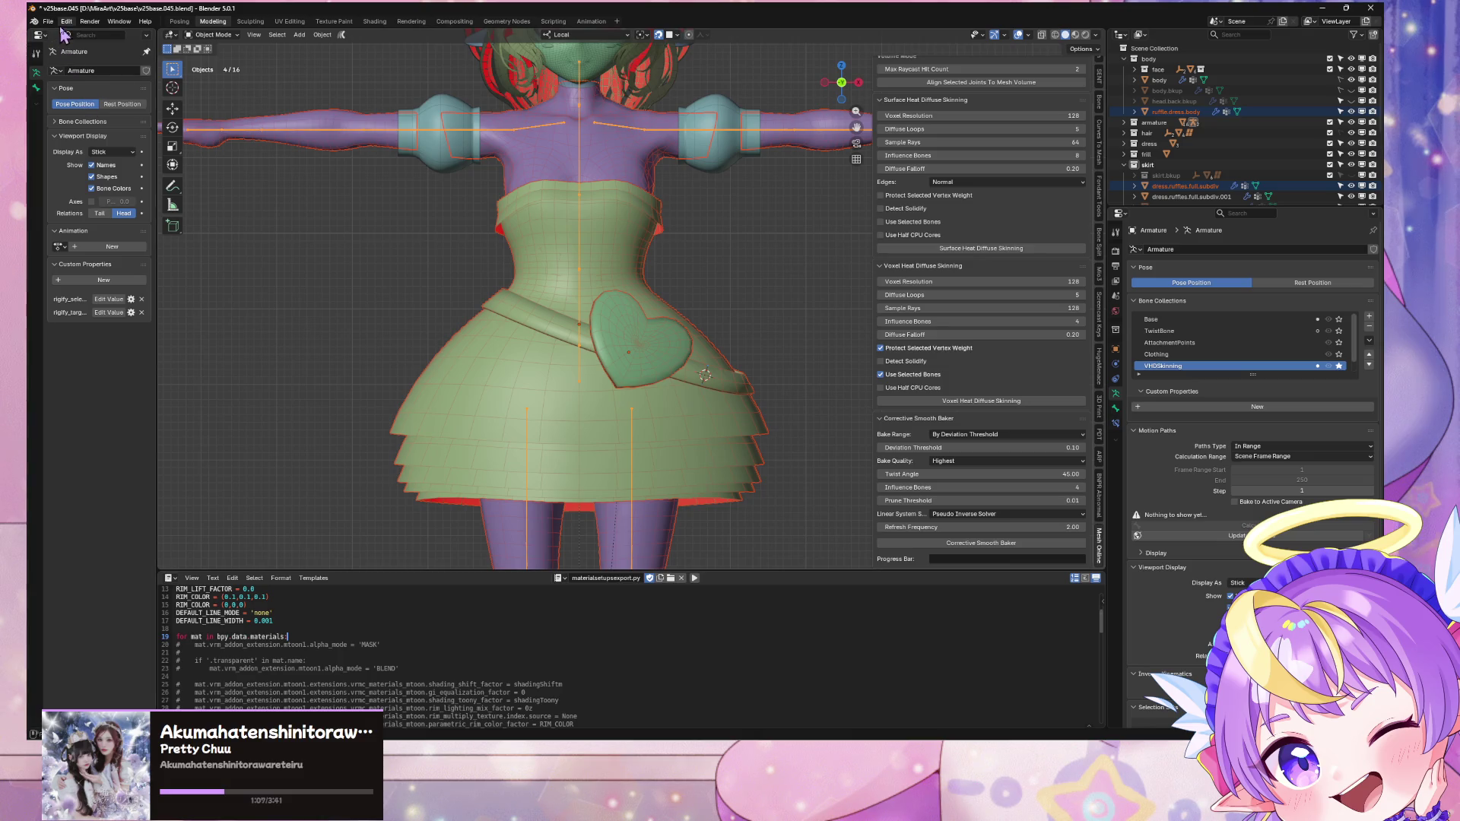
{"action": "left_click", "coordinate": [79, 93]}
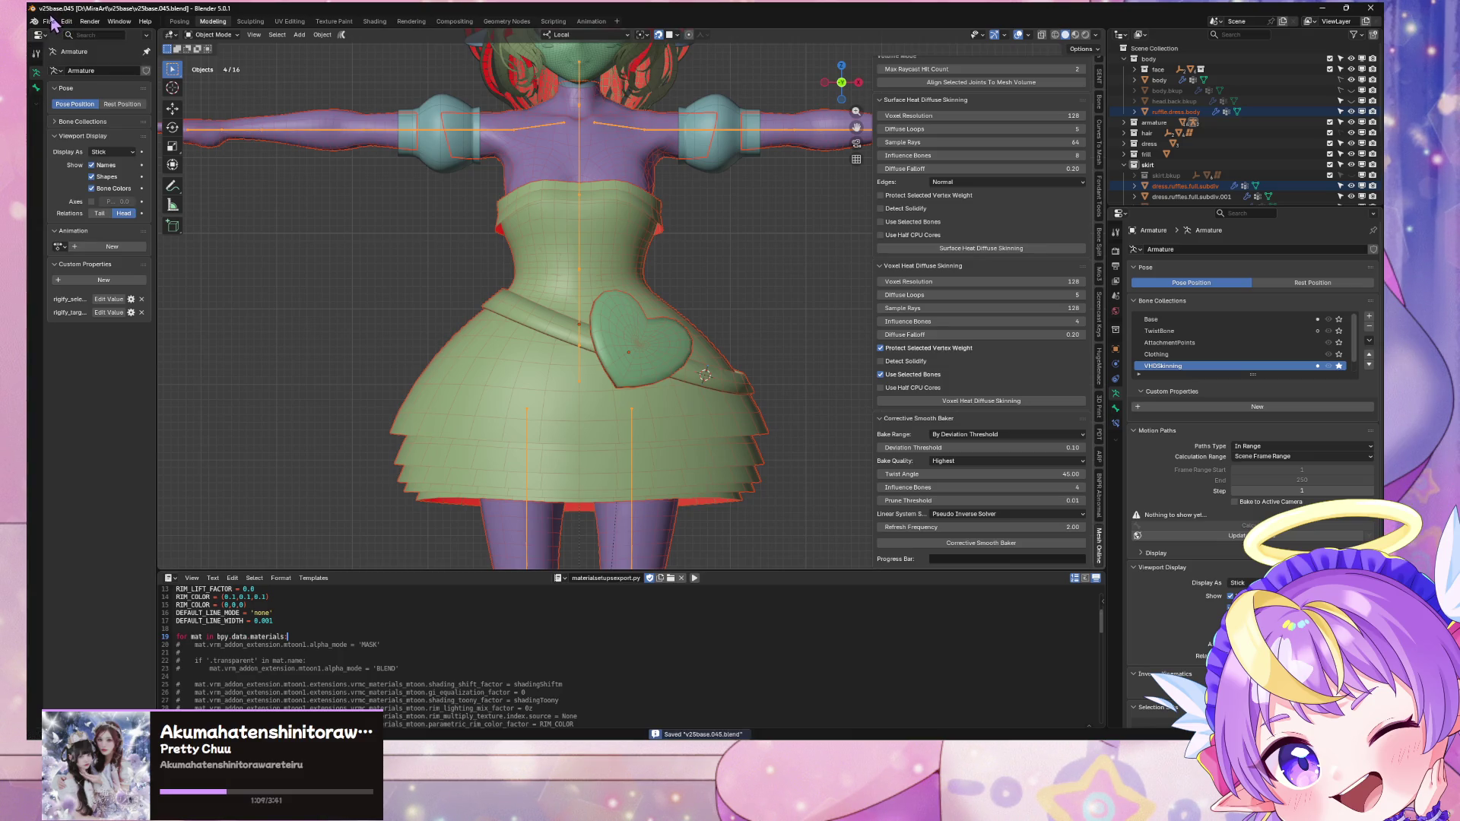
{"action": "left_click", "coordinate": [49, 22]}
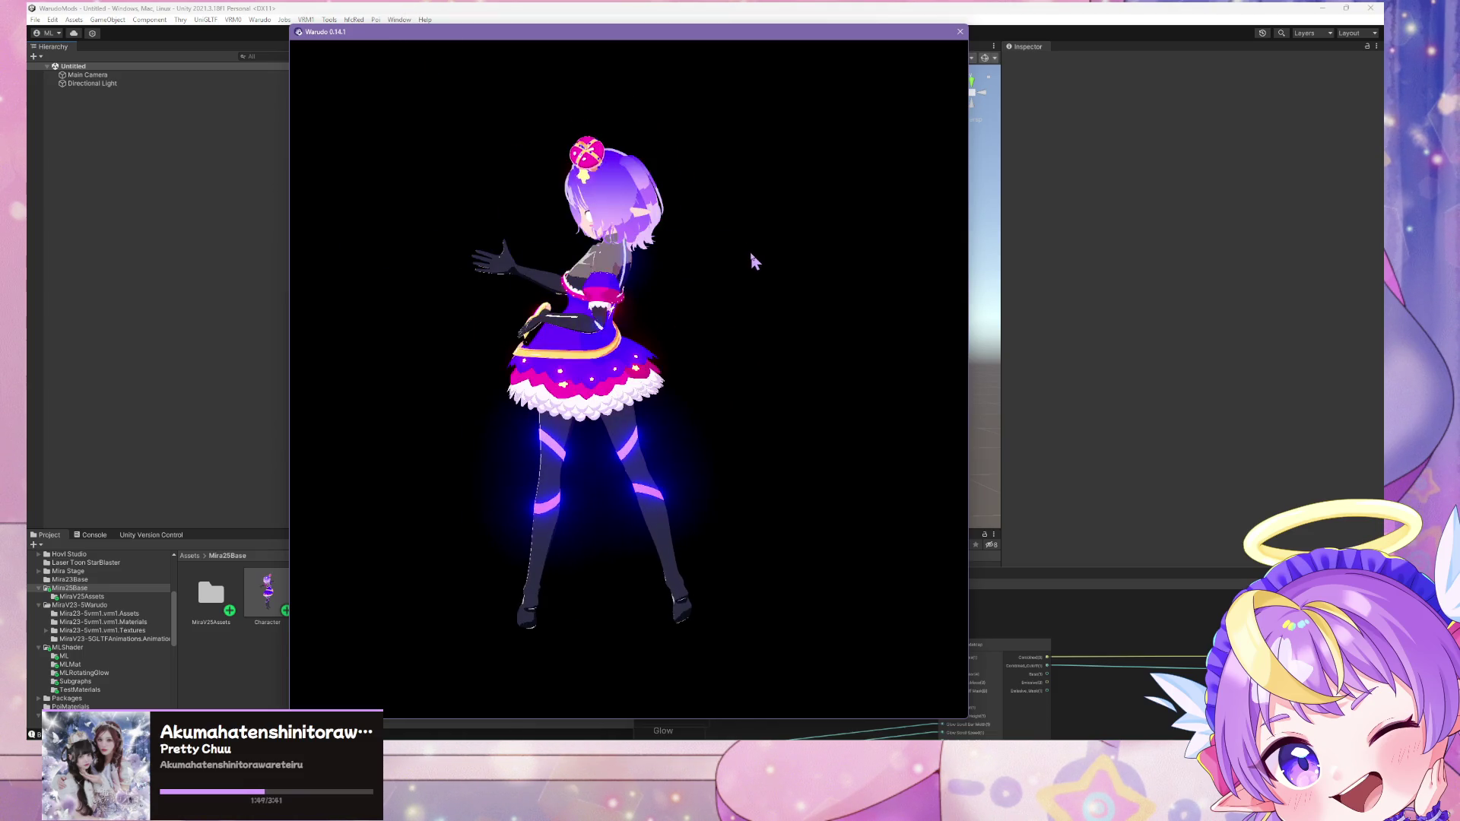
Step: Switch to Warudo's MMD Player settings, then focus the preview and zoom on the dancing avatar
{"action": "key", "text": "alt+Tab"}
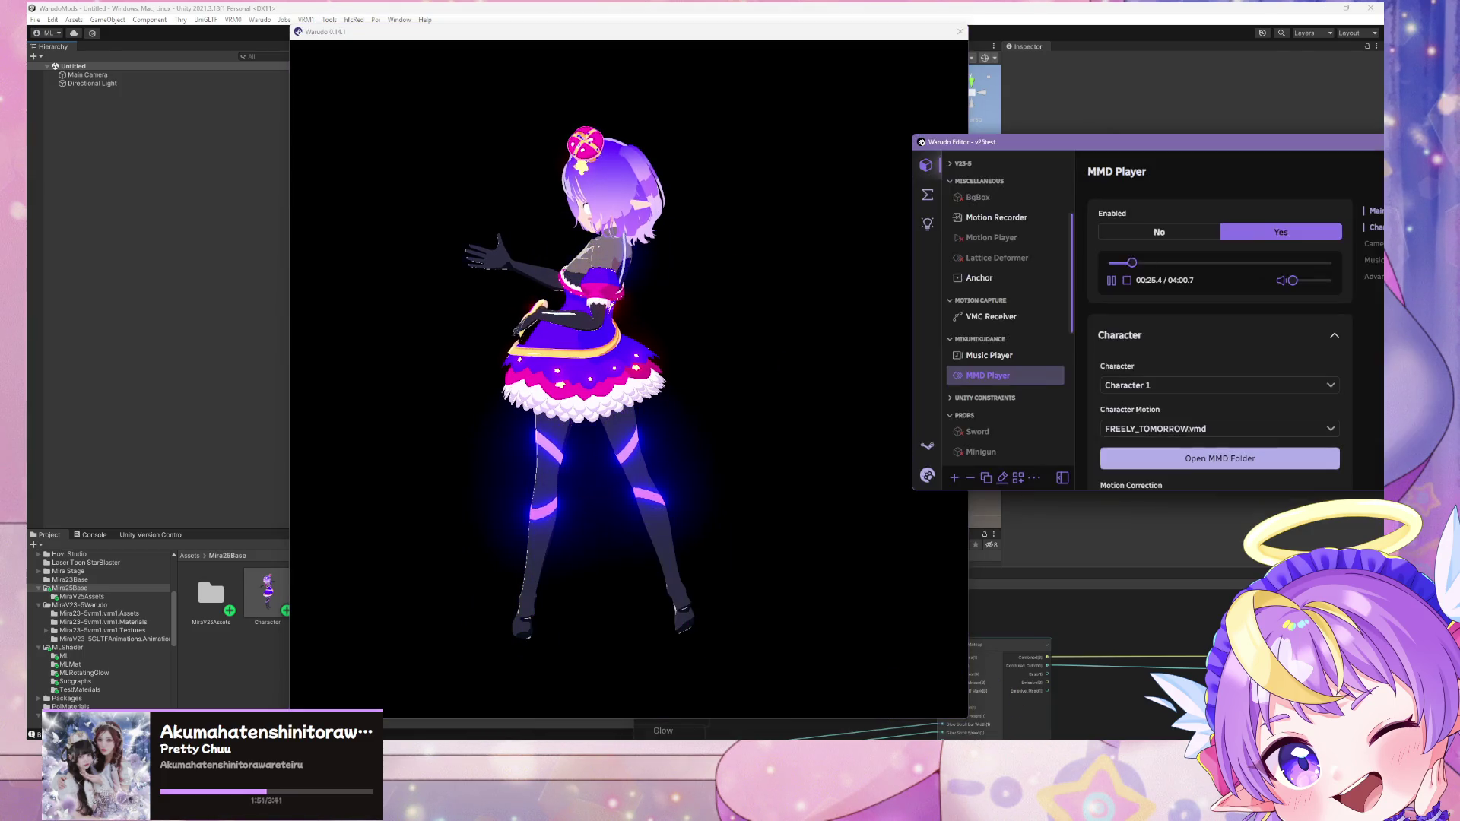
{"action": "left_click", "coordinate": [511, 409]}
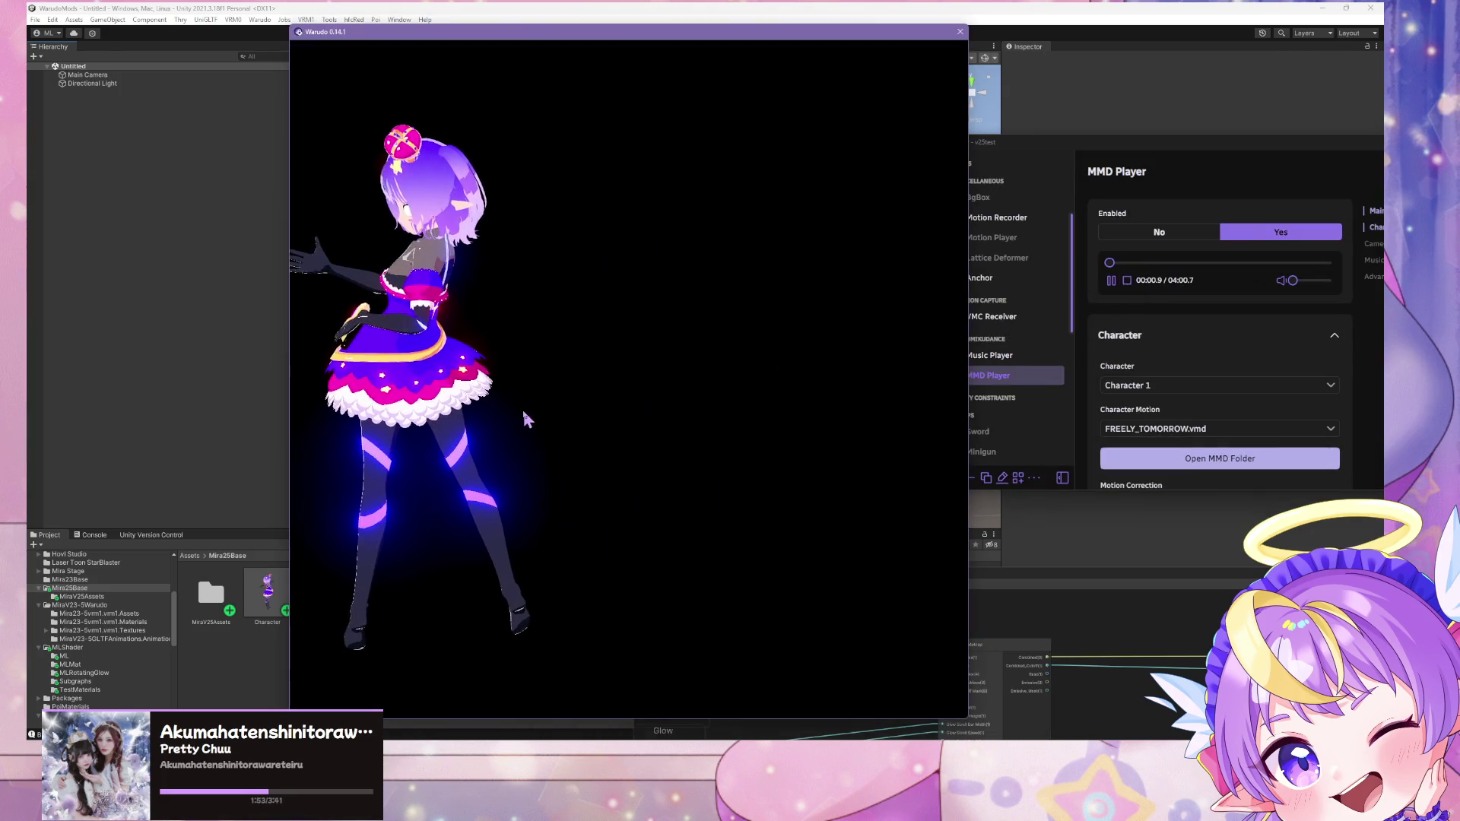
{"action": "scroll", "coordinate": [514, 408], "scroll_direction": "up", "scroll_amount": 3}
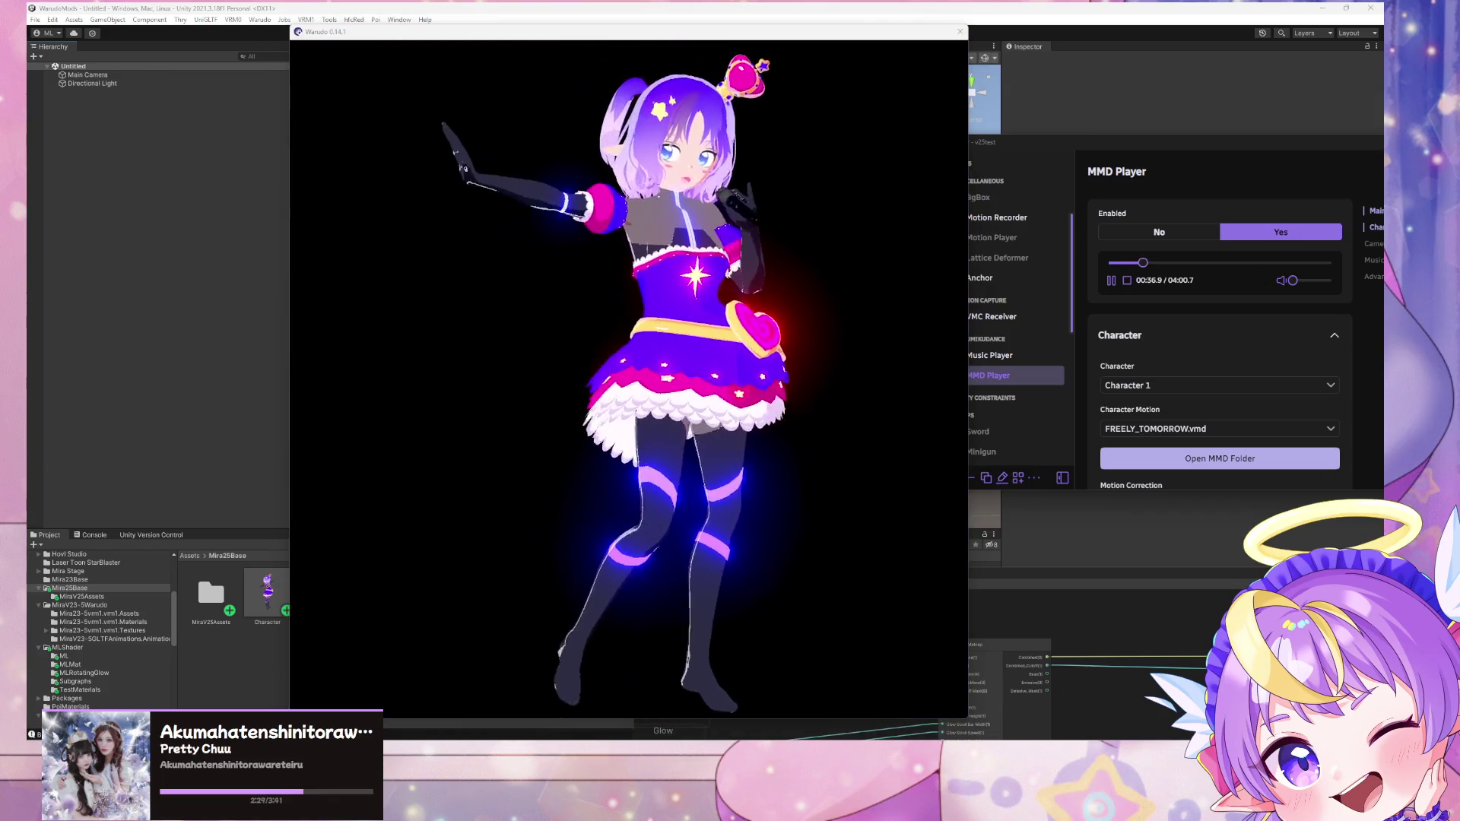
{"action": "left_click", "coordinate": [475, 454]}
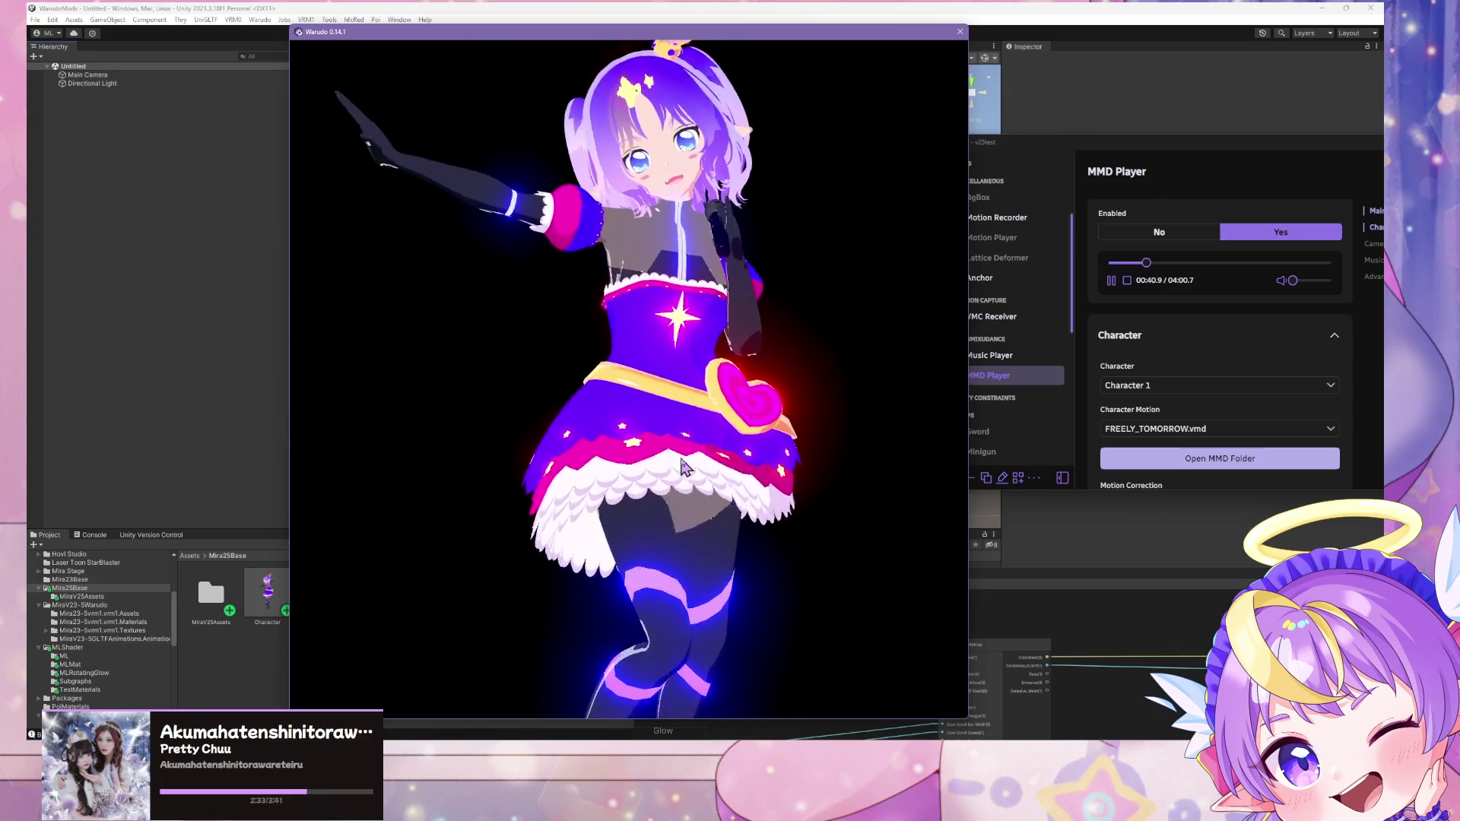
{"action": "scroll", "coordinate": [682, 458], "scroll_direction": "up", "scroll_amount": 5}
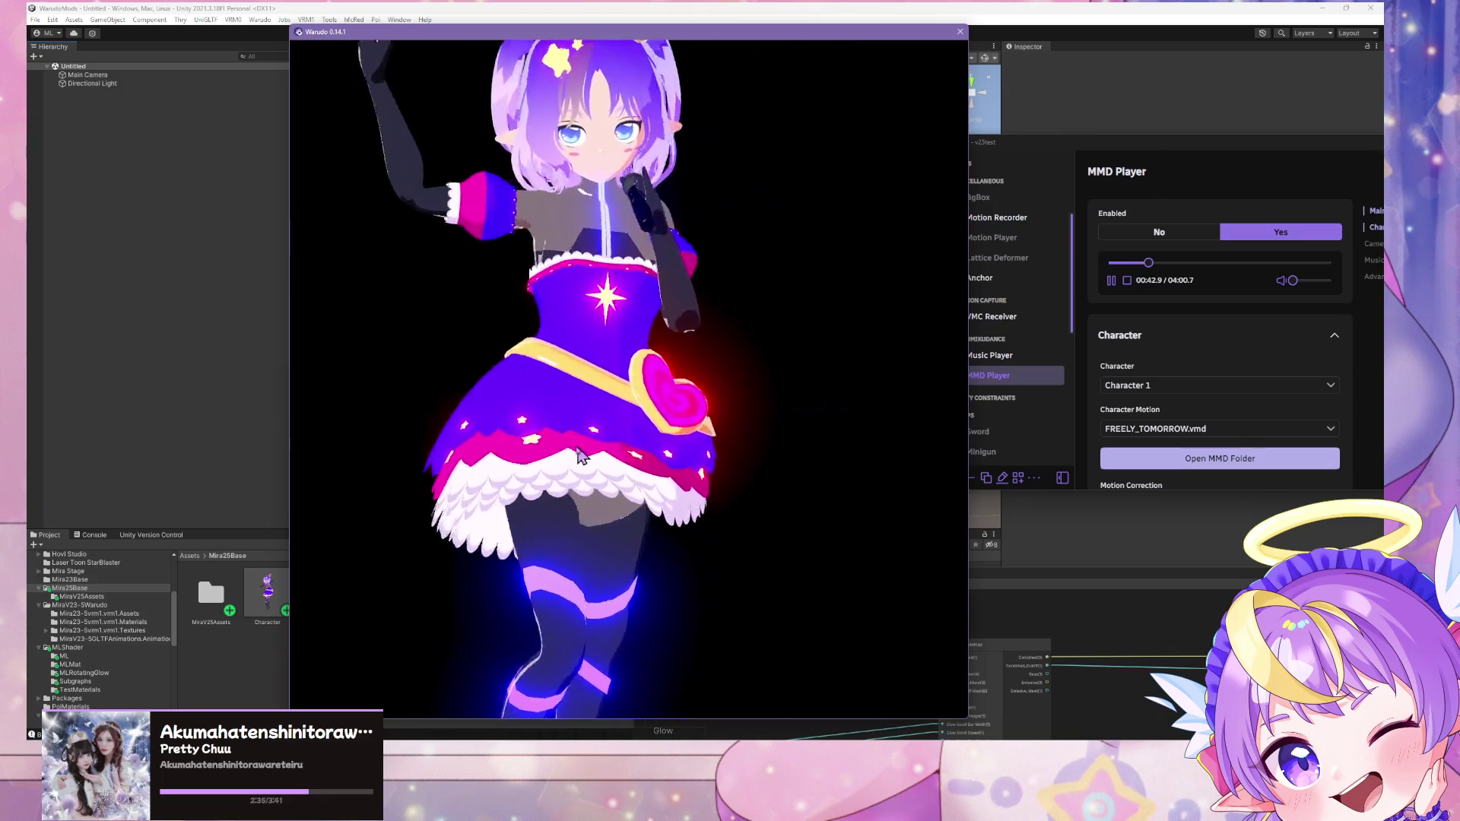
{"action": "scroll", "coordinate": [559, 454], "scroll_direction": "down", "scroll_amount": 5}
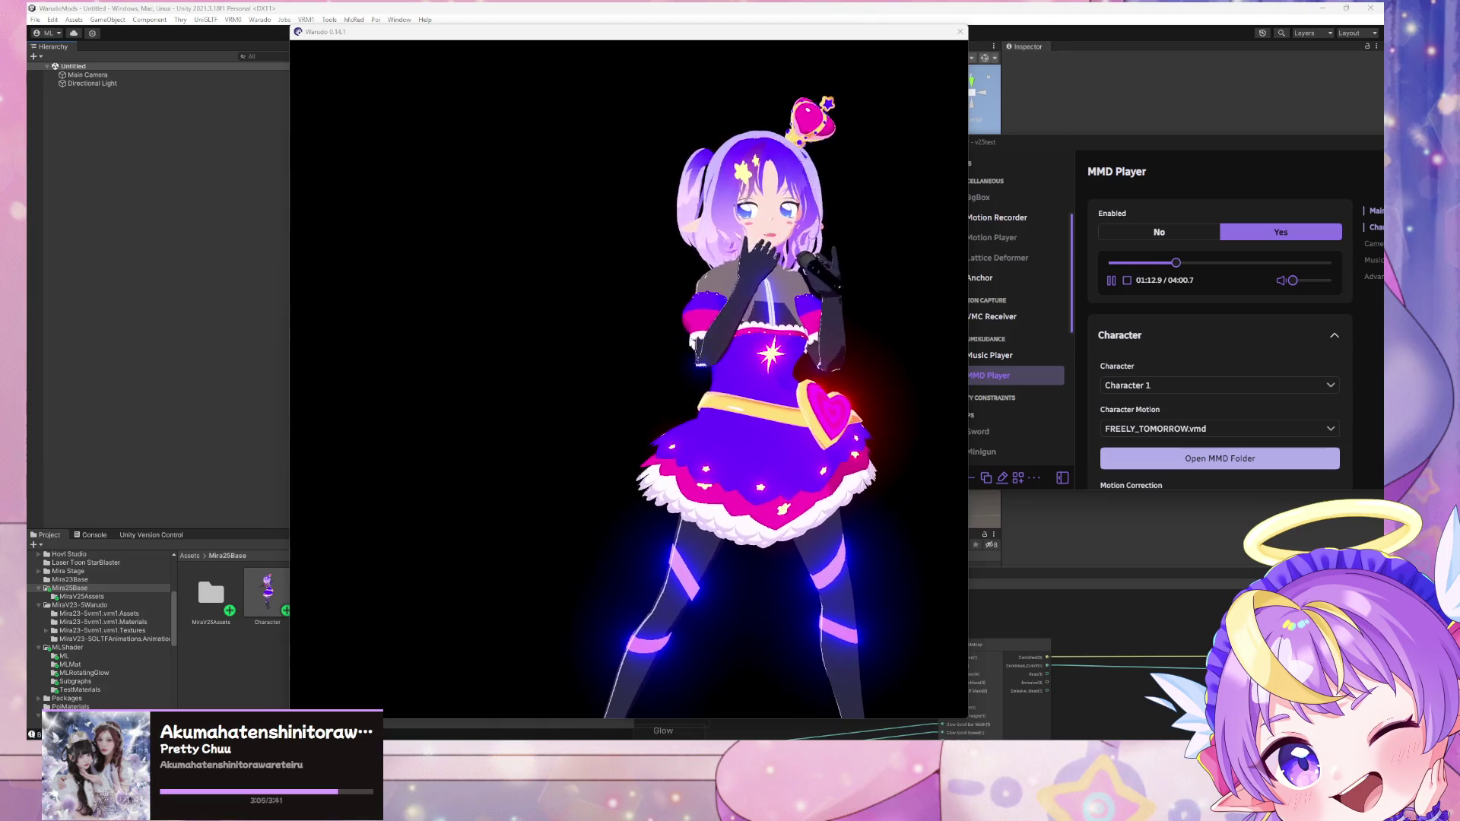
{"action": "left_click", "coordinate": [737, 409]}
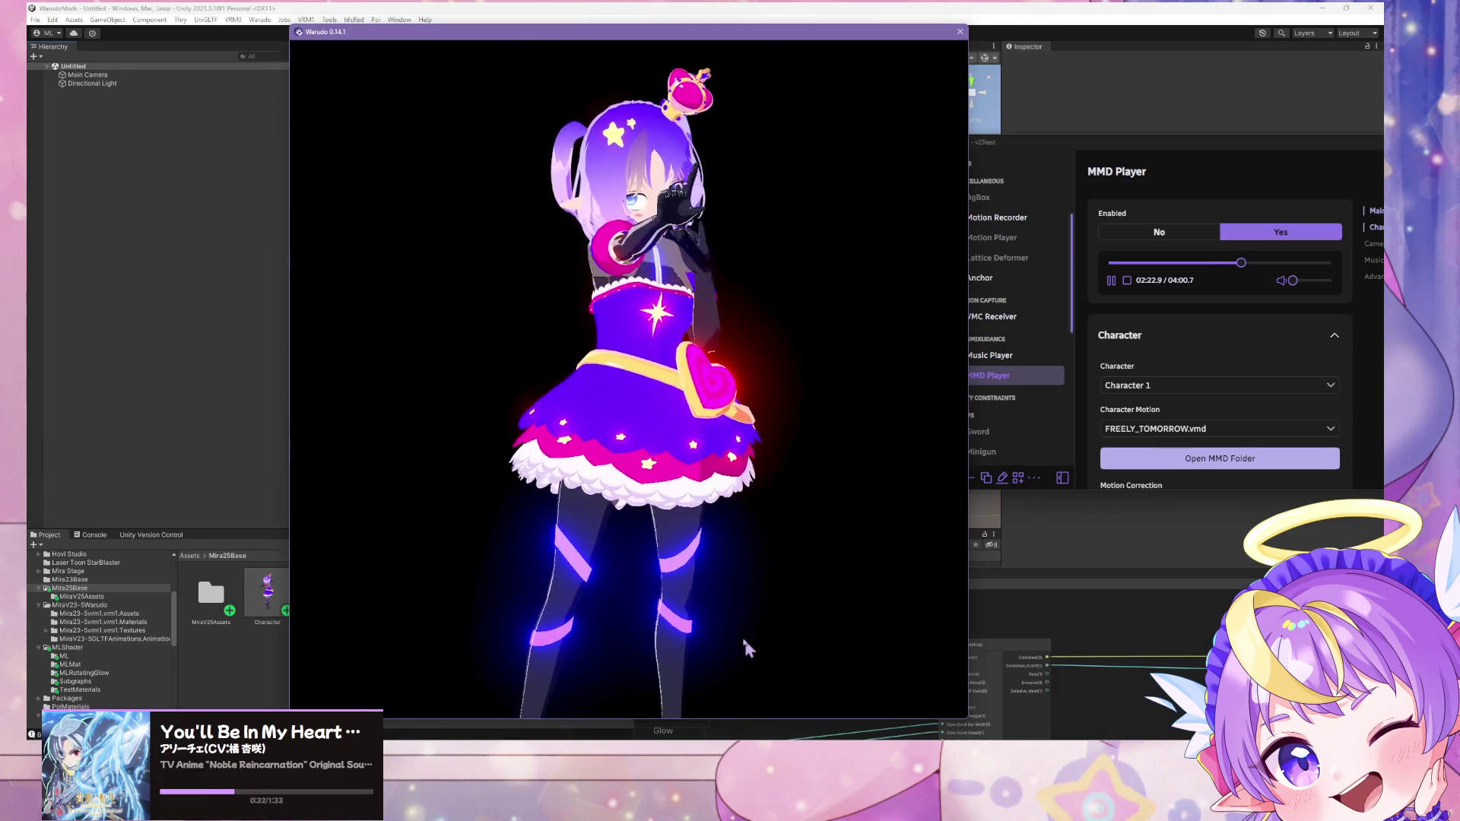
Step: Back in Blender, zoom to the waist and make strap.bkup visible in the Outliner
{"action": "key", "text": "alt+Tab"}
{"action": "middle_click_drag", "start_coordinate": [667, 303], "coordinate": [698, 318]}
{"action": "scroll", "coordinate": [1199, 131], "scroll_direction": "down", "scroll_amount": 4}
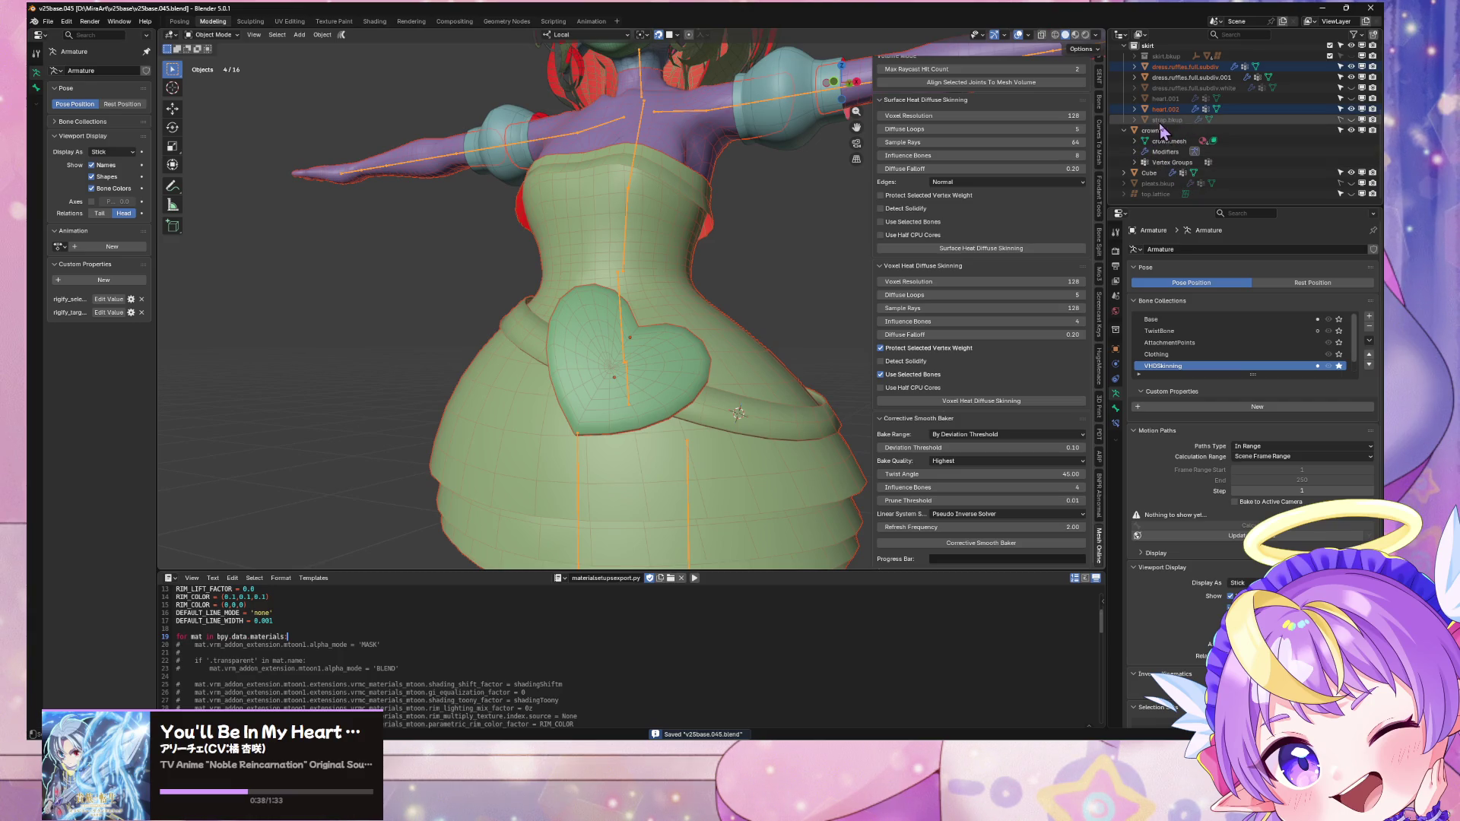
{"action": "left_click", "coordinate": [1168, 120]}
{"action": "left_click", "coordinate": [1352, 120]}
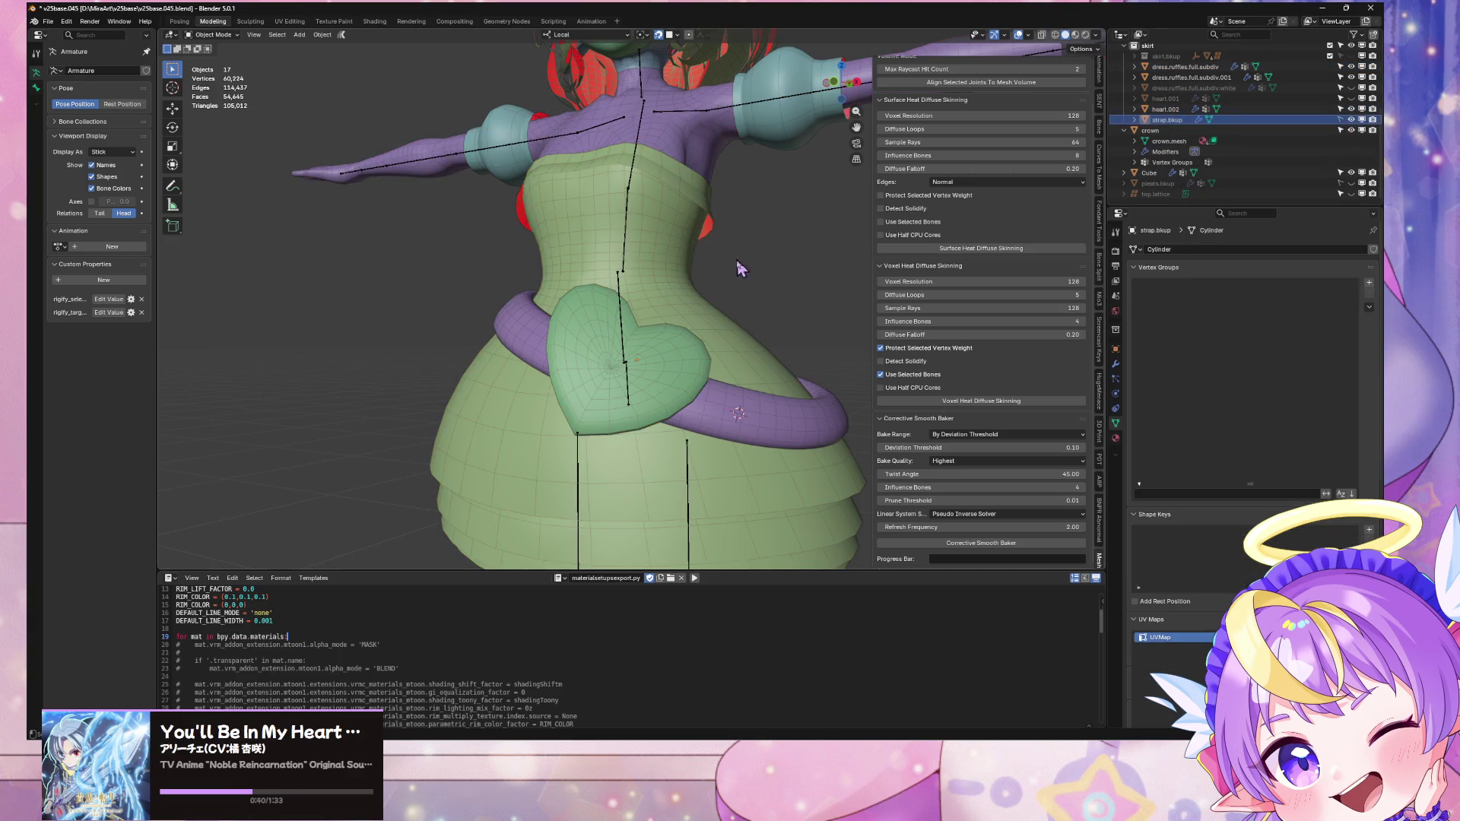
Step: Select strap.bkup and duplicate it in place as strap.bkup.001
{"action": "left_click", "coordinate": [810, 410]}
{"action": "left_click", "coordinate": [836, 341]}
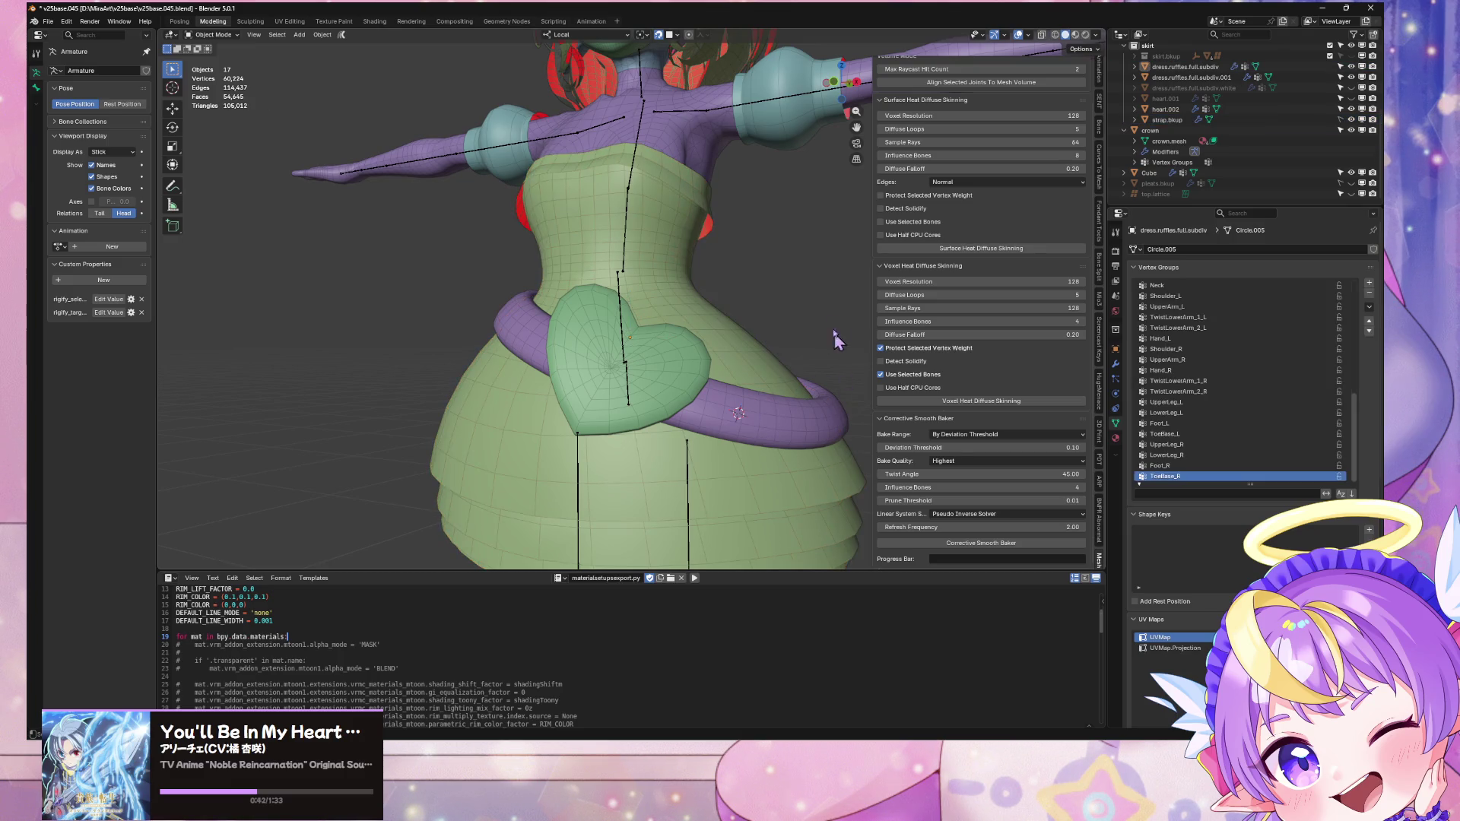
{"action": "left_click", "coordinate": [1166, 120]}
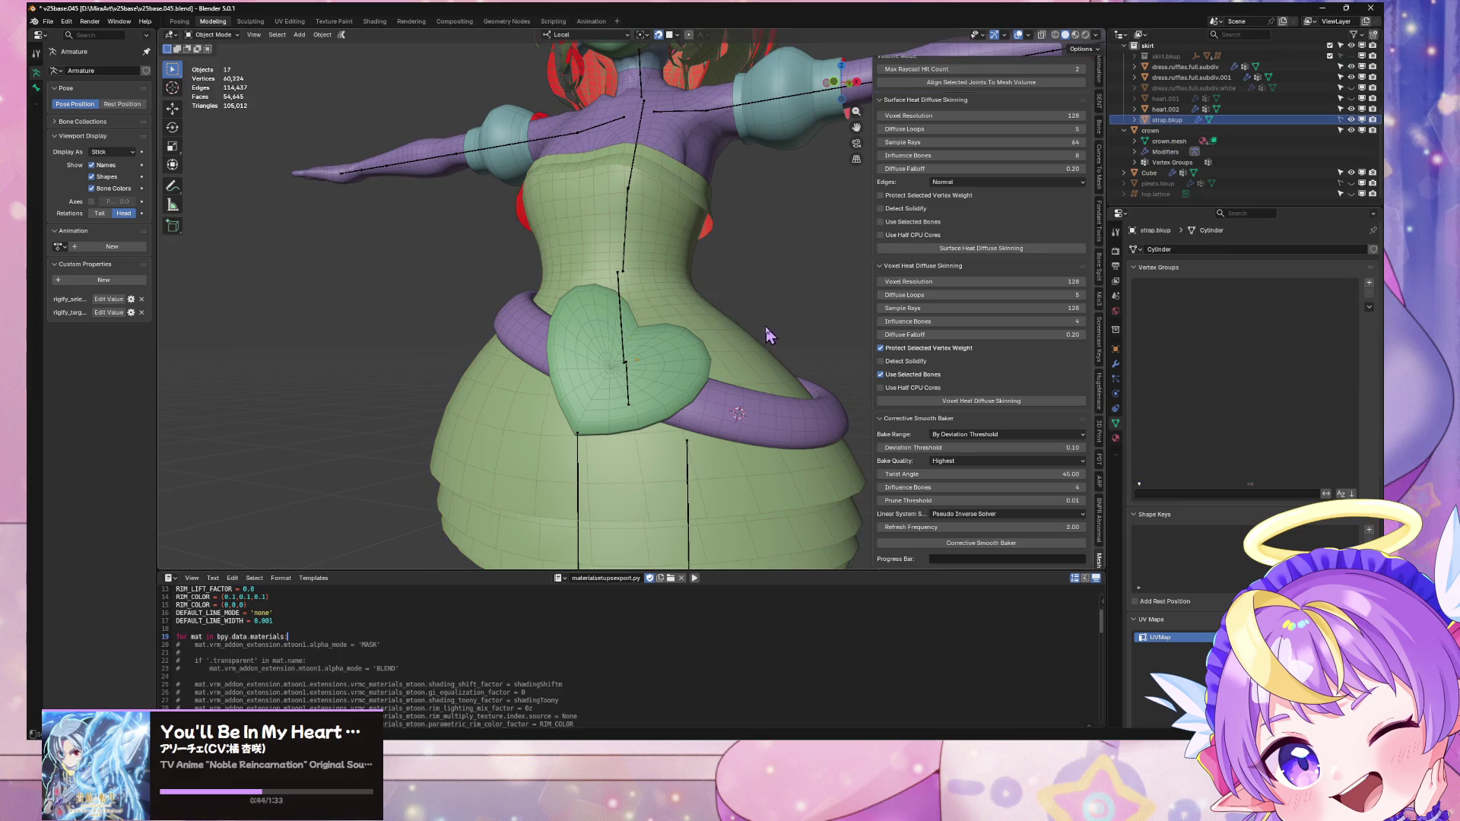
{"action": "left_click", "coordinate": [839, 413]}
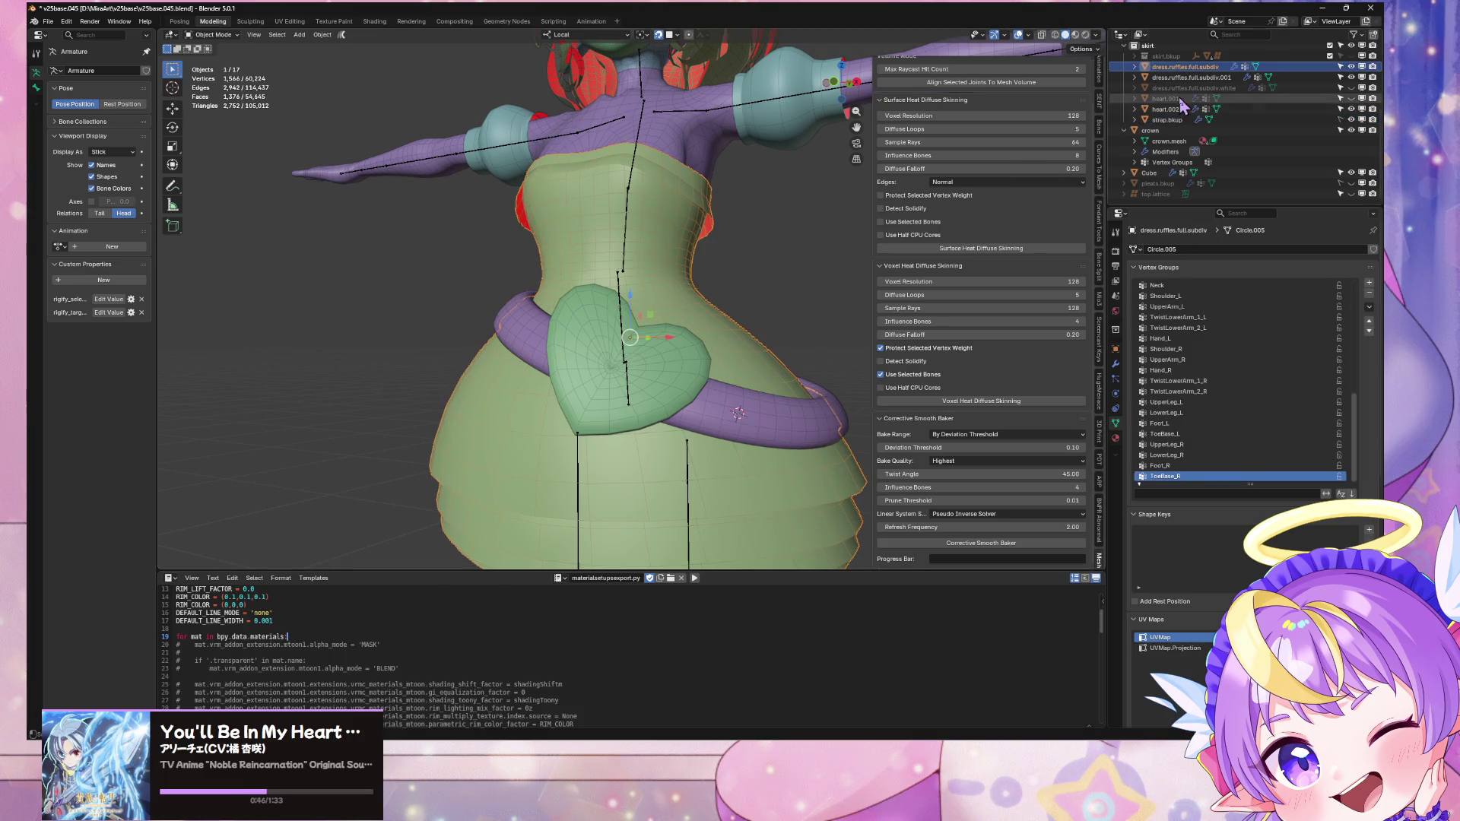
{"action": "left_click", "coordinate": [1172, 119]}
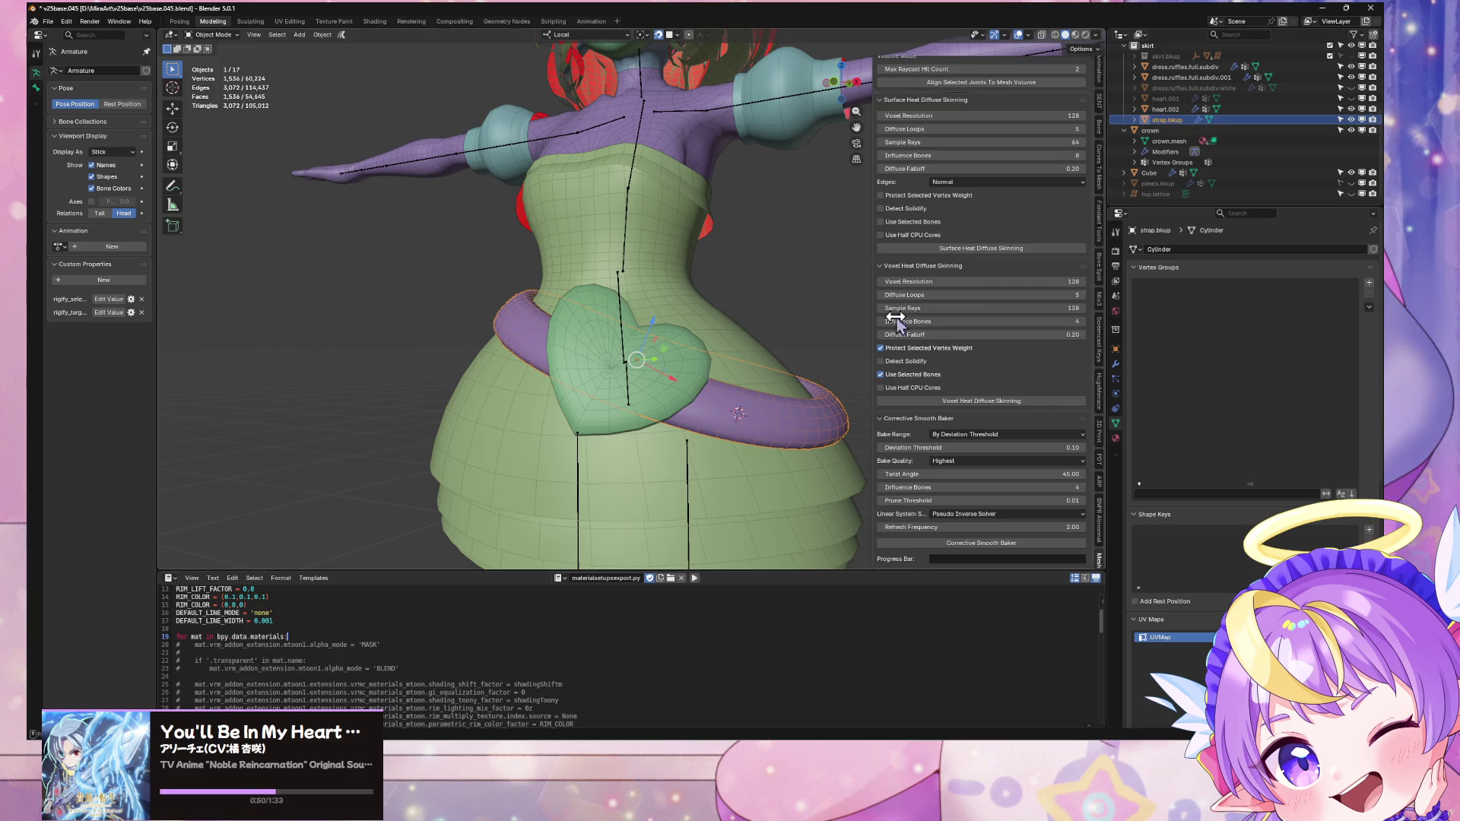
{"action": "key", "text": "shift+d"}
{"action": "key", "text": "Escape"}
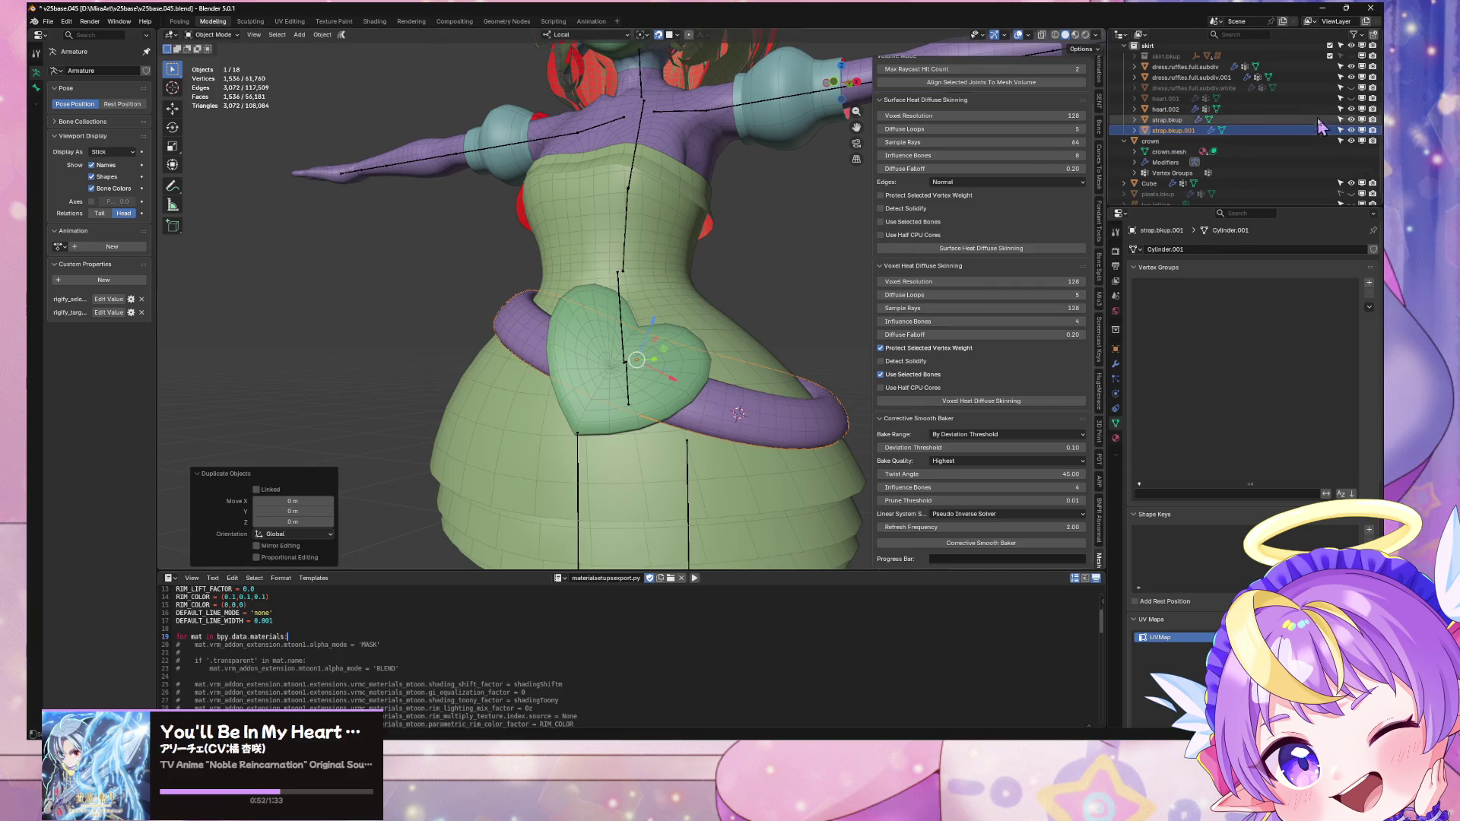
Step: Hide the original backup strap and line up a straight front view of the copy
{"action": "left_click", "coordinate": [1351, 119]}
{"action": "middle_click_drag", "start_coordinate": [633, 227], "coordinate": [786, 164]}
{"action": "left_click", "coordinate": [842, 84]}
{"action": "key", "text": "r"}
{"action": "key", "text": "y"}
{"action": "key", "text": "Escape"}
{"action": "key", "text": "Tab"}
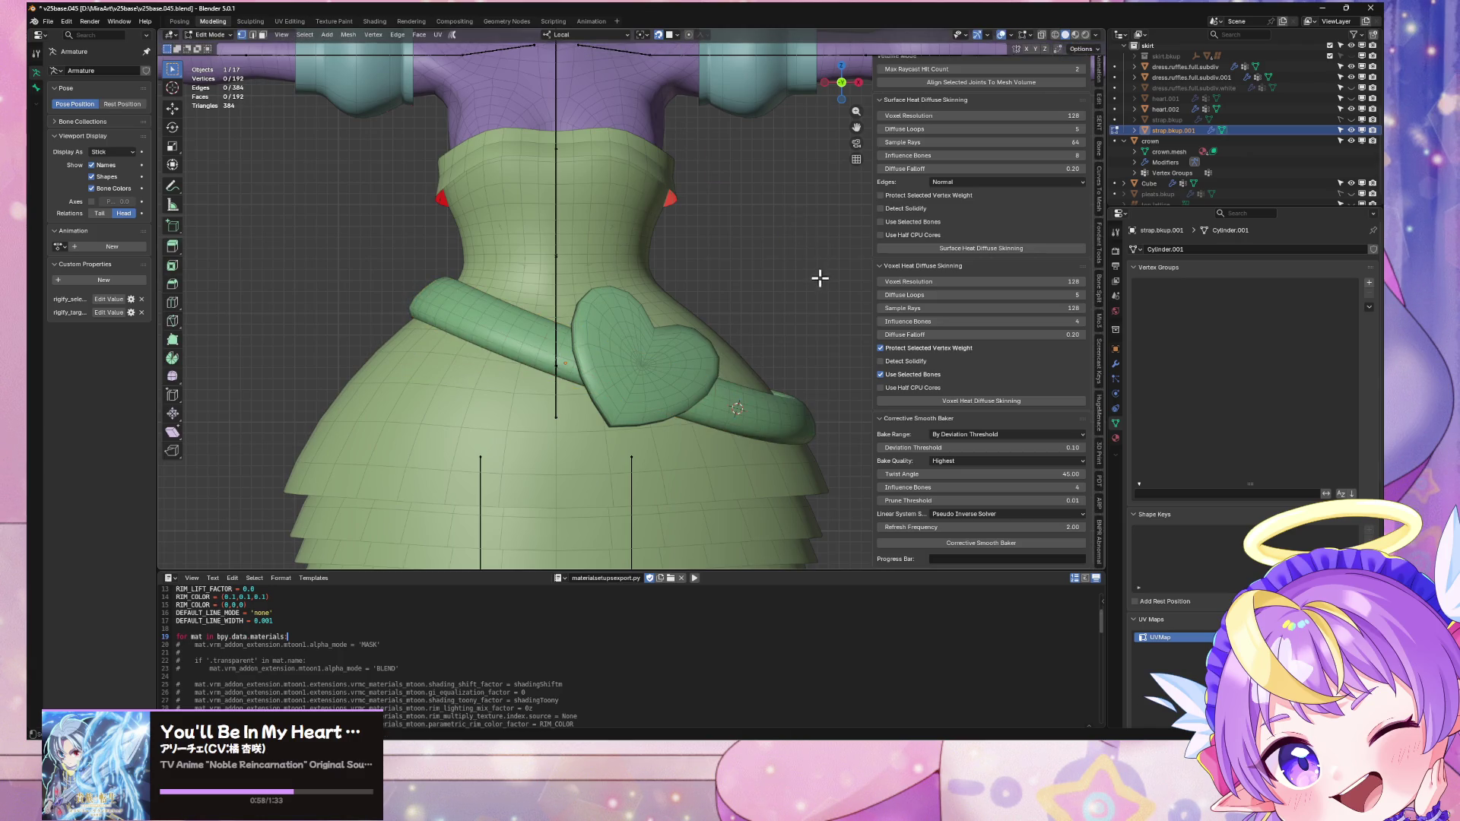
{"action": "key", "text": "Tab"}
Step: Tilt the strap copy about -46.8° on its local Y axis, then undo it
{"action": "key", "text": "r"}
{"action": "key", "text": "y"}
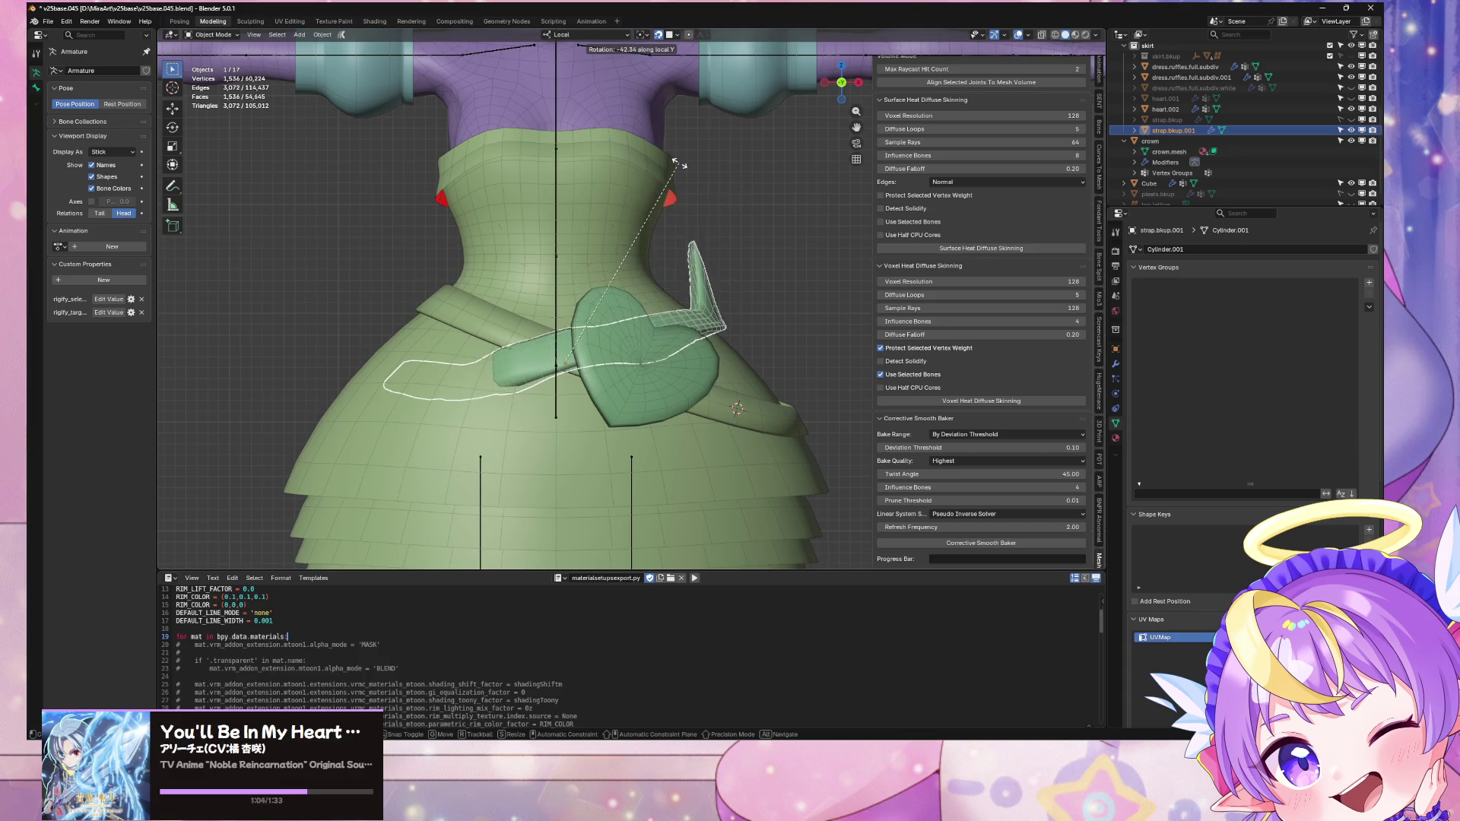
{"action": "left_click", "coordinate": [689, 196]}
{"action": "middle_click_drag", "start_coordinate": [692, 208], "coordinate": [742, 252]}
{"action": "key", "text": "ctrl+z"}
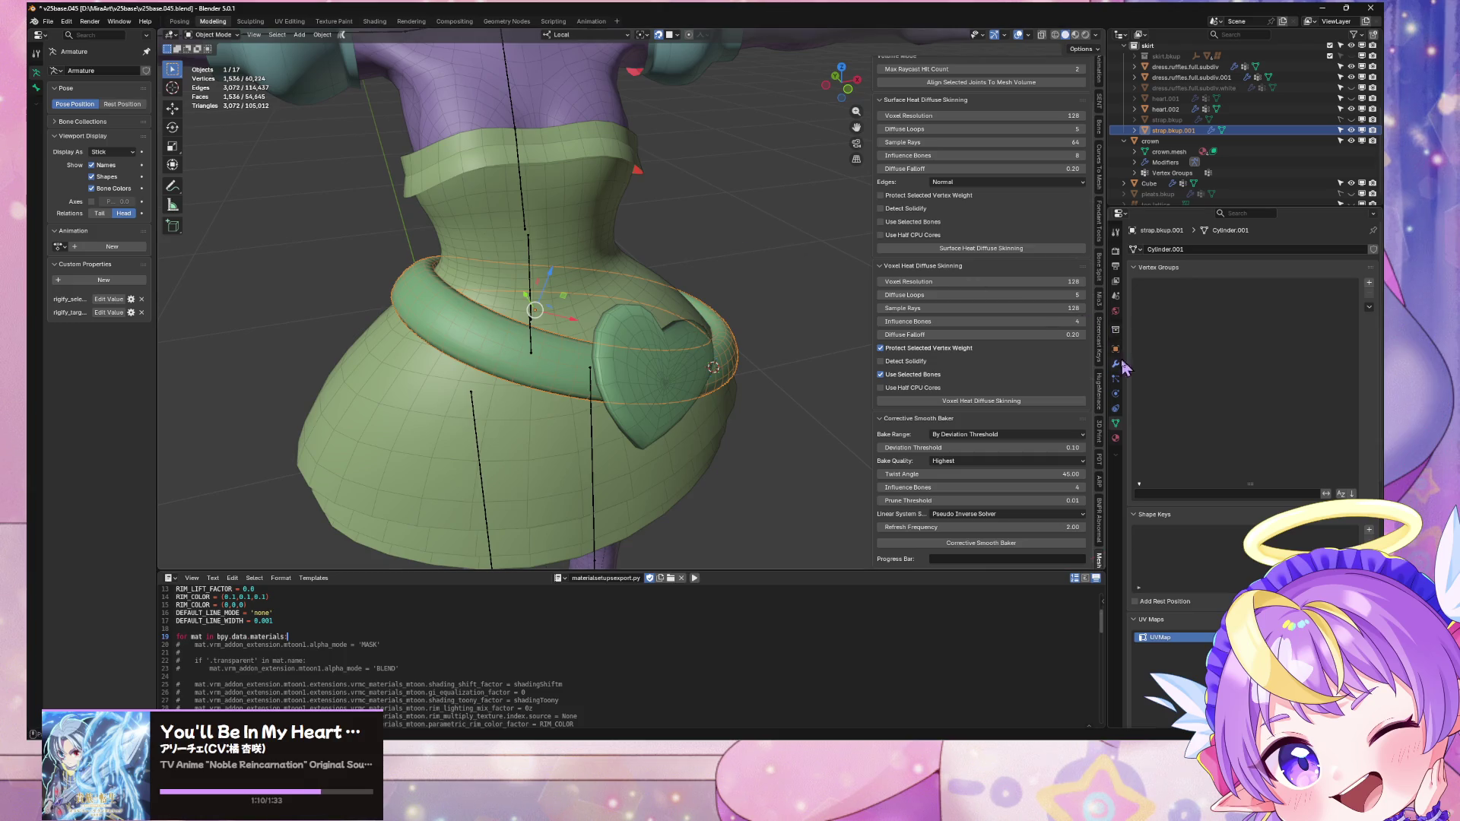
Step: Turn off the strap's Solidify modifier in the viewport
{"action": "left_click", "coordinate": [1117, 364]}
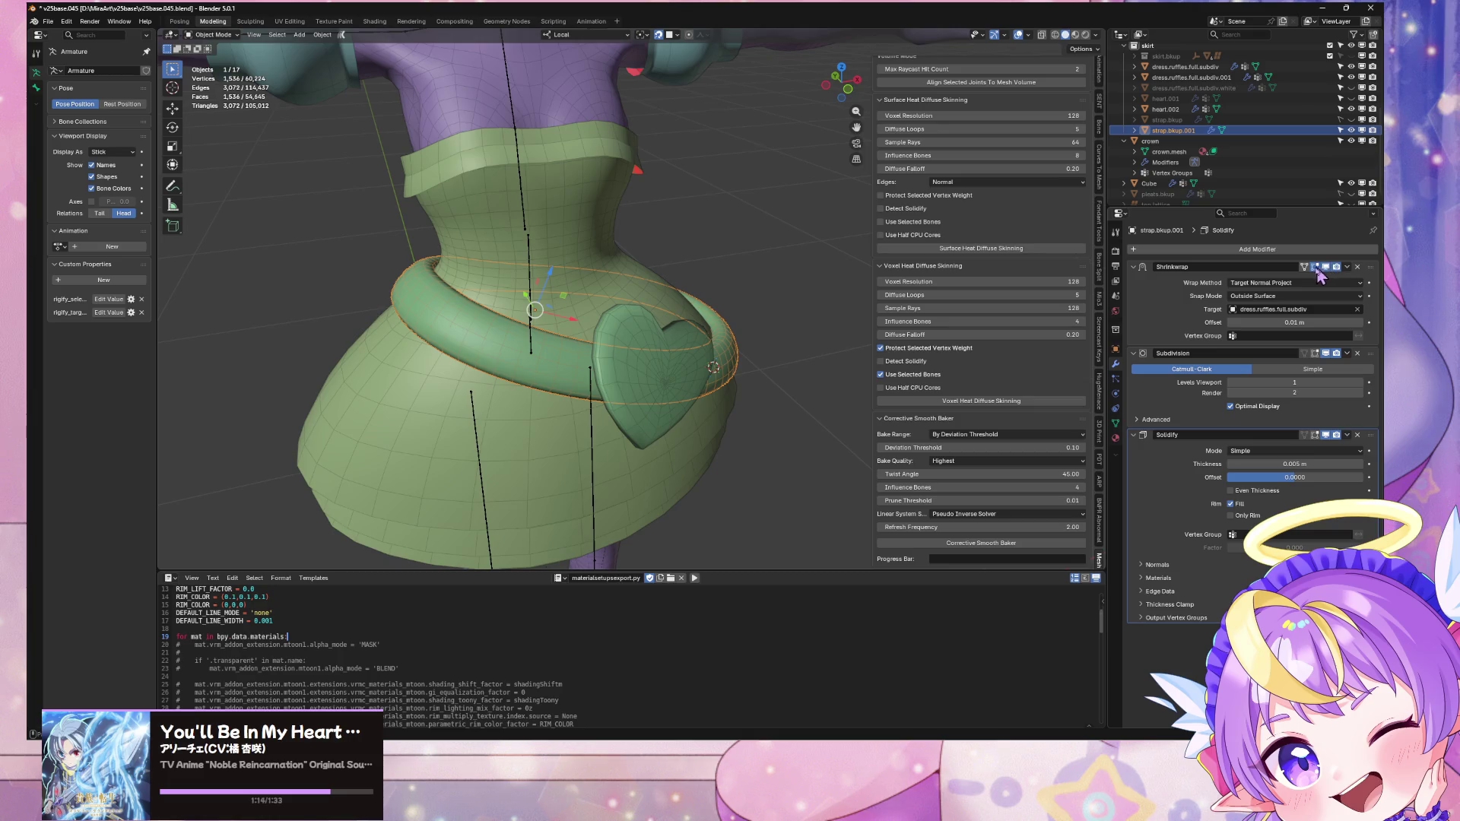
{"action": "key", "text": "KP_1"}
{"action": "key", "text": "Tab"}
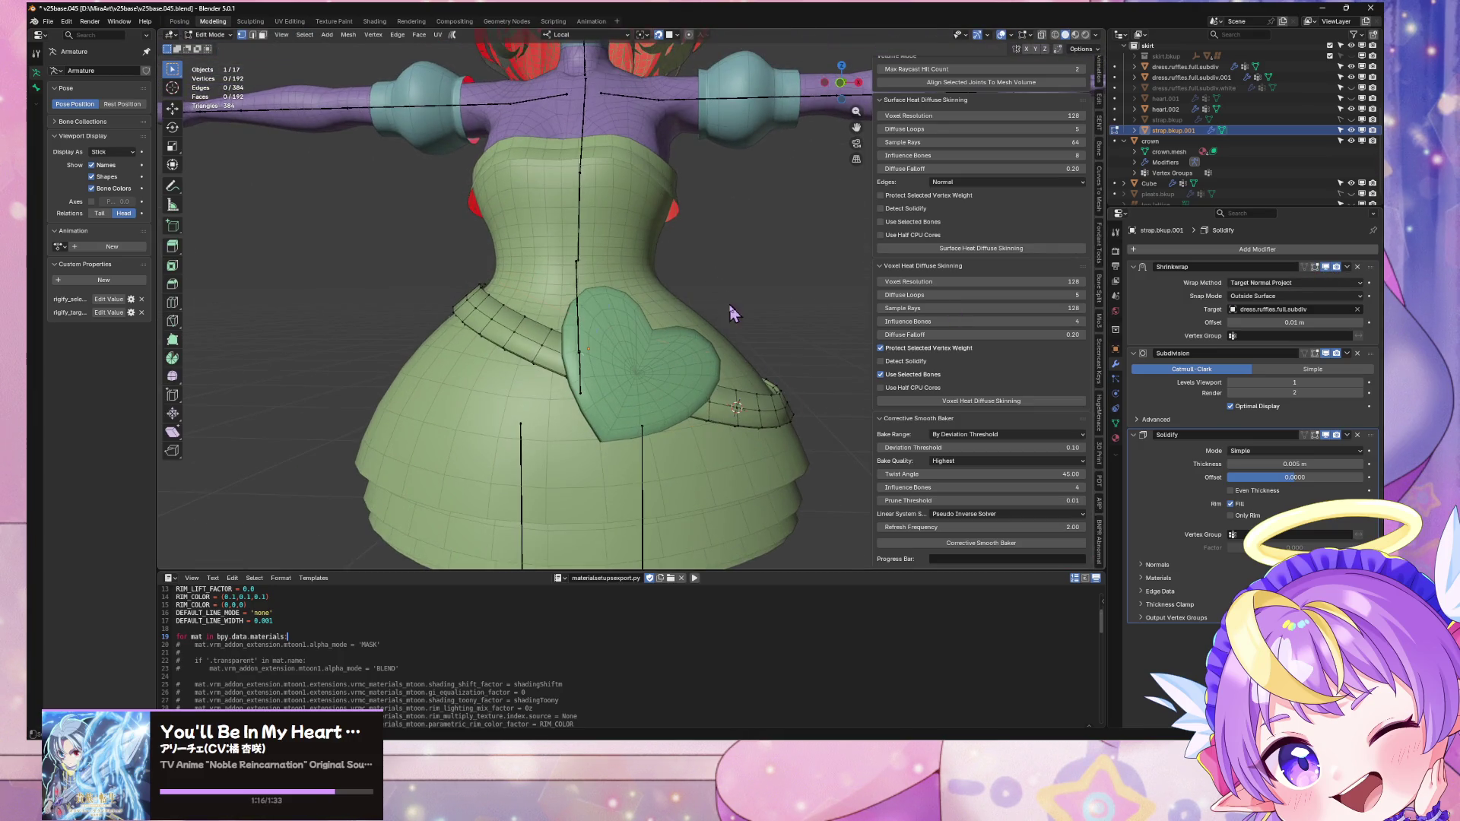
{"action": "key", "text": "Tab"}
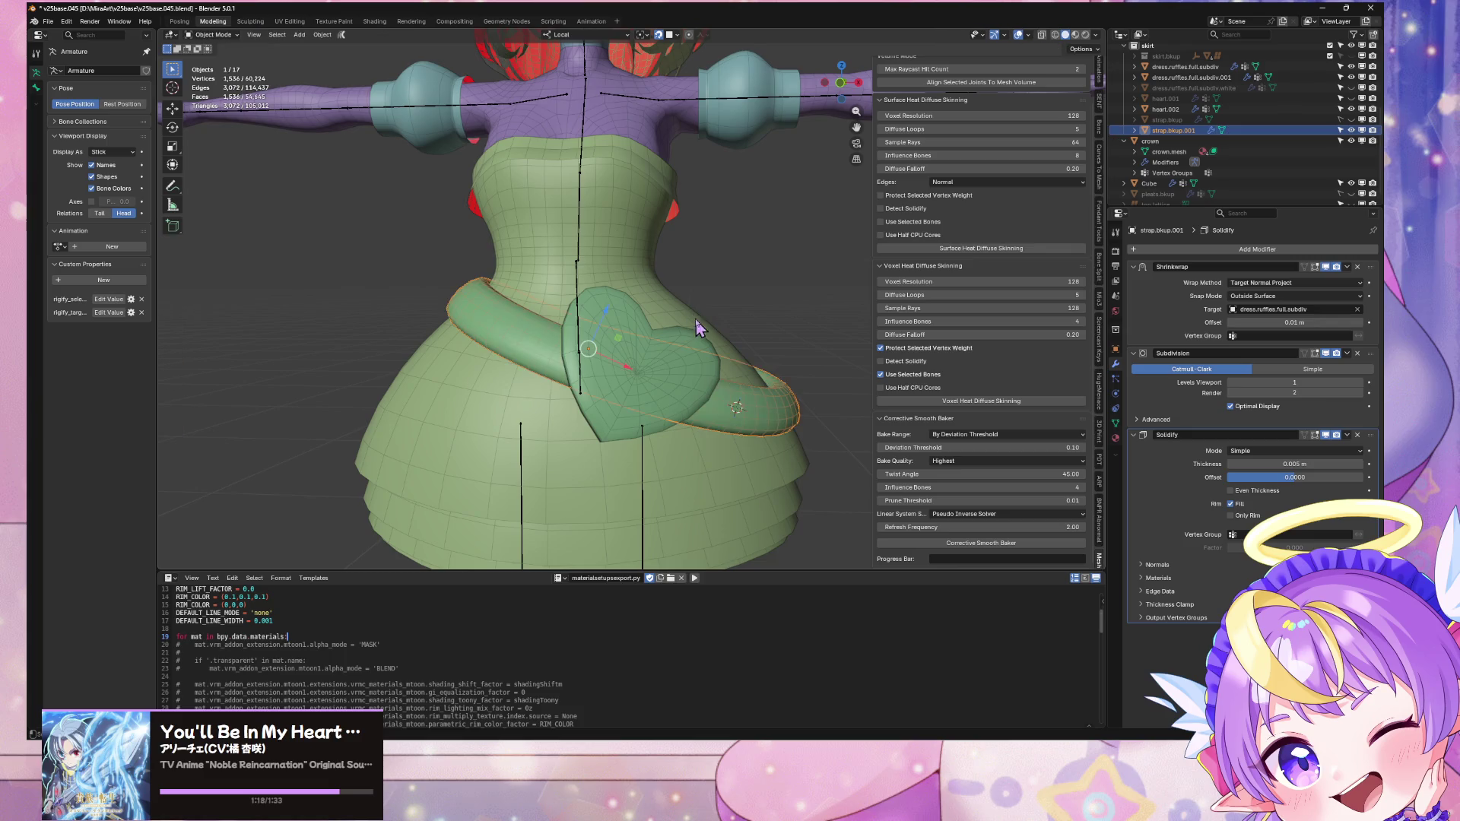
{"action": "key", "text": "Tab"}
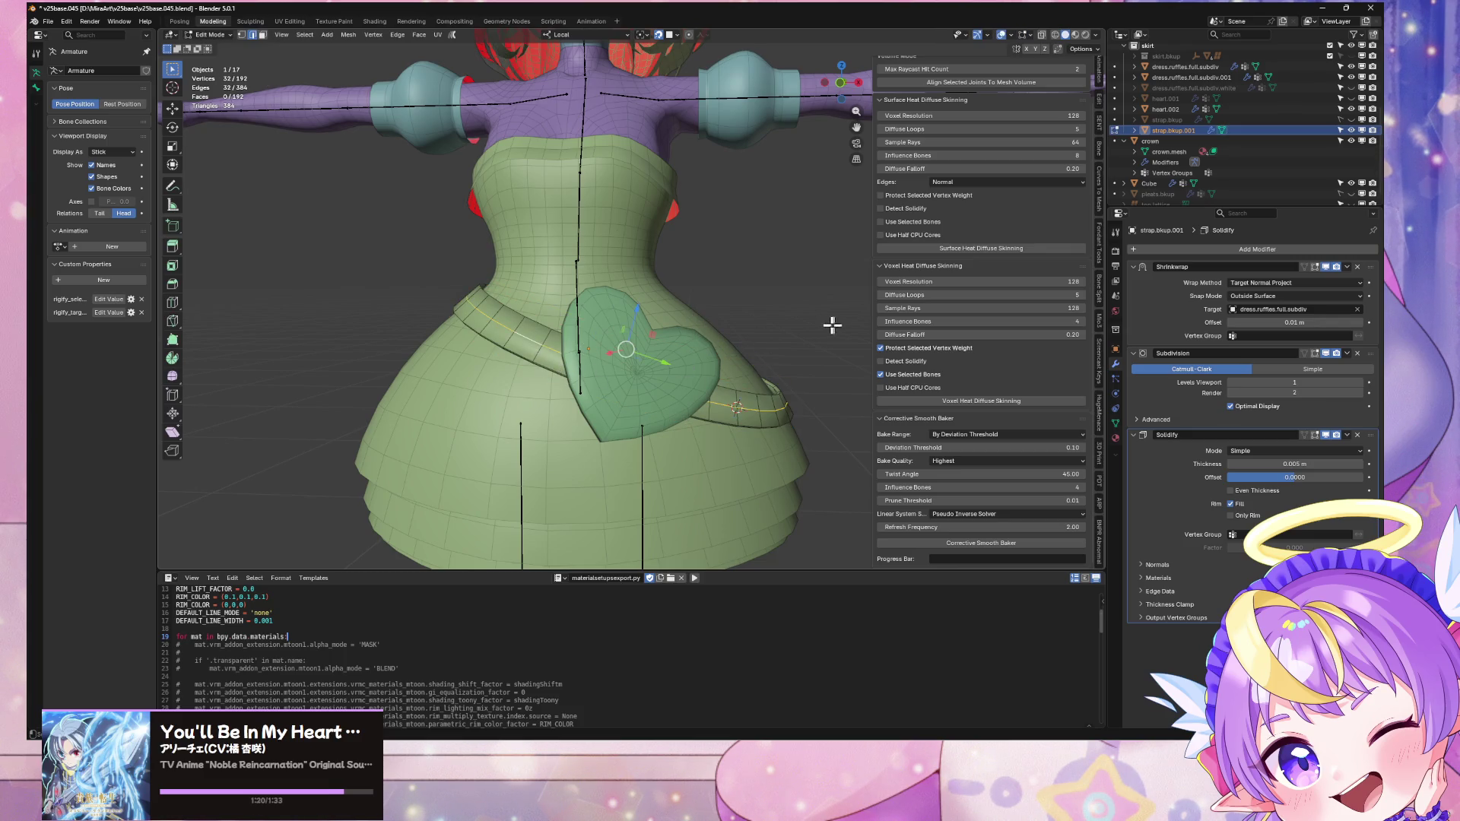
{"action": "key", "text": "Tab"}
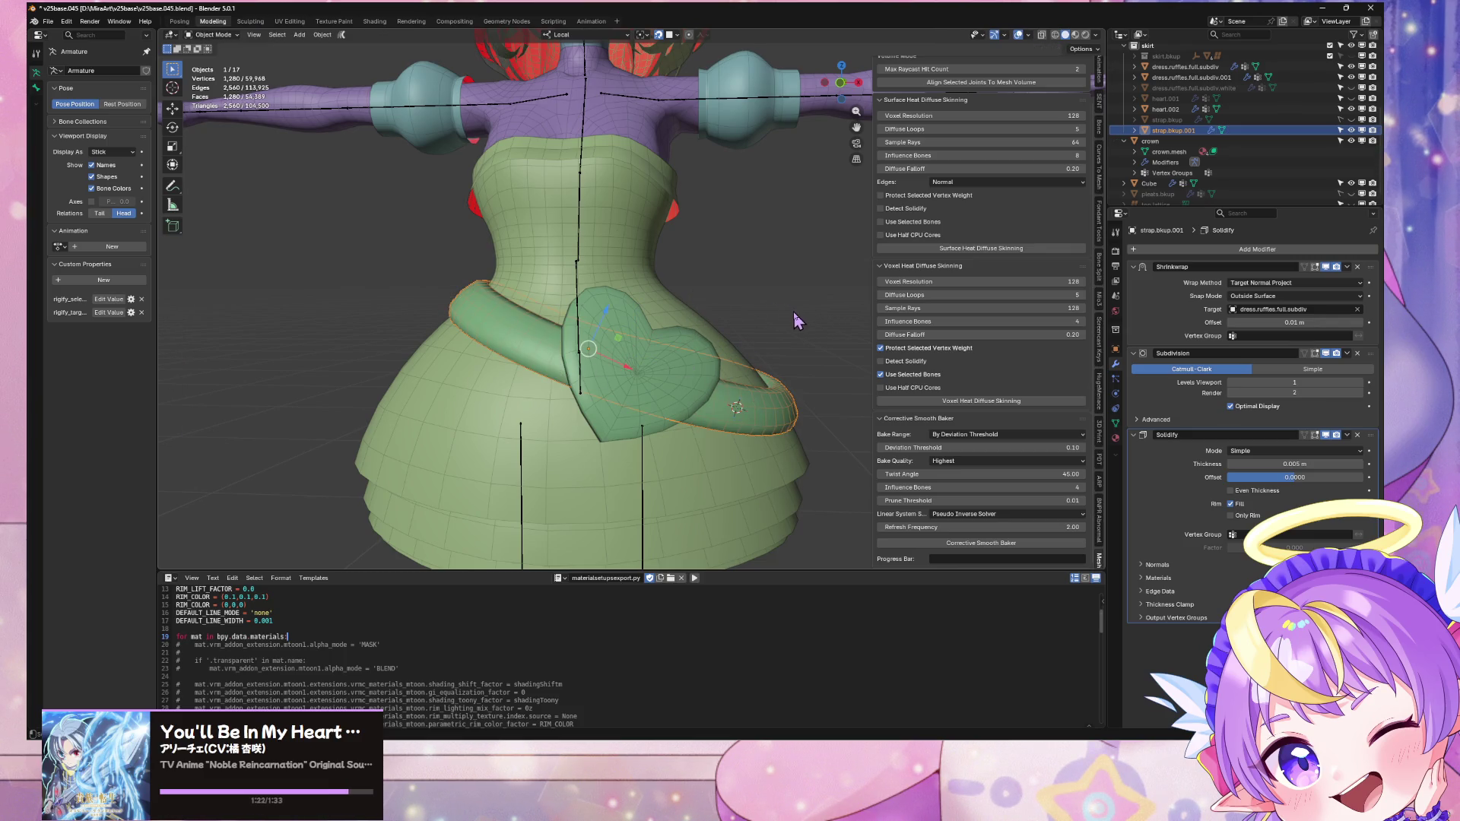
{"action": "left_click", "coordinate": [1326, 436]}
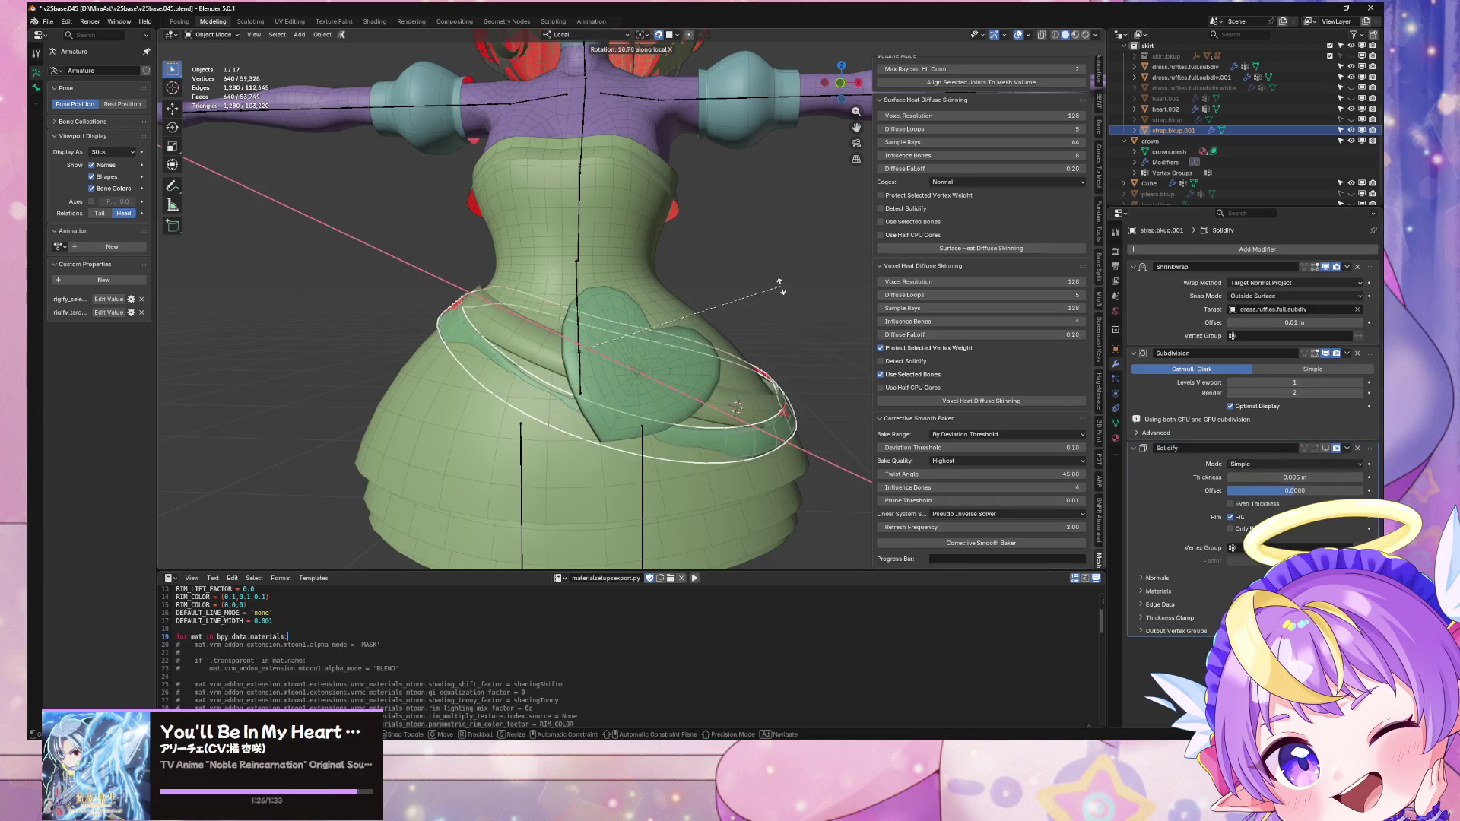
Step: Rotate the strap copy about -53° on its local Y axis and enter Edit Mode
{"action": "key", "text": "x"}
{"action": "key", "text": "y"}
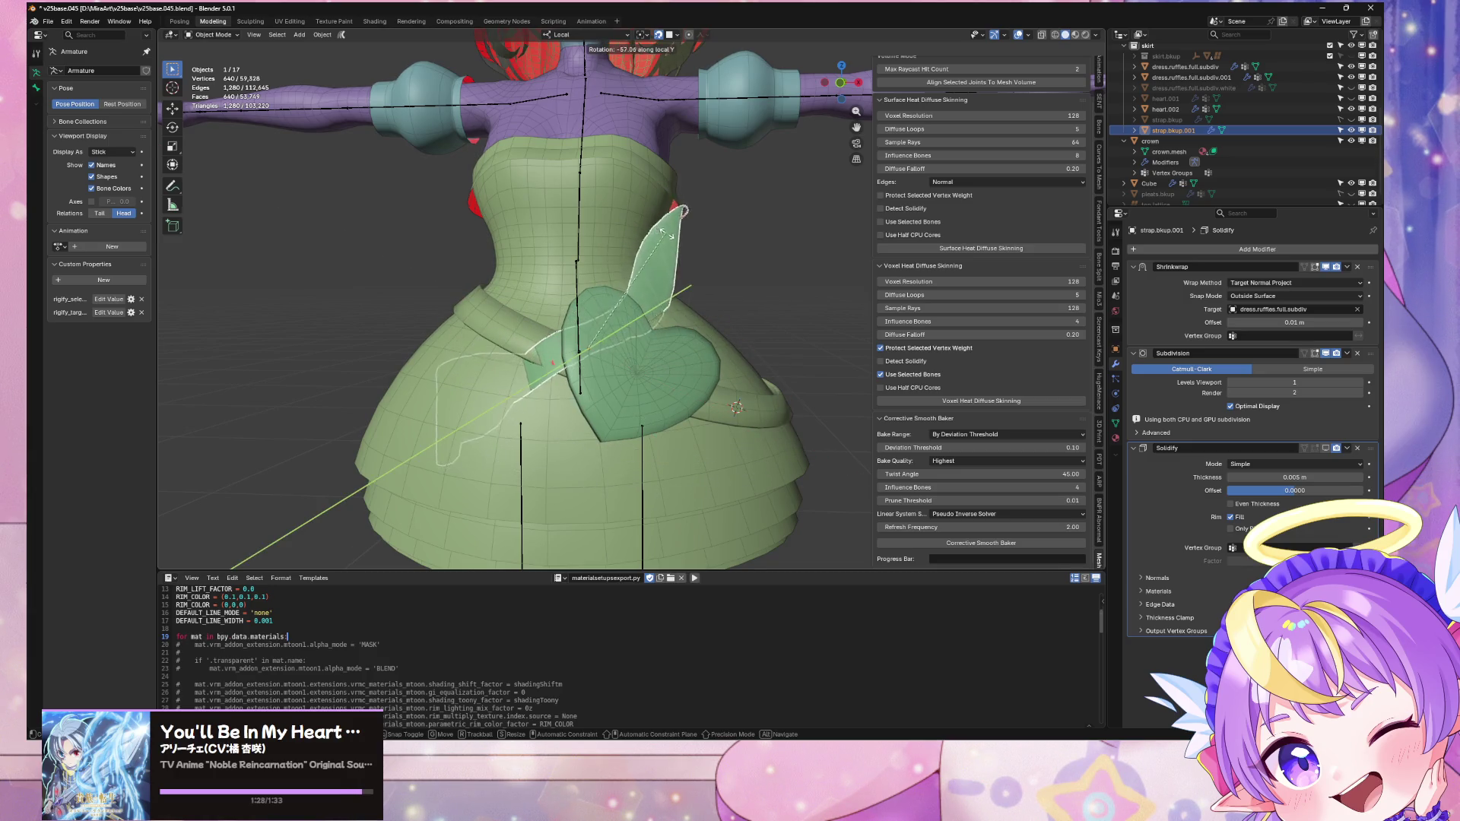
{"action": "key", "text": "Escape"}
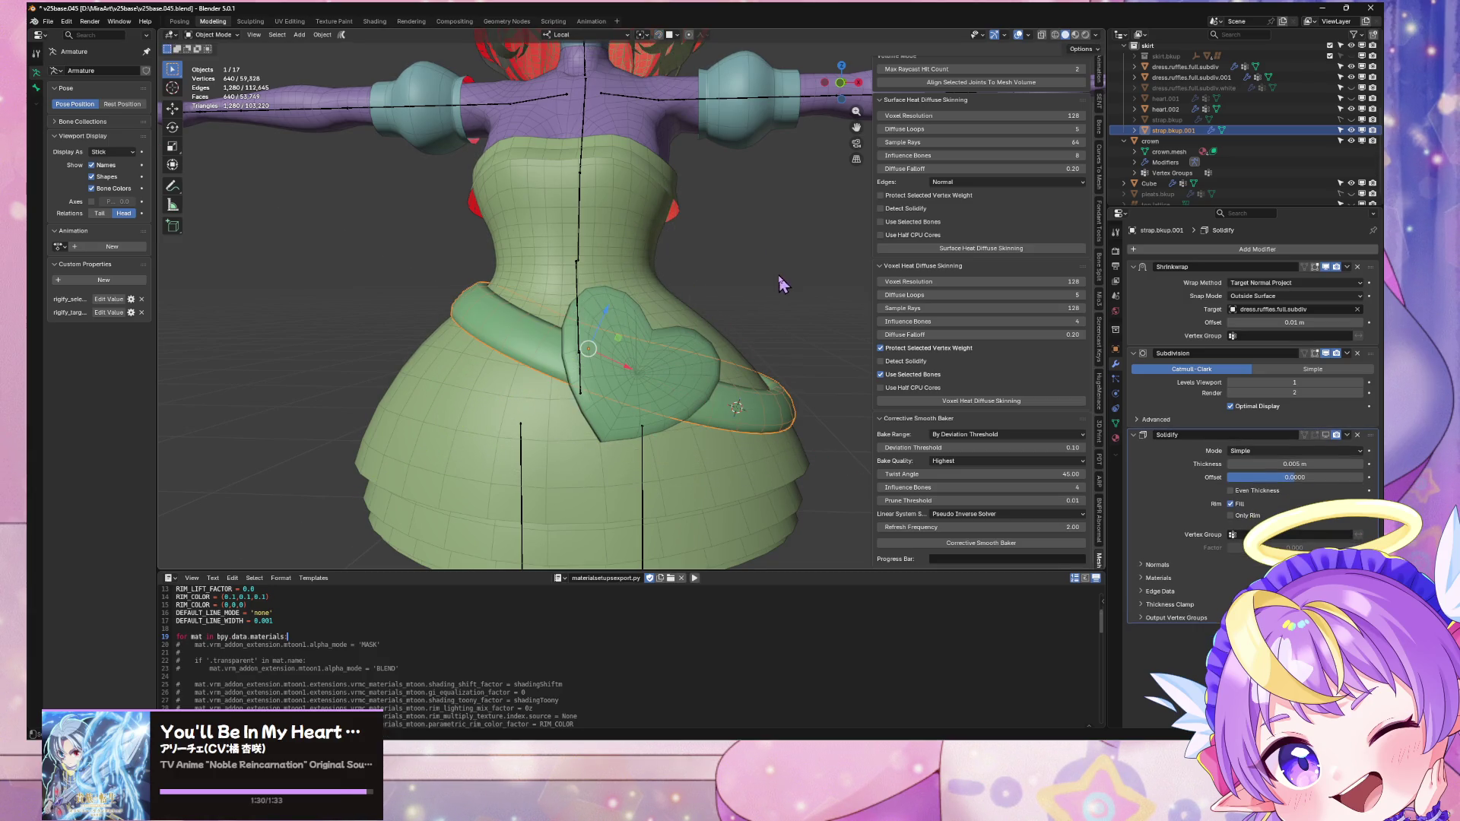
{"action": "key", "text": "r"}
{"action": "key", "text": "y"}
{"action": "left_click", "coordinate": [652, 132]}
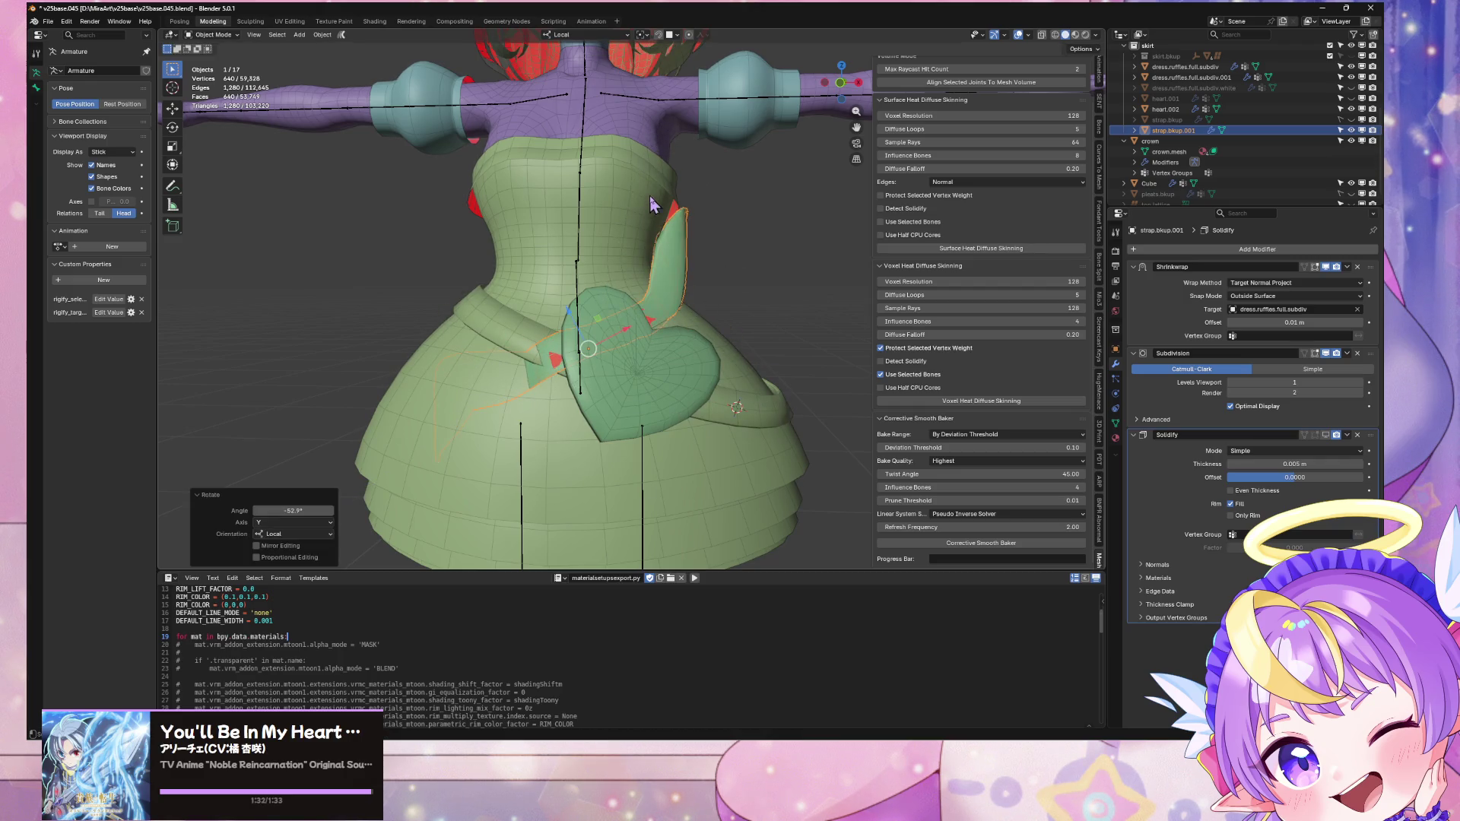
{"action": "key", "text": "Tab"}
{"action": "key", "text": "Tab"}
{"action": "key", "text": "Tab"}
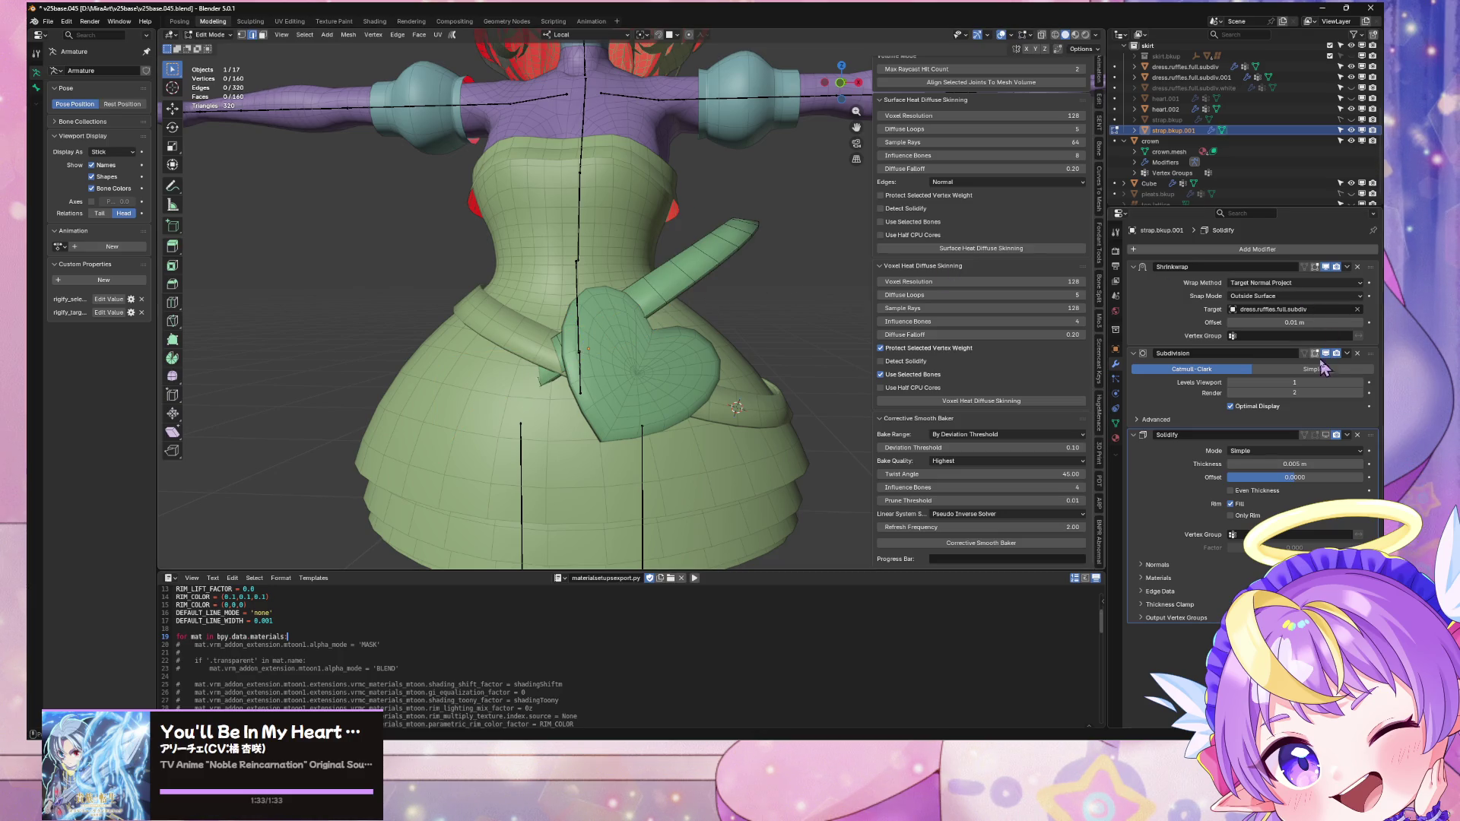
Step: Select the excess strap pieces with L and delete their faces, leaving a shorter strip
{"action": "mouse_move", "coordinate": [625, 261]}
{"action": "middle_mouse_down"}
{"action": "mouse_move", "coordinate": [665, 339]}
{"action": "mouse_move", "coordinate": [753, 293]}
{"action": "mouse_move", "coordinate": [760, 271]}
{"action": "mouse_move", "coordinate": [652, 288]}
{"action": "mouse_move", "coordinate": [663, 300]}
{"action": "middle_mouse_up"}
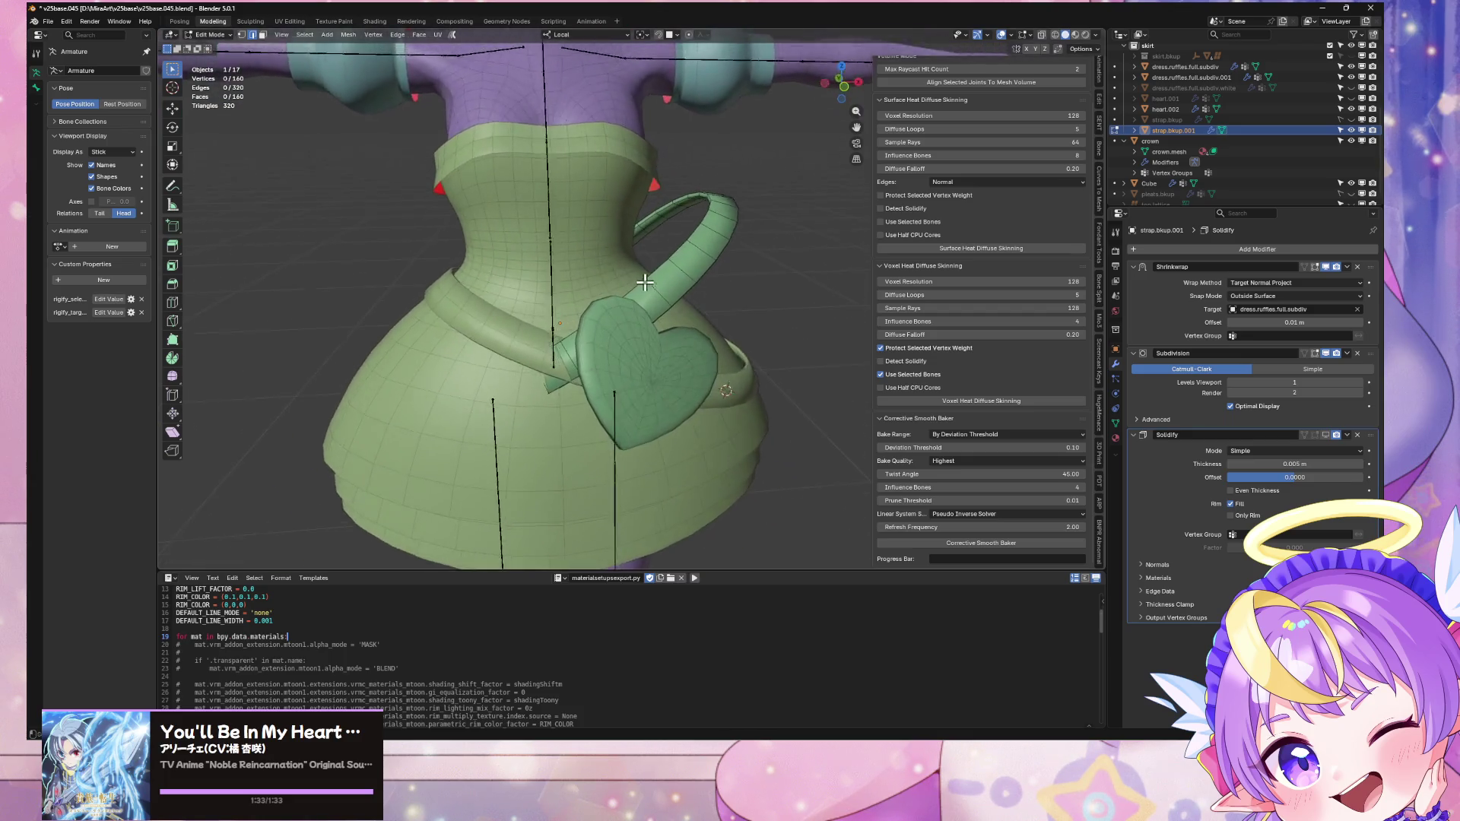
{"action": "scroll", "coordinate": [669, 327], "scroll_direction": "up", "scroll_amount": 3}
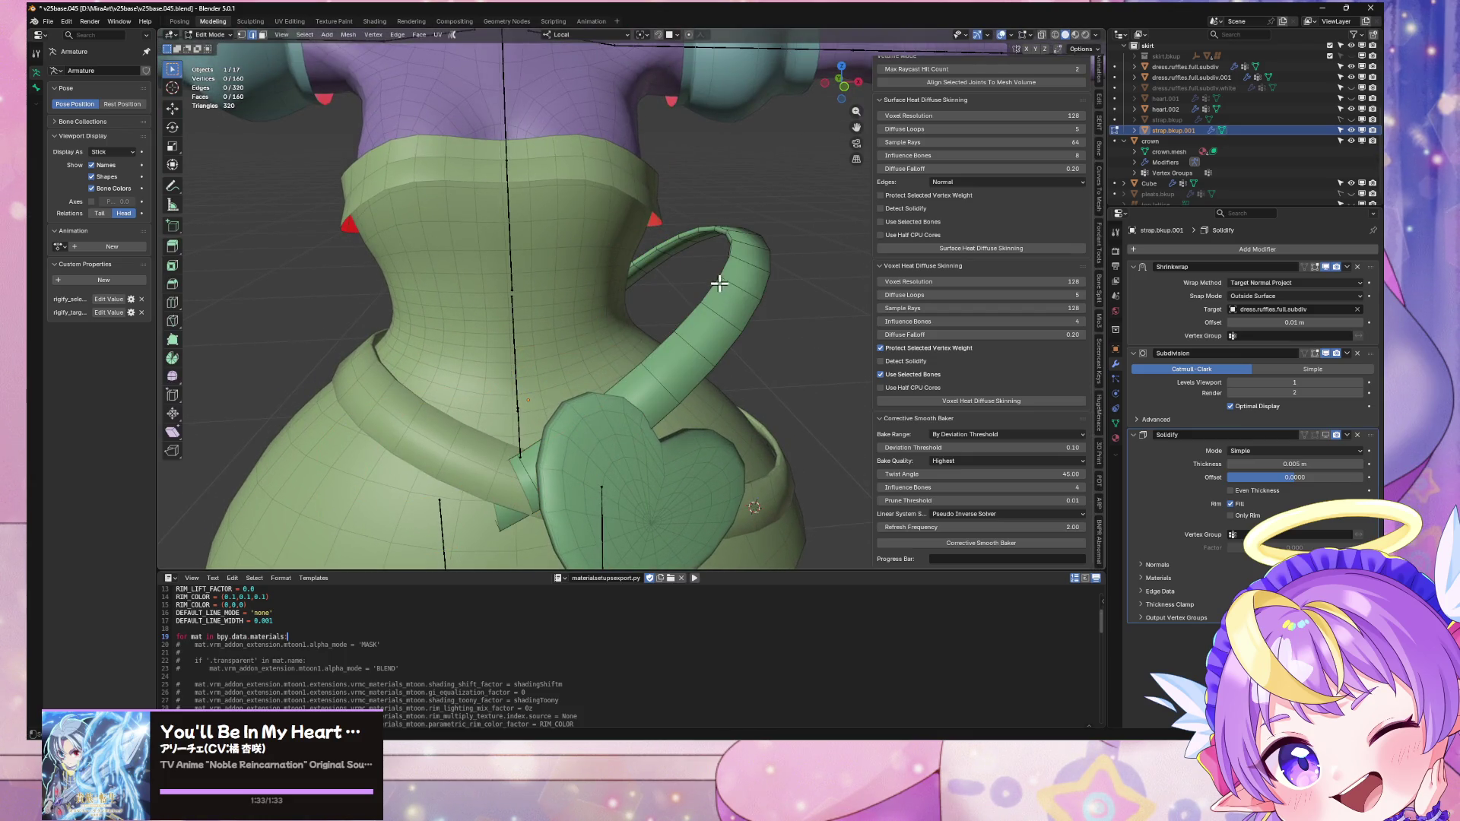
{"action": "key", "text": "l"}
{"action": "mouse_move", "coordinate": [760, 248]}
{"action": "middle_mouse_down"}
{"action": "mouse_move", "coordinate": [819, 235]}
{"action": "mouse_move", "coordinate": [746, 254]}
{"action": "mouse_move", "coordinate": [711, 284]}
{"action": "mouse_move", "coordinate": [769, 238]}
{"action": "mouse_move", "coordinate": [757, 282]}
{"action": "middle_mouse_up"}
{"action": "scroll", "coordinate": [714, 283], "scroll_direction": "down", "scroll_amount": 3}
{"action": "scroll", "coordinate": [768, 242], "scroll_direction": "up", "scroll_amount": 3}
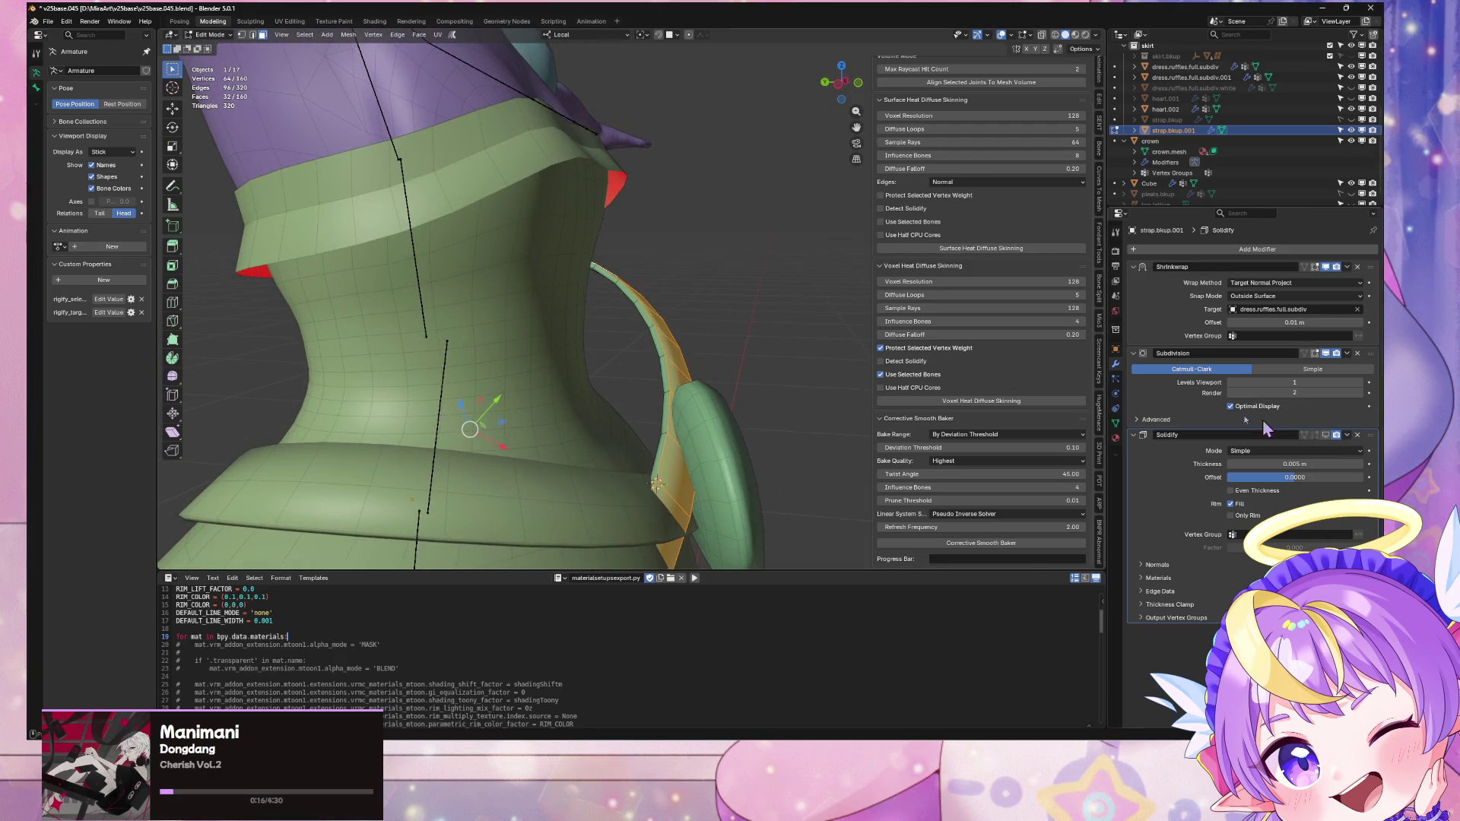
{"action": "middle_click_drag", "start_coordinate": [667, 321], "coordinate": [688, 342]}
{"action": "scroll", "coordinate": [688, 342], "scroll_direction": "up", "scroll_amount": 4}
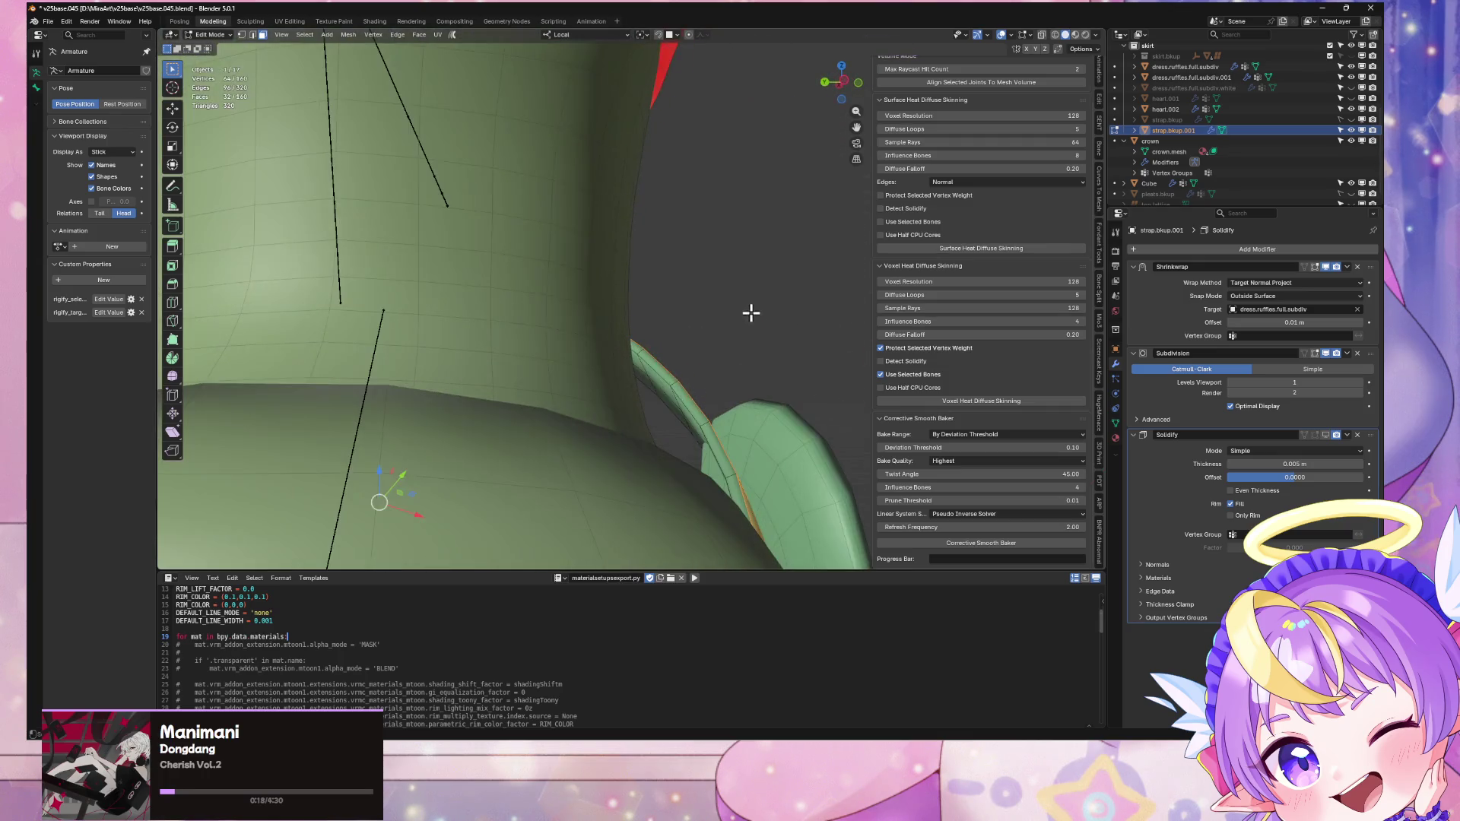
{"action": "key", "text": "l"}
{"action": "mouse_move", "coordinate": [684, 371]}
{"action": "middle_mouse_down"}
{"action": "mouse_move", "coordinate": [613, 424]}
{"action": "mouse_move", "coordinate": [674, 426]}
{"action": "middle_mouse_up"}
{"action": "key", "text": "x"}
{"action": "left_click", "coordinate": [652, 444]}
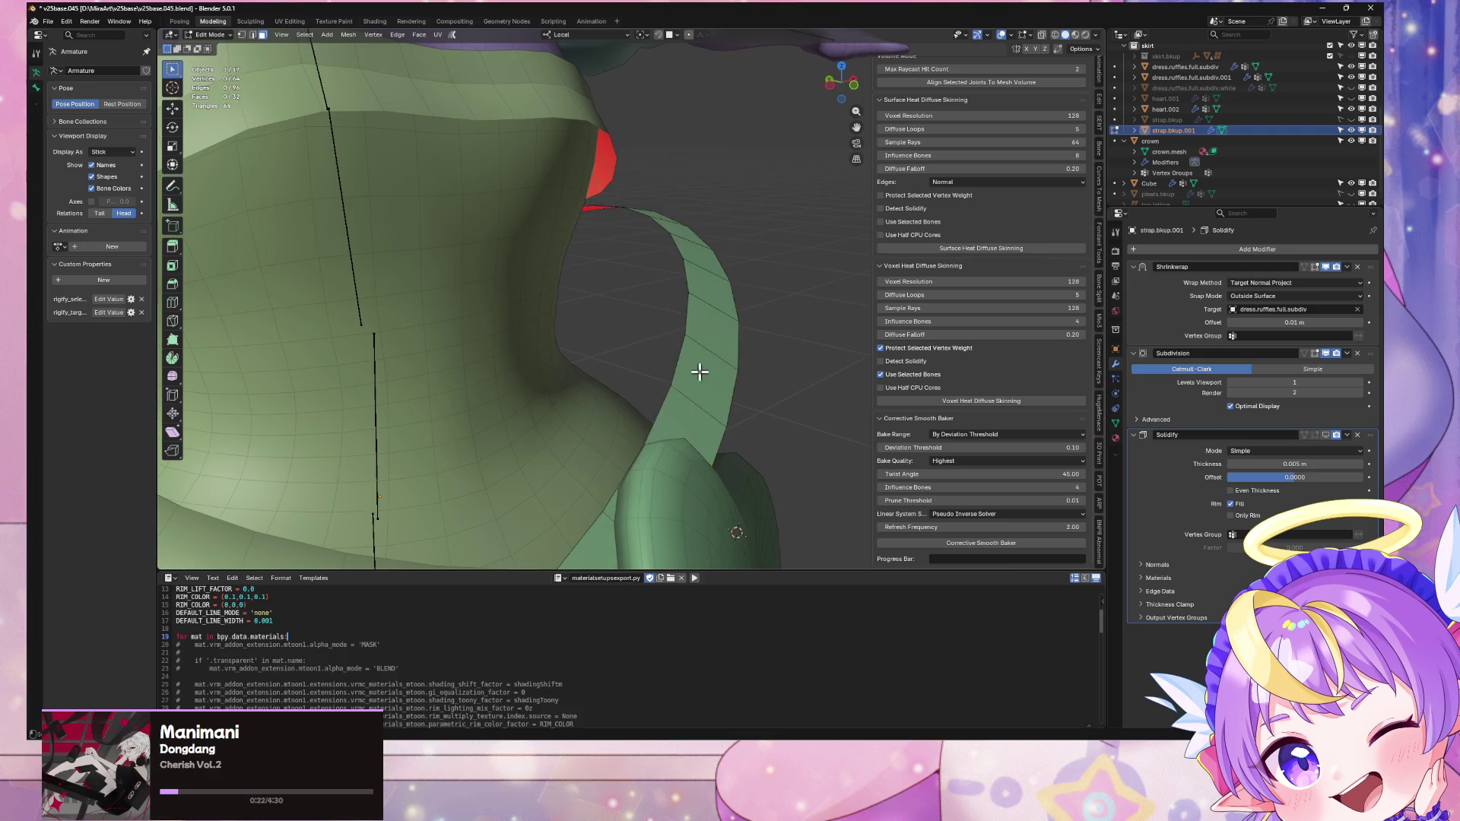
Step: Open the dress body in Edit Mode and select its whole connected waist band
{"action": "key", "text": "Tab"}
{"action": "scroll", "coordinate": [553, 403], "scroll_direction": "down", "scroll_amount": 5}
{"action": "left_click", "coordinate": [553, 403]}
{"action": "key", "text": "Tab"}
{"action": "left_click", "coordinate": [553, 403]}
{"action": "mouse_move", "coordinate": [553, 403]}
{"action": "middle_mouse_down"}
{"action": "mouse_move", "coordinate": [538, 365]}
{"action": "mouse_move", "coordinate": [601, 422]}
{"action": "mouse_move", "coordinate": [607, 344]}
{"action": "middle_mouse_up"}
{"action": "key", "text": "ctrl+l"}
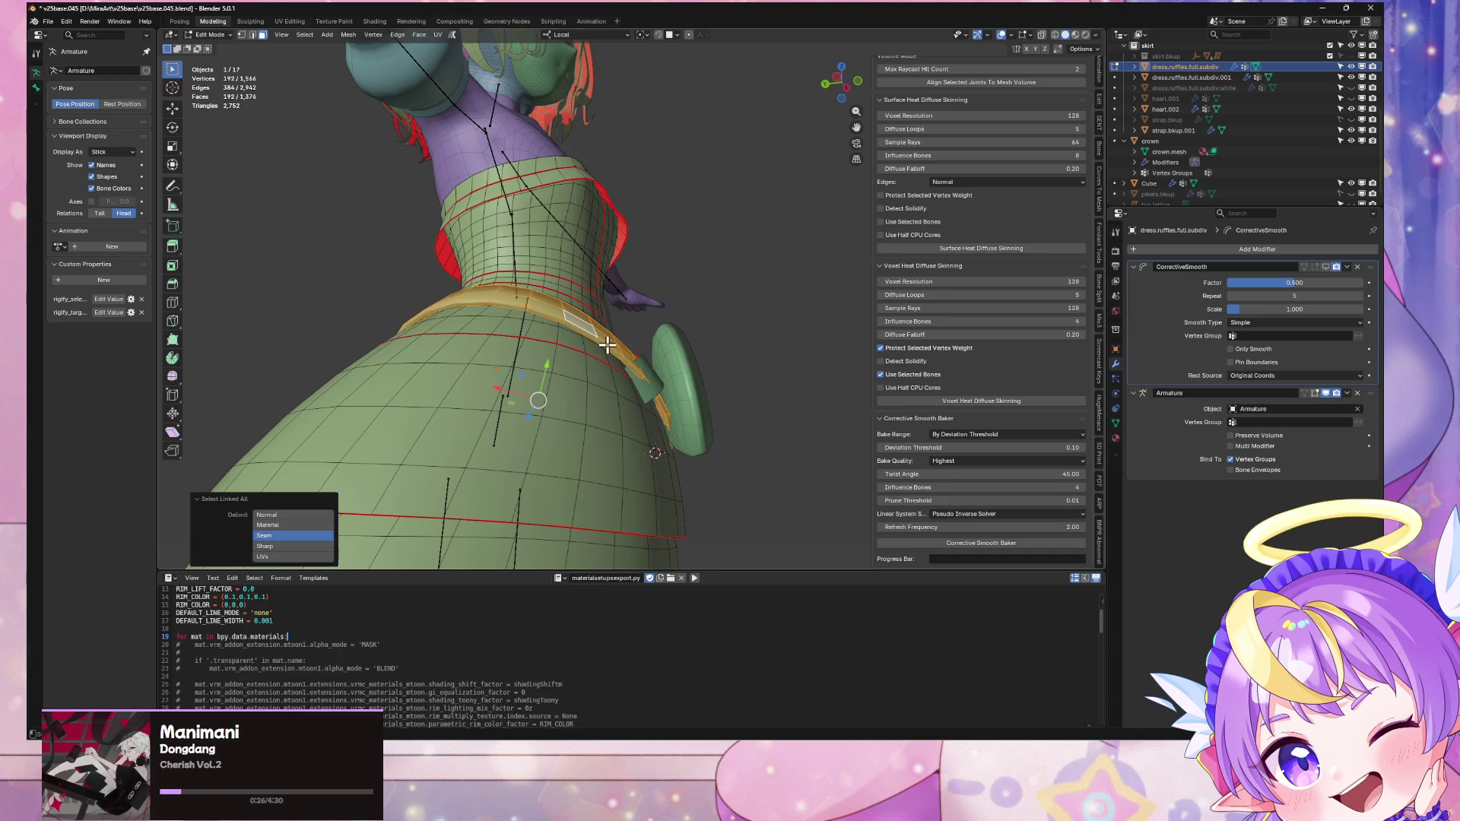
Step: Merge overlapping vertices in the waist band by distance
{"action": "left_click", "coordinate": [607, 346]}
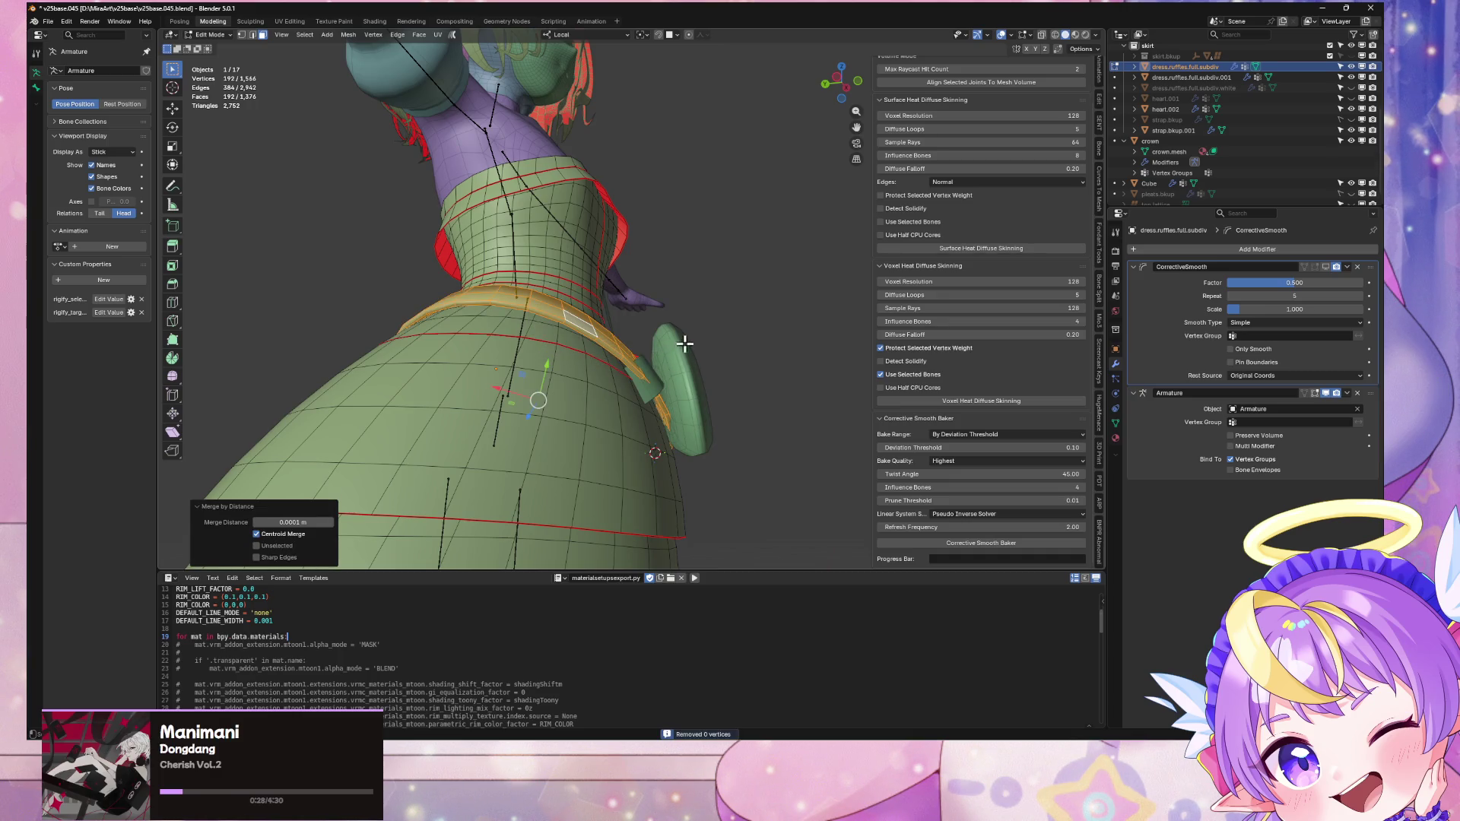
{"action": "middle_click_drag", "start_coordinate": [684, 343], "coordinate": [629, 372]}
{"action": "key", "text": "Tab"}
Step: Tilt the strap.bkup.001 copy 16.3° around its local Y axis
{"action": "left_click", "coordinate": [650, 323]}
{"action": "key", "text": "Tab"}
{"action": "middle_click_drag", "start_coordinate": [737, 285], "coordinate": [729, 285]}
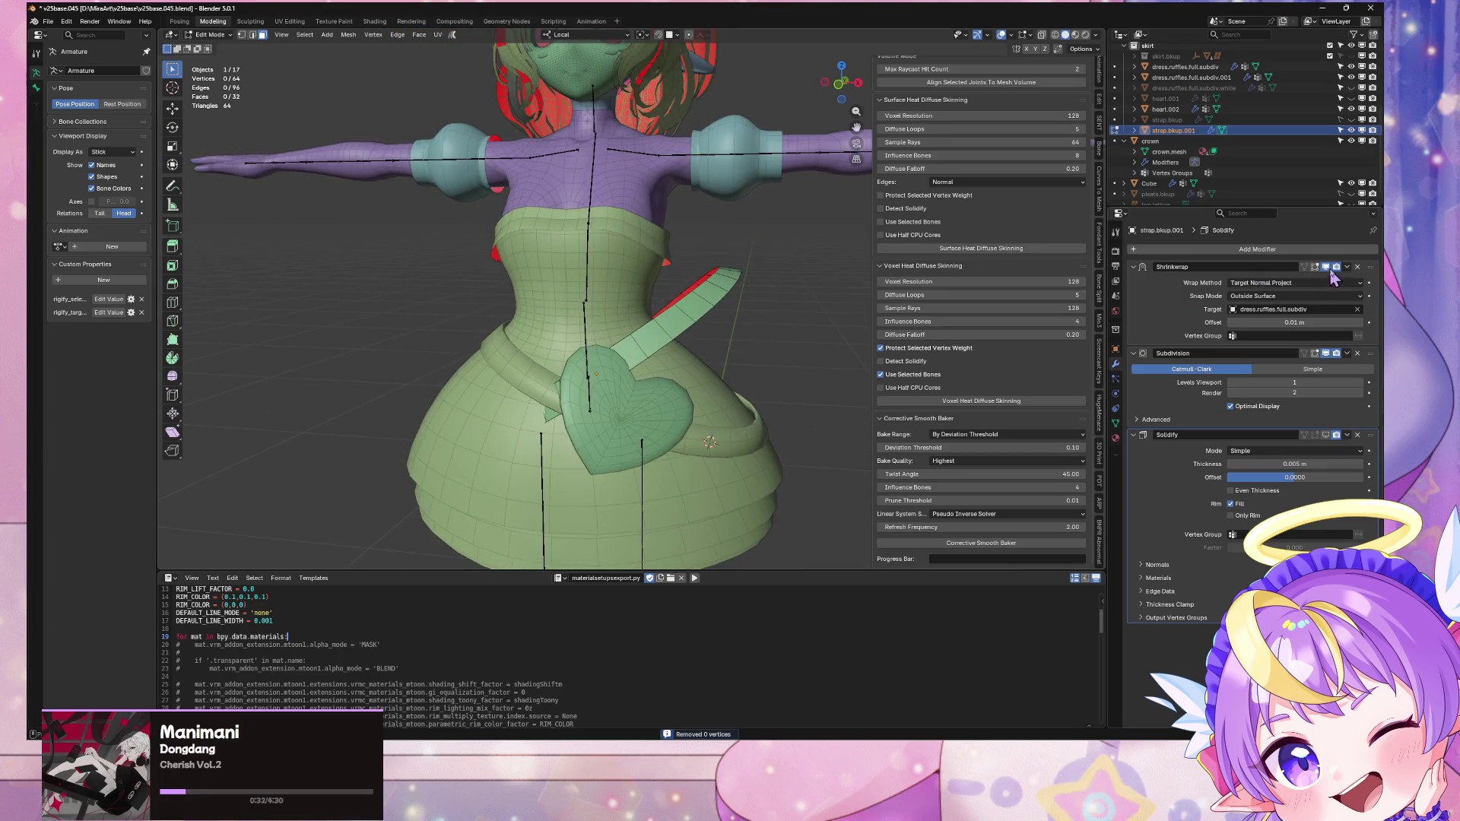
{"action": "key", "text": "Tab"}
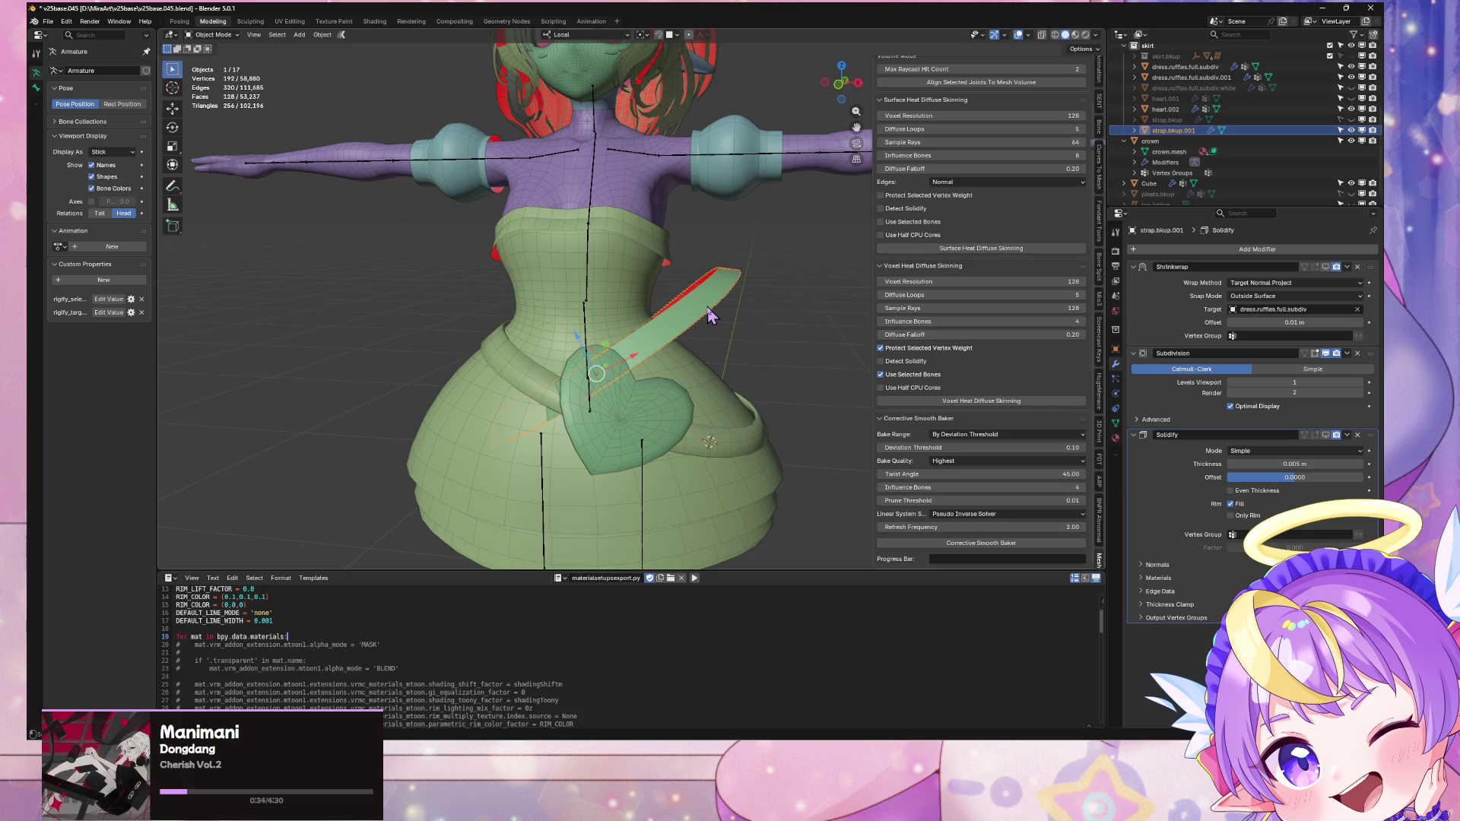
{"action": "key", "text": "r"}
{"action": "key", "text": "y"}
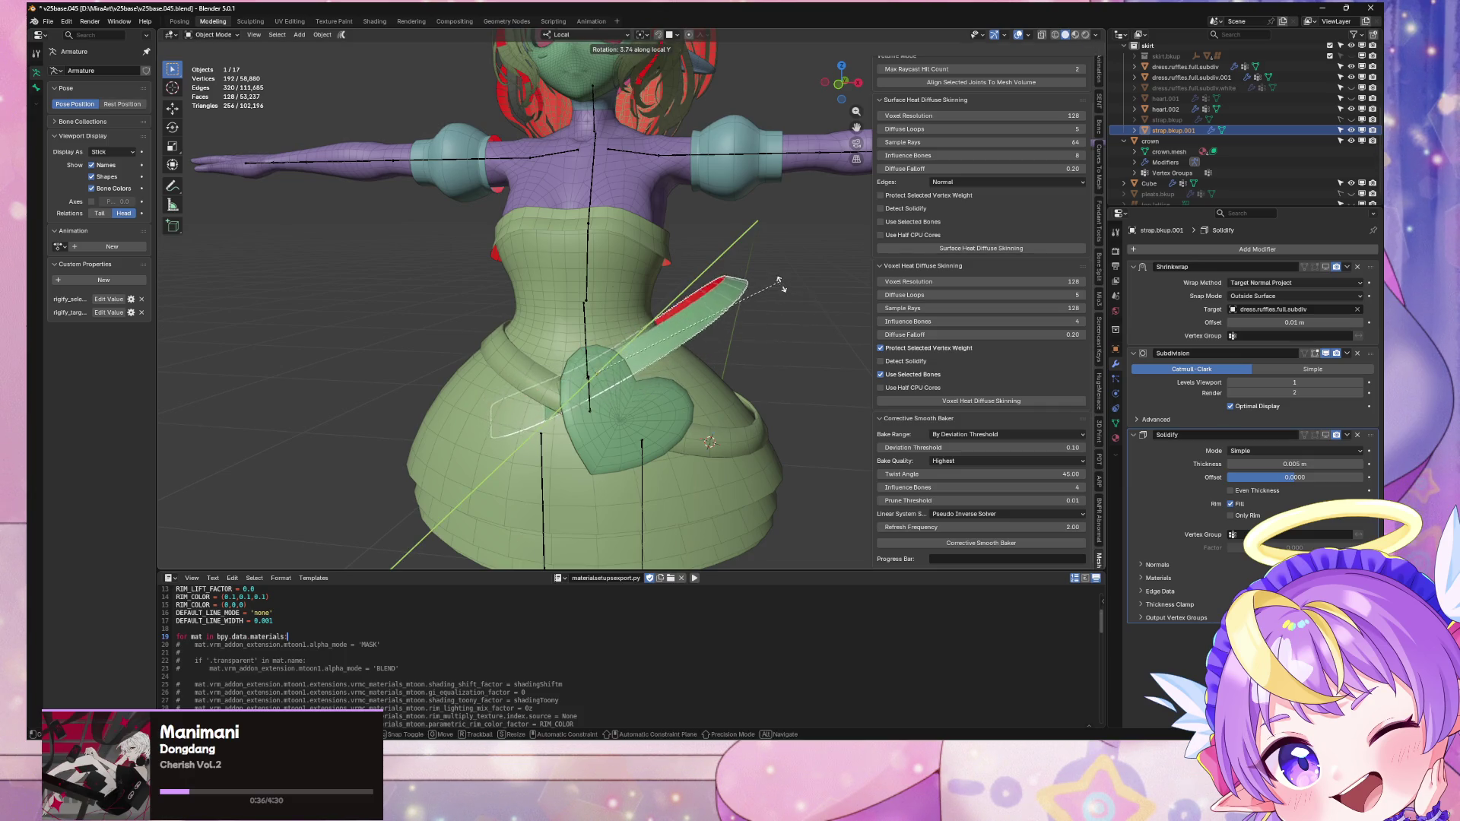
{"action": "left_click", "coordinate": [765, 329]}
Step: Delete the tilted strap.bkup.001 copy
{"action": "mouse_move", "coordinate": [805, 335]}
{"action": "middle_mouse_down"}
{"action": "mouse_move", "coordinate": [791, 327]}
{"action": "mouse_move", "coordinate": [820, 322]}
{"action": "mouse_move", "coordinate": [787, 334]}
{"action": "mouse_move", "coordinate": [794, 312]}
{"action": "mouse_move", "coordinate": [773, 281]}
{"action": "mouse_move", "coordinate": [849, 293]}
{"action": "mouse_move", "coordinate": [811, 300]}
{"action": "middle_mouse_up"}
{"action": "left_click", "coordinate": [793, 312]}
{"action": "scroll", "coordinate": [730, 300], "scroll_direction": "down", "scroll_amount": 6}
Step: Separate the selected waist band faces from the skirt into a new object
{"action": "scroll", "coordinate": [811, 300], "scroll_direction": "up", "scroll_amount": 6}
{"action": "scroll", "coordinate": [626, 347], "scroll_direction": "down", "scroll_amount": 2}
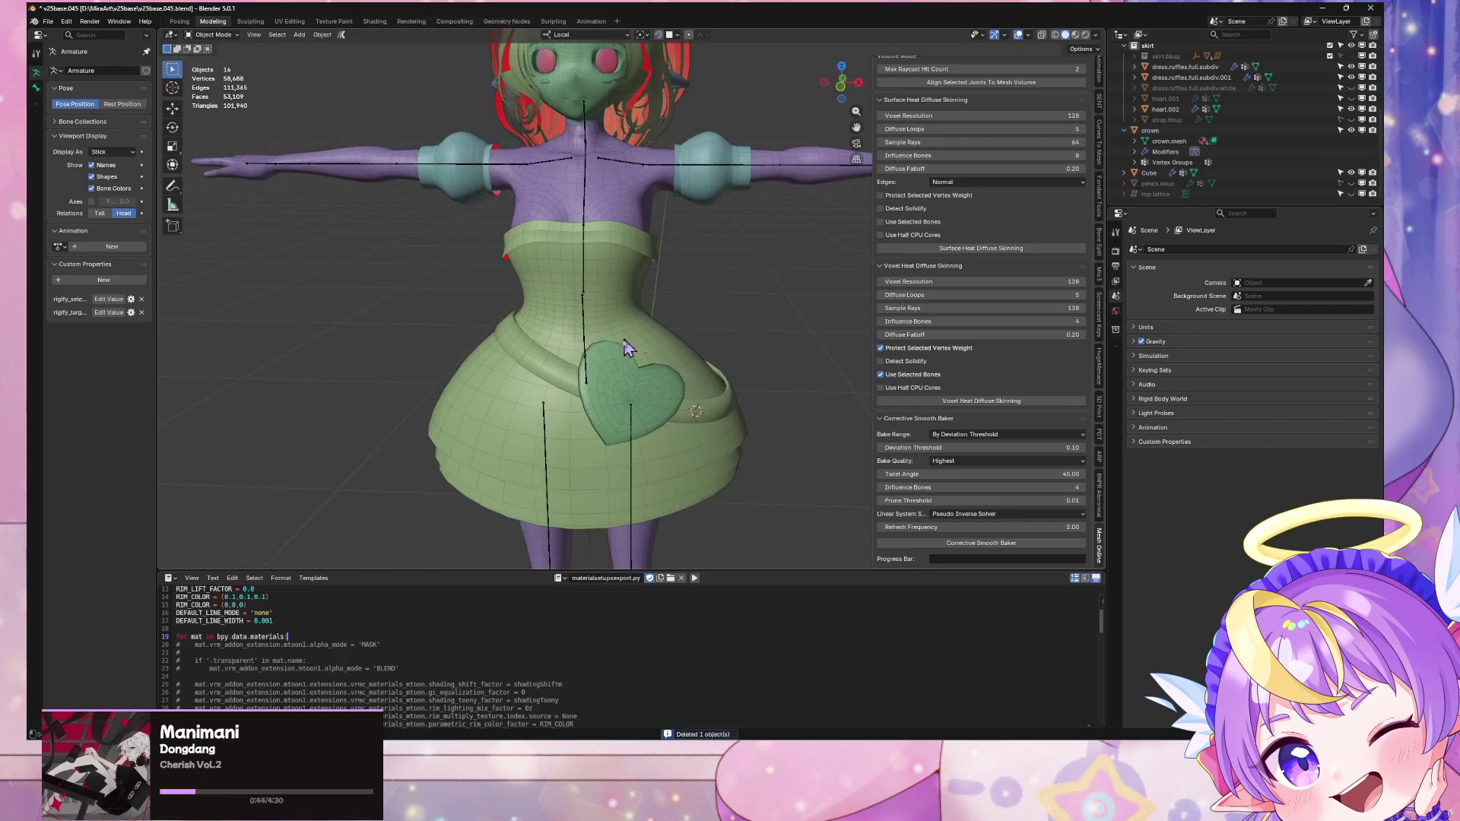
{"action": "left_click", "coordinate": [559, 364]}
{"action": "key", "text": "Tab"}
{"action": "middle_click_drag", "start_coordinate": [541, 362], "coordinate": [661, 261]}
{"action": "key", "text": "p"}
{"action": "left_click", "coordinate": [661, 261]}
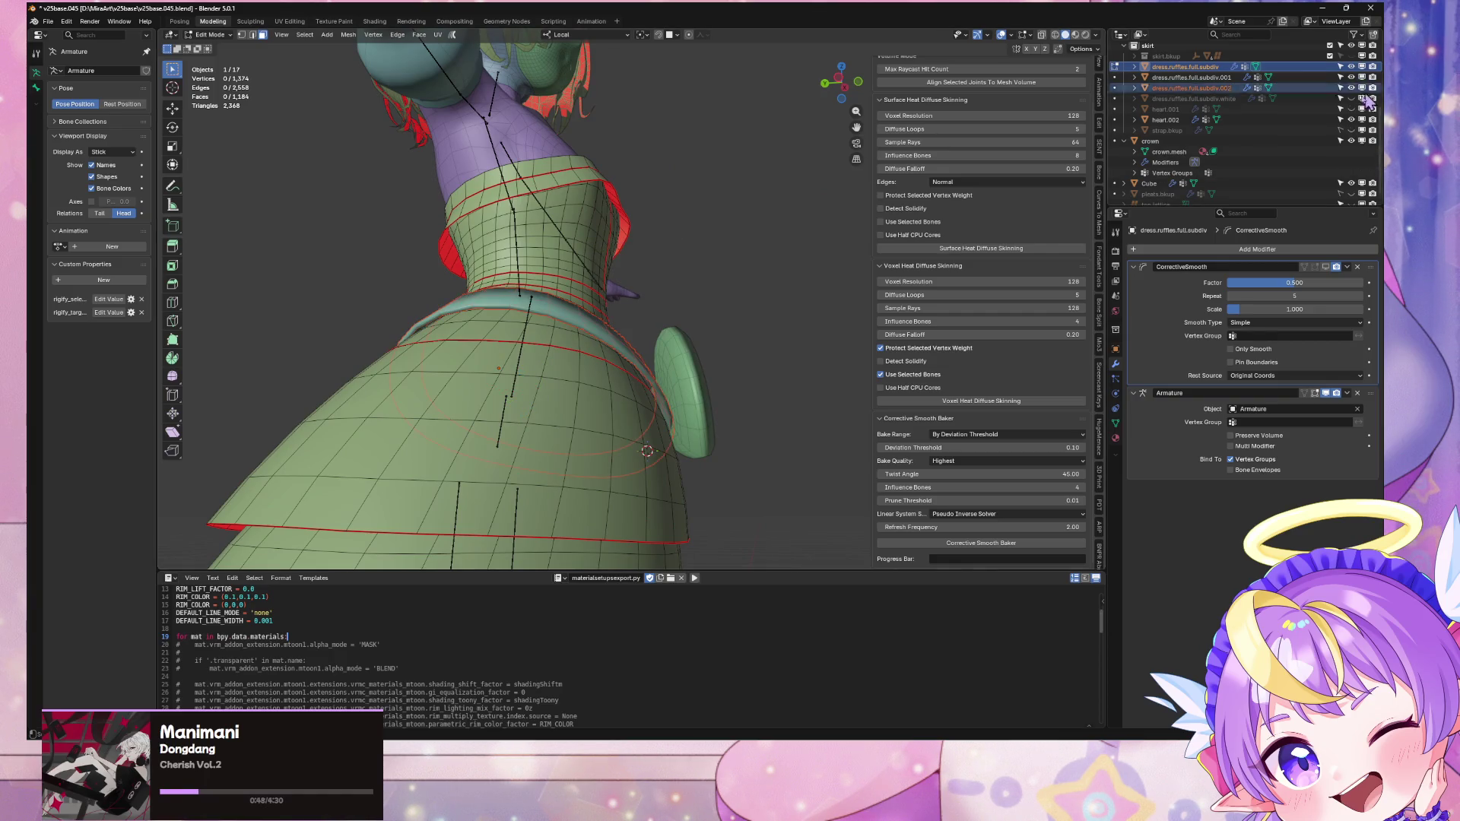
{"action": "key", "text": "Tab"}
Step: Delete the empty dress.ruffles.full.subdiv.001 and rename .002 to dress.ruffles.strap.bottom
{"action": "left_click", "coordinate": [711, 313]}
{"action": "left_click", "coordinate": [1192, 88]}
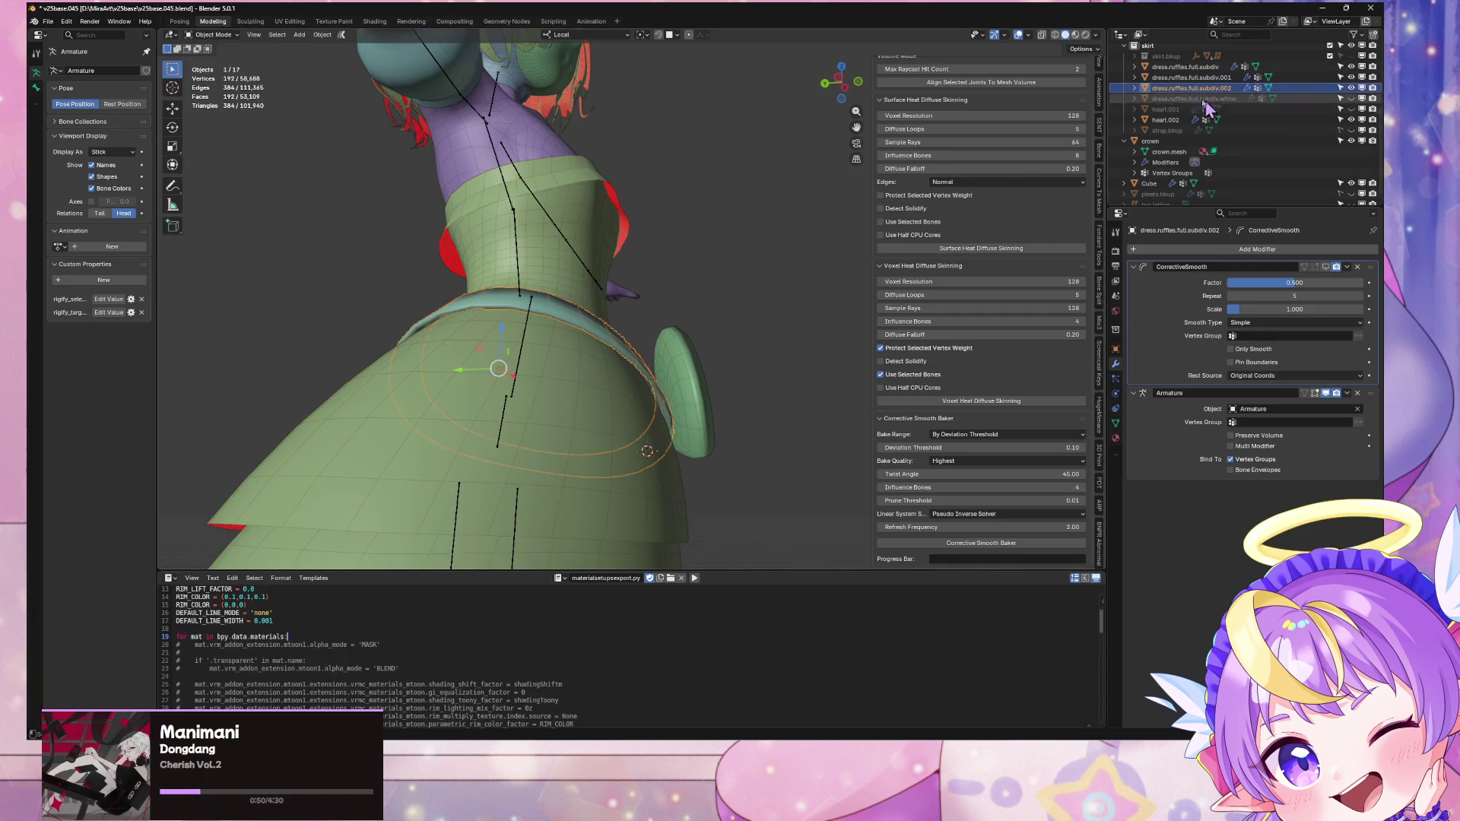
{"action": "left_click", "coordinate": [1192, 77]}
{"action": "key", "text": "KP_Divide"}
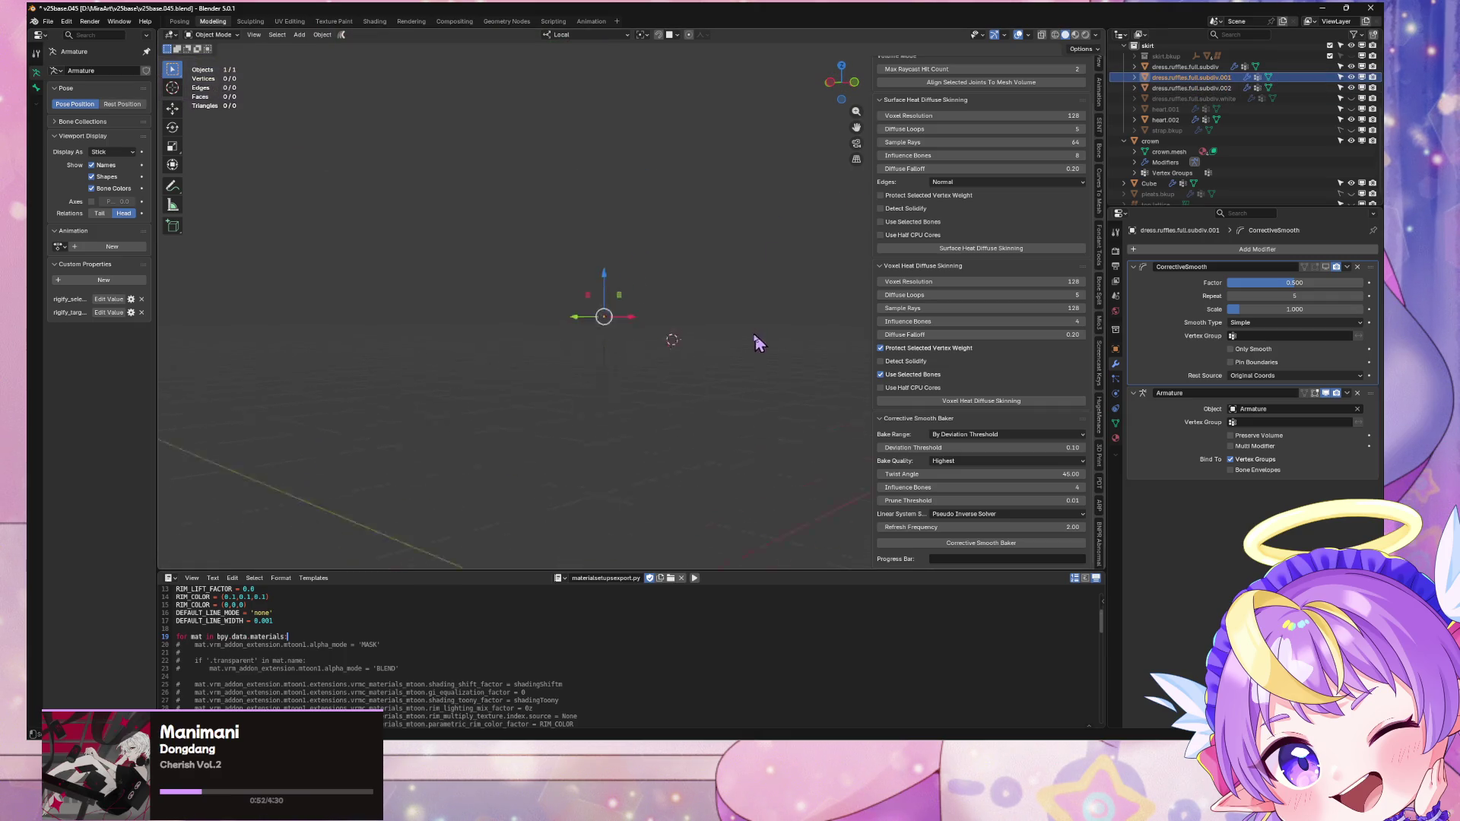
{"action": "key", "text": "KP_Divide"}
{"action": "right_click", "coordinate": [1179, 88]}
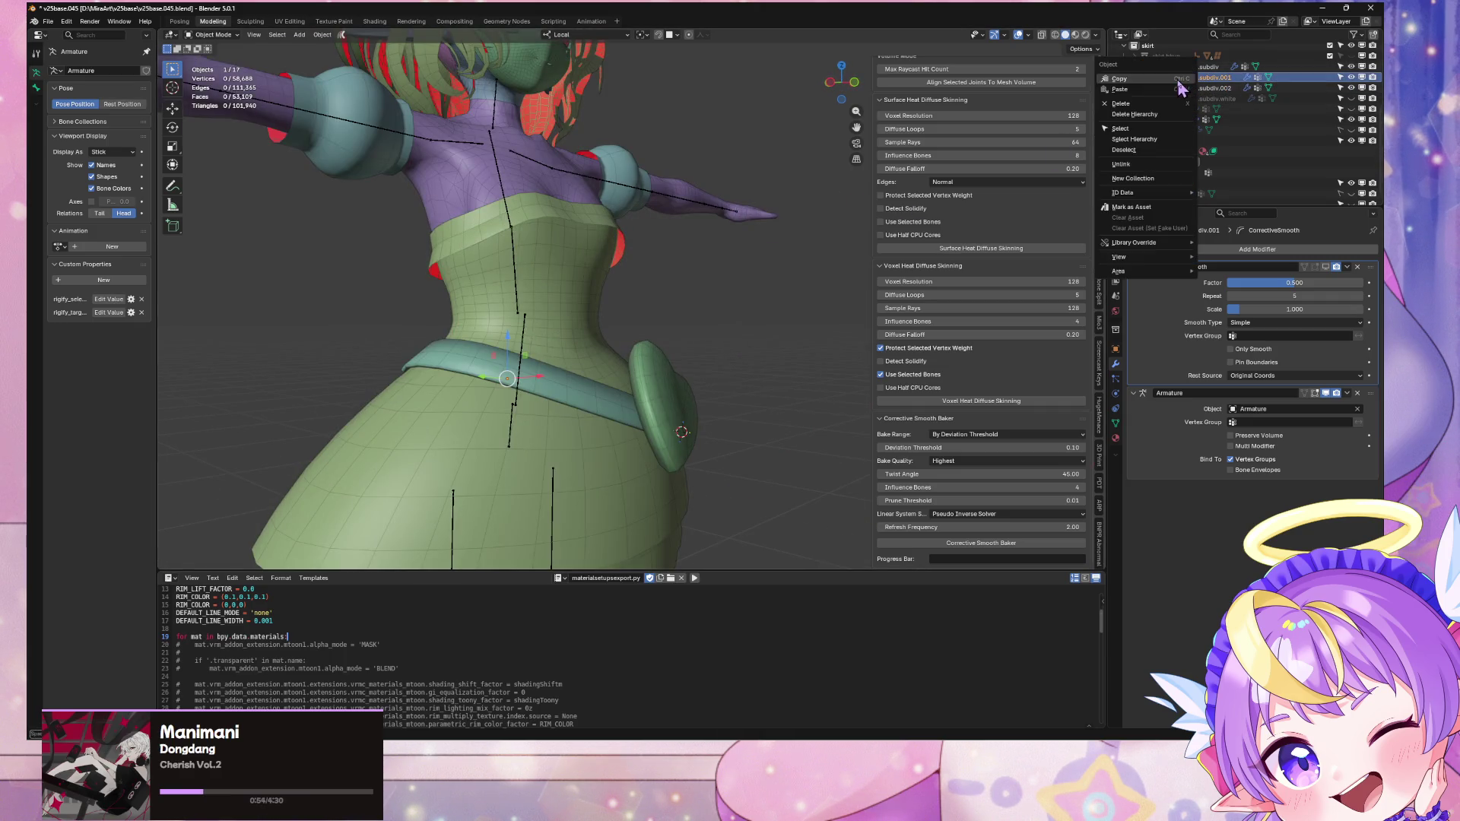
{"action": "left_click", "coordinate": [1172, 105]}
{"action": "double_click", "coordinate": [1266, 83]}
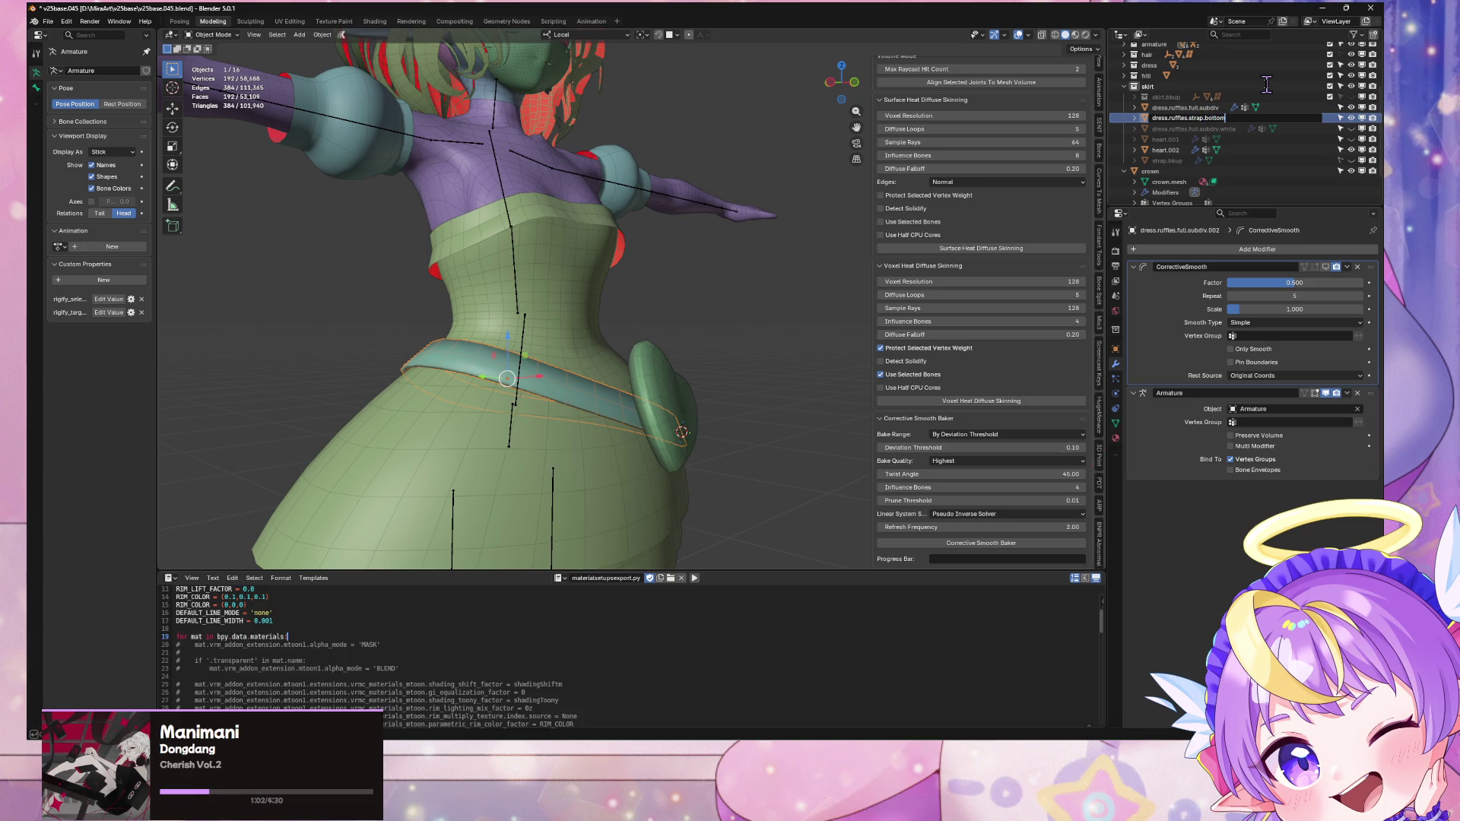
Step: Confirm the dress.ruffles.strap.bottom name and delete the duplicate heart.001 object
{"action": "key", "text": "Return"}
{"action": "left_click", "coordinate": [1172, 150]}
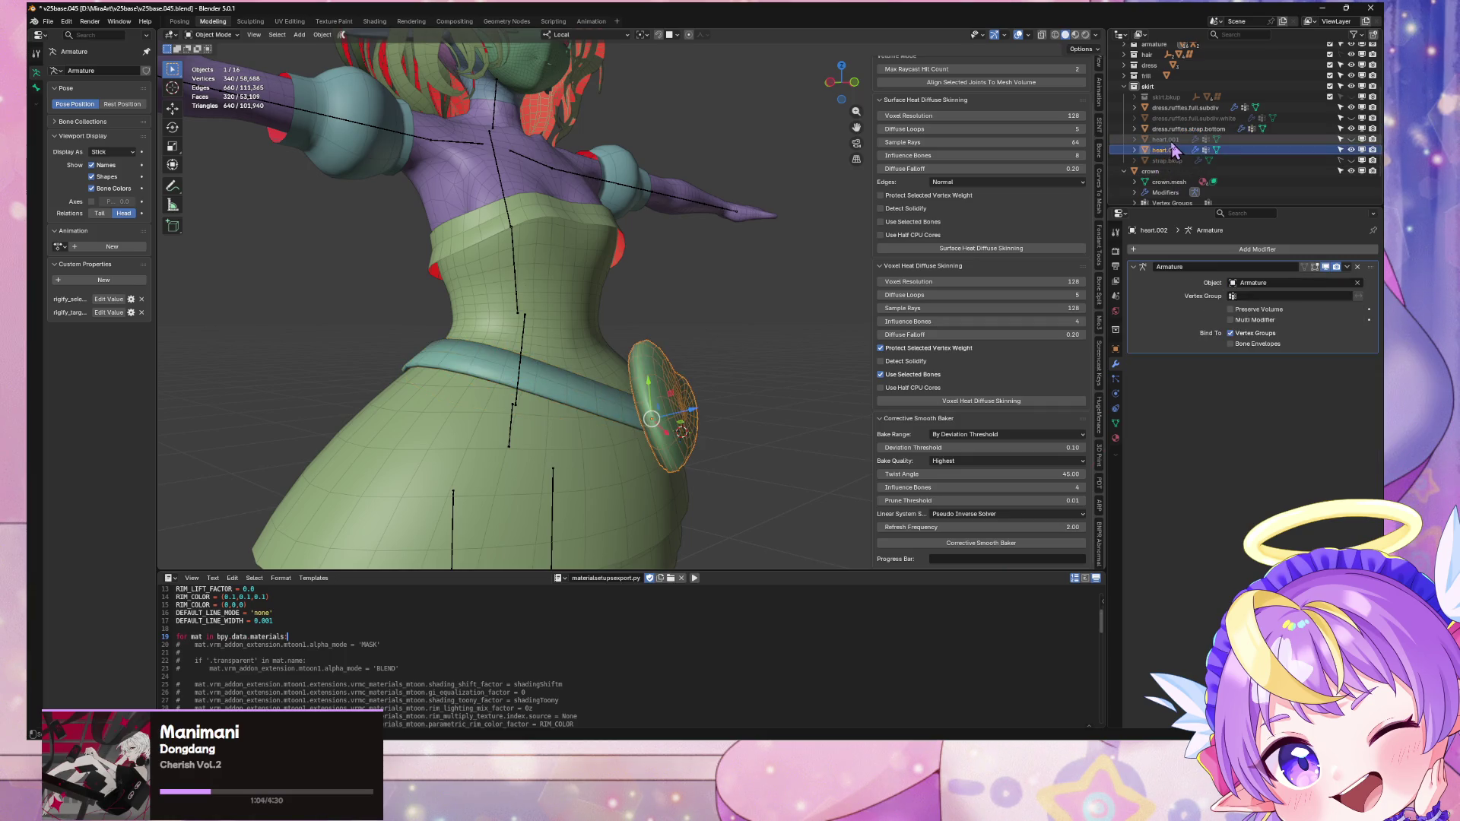
{"action": "left_click", "coordinate": [1169, 139]}
{"action": "right_click", "coordinate": [1168, 141]}
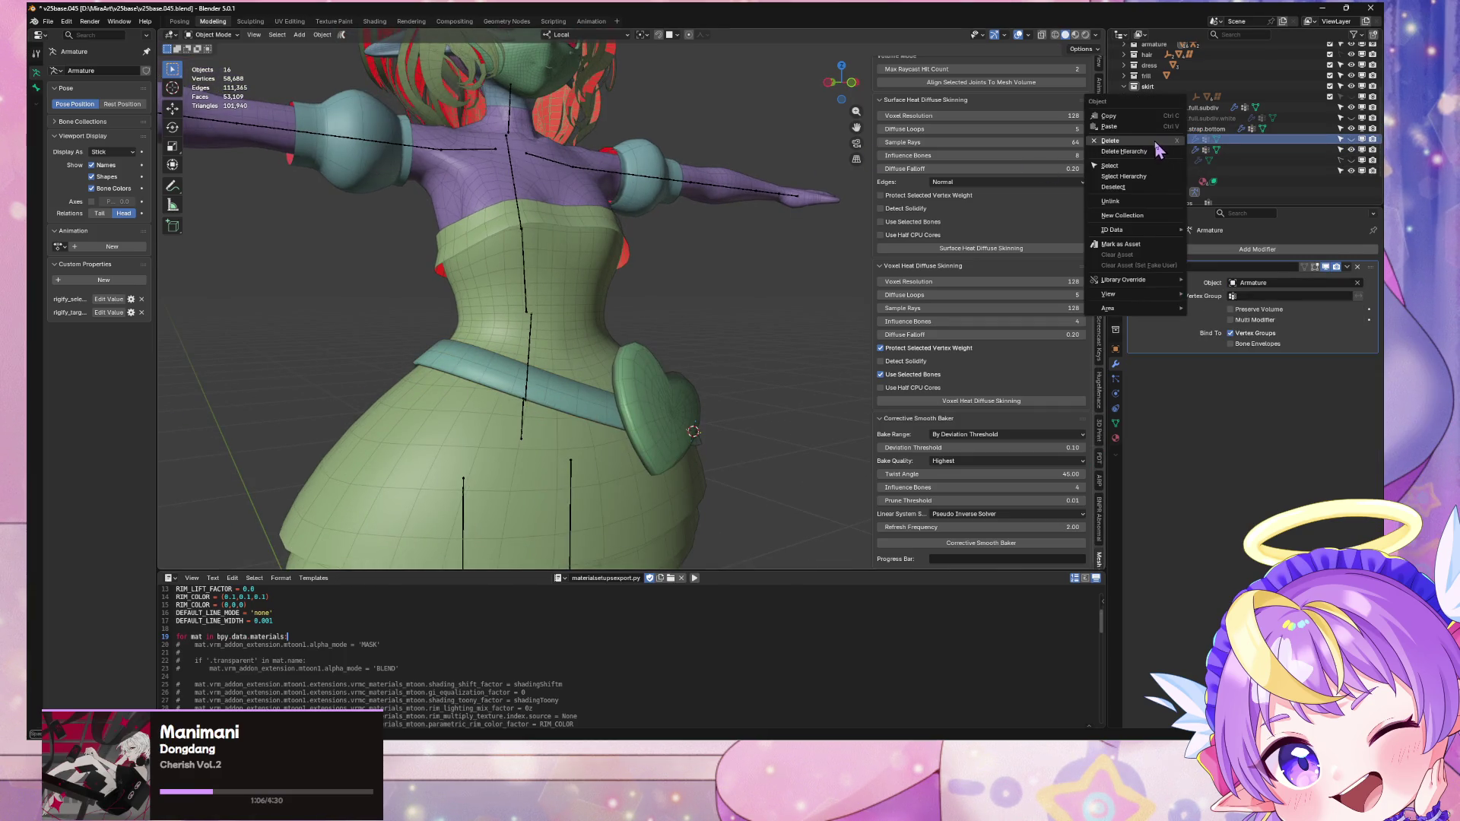
{"action": "left_click", "coordinate": [1154, 141]}
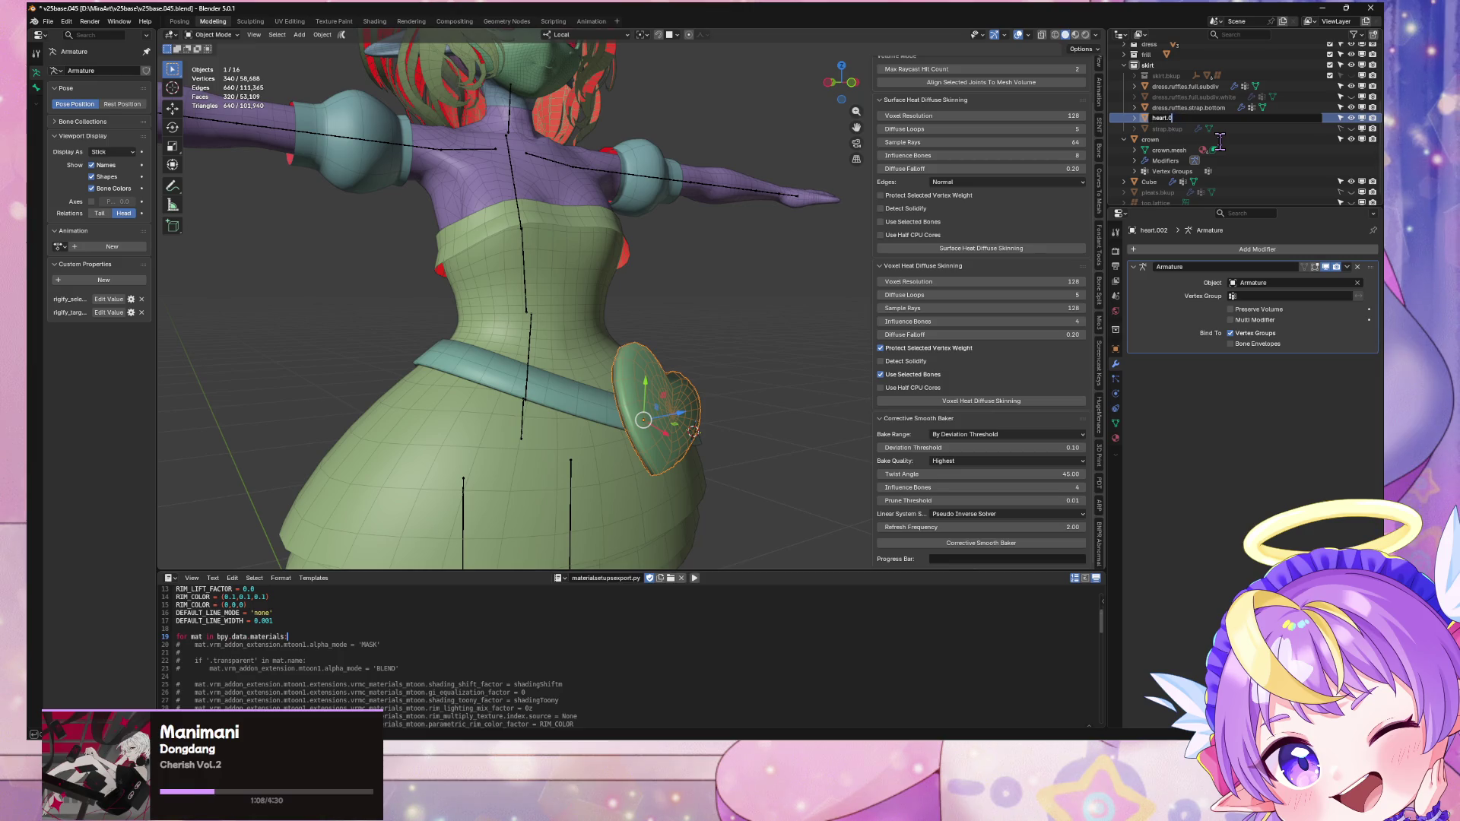
Step: Rename the remaining heart object to heart and its mesh data to heart.mesh
{"action": "key", "text": "Return"}
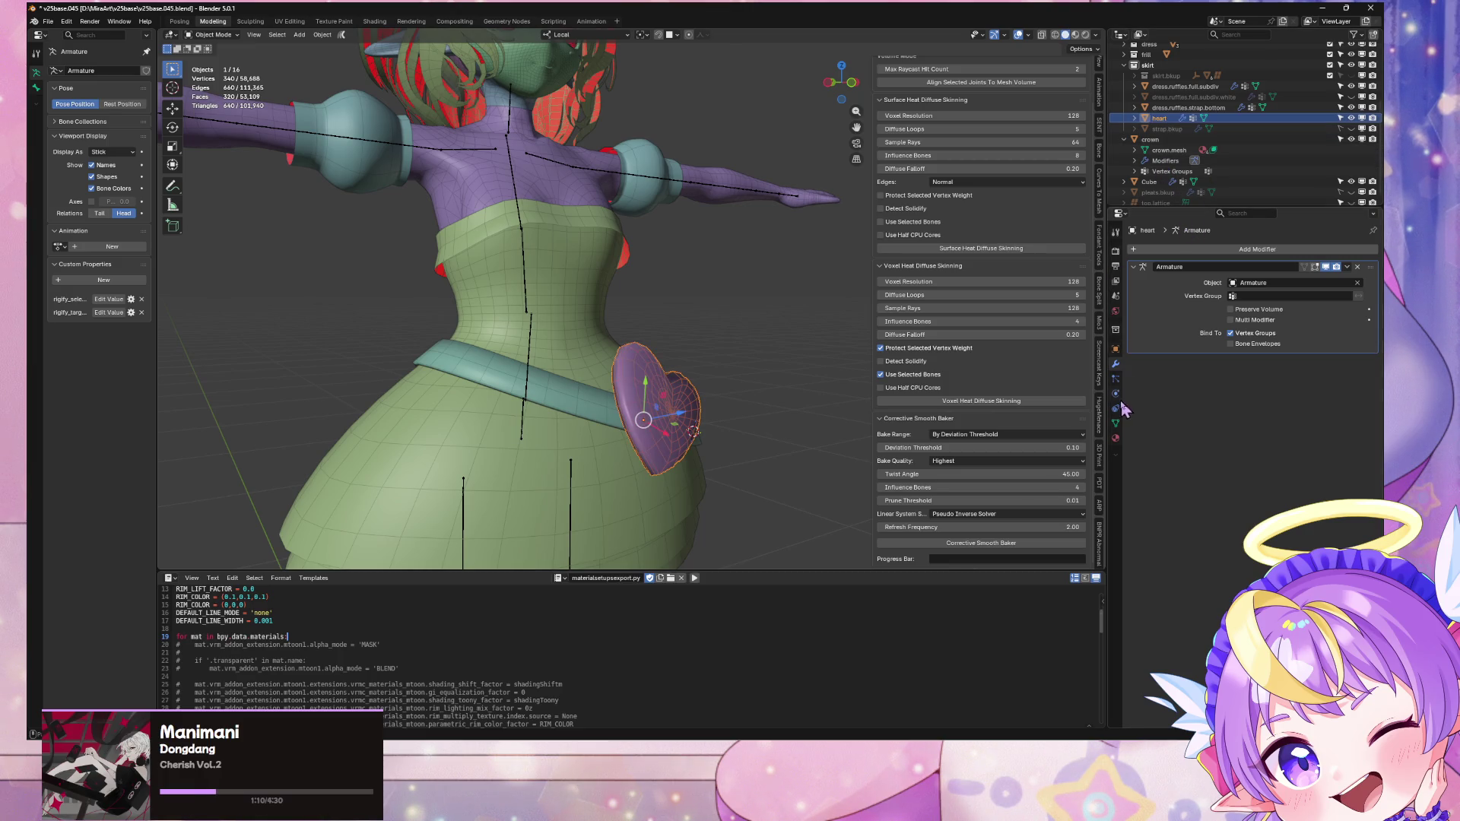
{"action": "left_click", "coordinate": [1116, 423]}
{"action": "key", "text": "BackSpace"}
{"action": "key", "text": "BackSpace"}
{"action": "key", "text": "Return"}
{"action": "left_click", "coordinate": [707, 279]}
{"action": "mouse_move", "coordinate": [722, 278]}
{"action": "middle_mouse_down"}
{"action": "mouse_move", "coordinate": [694, 263]}
{"action": "mouse_move", "coordinate": [768, 251]}
{"action": "middle_mouse_up"}
{"action": "scroll", "coordinate": [694, 262], "scroll_direction": "up", "scroll_amount": 2}
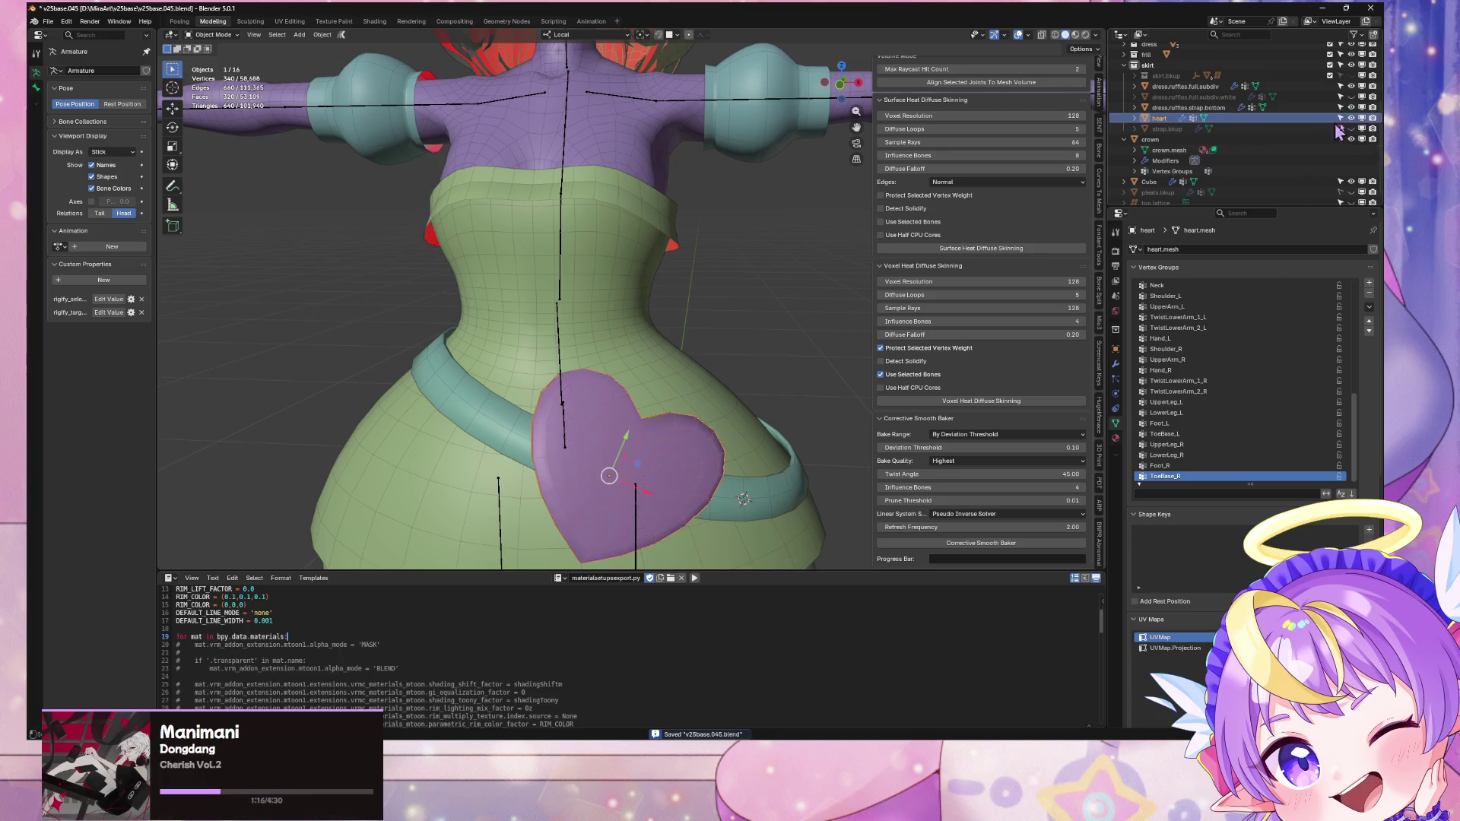
Step: Select strap.bkup, check its modifier stack, and unhide the purple backup waist strap
{"action": "left_click", "coordinate": [1232, 129]}
{"action": "left_click", "coordinate": [1117, 368]}
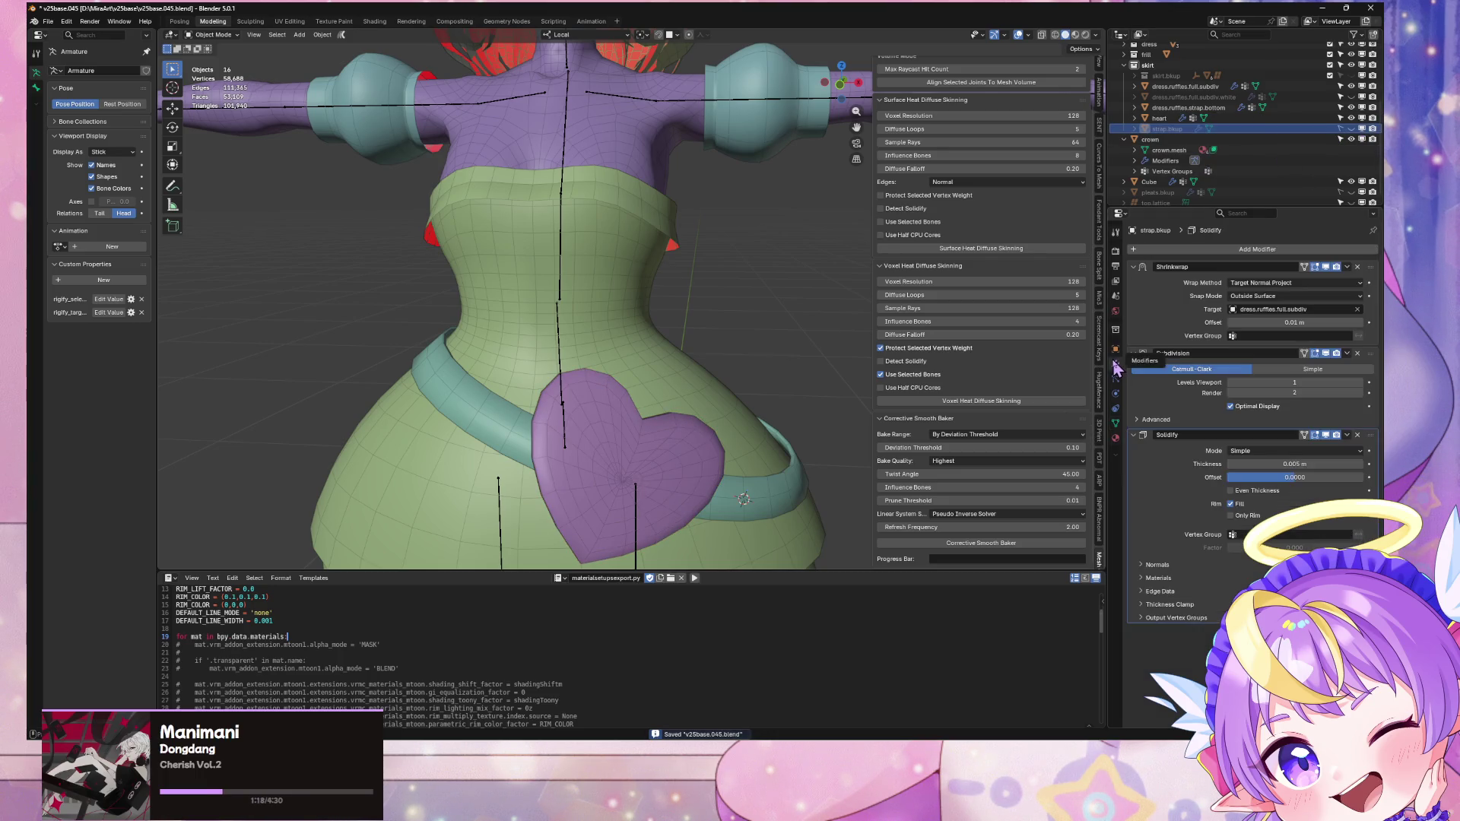
{"action": "scroll", "coordinate": [815, 254], "scroll_direction": "down", "scroll_amount": 3}
{"action": "scroll", "coordinate": [786, 251], "scroll_direction": "up", "scroll_amount": 2}
{"action": "middle_click_drag", "start_coordinate": [786, 251], "coordinate": [837, 243]}
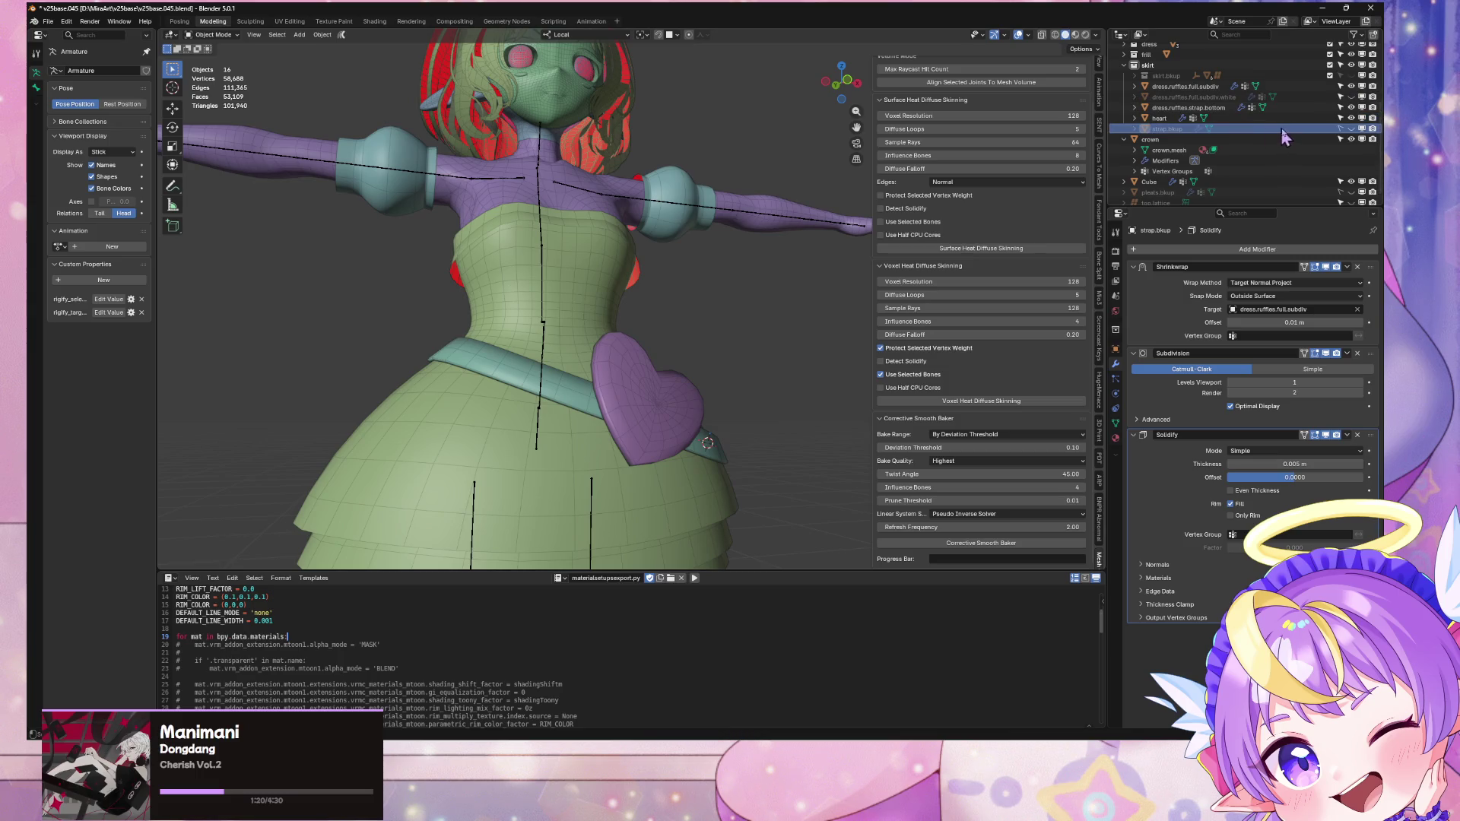
{"action": "left_click", "coordinate": [1351, 129]}
{"action": "scroll", "coordinate": [502, 390], "scroll_direction": "up", "scroll_amount": 2}
{"action": "mouse_move", "coordinate": [502, 389]}
{"action": "middle_mouse_down"}
{"action": "mouse_move", "coordinate": [570, 381]}
{"action": "mouse_move", "coordinate": [685, 287]}
{"action": "mouse_move", "coordinate": [695, 313]}
{"action": "middle_mouse_up"}
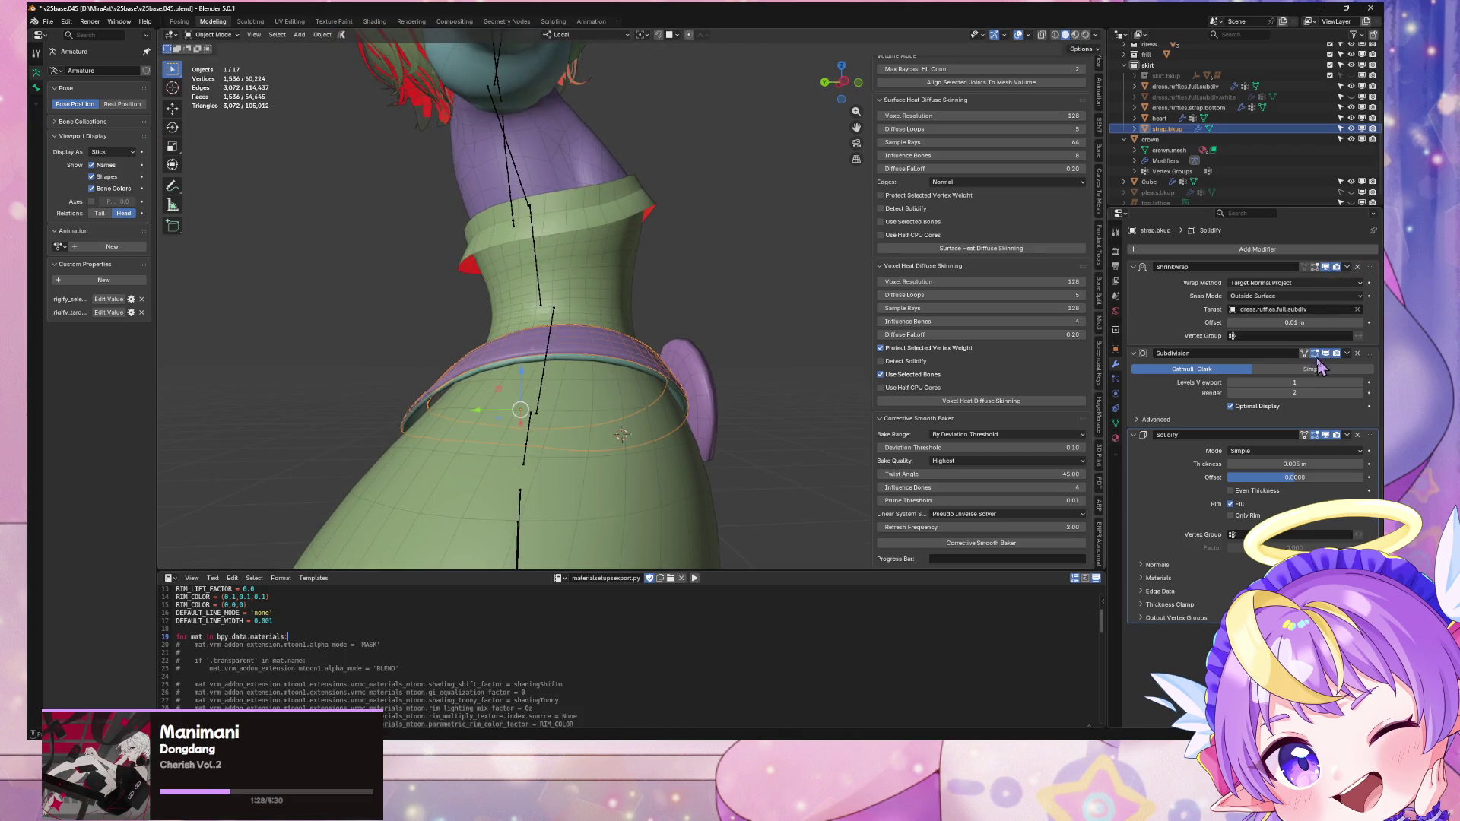
{"action": "mouse_move", "coordinate": [639, 338]}
{"action": "middle_mouse_down"}
{"action": "mouse_move", "coordinate": [691, 326]}
{"action": "mouse_move", "coordinate": [723, 273]}
{"action": "mouse_move", "coordinate": [751, 289]}
{"action": "mouse_move", "coordinate": [743, 304]}
{"action": "middle_mouse_up"}
Step: Duplicate the backup strap in place as strap.bkup.001
{"action": "key", "text": "Tab"}
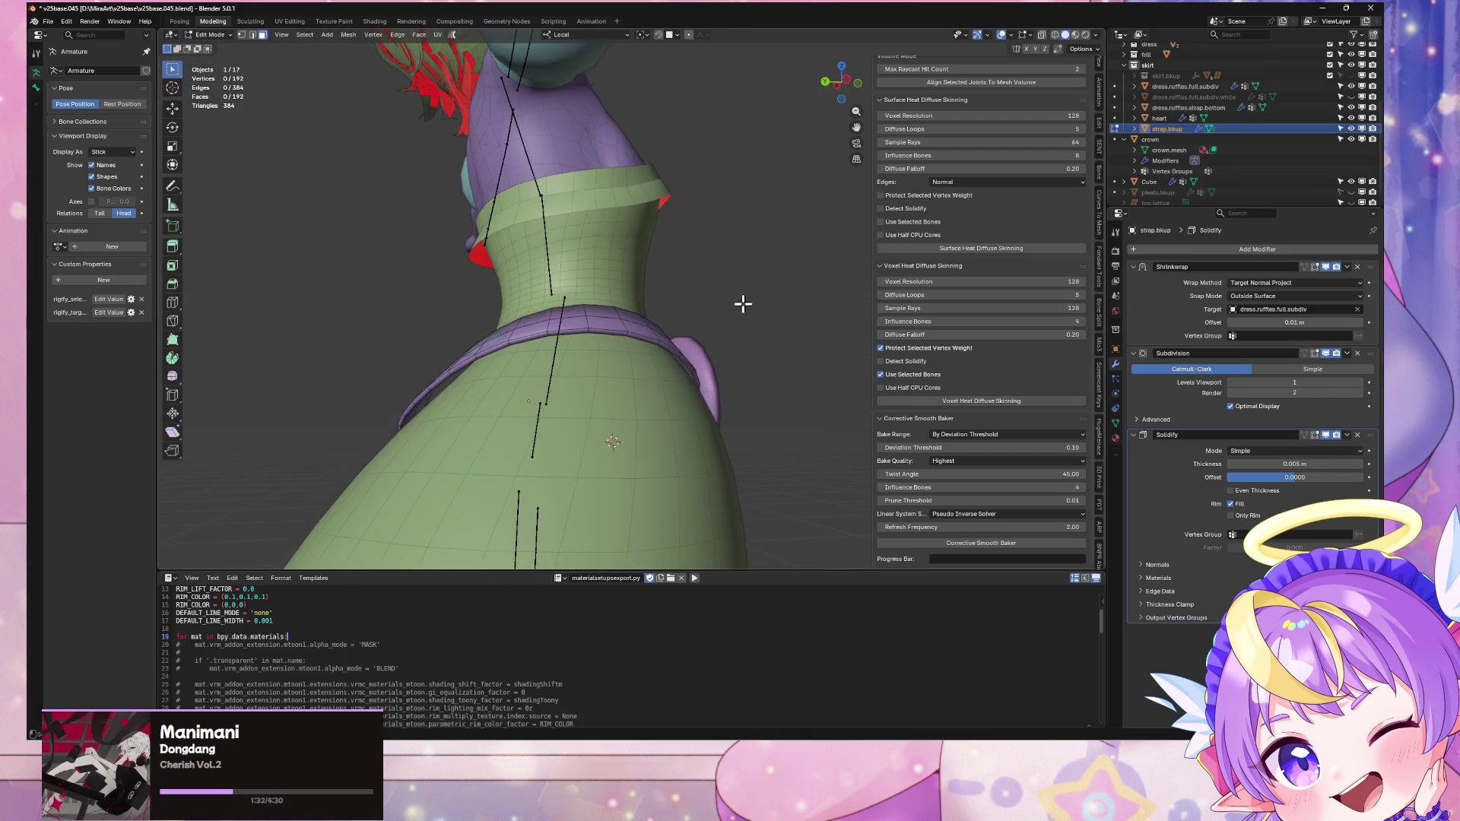
{"action": "scroll", "coordinate": [718, 314], "scroll_direction": "up", "scroll_amount": 2}
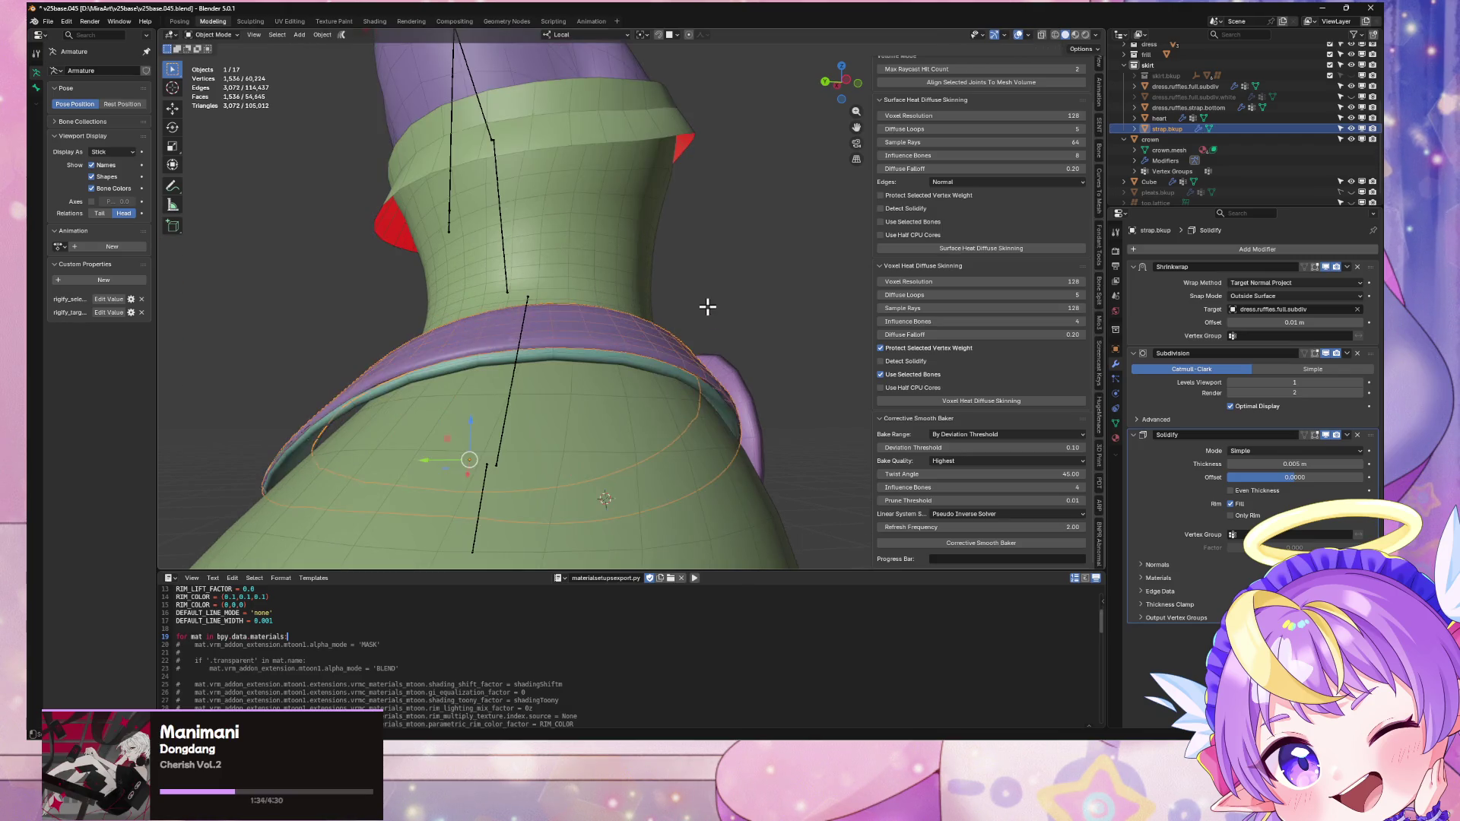
{"action": "middle_click_drag", "start_coordinate": [713, 319], "coordinate": [684, 312]}
{"action": "key", "text": "Tab"}
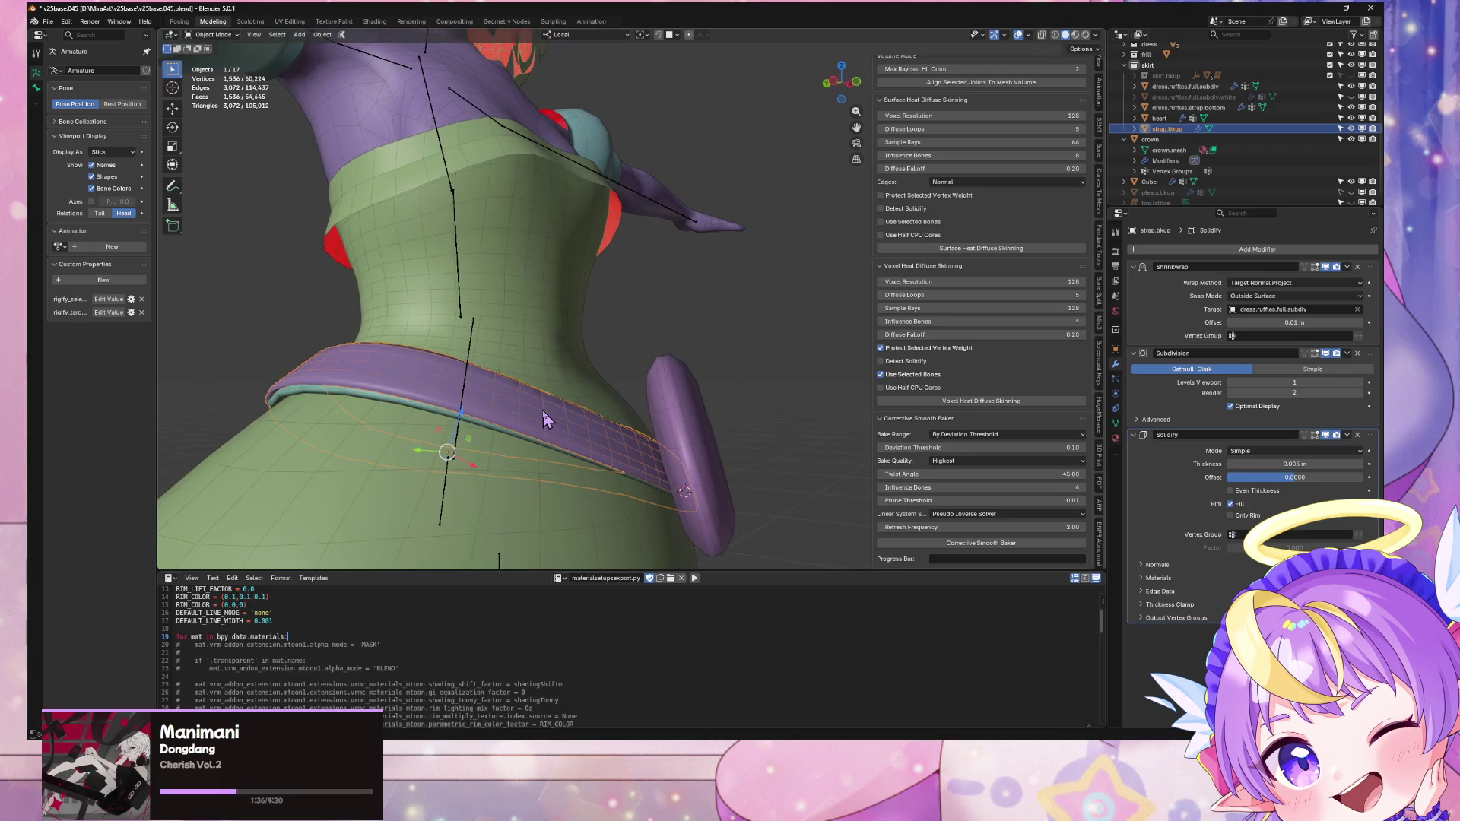
{"action": "key", "text": "shift+d"}
{"action": "key", "text": "Escape"}
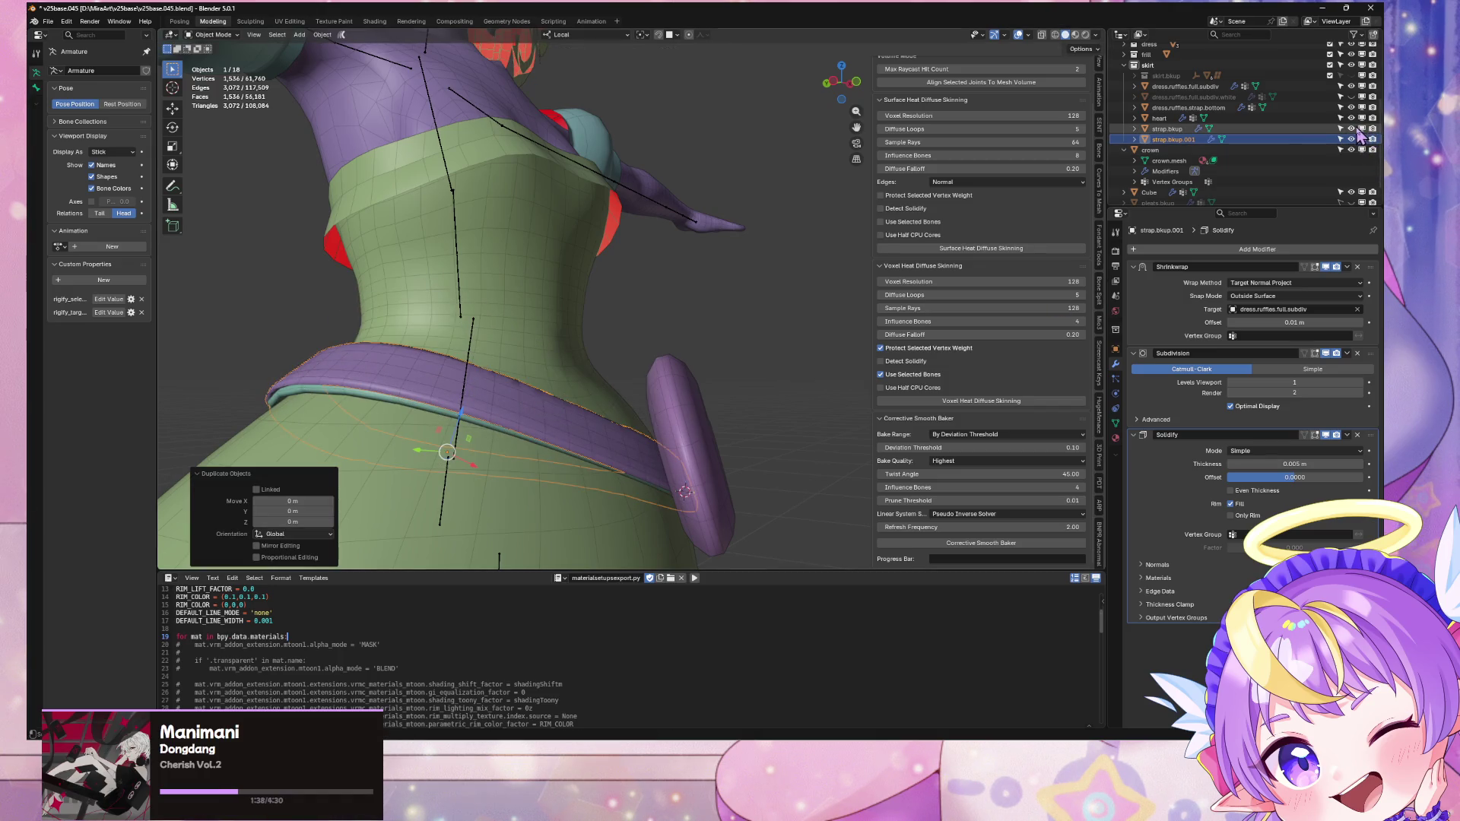
Step: Hide the original strap.bkup and tilt the copy diagonally around its local Y axis
{"action": "left_click", "coordinate": [1352, 130]}
{"action": "mouse_move", "coordinate": [609, 381]}
{"action": "middle_mouse_down"}
{"action": "mouse_move", "coordinate": [637, 409]}
{"action": "mouse_move", "coordinate": [666, 338]}
{"action": "mouse_move", "coordinate": [730, 310]}
{"action": "middle_mouse_up"}
{"action": "key", "text": "Tab"}
{"action": "key", "text": "Tab"}
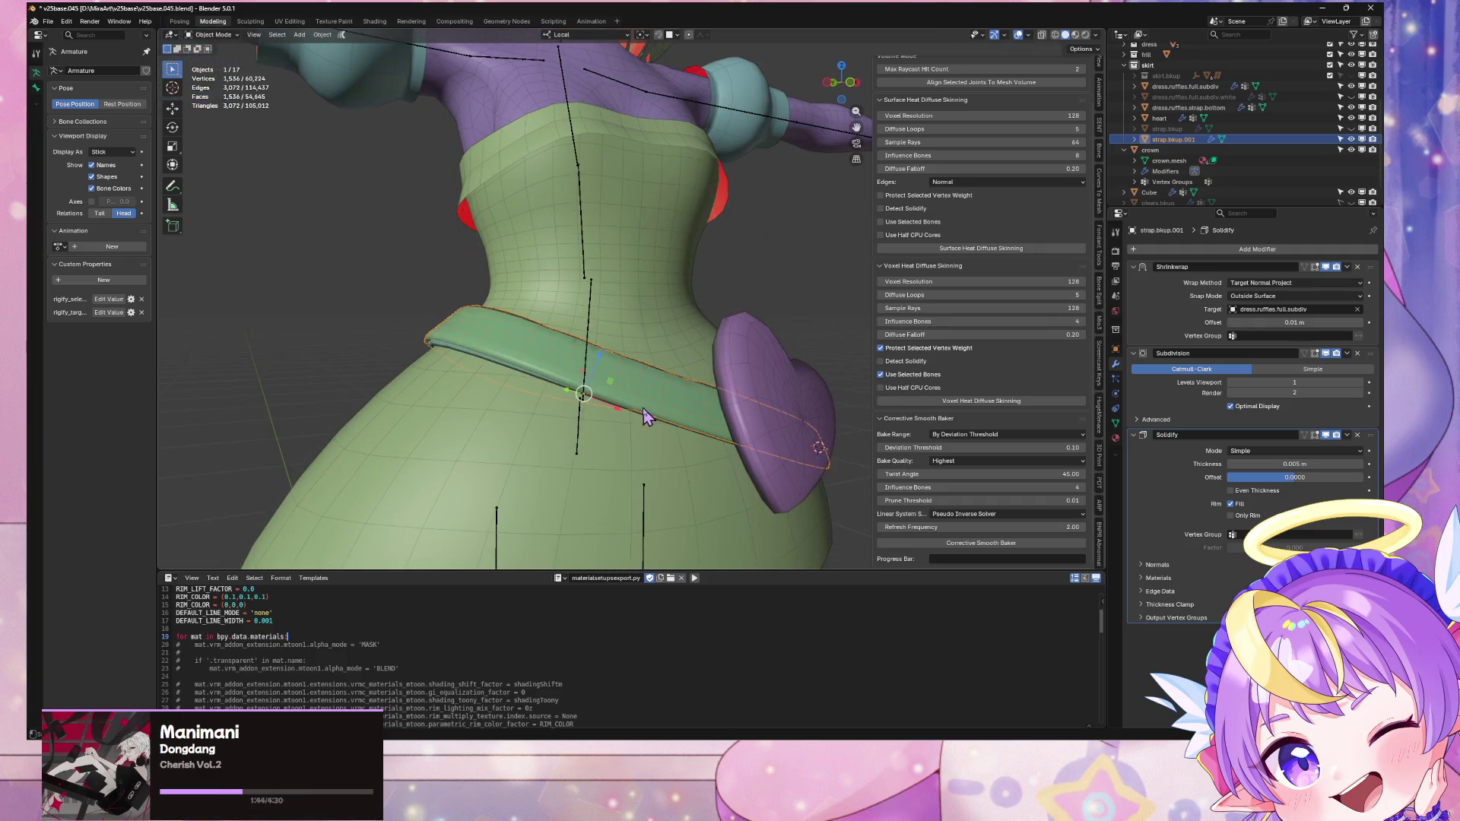
{"action": "key", "text": "r"}
{"action": "key", "text": "y"}
{"action": "key", "text": "y"}
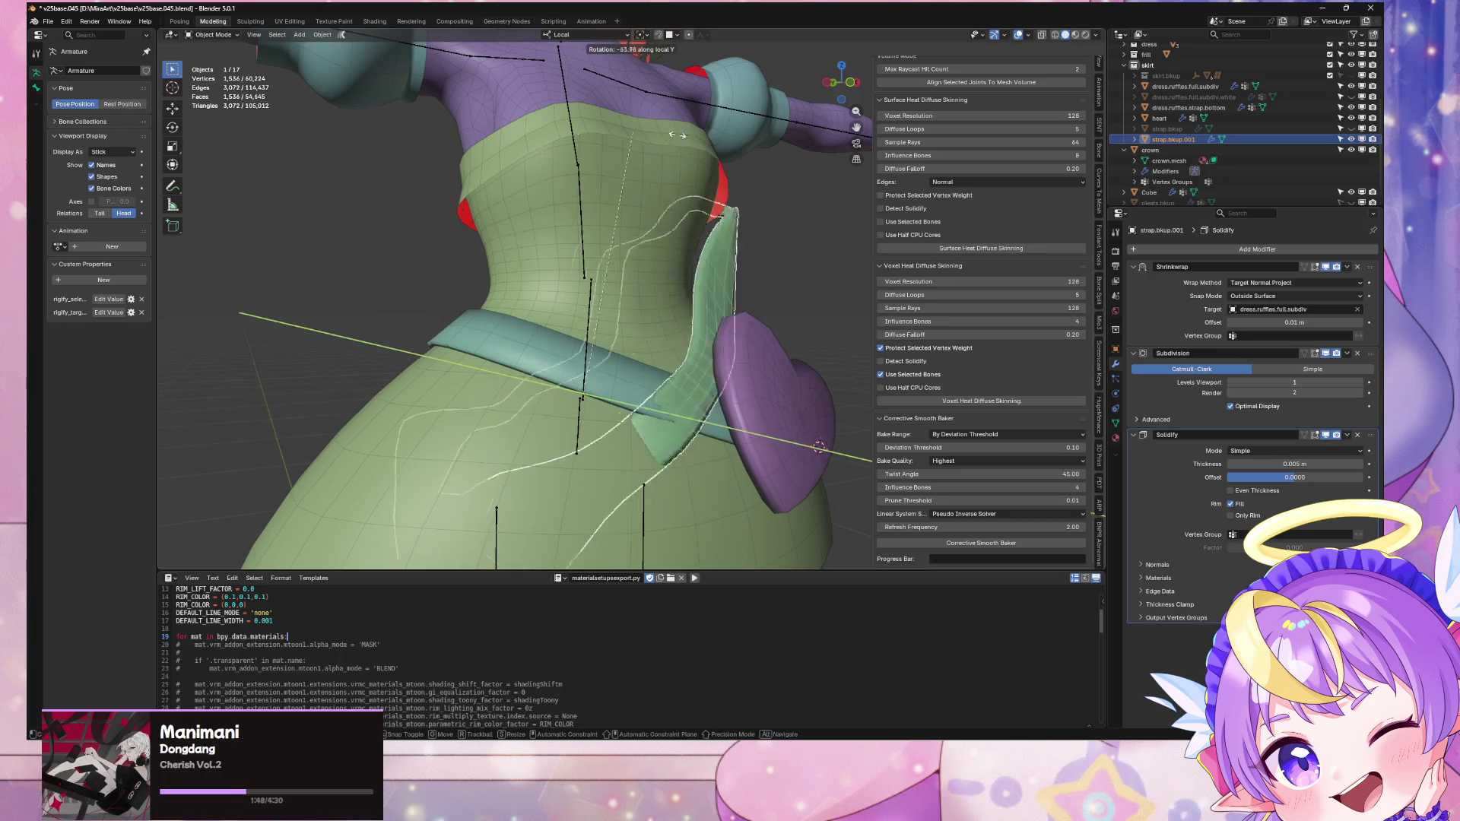
{"action": "left_click", "coordinate": [751, 143]}
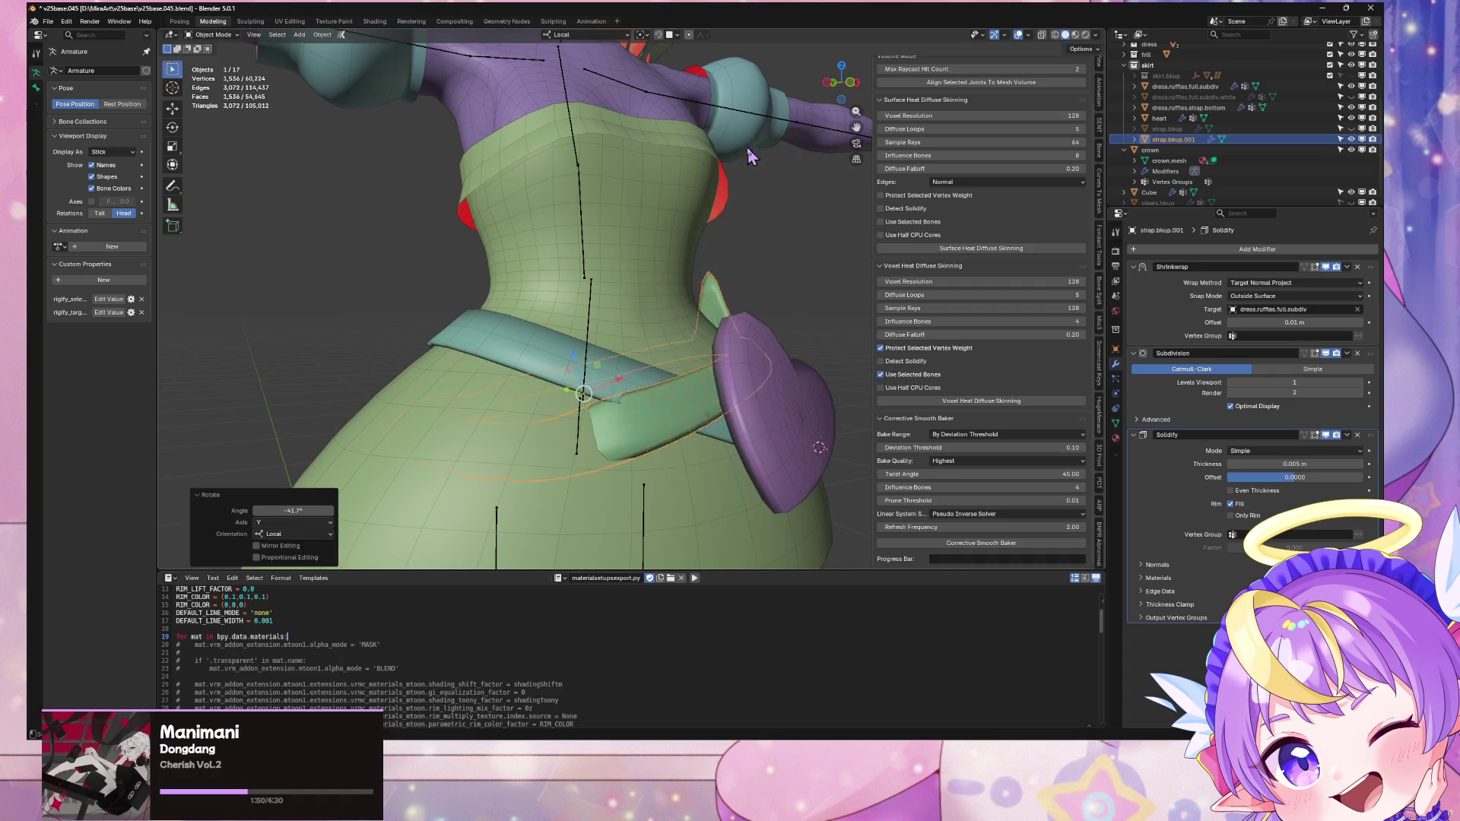
Step: Stretch the strap mesh to 1.19 along X and shift it sideways along X
{"action": "key", "text": "Tab"}
{"action": "key", "text": "s"}
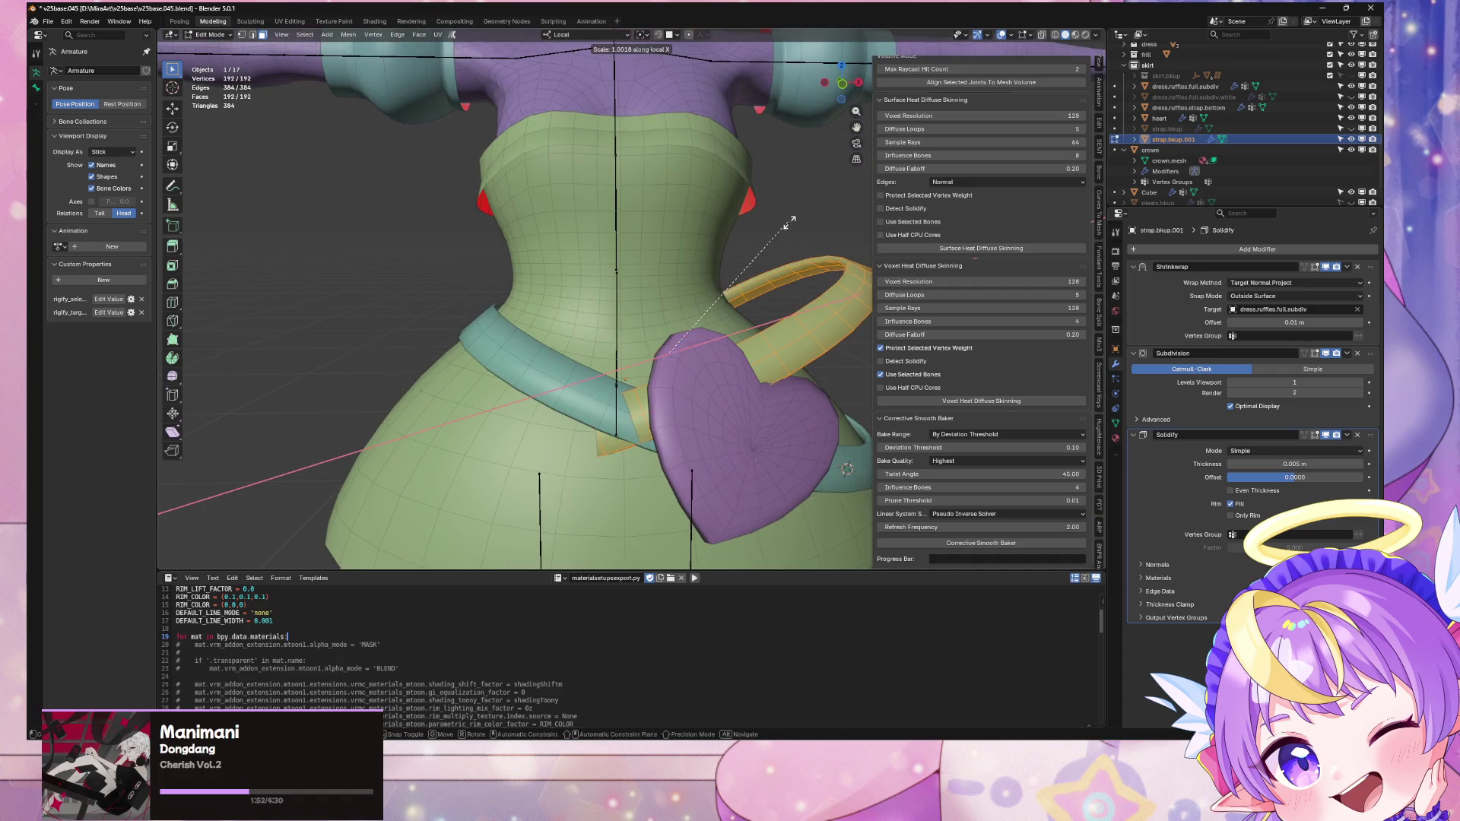
{"action": "key", "text": "x"}
{"action": "key", "text": "x"}
{"action": "left_click", "coordinate": [834, 223]}
{"action": "key", "text": "g"}
{"action": "key", "text": "x"}
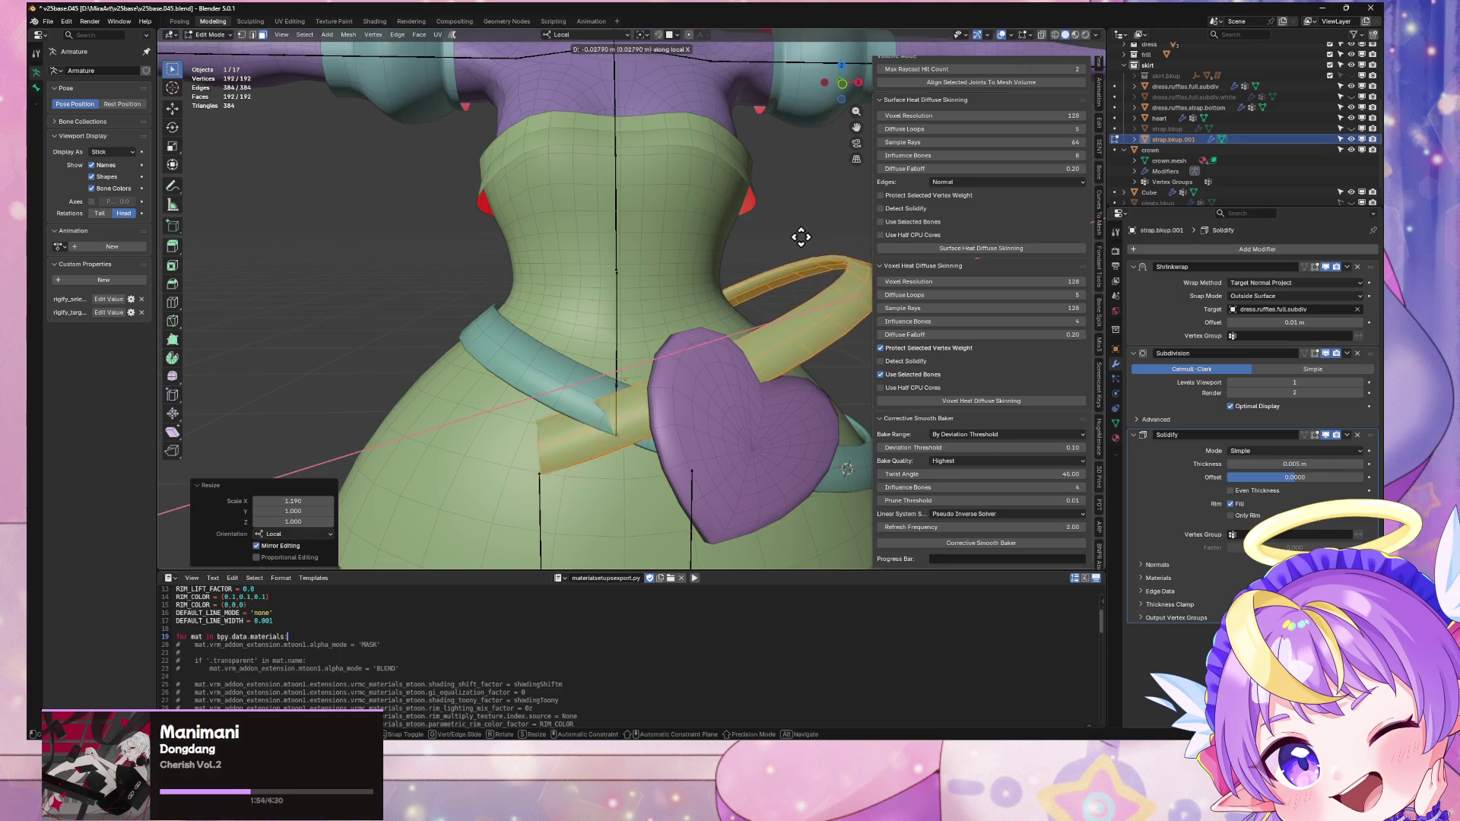
{"action": "left_click", "coordinate": [730, 250]}
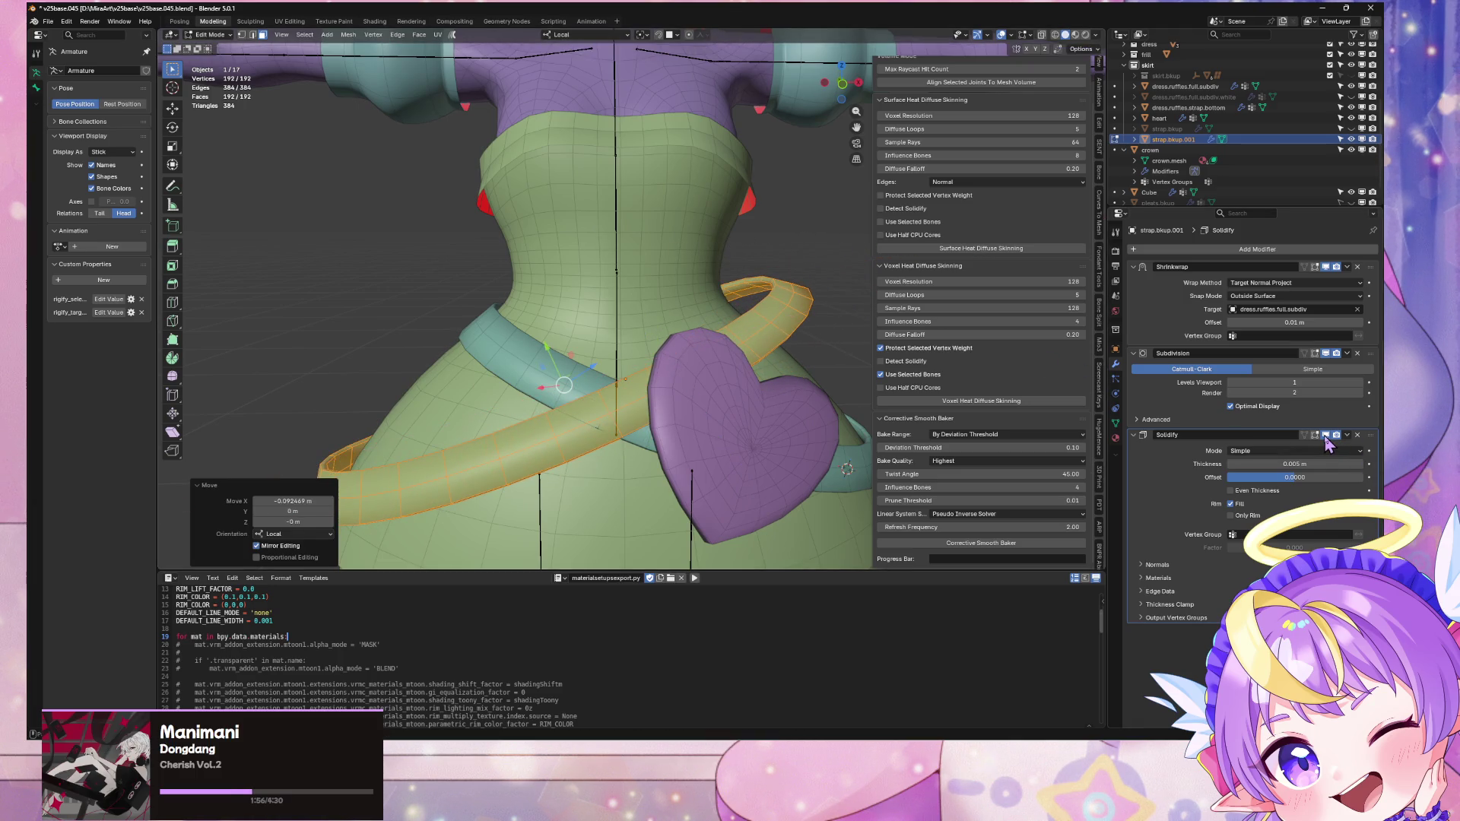
Step: Remove the strap's Solidify modifier and delete its mesh faces
{"action": "mouse_move", "coordinate": [768, 365]}
{"action": "middle_mouse_down"}
{"action": "mouse_move", "coordinate": [730, 343]}
{"action": "mouse_move", "coordinate": [795, 345]}
{"action": "mouse_move", "coordinate": [692, 383]}
{"action": "mouse_move", "coordinate": [767, 323]}
{"action": "middle_mouse_up"}
{"action": "left_click", "coordinate": [1357, 435]}
{"action": "mouse_move", "coordinate": [747, 315]}
{"action": "middle_mouse_down"}
{"action": "mouse_move", "coordinate": [662, 326]}
{"action": "mouse_move", "coordinate": [669, 334]}
{"action": "middle_mouse_up"}
{"action": "scroll", "coordinate": [670, 339], "scroll_direction": "up", "scroll_amount": 4}
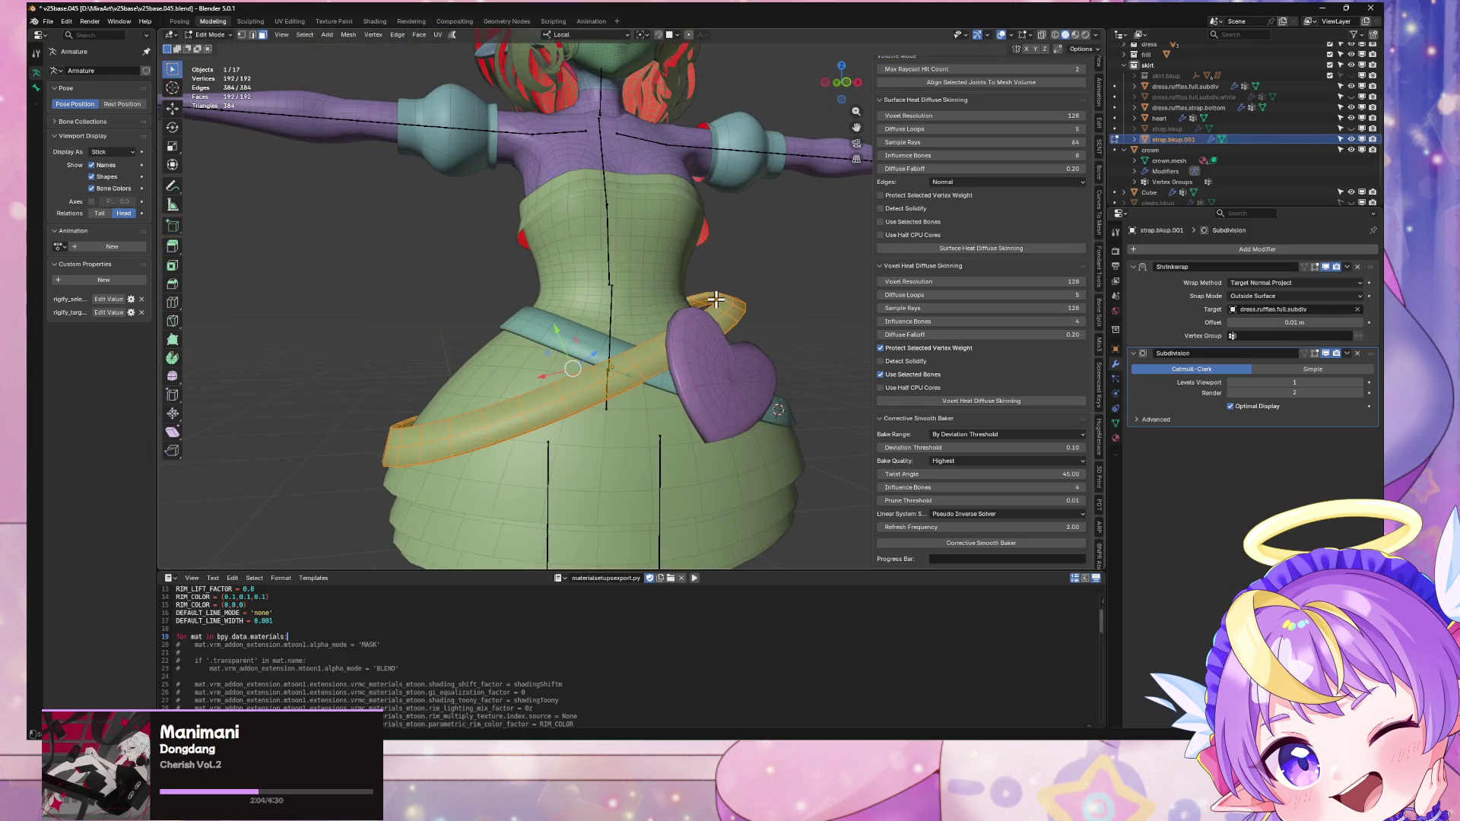
{"action": "key", "text": "x"}
{"action": "left_click", "coordinate": [766, 279]}
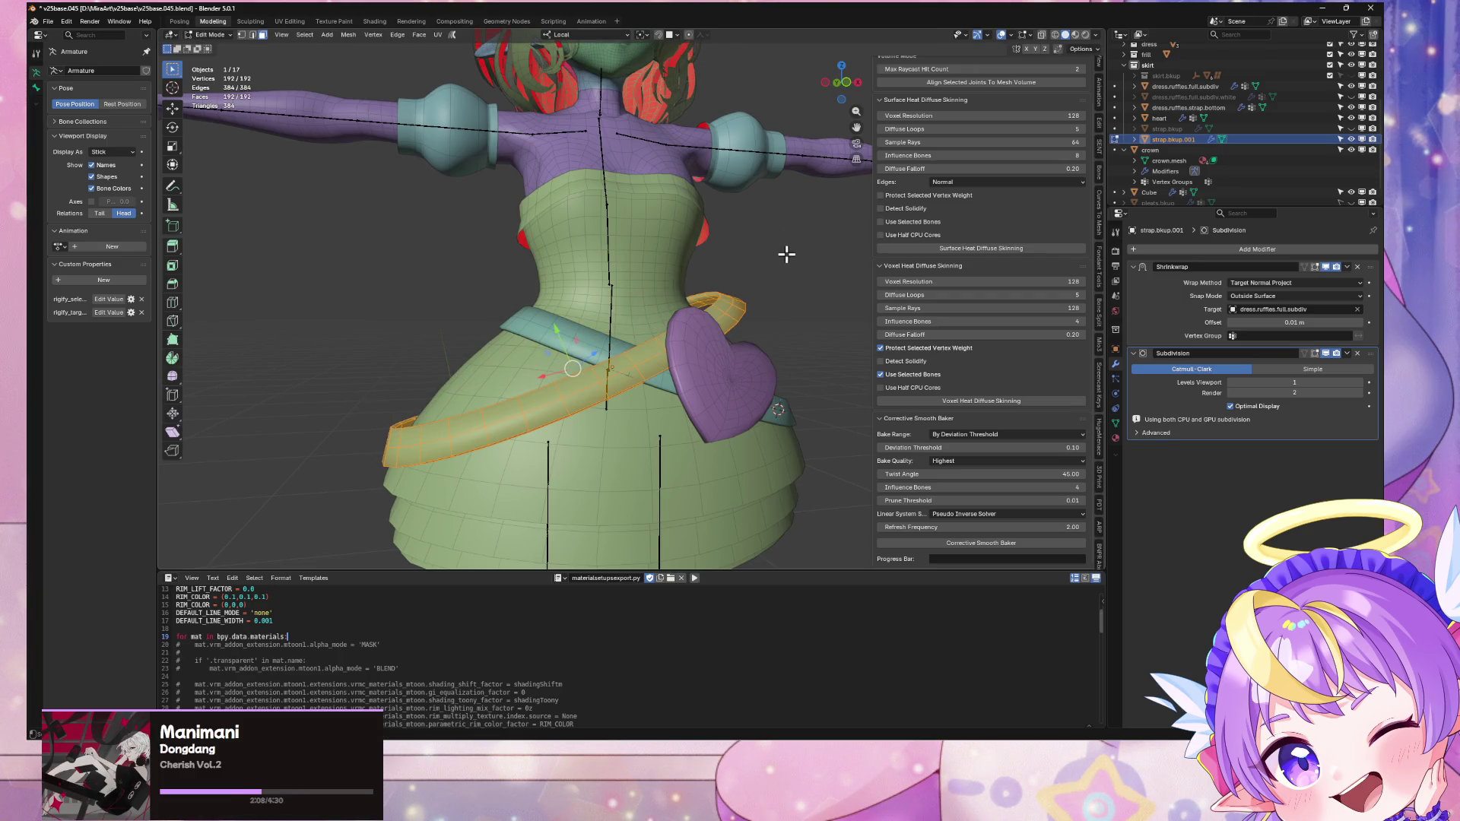
Step: Delete the copied strap.bkup.001 object
{"action": "key", "text": "Tab"}
{"action": "left_click", "coordinate": [1171, 140]}
{"action": "key", "text": "x"}
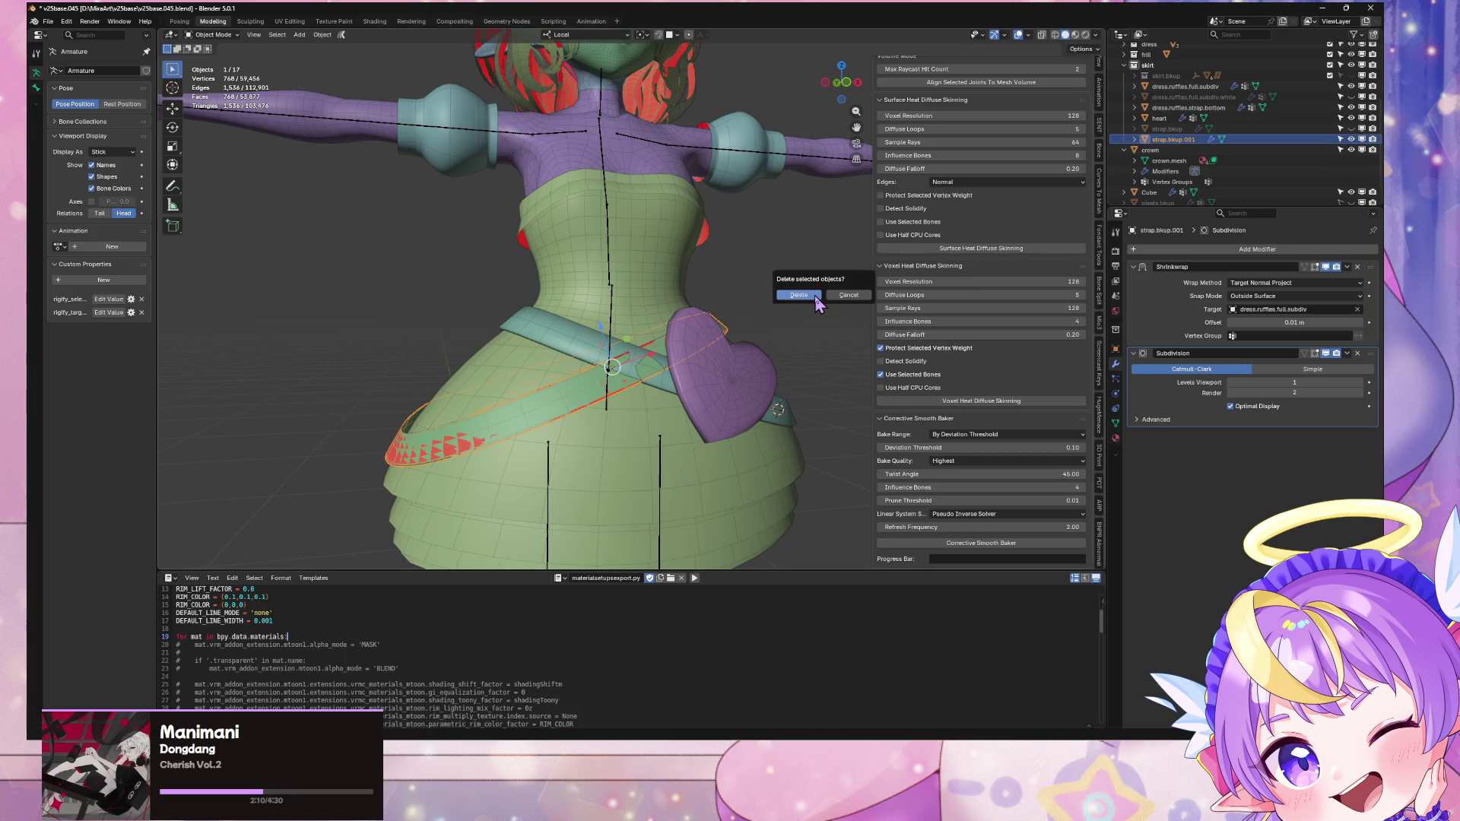
{"action": "left_click", "coordinate": [799, 296]}
{"action": "middle_click_drag", "start_coordinate": [802, 308], "coordinate": [759, 326]}
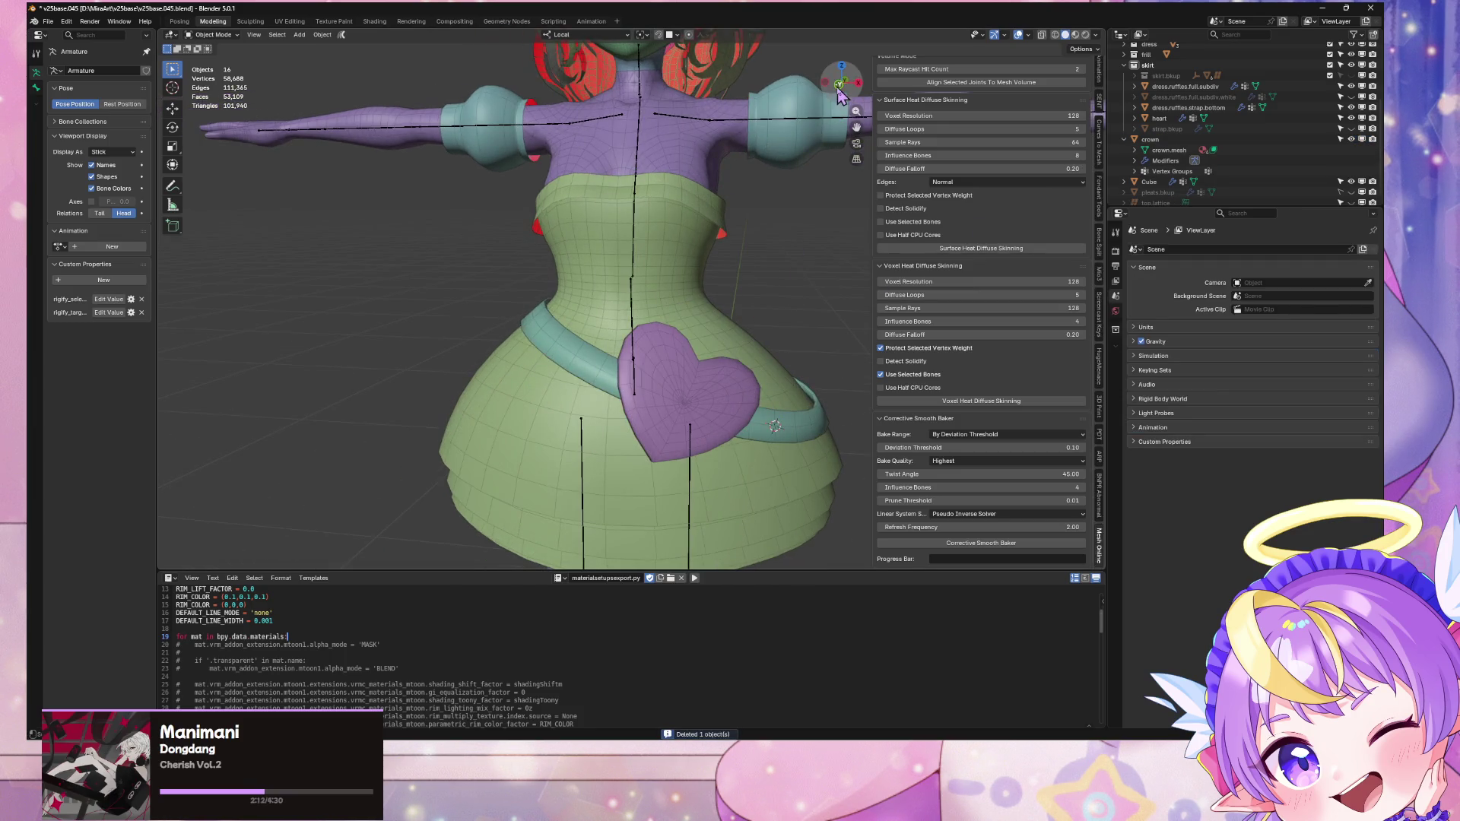
Step: In front orthographic view, snap the 3D cursor to world origin and add a cylinder there
{"action": "left_click", "coordinate": [839, 85]}
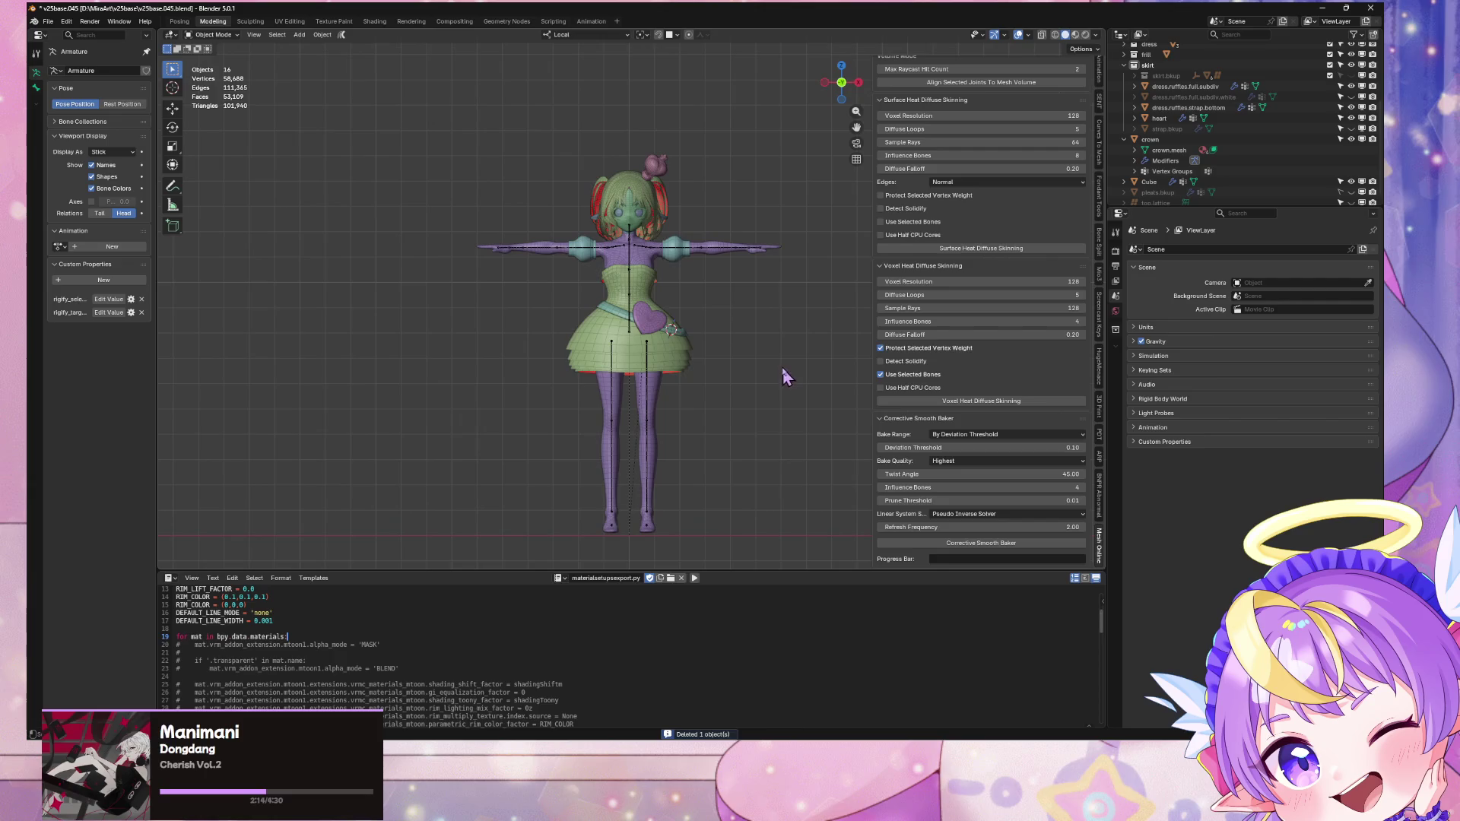
{"action": "key", "text": "shift+s"}
{"action": "left_click", "coordinate": [711, 412]}
{"action": "scroll", "coordinate": [760, 275], "scroll_direction": "up", "scroll_amount": 2}
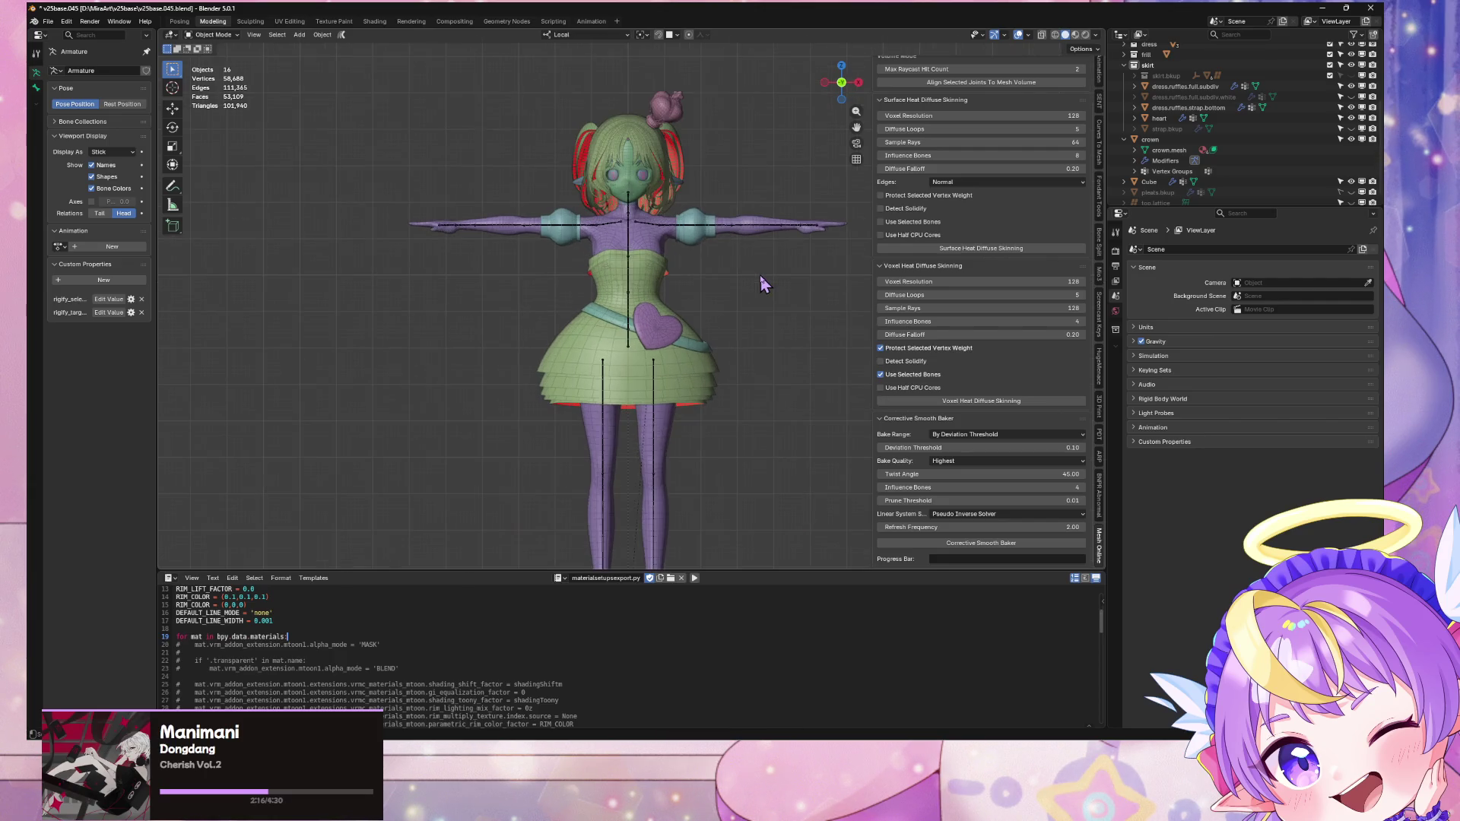
{"action": "key", "text": "shift+a"}
{"action": "mouse_move", "coordinate": [763, 280]}
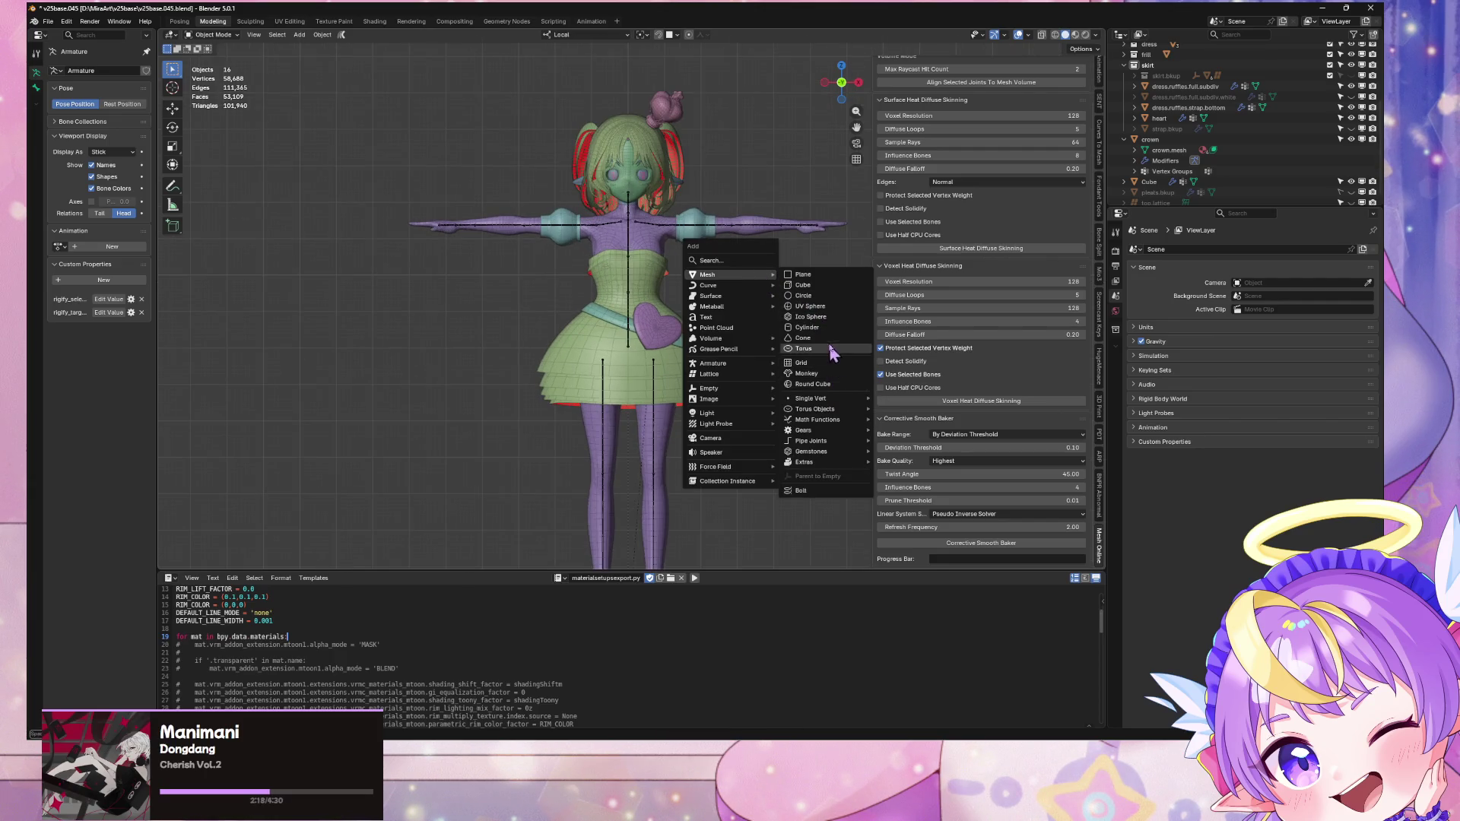
{"action": "left_click", "coordinate": [821, 327]}
{"action": "scroll", "coordinate": [737, 234], "scroll_direction": "down", "scroll_amount": 3}
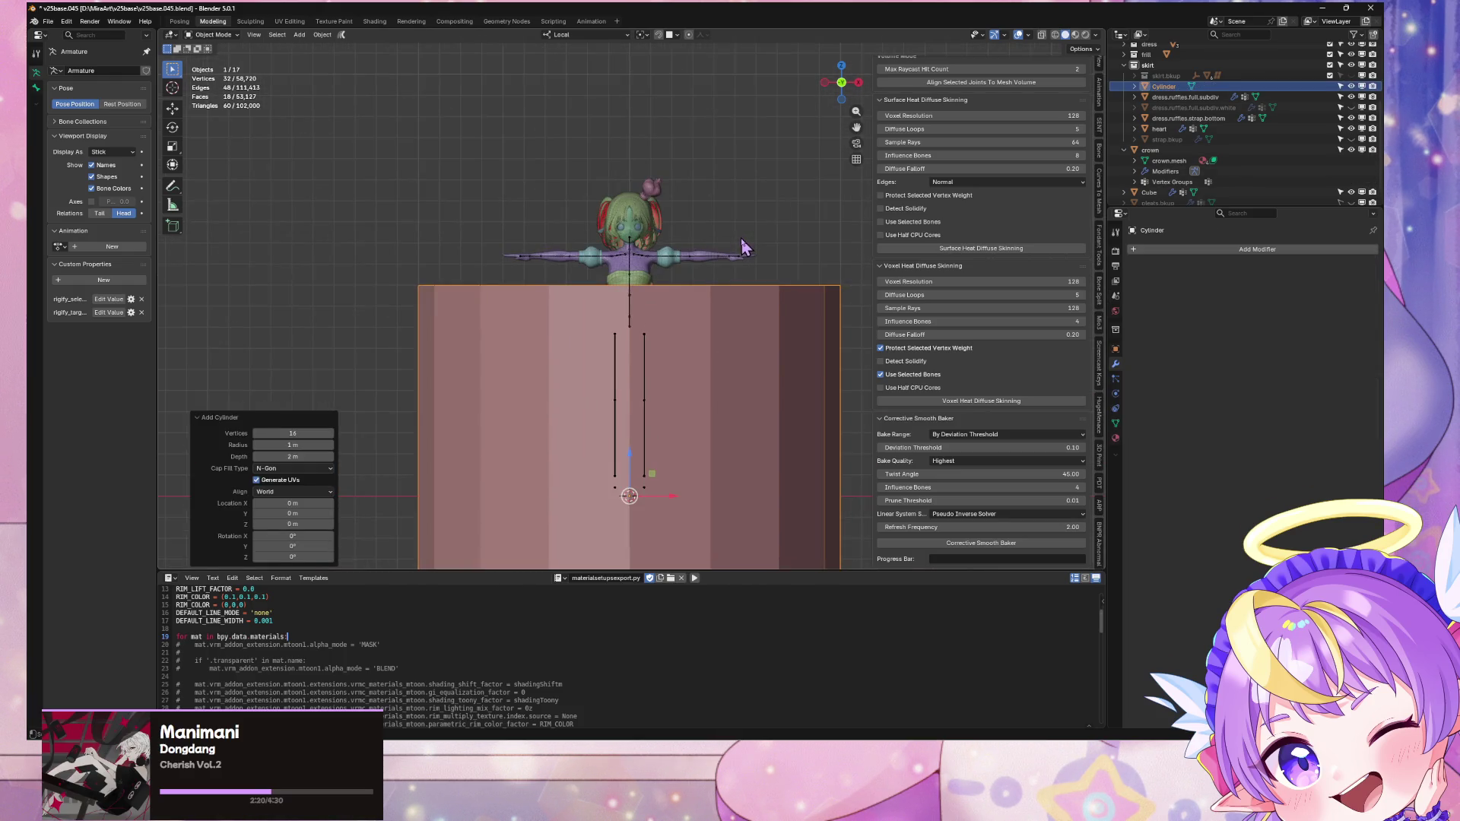
{"action": "scroll", "coordinate": [742, 239], "scroll_direction": "down", "scroll_amount": 2}
Step: Flatten the cylinder along Z and delete its end caps to leave an open ring
{"action": "key", "text": "Tab"}
{"action": "key", "text": "s"}
{"action": "key", "text": "z"}
{"action": "key", "text": "z"}
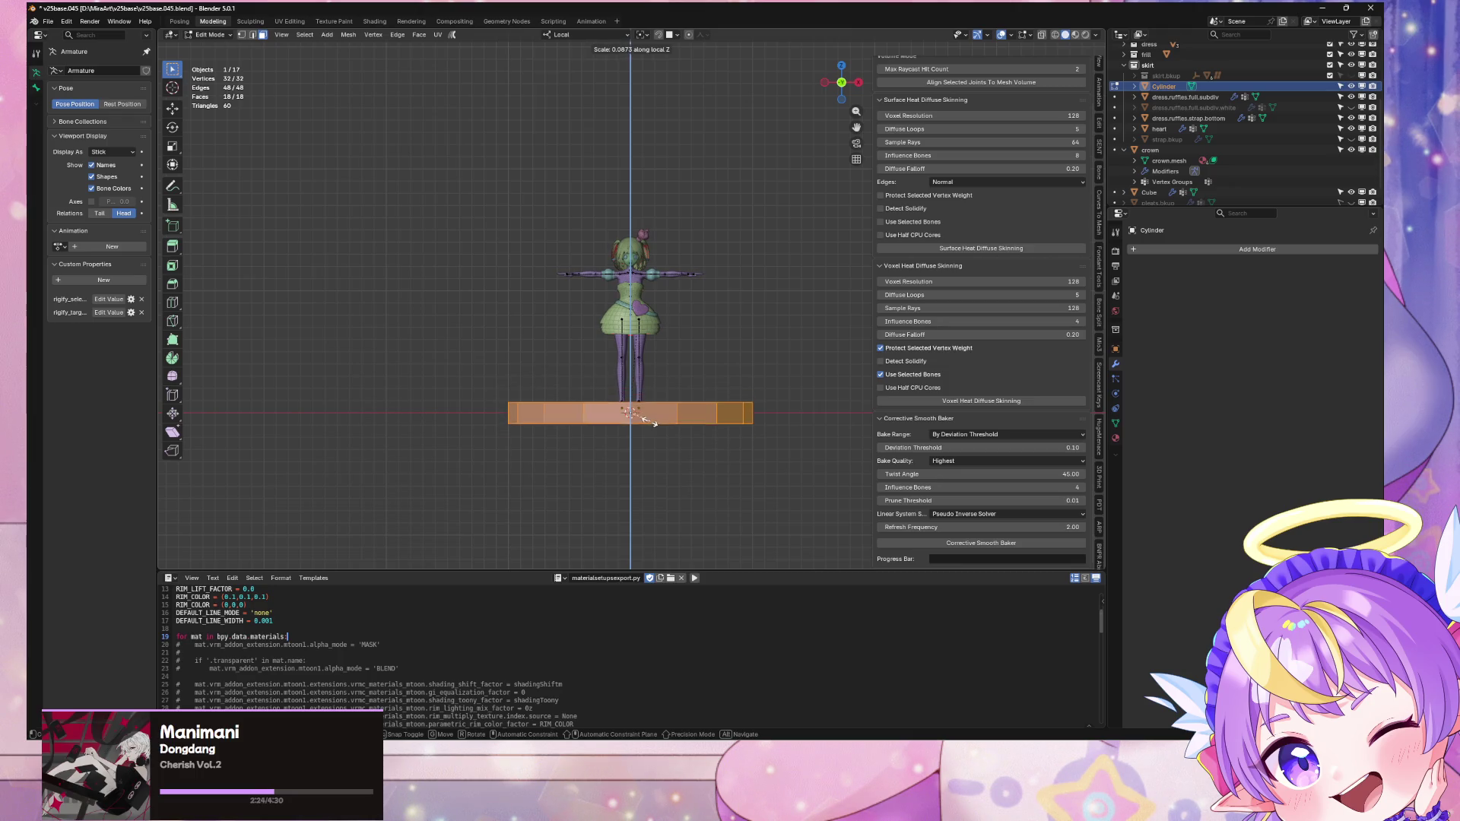
{"action": "left_click", "coordinate": [651, 425]}
{"action": "mouse_move", "coordinate": [692, 381]}
{"action": "middle_mouse_down"}
{"action": "mouse_move", "coordinate": [685, 438]}
{"action": "mouse_move", "coordinate": [686, 342]}
{"action": "mouse_move", "coordinate": [712, 316]}
{"action": "mouse_move", "coordinate": [767, 365]}
{"action": "mouse_move", "coordinate": [761, 405]}
{"action": "middle_mouse_up"}
{"action": "left_click", "coordinate": [713, 405]}
{"action": "key", "text": "x"}
{"action": "left_click", "coordinate": [696, 344]}
{"action": "key", "text": "Tab"}
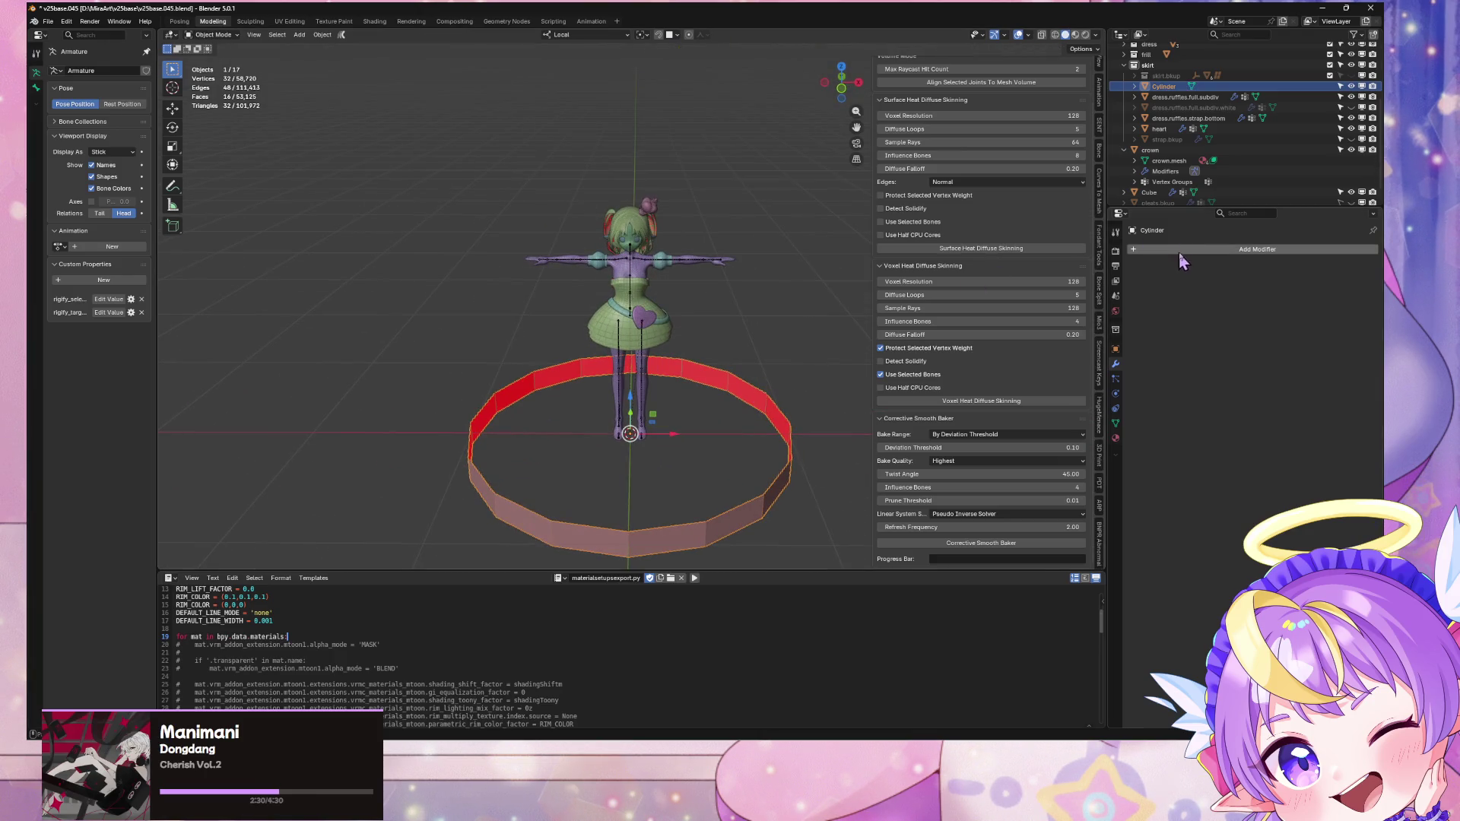
{"action": "left_click", "coordinate": [1186, 251]}
Step: Add a Subdivision Surface modifier to the ring and shade it smooth
{"action": "mouse_move", "coordinate": [1185, 258]}
{"action": "mouse_move", "coordinate": [1188, 229]}
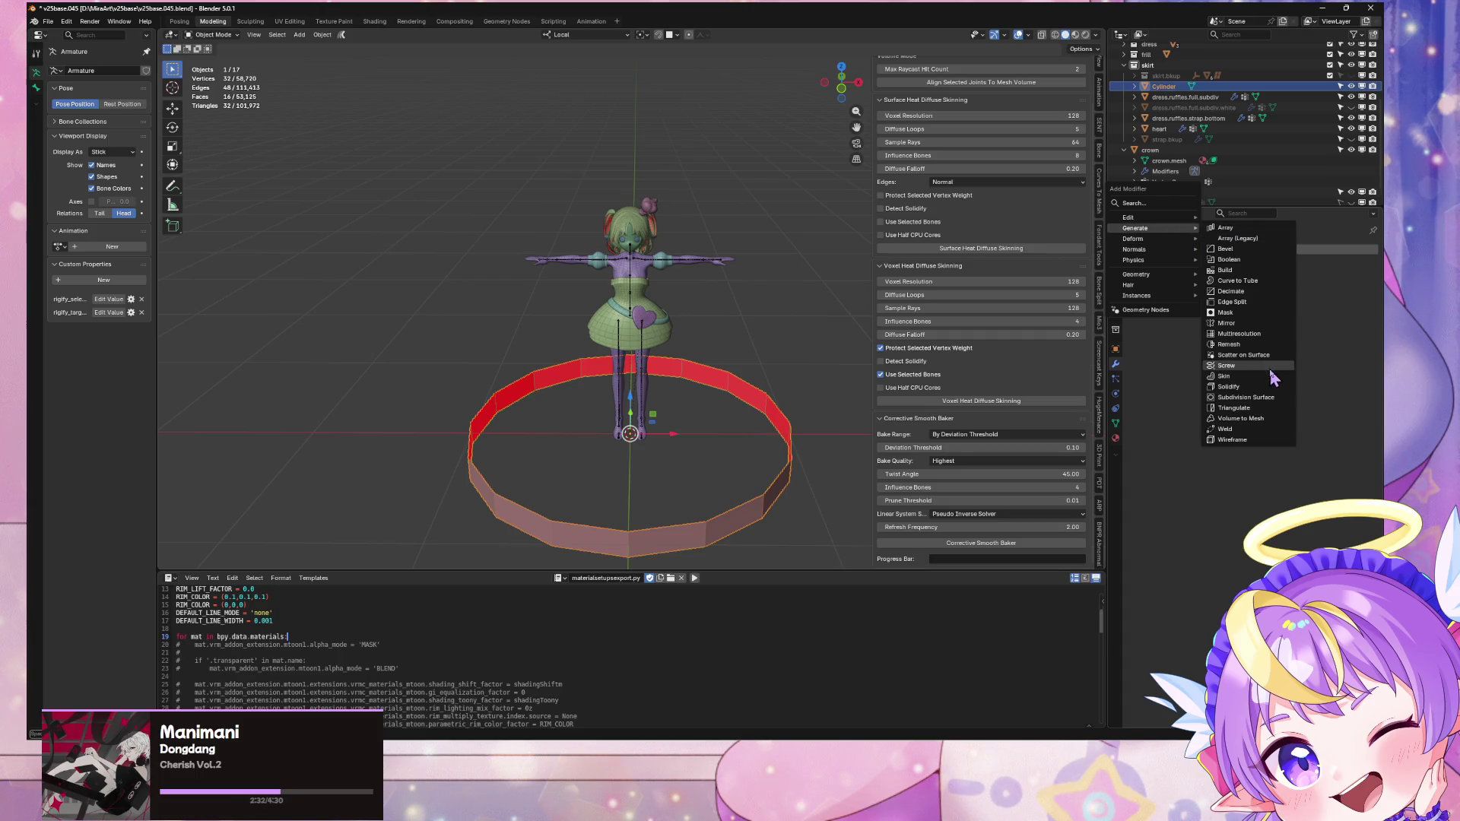
{"action": "left_click", "coordinate": [1244, 397]}
{"action": "middle_click_drag", "start_coordinate": [805, 297], "coordinate": [795, 394]}
{"action": "key", "text": "Tab"}
{"action": "key", "text": "Tab"}
{"action": "right_click", "coordinate": [805, 413]}
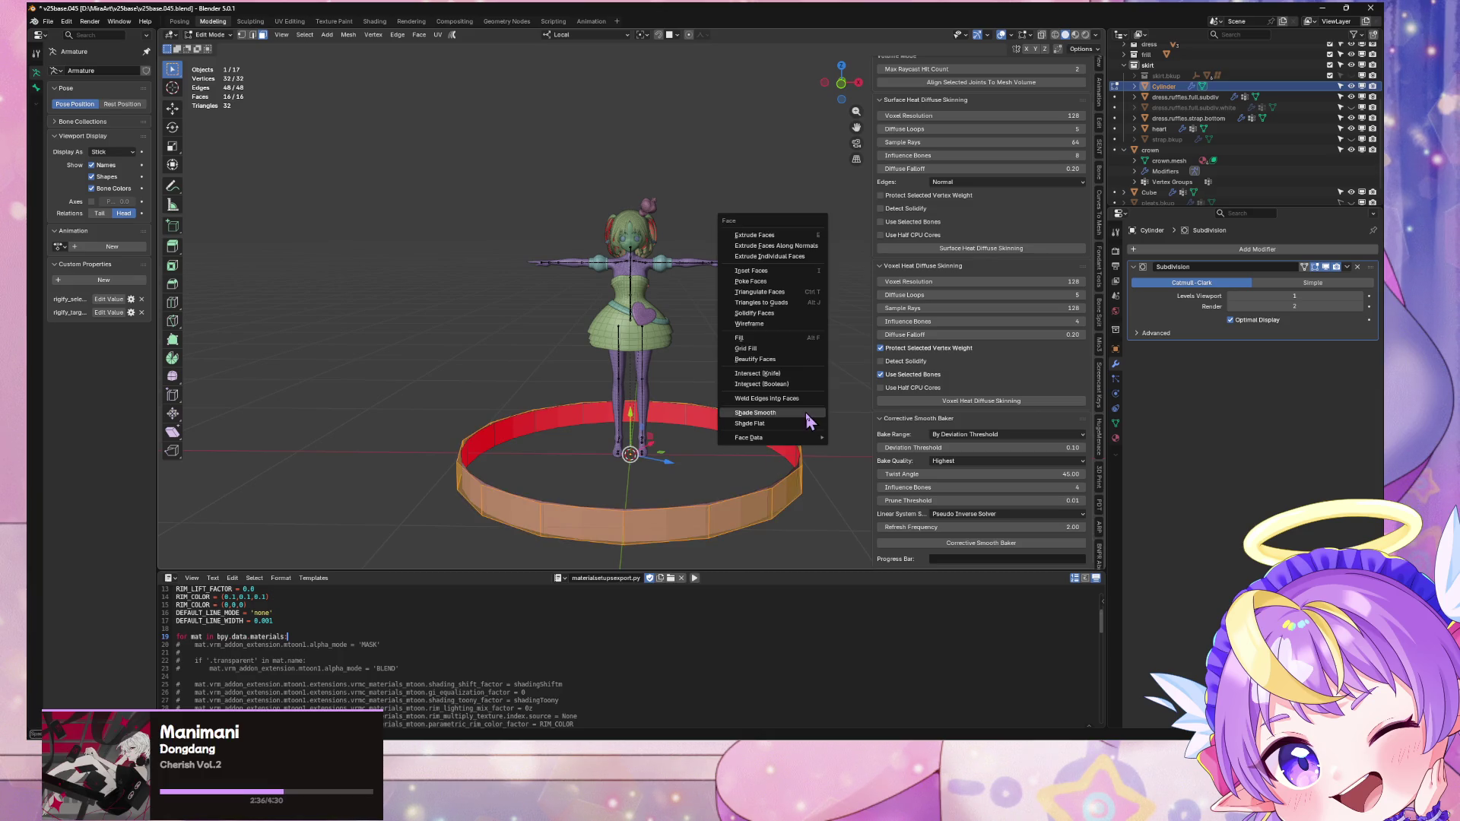
{"action": "left_click", "coordinate": [806, 412]}
Step: Raise the ring along Z to chest height and shrink it to 0.309
{"action": "left_click", "coordinate": [799, 482]}
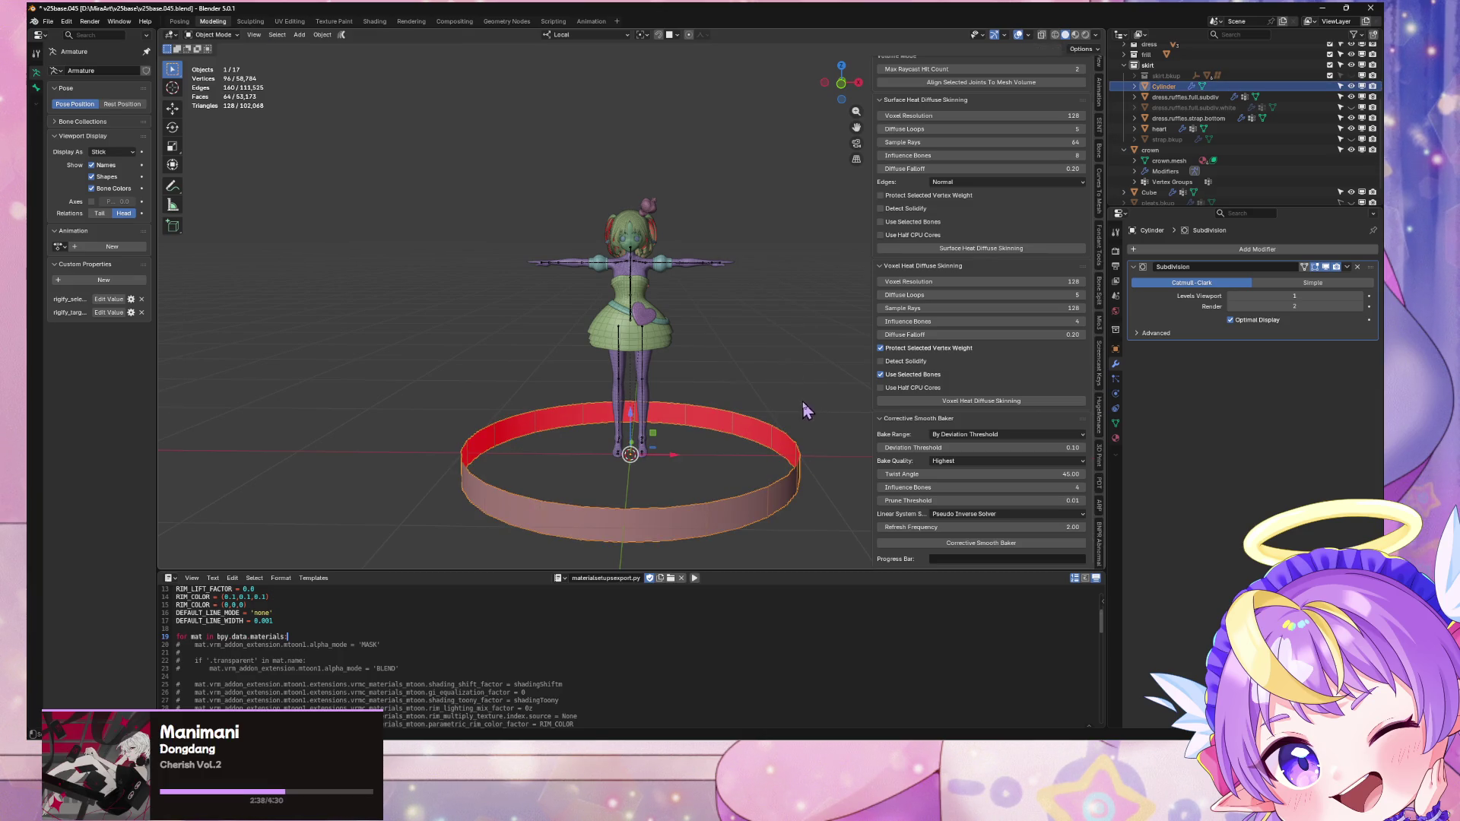
{"action": "key", "text": "g"}
{"action": "key", "text": "z"}
{"action": "left_click", "coordinate": [809, 238]}
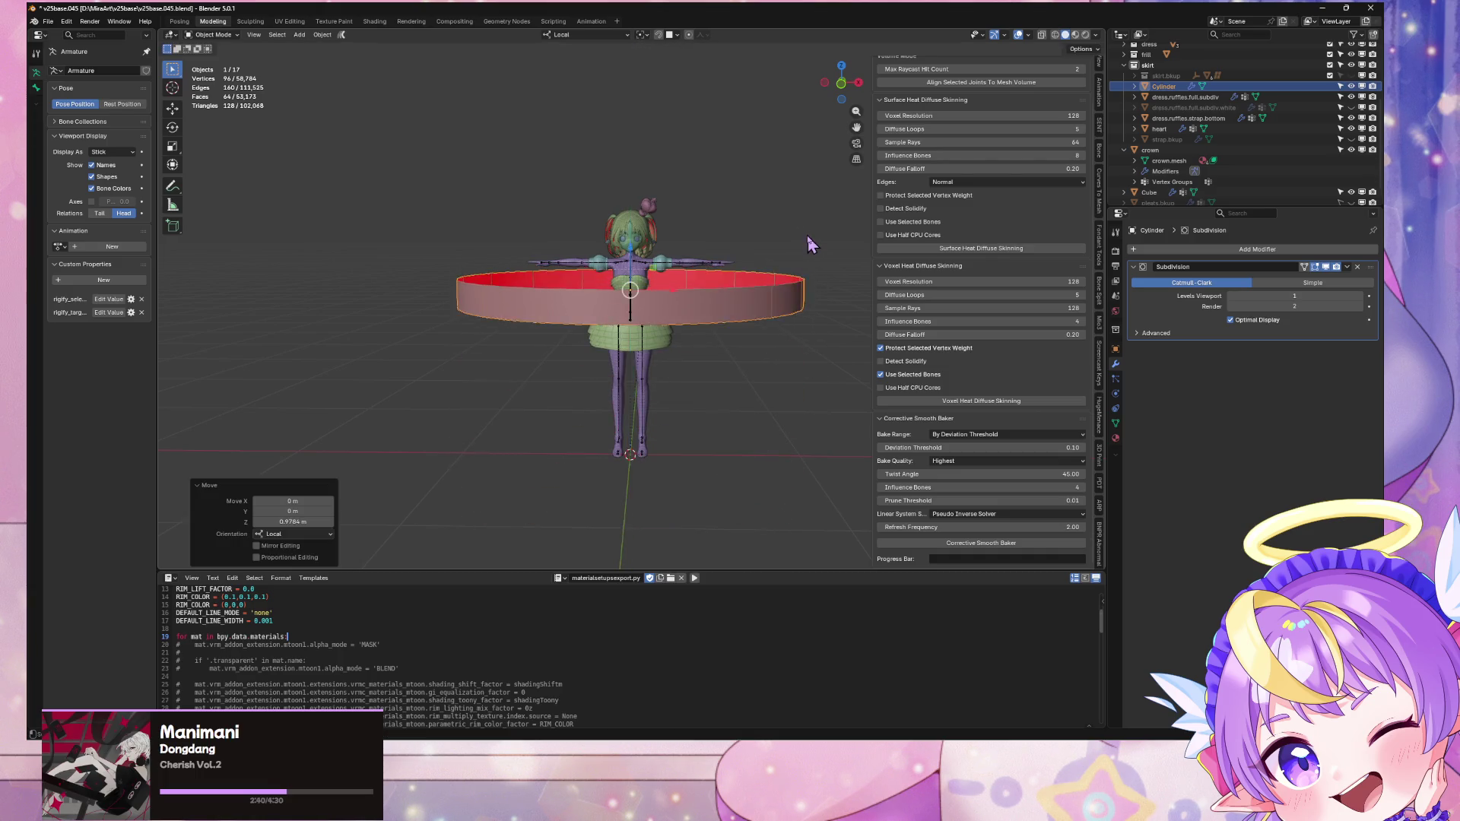
{"action": "key", "text": "Tab"}
{"action": "scroll", "coordinate": [810, 231], "scroll_direction": "up", "scroll_amount": 5}
{"action": "key", "text": "Tab"}
{"action": "scroll", "coordinate": [815, 222], "scroll_direction": "down", "scroll_amount": 5}
{"action": "key", "text": "s"}
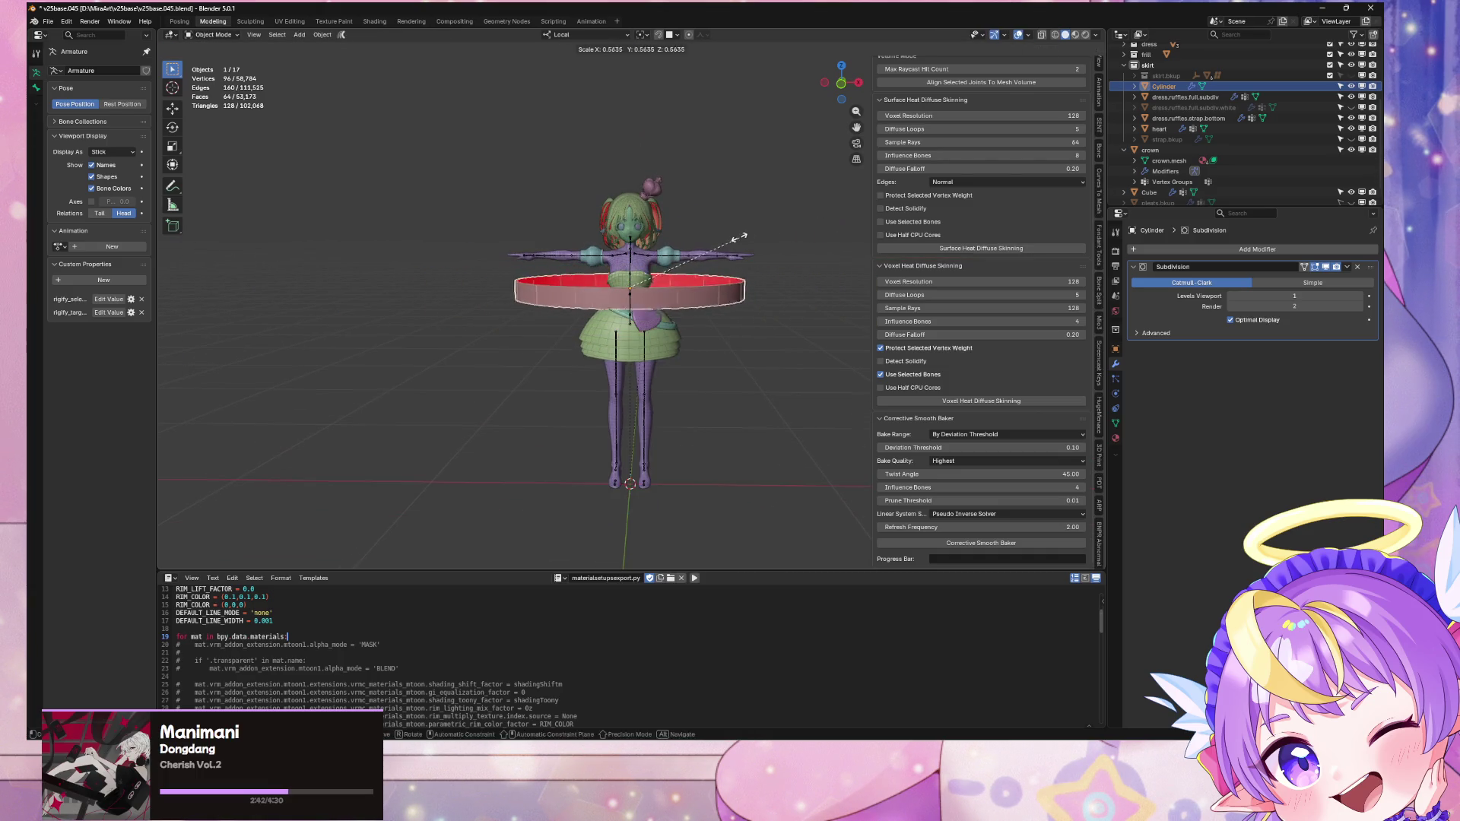
{"action": "left_click", "coordinate": [685, 251]}
{"action": "scroll", "coordinate": [685, 251], "scroll_direction": "up", "scroll_amount": 5}
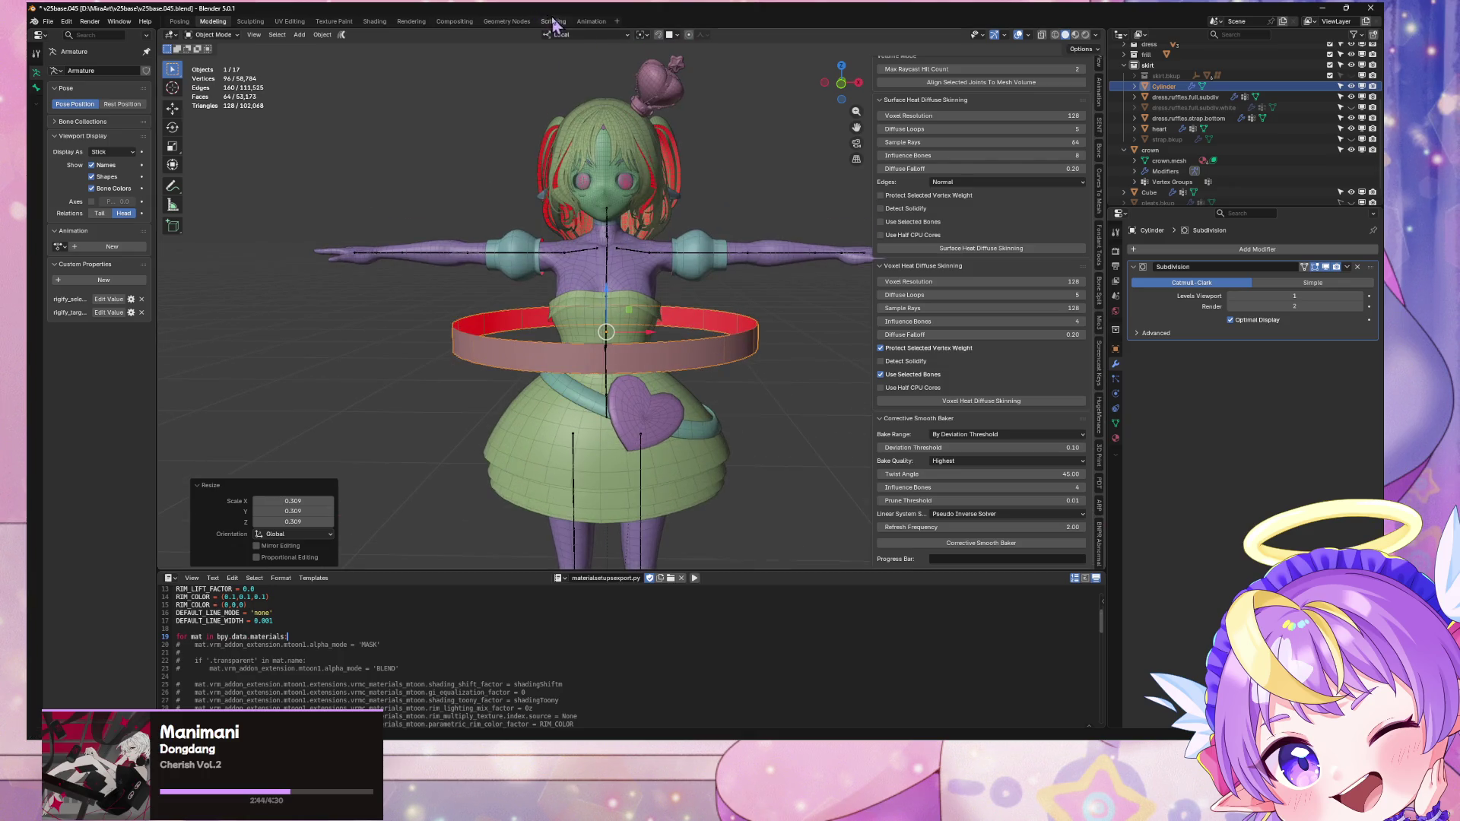
Step: Apply the ring's rotation and scale via Object > Apply
{"action": "left_click", "coordinate": [321, 35]}
{"action": "mouse_move", "coordinate": [414, 96]}
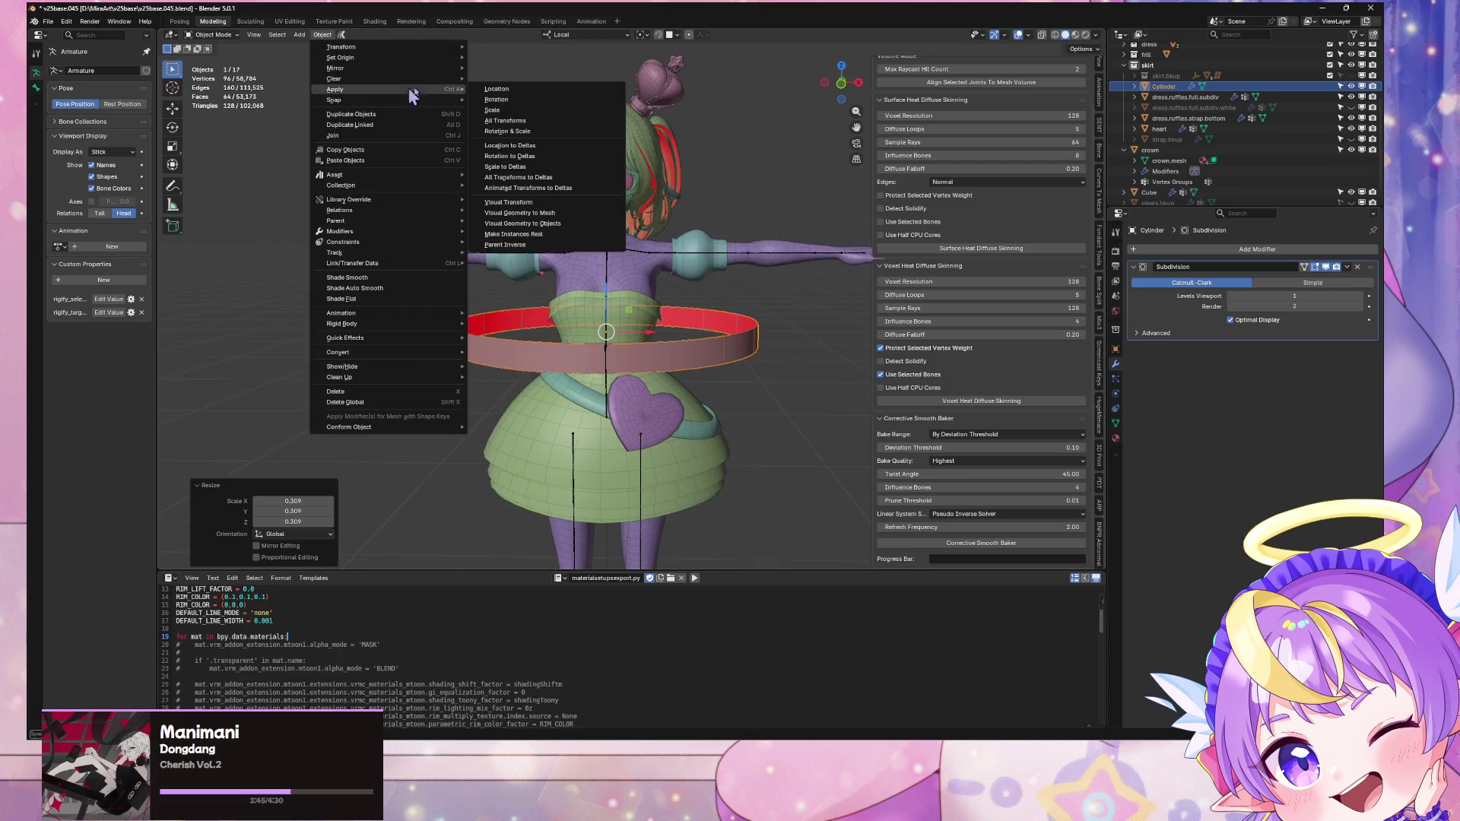
{"action": "left_click", "coordinate": [559, 129]}
{"action": "mouse_move", "coordinate": [778, 375]}
{"action": "middle_mouse_down"}
{"action": "mouse_move", "coordinate": [689, 426]}
{"action": "mouse_move", "coordinate": [669, 365]}
{"action": "mouse_move", "coordinate": [669, 411]}
{"action": "middle_mouse_up"}
{"action": "key", "text": "r"}
{"action": "key", "text": "x"}
{"action": "key", "text": "Escape"}
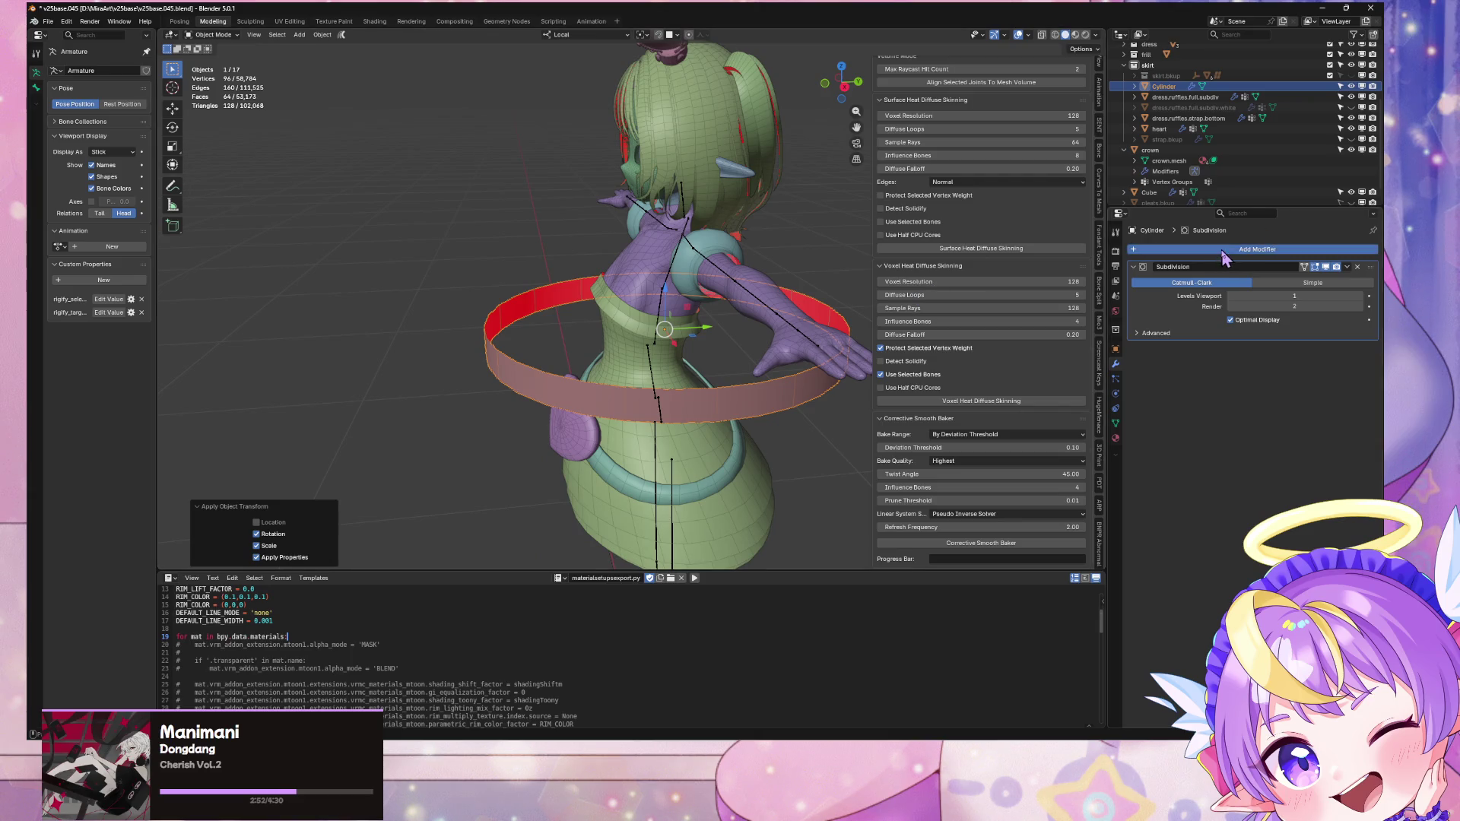
Step: Copy strap.bkup's Shrinkwrap, Subdivision and Solidify modifiers onto the ring with Ctrl+L
{"action": "left_click", "coordinate": [1223, 250]}
{"action": "mouse_move", "coordinate": [1223, 256]}
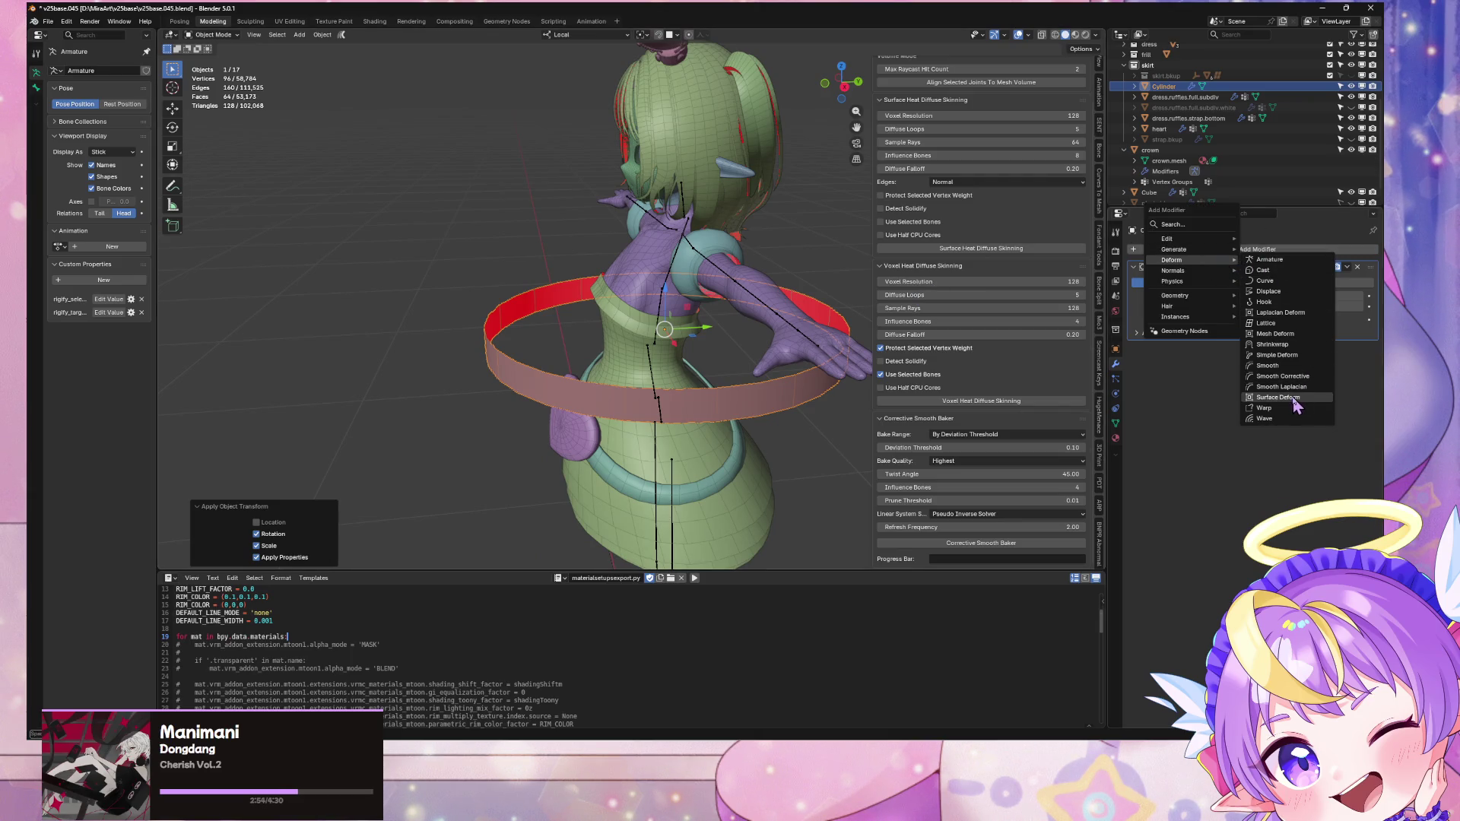
{"action": "left_click", "coordinate": [1279, 140]}
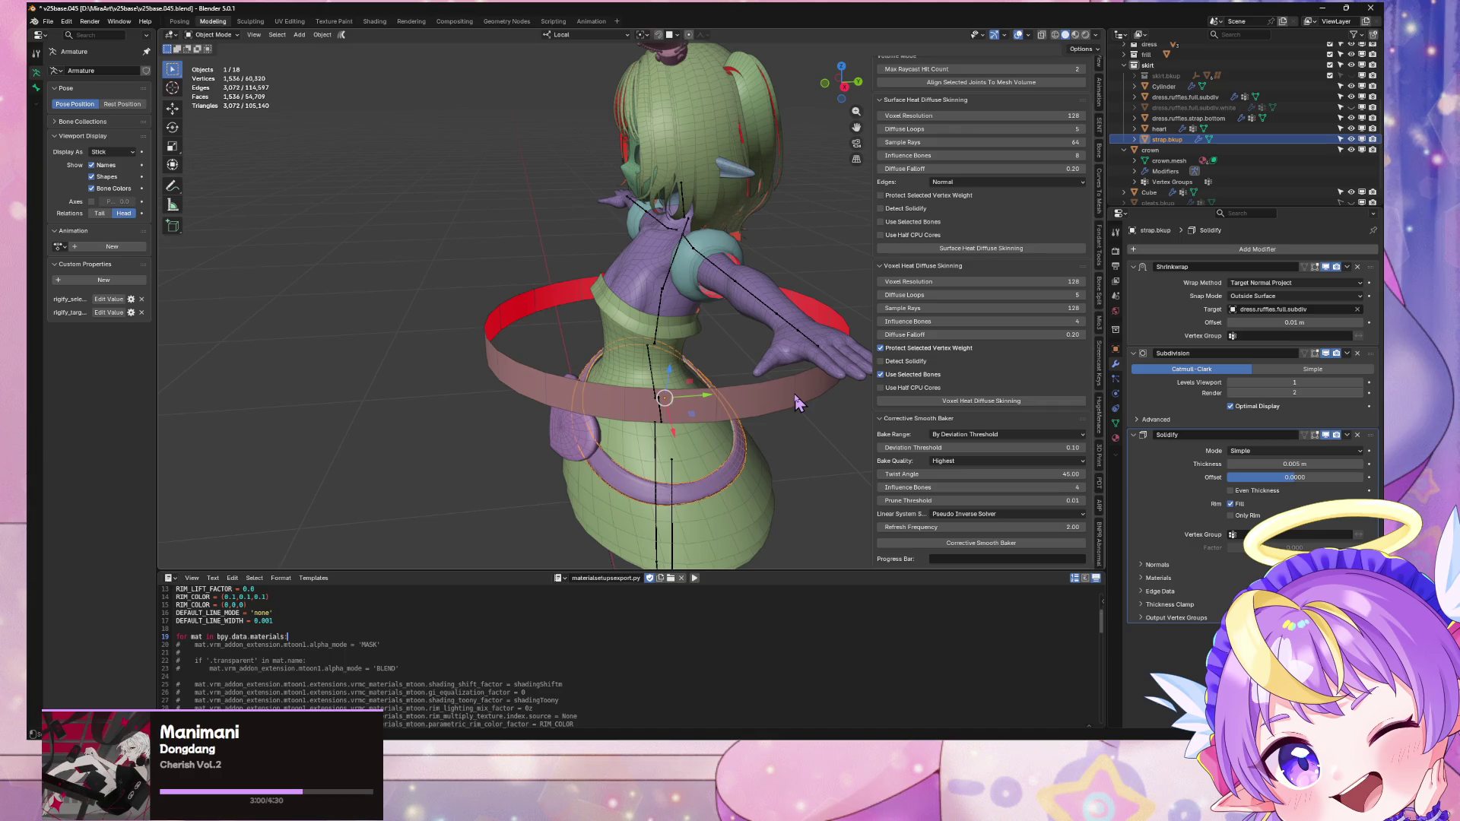
{"action": "left_click", "coordinate": [765, 429], "text": "shift"}
{"action": "key", "text": "ctrl+l"}
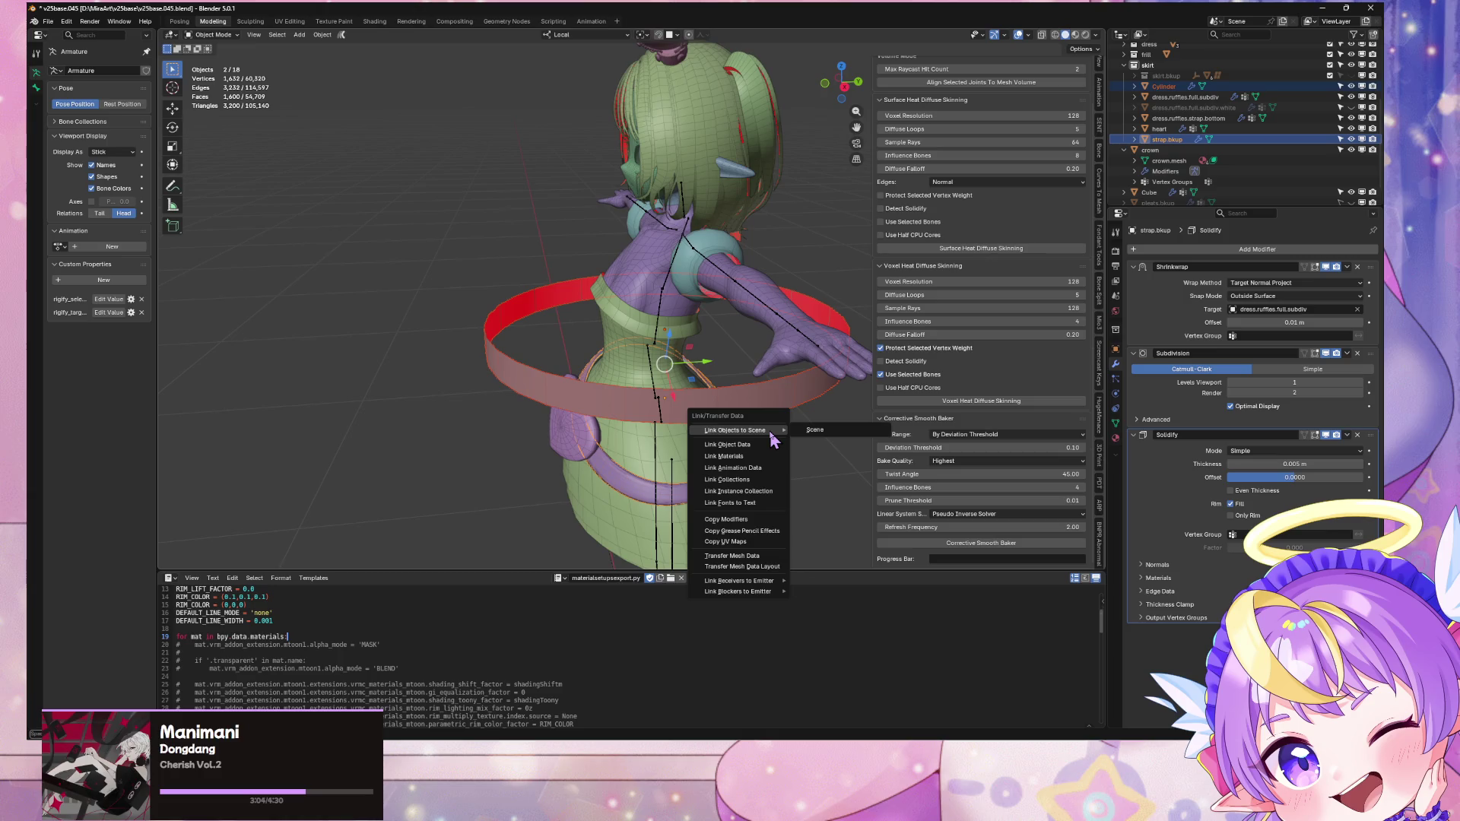
{"action": "left_click", "coordinate": [734, 520]}
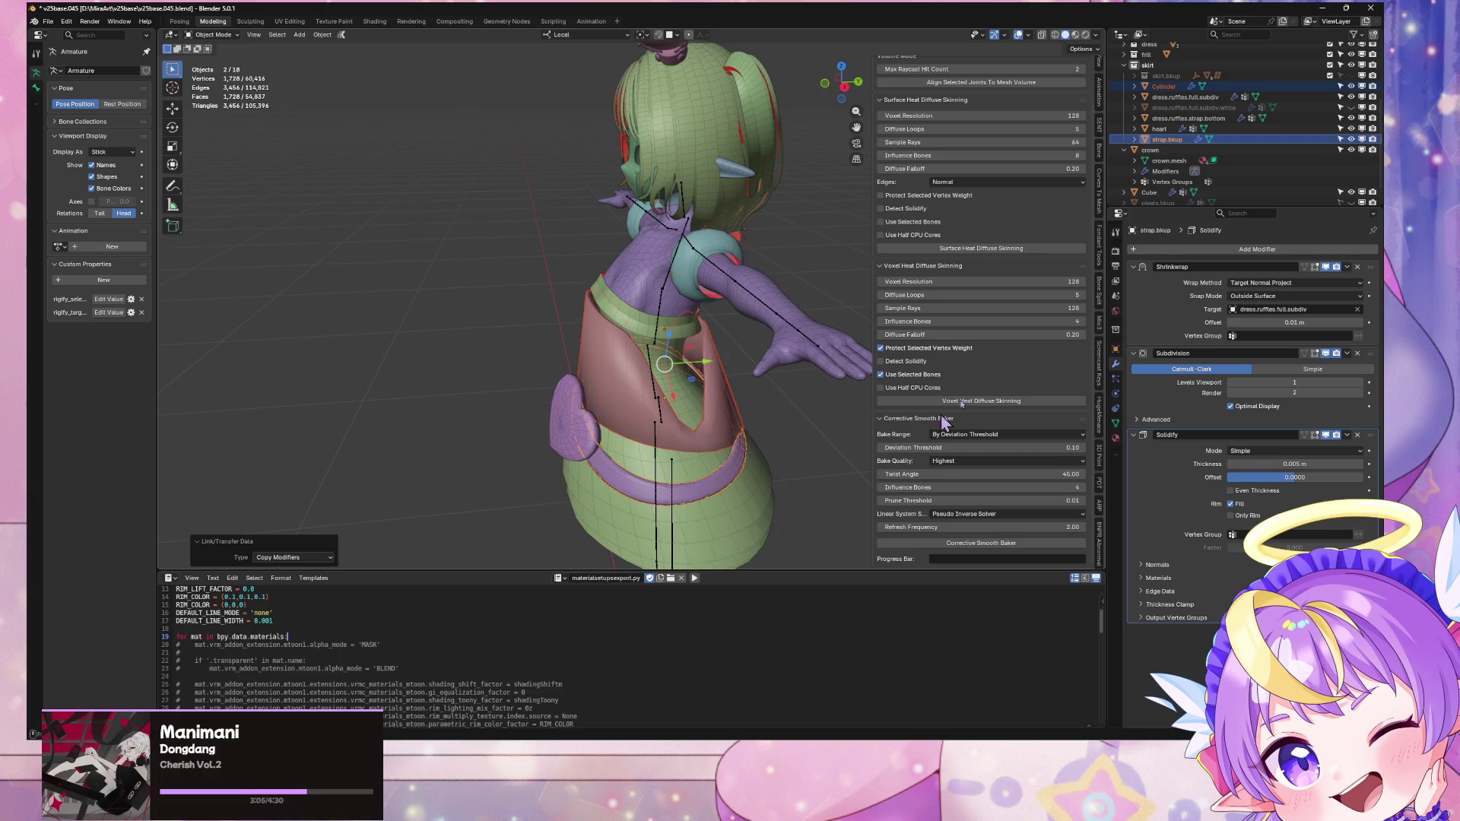
Step: Hide the backup strap and put the Cylinder ring into Edit Mode
{"action": "left_click", "coordinate": [1351, 140]}
{"action": "mouse_move", "coordinate": [624, 411]}
{"action": "middle_mouse_down"}
{"action": "mouse_move", "coordinate": [706, 413]}
{"action": "mouse_move", "coordinate": [764, 380]}
{"action": "middle_mouse_up"}
{"action": "left_click", "coordinate": [706, 413]}
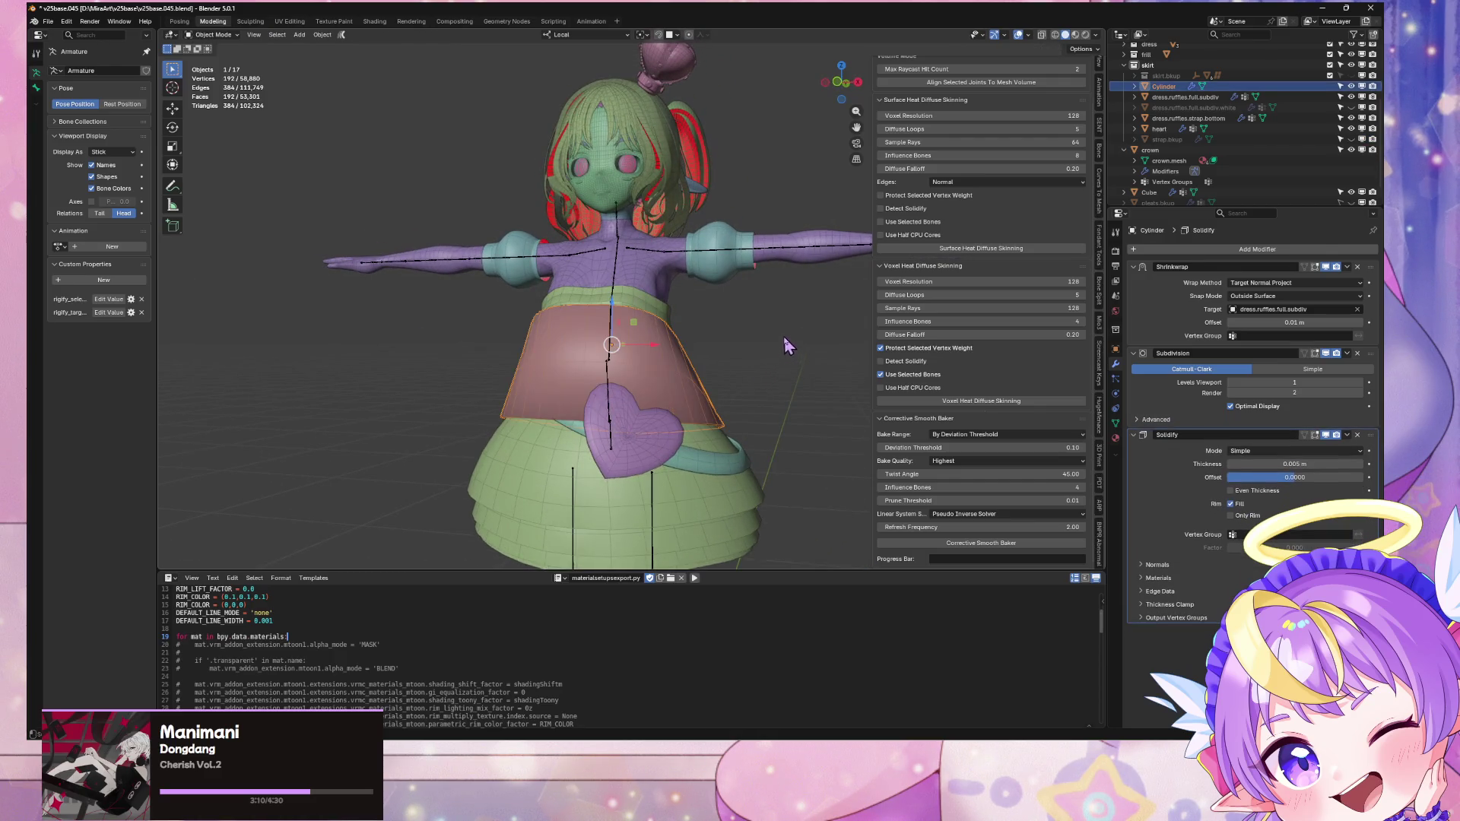
{"action": "key", "text": "Tab"}
{"action": "middle_click_drag", "start_coordinate": [789, 274], "coordinate": [810, 262]}
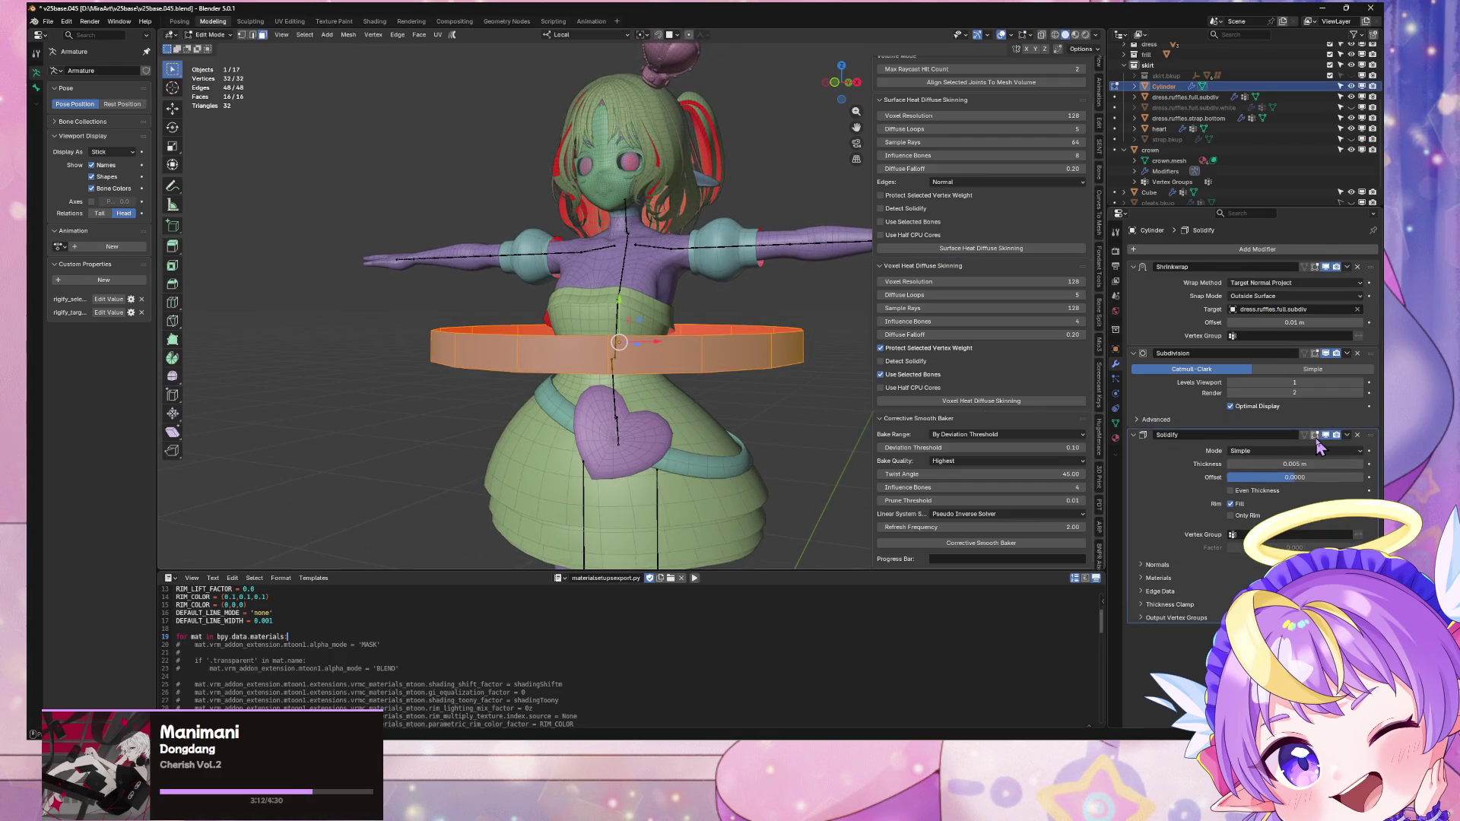
Step: Remove the ring's Solidify modifier and shrink the ring to 0.618
{"action": "left_click", "coordinate": [1357, 435]}
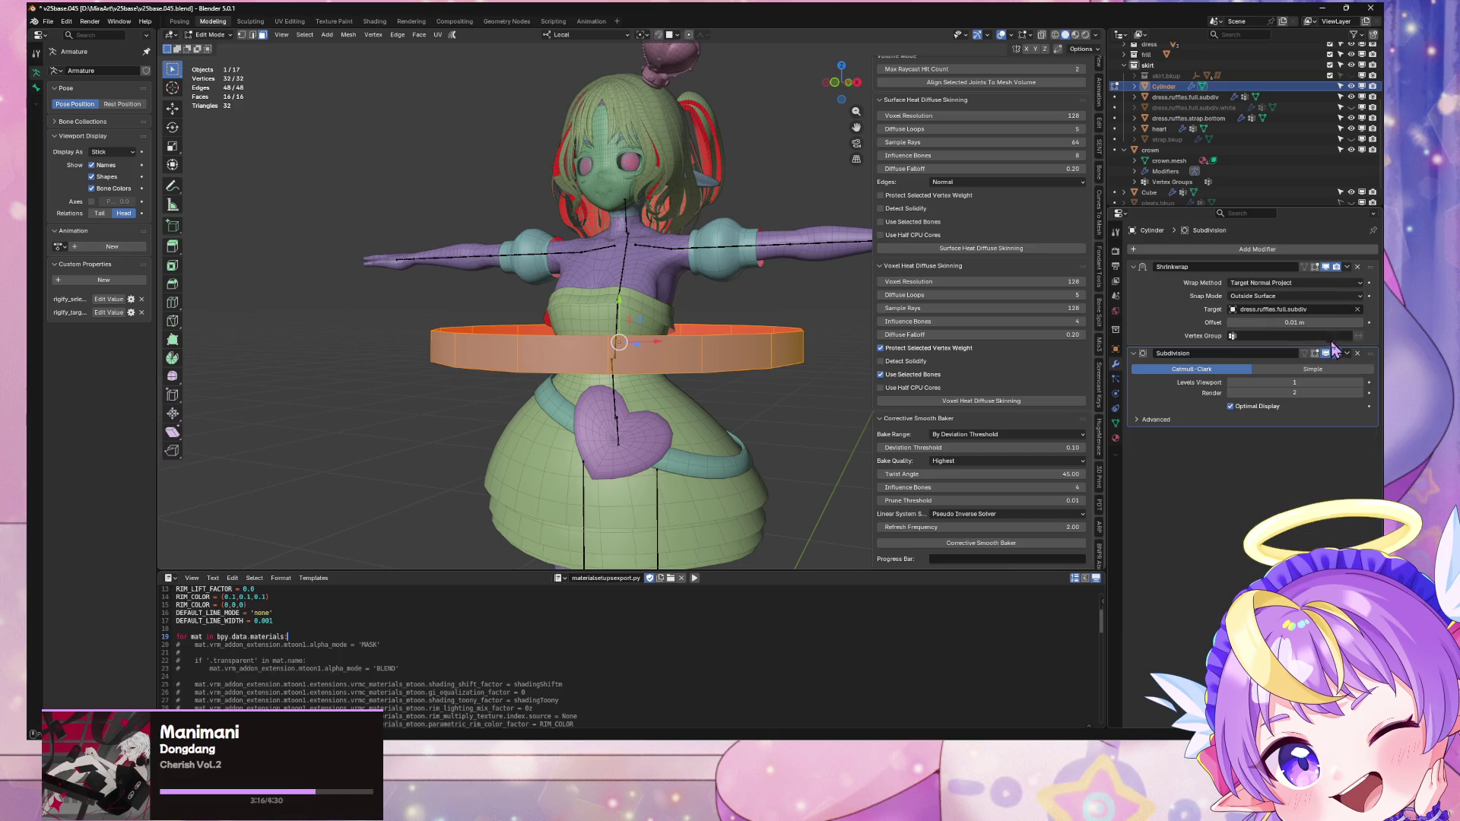
{"action": "middle_click_drag", "start_coordinate": [701, 323], "coordinate": [768, 339]}
{"action": "mouse_move", "coordinate": [796, 281]}
{"action": "middle_mouse_down"}
{"action": "mouse_move", "coordinate": [761, 274]}
{"action": "mouse_move", "coordinate": [797, 350]}
{"action": "mouse_move", "coordinate": [764, 276]}
{"action": "middle_mouse_up"}
{"action": "key", "text": "s"}
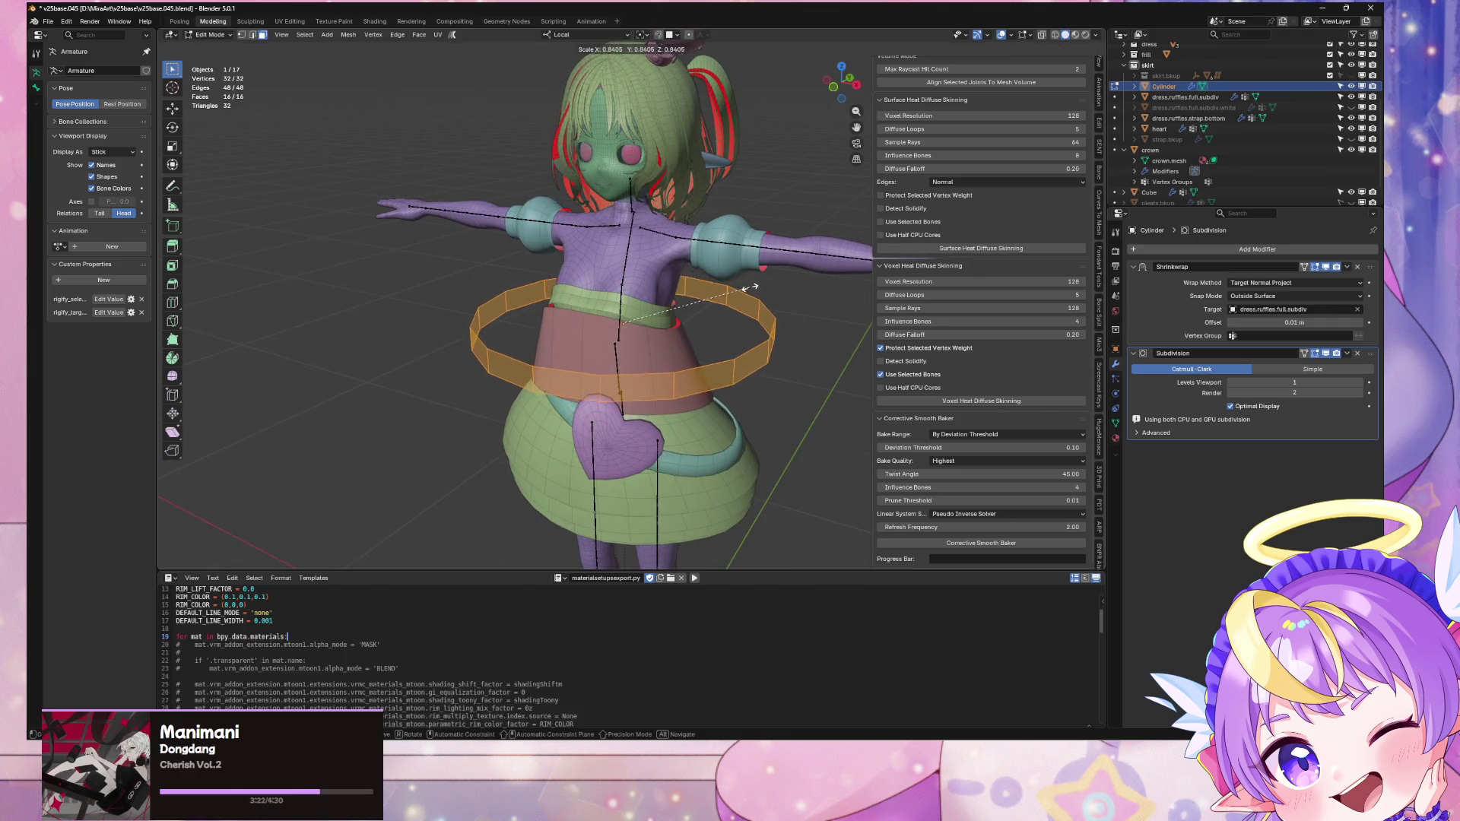
{"action": "left_click", "coordinate": [715, 302]}
Step: Tilt the ring -17.2° on local Y from the front view, then undo those edits
{"action": "key", "text": "KP_1"}
{"action": "key", "text": "r"}
{"action": "key", "text": "y"}
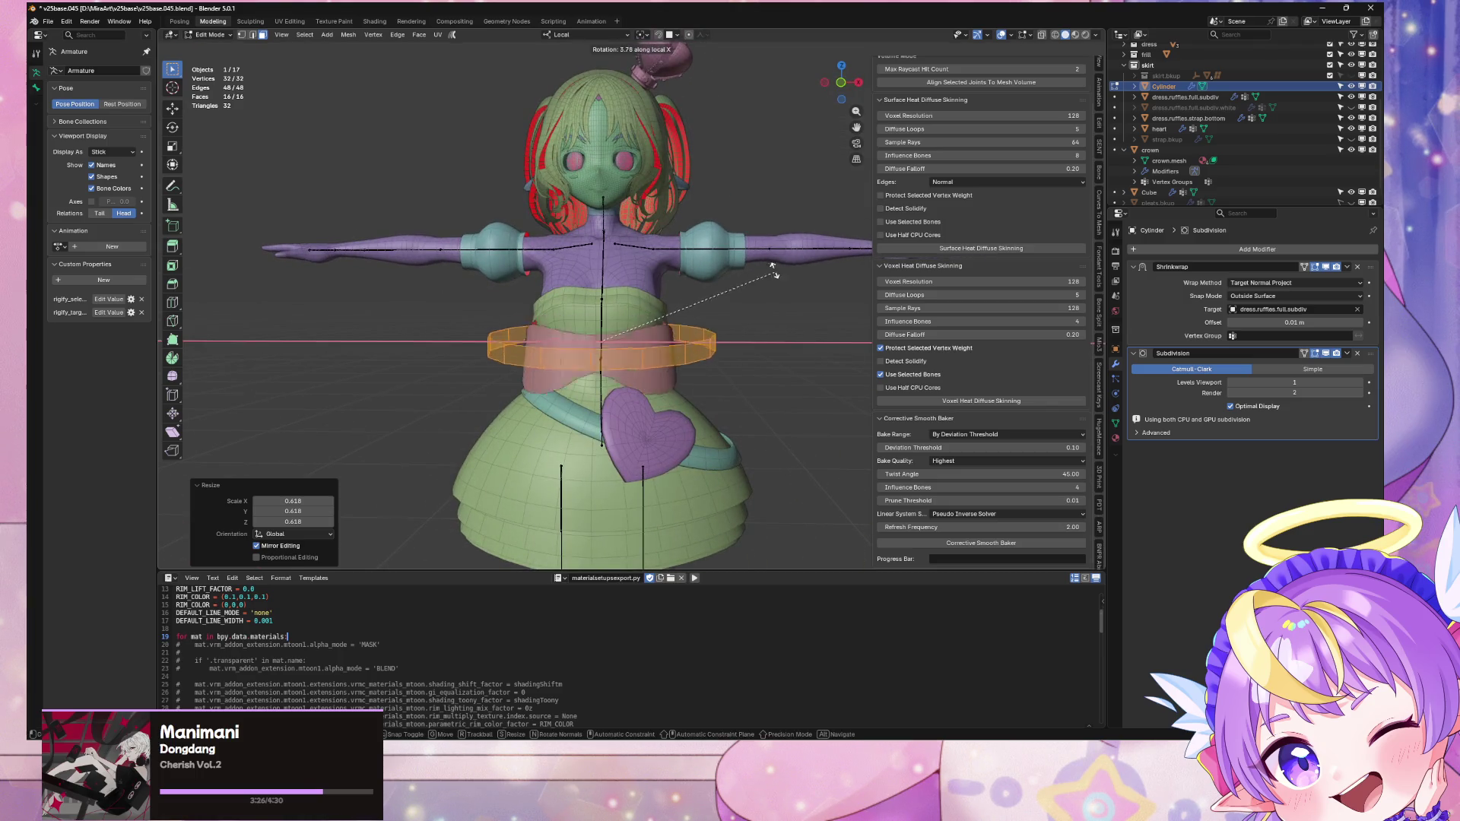
{"action": "left_click", "coordinate": [758, 232]}
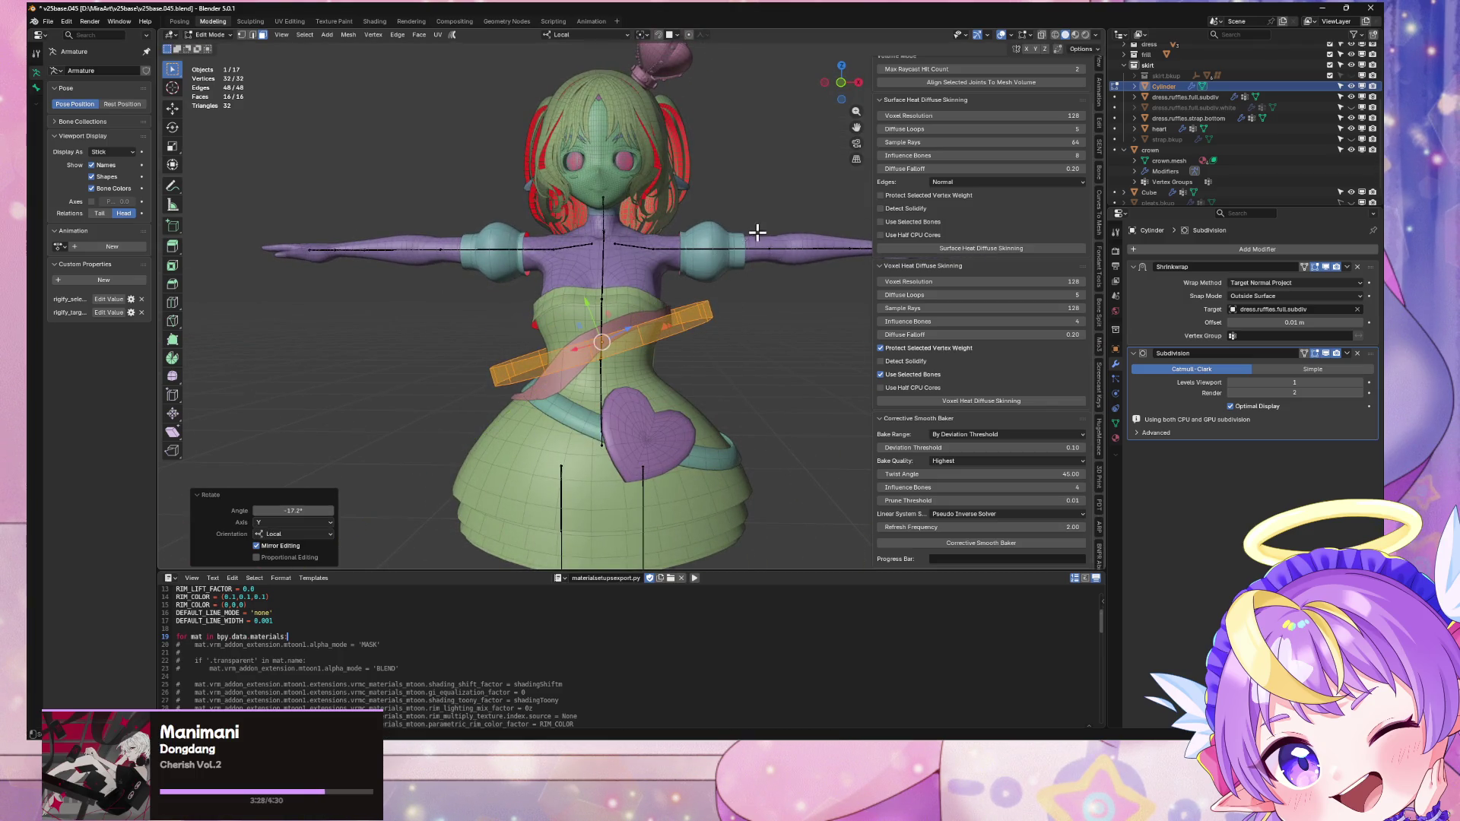
{"action": "left_click", "coordinate": [587, 307]}
{"action": "key", "text": "ctrl+z"}
{"action": "key", "text": "ctrl+z"}
{"action": "key", "text": "ctrl+z"}
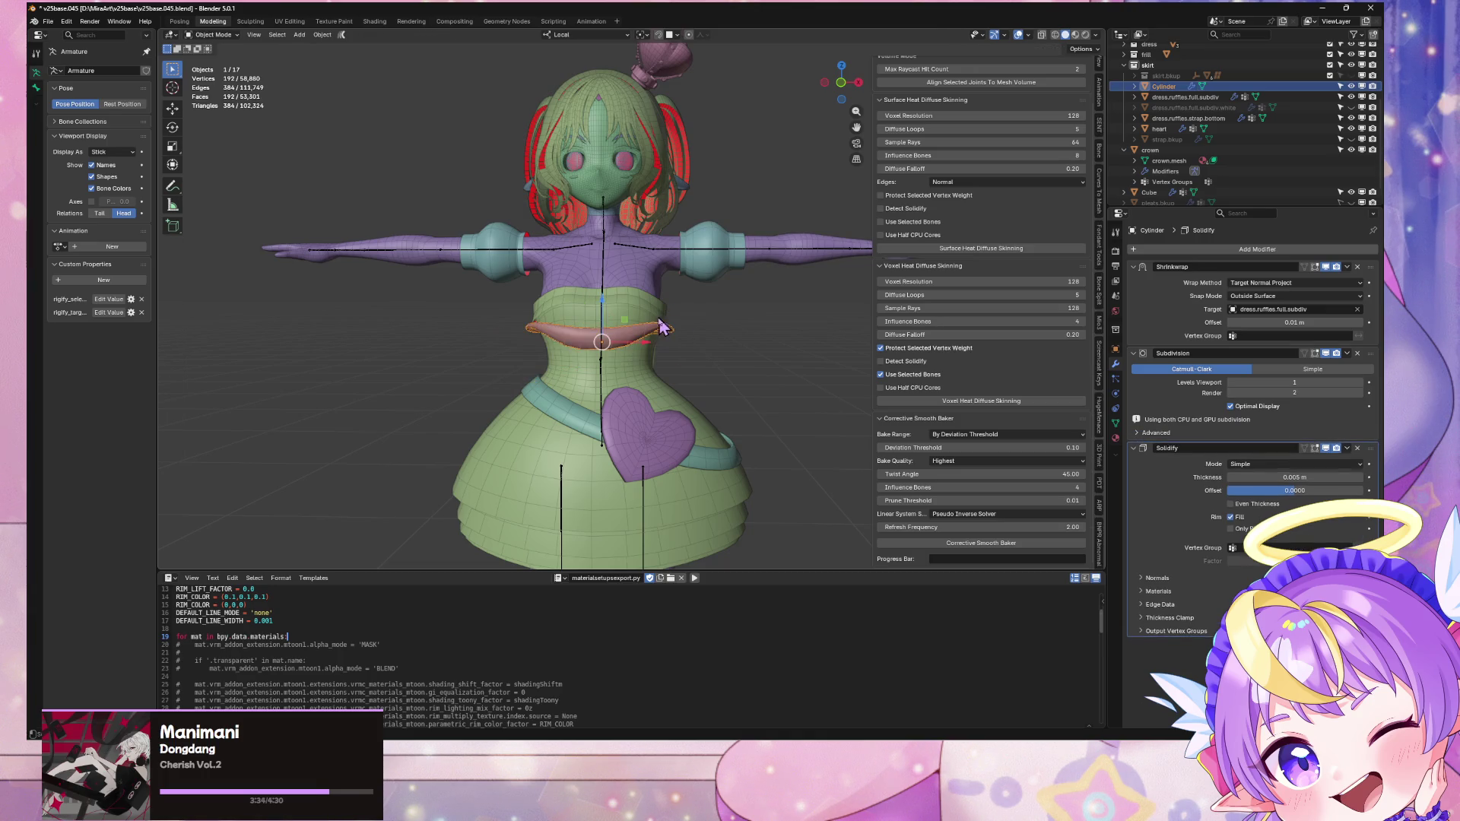
Step: Tilt the ring -23.1° on local Y and lower it along its normal
{"action": "key", "text": "r"}
{"action": "key", "text": "y"}
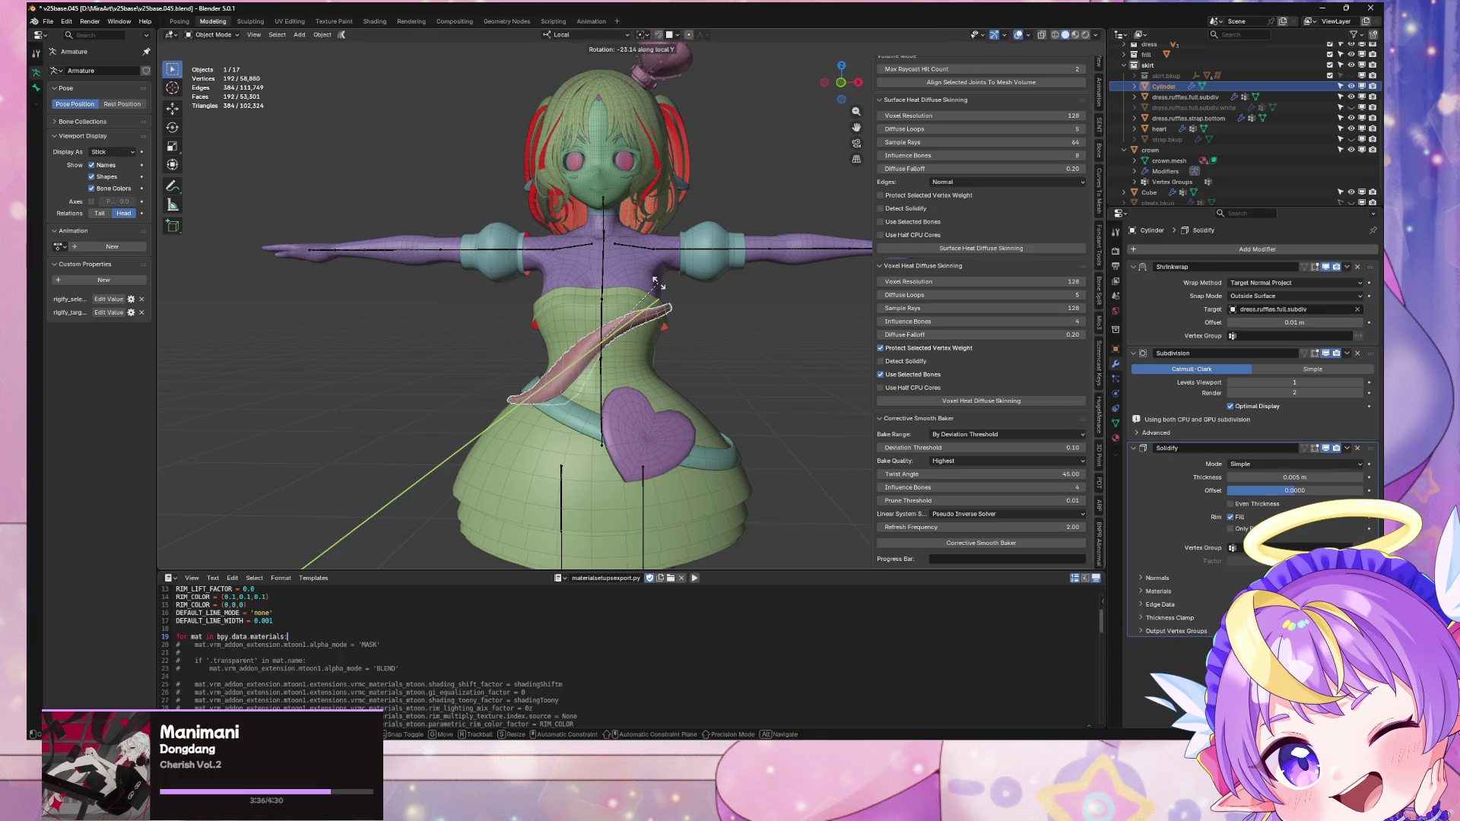
{"action": "left_click", "coordinate": [656, 283]}
{"action": "key", "text": "g"}
{"action": "key", "text": "z"}
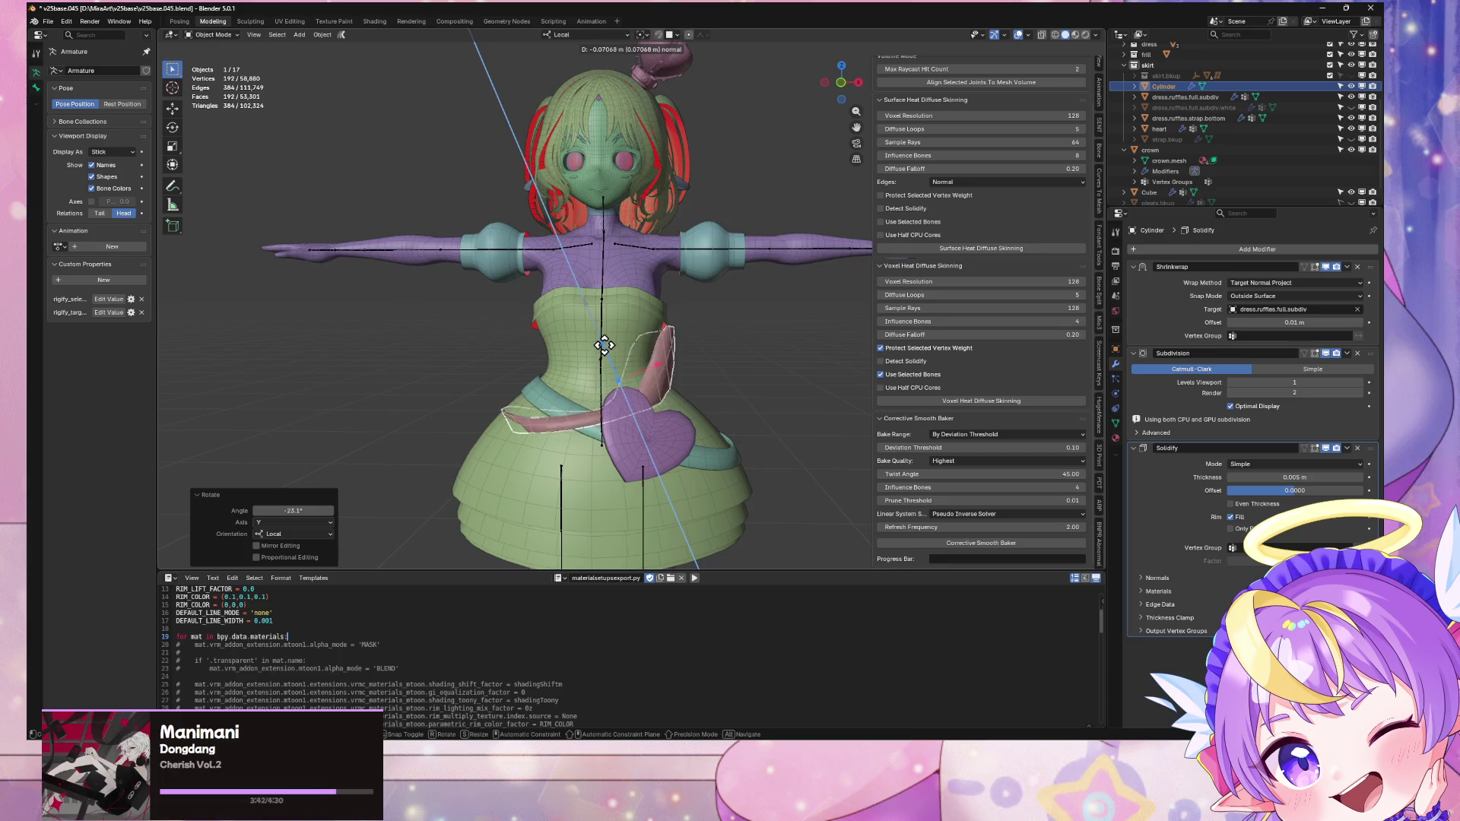
{"action": "left_click", "coordinate": [726, 369]}
Step: Widen the ring along its local X axis
{"action": "key", "text": "s"}
{"action": "key", "text": "x"}
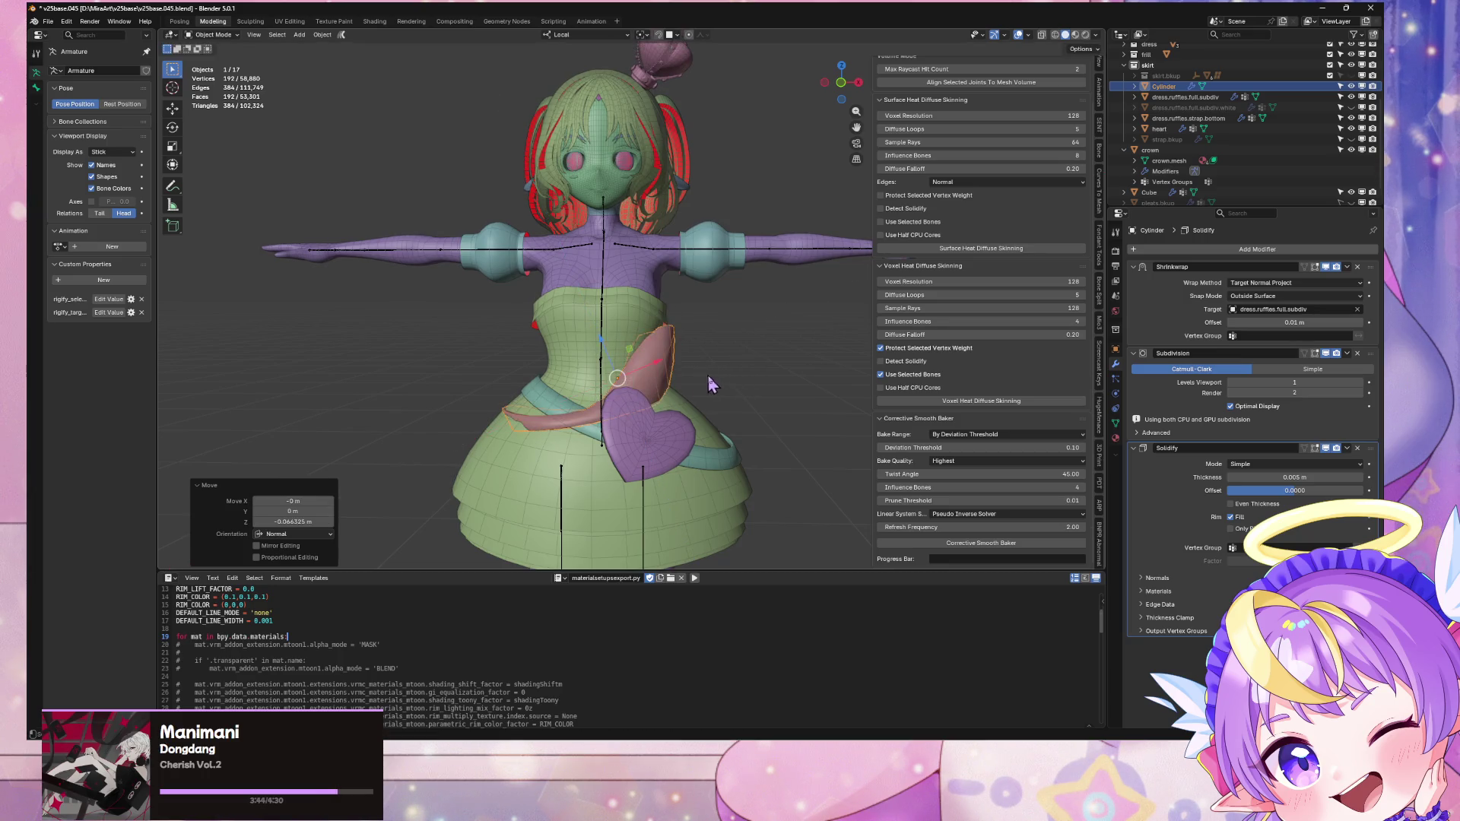
{"action": "scroll", "coordinate": [736, 371], "scroll_direction": "up", "scroll_amount": 2, "text": "alt"}
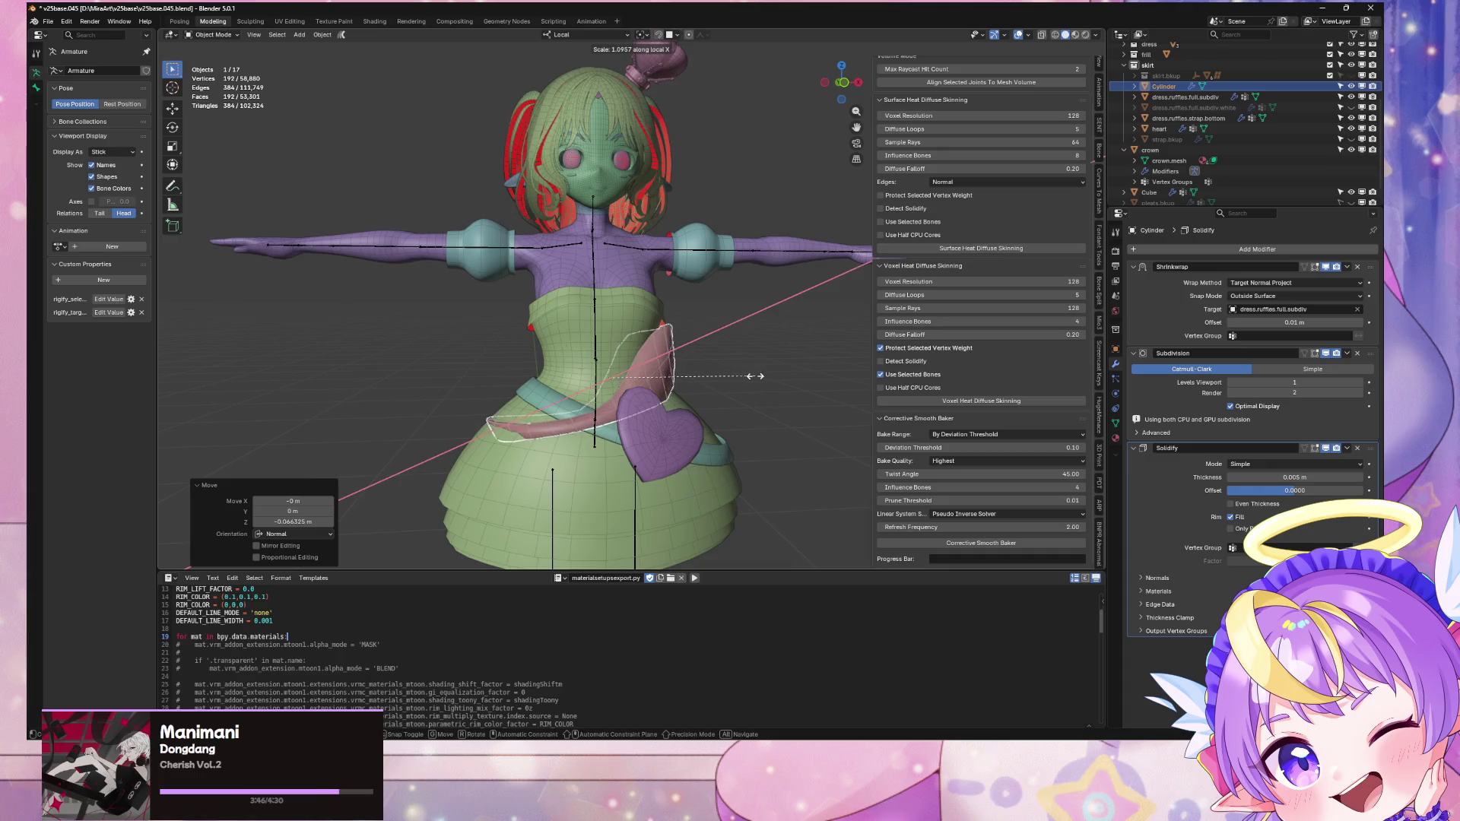
{"action": "left_click", "coordinate": [768, 378]}
Step: Try rotating and sliding the band's mesh in Edit Mode, then undo and cancel those changes
{"action": "key", "text": "Tab"}
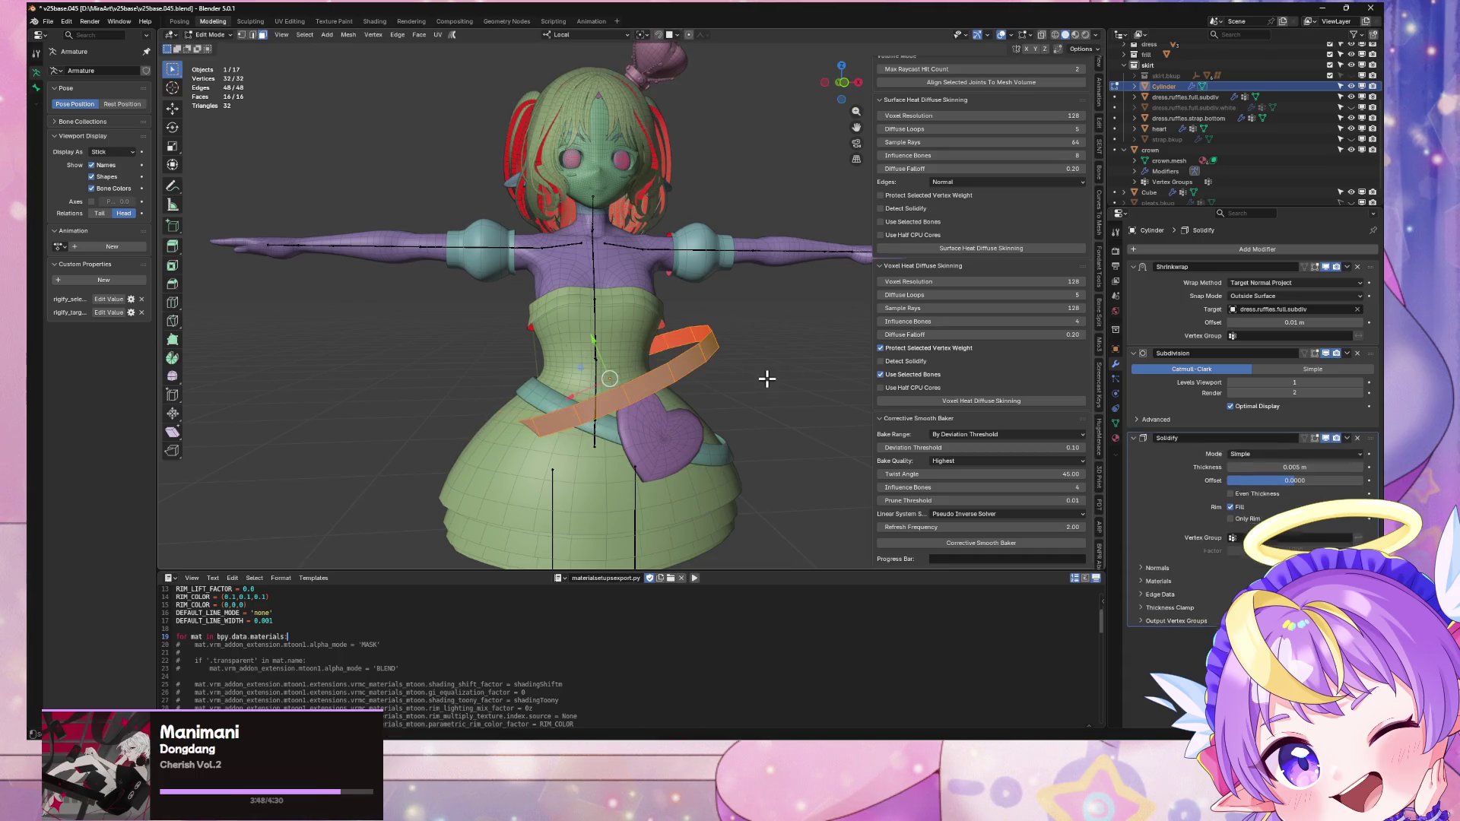
{"action": "middle_click_drag", "start_coordinate": [757, 370], "coordinate": [737, 360]}
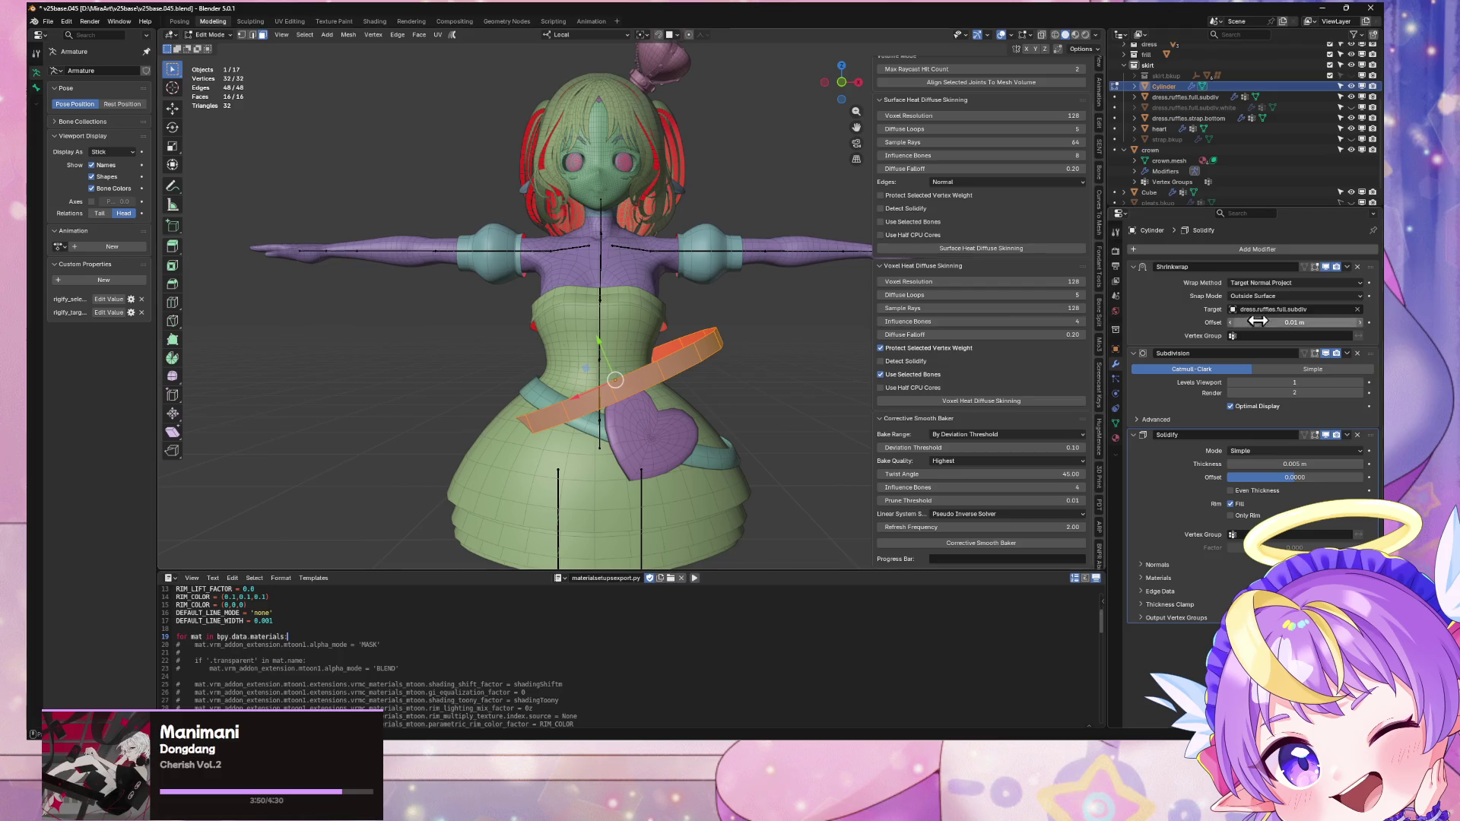
{"action": "key", "text": "r"}
{"action": "key", "text": "y"}
{"action": "left_click", "coordinate": [765, 274]}
{"action": "key", "text": "g"}
{"action": "key", "text": "x"}
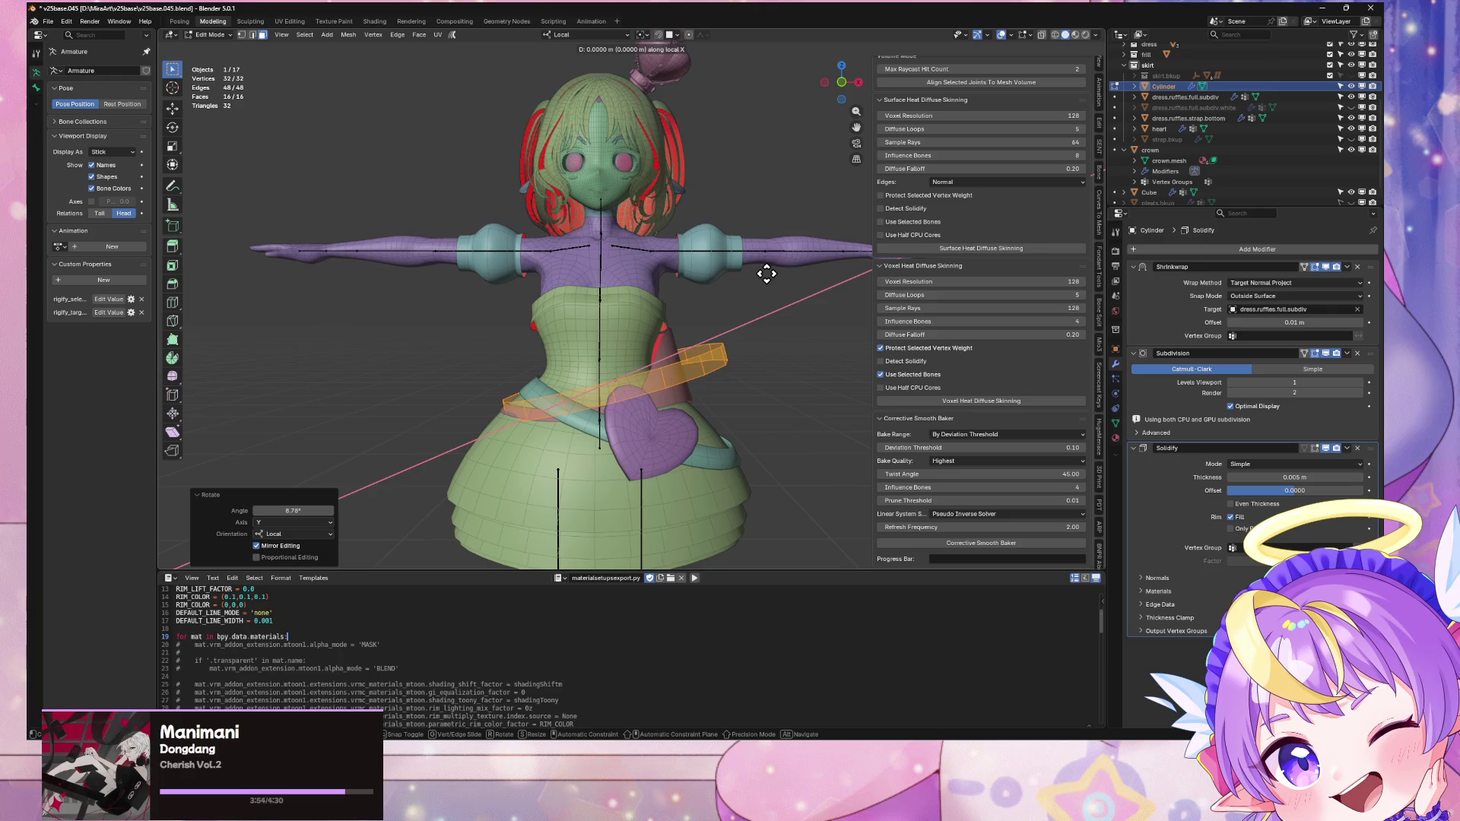
{"action": "key", "text": "Escape"}
{"action": "key", "text": "ctrl+z"}
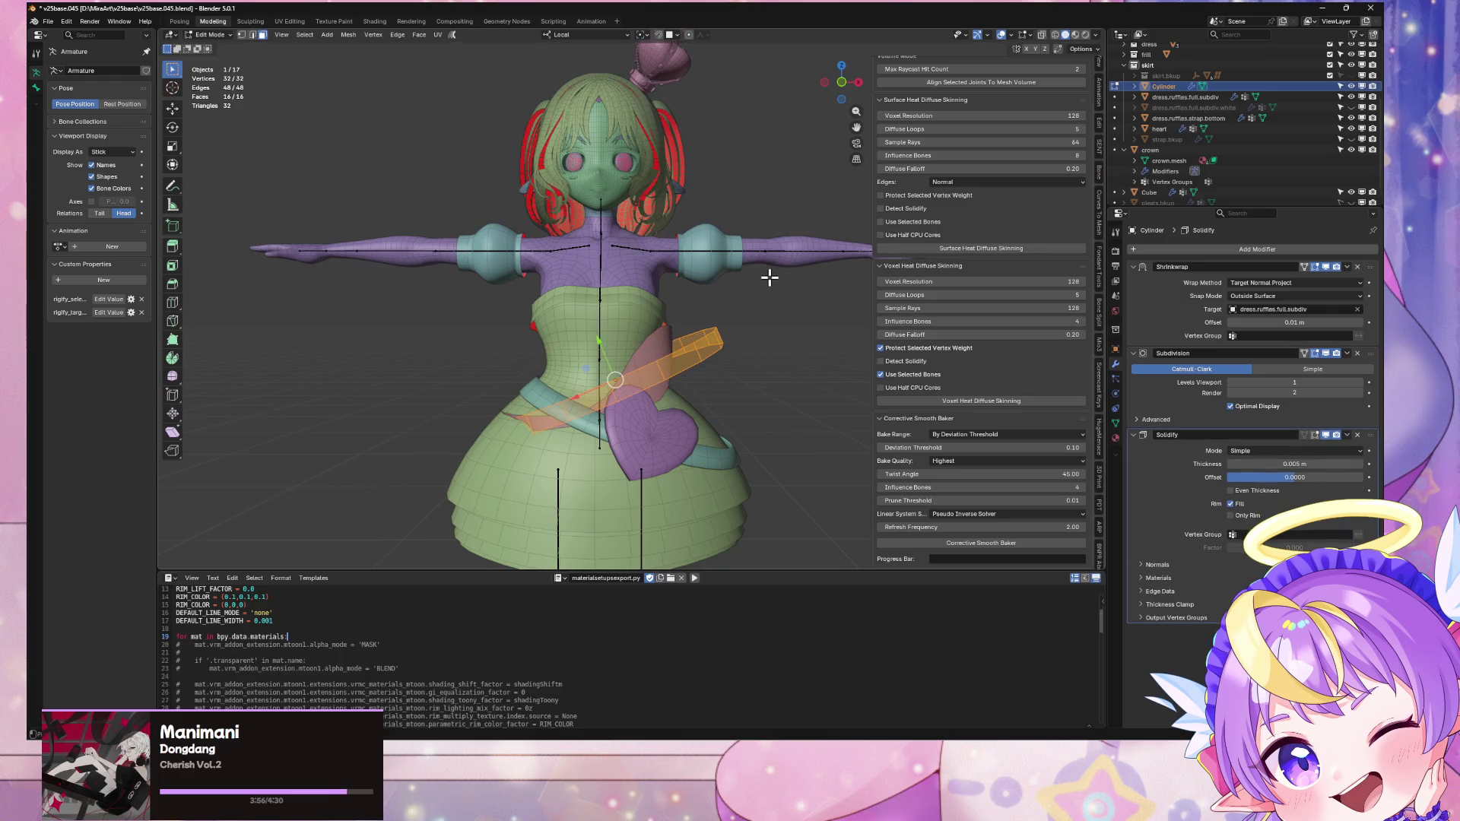
{"action": "key", "text": "g"}
{"action": "key", "text": "x"}
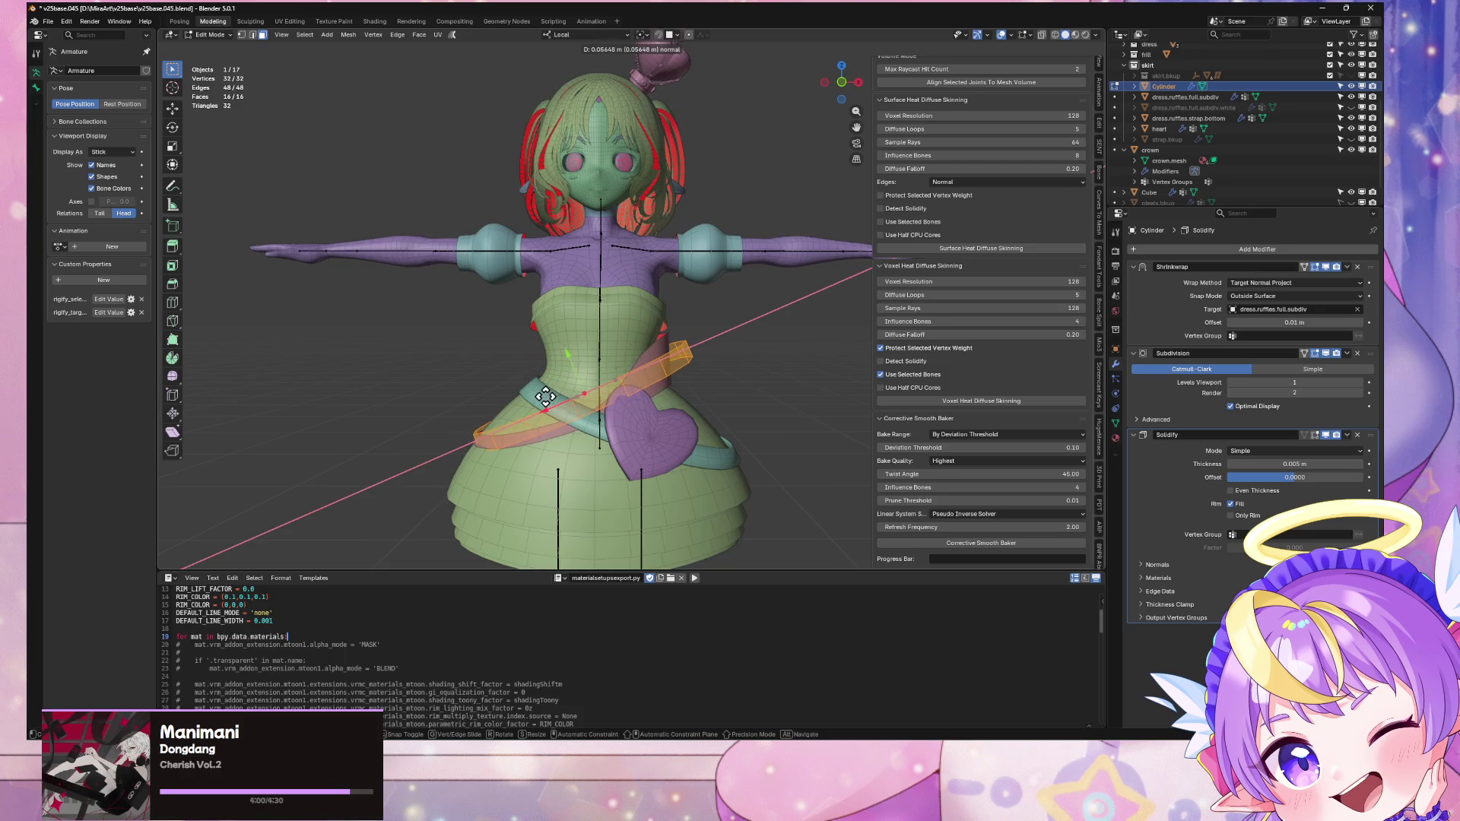
{"action": "key", "text": "Escape"}
{"action": "key", "text": "Tab"}
Step: Re-tilt the band on local Y and stretch its mesh along local X
{"action": "key", "text": "r"}
{"action": "key", "text": "y"}
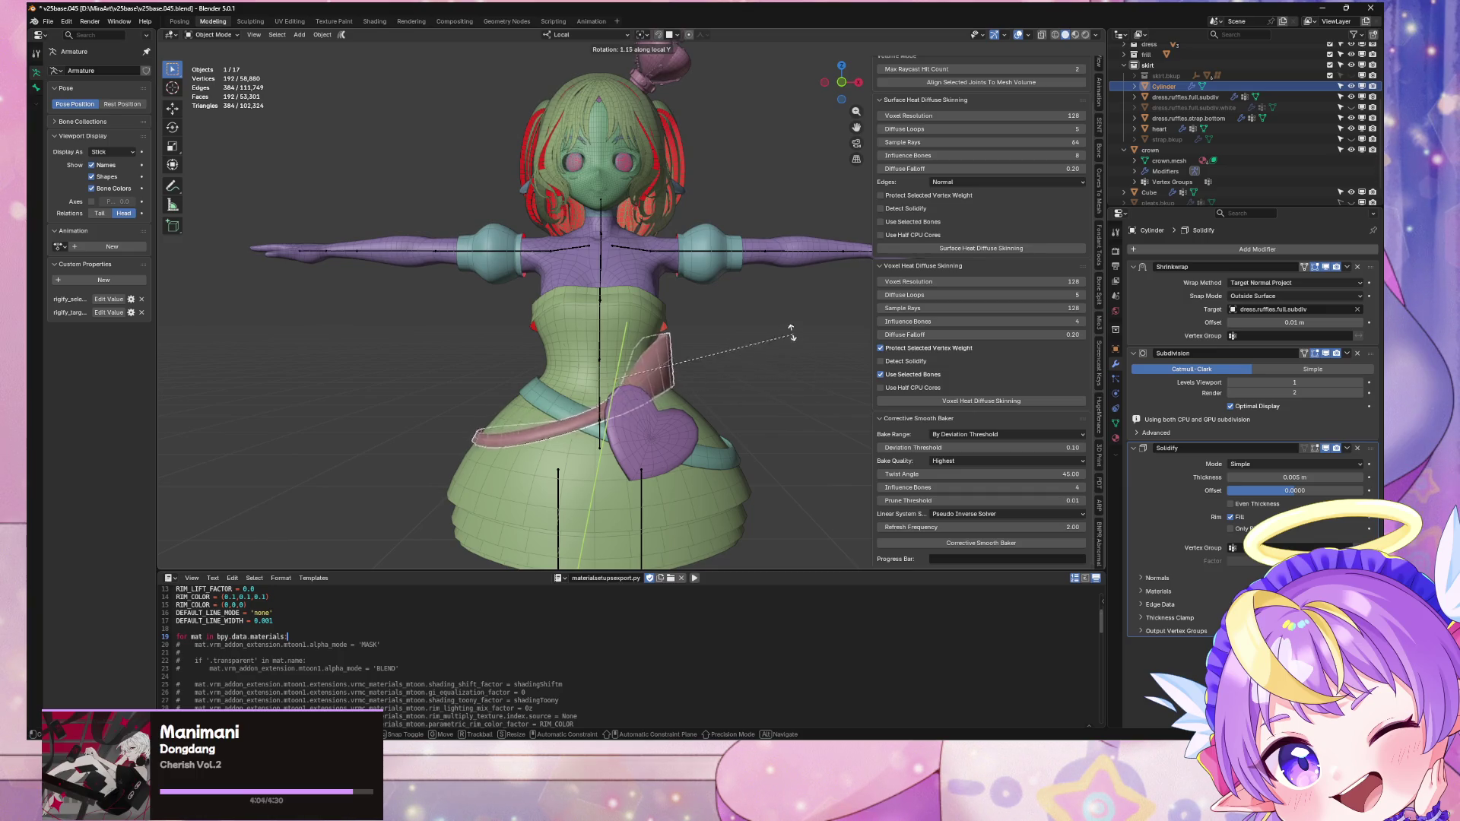
{"action": "left_click", "coordinate": [755, 310]}
{"action": "key", "text": "Tab"}
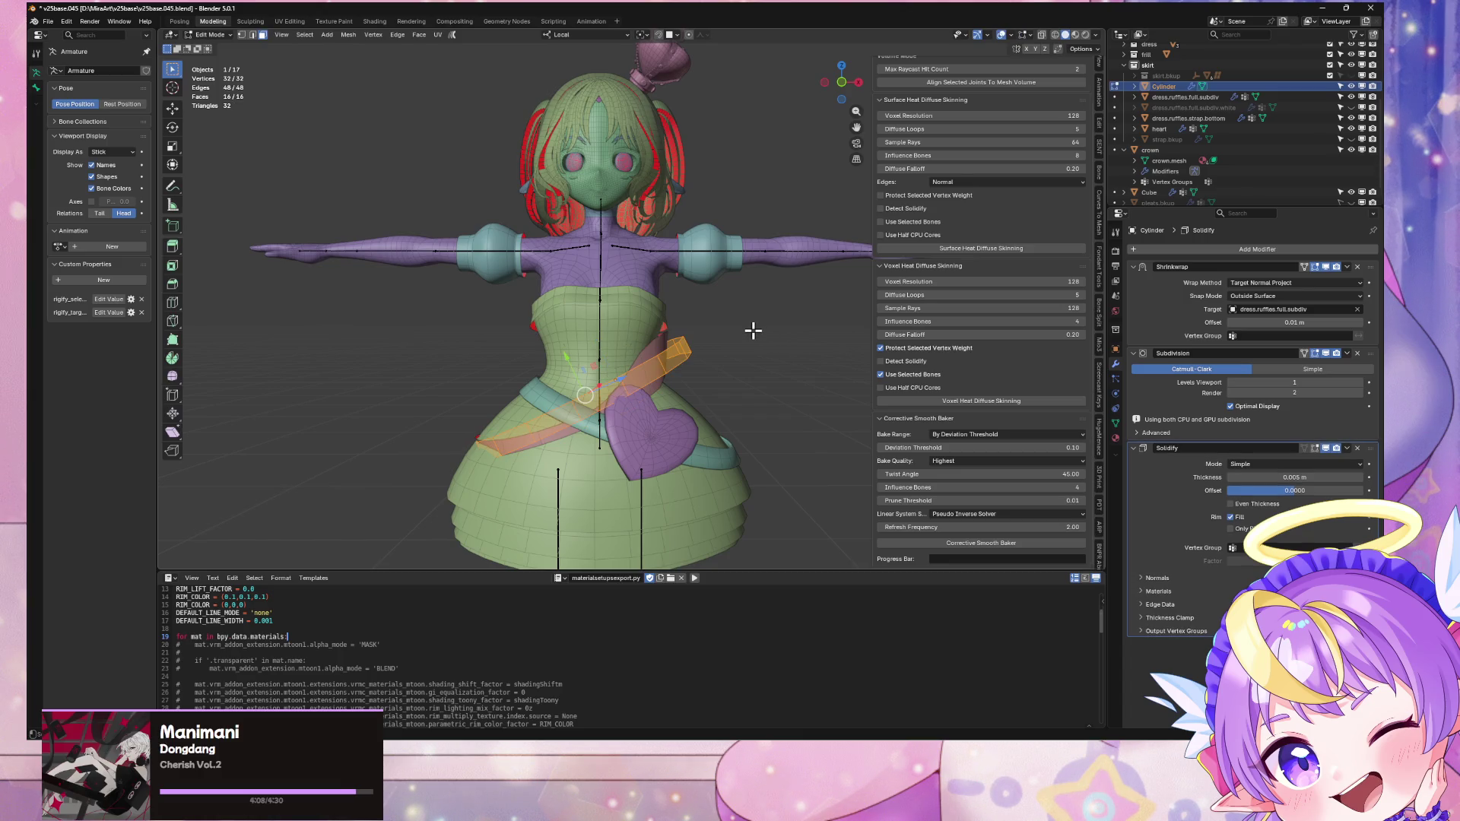
{"action": "key", "text": "x"}
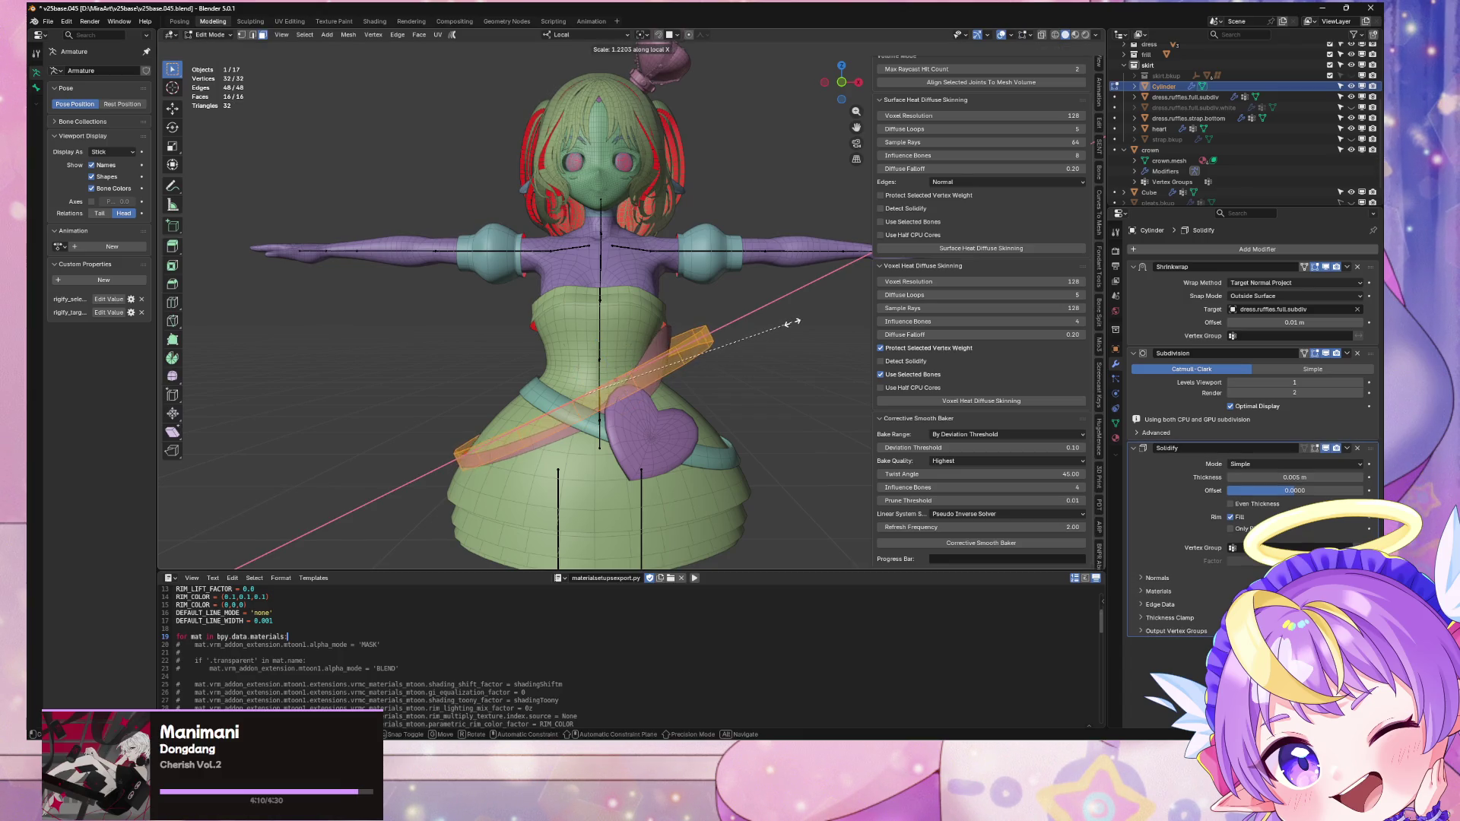
{"action": "left_click", "coordinate": [783, 322]}
{"action": "key", "text": "Tab"}
Step: Tilt the band to 16.9° on local Y and check it from the front
{"action": "key", "text": "r"}
{"action": "key", "text": "y"}
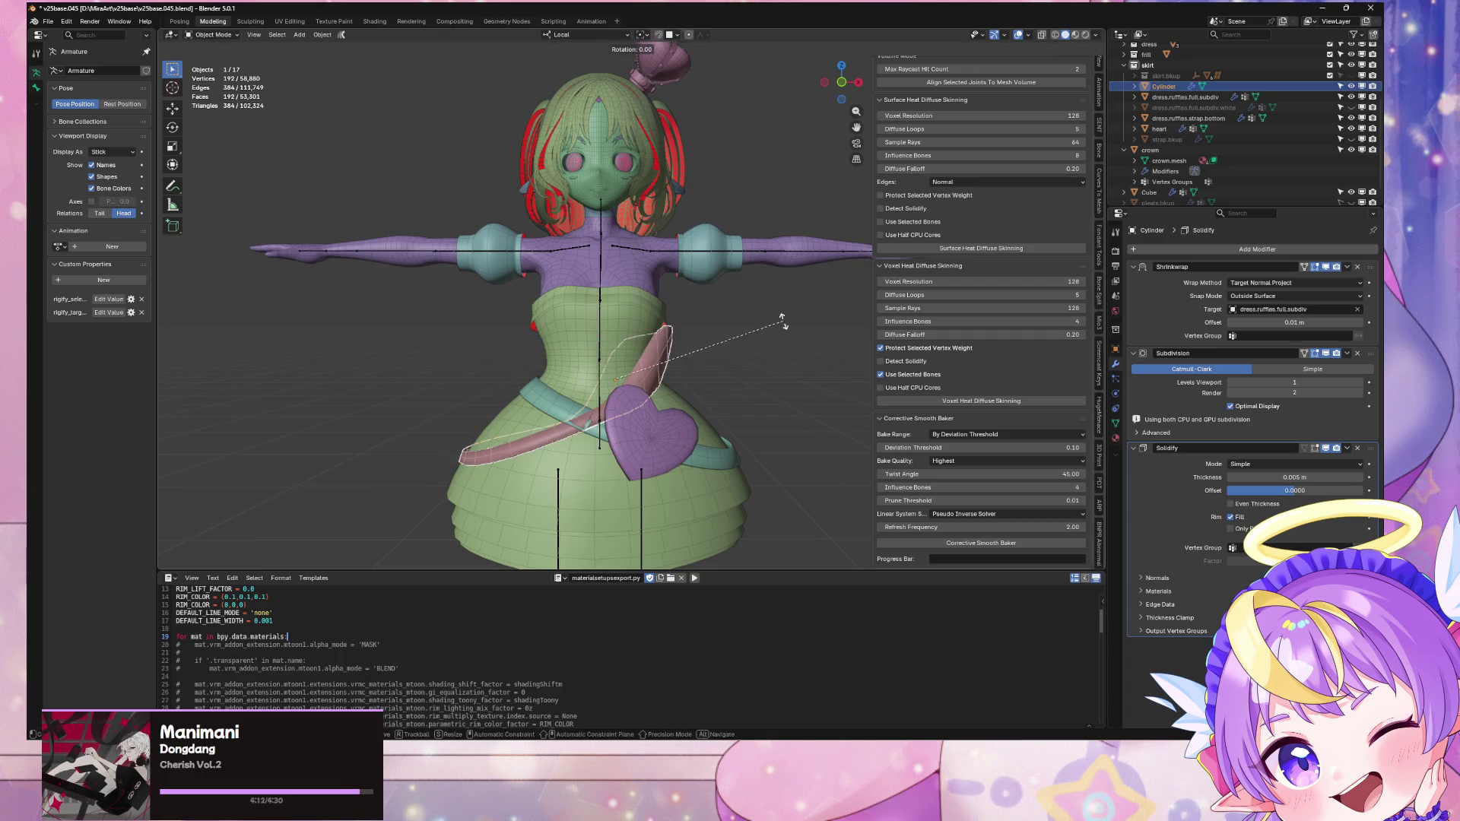
{"action": "left_click", "coordinate": [820, 372]}
{"action": "mouse_move", "coordinate": [820, 373]}
{"action": "middle_mouse_down"}
{"action": "mouse_move", "coordinate": [719, 332]}
{"action": "mouse_move", "coordinate": [691, 304]}
{"action": "mouse_move", "coordinate": [662, 335]}
{"action": "mouse_move", "coordinate": [837, 347]}
{"action": "mouse_move", "coordinate": [779, 328]}
{"action": "middle_mouse_up"}
{"action": "key", "text": "KP_1"}
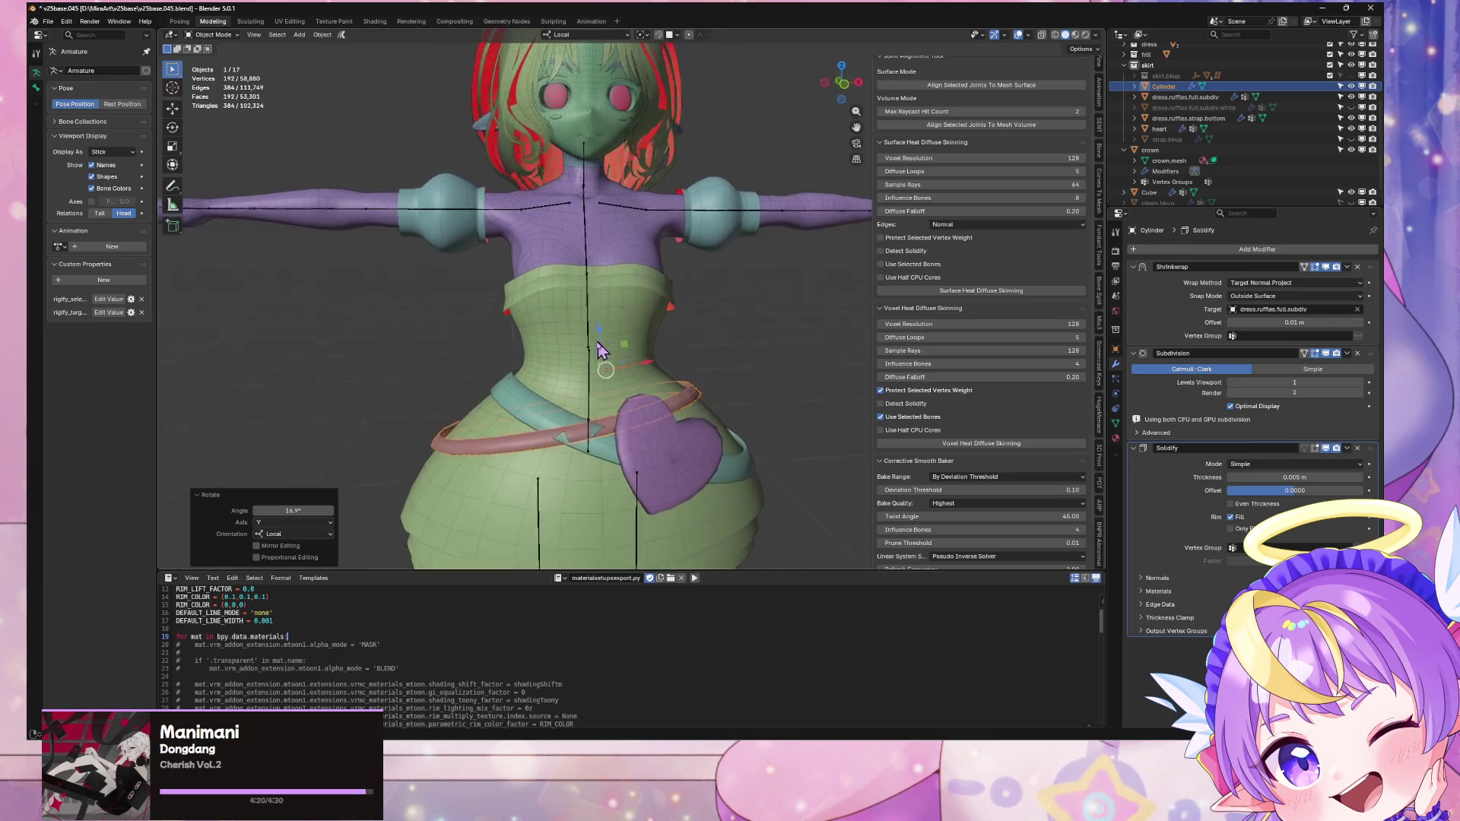
{"action": "middle_click_drag", "start_coordinate": [590, 348], "coordinate": [689, 334]}
Step: Re-tilt the band to -6.95°, lower it along its normal, and select the teal strap
{"action": "key", "text": "r"}
{"action": "key", "text": "y"}
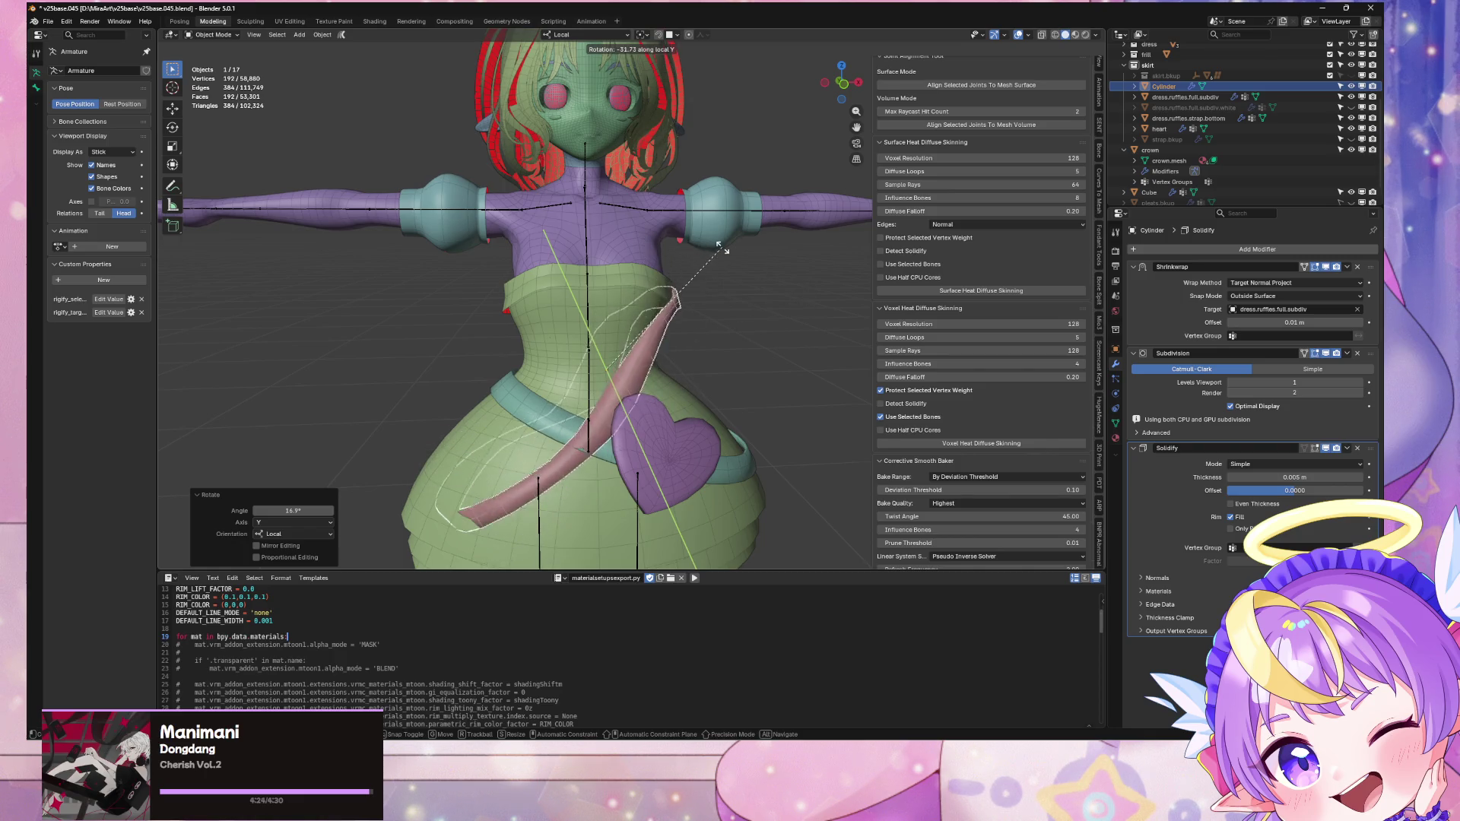
{"action": "left_click", "coordinate": [717, 332]}
{"action": "middle_click_drag", "start_coordinate": [717, 333], "coordinate": [622, 396]}
{"action": "key", "text": "g"}
{"action": "key", "text": "z"}
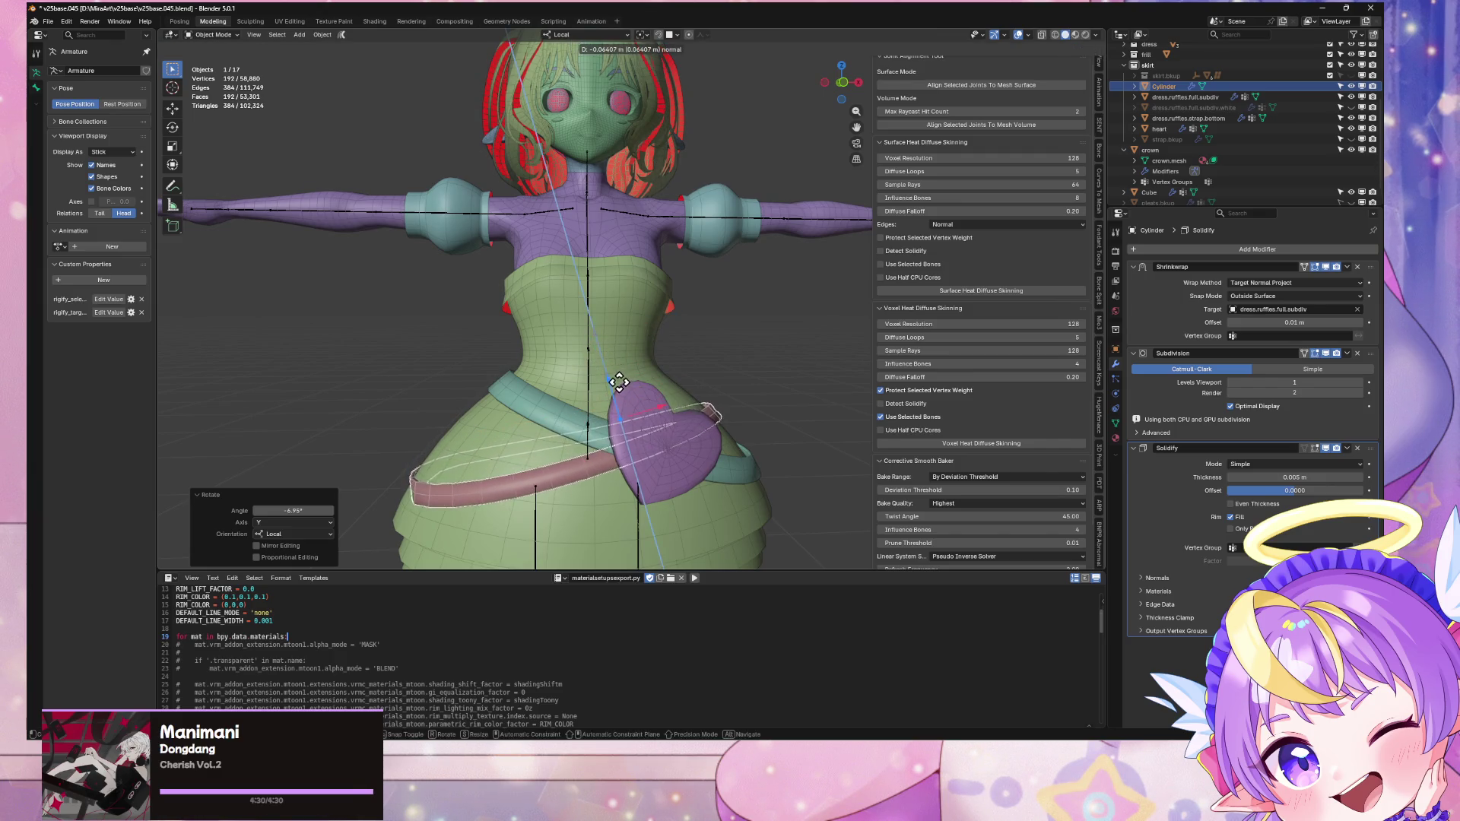
{"action": "left_click", "coordinate": [614, 372]}
{"action": "mouse_move", "coordinate": [613, 365]}
{"action": "middle_mouse_down"}
{"action": "mouse_move", "coordinate": [619, 343]}
{"action": "mouse_move", "coordinate": [814, 350]}
{"action": "mouse_move", "coordinate": [714, 335]}
{"action": "mouse_move", "coordinate": [668, 352]}
{"action": "middle_mouse_up"}
{"action": "scroll", "coordinate": [667, 352], "scroll_direction": "up", "scroll_amount": 3}
{"action": "mouse_move", "coordinate": [743, 320]}
{"action": "middle_mouse_down"}
{"action": "mouse_move", "coordinate": [766, 326]}
{"action": "mouse_move", "coordinate": [769, 349]}
{"action": "middle_mouse_up"}
{"action": "left_click", "coordinate": [683, 479]}
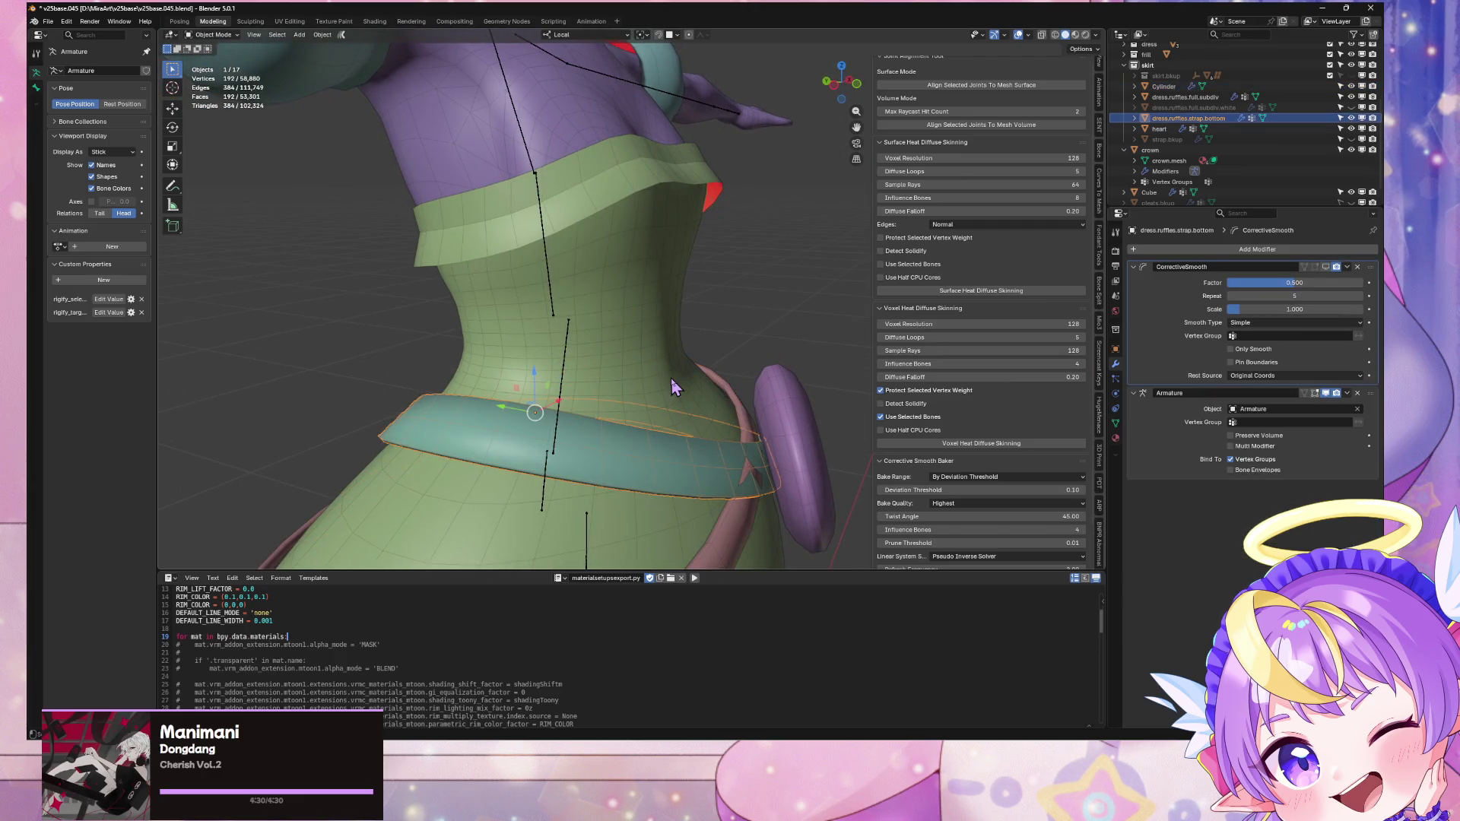
Step: Join the strap band into the full ruffled dress mesh
{"action": "left_click", "coordinate": [674, 382], "text": "shift"}
{"action": "key", "text": "ctrl+j"}
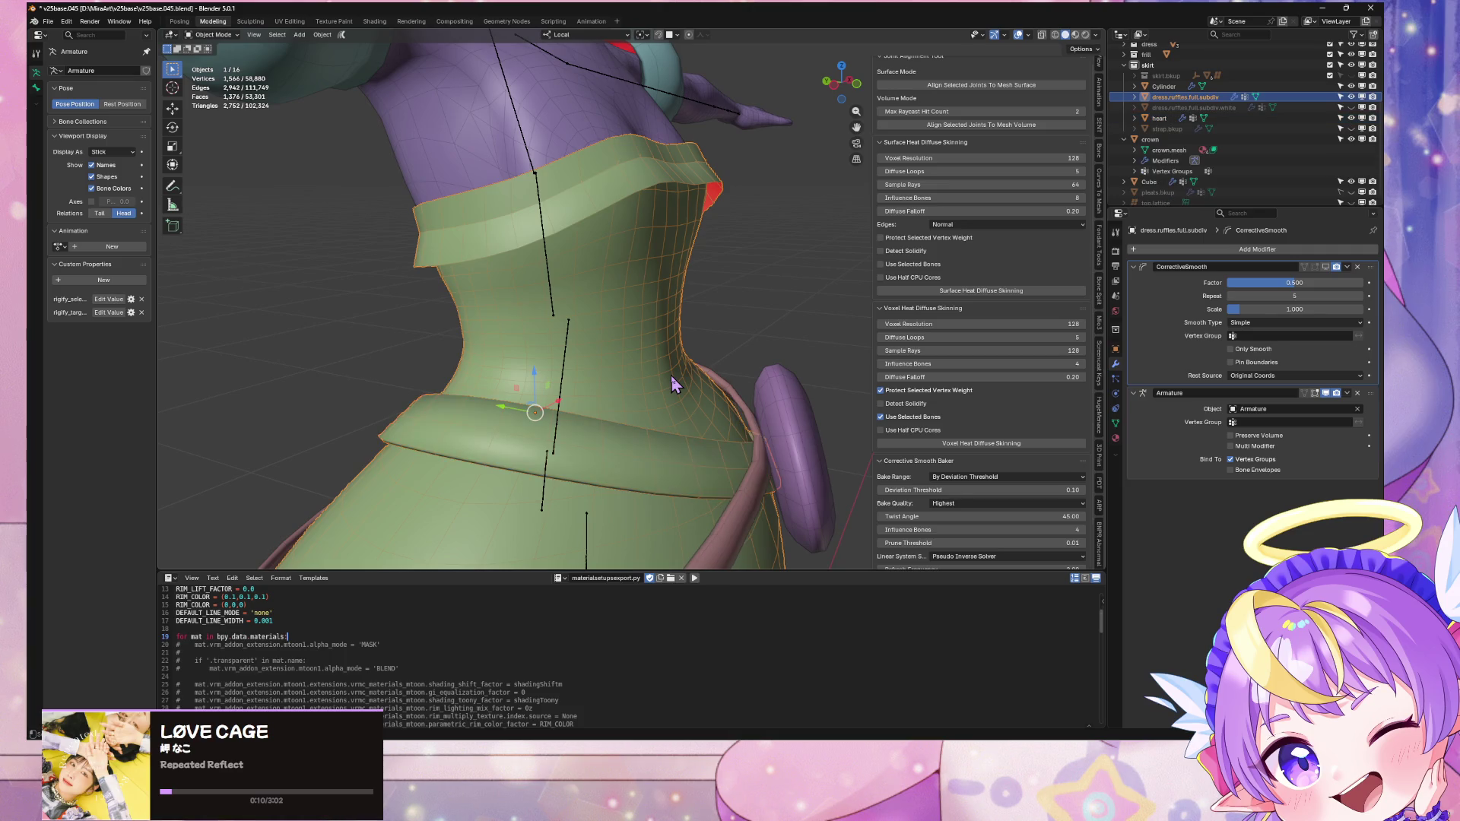
{"action": "scroll", "coordinate": [725, 350], "scroll_direction": "down", "scroll_amount": 2}
{"action": "mouse_move", "coordinate": [725, 350]}
{"action": "middle_mouse_down"}
{"action": "mouse_move", "coordinate": [730, 319]}
{"action": "mouse_move", "coordinate": [733, 360]}
{"action": "mouse_move", "coordinate": [882, 385]}
{"action": "middle_mouse_up"}
{"action": "scroll", "coordinate": [661, 456], "scroll_direction": "up", "scroll_amount": 4}
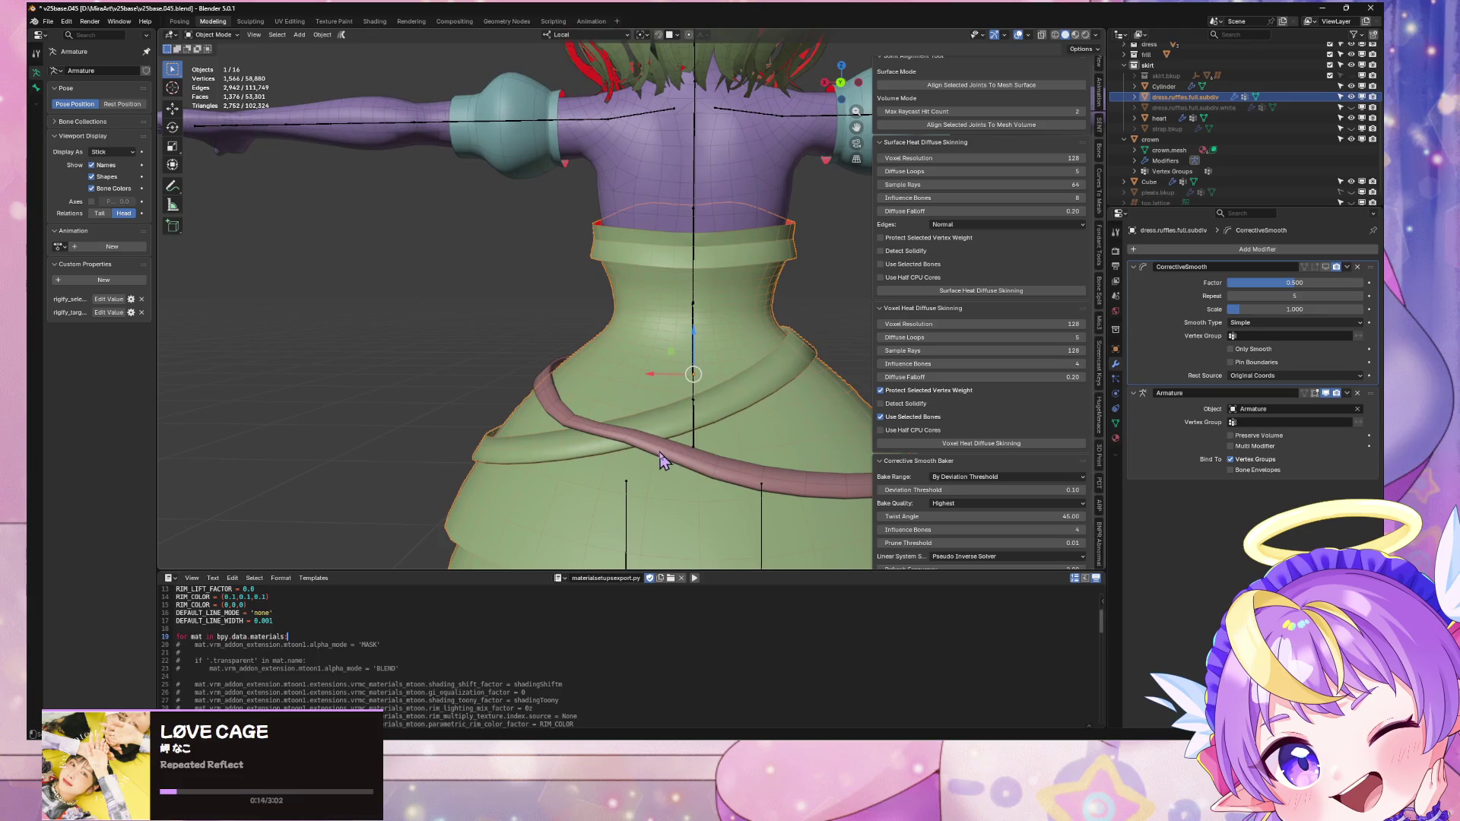
Step: Select the ring and scale it along local Y to 0.881
{"action": "left_click", "coordinate": [663, 451]}
{"action": "key", "text": "Tab"}
{"action": "mouse_move", "coordinate": [679, 447]}
{"action": "middle_mouse_down"}
{"action": "mouse_move", "coordinate": [688, 433]}
{"action": "mouse_move", "coordinate": [654, 418]}
{"action": "mouse_move", "coordinate": [671, 329]}
{"action": "middle_mouse_up"}
{"action": "key", "text": "Tab"}
{"action": "key", "text": "Tab"}
{"action": "key", "text": "s"}
{"action": "key", "text": "x"}
{"action": "key", "text": "y"}
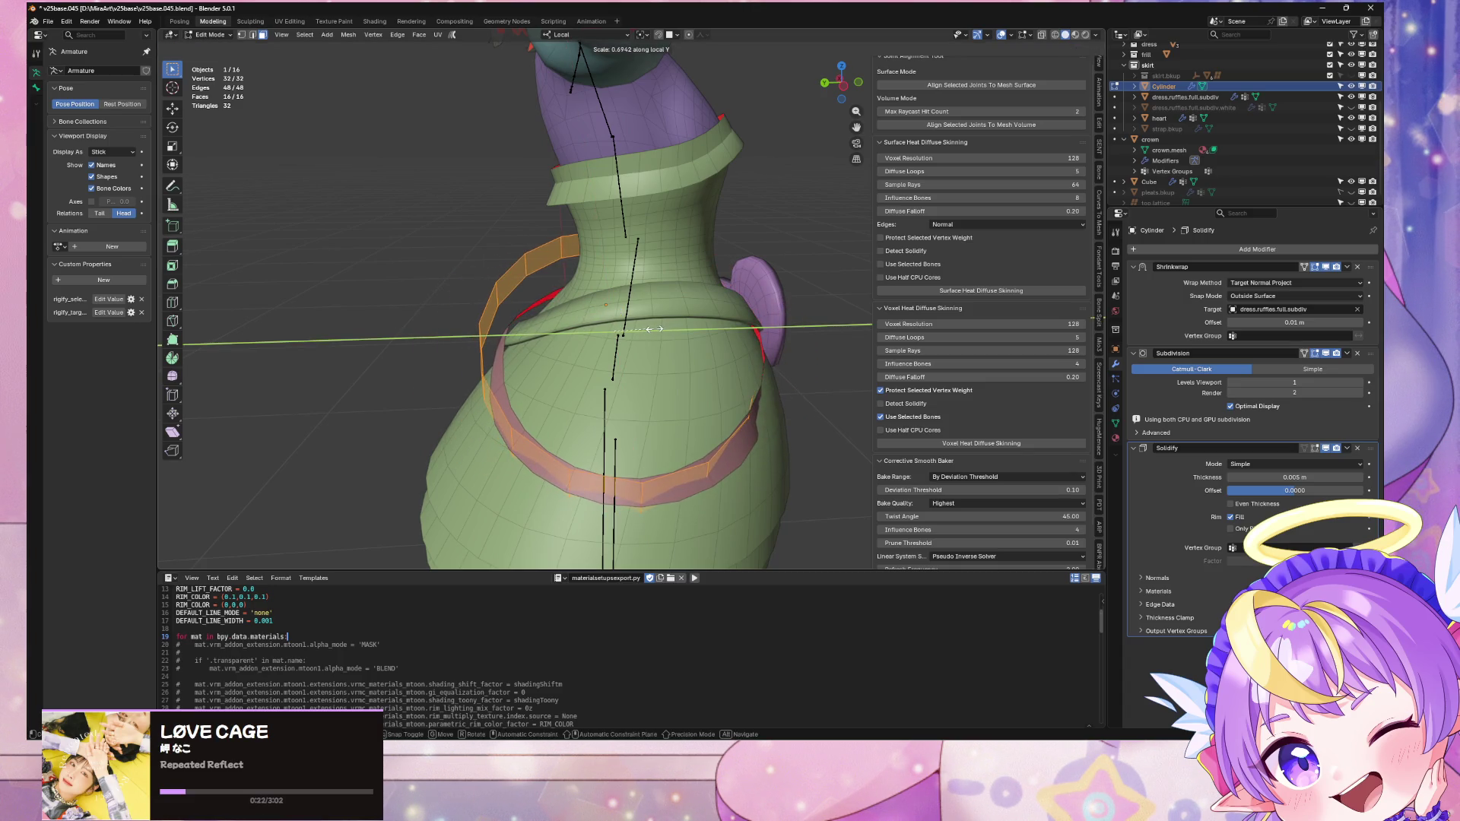
{"action": "left_click", "coordinate": [654, 329]}
{"action": "mouse_move", "coordinate": [654, 329]}
{"action": "middle_mouse_down"}
{"action": "mouse_move", "coordinate": [701, 316]}
{"action": "mouse_move", "coordinate": [661, 310]}
{"action": "mouse_move", "coordinate": [684, 333]}
{"action": "mouse_move", "coordinate": [764, 347]}
{"action": "middle_mouse_up"}
{"action": "key", "text": "y"}
{"action": "left_click", "coordinate": [693, 330]}
Step: Nudge the ring along local Y and narrow it further on local Y
{"action": "key", "text": "g"}
{"action": "key", "text": "y"}
{"action": "left_click", "coordinate": [772, 349]}
{"action": "key", "text": "s"}
{"action": "key", "text": "y"}
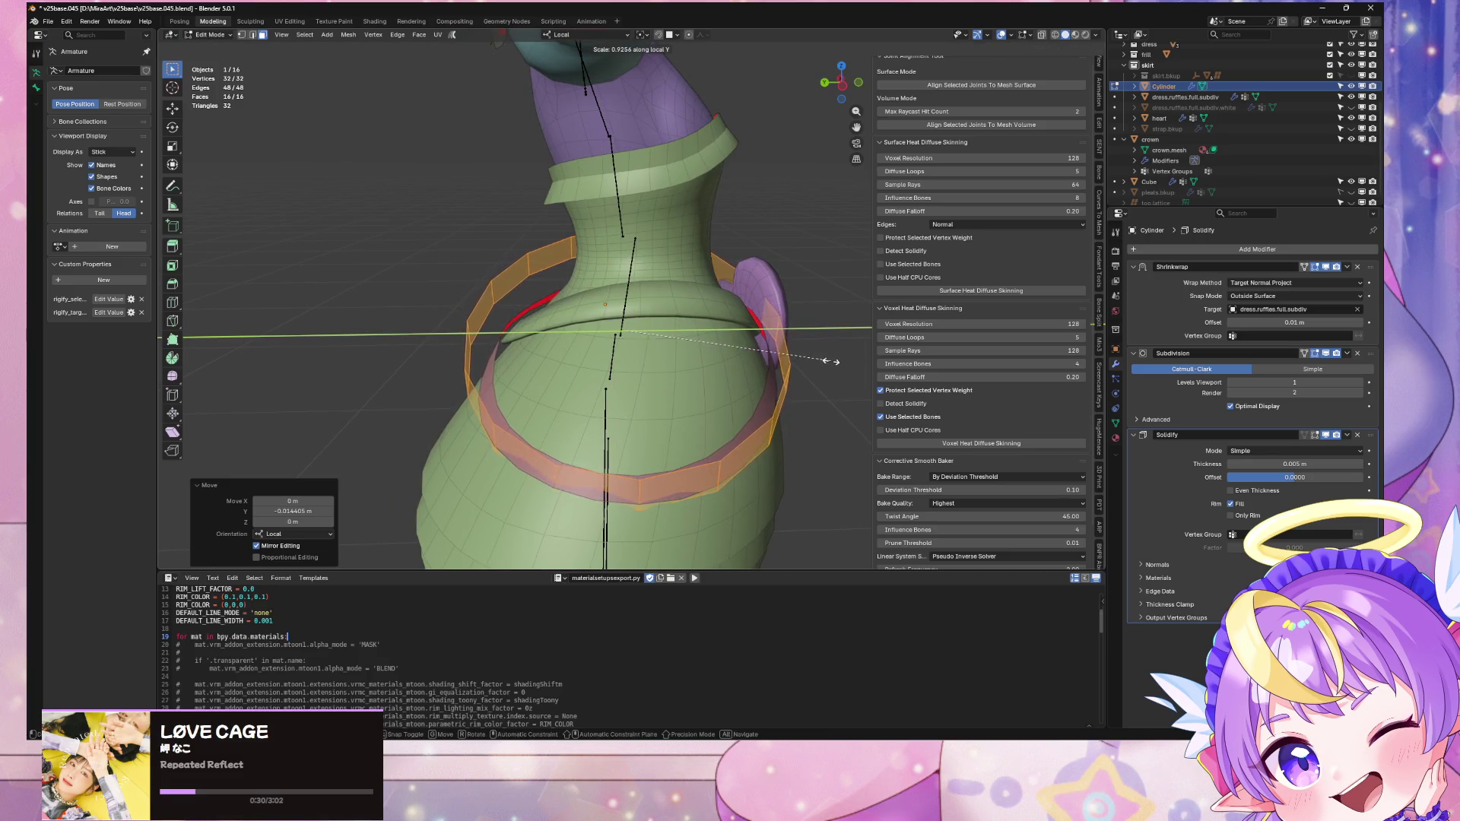
{"action": "left_click", "coordinate": [825, 363]}
Step: Stretch the ring taller along local Z to 1.438 and begin a local-Y rotation
{"action": "mouse_move", "coordinate": [825, 363]}
{"action": "middle_mouse_down"}
{"action": "mouse_move", "coordinate": [722, 327]}
{"action": "mouse_move", "coordinate": [838, 342]}
{"action": "mouse_move", "coordinate": [832, 413]}
{"action": "mouse_move", "coordinate": [798, 342]}
{"action": "middle_mouse_up"}
{"action": "key", "text": "z"}
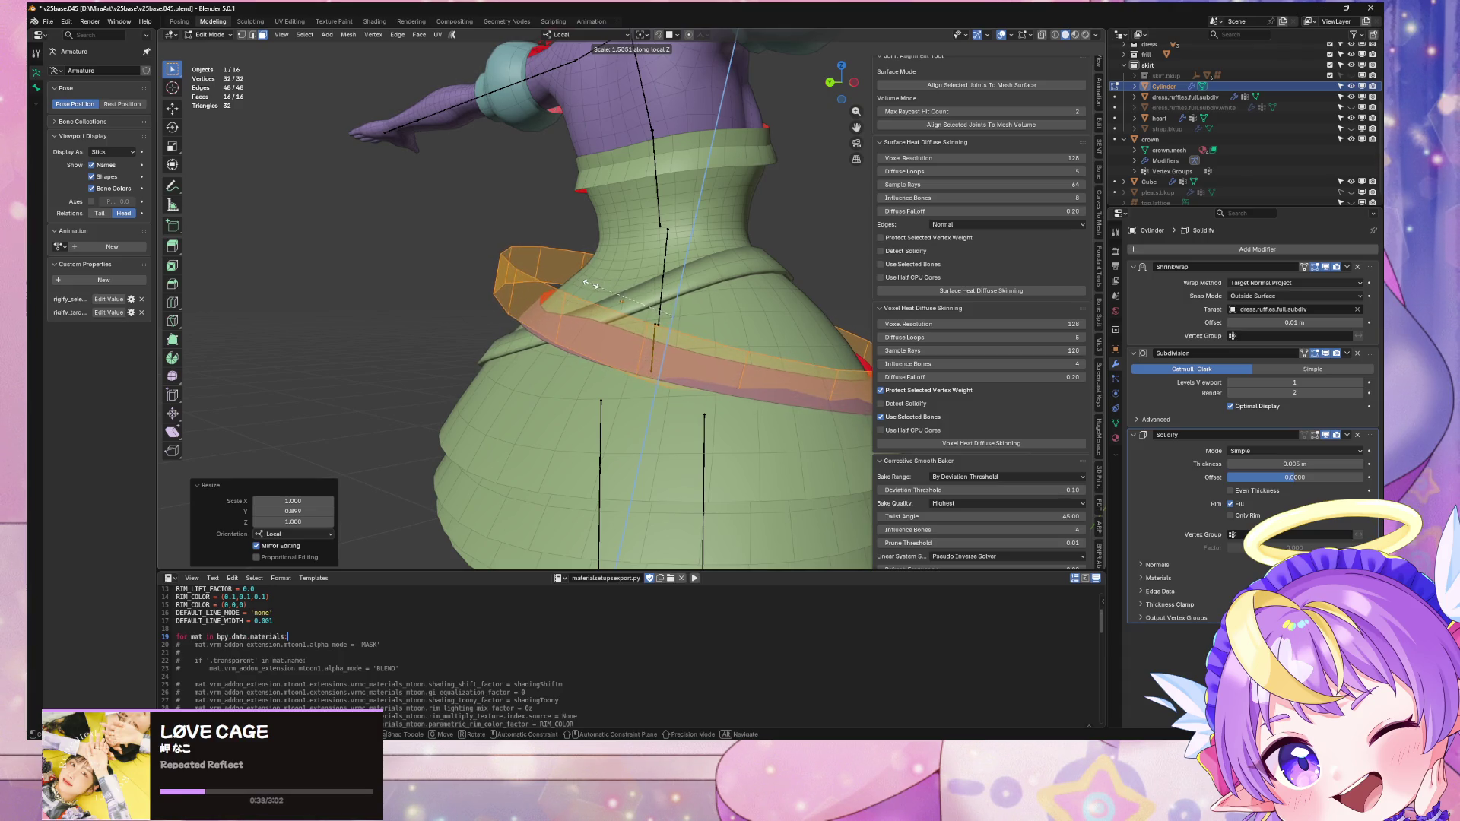
{"action": "left_click", "coordinate": [593, 284]}
{"action": "mouse_move", "coordinate": [593, 284]}
{"action": "middle_mouse_down"}
{"action": "mouse_move", "coordinate": [626, 289]}
{"action": "mouse_move", "coordinate": [609, 308]}
{"action": "mouse_move", "coordinate": [659, 337]}
{"action": "mouse_move", "coordinate": [756, 296]}
{"action": "mouse_move", "coordinate": [730, 320]}
{"action": "mouse_move", "coordinate": [754, 283]}
{"action": "middle_mouse_up"}
{"action": "key", "text": "Tab"}
{"action": "key", "text": "r"}
{"action": "key", "text": "y"}
{"action": "key", "text": "y"}
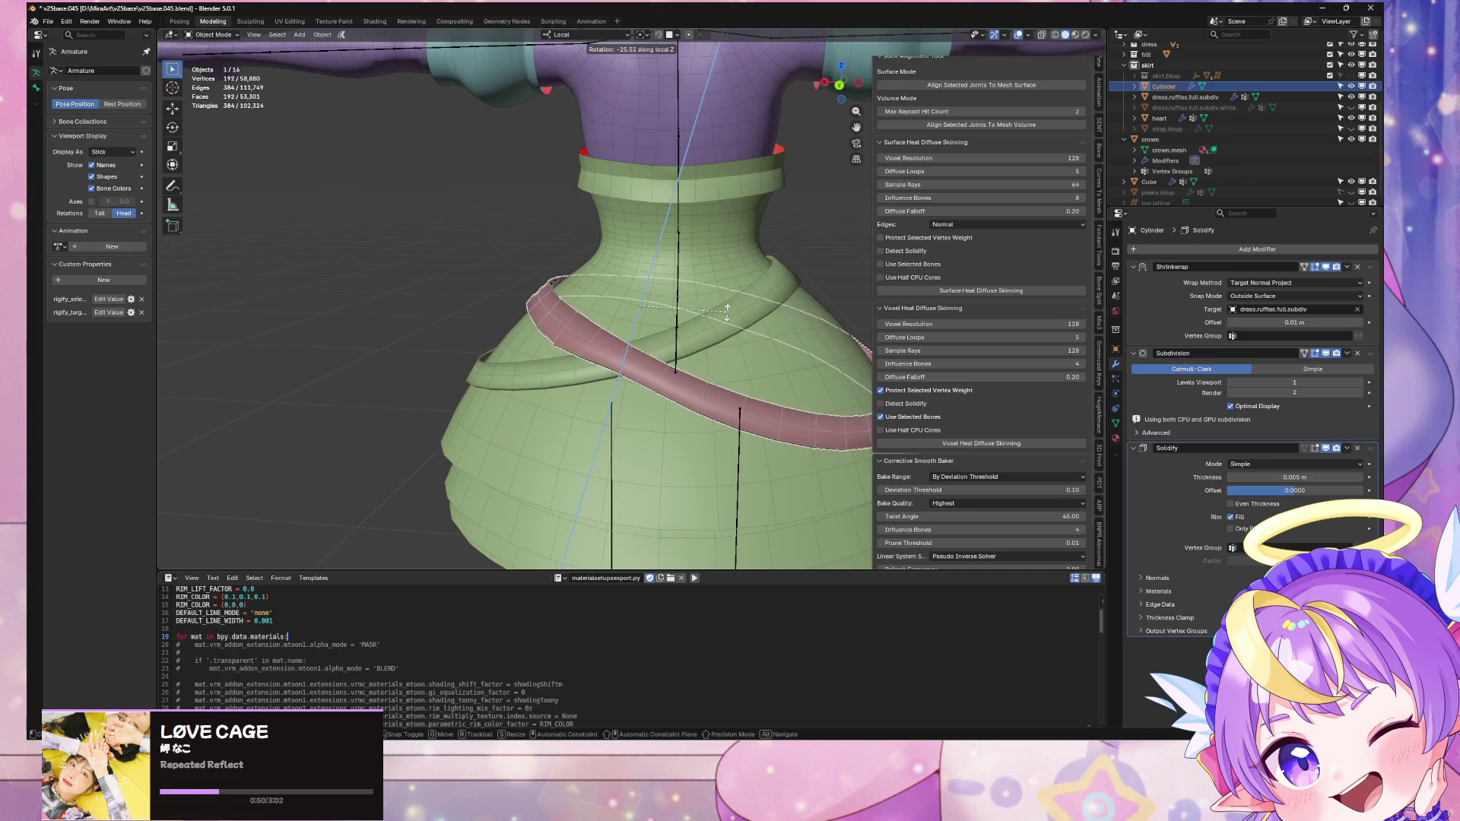
Step: Finish tilting the ring by -27.8° and shift it along its local Y
{"action": "left_click", "coordinate": [718, 319]}
{"action": "middle_click_drag", "start_coordinate": [647, 319], "coordinate": [559, 293]}
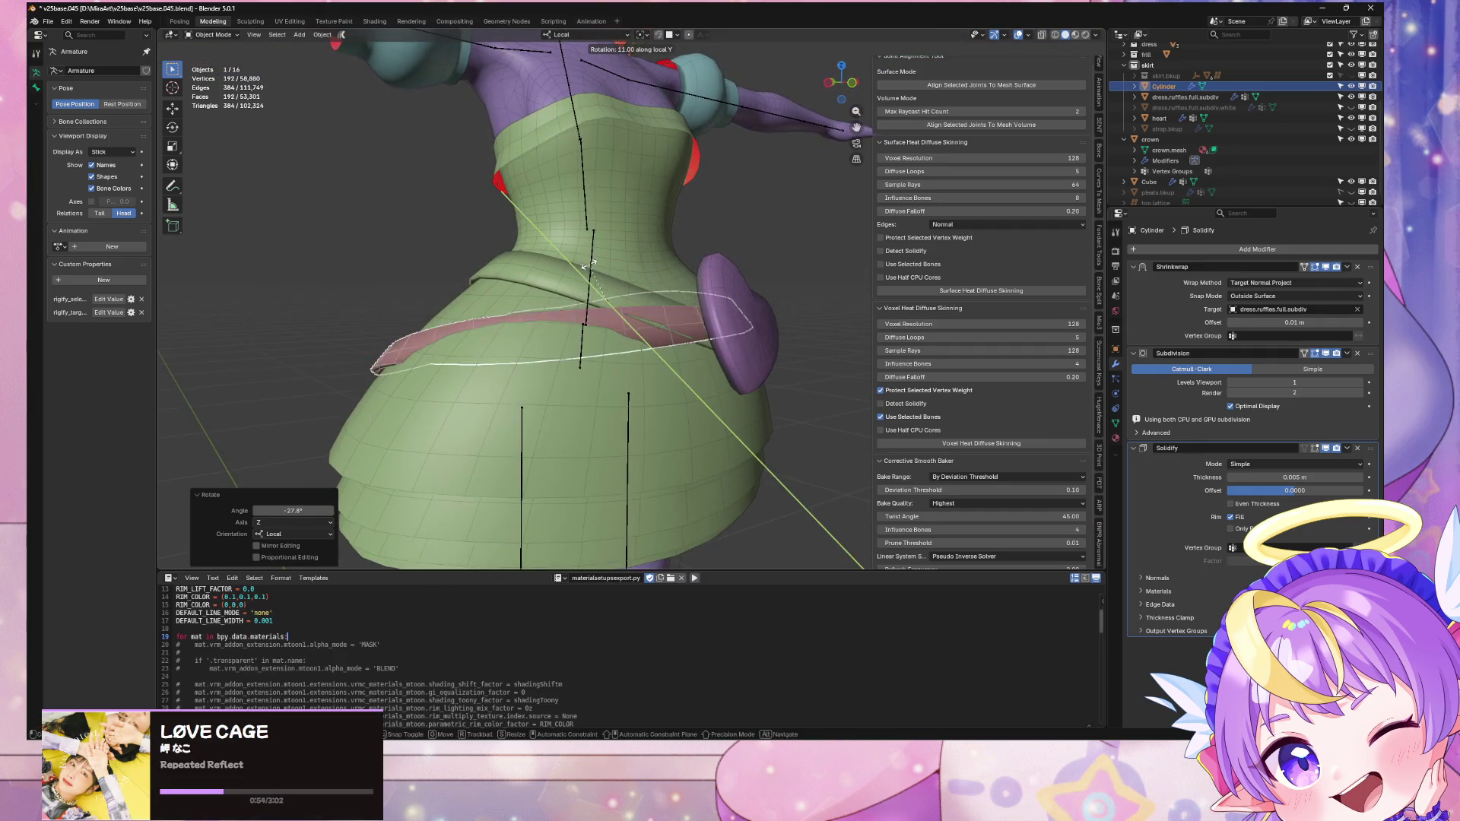
{"action": "key", "text": "Tab"}
{"action": "middle_click_drag", "start_coordinate": [587, 262], "coordinate": [669, 278]}
{"action": "key", "text": "Tab"}
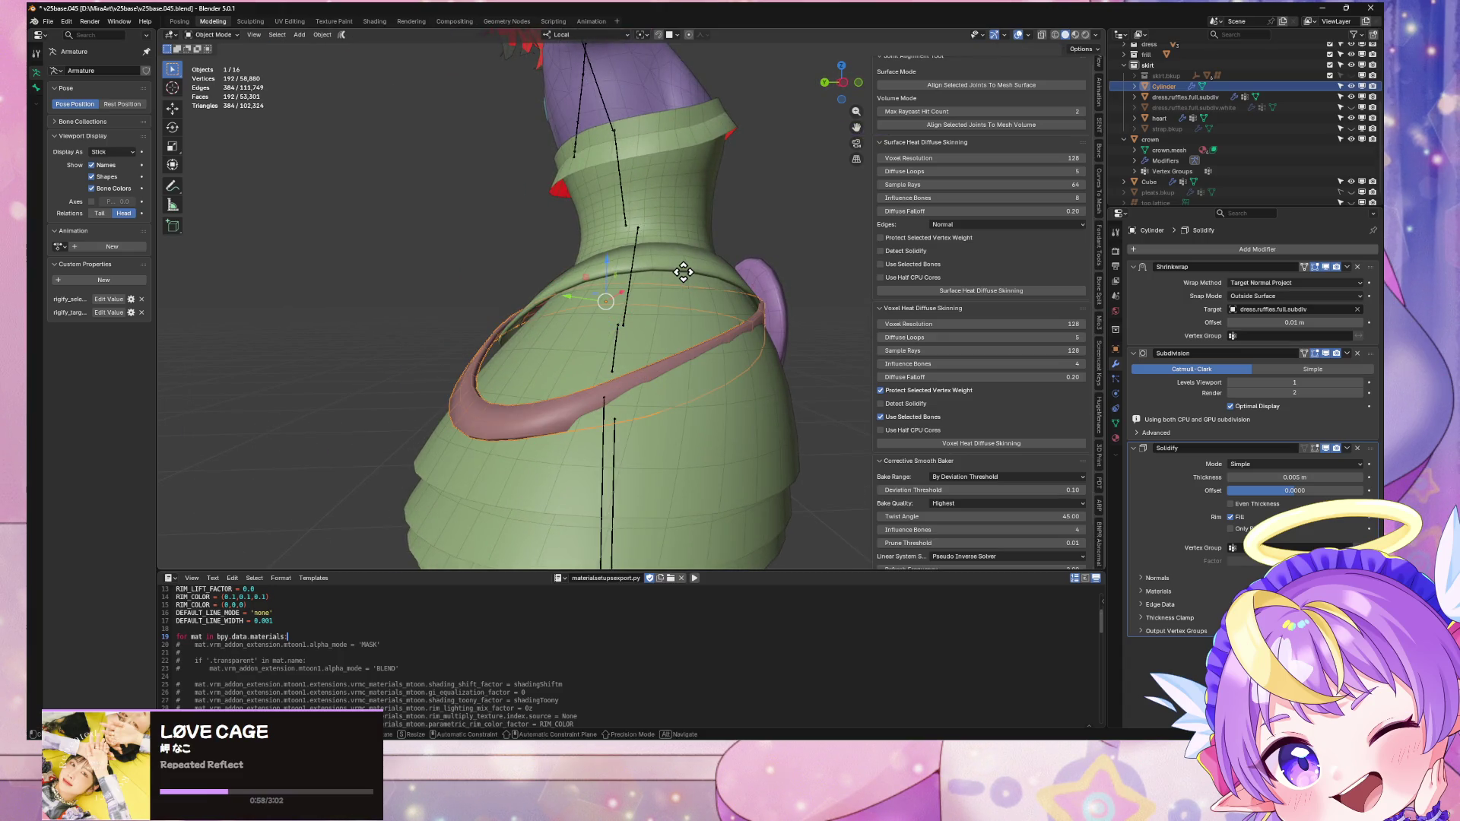
{"action": "left_click", "coordinate": [721, 288]}
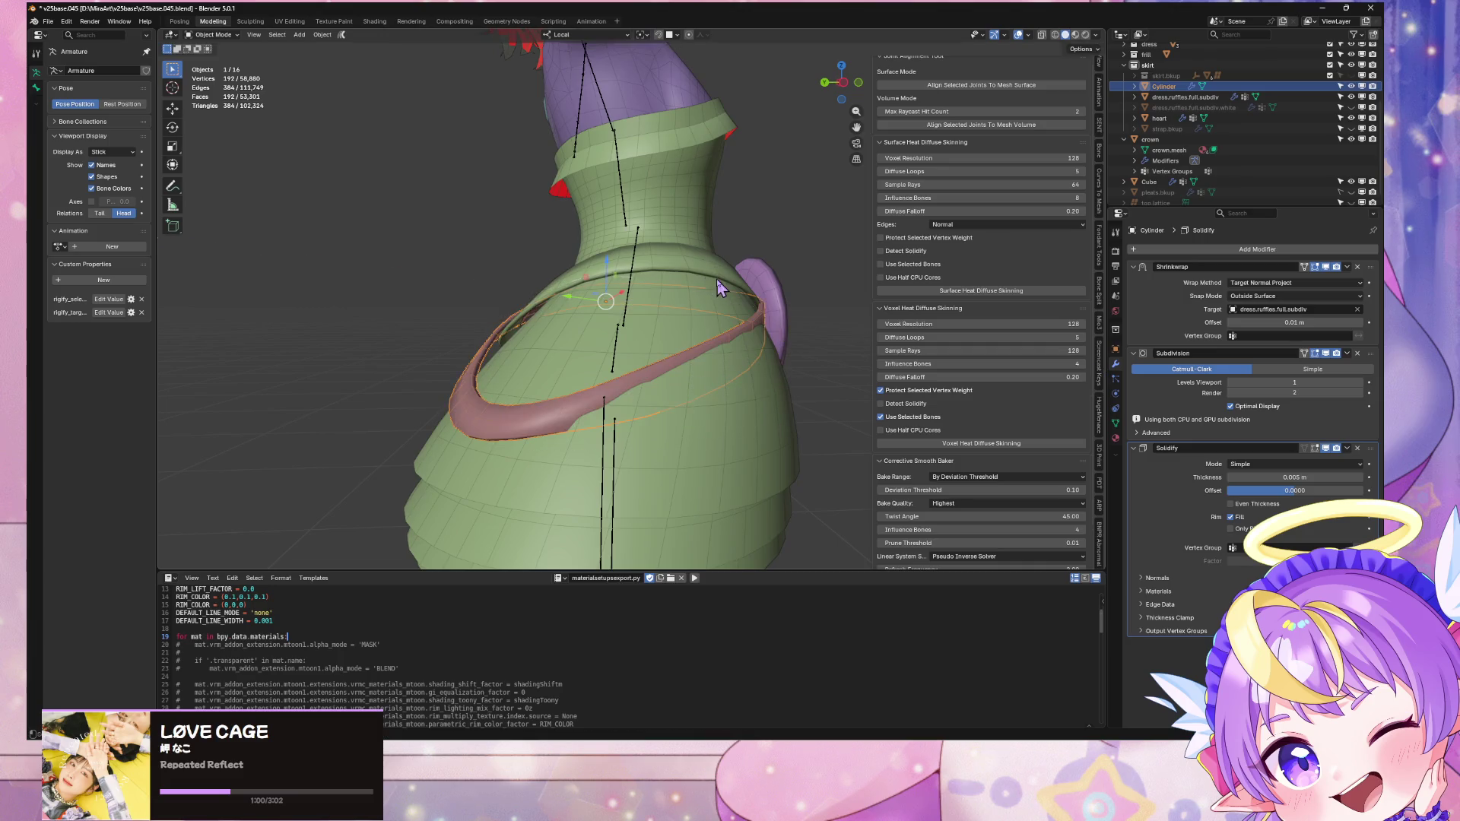
Step: Move the ring to Y -0.0589 m, cancelling an accidental scale
{"action": "left_click", "coordinate": [592, 34]}
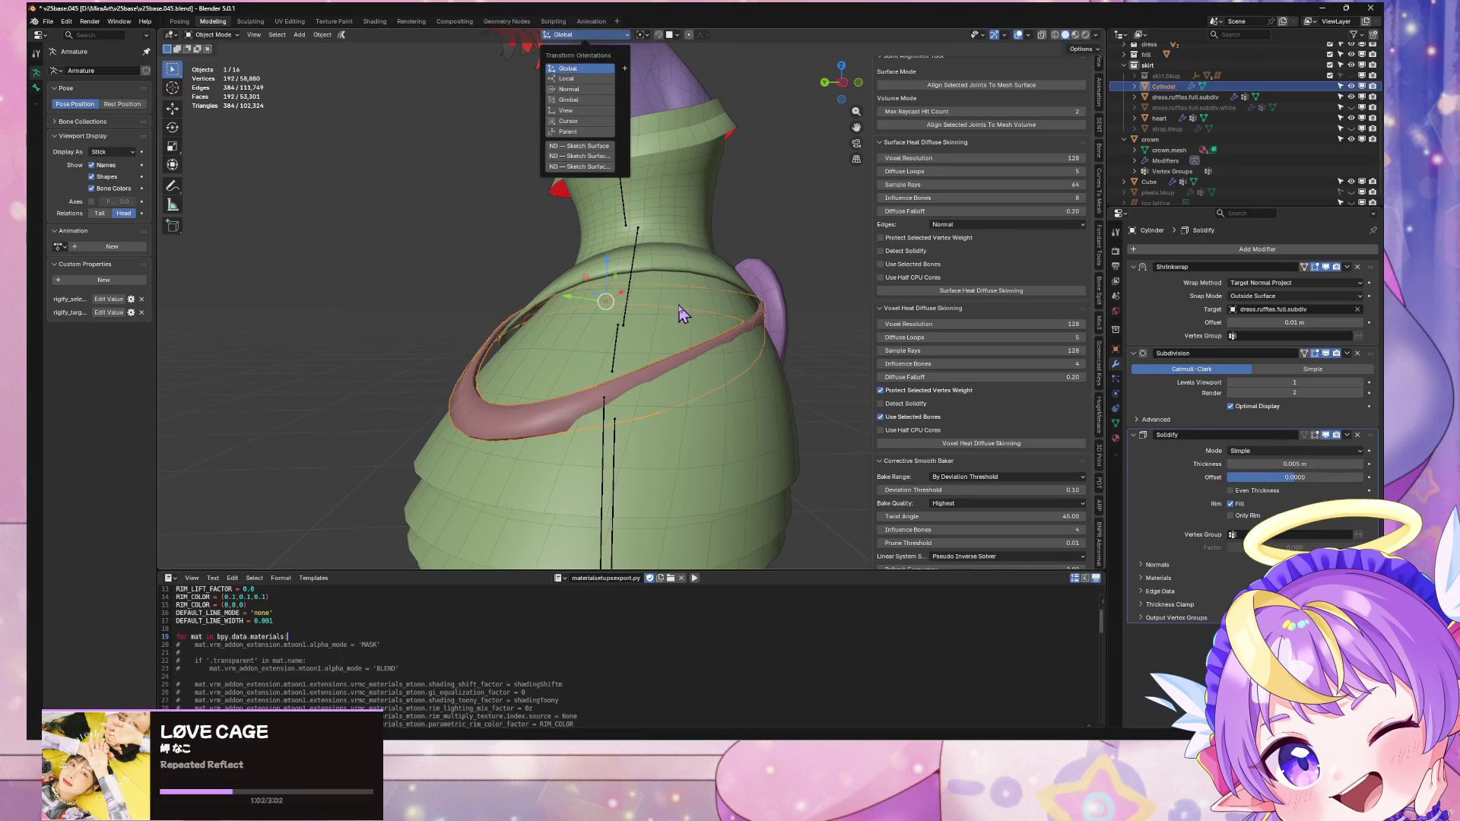
{"action": "key", "text": "g"}
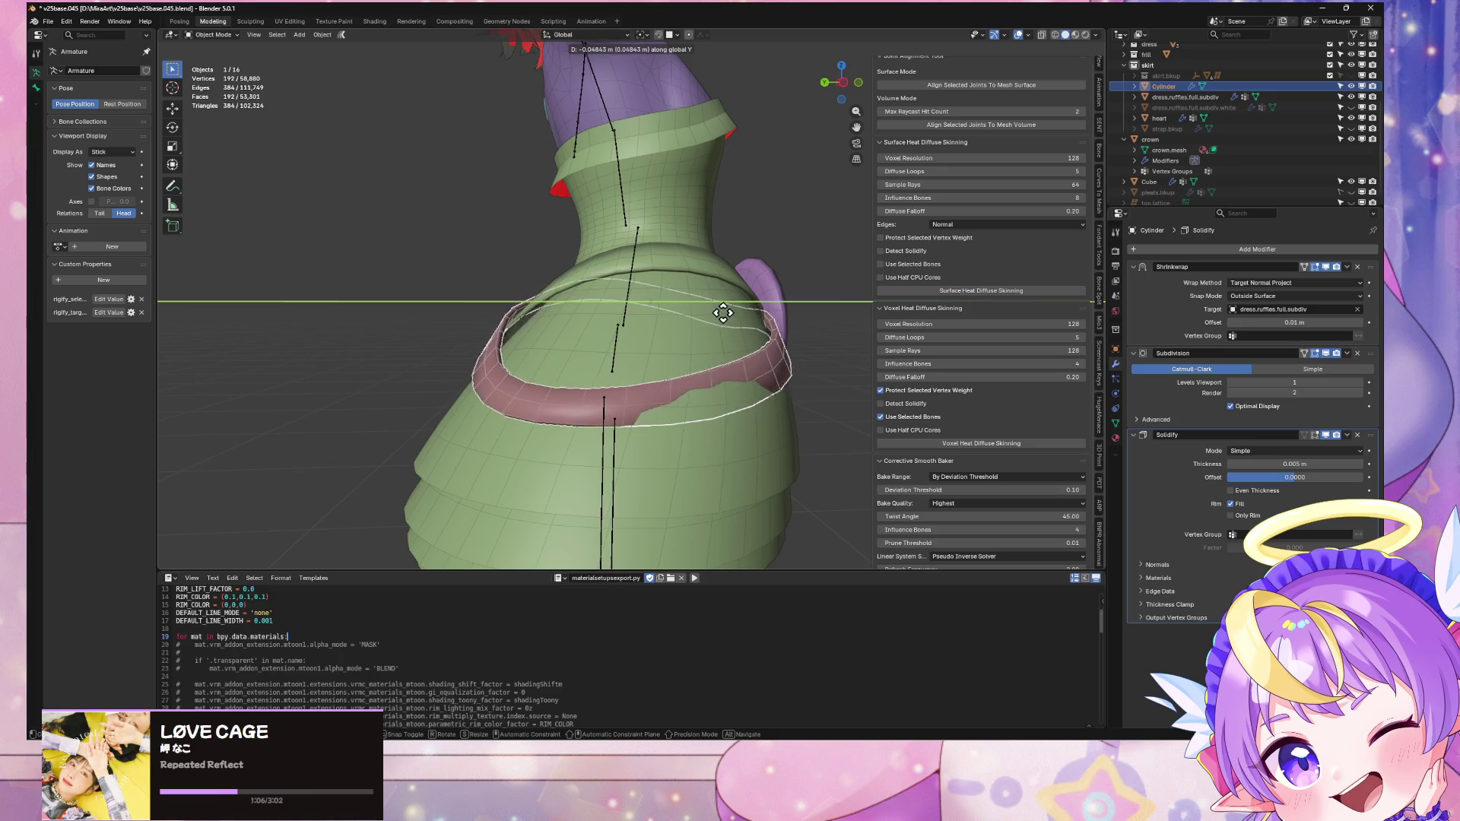
{"action": "left_click", "coordinate": [731, 314]}
{"action": "mouse_move", "coordinate": [732, 313]}
{"action": "middle_mouse_down"}
{"action": "mouse_move", "coordinate": [743, 358]}
{"action": "mouse_move", "coordinate": [808, 381]}
{"action": "mouse_move", "coordinate": [854, 349]}
{"action": "mouse_move", "coordinate": [758, 340]}
{"action": "mouse_move", "coordinate": [827, 339]}
{"action": "mouse_move", "coordinate": [777, 346]}
{"action": "middle_mouse_up"}
{"action": "key", "text": "Tab"}
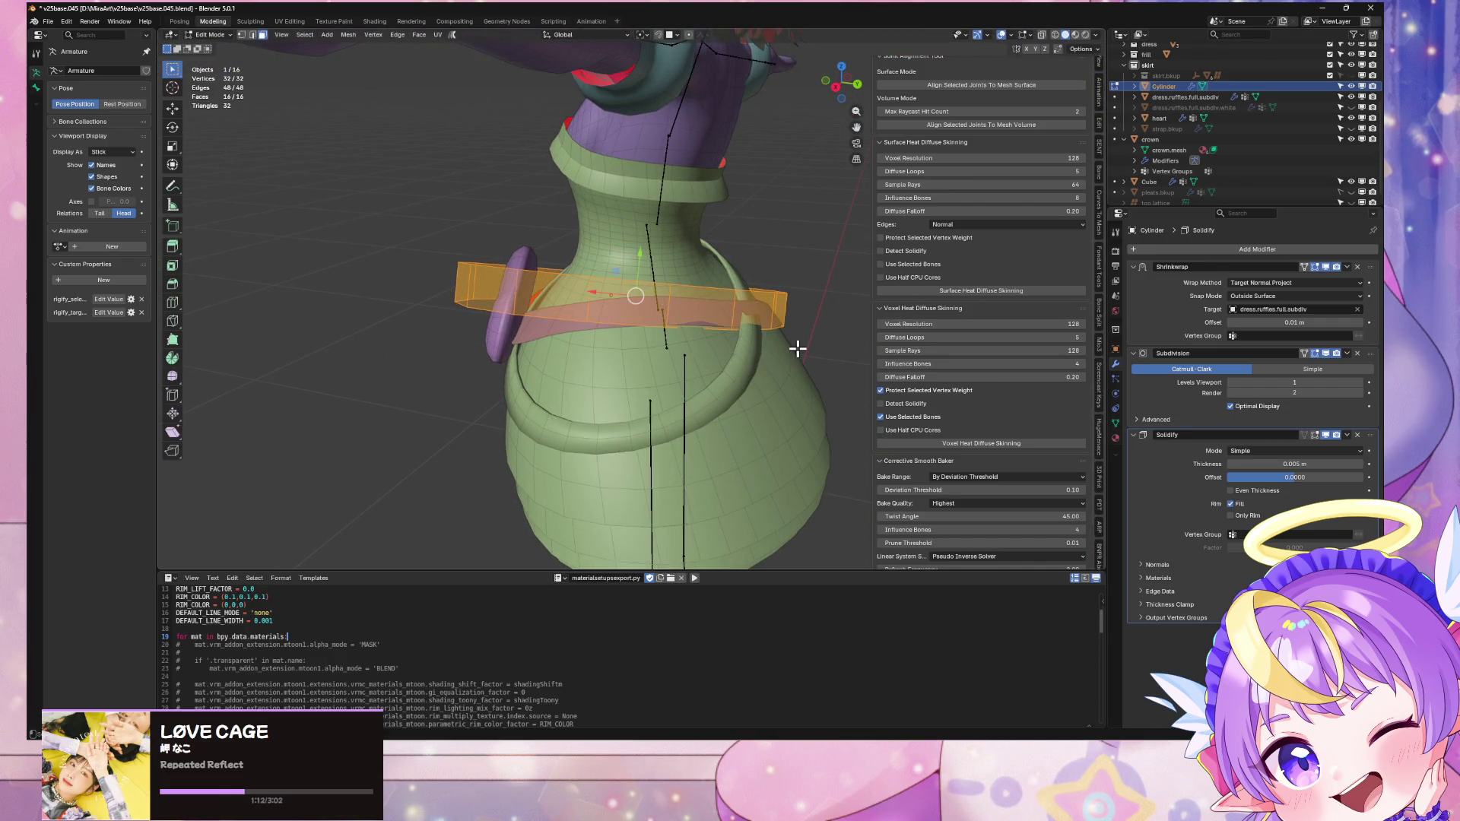
{"action": "right_click", "coordinate": [779, 279]}
Step: Switch the transform orientation to Local and scale the ring along local Y
{"action": "left_click", "coordinate": [596, 34]}
{"action": "left_click", "coordinate": [582, 74]}
{"action": "left_click", "coordinate": [738, 230]}
{"action": "middle_click_drag", "start_coordinate": [743, 228], "coordinate": [796, 259]}
{"action": "key", "text": "Tab"}
Step: Tilt the ring 8.07° on local X and -6.92° on local Y
{"action": "key", "text": "r"}
{"action": "key", "text": "y"}
{"action": "key", "text": "x"}
{"action": "left_click", "coordinate": [784, 242]}
{"action": "mouse_move", "coordinate": [783, 242]}
{"action": "middle_mouse_down"}
{"action": "mouse_move", "coordinate": [799, 202]}
{"action": "mouse_move", "coordinate": [897, 220]}
{"action": "mouse_move", "coordinate": [714, 236]}
{"action": "middle_mouse_up"}
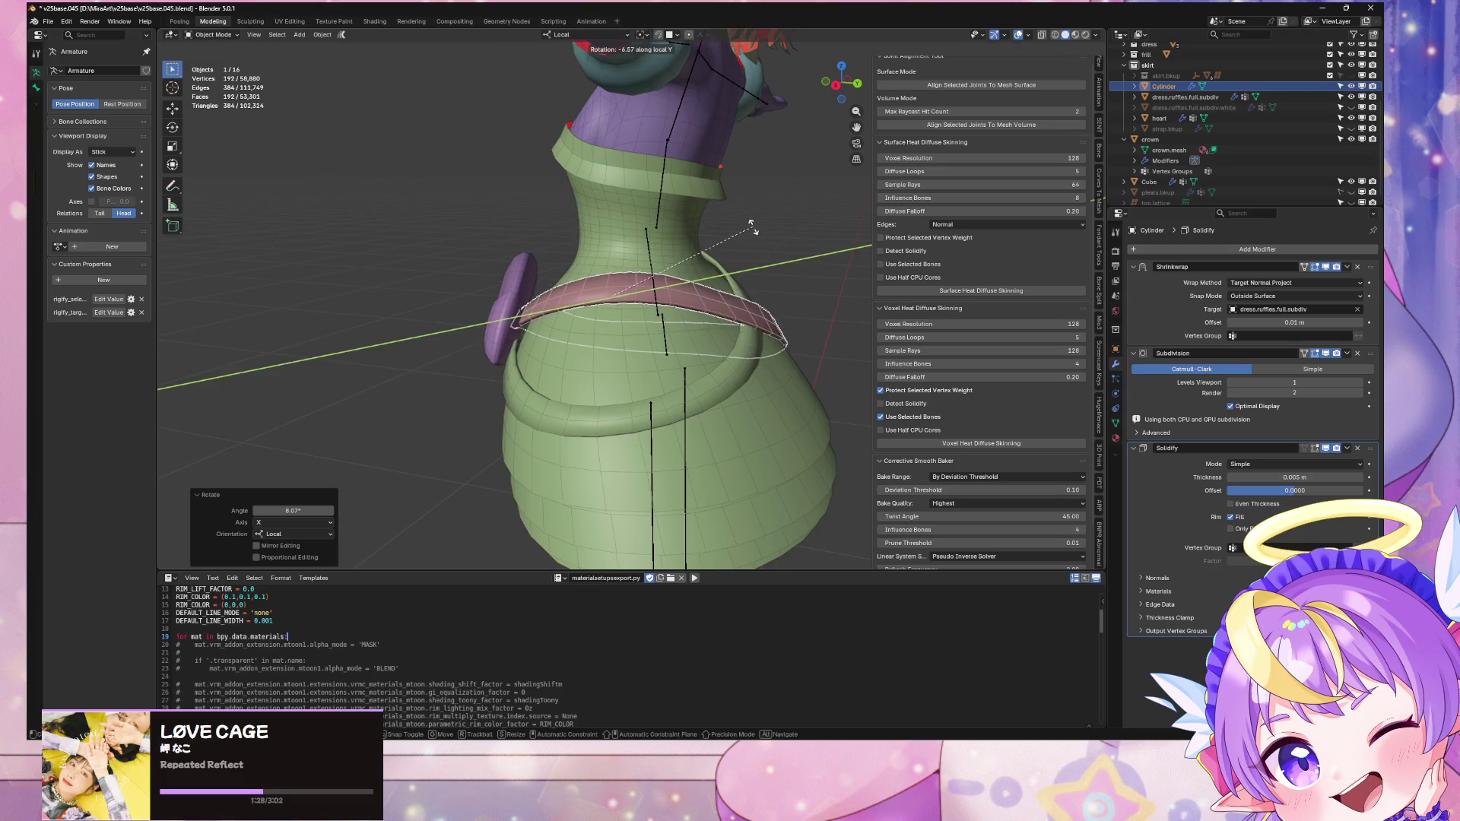
{"action": "left_click", "coordinate": [758, 238]}
{"action": "middle_click_drag", "start_coordinate": [759, 238], "coordinate": [612, 233]}
{"action": "key", "text": "r"}
{"action": "key", "text": "y"}
{"action": "right_click", "coordinate": [620, 235]}
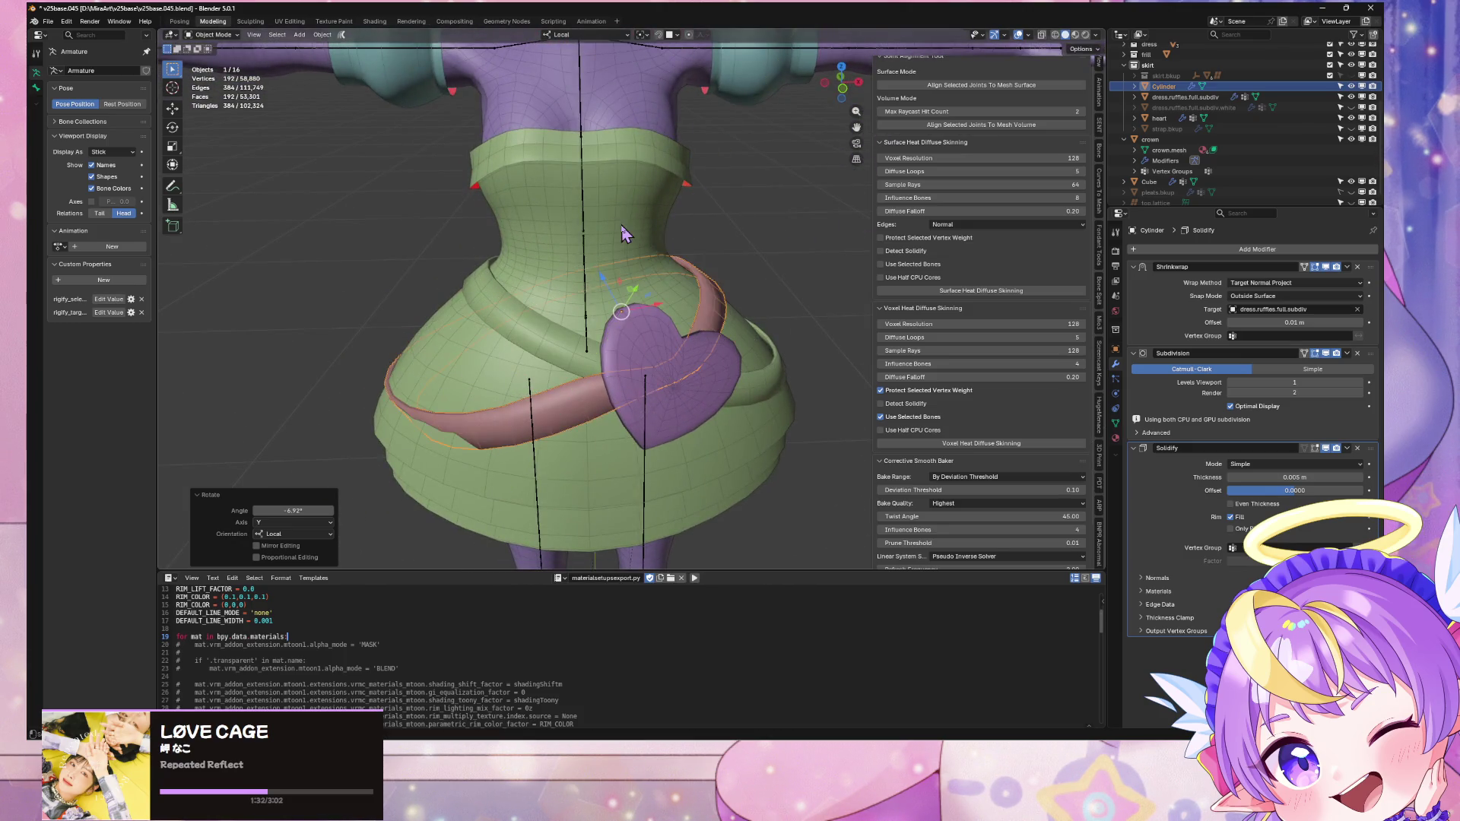
Step: Re-tilt the ring on local Y and slide a new edge loop into place
{"action": "middle_click_drag", "start_coordinate": [410, 266], "coordinate": [490, 262]}
{"action": "key", "text": "r"}
{"action": "key", "text": "y"}
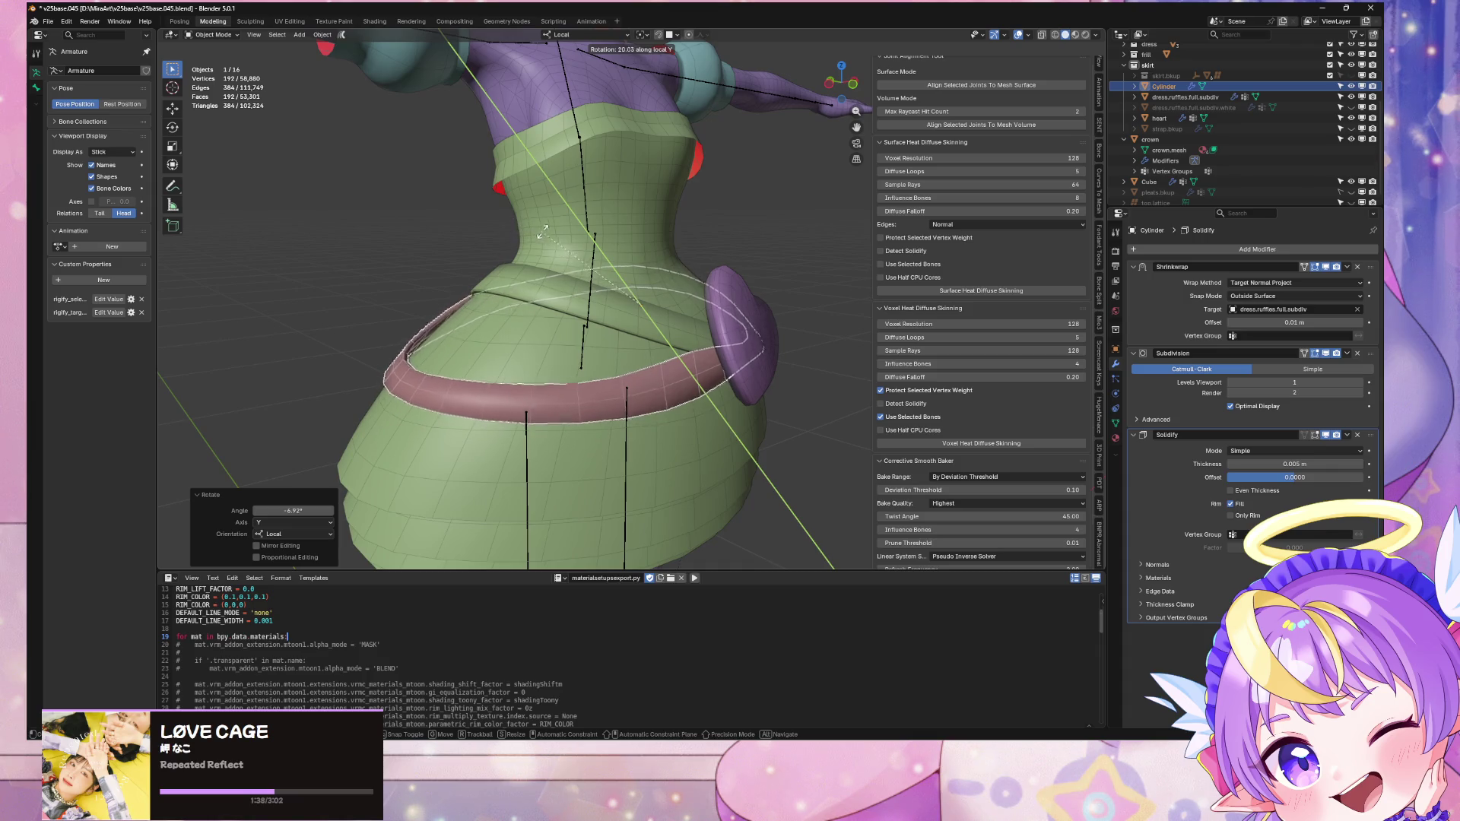
{"action": "mouse_move", "coordinate": [538, 242]}
{"action": "middle_mouse_down"}
{"action": "mouse_move", "coordinate": [673, 304]}
{"action": "mouse_move", "coordinate": [628, 287]}
{"action": "mouse_move", "coordinate": [642, 281]}
{"action": "mouse_move", "coordinate": [609, 296]}
{"action": "mouse_move", "coordinate": [655, 304]}
{"action": "mouse_move", "coordinate": [789, 276]}
{"action": "mouse_move", "coordinate": [792, 235]}
{"action": "mouse_move", "coordinate": [783, 251]}
{"action": "mouse_move", "coordinate": [759, 231]}
{"action": "middle_mouse_up"}
{"action": "key", "text": "Tab"}
{"action": "left_click", "coordinate": [590, 293]}
{"action": "key", "text": "Tab"}
{"action": "key", "text": "Tab"}
Step: Rotate the whole ring mesh, then scale the ring object up
{"action": "key", "text": "a"}
{"action": "key", "text": "r"}
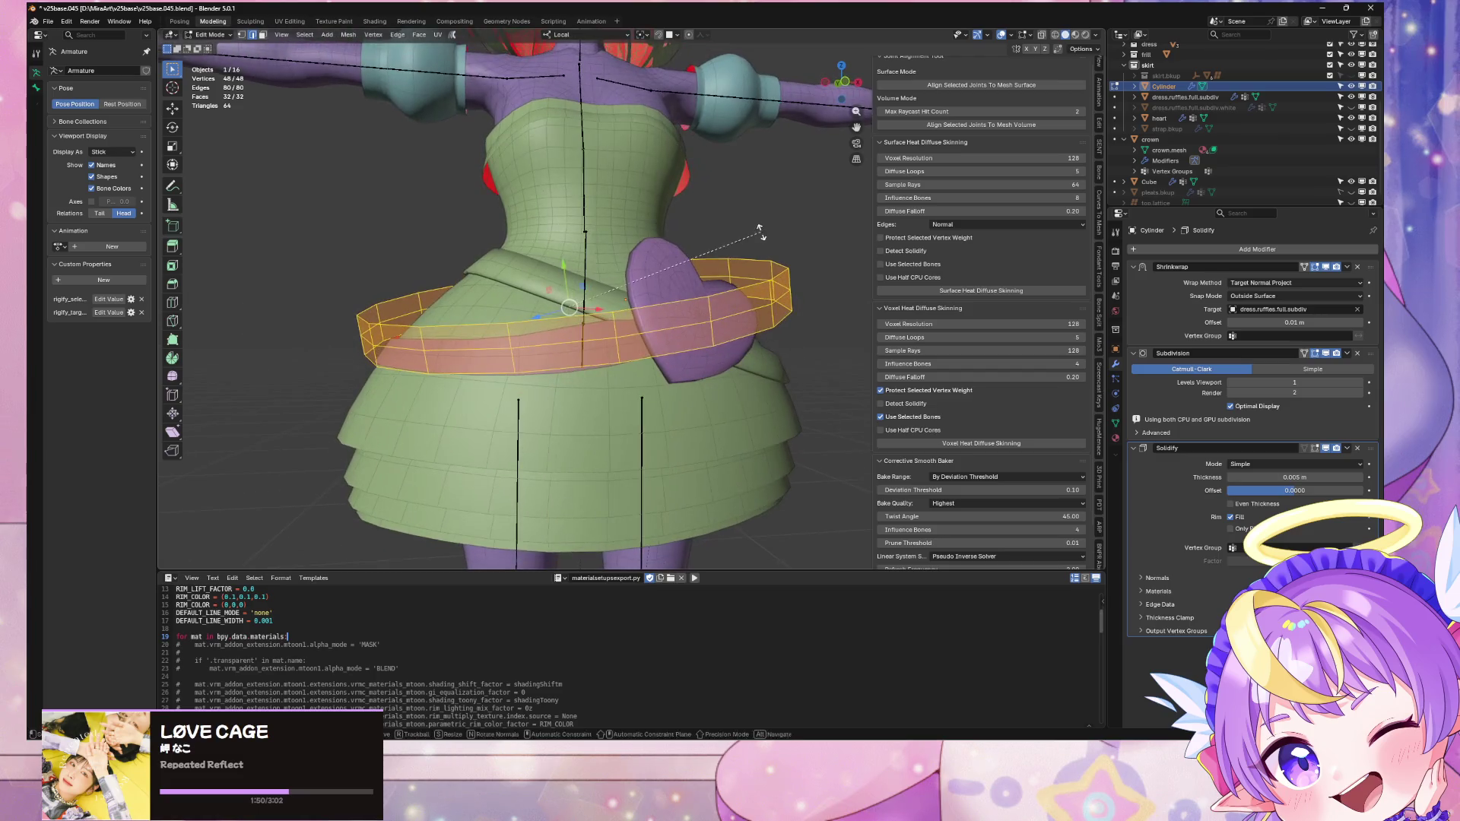
{"action": "left_click", "coordinate": [769, 235]}
{"action": "key", "text": "Tab"}
{"action": "key", "text": "s"}
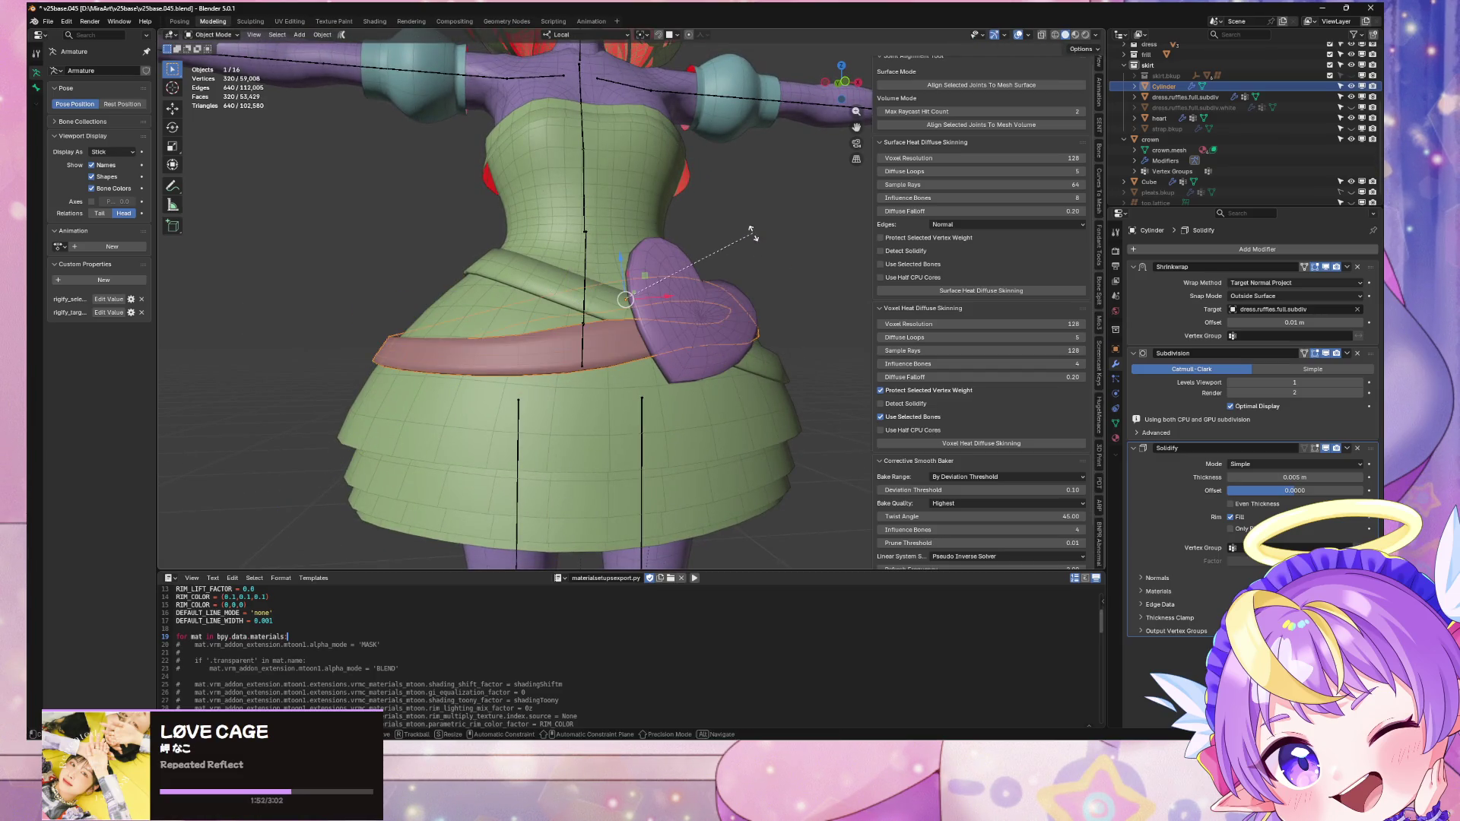
{"action": "left_click", "coordinate": [748, 230]}
Step: Check the shrinkwrapped ring from a low side view and move it to Y -0.006265 m
{"action": "key", "text": "Tab"}
{"action": "mouse_move", "coordinate": [750, 234]}
{"action": "middle_mouse_down"}
{"action": "mouse_move", "coordinate": [864, 251]}
{"action": "mouse_move", "coordinate": [831, 322]}
{"action": "mouse_move", "coordinate": [833, 293]}
{"action": "middle_mouse_up"}
{"action": "key", "text": "Tab"}
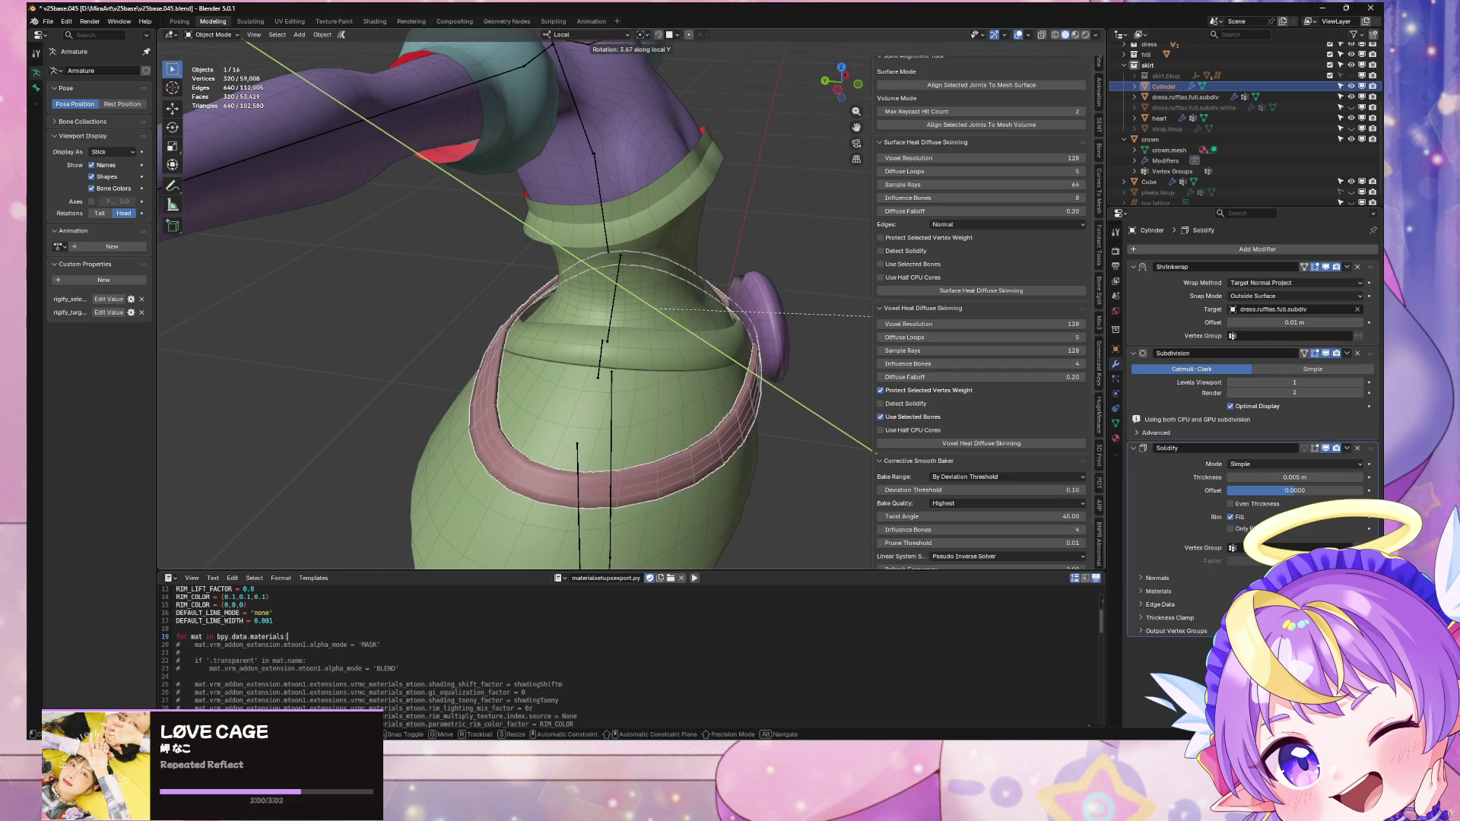
{"action": "left_click", "coordinate": [779, 308]}
{"action": "middle_click_drag", "start_coordinate": [779, 308], "coordinate": [618, 296]}
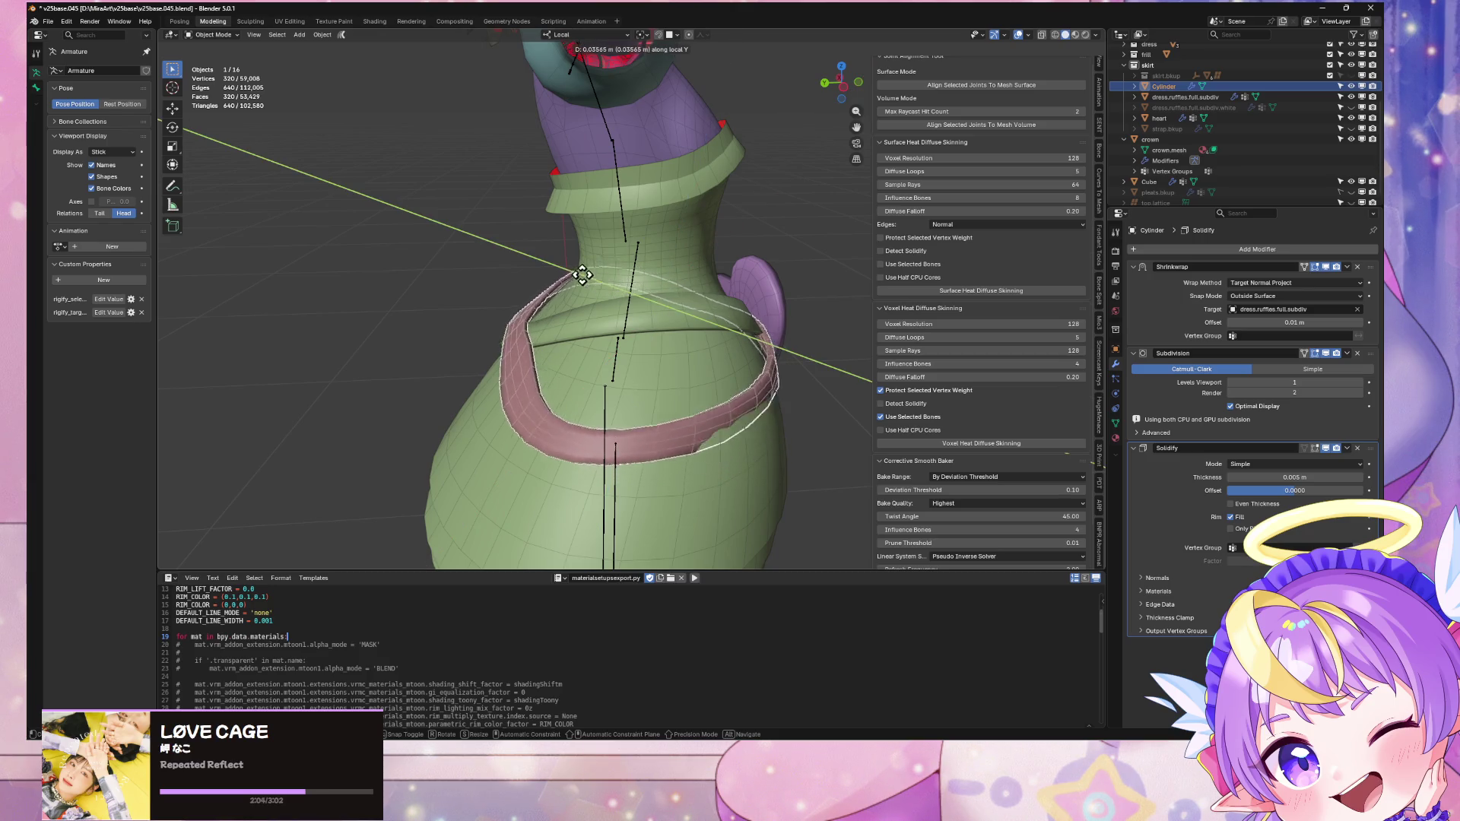
{"action": "left_click", "coordinate": [620, 287]}
Step: Tilt the ring -6.74° about its local X axis
{"action": "mouse_move", "coordinate": [620, 288]}
{"action": "middle_mouse_down"}
{"action": "mouse_move", "coordinate": [652, 315]}
{"action": "mouse_move", "coordinate": [749, 286]}
{"action": "mouse_move", "coordinate": [814, 294]}
{"action": "middle_mouse_up"}
{"action": "key", "text": "r"}
{"action": "key", "text": "x"}
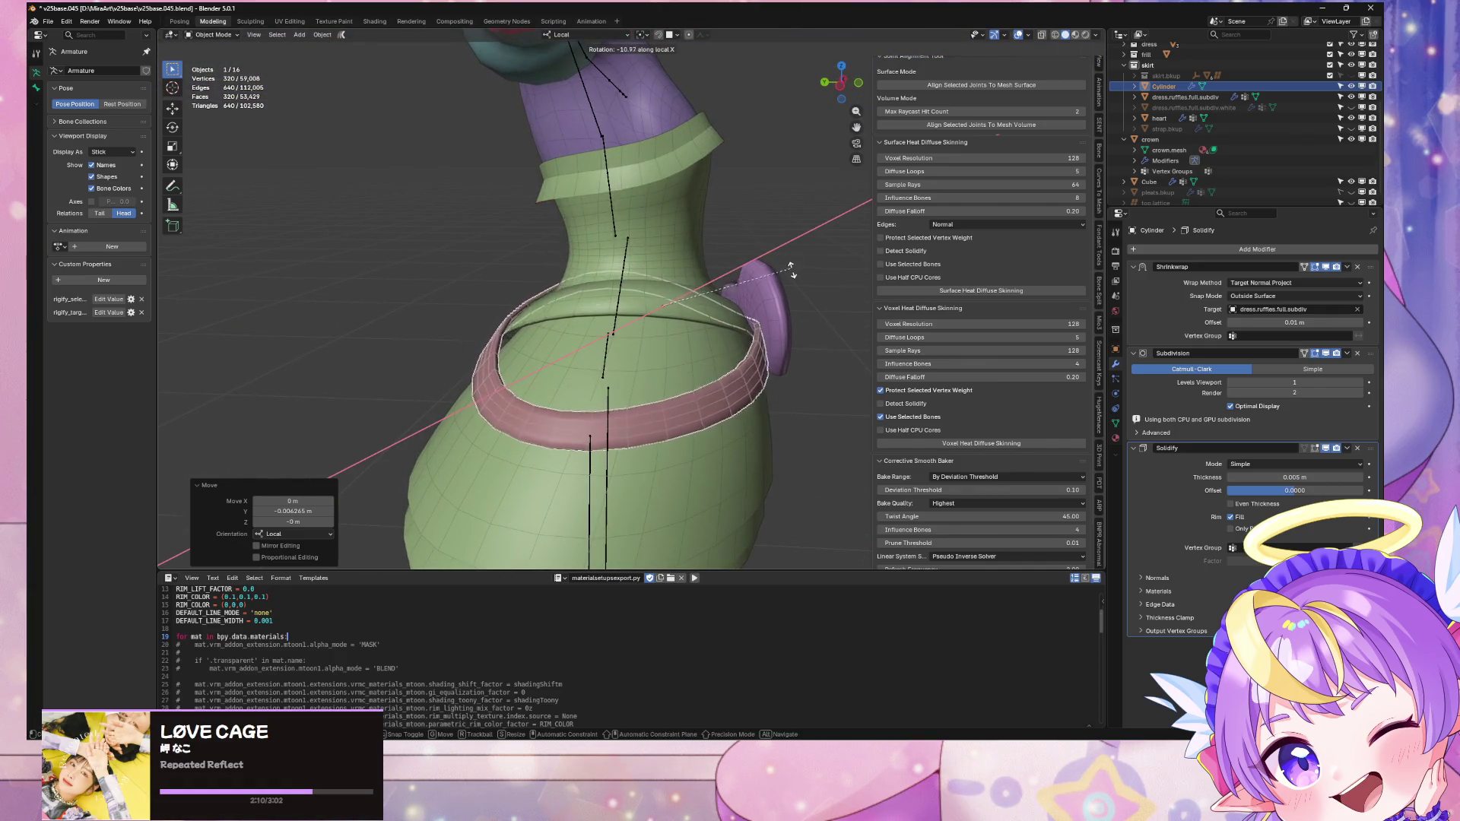
{"action": "left_click", "coordinate": [800, 286]}
{"action": "mouse_move", "coordinate": [800, 287]}
{"action": "middle_mouse_down"}
{"action": "mouse_move", "coordinate": [688, 299]}
{"action": "mouse_move", "coordinate": [687, 278]}
{"action": "middle_mouse_up"}
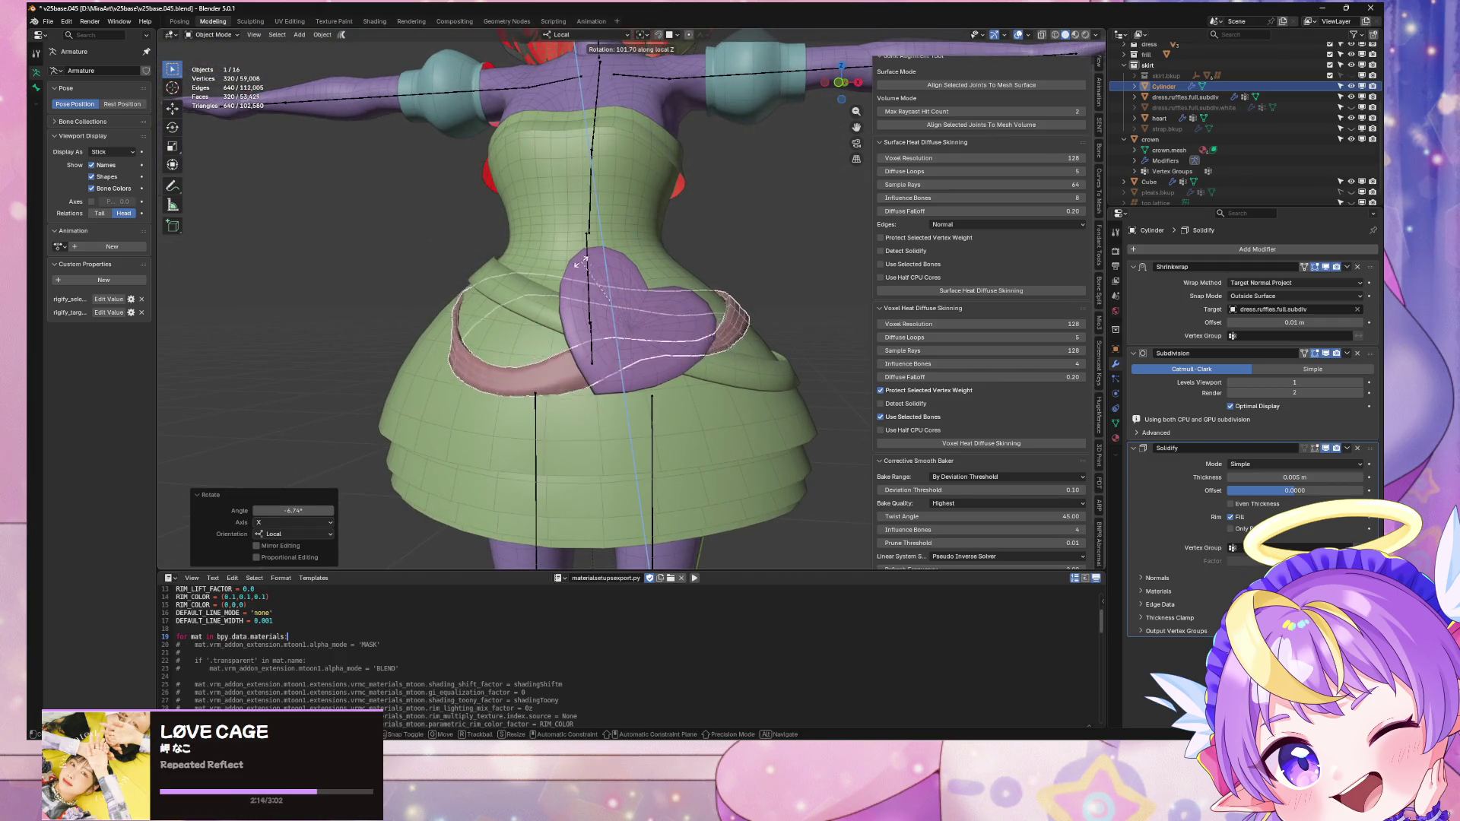
{"action": "right_click", "coordinate": [721, 283]}
{"action": "mouse_move", "coordinate": [721, 283]}
{"action": "middle_mouse_down"}
{"action": "mouse_move", "coordinate": [773, 327]}
{"action": "mouse_move", "coordinate": [892, 295]}
{"action": "middle_mouse_up"}
{"action": "mouse_move", "coordinate": [789, 284]}
{"action": "middle_mouse_down"}
{"action": "mouse_move", "coordinate": [745, 327]}
{"action": "mouse_move", "coordinate": [730, 319]}
{"action": "mouse_move", "coordinate": [747, 318]}
{"action": "middle_mouse_up"}
Step: In Edit Mode, shift the ring mesh and rotate it about local Z to cross the hips diagonally
{"action": "key", "text": "Tab"}
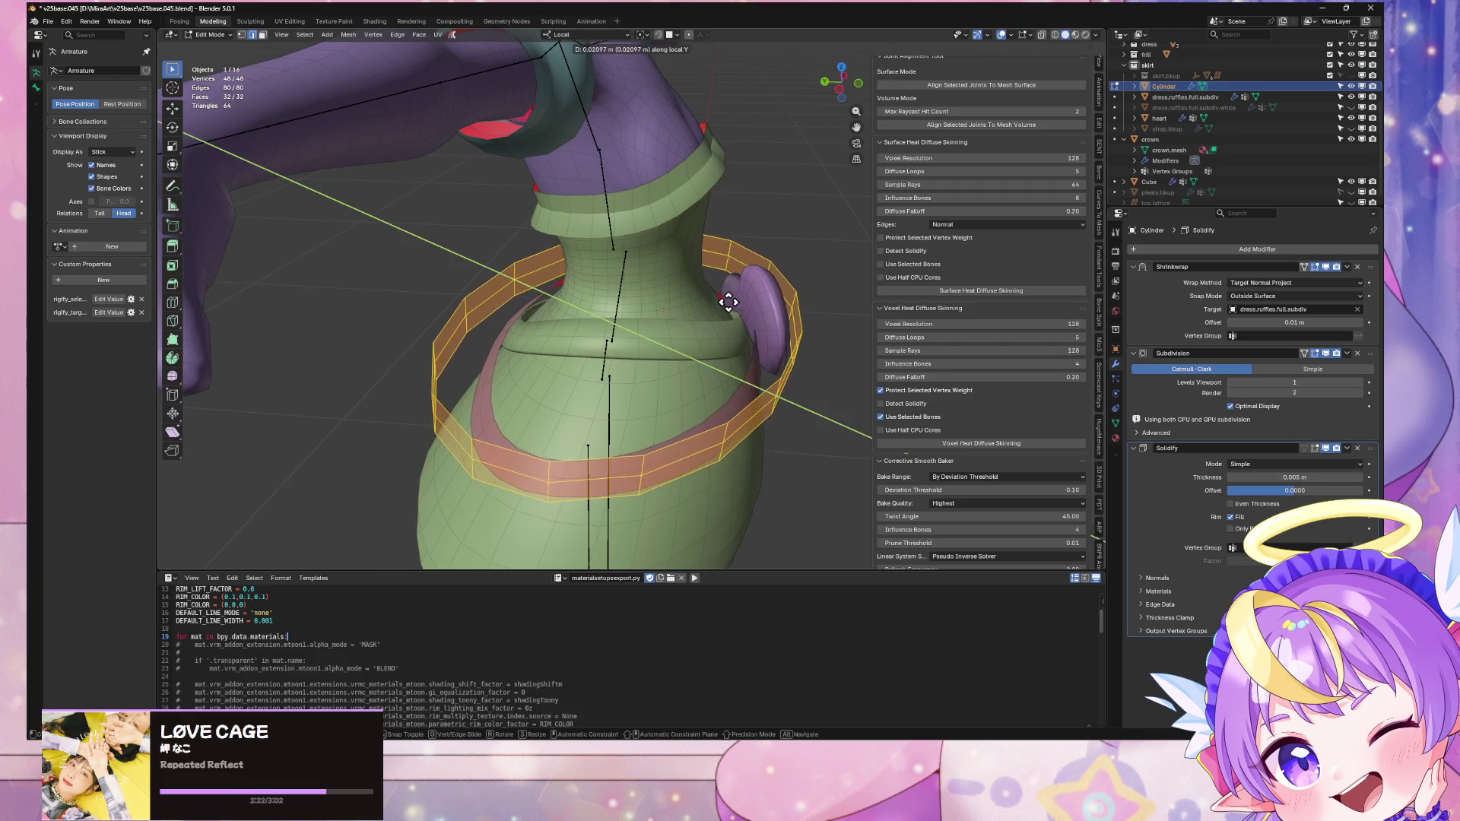
{"action": "left_click", "coordinate": [732, 305]}
{"action": "key", "text": "Tab"}
{"action": "mouse_move", "coordinate": [732, 305]}
{"action": "middle_mouse_down"}
{"action": "mouse_move", "coordinate": [806, 304]}
{"action": "mouse_move", "coordinate": [796, 290]}
{"action": "middle_mouse_up"}
{"action": "key", "text": "Tab"}
{"action": "key", "text": "r"}
{"action": "key", "text": "z"}
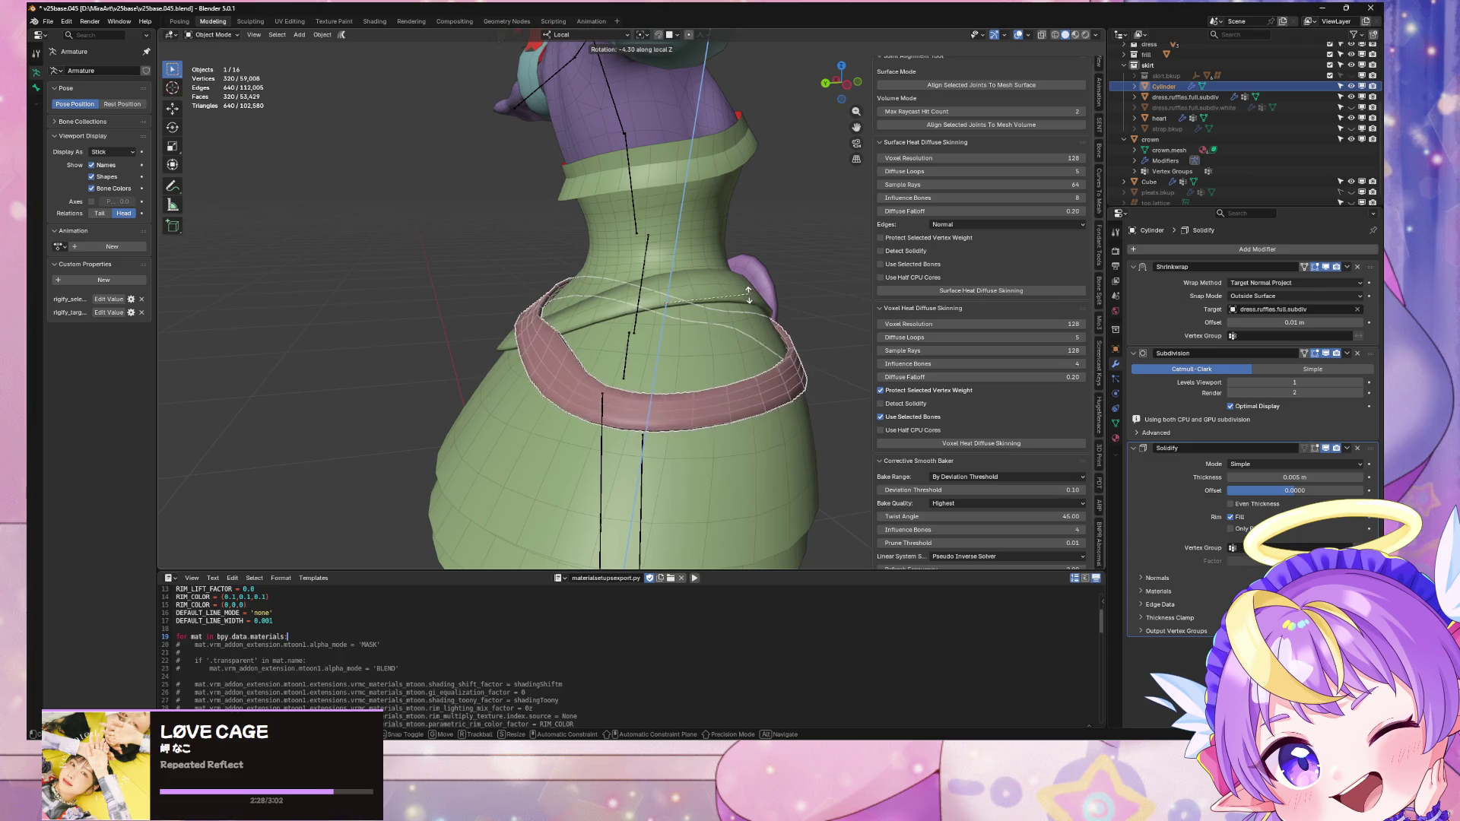
{"action": "left_click", "coordinate": [721, 322]}
{"action": "middle_click_drag", "start_coordinate": [721, 322], "coordinate": [665, 316]}
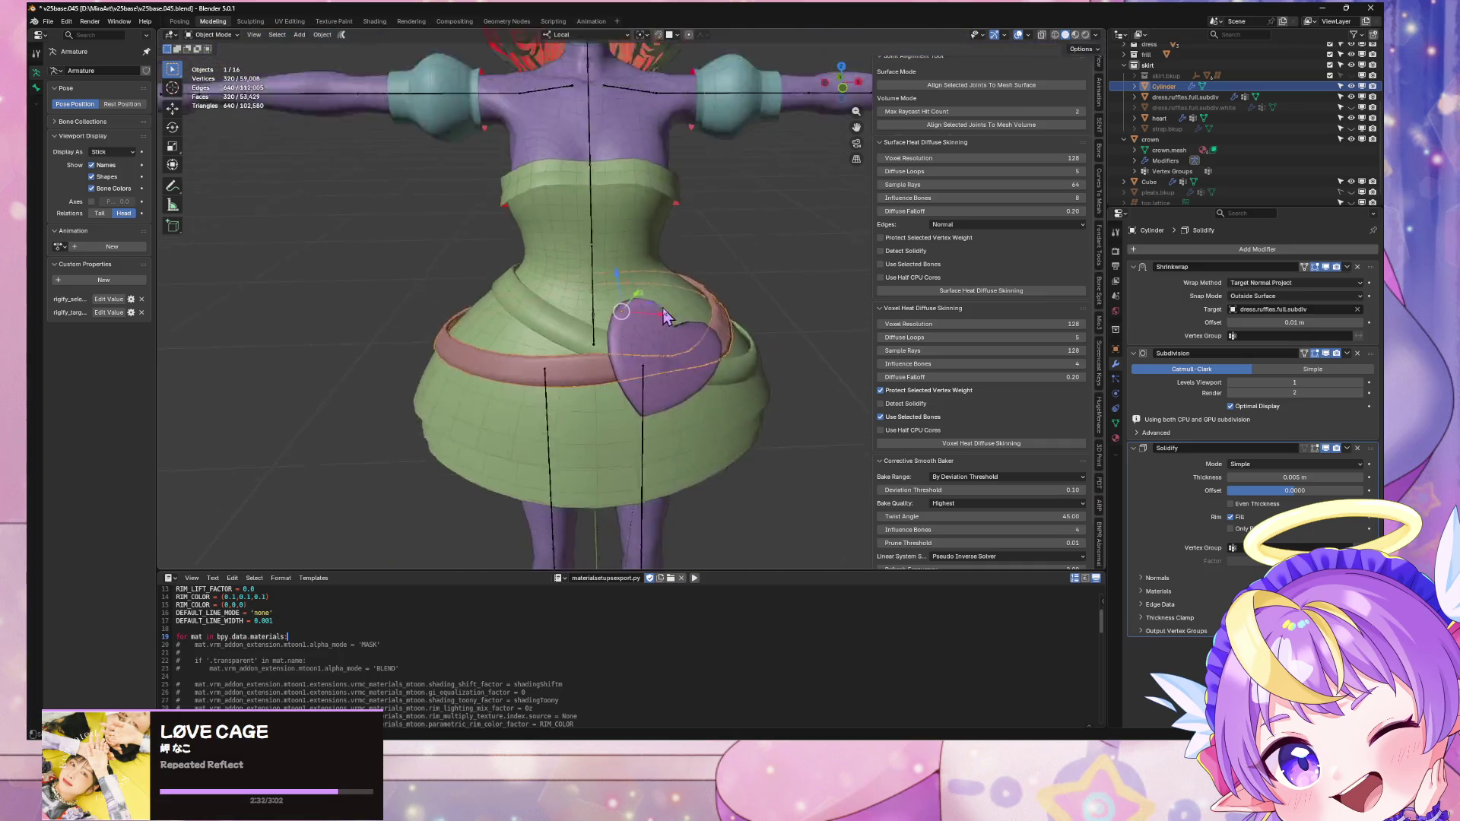
Step: Delete the trial waist ring object
{"action": "scroll", "coordinate": [665, 316], "scroll_direction": "down", "scroll_amount": 3}
{"action": "key", "text": "x"}
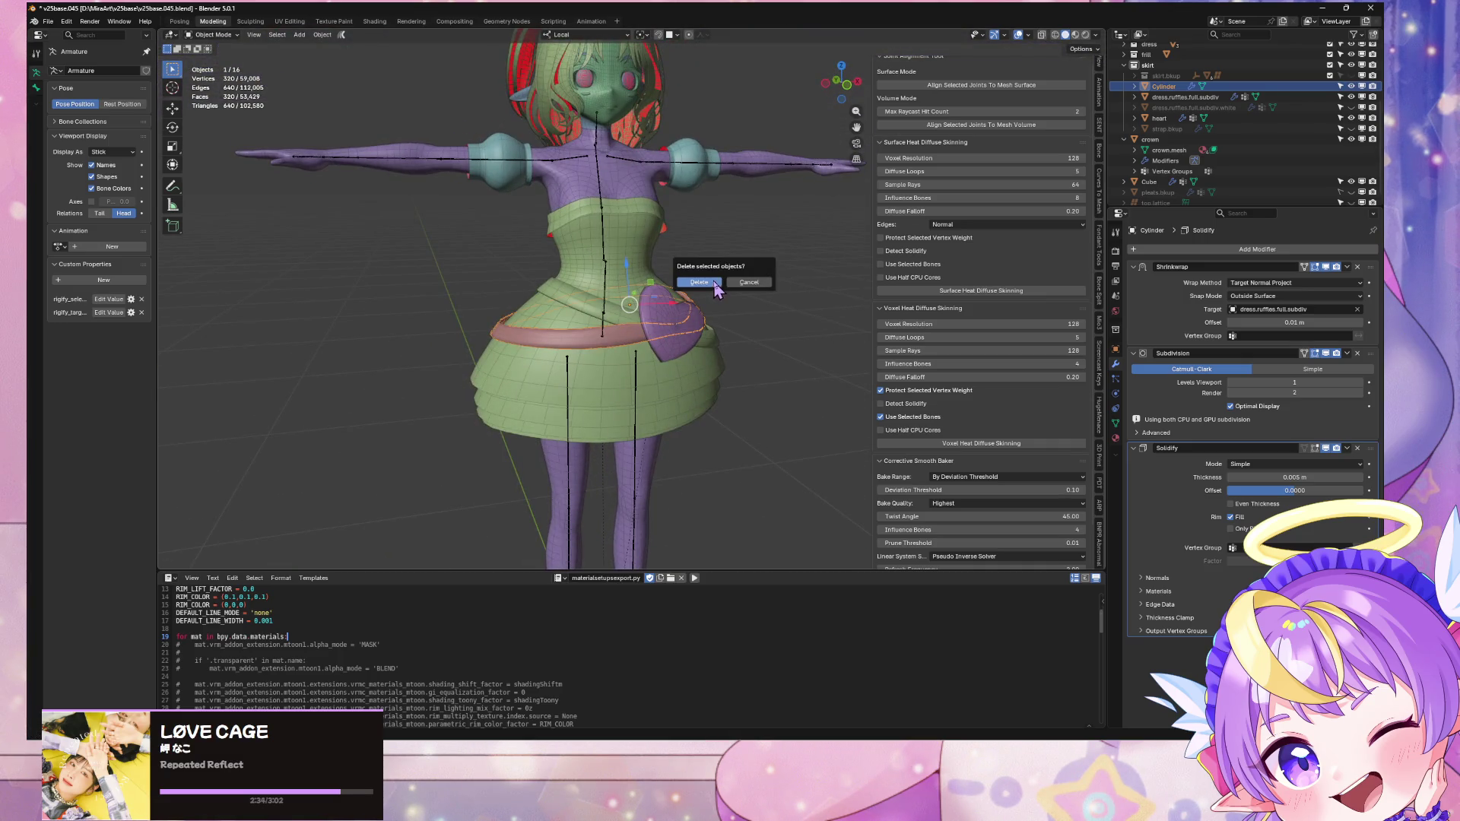
{"action": "mouse_move", "coordinate": [660, 332]}
{"action": "middle_mouse_down"}
{"action": "mouse_move", "coordinate": [775, 327]}
{"action": "mouse_move", "coordinate": [433, 332]}
{"action": "mouse_move", "coordinate": [590, 335]}
{"action": "mouse_move", "coordinate": [968, 106]}
{"action": "middle_mouse_up"}
{"action": "scroll", "coordinate": [589, 335], "scroll_direction": "up", "scroll_amount": 2}
{"action": "left_click", "coordinate": [586, 332]}
Step: Show the whole character from the front in Material Preview shading, zoomed onto the dress
{"action": "left_click", "coordinate": [843, 84]}
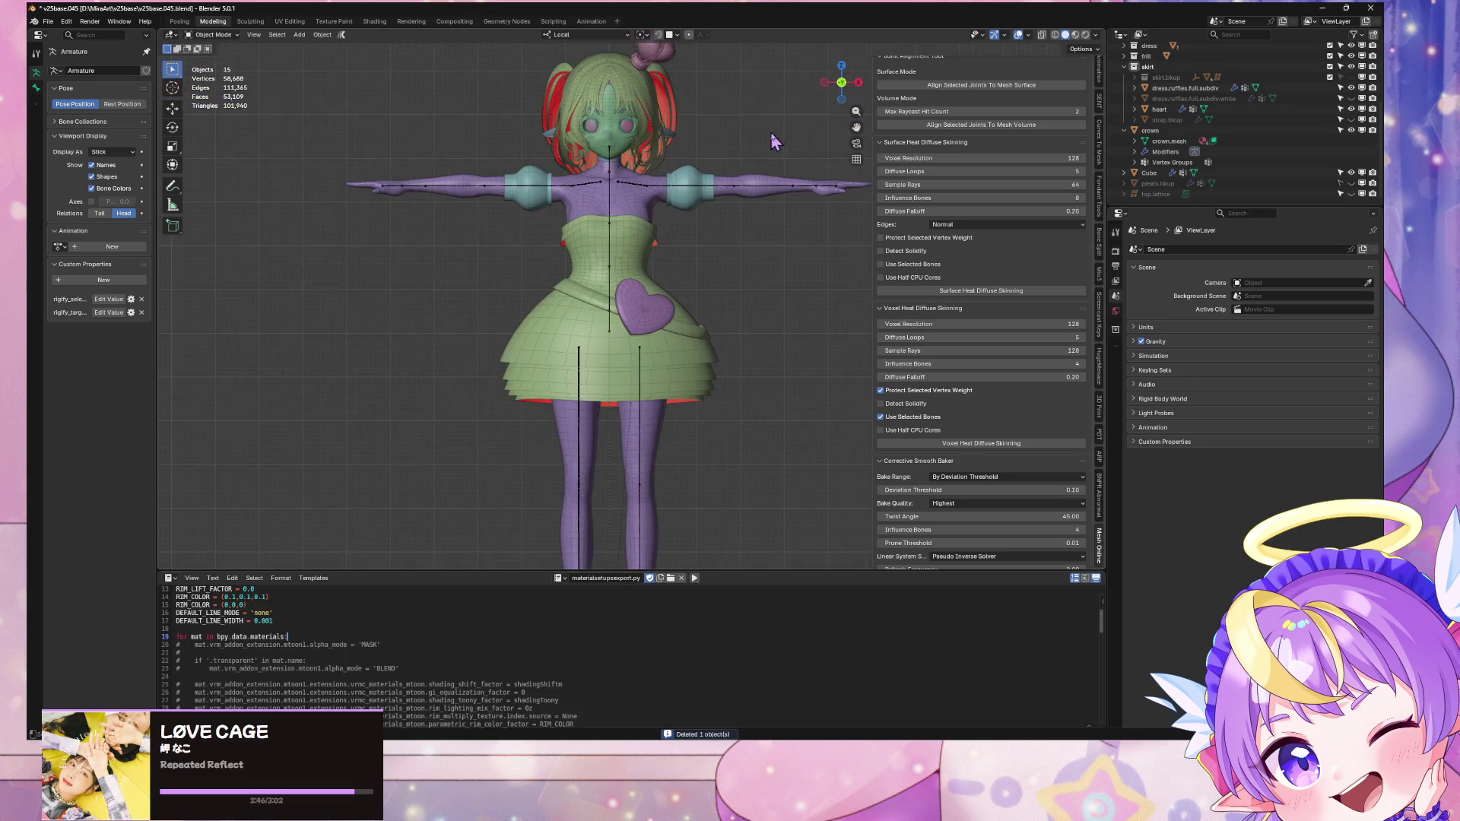
{"action": "left_click", "coordinate": [1075, 36]}
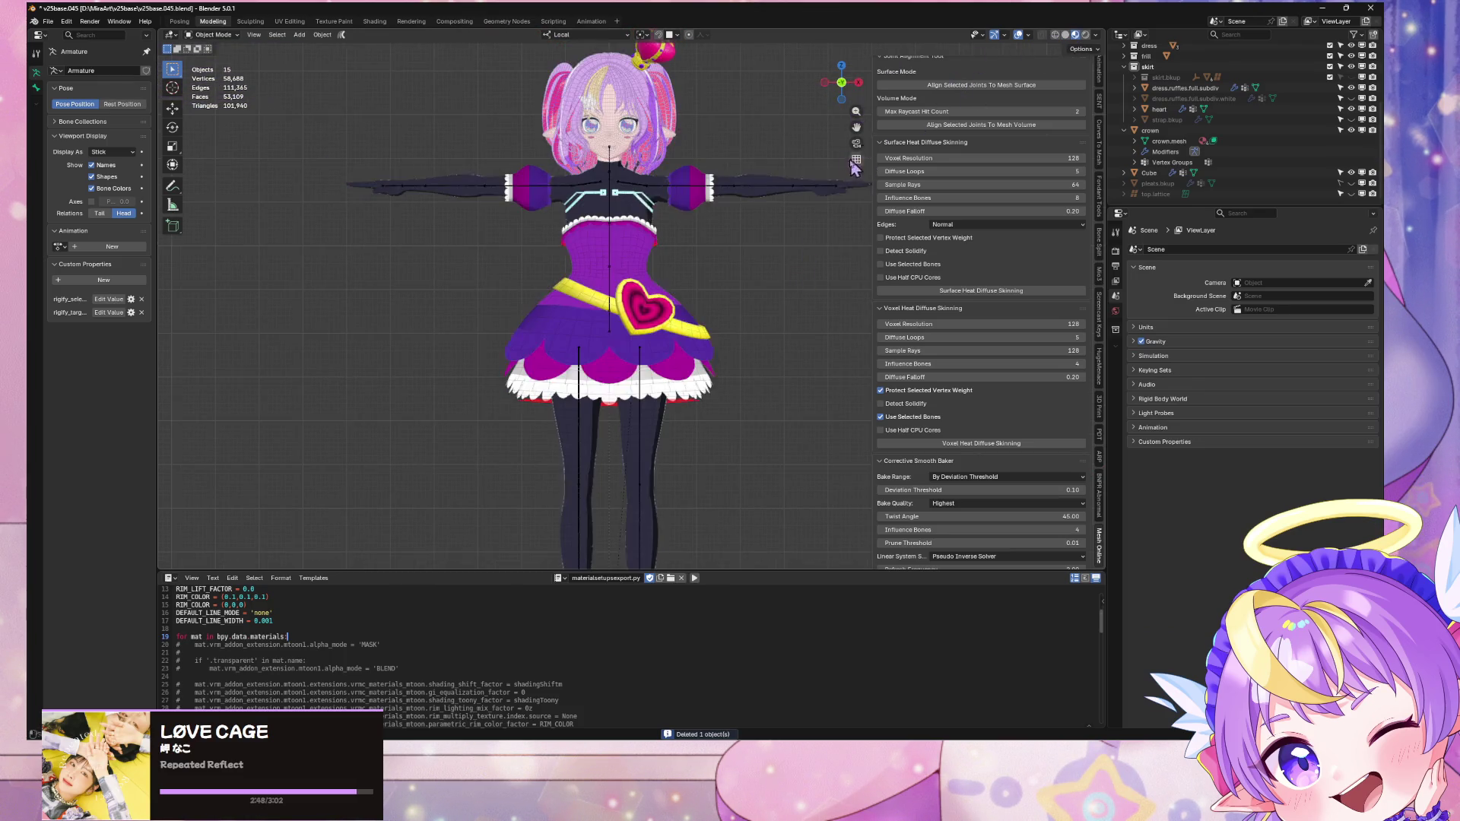
{"action": "scroll", "coordinate": [829, 164], "scroll_direction": "up", "scroll_amount": 5}
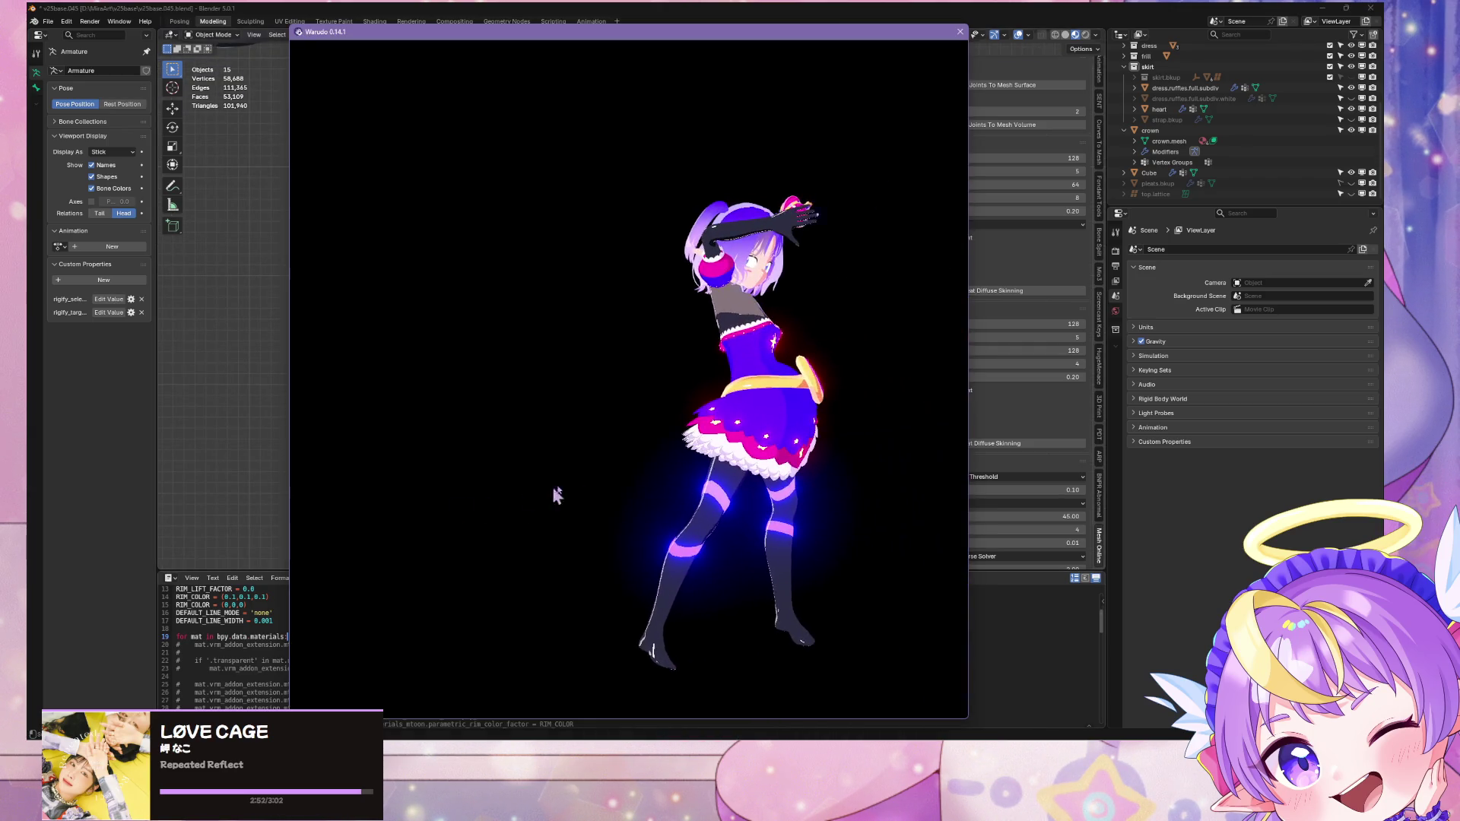
Step: Restart FREELY_TOMORROW.vmd in the MMD Player and seek to about 00:19
{"action": "scroll", "coordinate": [654, 484], "scroll_direction": "up", "scroll_amount": 5}
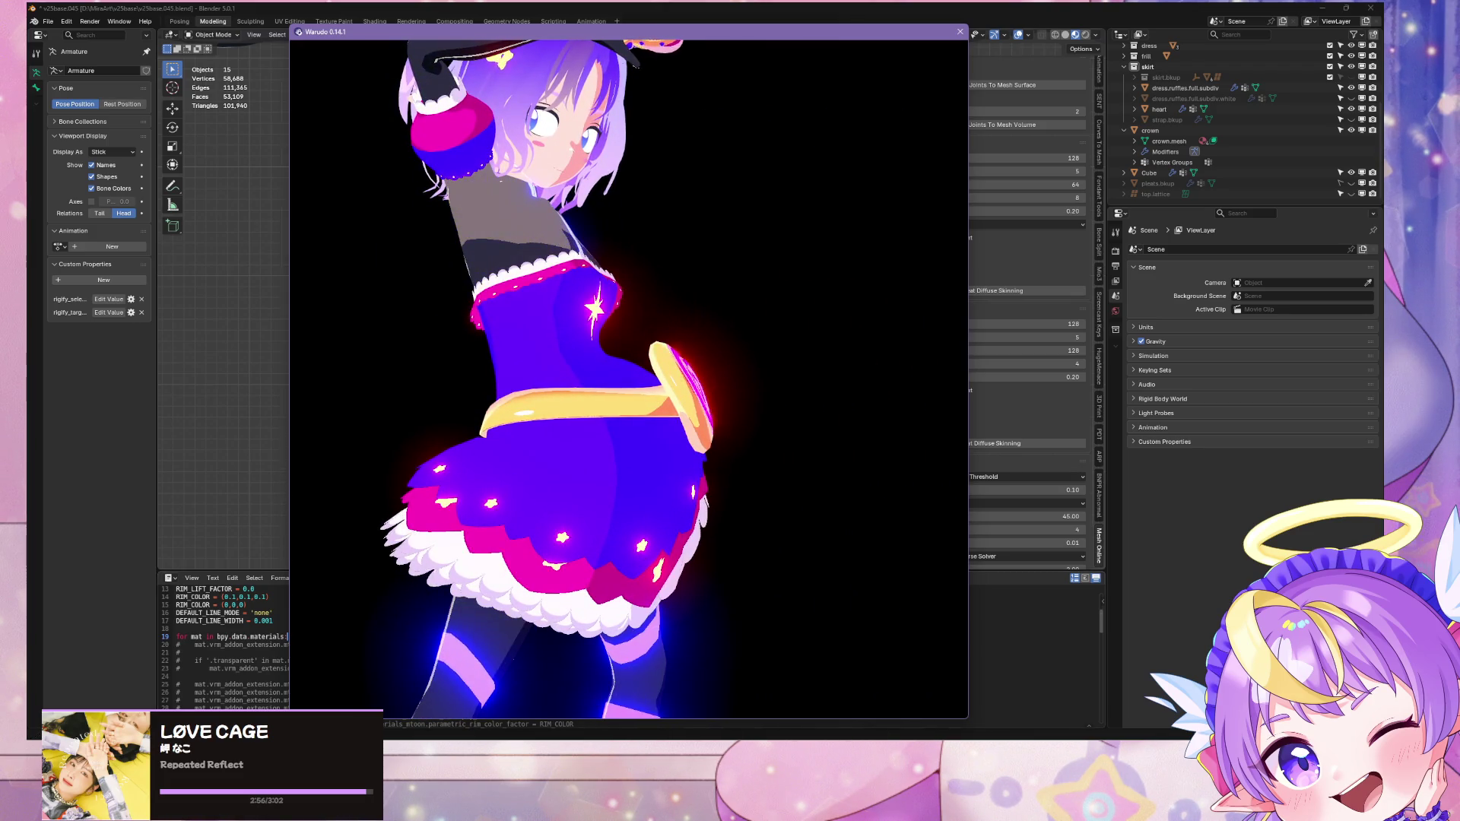
{"action": "left_click", "coordinate": [1112, 281]}
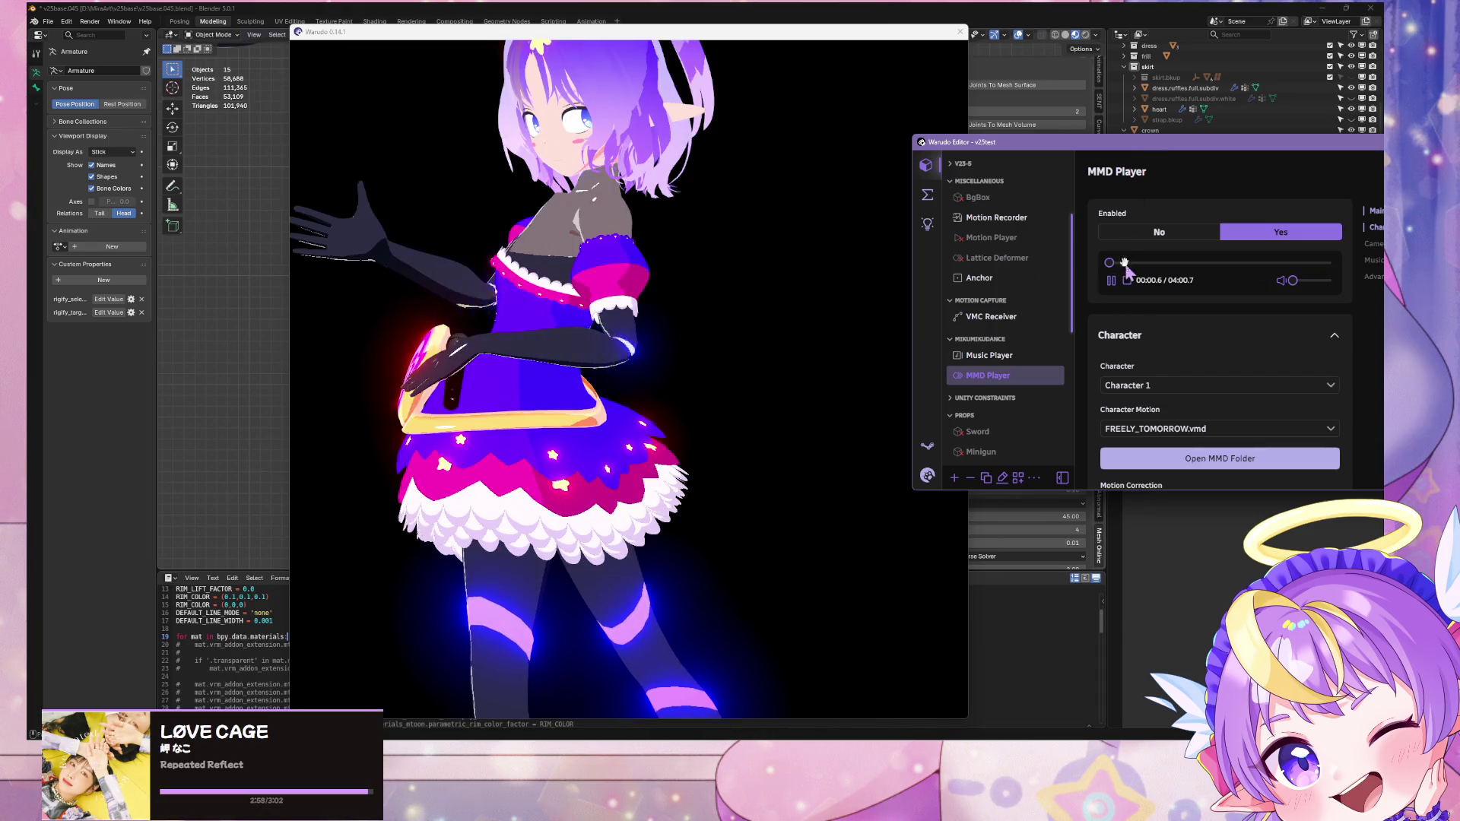
{"action": "left_click", "coordinate": [1125, 262]}
{"action": "left_click", "coordinate": [835, 326]}
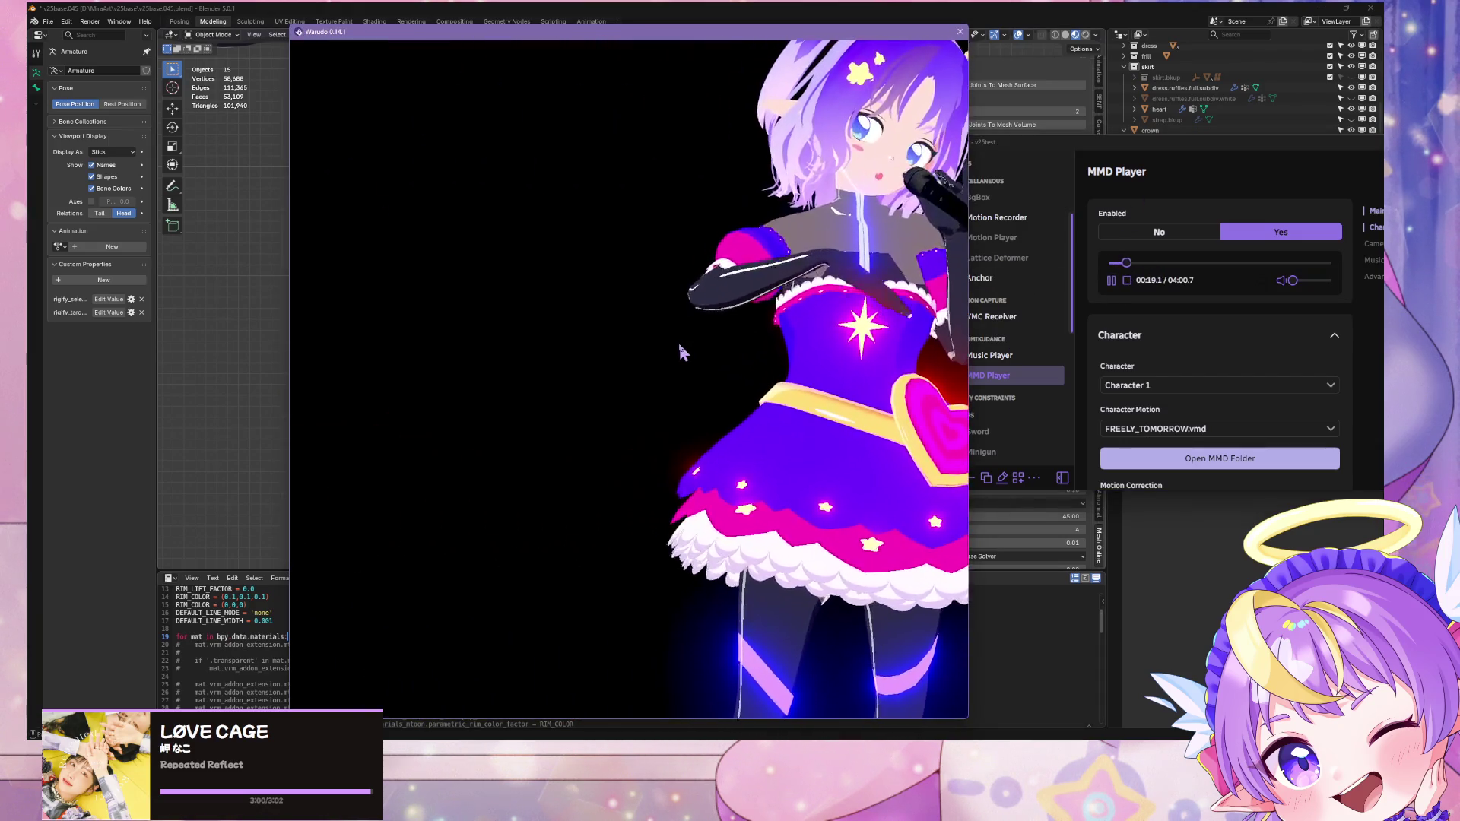
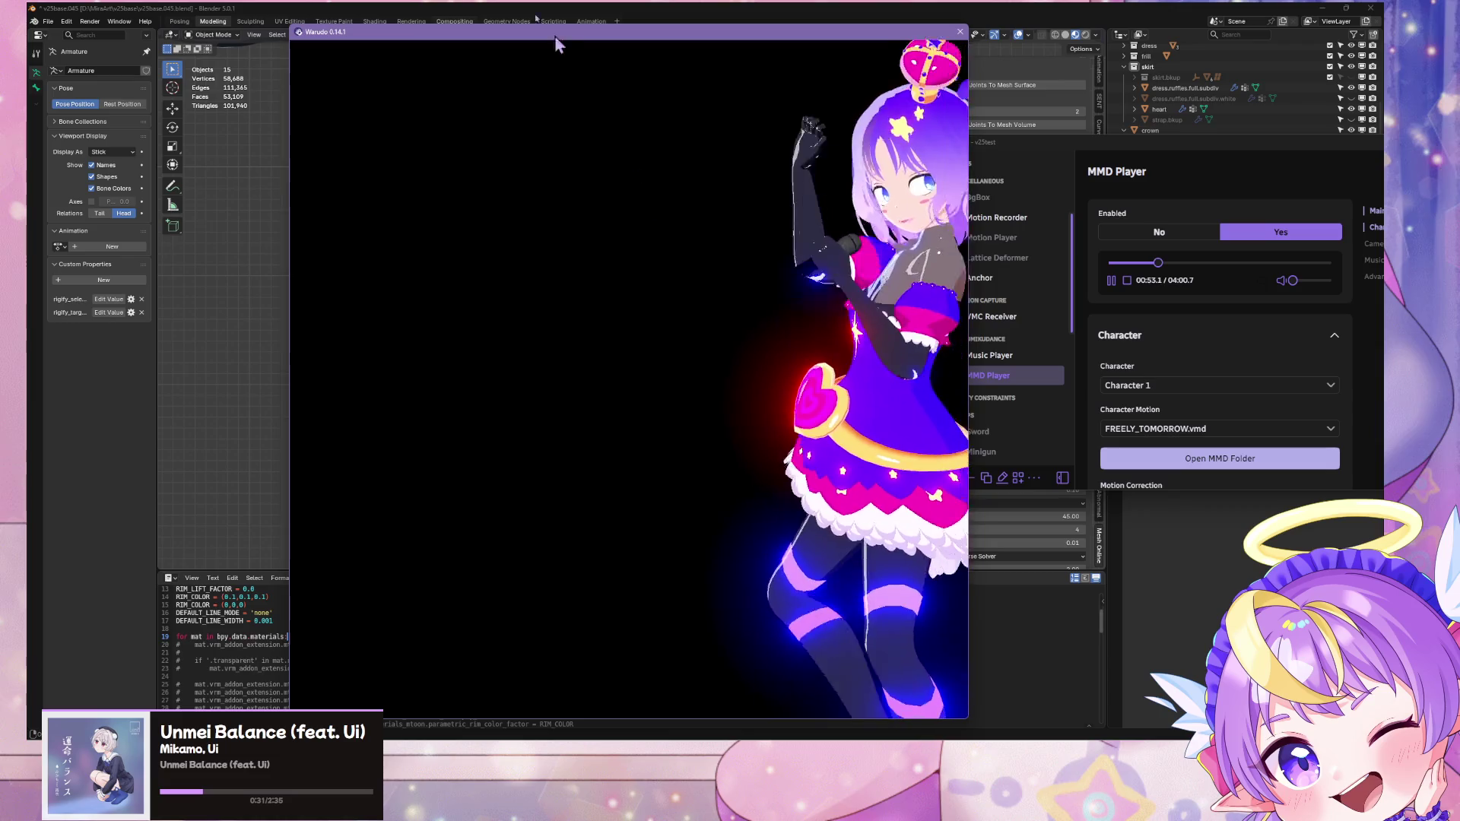
Step: Minimize Warudo's FREELY_TOMORROW.vmd dance preview to reveal the Blender scene behind it
{"action": "left_click", "coordinate": [502, 14]}
{"action": "scroll", "coordinate": [719, 259], "scroll_direction": "down", "scroll_amount": 5}
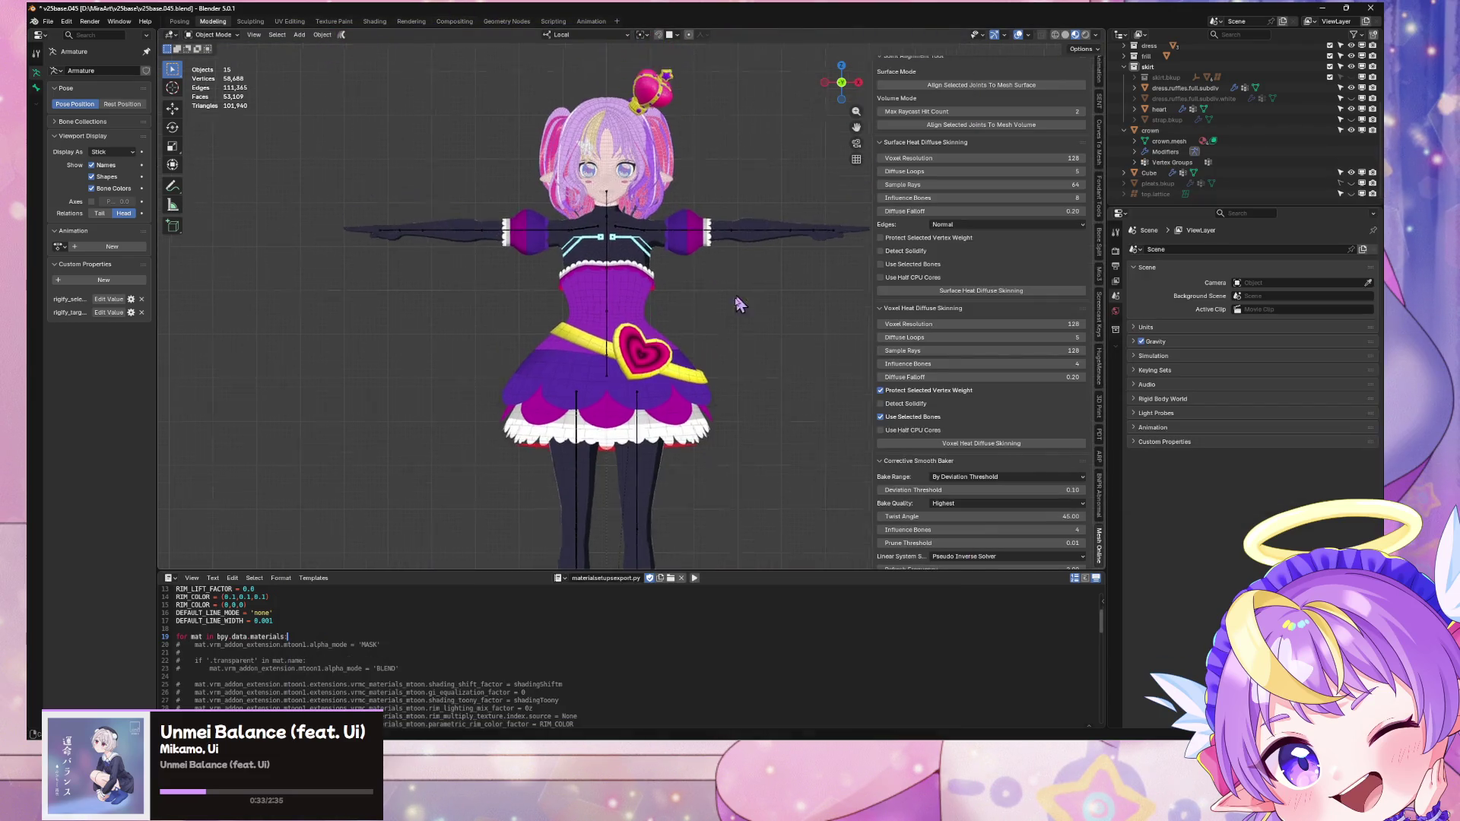
Step: Select the sleeve Cube and bevel its middle edge loop in Edit Mode
{"action": "scroll", "coordinate": [661, 385], "scroll_direction": "up", "scroll_amount": 6}
{"action": "left_click", "coordinate": [760, 417]}
{"action": "key", "text": "Tab"}
{"action": "key", "text": "KP_Decimal"}
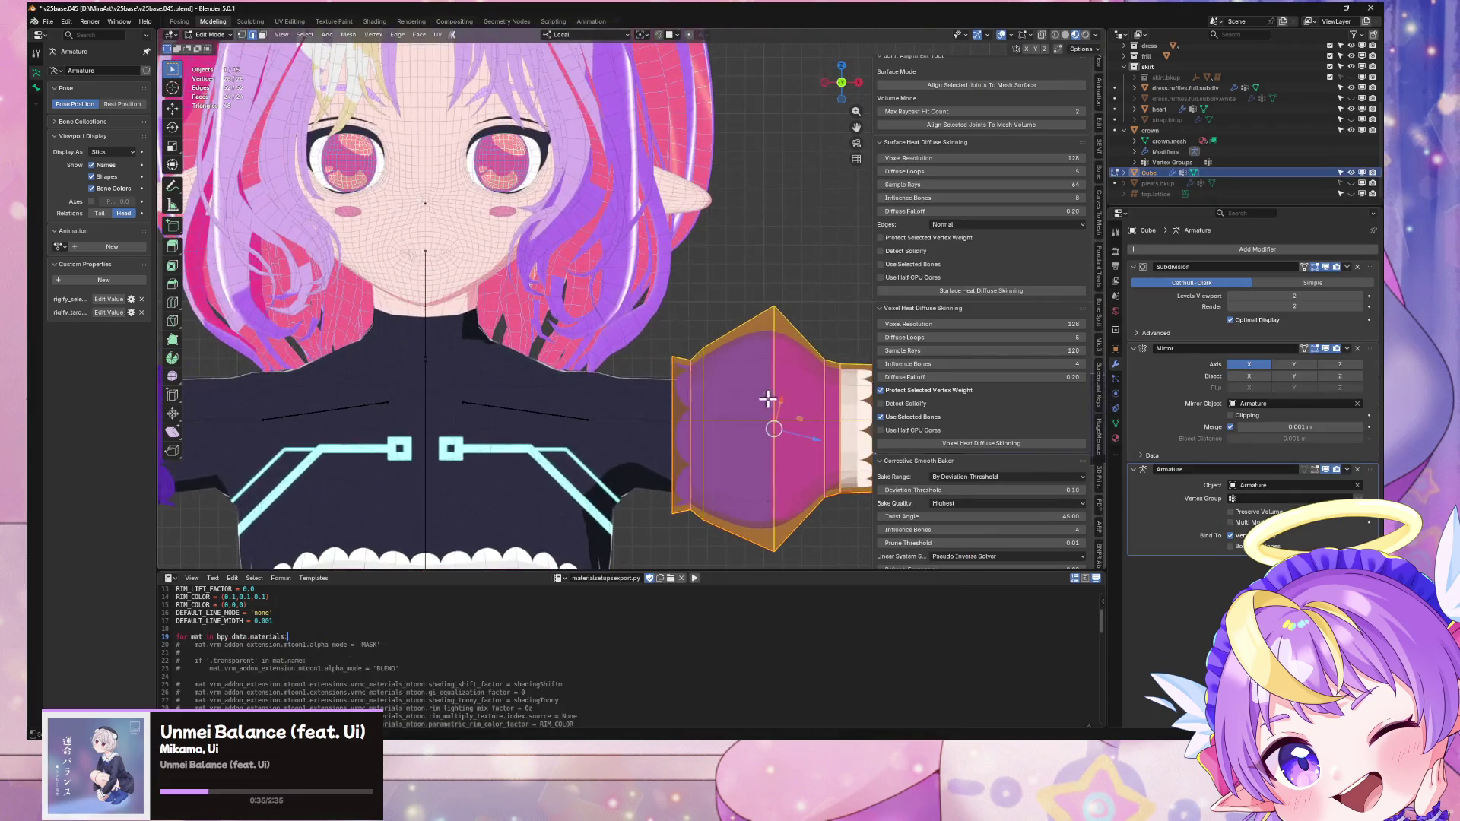
{"action": "right_click", "coordinate": [727, 380]}
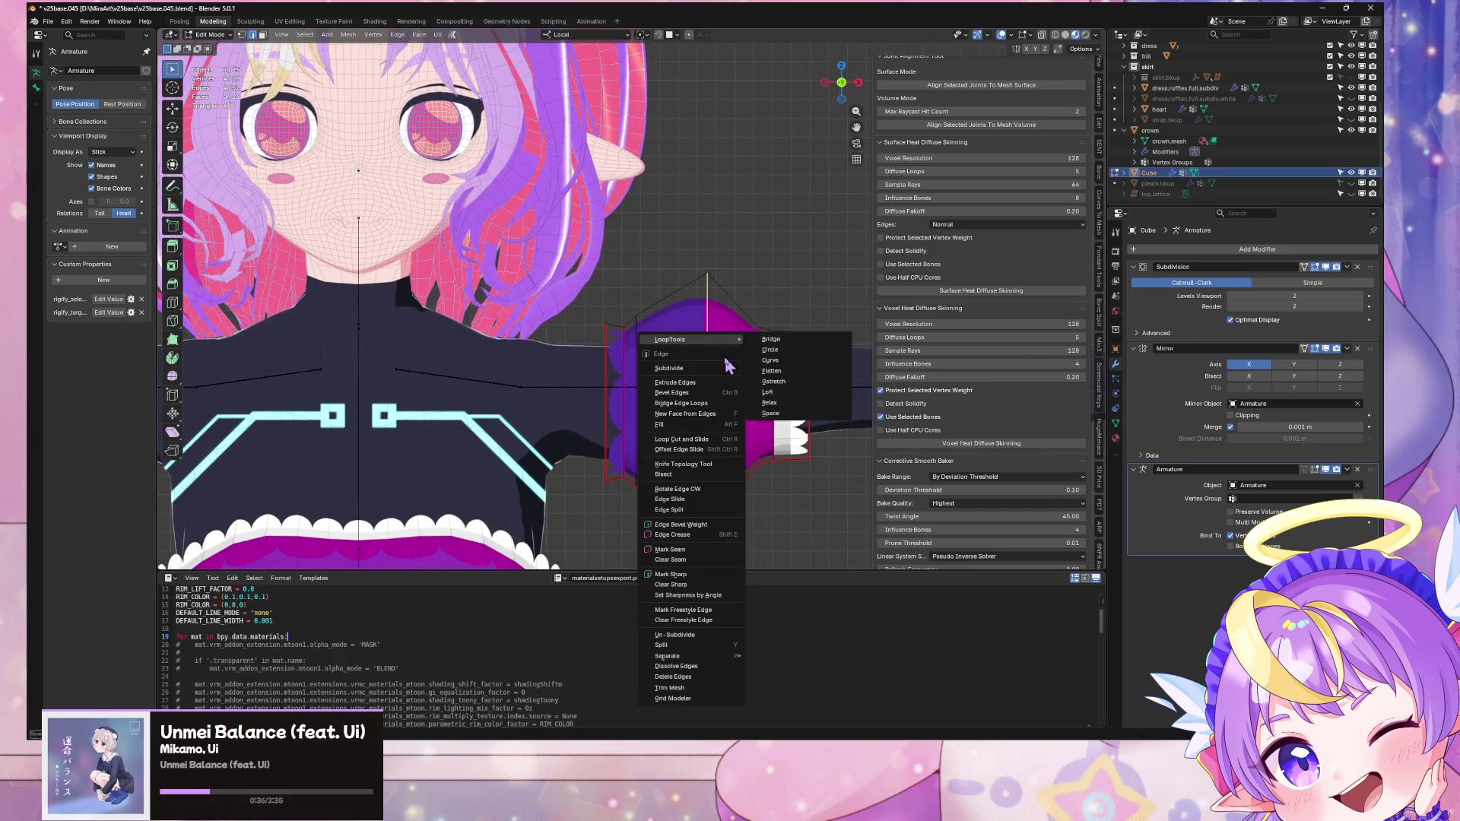
{"action": "left_click", "coordinate": [718, 397]}
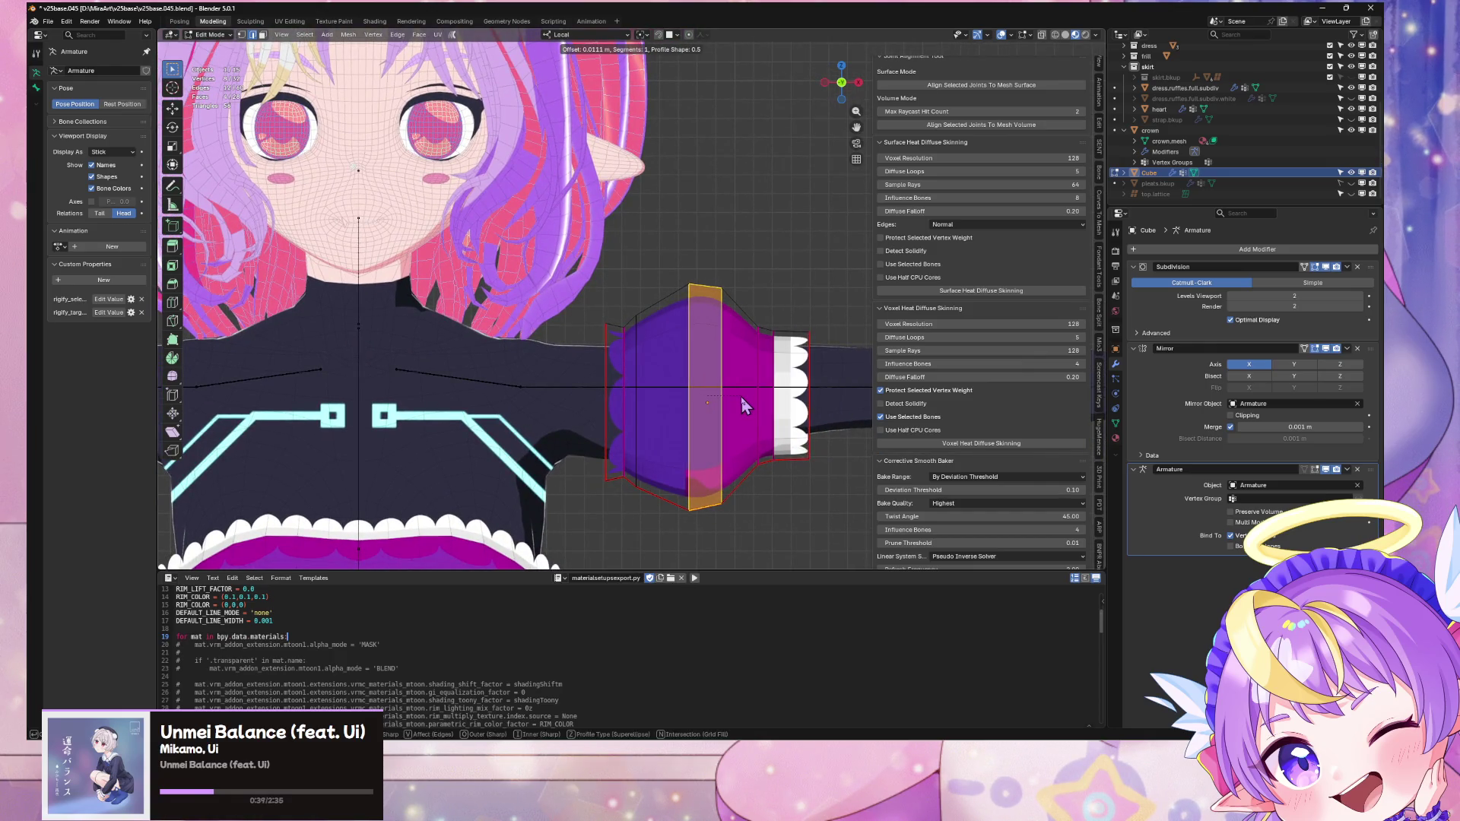
{"action": "left_click", "coordinate": [742, 397]}
Step: Add a new material slot with gem.yellow, assign it to the band faces, and exit Edit Mode
{"action": "left_click", "coordinate": [1117, 439]}
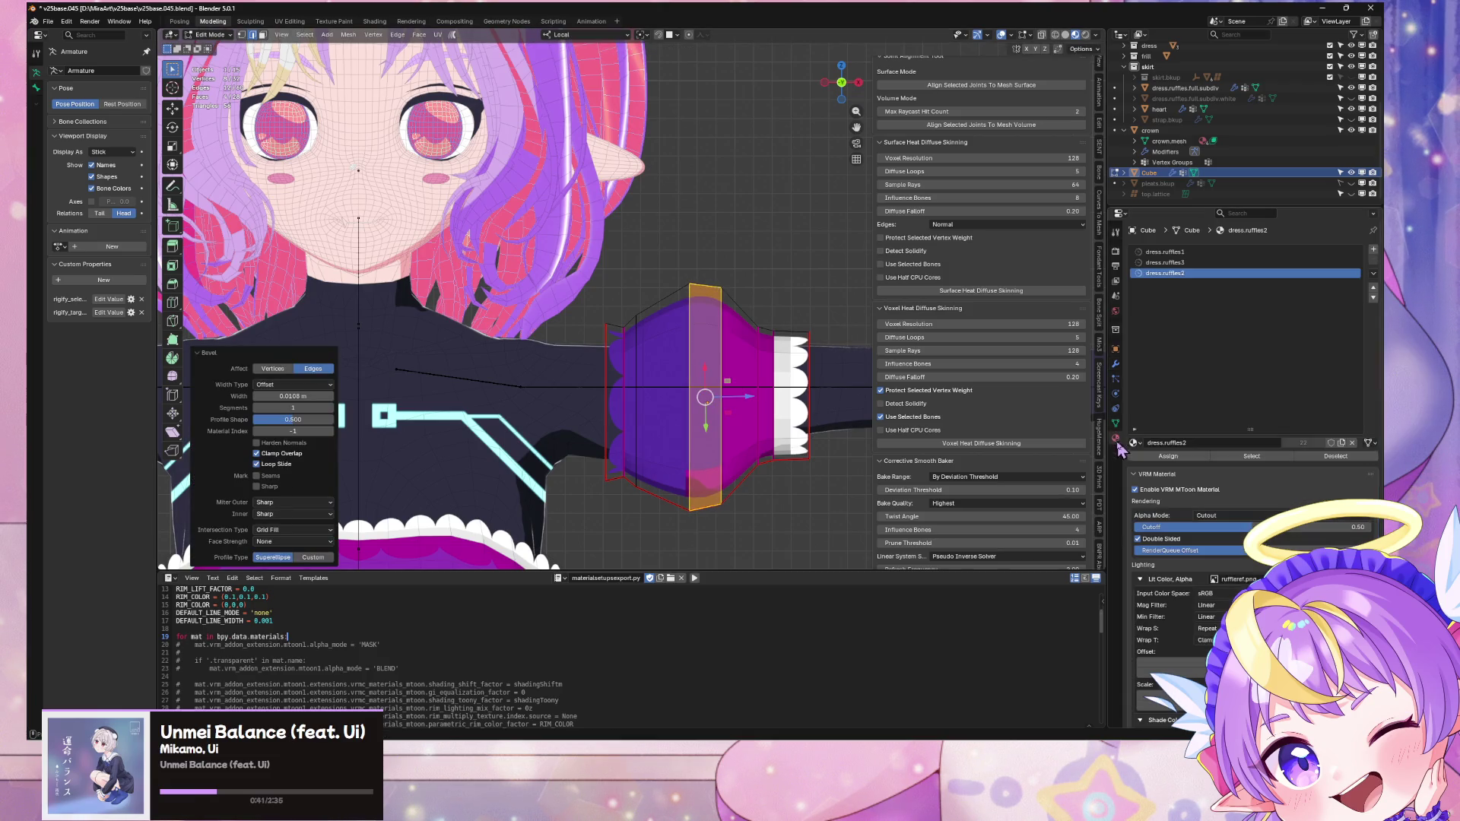
{"action": "left_click", "coordinate": [1374, 251]}
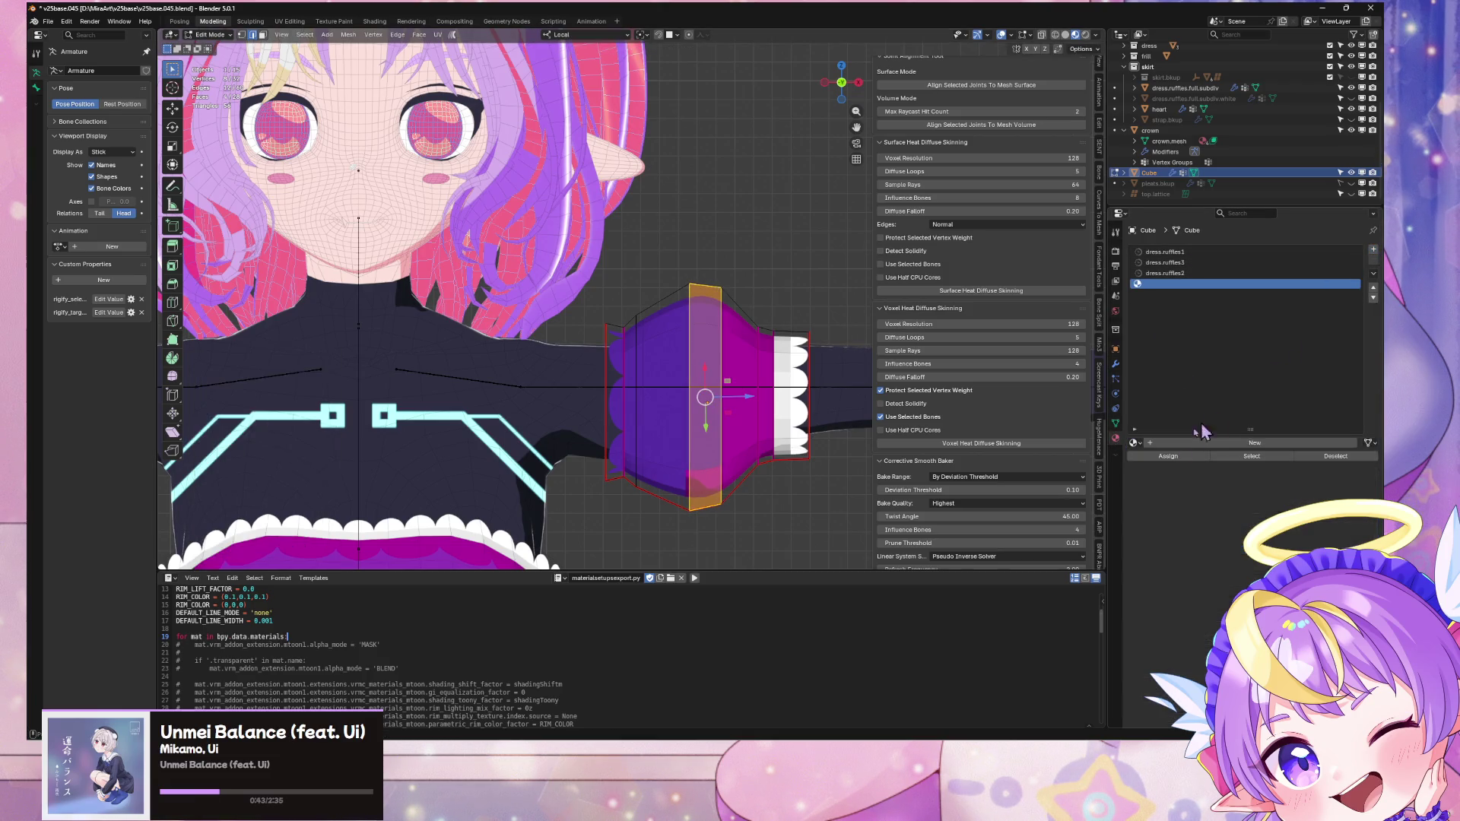
{"action": "left_click", "coordinate": [1133, 442]}
{"action": "type", "text": "ye"}
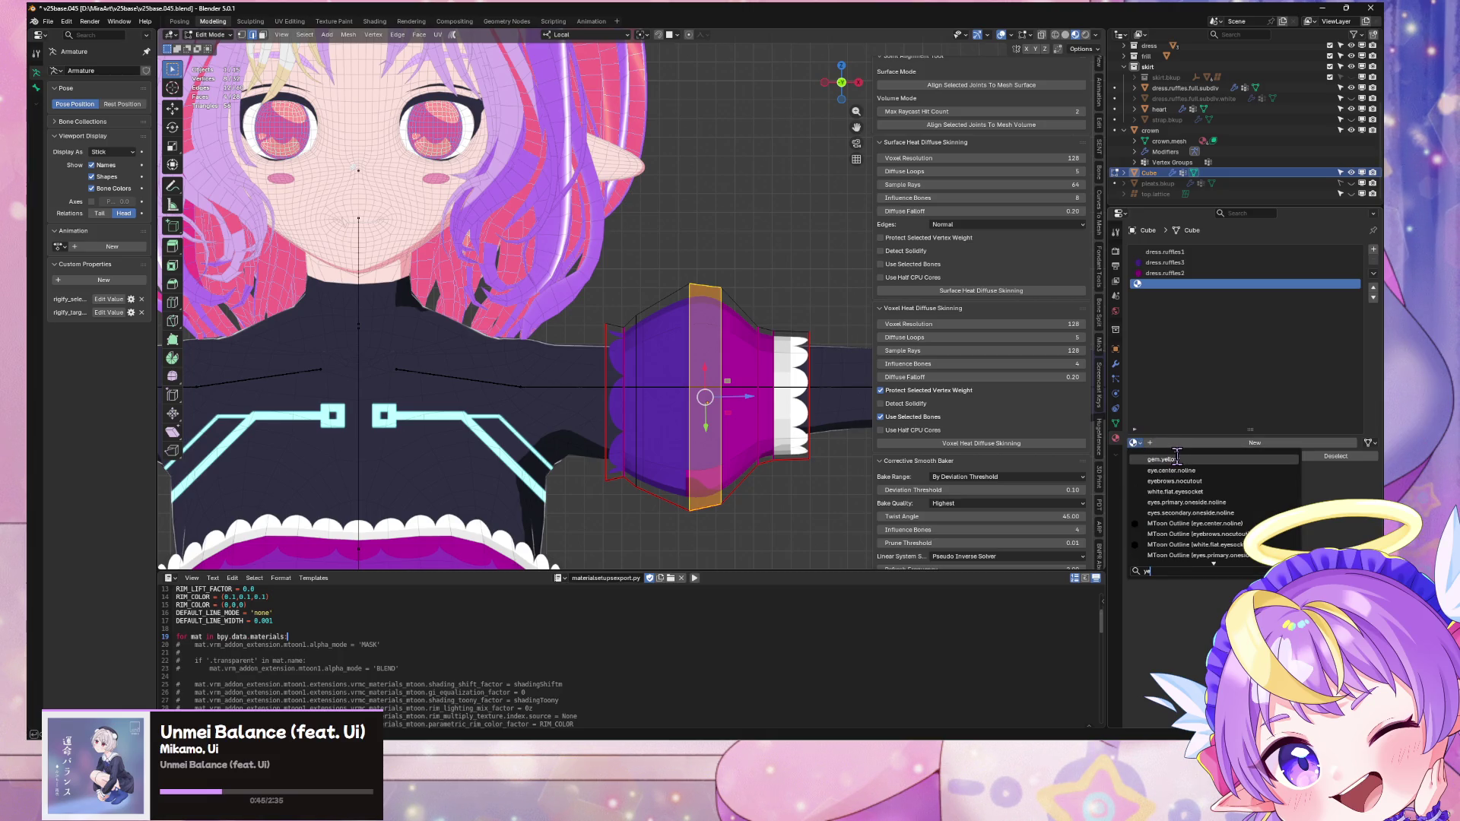
{"action": "left_click", "coordinate": [1179, 460]}
{"action": "left_click", "coordinate": [1158, 457]}
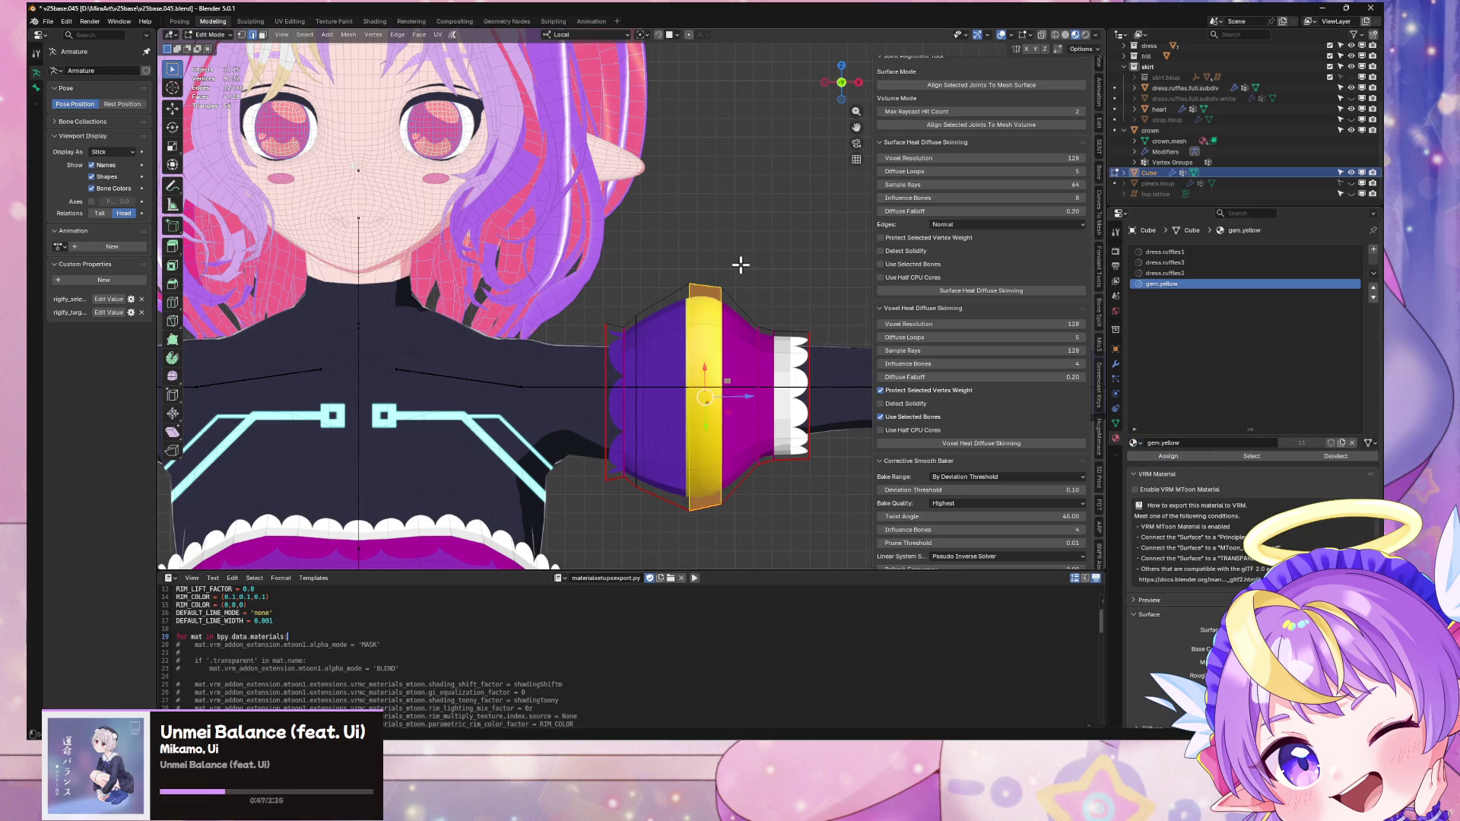
{"action": "key", "text": "Tab"}
{"action": "scroll", "coordinate": [738, 261], "scroll_direction": "down", "scroll_amount": 3}
{"action": "mouse_move", "coordinate": [721, 237]}
{"action": "middle_mouse_down", "text": "shift"}
{"action": "mouse_move", "coordinate": [771, 161]}
{"action": "mouse_move", "coordinate": [633, 304]}
{"action": "mouse_move", "coordinate": [646, 198]}
{"action": "mouse_move", "coordinate": [690, 296]}
{"action": "middle_mouse_up", "text": "shift"}
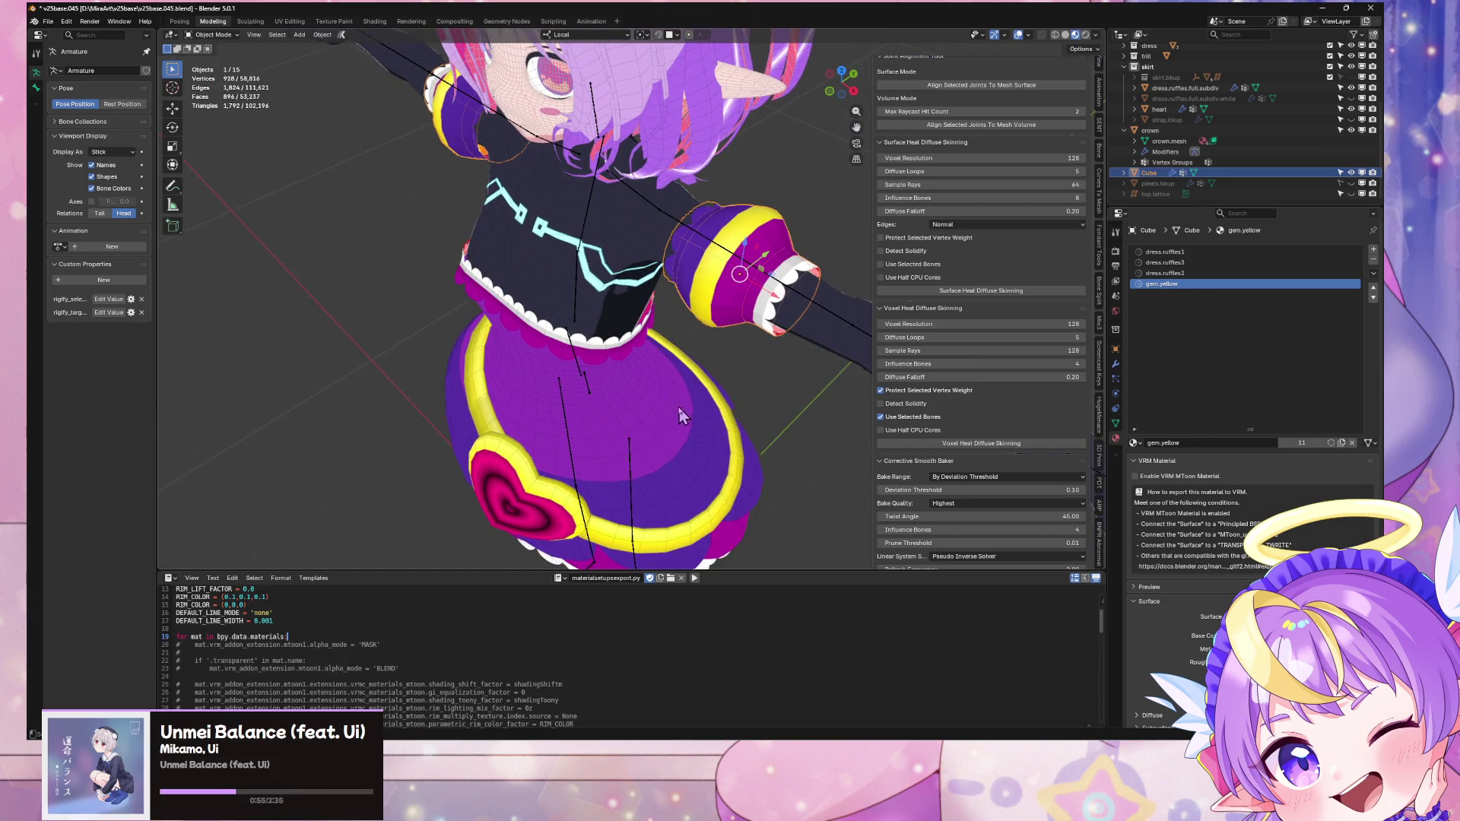
Step: In front ortho view, rename the skirt heart heart.skirt and place a duplicate to its right
{"action": "middle_click_drag", "start_coordinate": [688, 398], "coordinate": [745, 353]}
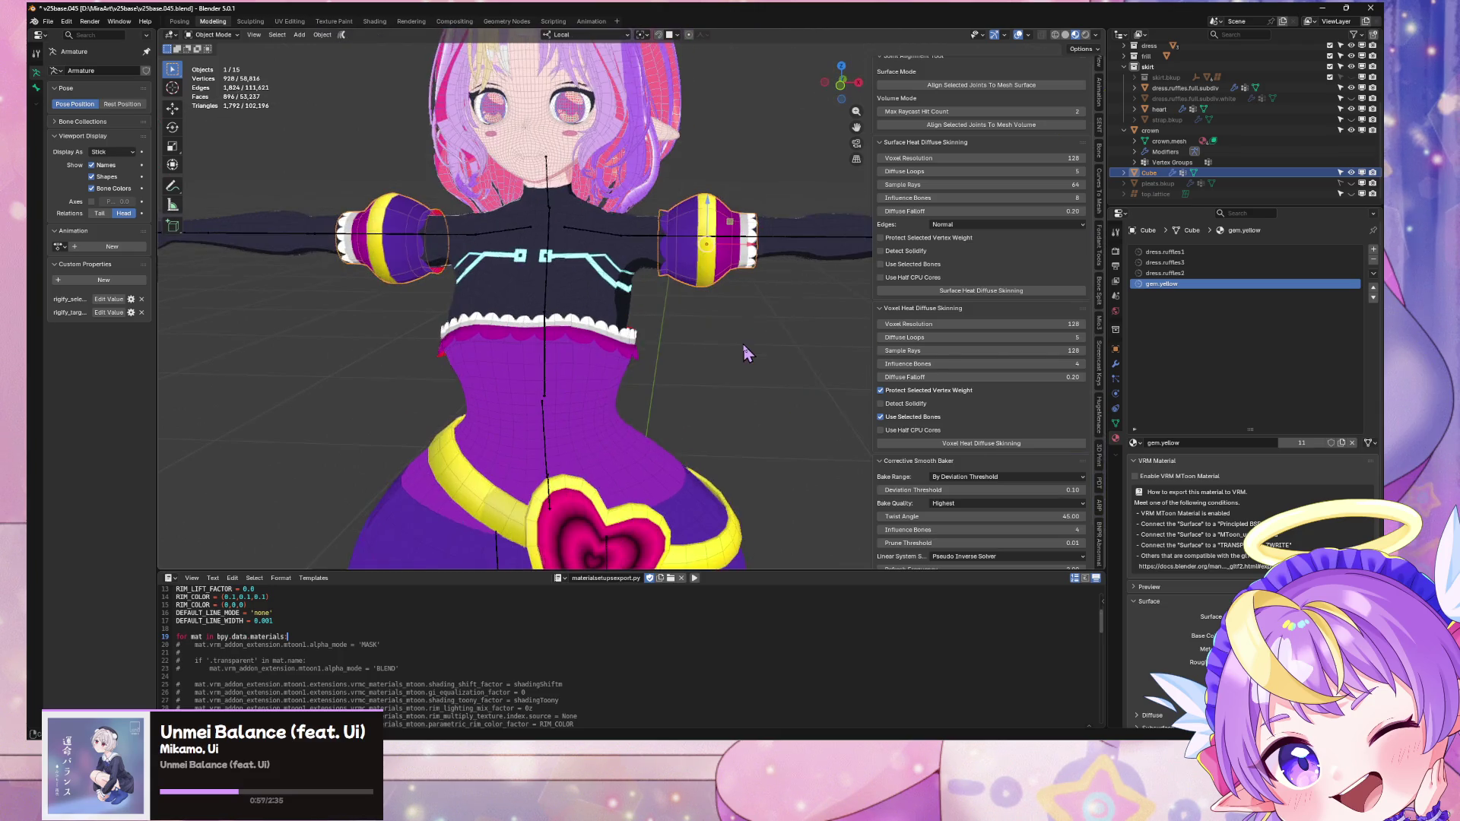
{"action": "left_click", "coordinate": [842, 85]}
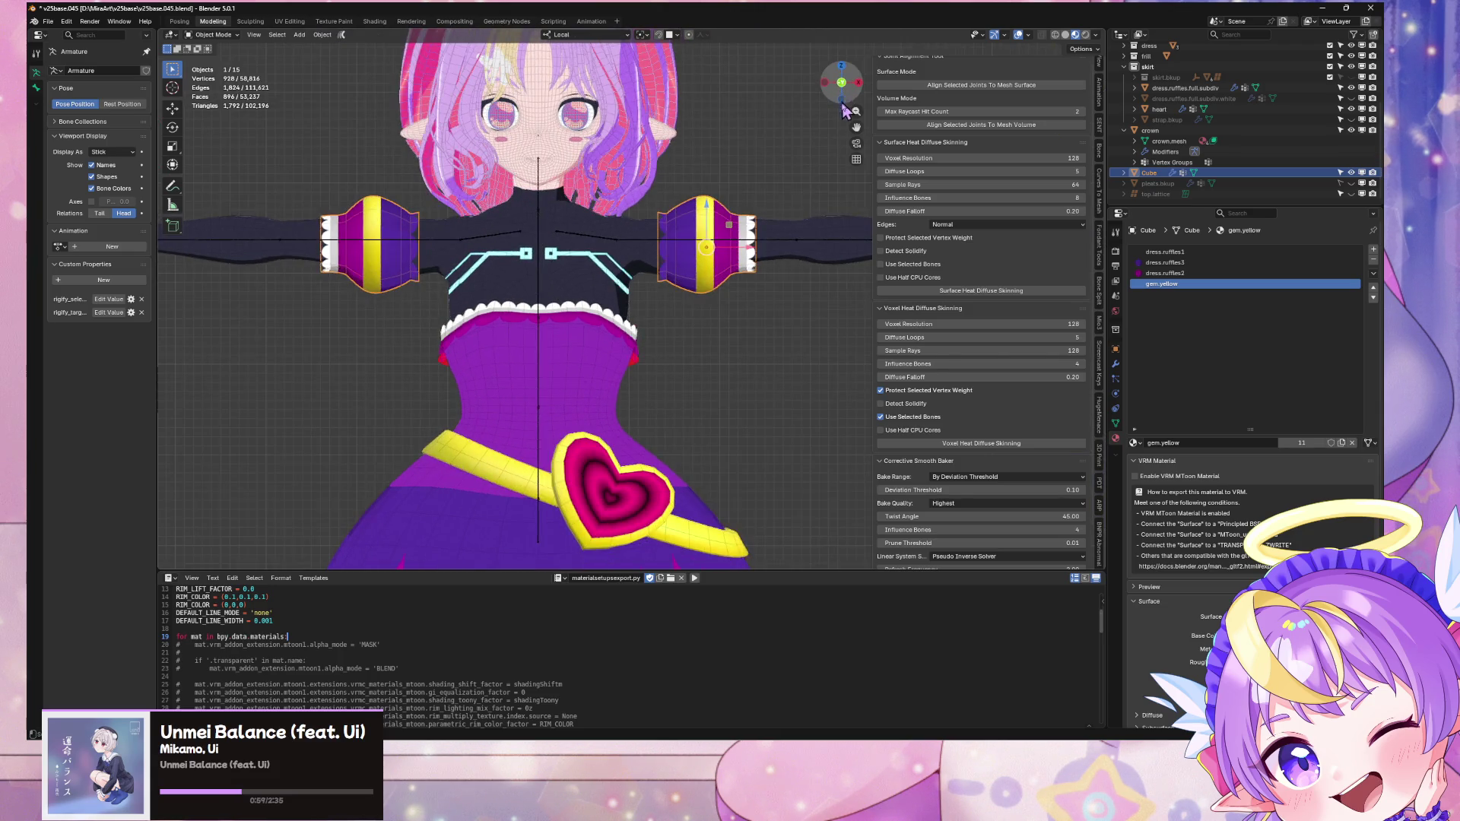
{"action": "scroll", "coordinate": [672, 453], "scroll_direction": "down", "scroll_amount": 3, "text": "shift"}
{"action": "left_click", "coordinate": [641, 456]}
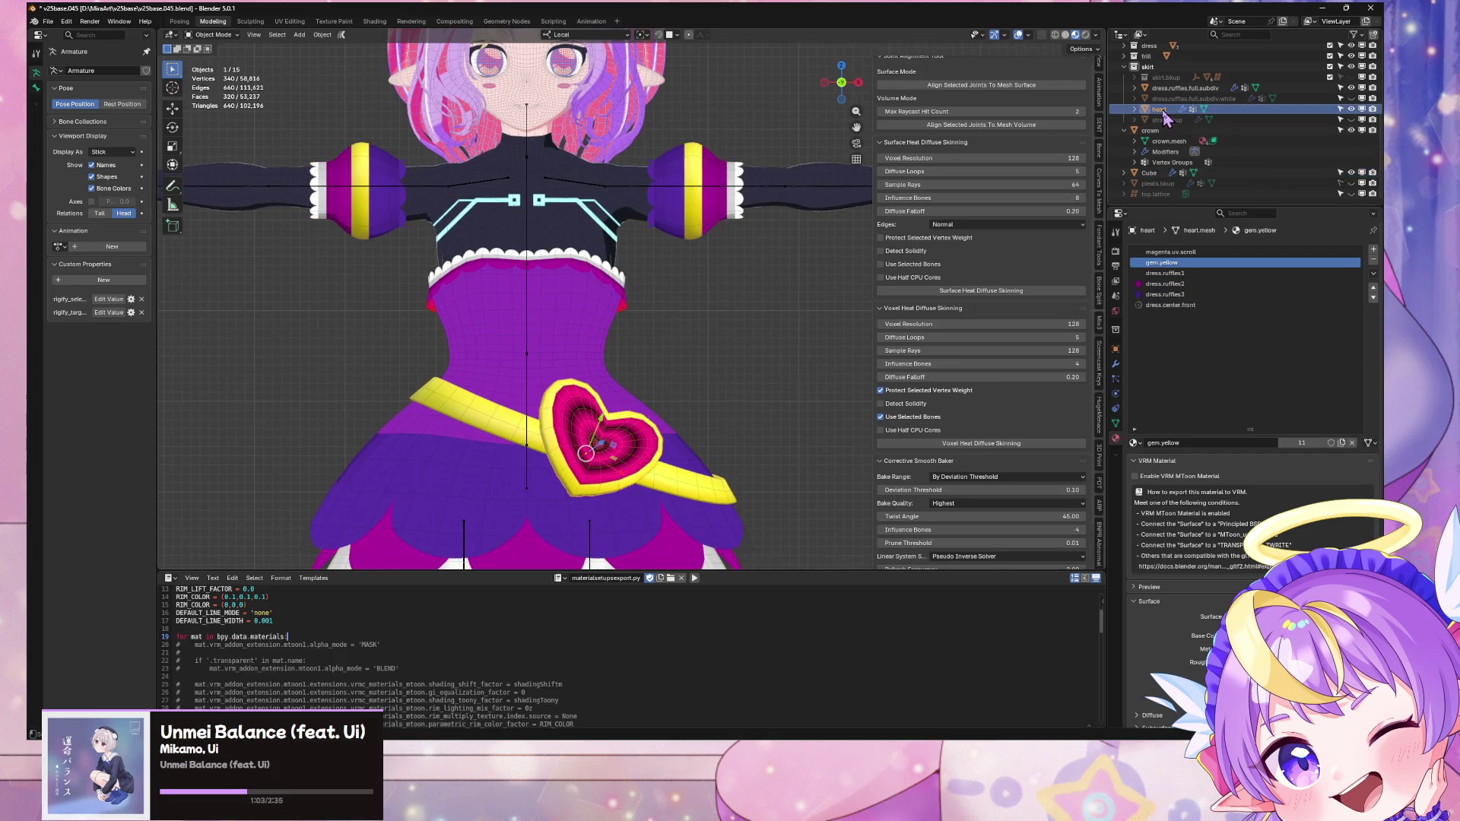
{"action": "scroll", "coordinate": [1167, 114], "scroll_direction": "up", "scroll_amount": 1}
{"action": "double_click", "coordinate": [1225, 120]}
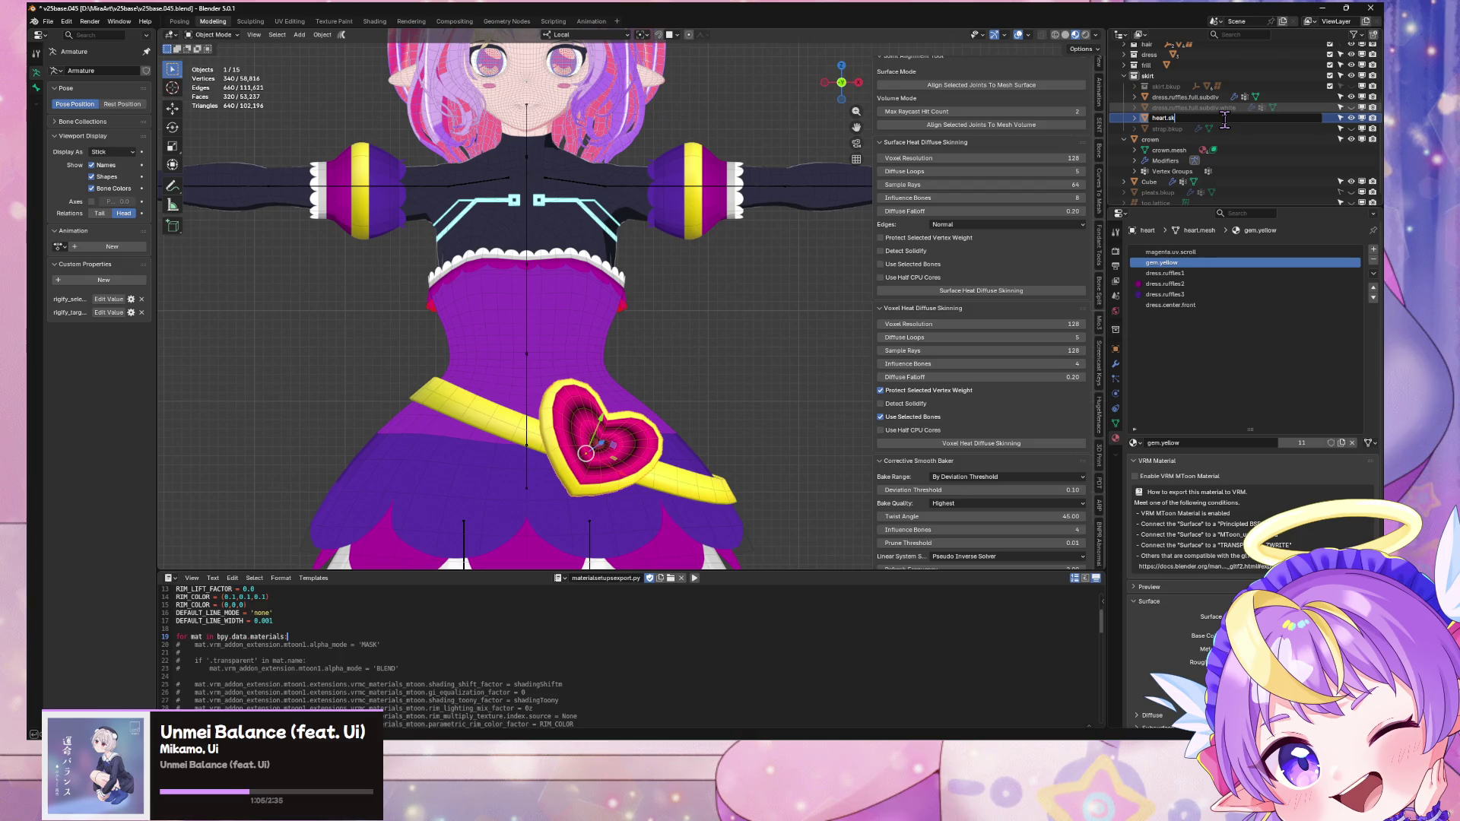
{"action": "type", "text": ".skirt"}
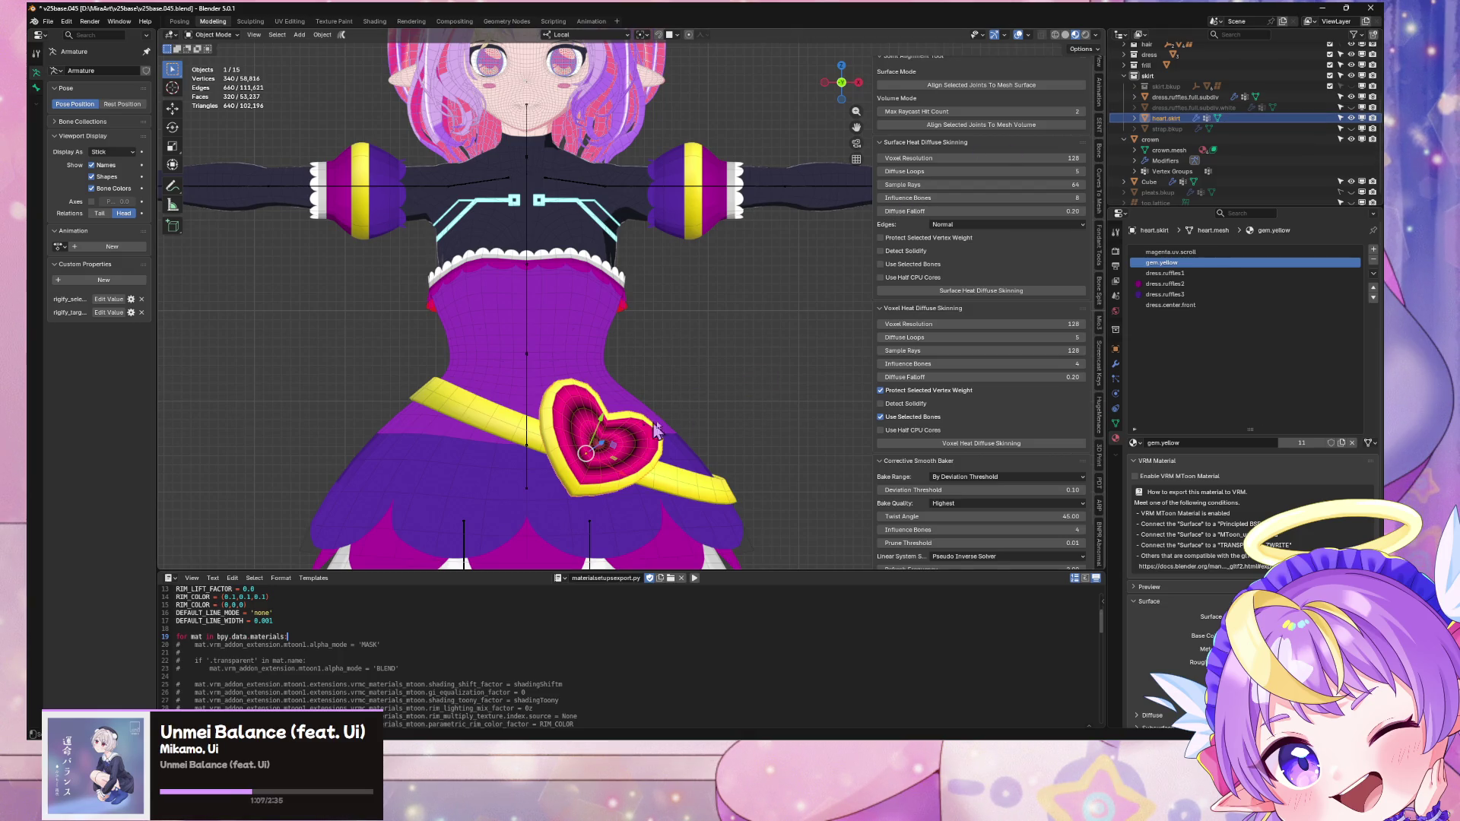
{"action": "left_click", "coordinate": [825, 355]}
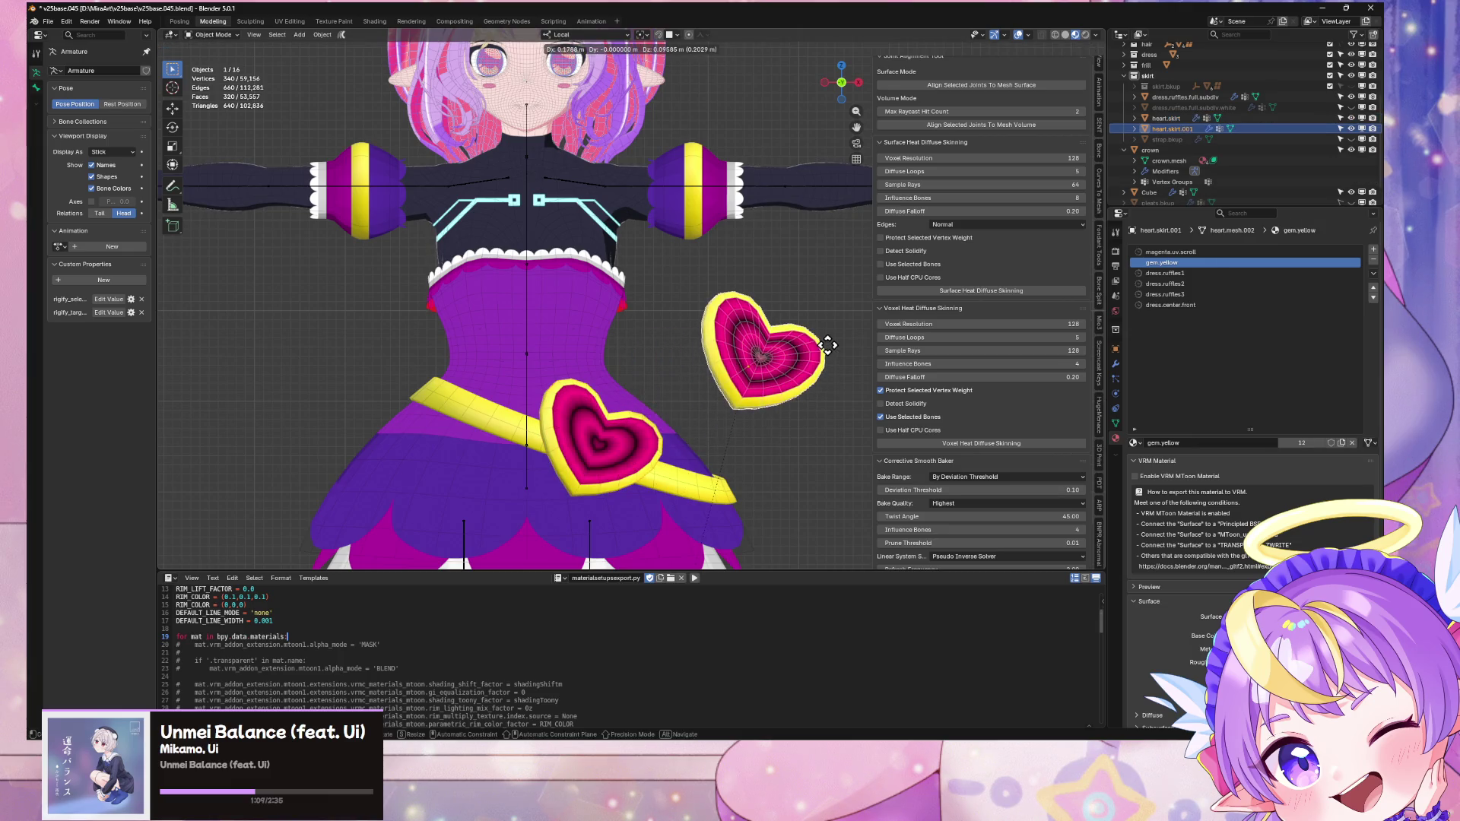
Step: Clear the copy's rotation, rename it heart.arms, and delete all its vertex groups
{"action": "key", "text": "alt+r"}
{"action": "middle_click_drag", "start_coordinate": [827, 323], "coordinate": [776, 362]}
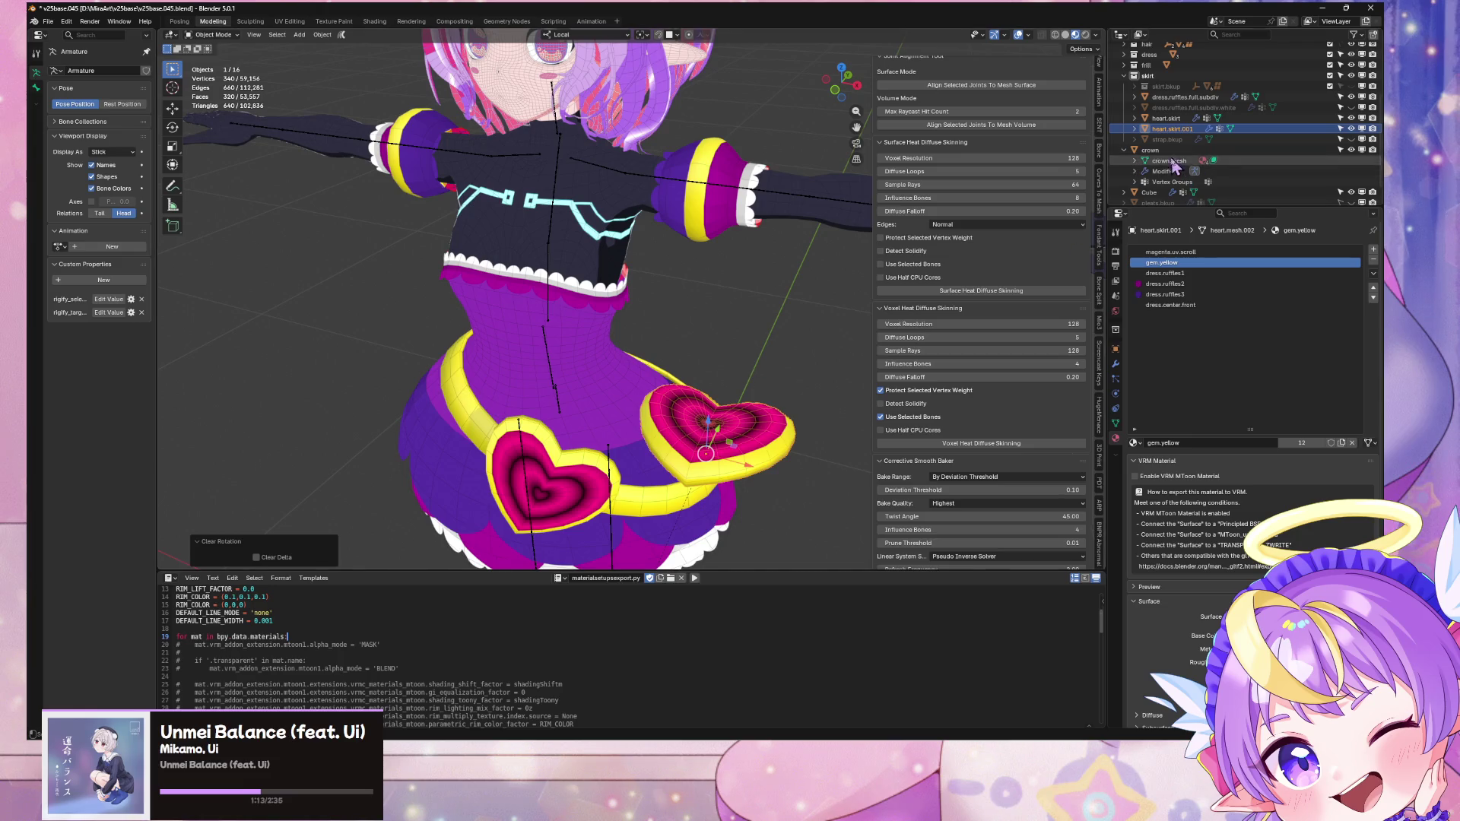
{"action": "double_click", "coordinate": [1215, 130]}
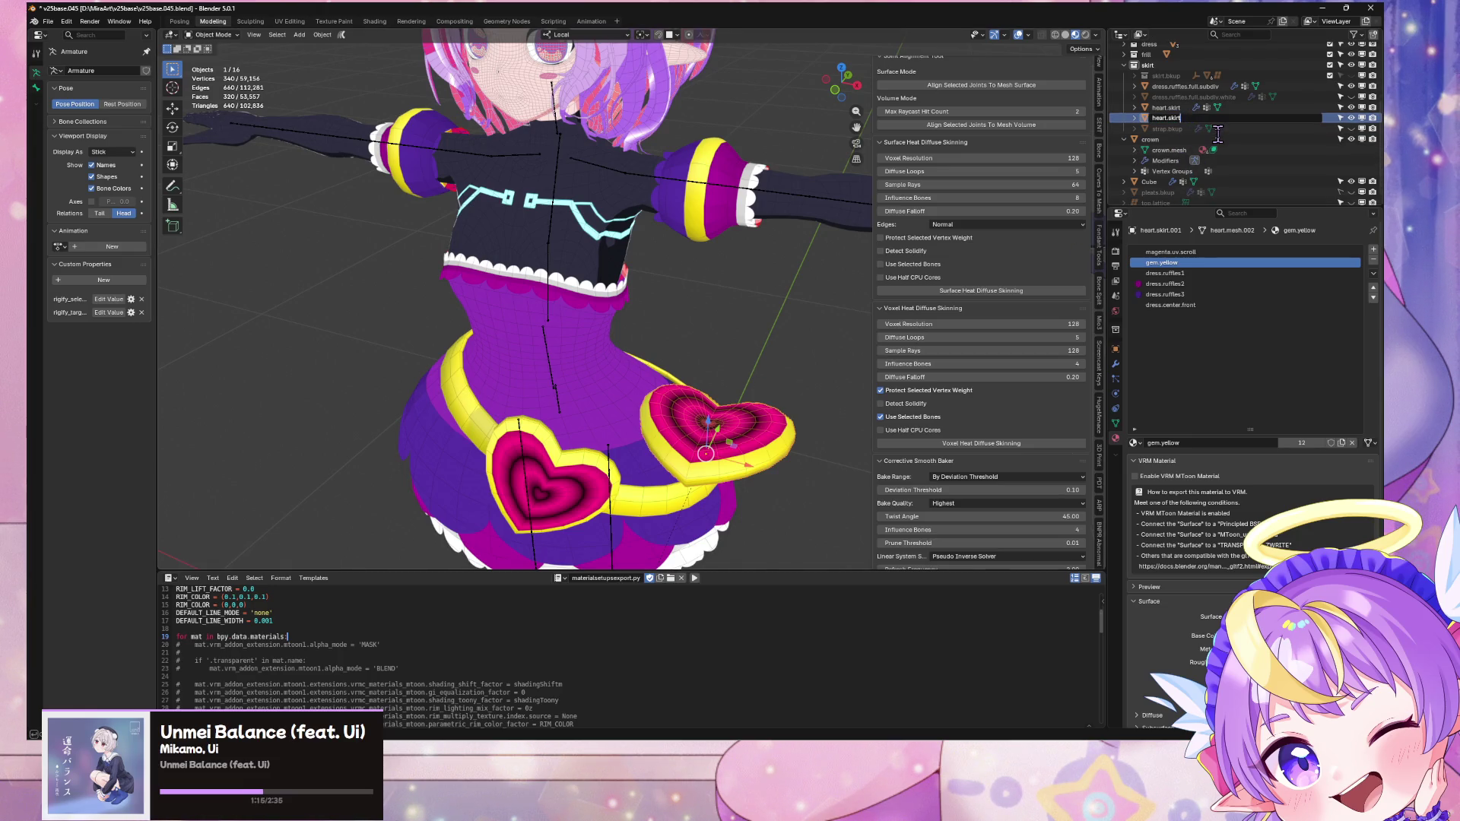
{"action": "type", "text": "arma"}
{"action": "key", "text": "Return"}
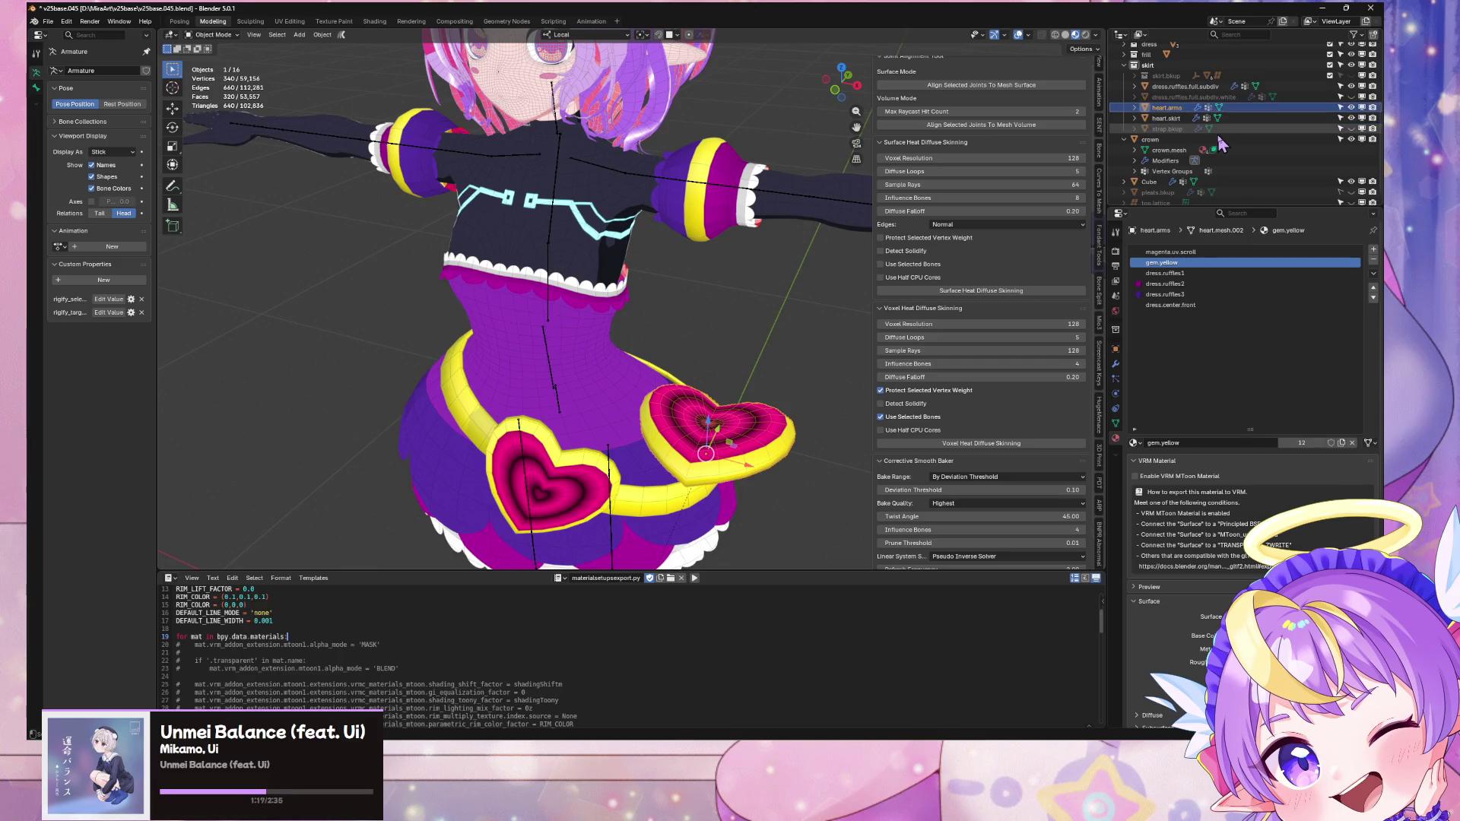
{"action": "left_click", "coordinate": [1116, 423]}
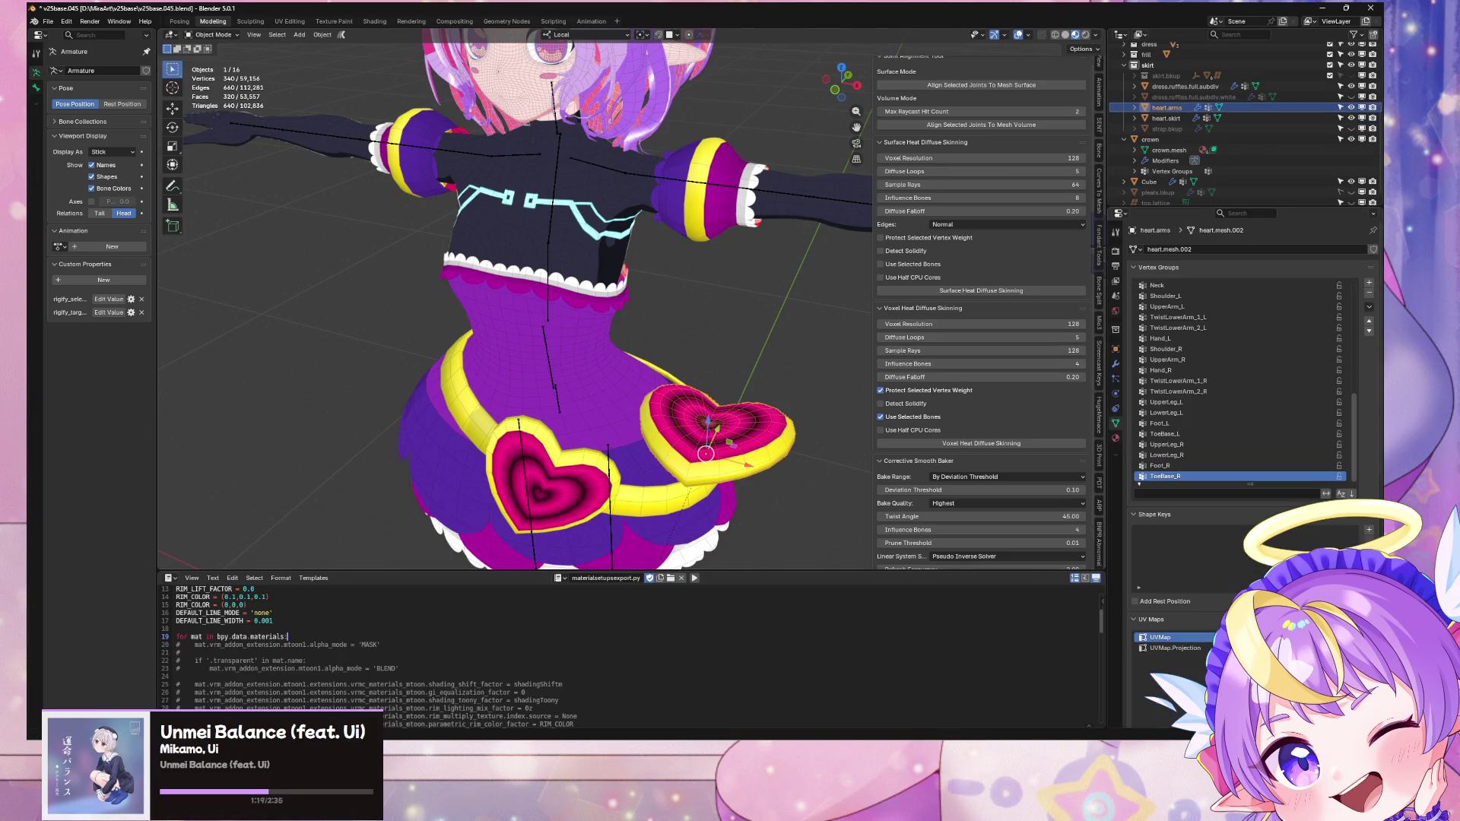
{"action": "left_click", "coordinate": [1370, 307]}
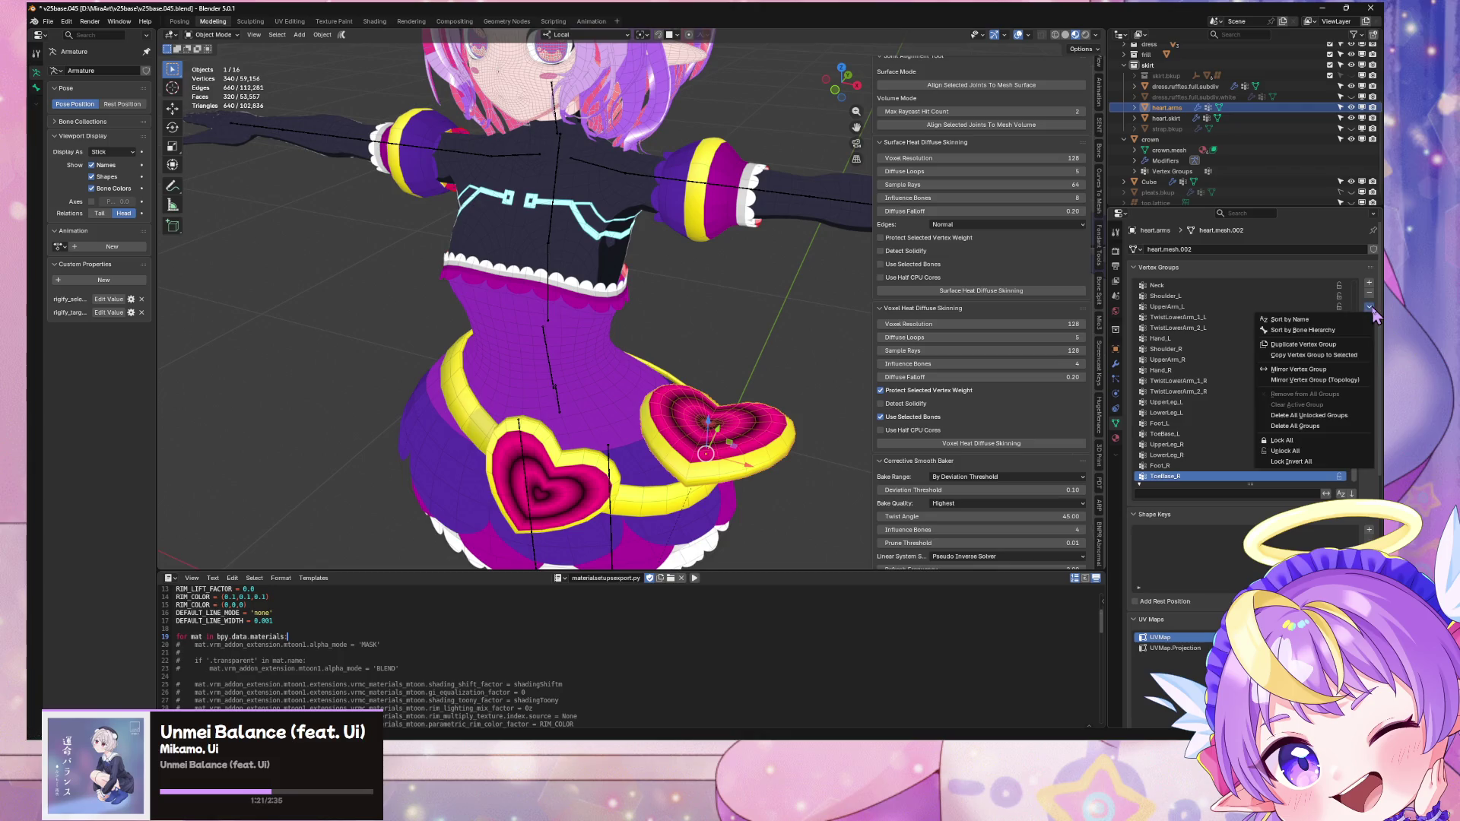
{"action": "left_click", "coordinate": [1347, 417]}
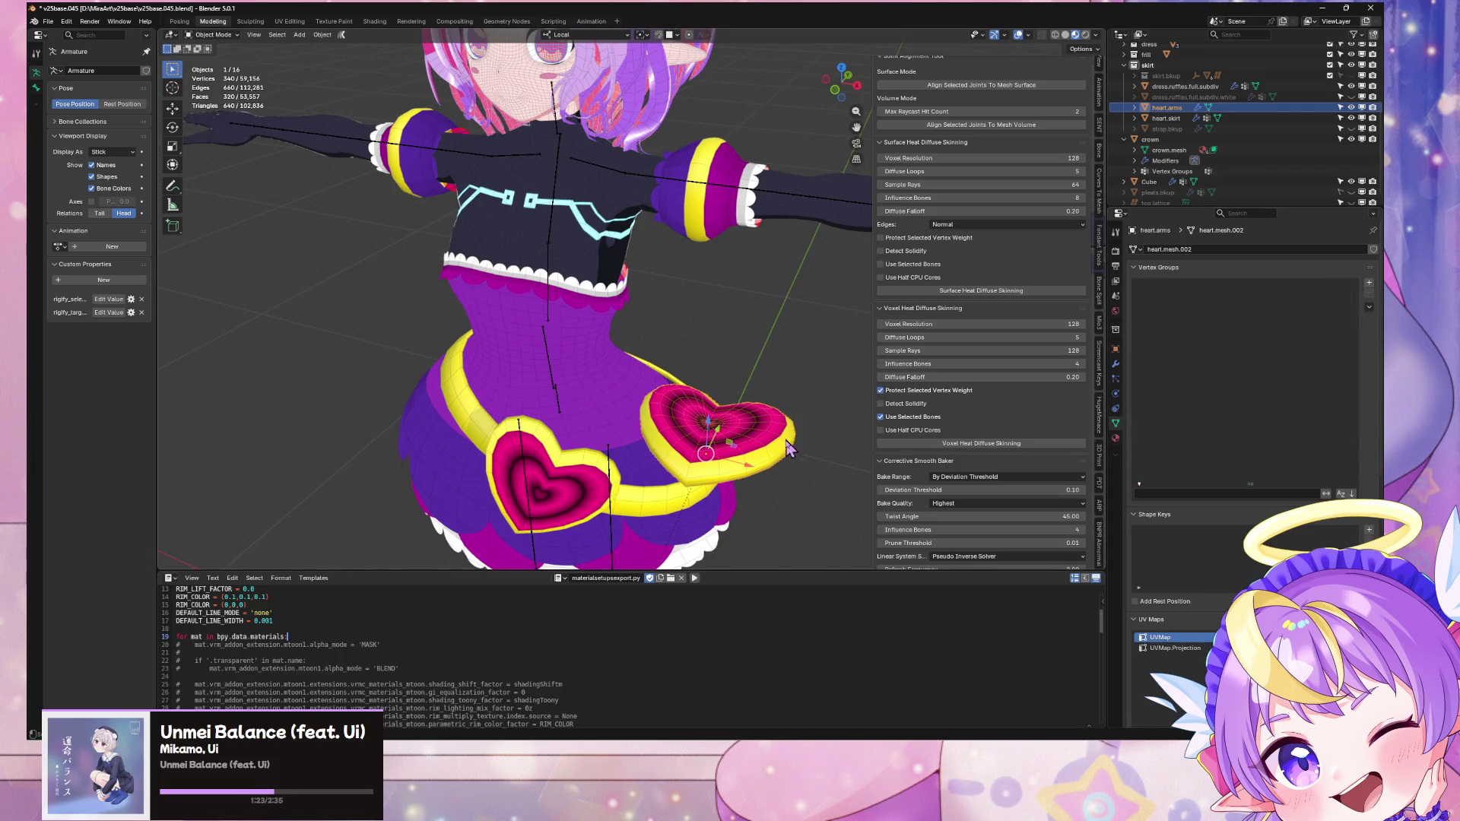
Step: Scale heart.arms to 0.496, move it onto the right shoulder, and clear its rotation
{"action": "left_click", "coordinate": [699, 215]}
{"action": "left_click", "coordinate": [759, 430]}
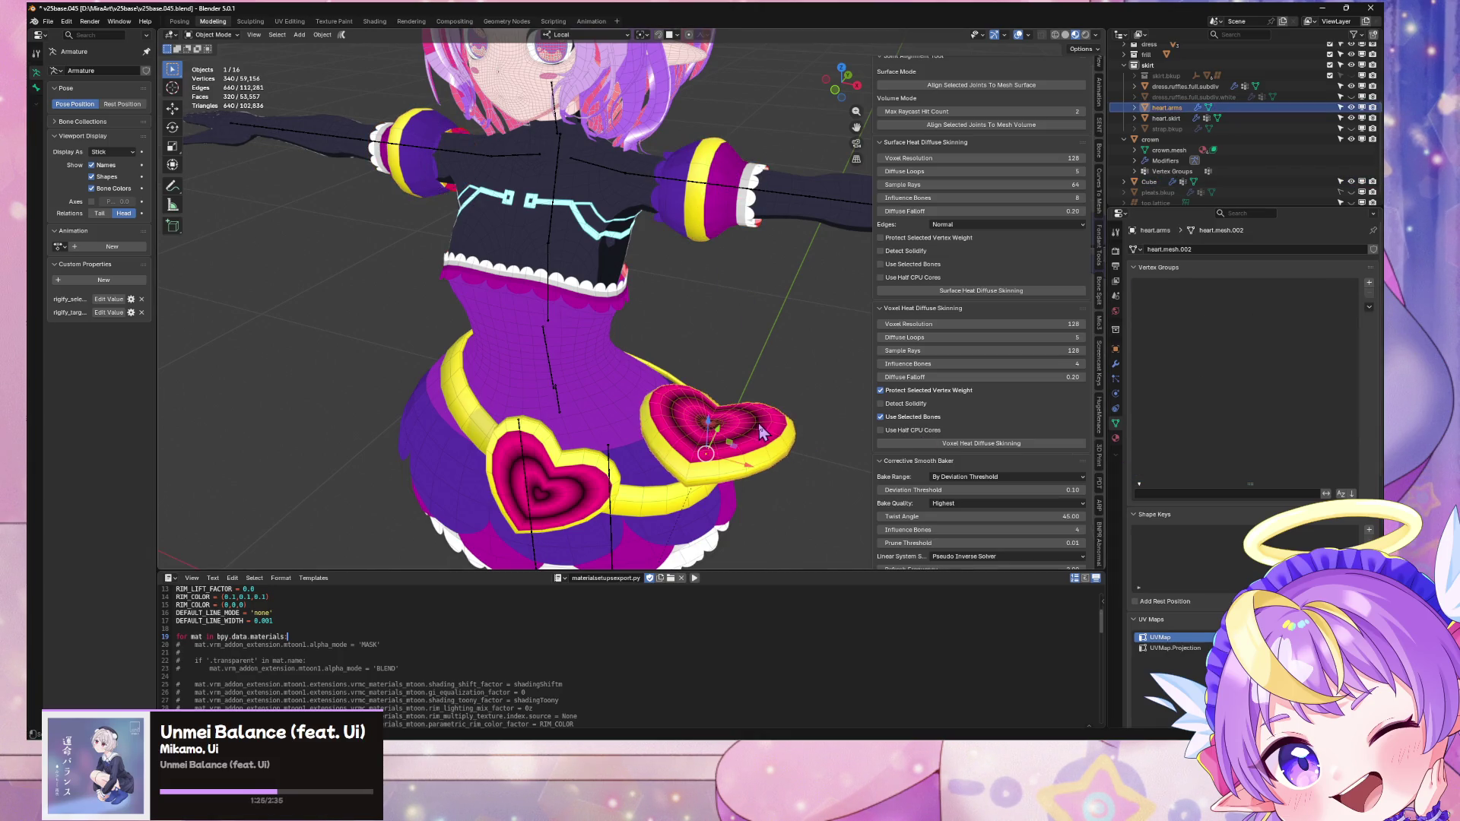
{"action": "scroll", "coordinate": [759, 426], "scroll_direction": "down", "scroll_amount": 2}
{"action": "key", "text": "s"}
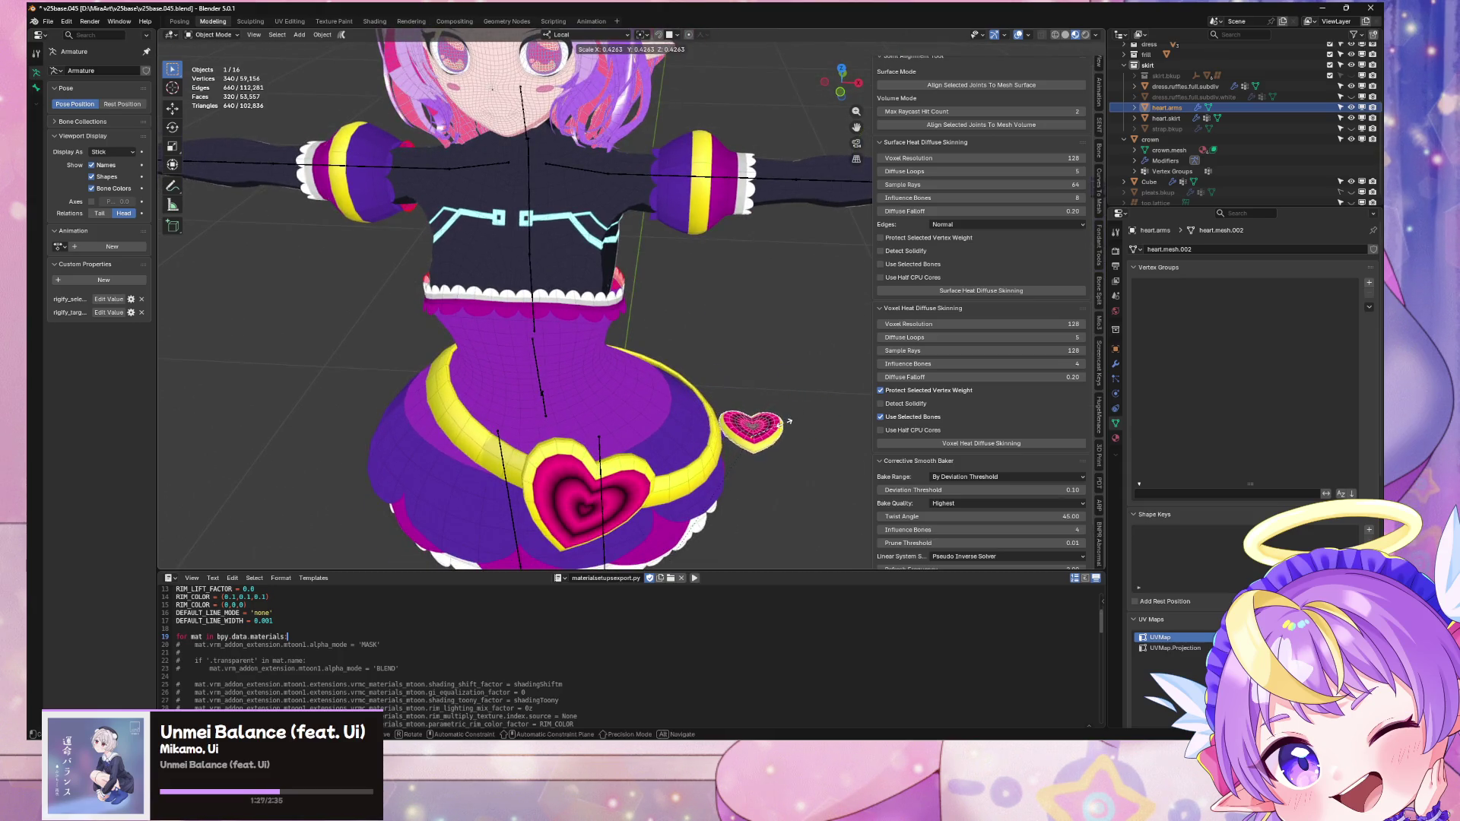
{"action": "left_click", "coordinate": [796, 421]}
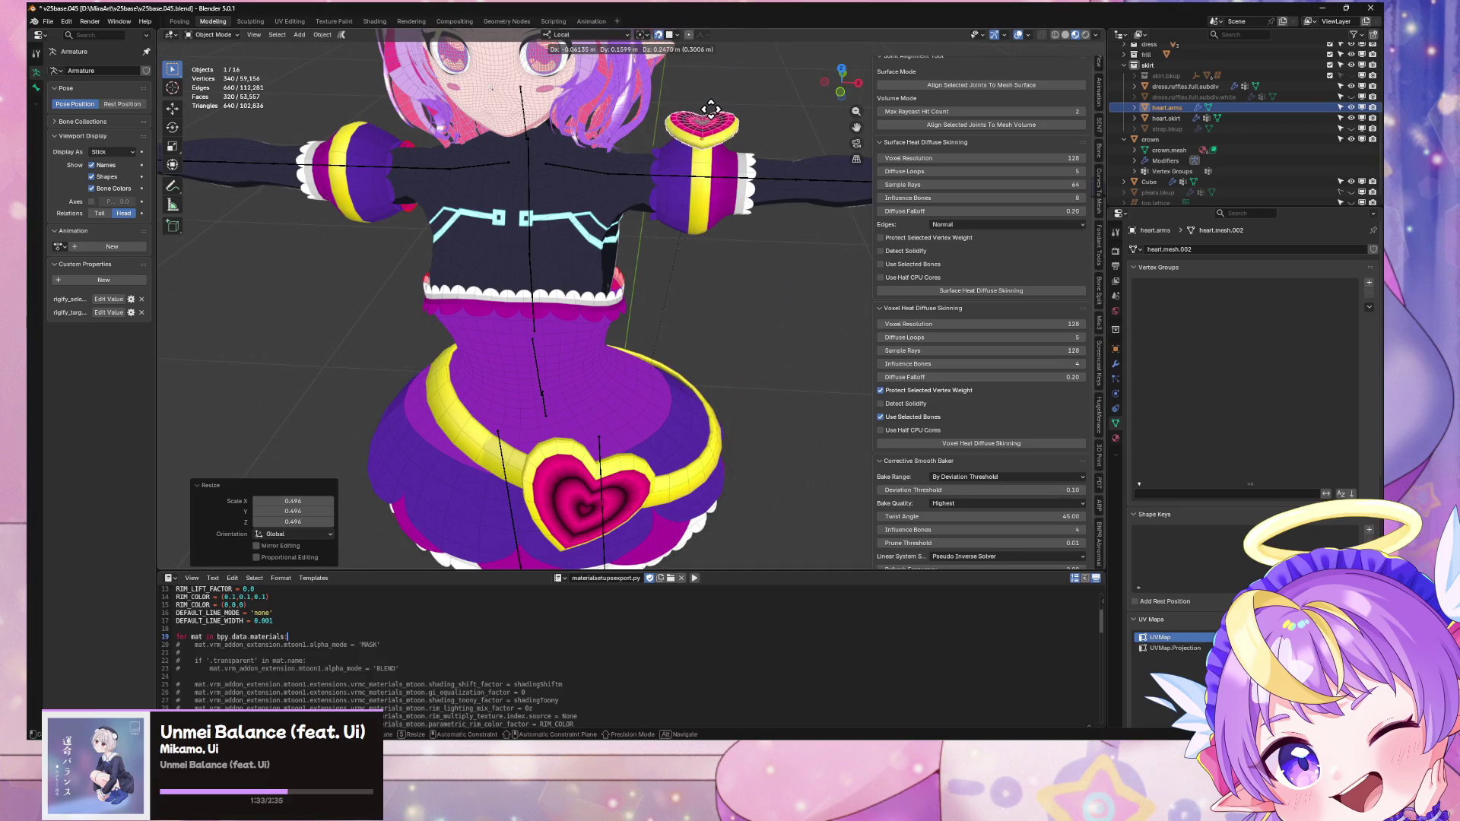
{"action": "left_click", "coordinate": [712, 118]}
{"action": "scroll", "coordinate": [713, 118], "scroll_direction": "up", "scroll_amount": 4}
{"action": "key", "text": "alt+r"}
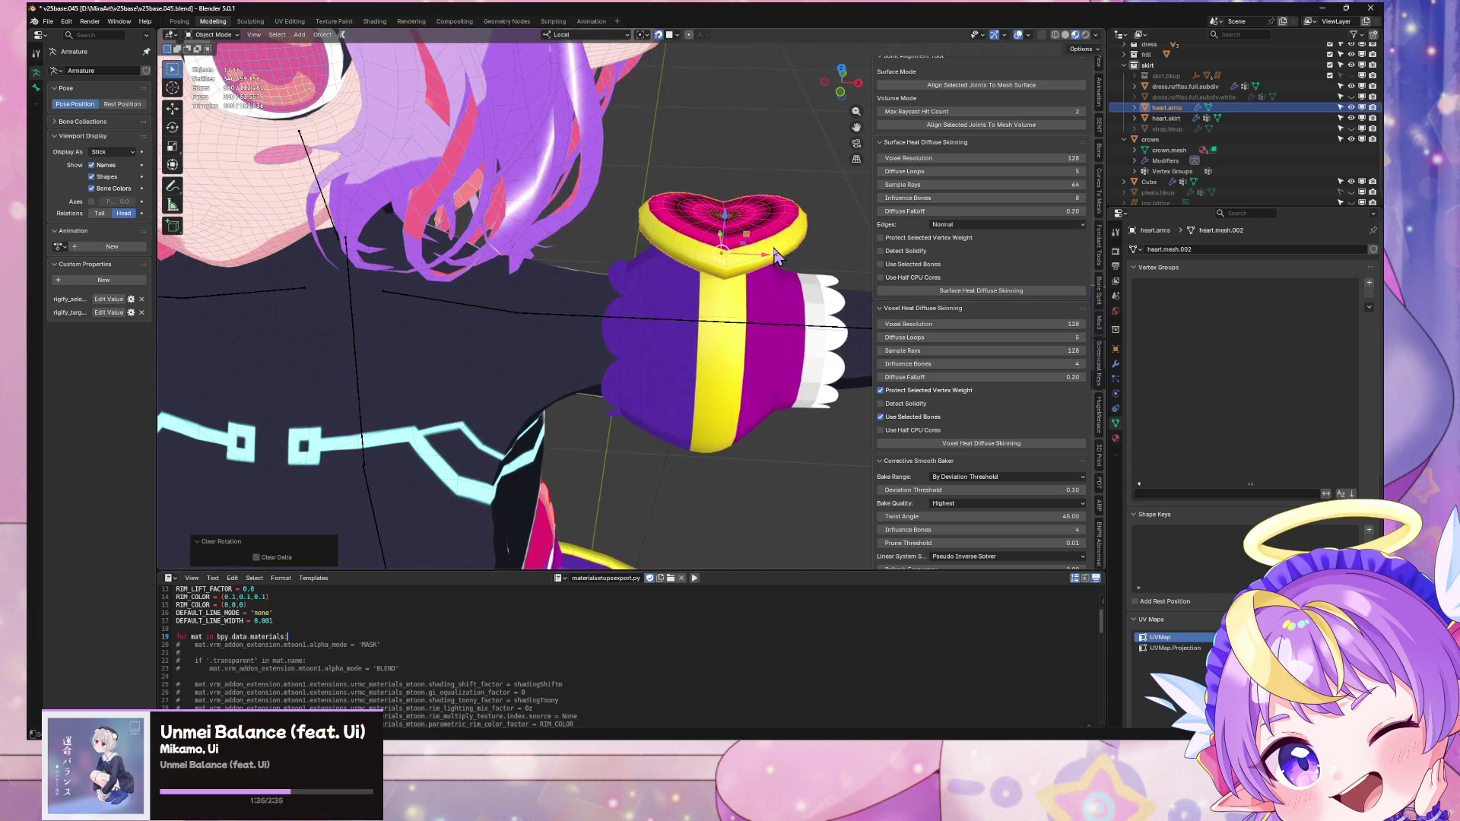
Step: Rotate heart.arms 90° around its local Z axis
{"action": "middle_click_drag", "start_coordinate": [743, 266], "coordinate": [835, 141]}
{"action": "left_click", "coordinate": [852, 80]}
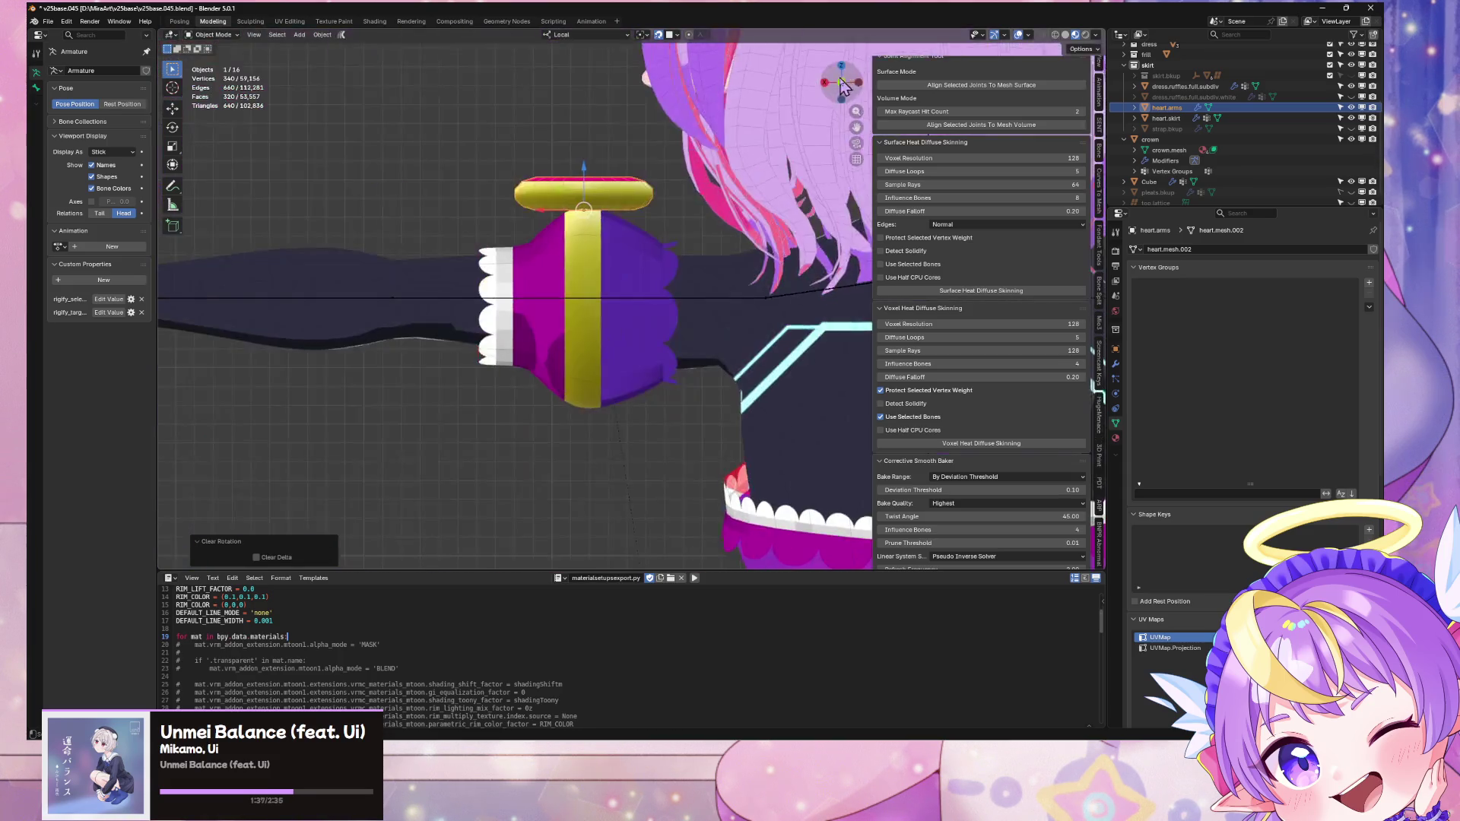
{"action": "middle_click_drag", "start_coordinate": [676, 202], "coordinate": [783, 286]}
{"action": "key", "text": "r"}
{"action": "left_click", "coordinate": [578, 228]}
{"action": "scroll", "coordinate": [768, 257], "scroll_direction": "up", "scroll_amount": 5}
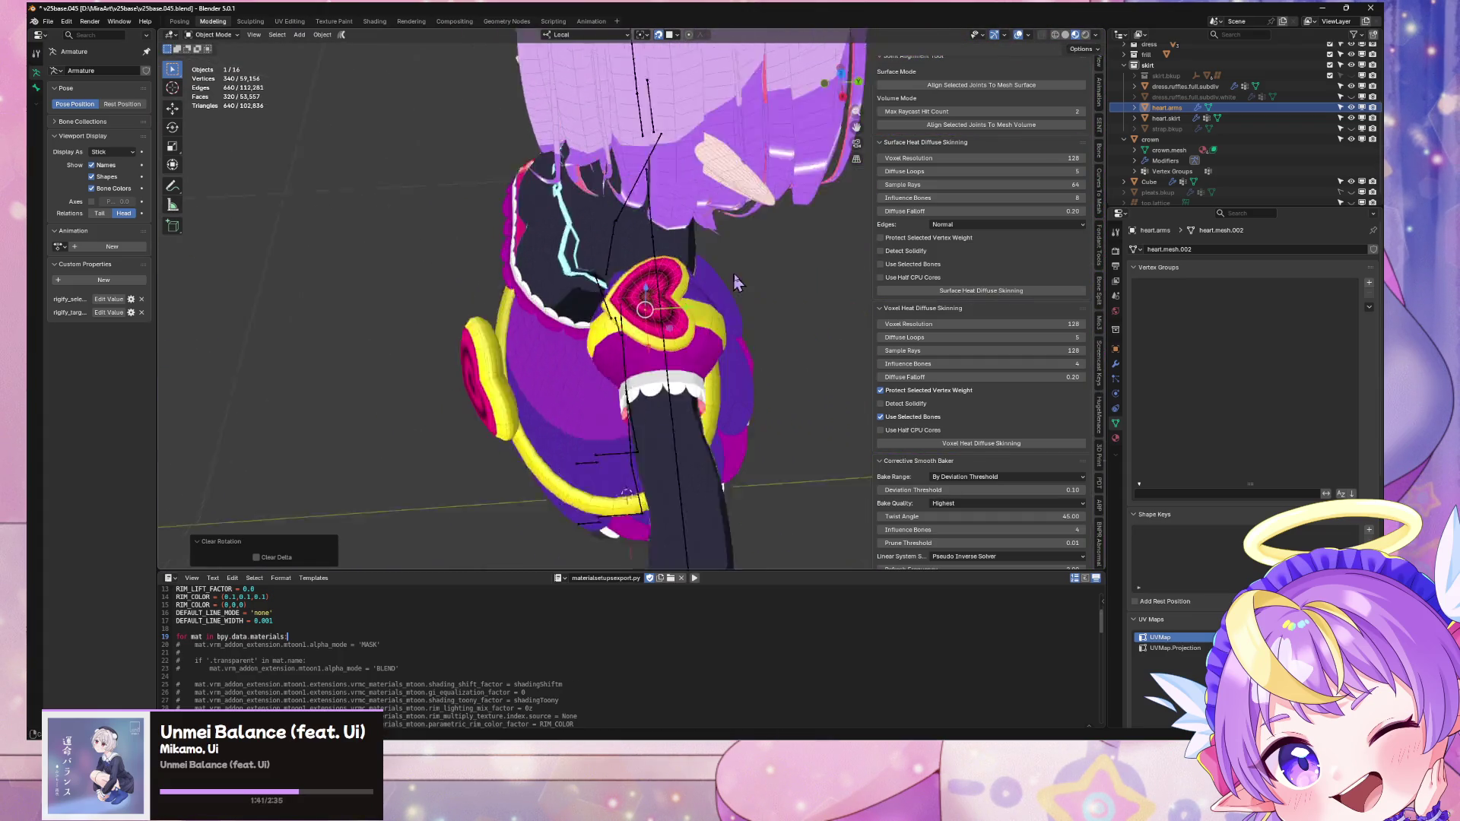
{"action": "mouse_move", "coordinate": [768, 257]}
{"action": "middle_mouse_down"}
{"action": "mouse_move", "coordinate": [706, 295]}
{"action": "mouse_move", "coordinate": [753, 274]}
{"action": "mouse_move", "coordinate": [728, 280]}
{"action": "middle_mouse_up"}
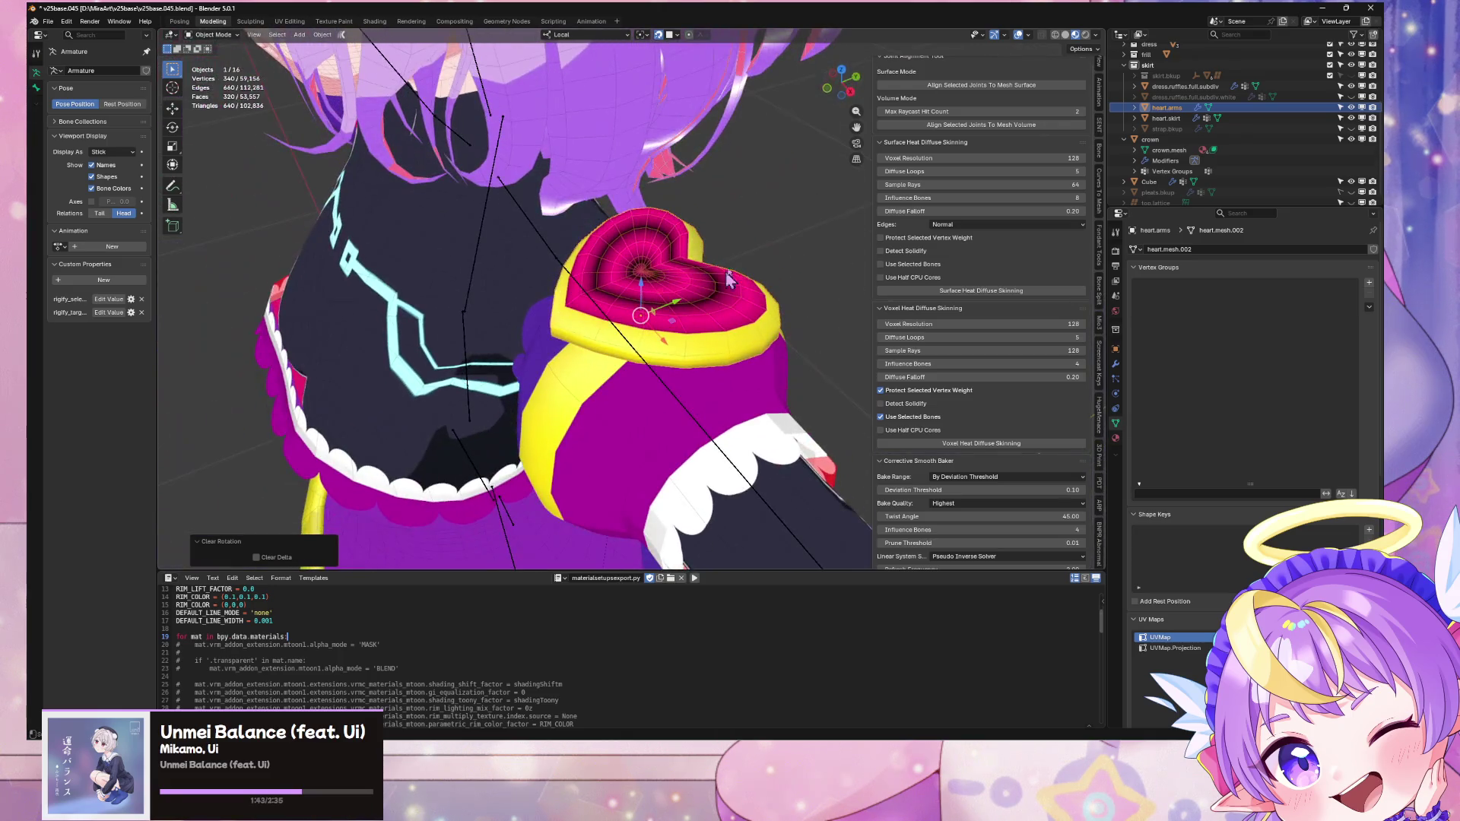
{"action": "left_click", "coordinate": [847, 88]}
{"action": "left_click", "coordinate": [843, 70]}
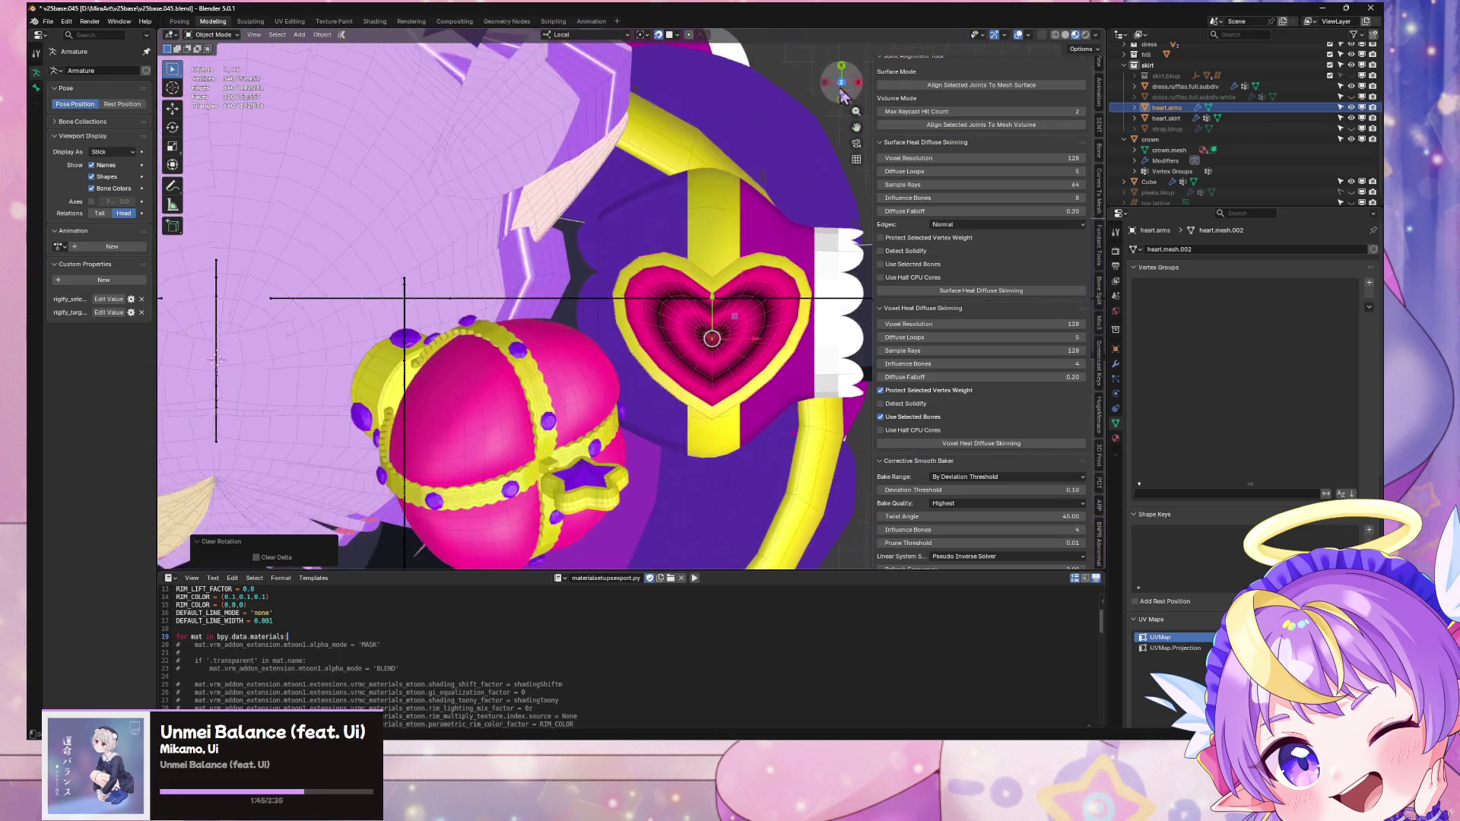
{"action": "key", "text": "r"}
{"action": "key", "text": "z"}
{"action": "key", "text": "z"}
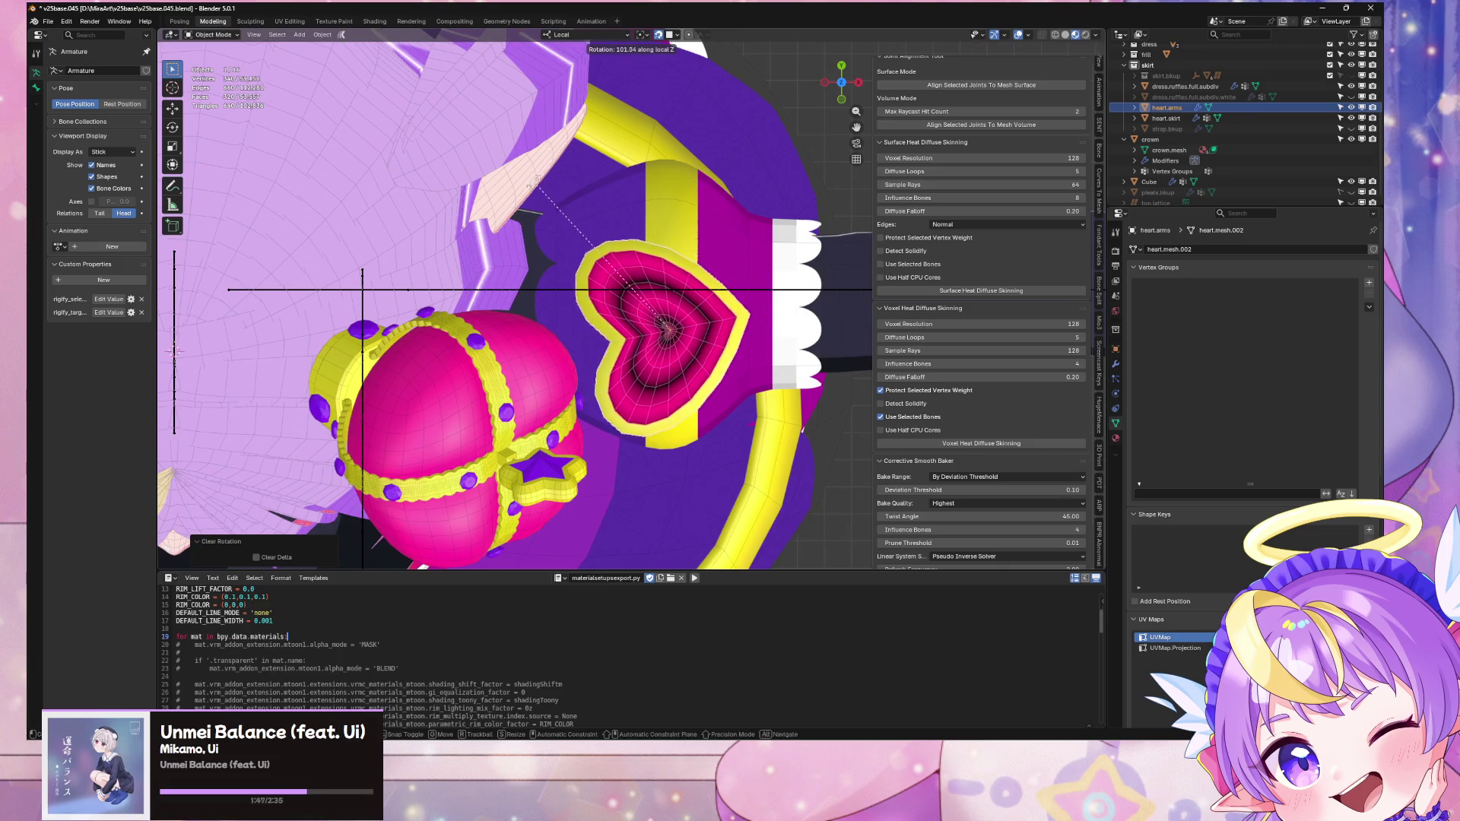
{"action": "type", "text": "90"}
{"action": "key", "text": "Return"}
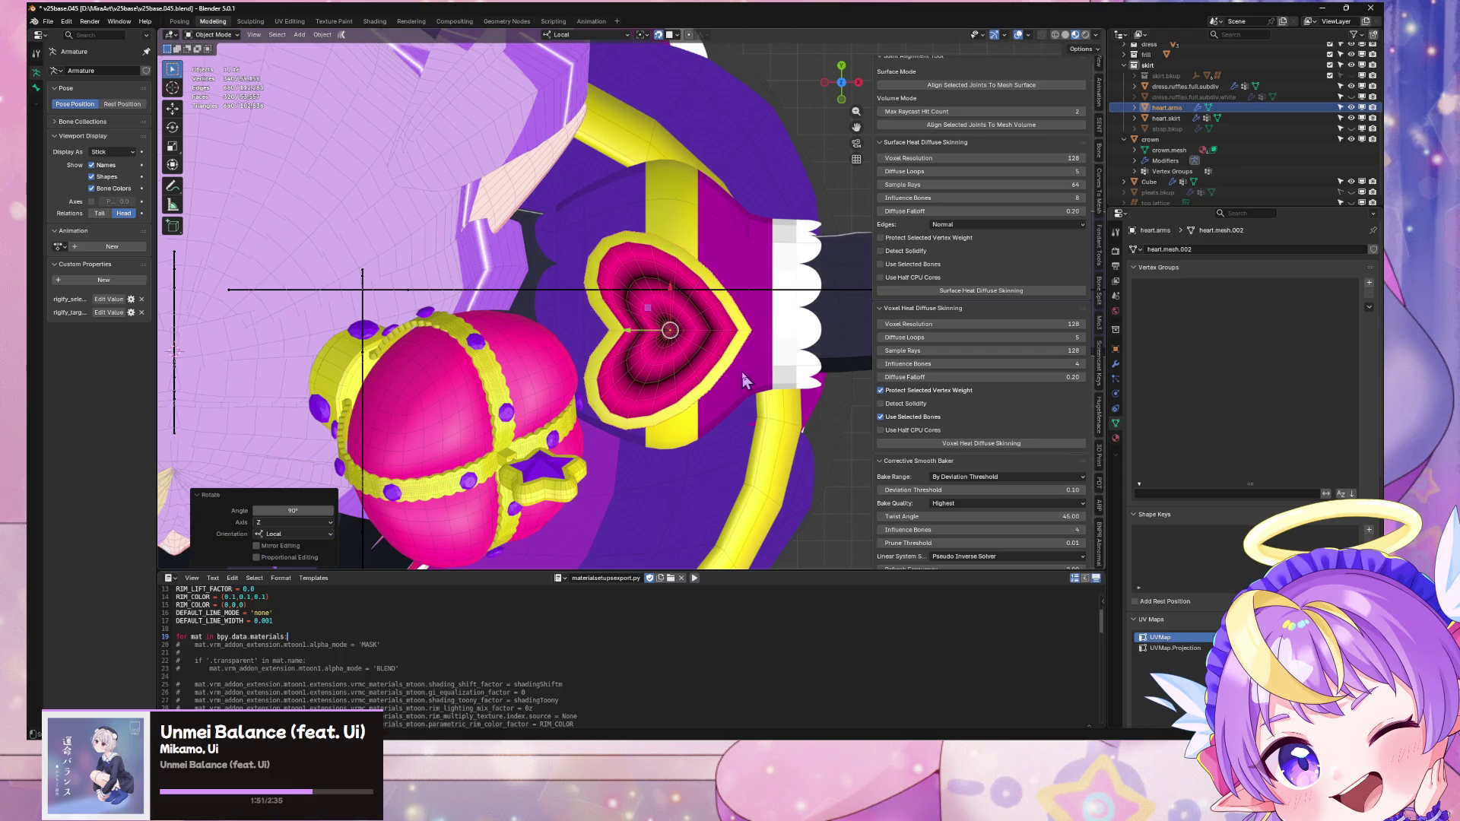
Step: Move heart.arms onto the sleeve surface
{"action": "key", "text": "g"}
{"action": "key", "text": "x"}
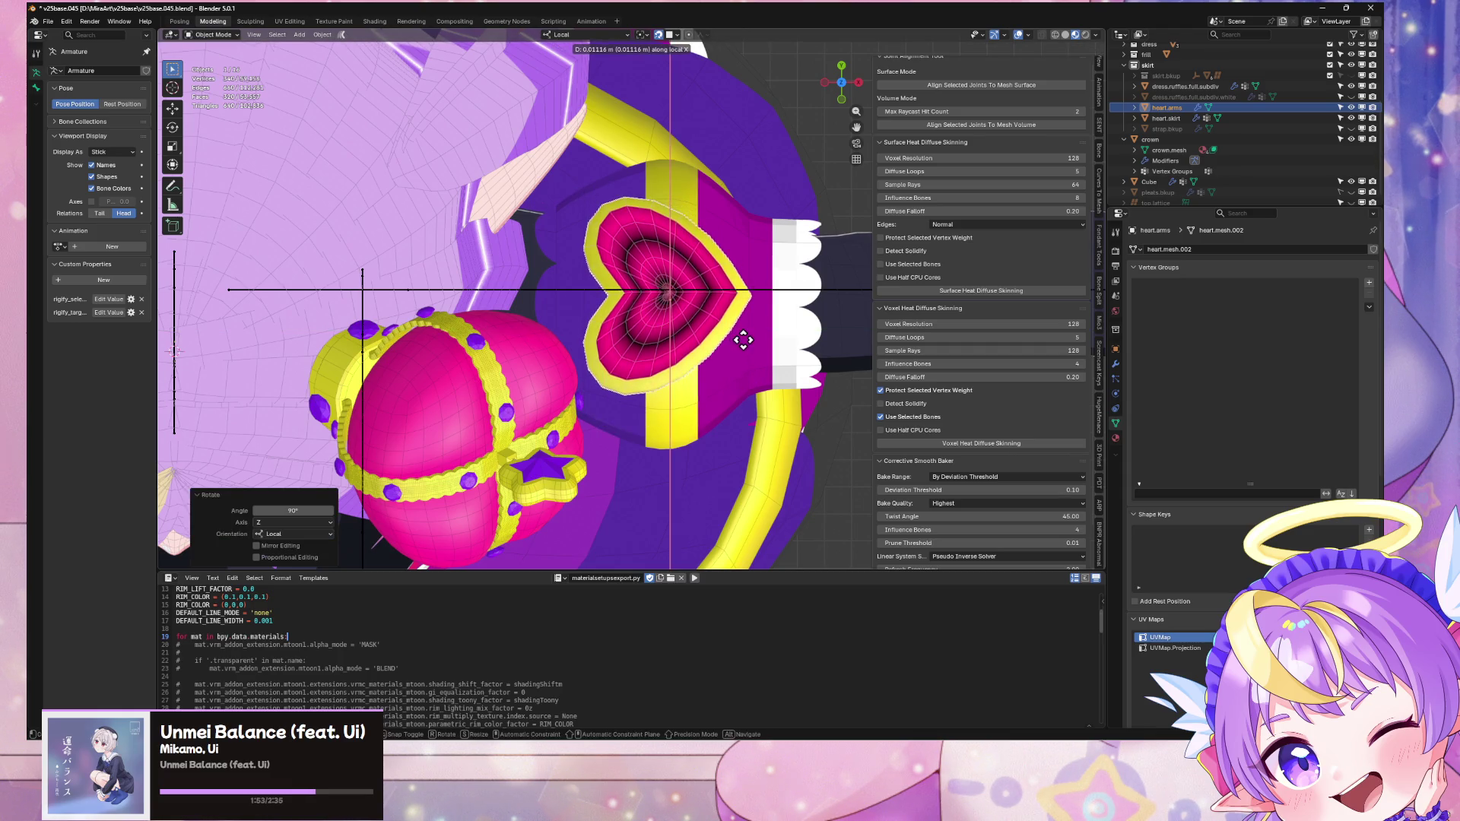
{"action": "key", "text": "Escape"}
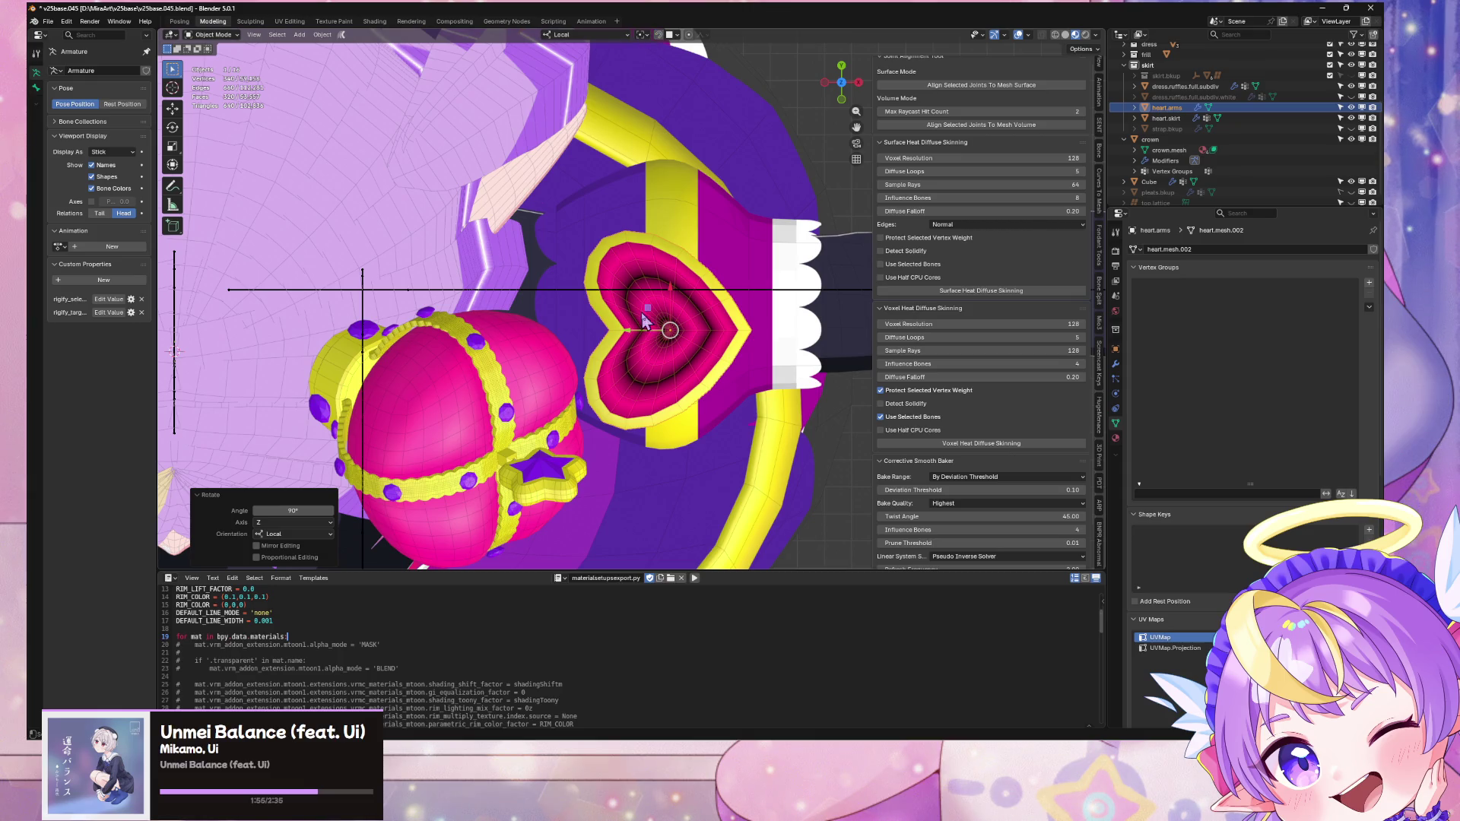
{"action": "key", "text": "g"}
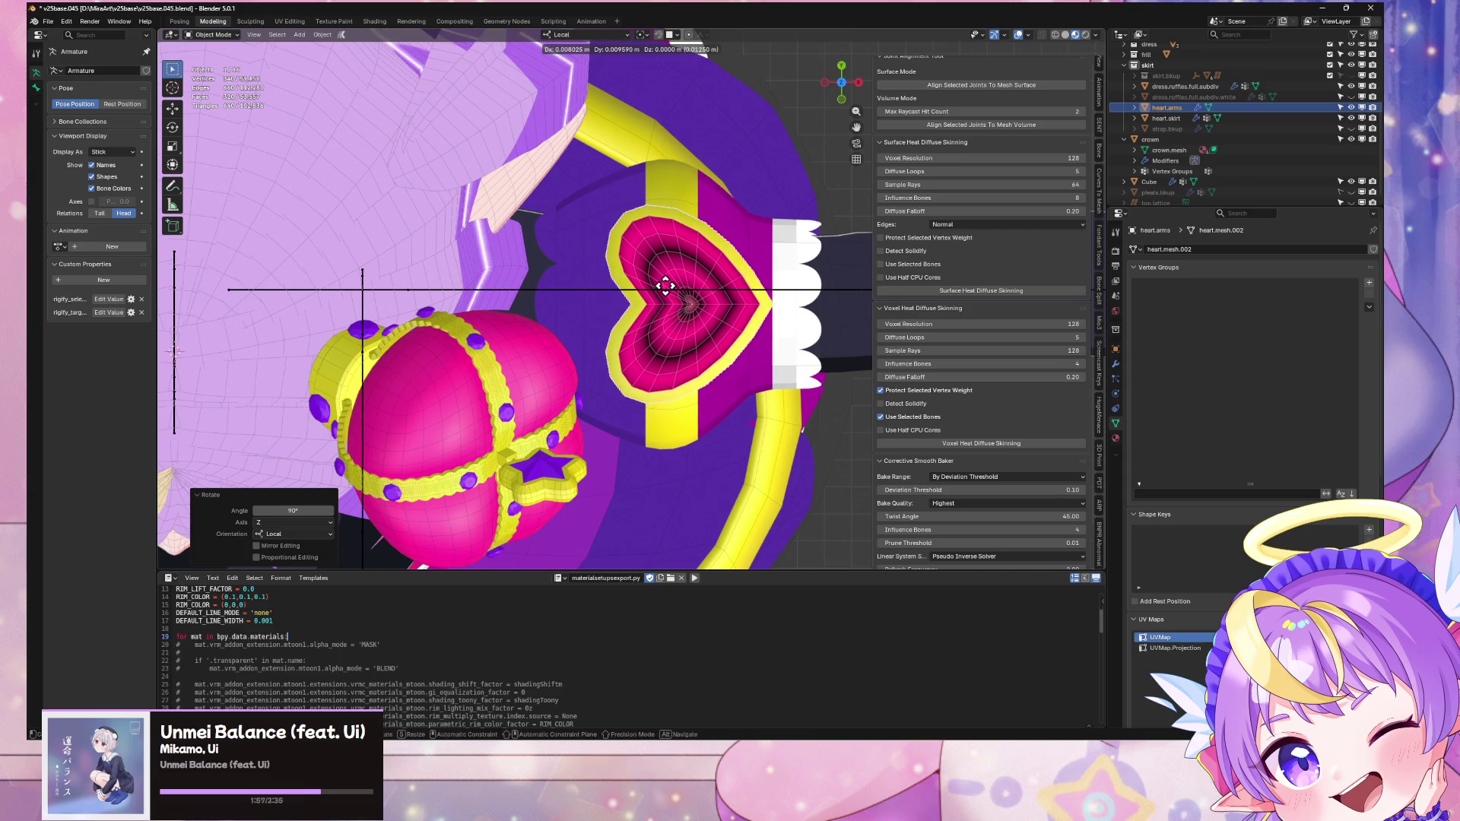
{"action": "left_click", "coordinate": [666, 286]}
{"action": "mouse_move", "coordinate": [666, 286]}
{"action": "middle_mouse_down"}
{"action": "mouse_move", "coordinate": [677, 293]}
{"action": "mouse_move", "coordinate": [701, 195]}
{"action": "mouse_move", "coordinate": [723, 212]}
{"action": "mouse_move", "coordinate": [666, 30]}
{"action": "middle_mouse_up"}
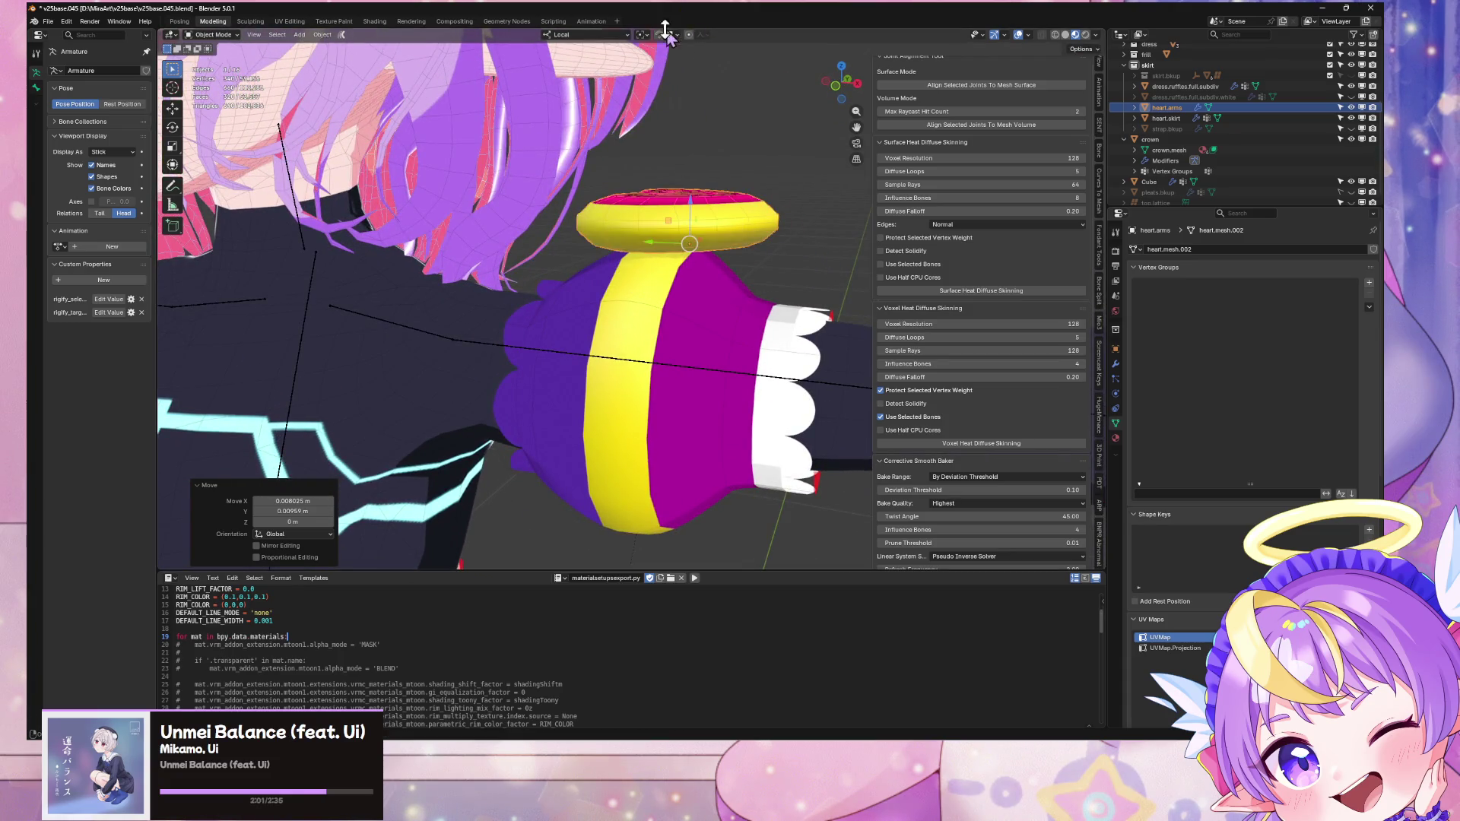
{"action": "key", "text": "g"}
{"action": "left_click", "coordinate": [730, 235]}
{"action": "middle_click_drag", "start_coordinate": [731, 236], "coordinate": [684, 312]}
{"action": "scroll", "coordinate": [685, 312], "scroll_direction": "up", "scroll_amount": 5}
Step: Scale heart.arms to 0.54, deselect it, and return to the front view
{"action": "key", "text": "s"}
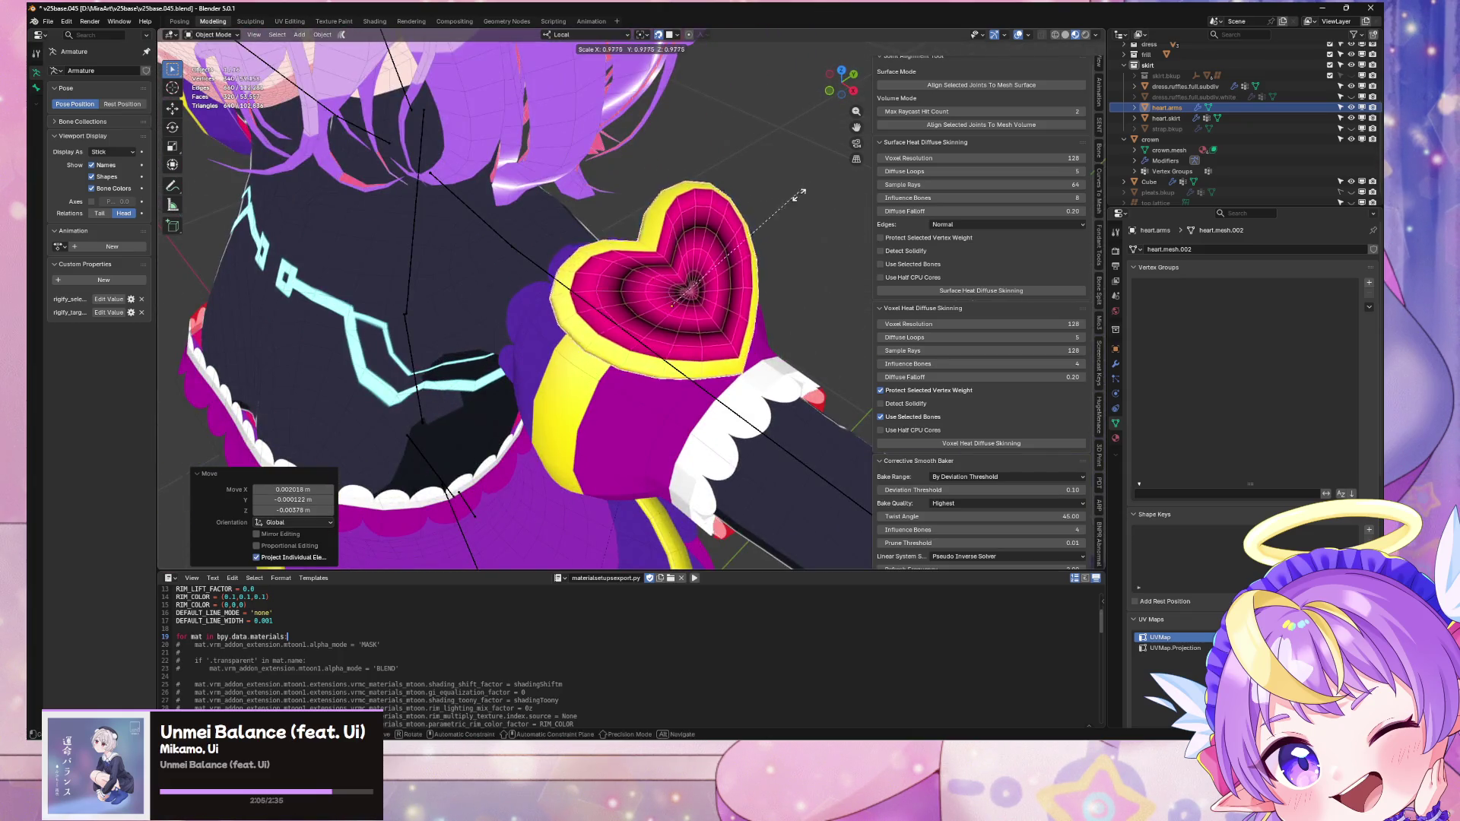
{"action": "left_click", "coordinate": [765, 225]}
{"action": "mouse_move", "coordinate": [765, 225]}
{"action": "middle_mouse_down"}
{"action": "mouse_move", "coordinate": [834, 158]}
{"action": "mouse_move", "coordinate": [791, 228]}
{"action": "mouse_move", "coordinate": [757, 222]}
{"action": "middle_mouse_up"}
{"action": "key", "text": "s"}
{"action": "left_click", "coordinate": [767, 213]}
{"action": "left_click", "coordinate": [776, 218]}
{"action": "key", "text": "KP_1"}
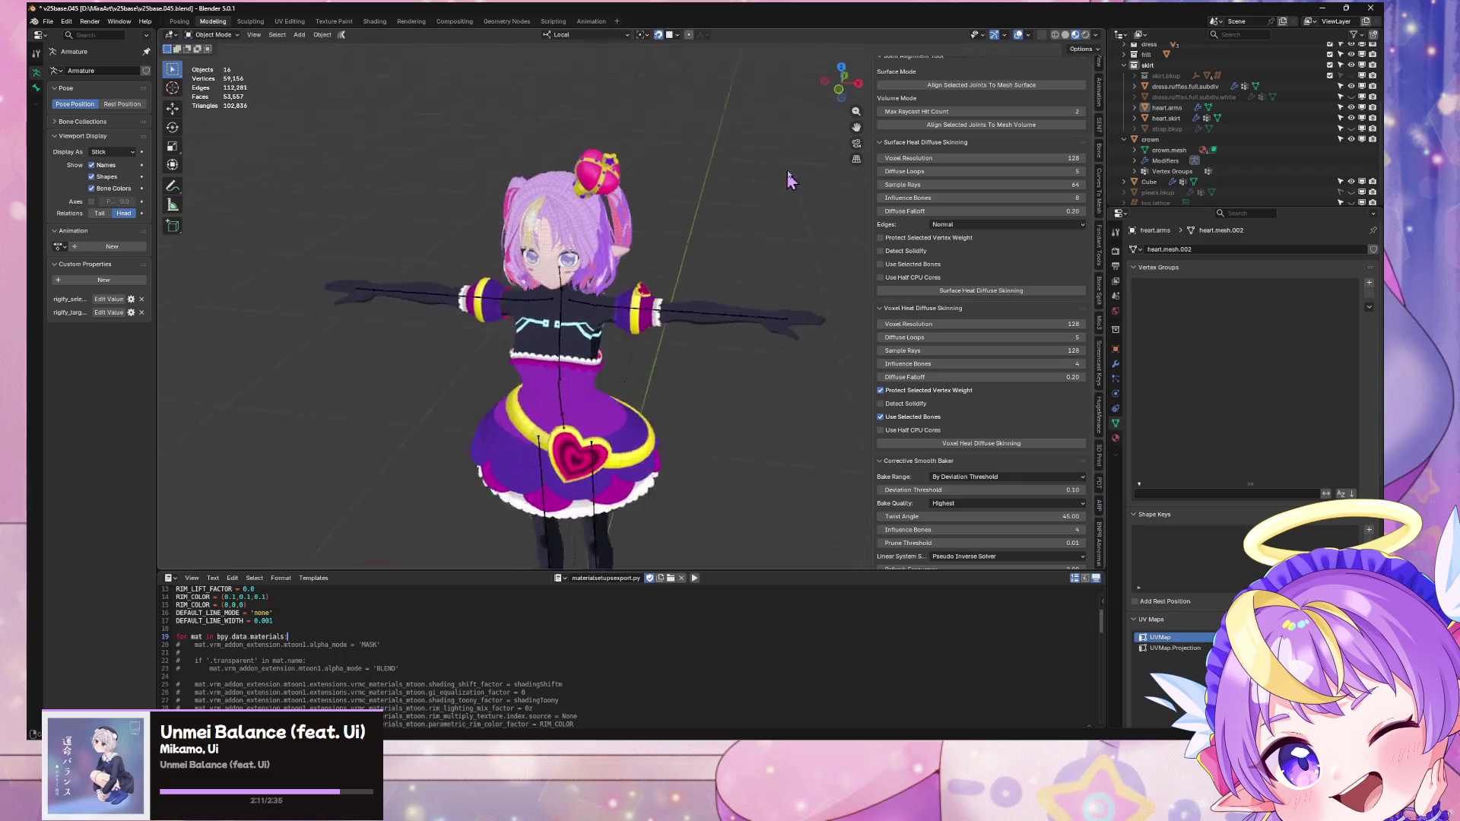
Step: Zoom in on the wrist cuff and select the heart.arms emblem on the sleeve
{"action": "scroll", "coordinate": [796, 152], "scroll_direction": "up", "scroll_amount": 3}
{"action": "mouse_move", "coordinate": [796, 149]}
{"action": "middle_mouse_down"}
{"action": "mouse_move", "coordinate": [832, 255]}
{"action": "mouse_move", "coordinate": [664, 364]}
{"action": "mouse_move", "coordinate": [685, 320]}
{"action": "middle_mouse_up"}
{"action": "scroll", "coordinate": [664, 365], "scroll_direction": "up", "scroll_amount": 5}
{"action": "scroll", "coordinate": [669, 346], "scroll_direction": "down", "scroll_amount": 5}
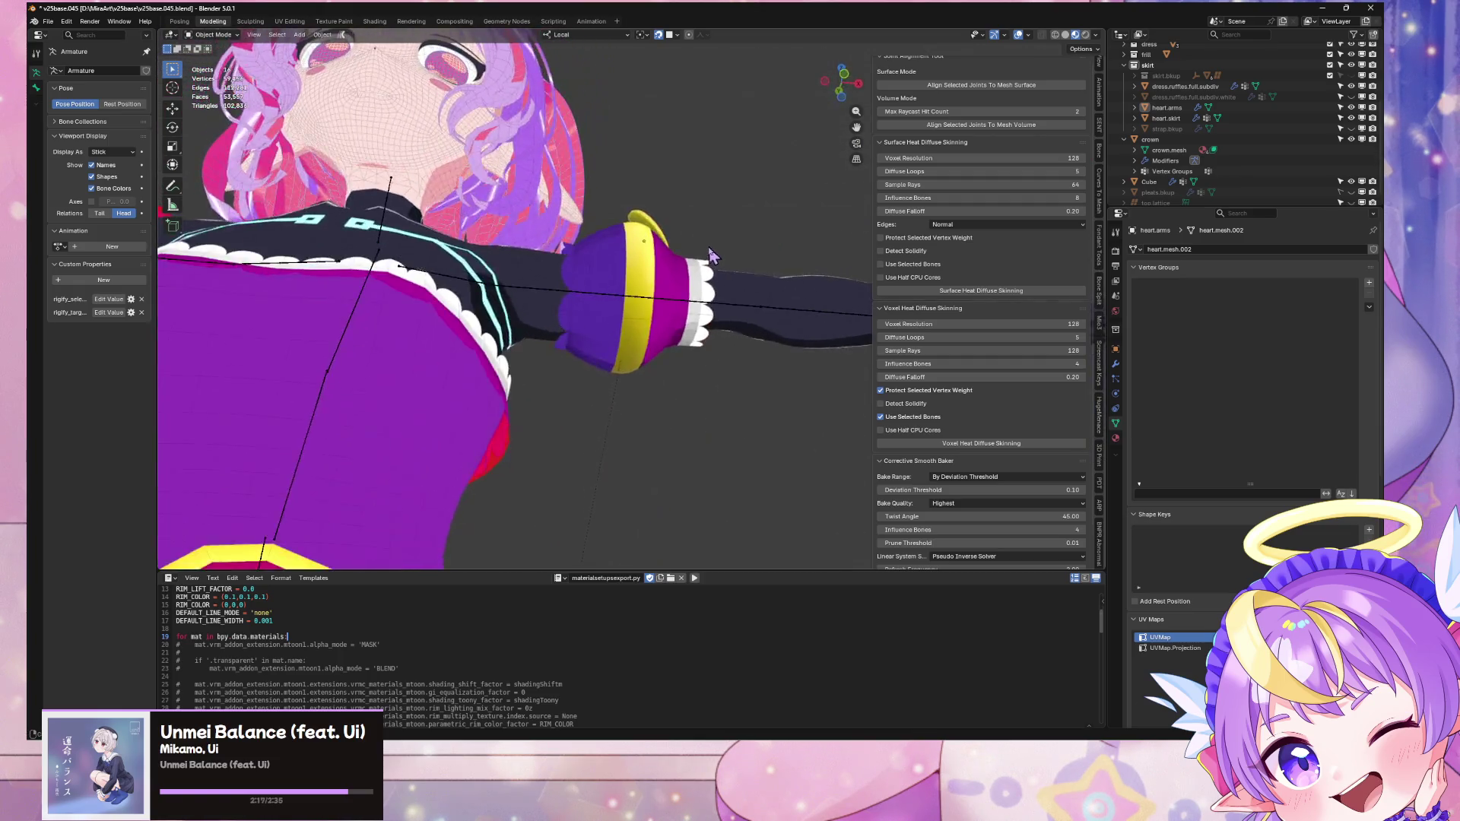
{"action": "scroll", "coordinate": [688, 321], "scroll_direction": "up", "scroll_amount": 5}
{"action": "scroll", "coordinate": [692, 324], "scroll_direction": "down", "scroll_amount": 5}
{"action": "scroll", "coordinate": [692, 323], "scroll_direction": "up", "scroll_amount": 5}
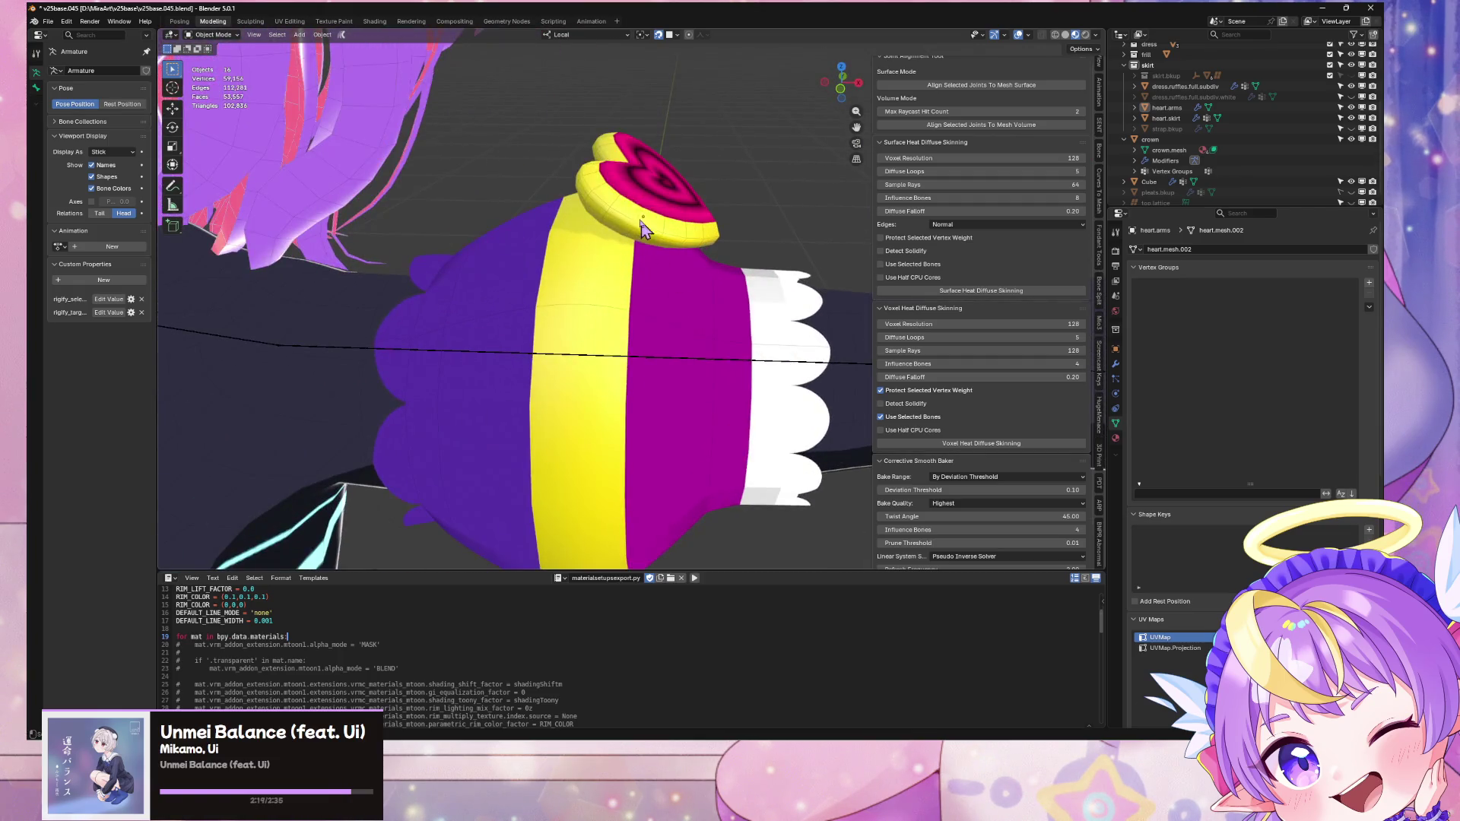
{"action": "left_click", "coordinate": [651, 199]}
Step: Reposition heart.arms and scale it up by about 1.215
{"action": "key", "text": "g"}
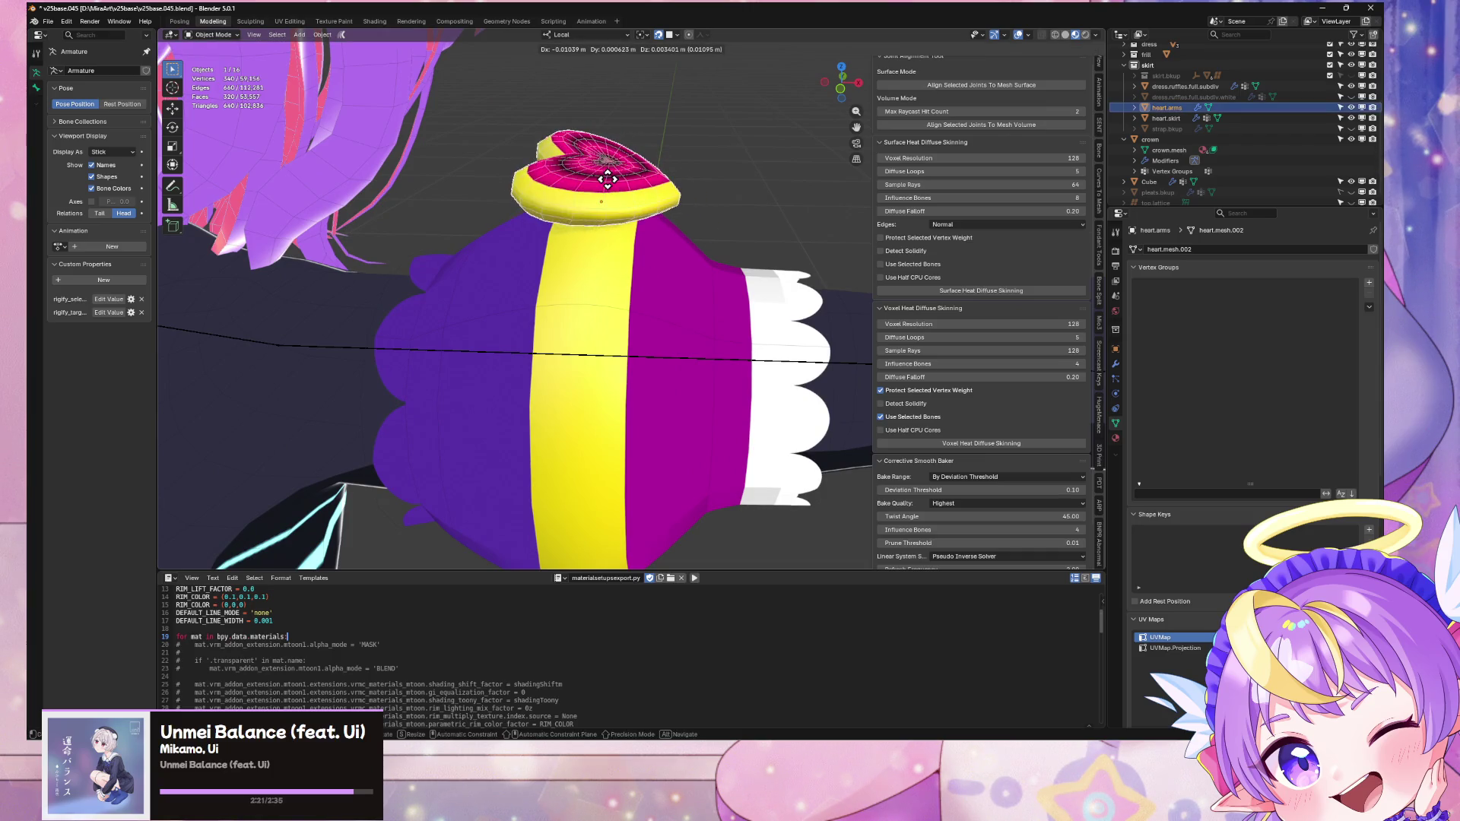
{"action": "left_click", "coordinate": [606, 175]}
{"action": "mouse_move", "coordinate": [605, 175]}
{"action": "middle_mouse_down"}
{"action": "mouse_move", "coordinate": [565, 238]}
{"action": "mouse_move", "coordinate": [555, 215]}
{"action": "mouse_move", "coordinate": [588, 160]}
{"action": "middle_mouse_up"}
{"action": "key", "text": "g"}
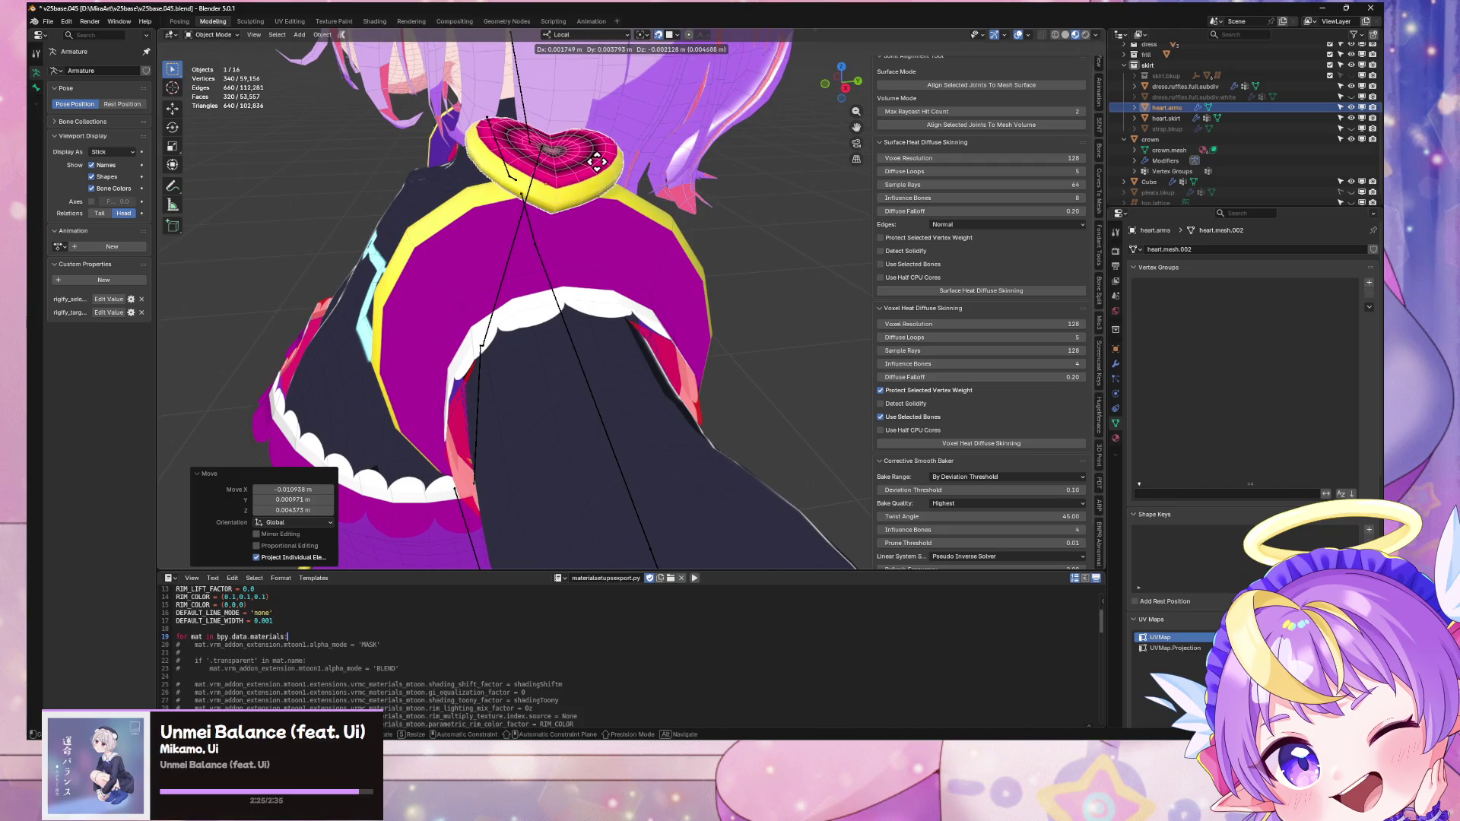
{"action": "key", "text": "s"}
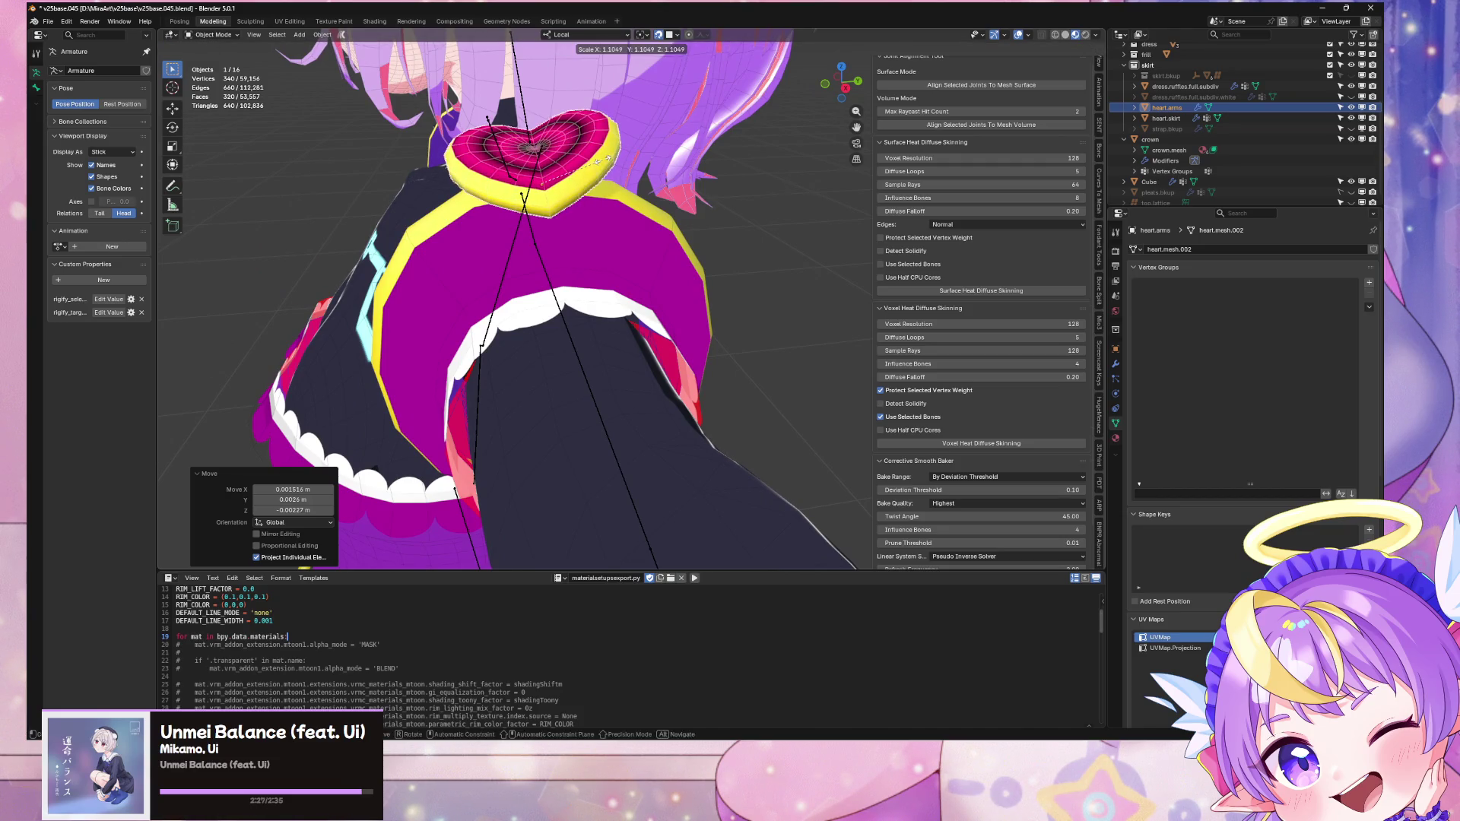
{"action": "left_click", "coordinate": [599, 171]}
Step: Fine-tune the heart's position centred on the sleeve and frame it in view
{"action": "mouse_move", "coordinate": [601, 175]}
{"action": "middle_mouse_down"}
{"action": "mouse_move", "coordinate": [652, 245]}
{"action": "mouse_move", "coordinate": [569, 307]}
{"action": "middle_mouse_up"}
{"action": "key", "text": "g"}
{"action": "left_click", "coordinate": [663, 258]}
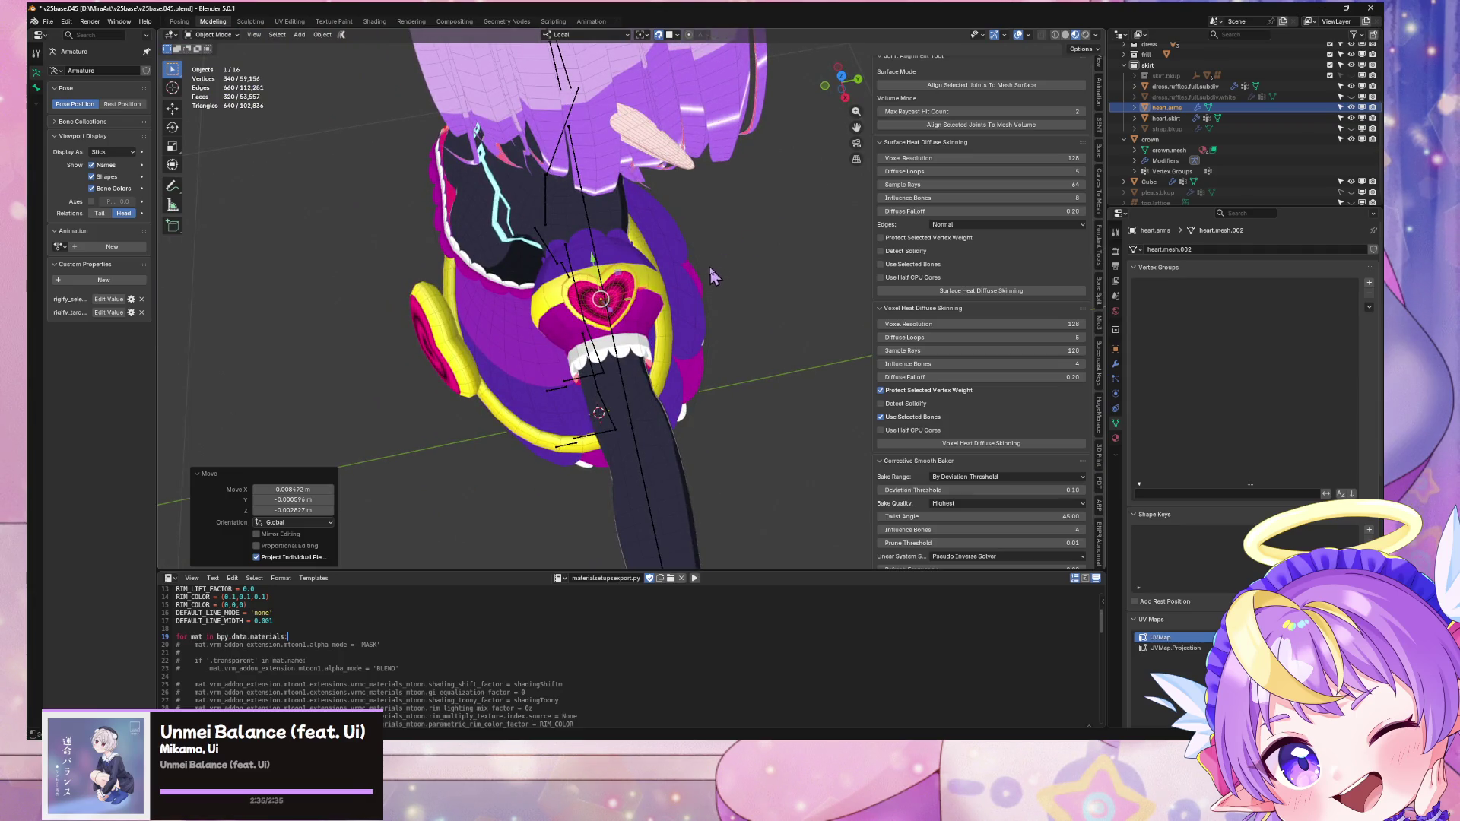
{"action": "middle_click_drag", "start_coordinate": [659, 121], "coordinate": [652, 30]}
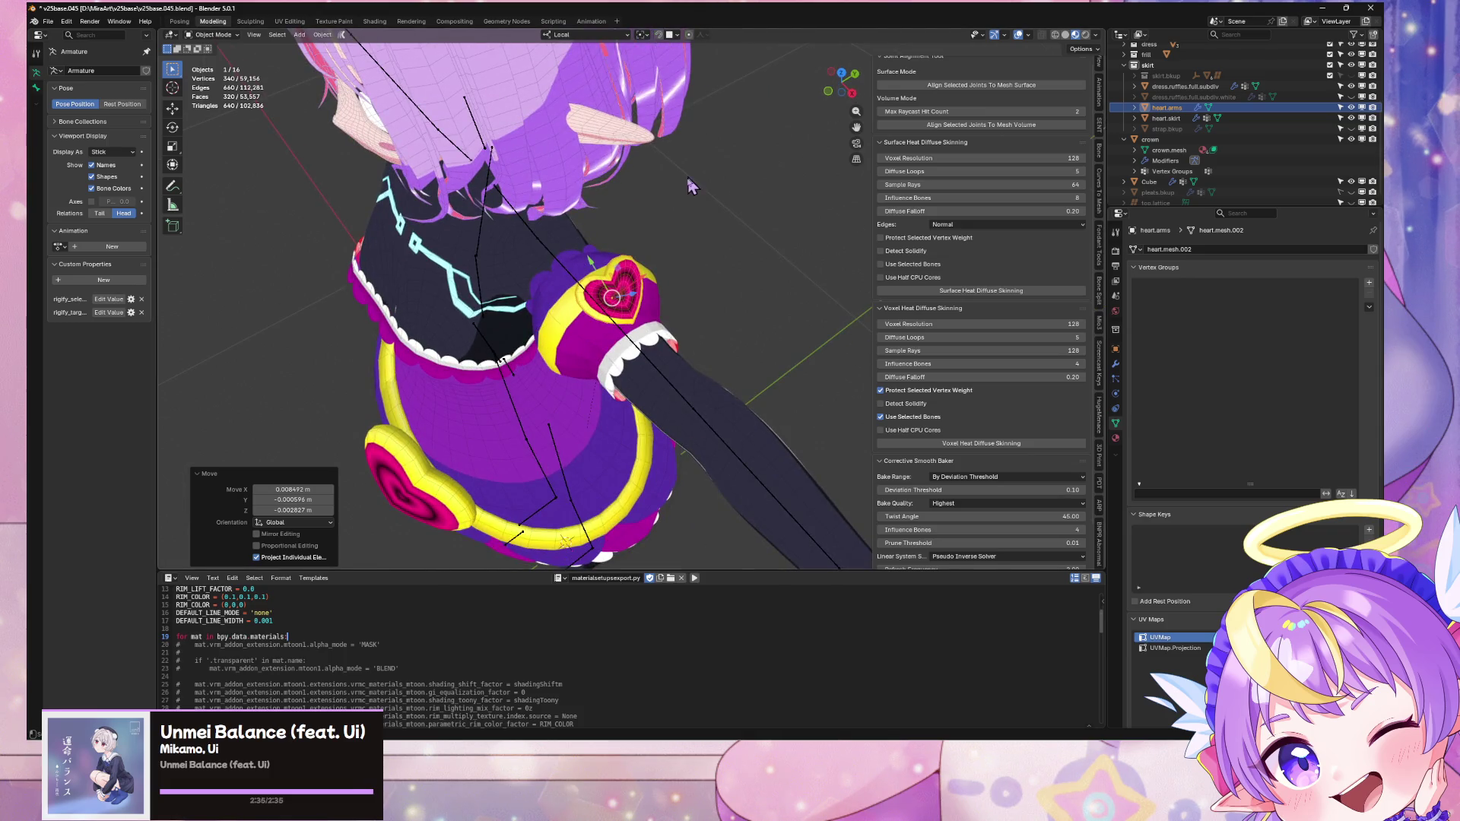
{"action": "key", "text": "KP_Decimal"}
{"action": "left_click", "coordinate": [323, 35]}
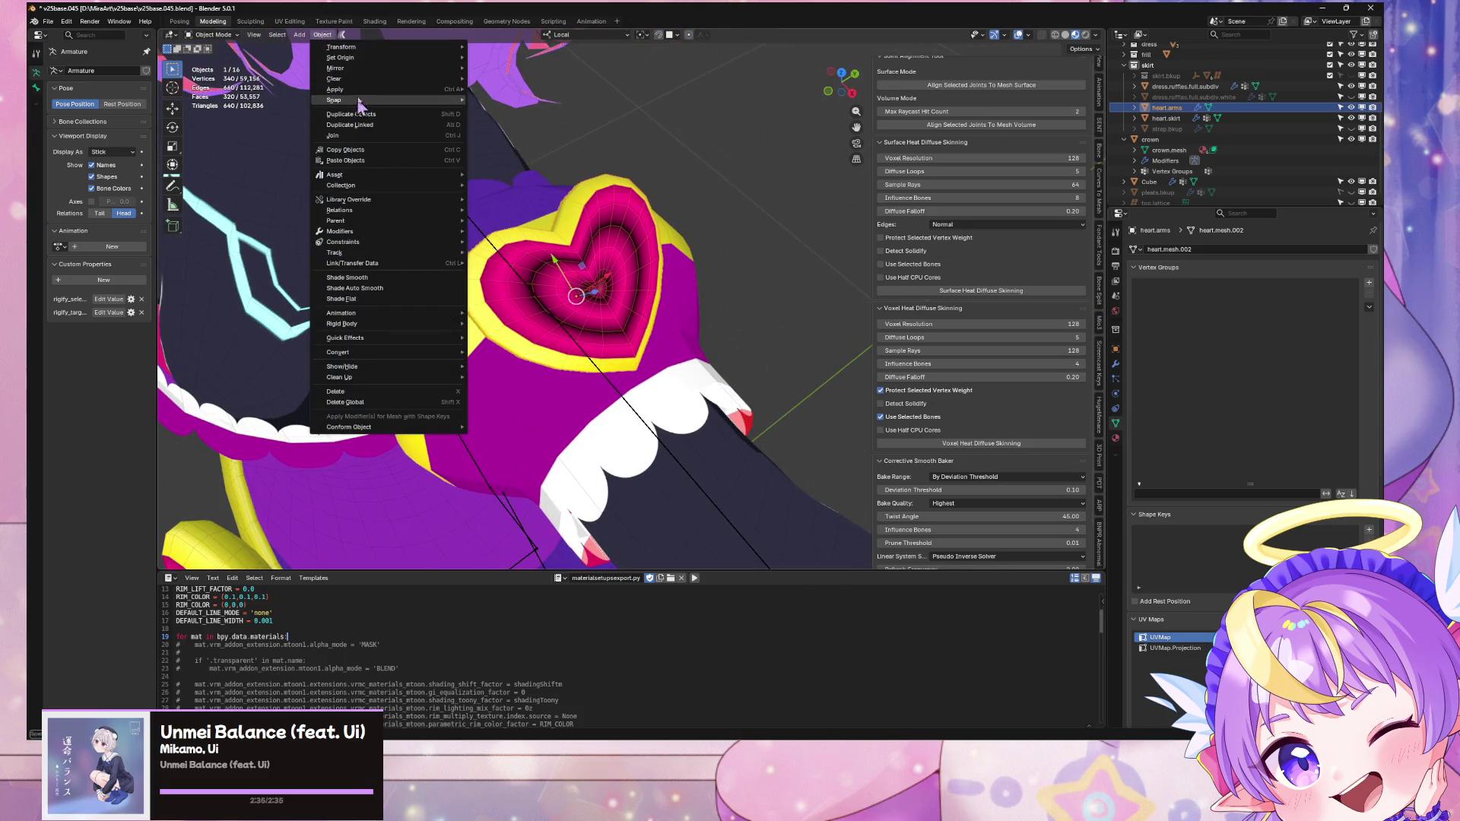
Step: Apply the heart's scale and check the Cube's UpperArm_L vertex group name
{"action": "mouse_move", "coordinate": [365, 107]}
{"action": "left_click", "coordinate": [530, 120]}
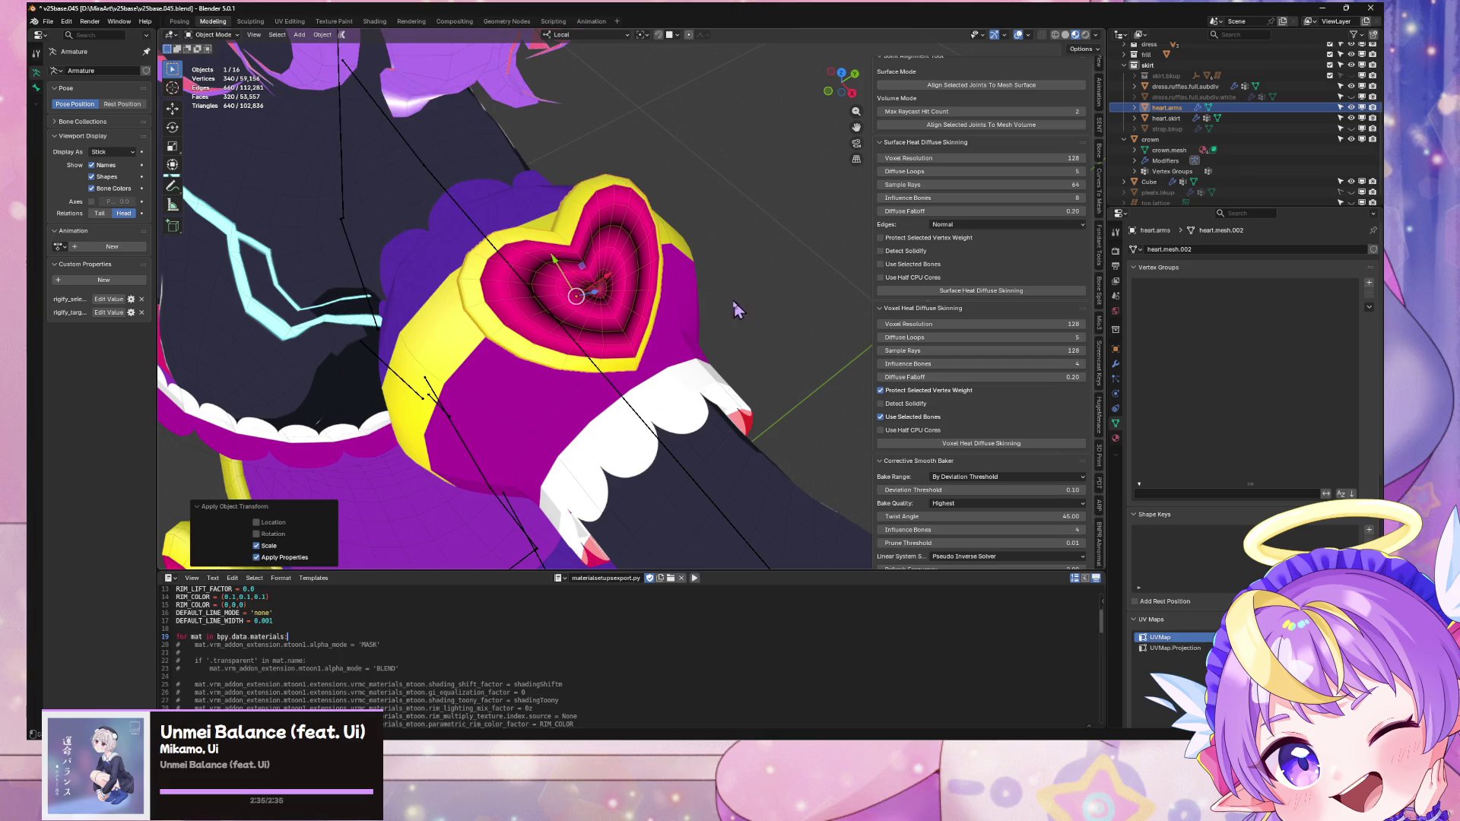
{"action": "left_click", "coordinate": [1115, 366]}
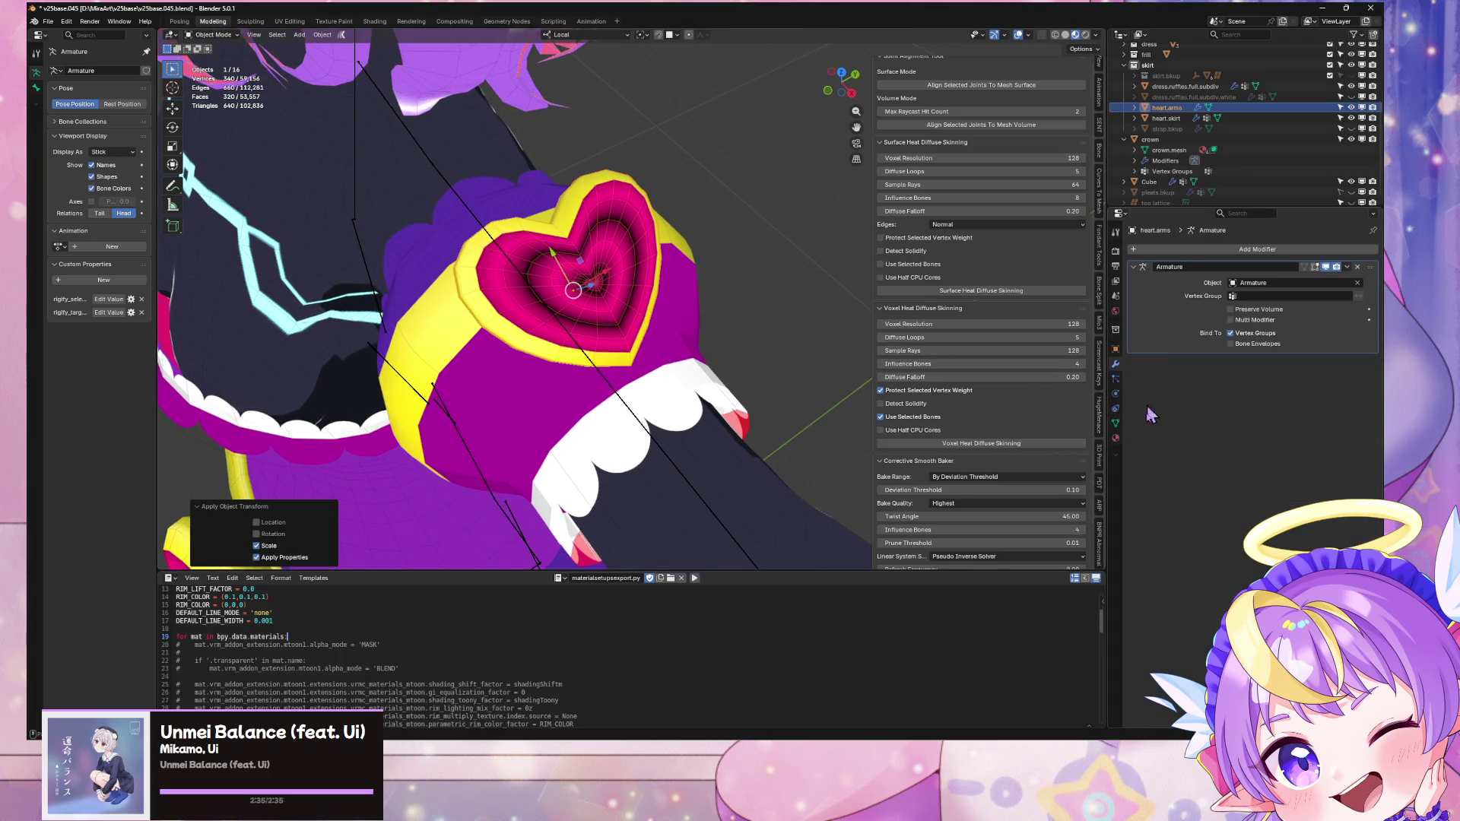
{"action": "left_click", "coordinate": [1116, 424]}
{"action": "middle_click_drag", "start_coordinate": [563, 392], "coordinate": [598, 401]}
{"action": "left_click", "coordinate": [598, 405]}
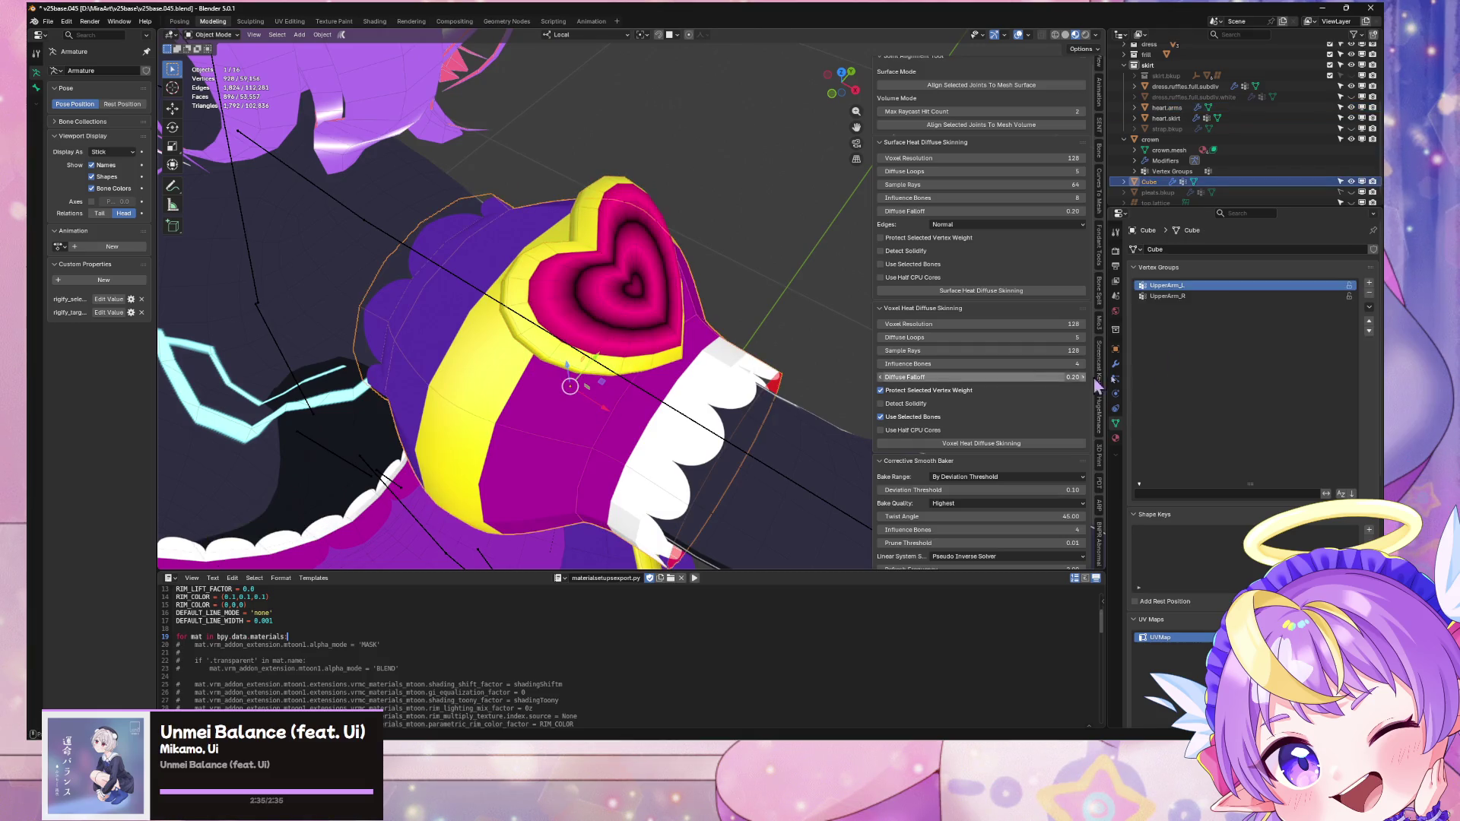
{"action": "double_click", "coordinate": [1196, 285]}
{"action": "left_click", "coordinate": [730, 297]}
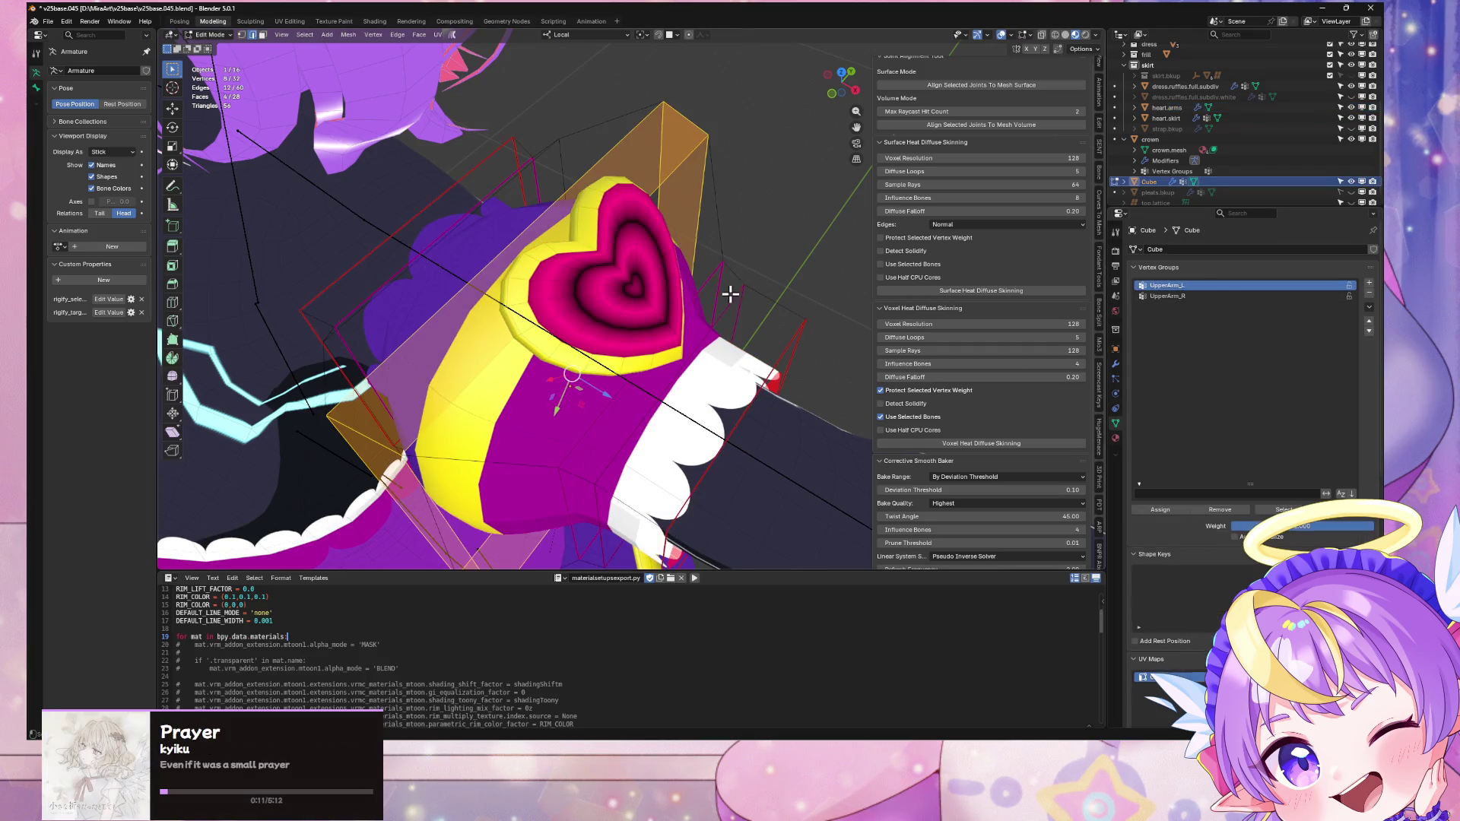
Step: Assign all heart.arms vertices to two new vertex groups, UpperArm_L and UpperArm_R
{"action": "left_click", "coordinate": [605, 290]}
{"action": "key", "text": "Tab"}
{"action": "key", "text": "a"}
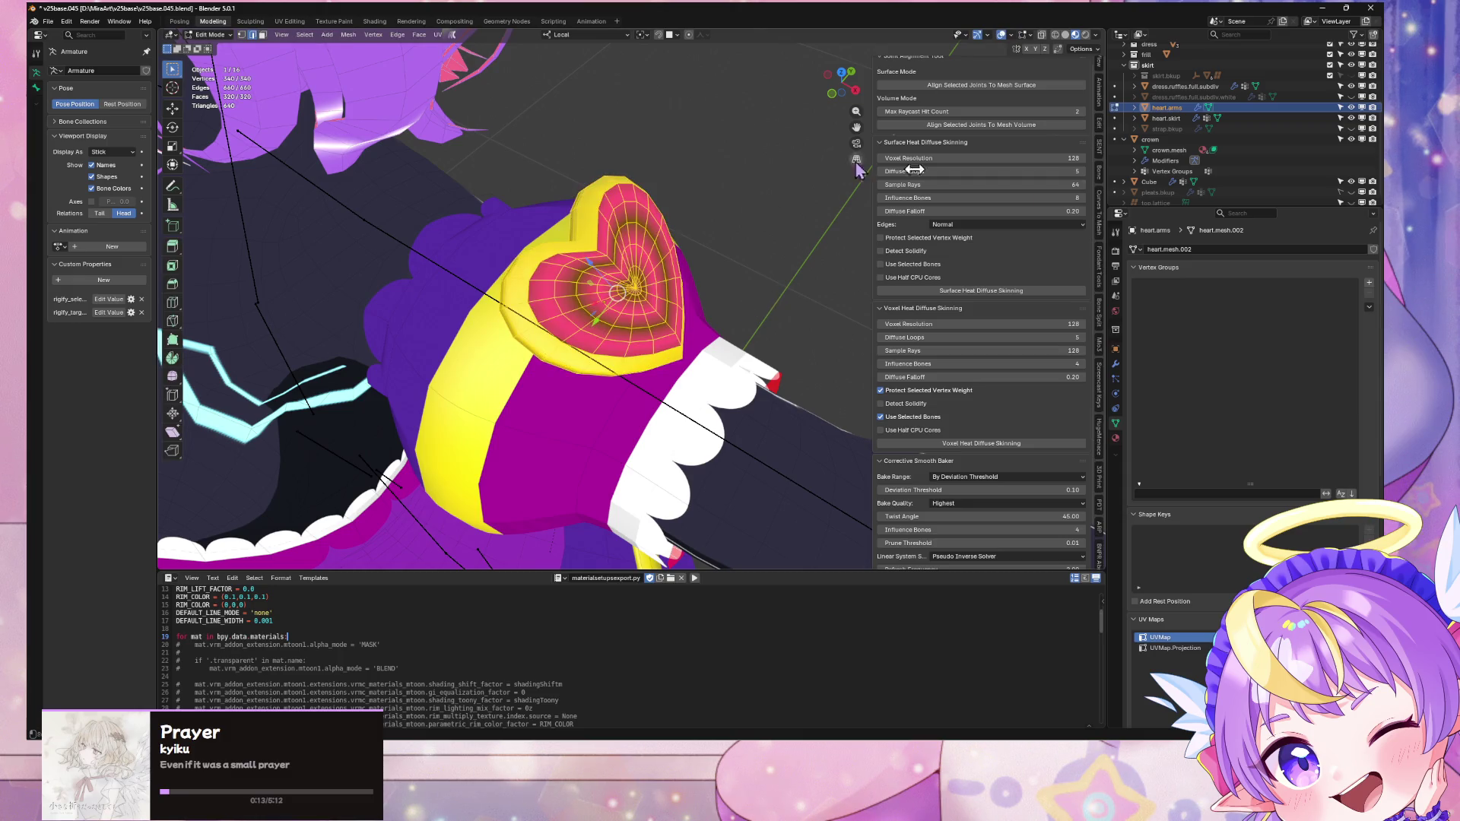
{"action": "left_click", "coordinate": [1370, 282]}
{"action": "left_click", "coordinate": [1370, 282]}
{"action": "left_click", "coordinate": [1212, 287]}
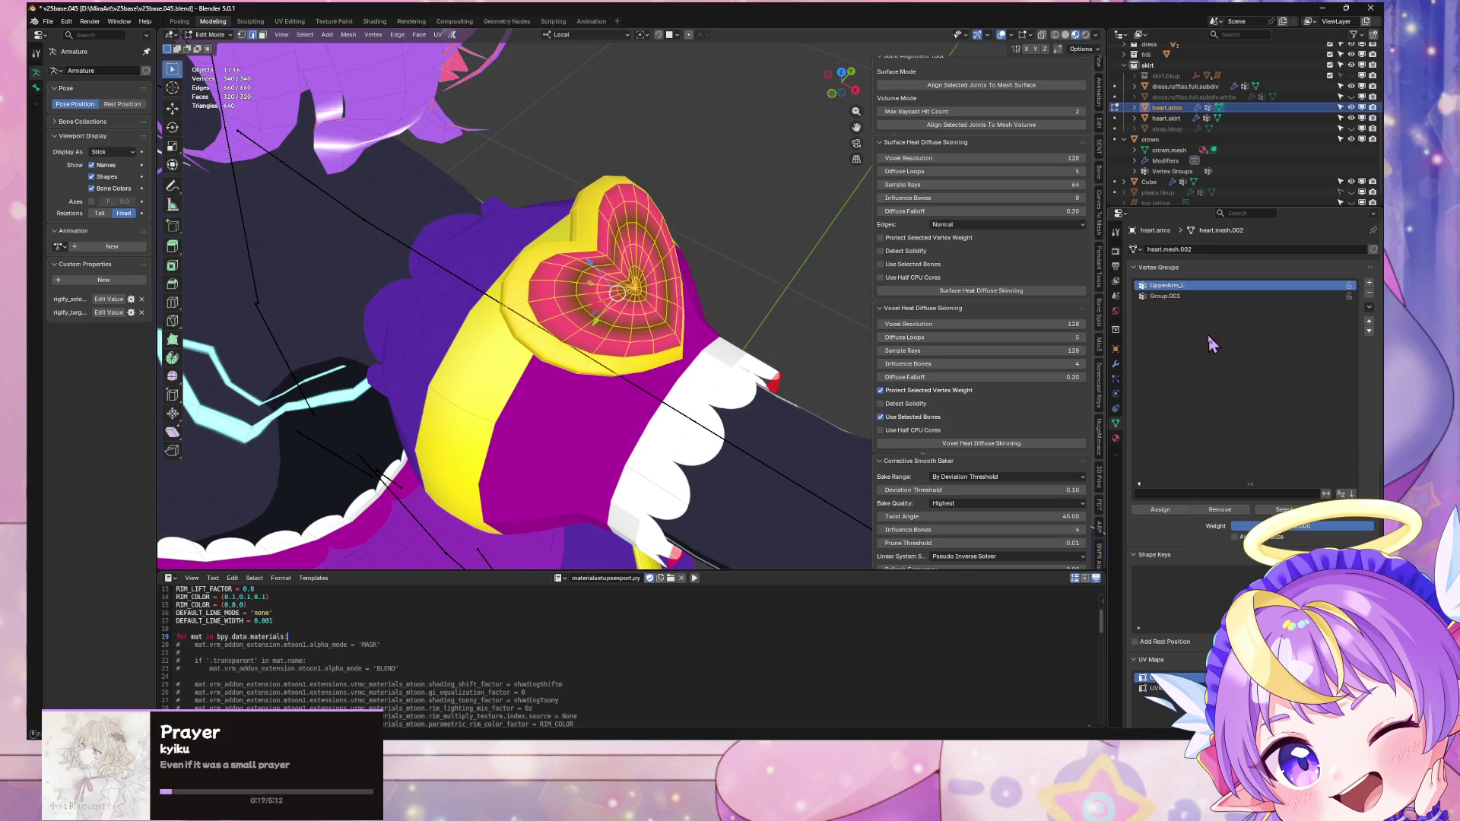
{"action": "double_click", "coordinate": [1187, 297]}
{"action": "type", "text": "UpperArm_R"}
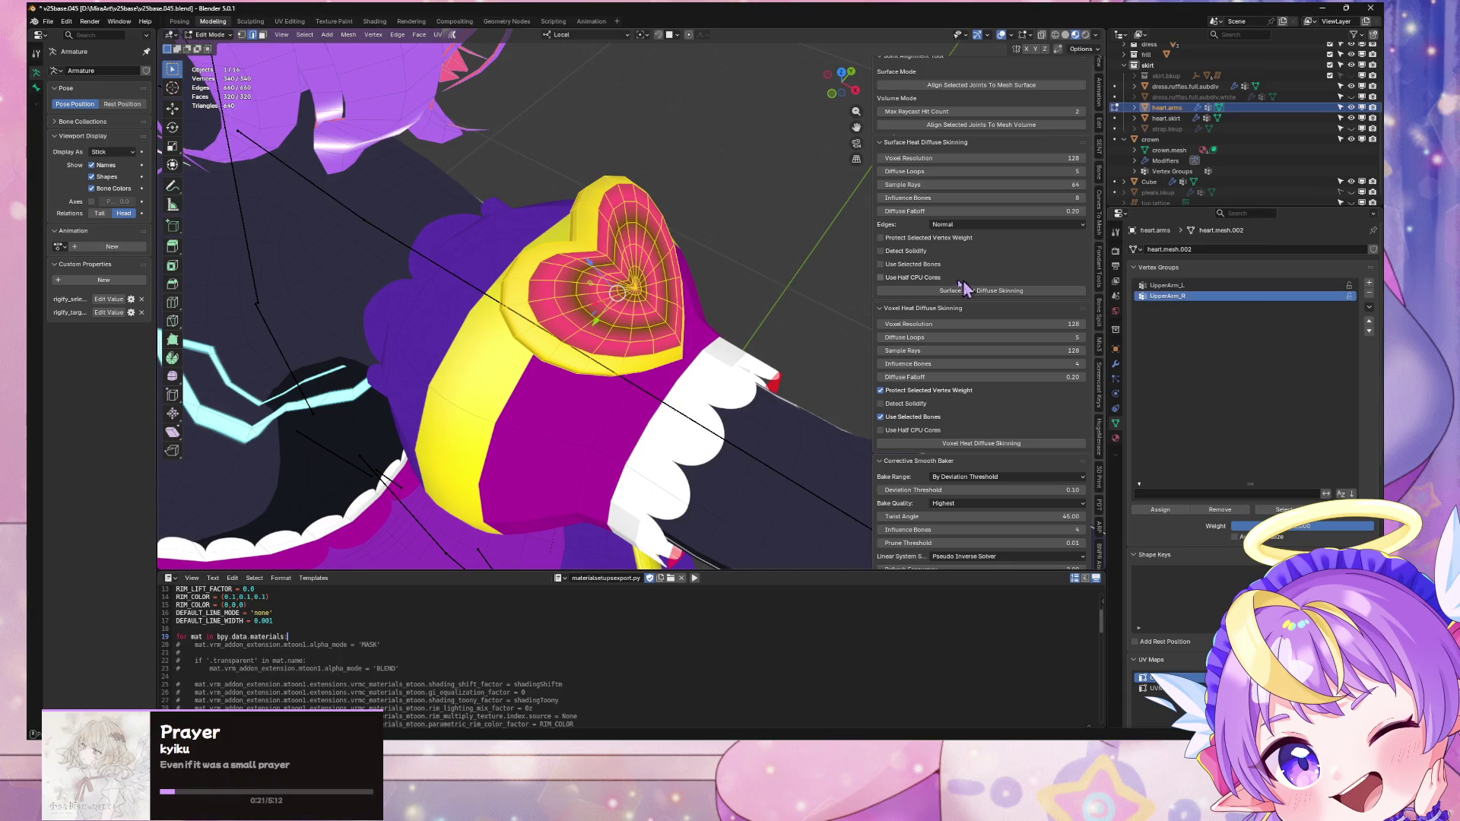
{"action": "key", "text": "Tab"}
{"action": "scroll", "coordinate": [765, 244], "scroll_direction": "down", "scroll_amount": 3}
{"action": "key", "text": "Home"}
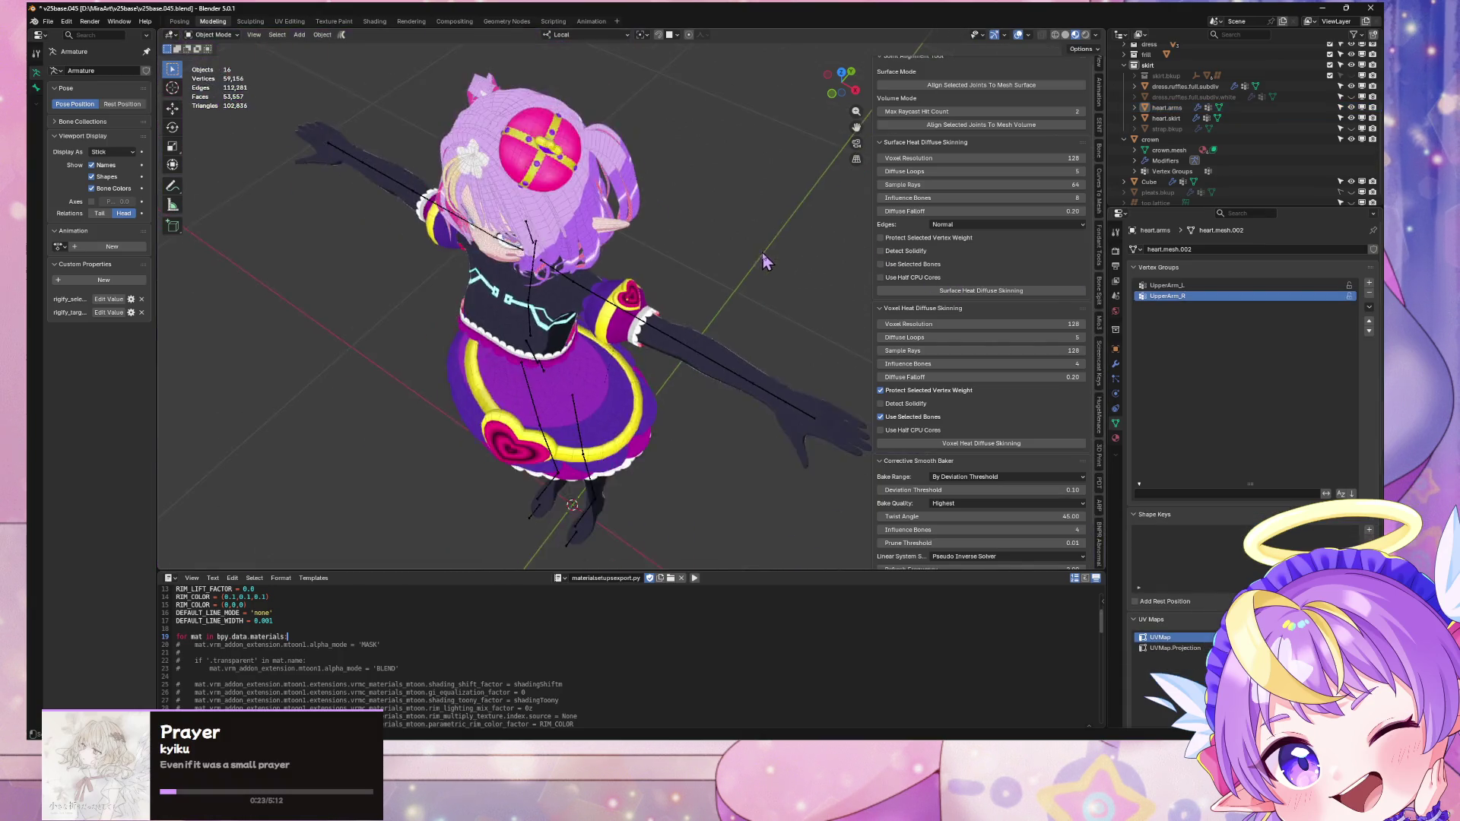
Step: Add an X-axis Mirror modifier above the Armature modifier, discarding a stray Mask modifier
{"action": "left_click", "coordinate": [1116, 363]}
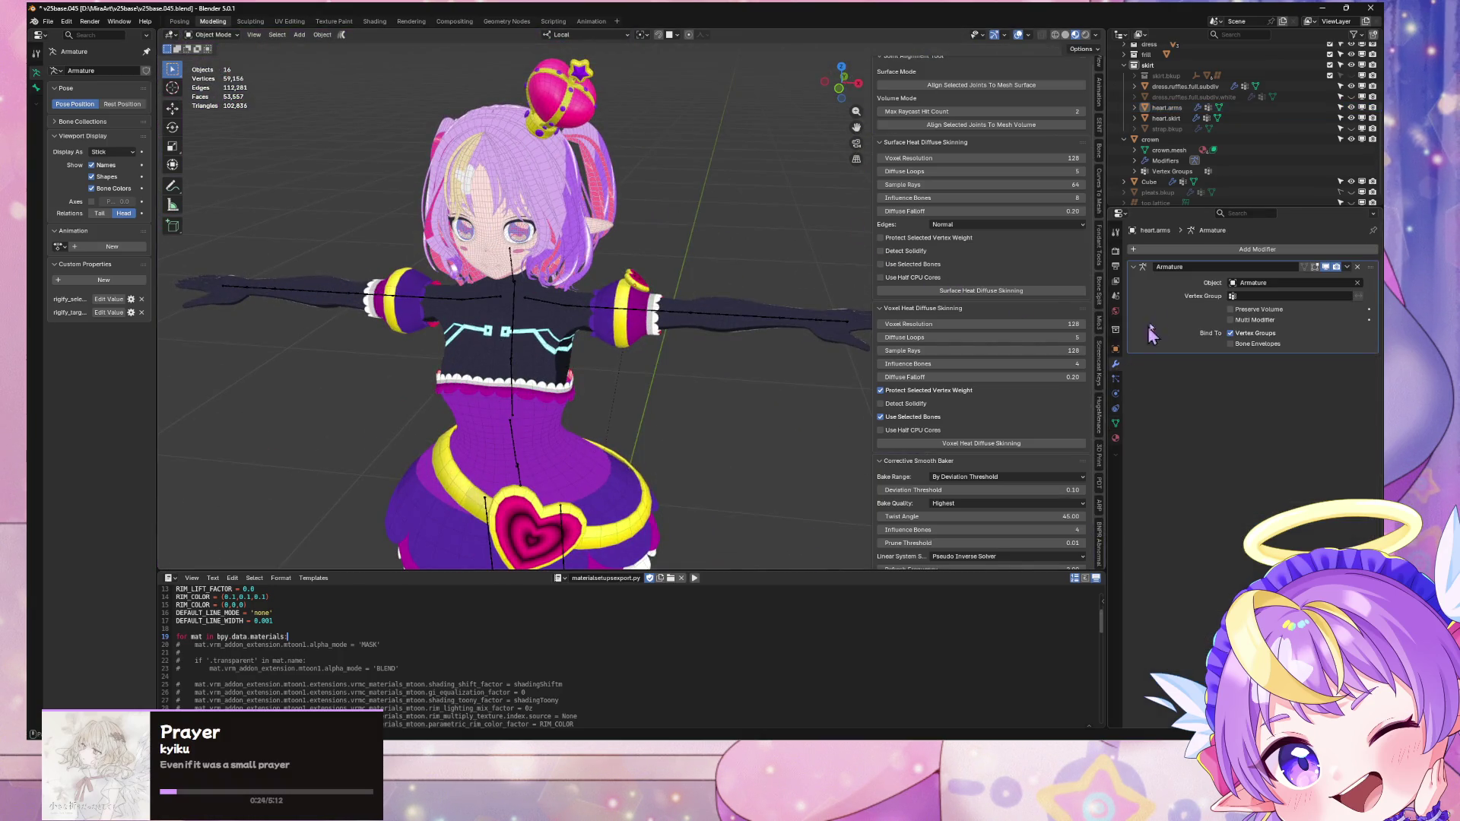
{"action": "left_click", "coordinate": [1213, 249]}
{"action": "mouse_move", "coordinate": [1217, 261]}
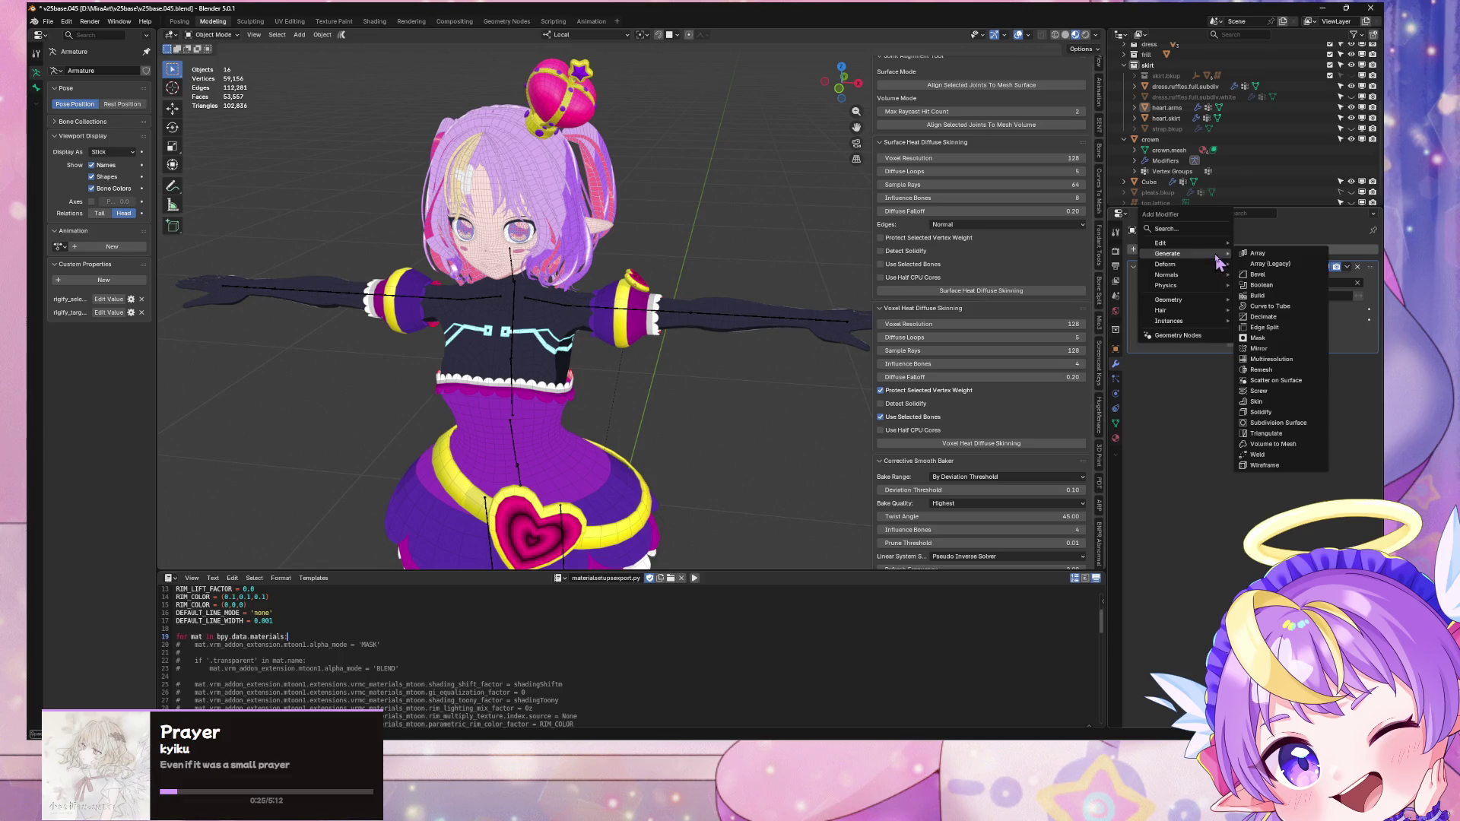
{"action": "left_click", "coordinate": [1281, 341]}
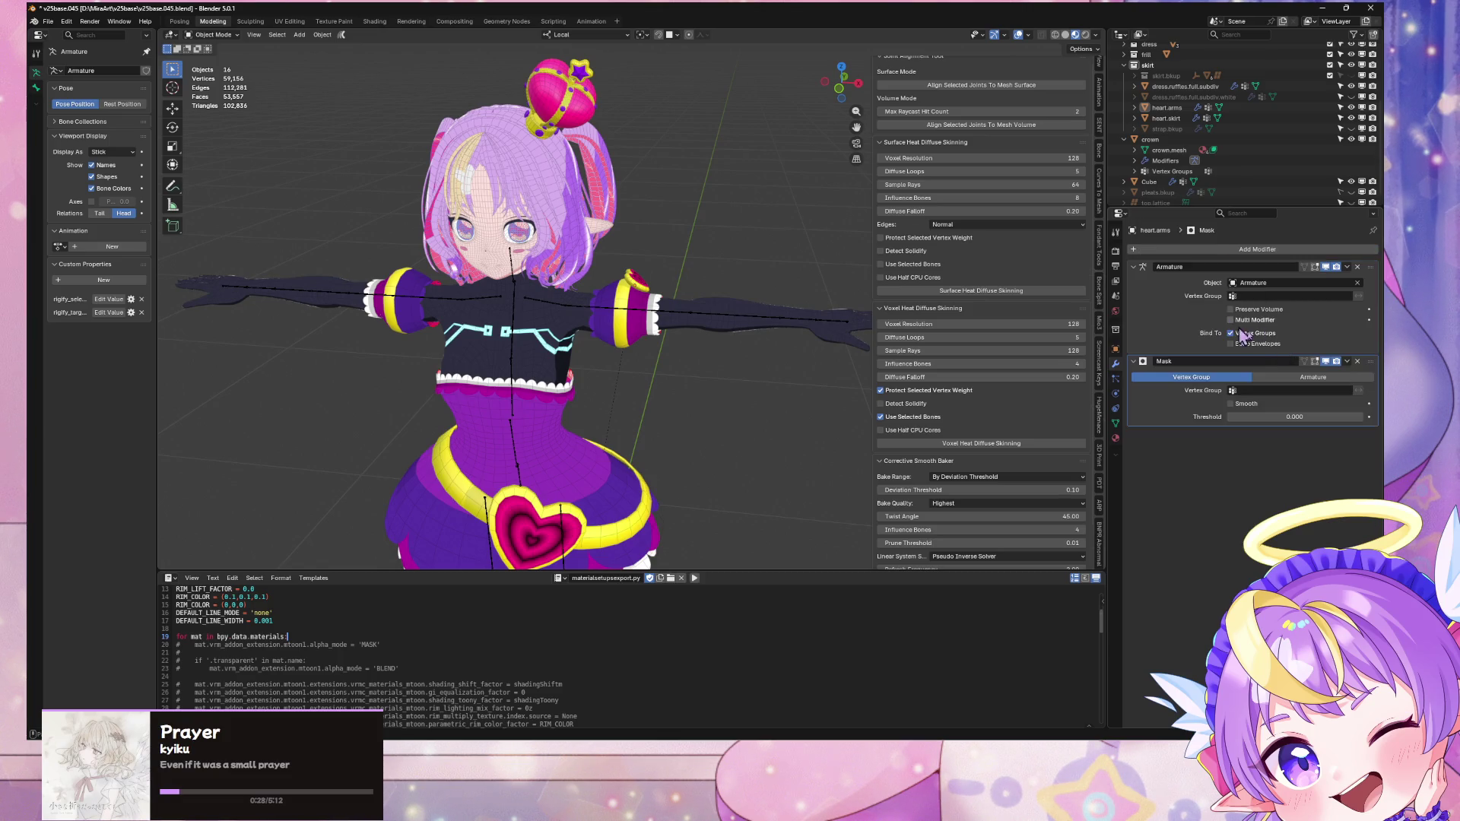
{"action": "left_click", "coordinate": [1358, 362]}
{"action": "left_click", "coordinate": [1255, 252]}
{"action": "mouse_move", "coordinate": [1257, 257]}
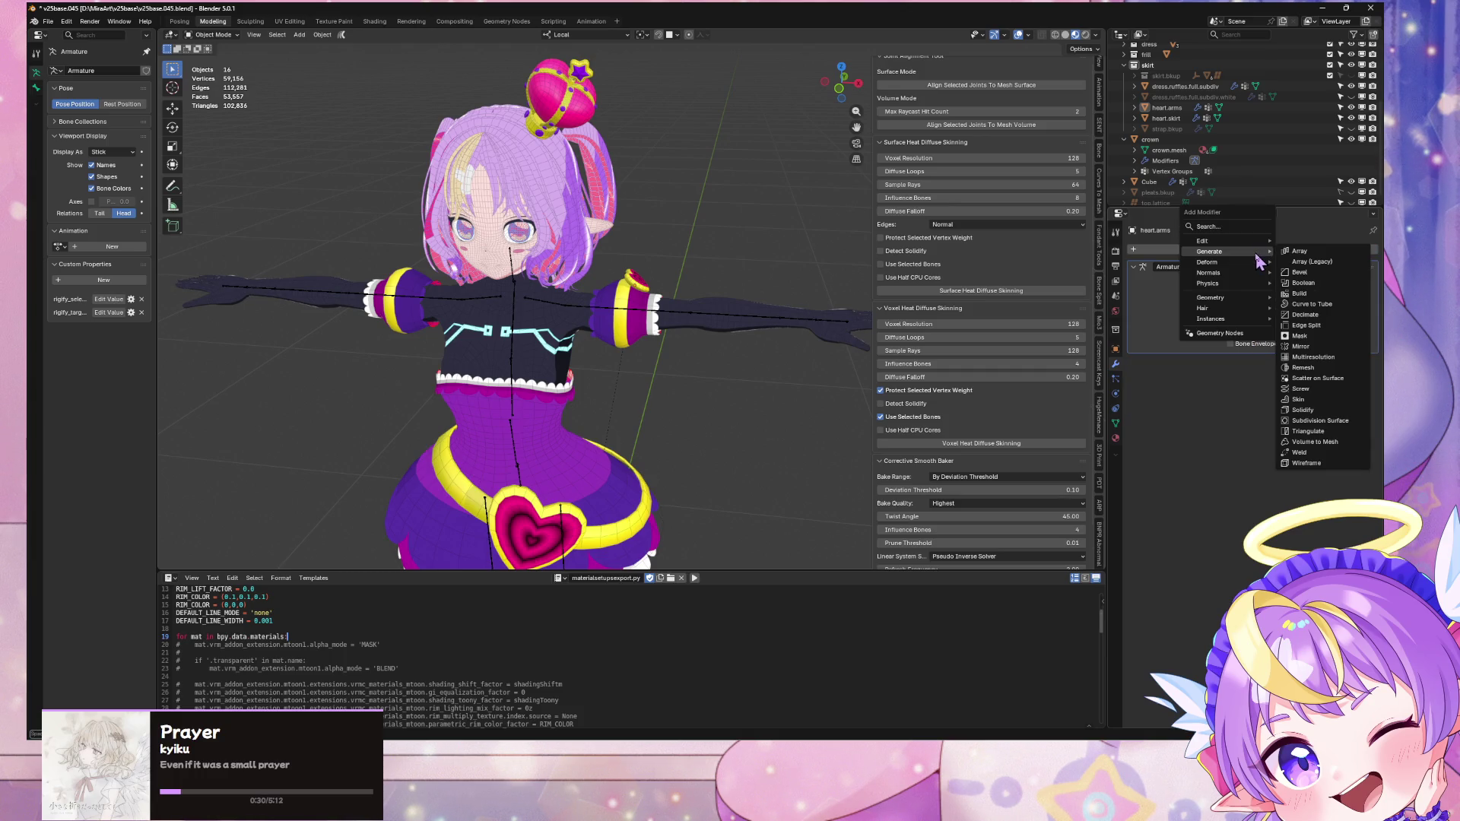
{"action": "left_click", "coordinate": [1360, 346]}
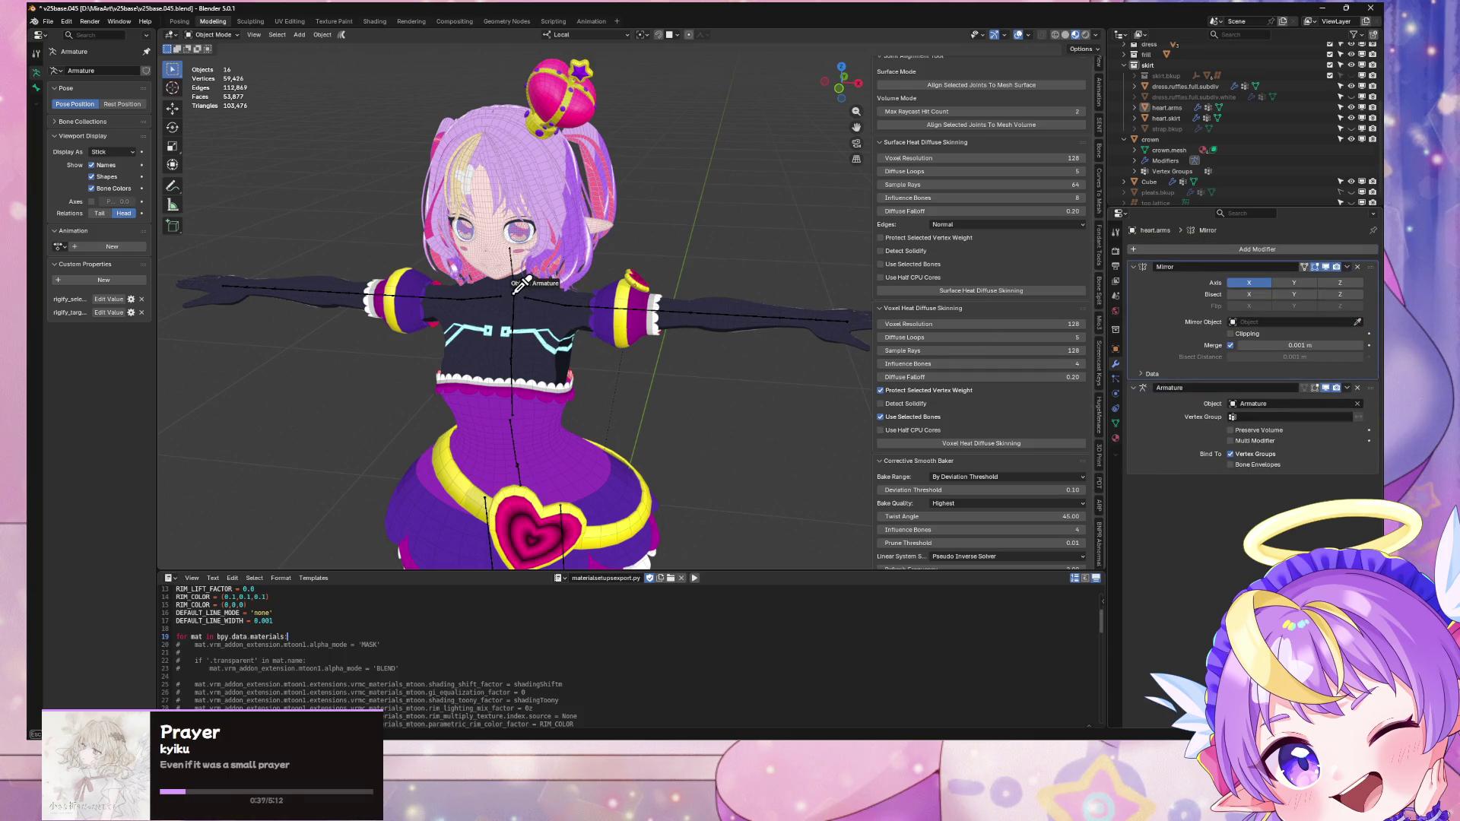
Step: Enable surface snapping and snap the heart flat onto the right sleeve
{"action": "mouse_move", "coordinate": [722, 325]}
{"action": "middle_mouse_down"}
{"action": "mouse_move", "coordinate": [684, 304]}
{"action": "mouse_move", "coordinate": [533, 289]}
{"action": "mouse_move", "coordinate": [650, 267]}
{"action": "mouse_move", "coordinate": [669, 282]}
{"action": "mouse_move", "coordinate": [548, 289]}
{"action": "mouse_move", "coordinate": [731, 300]}
{"action": "mouse_move", "coordinate": [614, 367]}
{"action": "mouse_move", "coordinate": [743, 342]}
{"action": "mouse_move", "coordinate": [748, 307]}
{"action": "mouse_move", "coordinate": [652, 277]}
{"action": "middle_mouse_up"}
{"action": "scroll", "coordinate": [732, 300], "scroll_direction": "up", "scroll_amount": 4}
{"action": "scroll", "coordinate": [715, 293], "scroll_direction": "up", "scroll_amount": 3}
{"action": "left_click", "coordinate": [680, 293]}
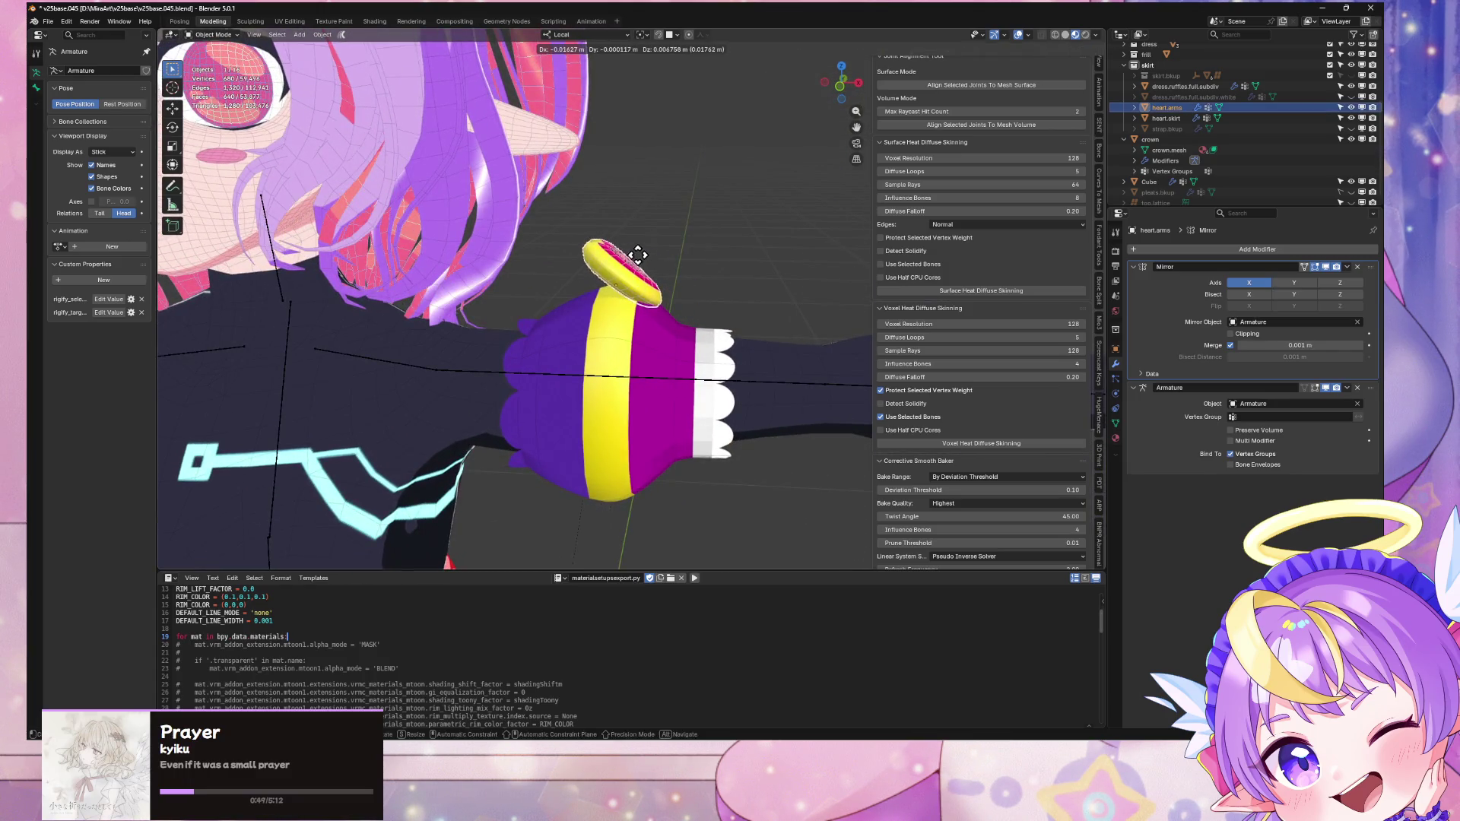
{"action": "left_click", "coordinate": [659, 35]}
{"action": "key", "text": "g"}
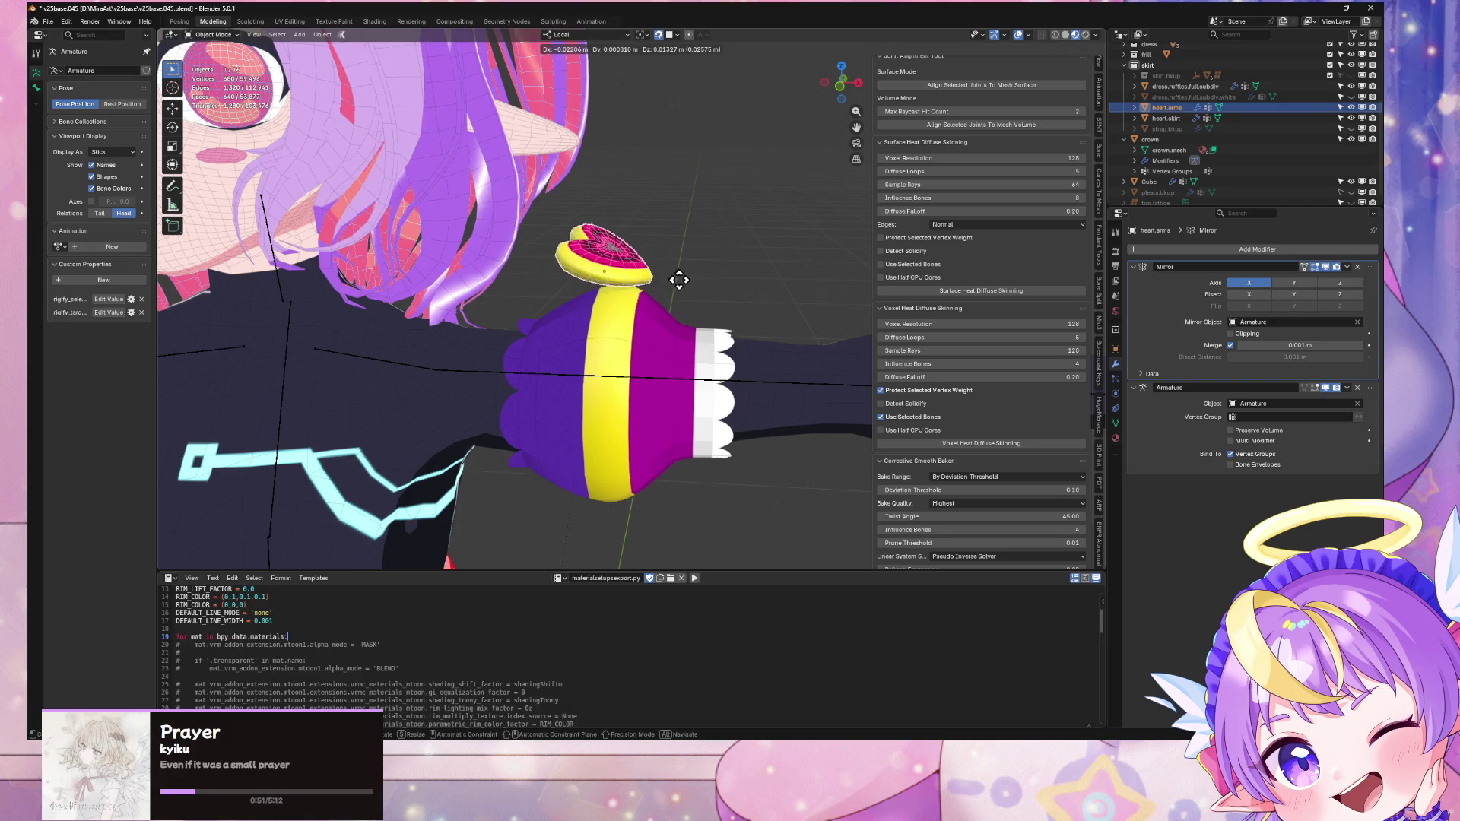
{"action": "left_click", "coordinate": [692, 295]}
{"action": "middle_click_drag", "start_coordinate": [692, 295], "coordinate": [622, 392]}
{"action": "mouse_move", "coordinate": [640, 252]}
{"action": "middle_mouse_down"}
{"action": "mouse_move", "coordinate": [729, 158]}
{"action": "mouse_move", "coordinate": [644, 270]}
{"action": "mouse_move", "coordinate": [635, 258]}
{"action": "middle_mouse_up"}
Step: Clear the heart's rotation, turn it 90° on Z, and nudge it into place
{"action": "key", "text": "g"}
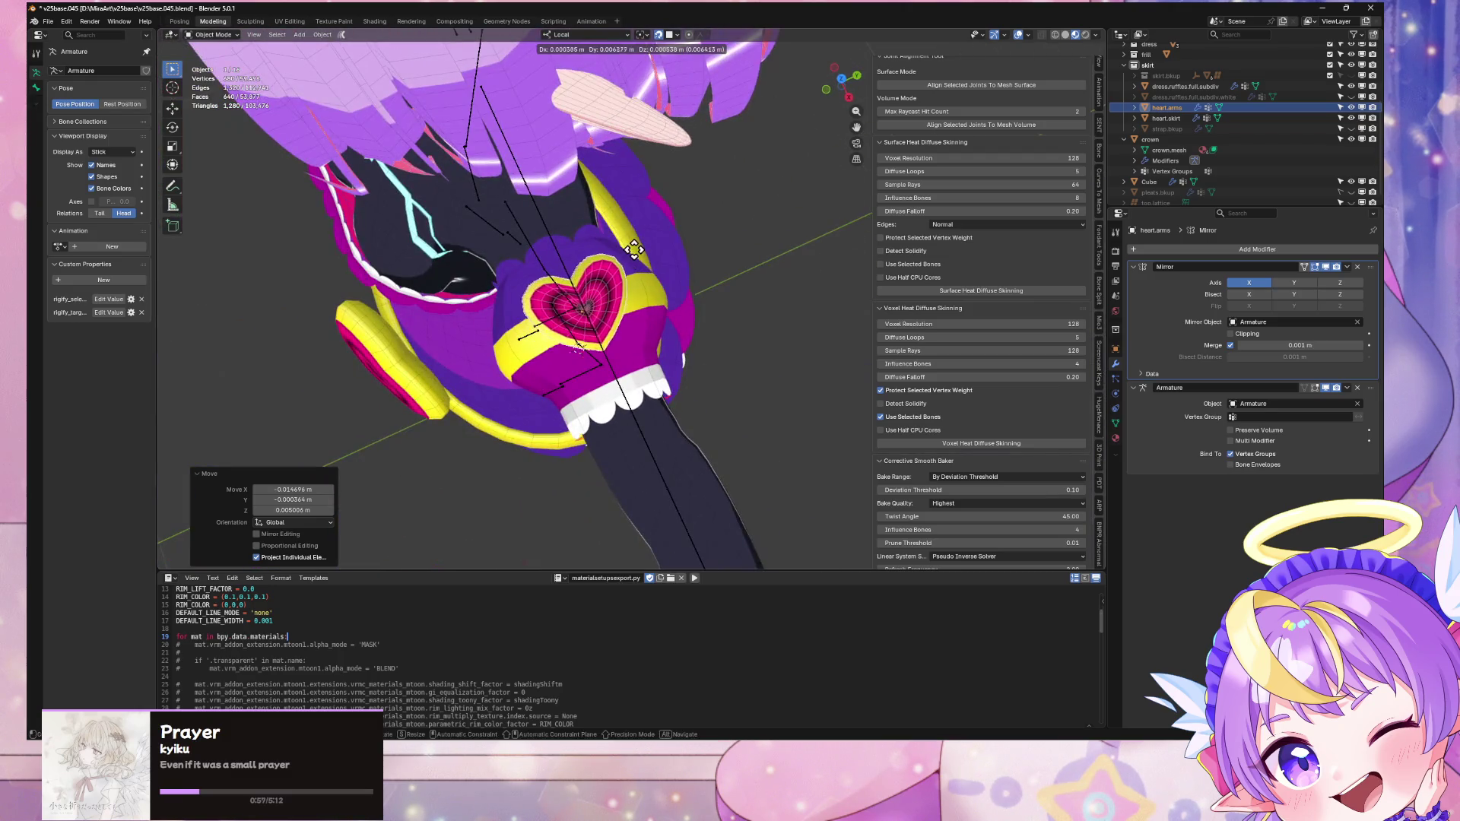
{"action": "key", "text": "Escape"}
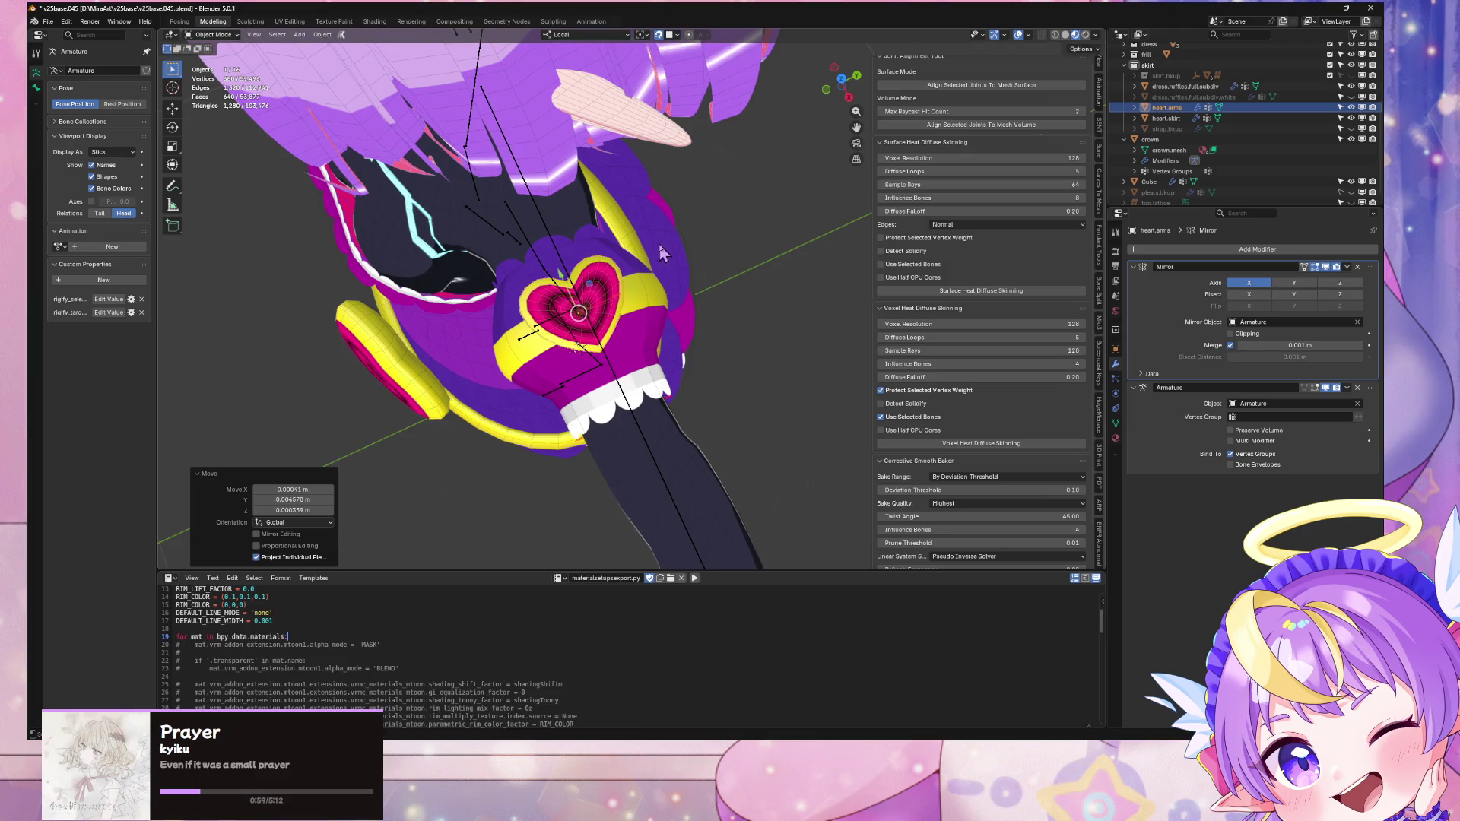
{"action": "key", "text": "alt+r"}
{"action": "type", "text": "rz"}
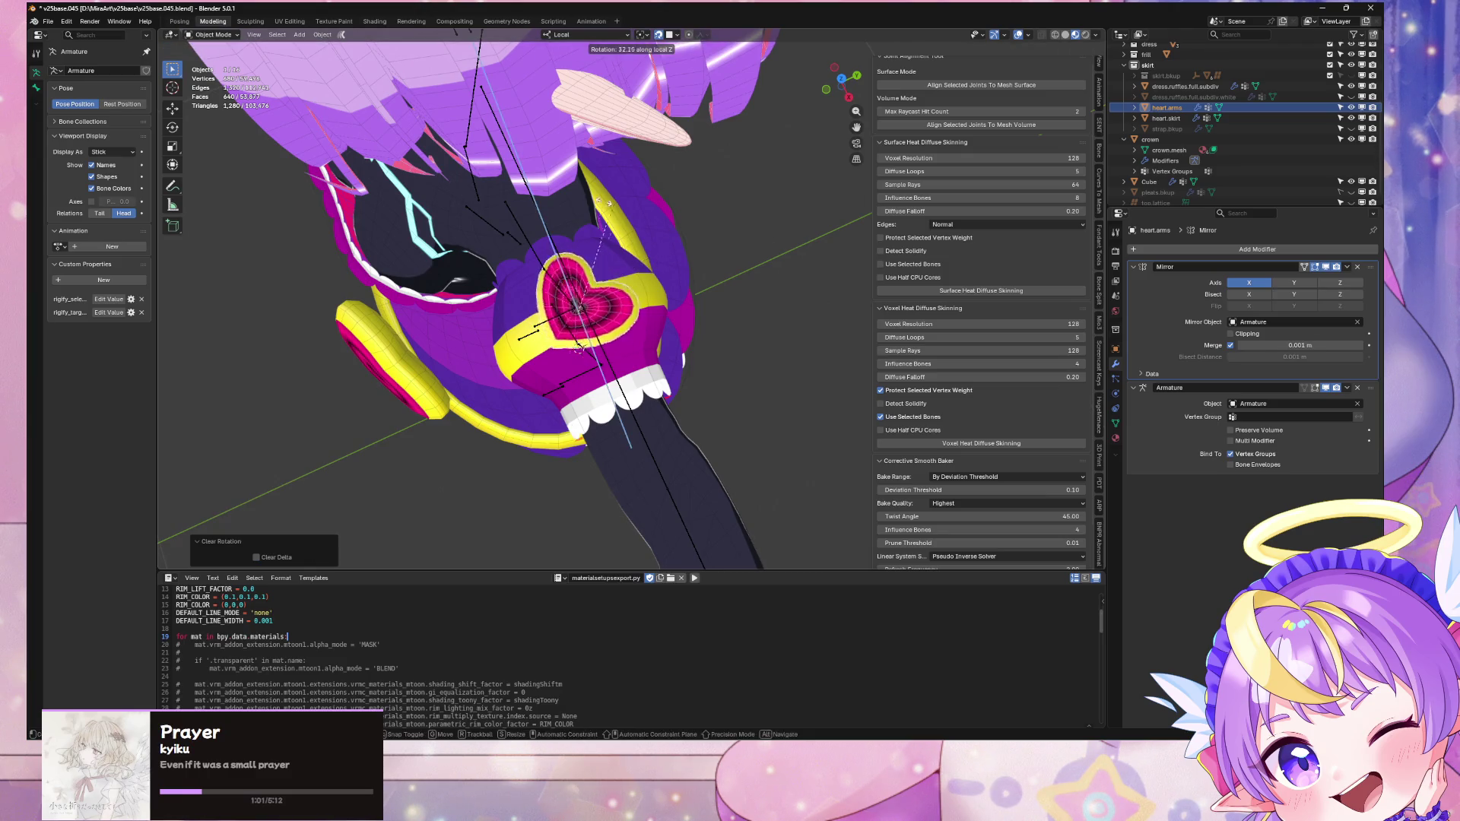
{"action": "type", "text": "90"}
{"action": "key", "text": "Return"}
{"action": "key", "text": "g"}
{"action": "left_click", "coordinate": [521, 192]}
{"action": "mouse_move", "coordinate": [520, 193]}
{"action": "middle_mouse_down"}
{"action": "mouse_move", "coordinate": [768, 201]}
{"action": "mouse_move", "coordinate": [584, 270]}
{"action": "mouse_move", "coordinate": [759, 202]}
{"action": "middle_mouse_up"}
{"action": "scroll", "coordinate": [743, 399], "scroll_direction": "down", "scroll_amount": 4}
{"action": "left_click", "coordinate": [766, 380]}
{"action": "scroll", "coordinate": [757, 340], "scroll_direction": "up", "scroll_amount": 5}
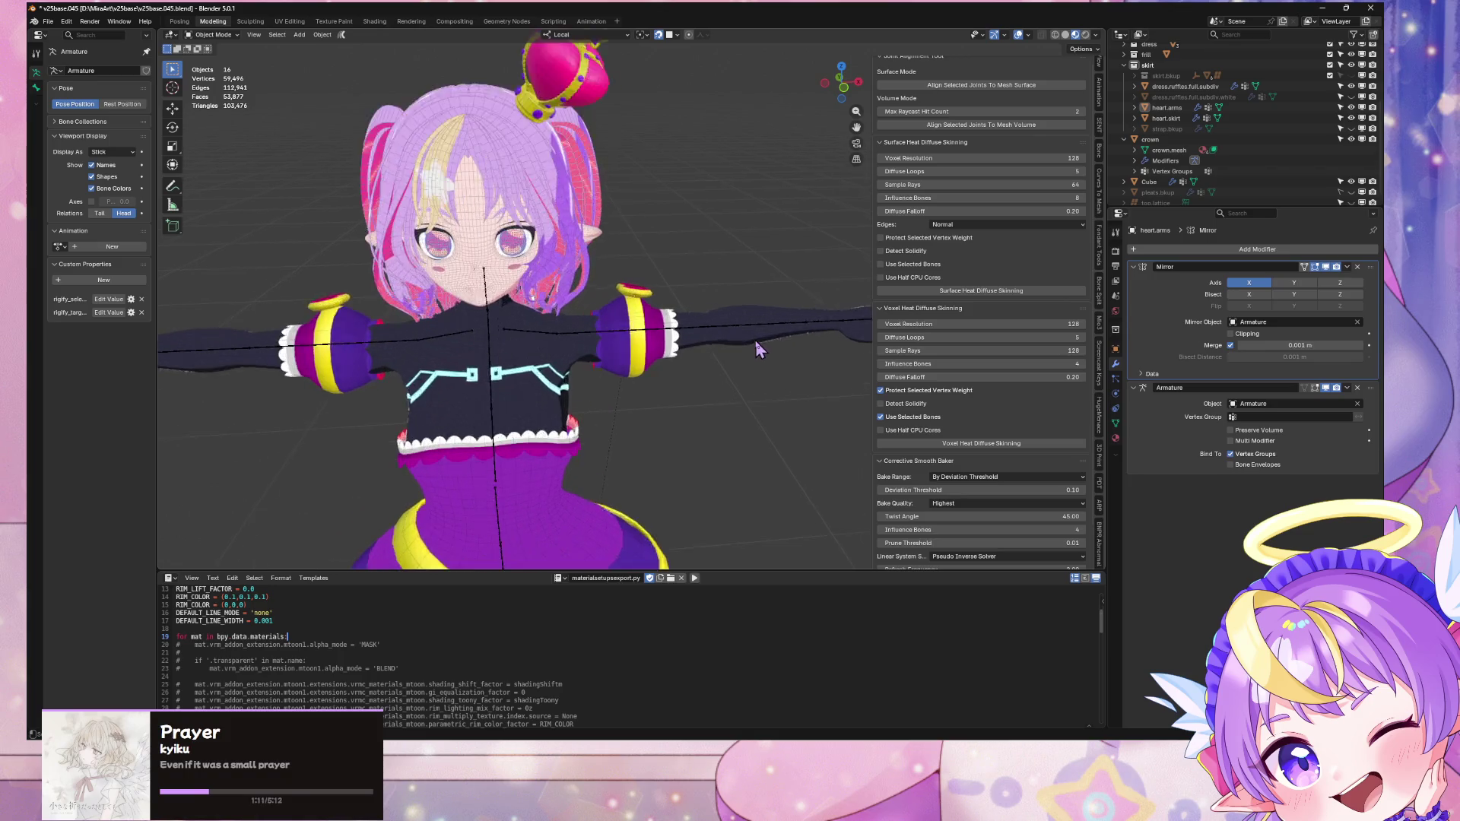
Step: Save the blend file and export it as glTF 2.0, overwriting v25baseGLTF.glb
{"action": "key", "text": "ctrl+s"}
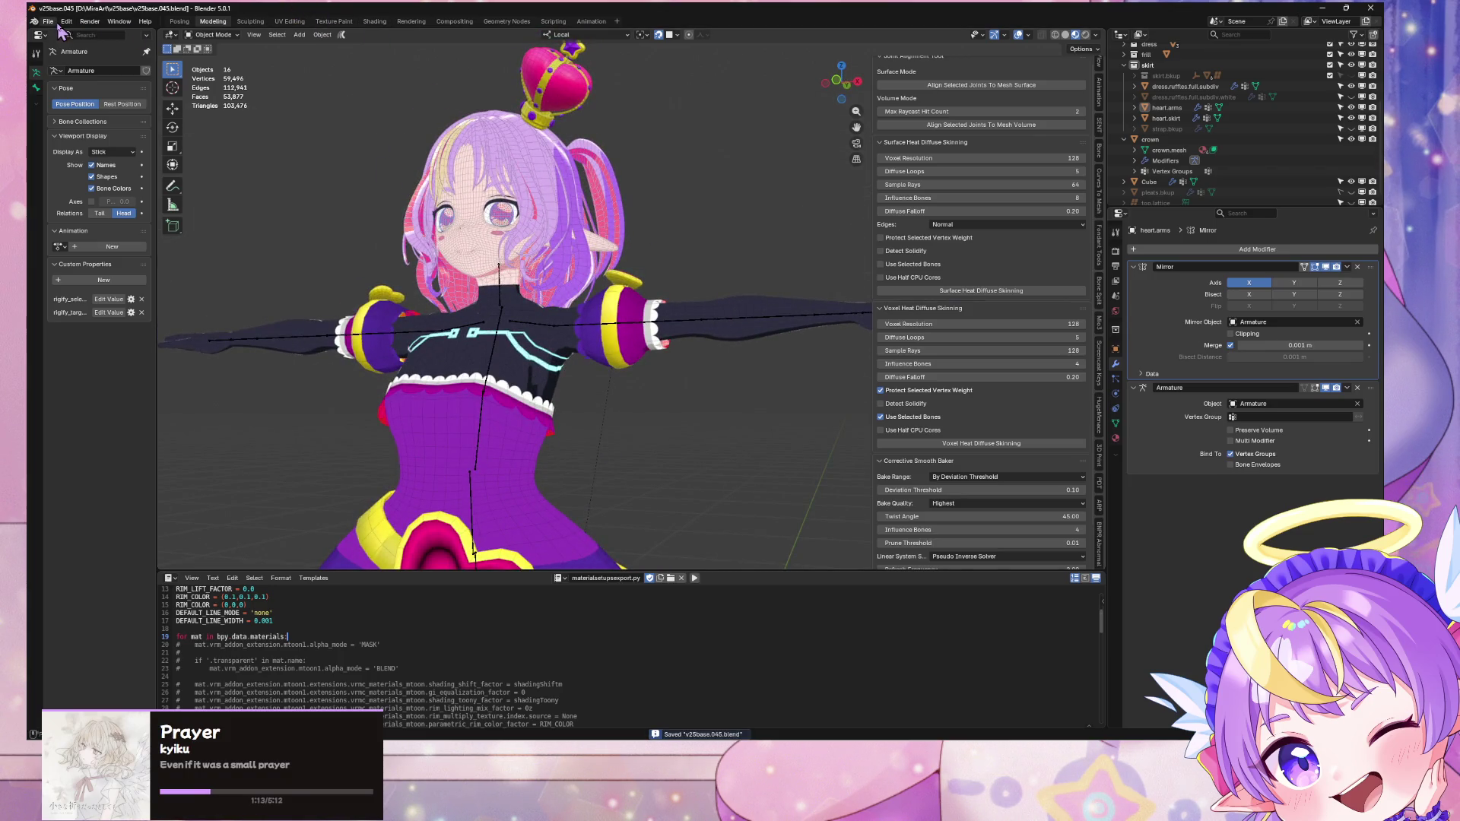
{"action": "left_click", "coordinate": [48, 21]}
{"action": "mouse_move", "coordinate": [91, 187]}
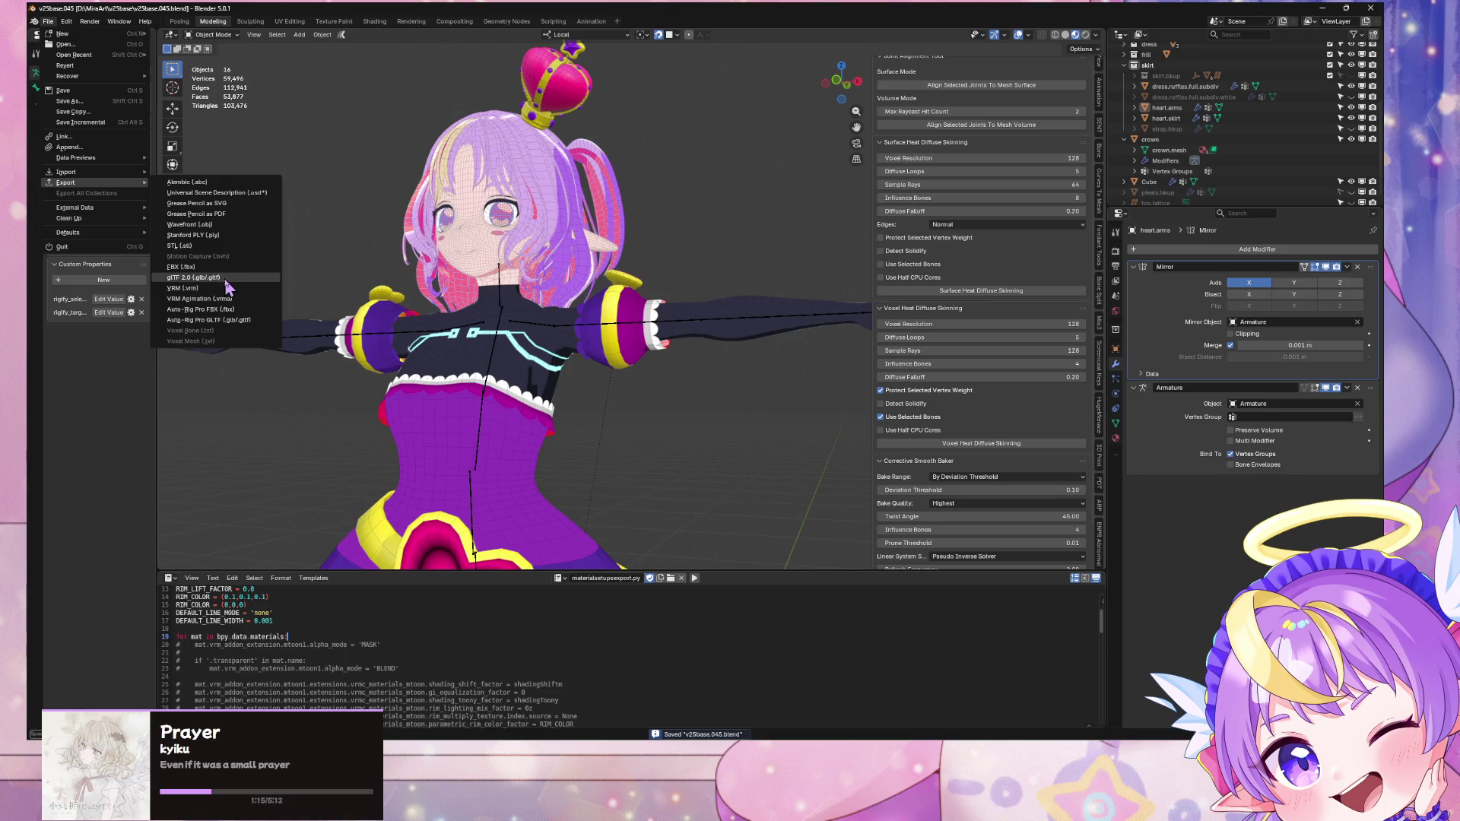
{"action": "left_click", "coordinate": [197, 293]}
{"action": "double_click", "coordinate": [450, 288]}
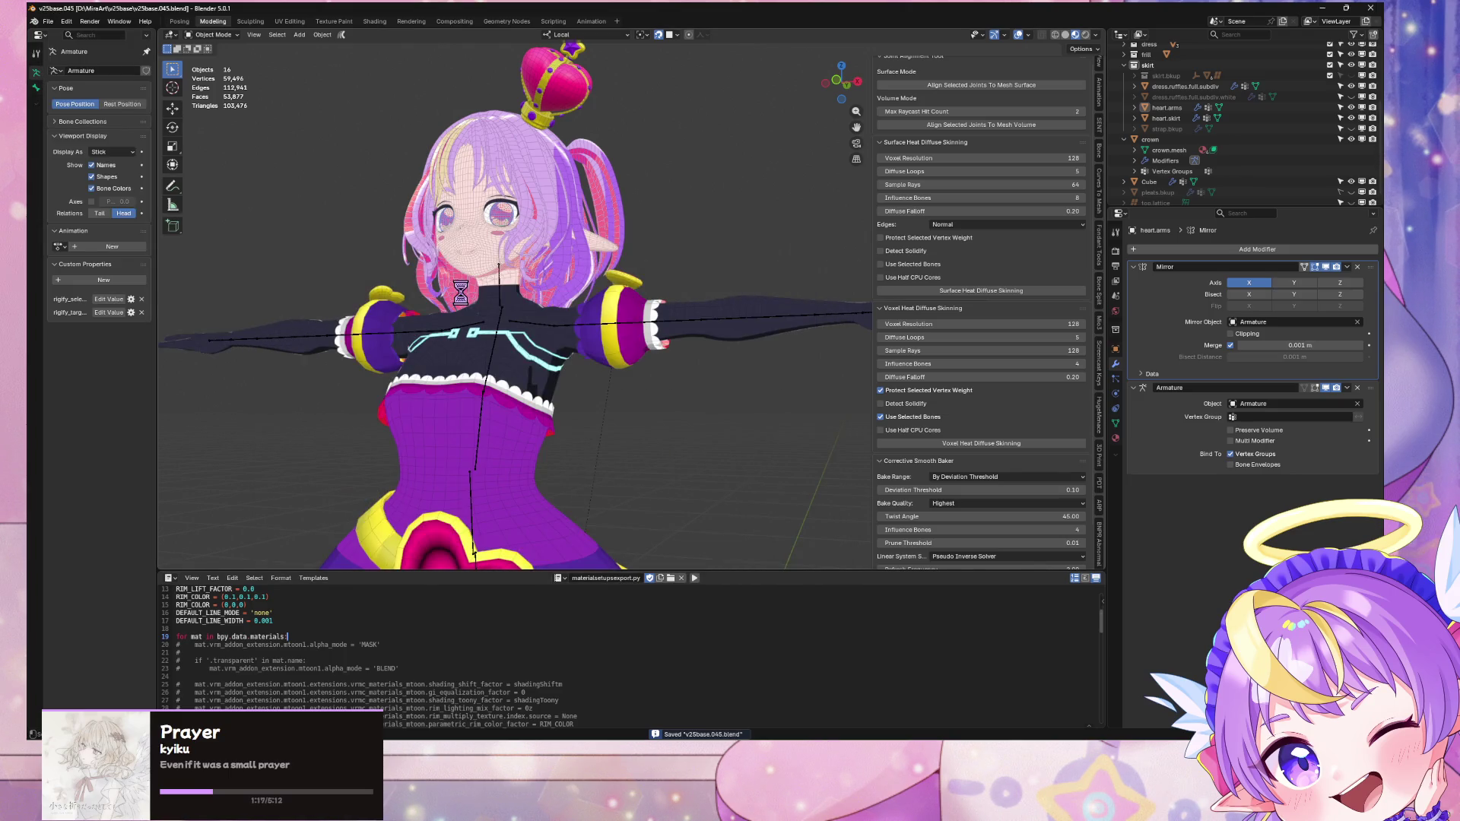
{"action": "key", "text": "alt+Tab"}
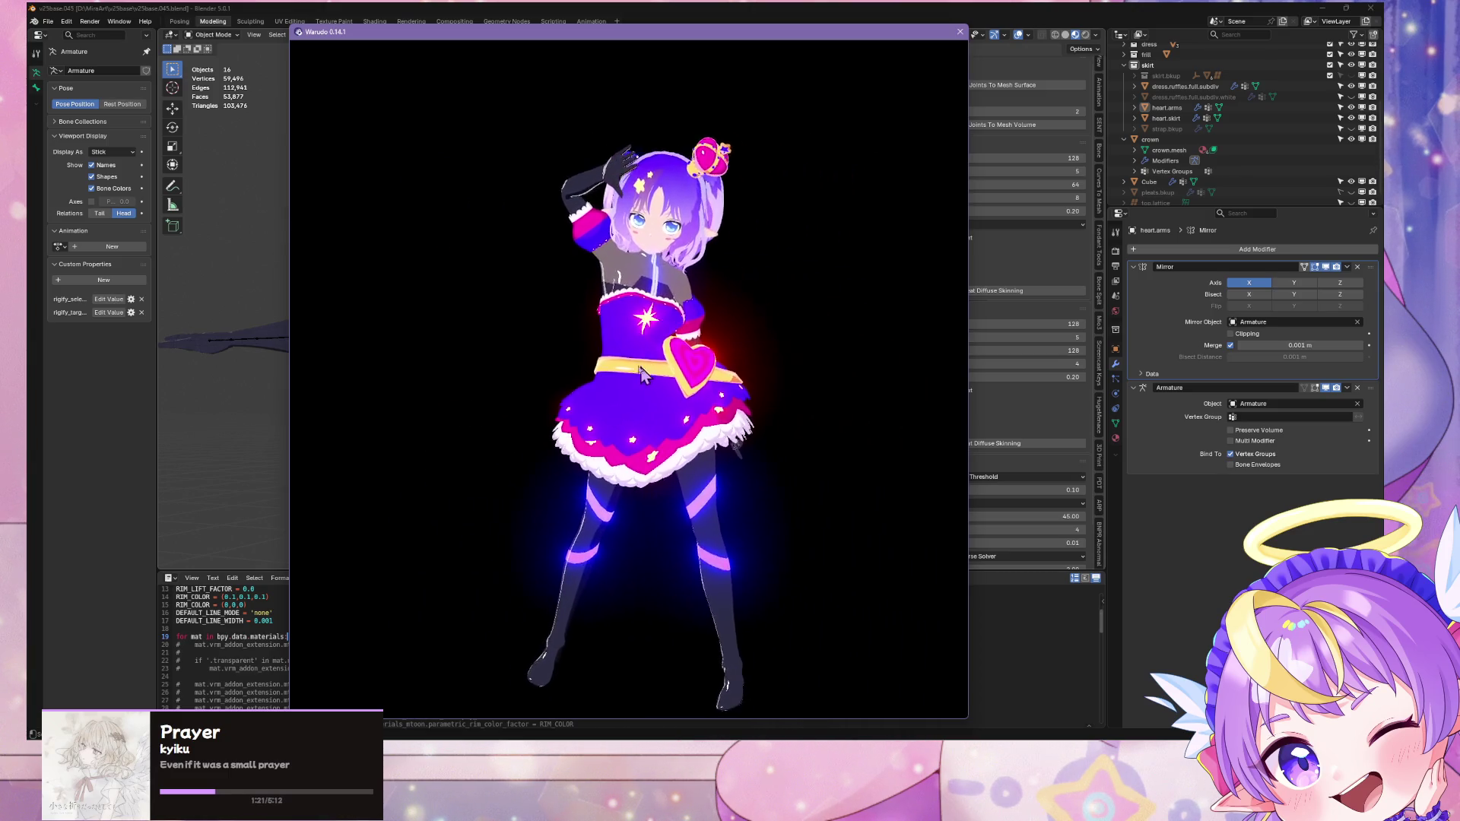
Step: Zoom the Warudo preview, then orbit the Blender avatar to compare it from behind
{"action": "scroll", "coordinate": [663, 392], "scroll_direction": "up", "scroll_amount": 5}
{"action": "scroll", "coordinate": [663, 381], "scroll_direction": "down", "scroll_amount": 5}
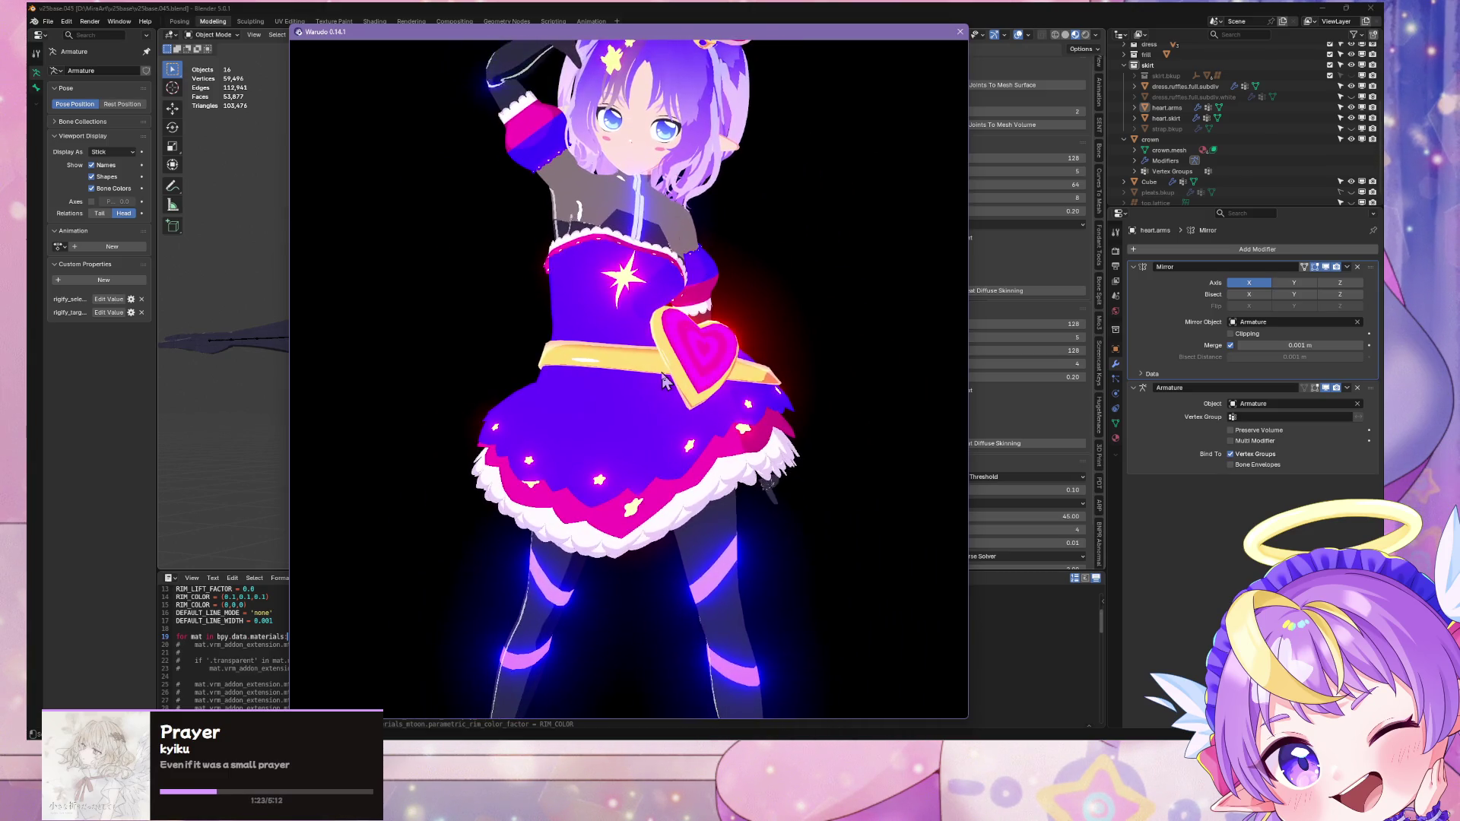
{"action": "left_click", "coordinate": [448, 8]}
{"action": "mouse_move", "coordinate": [661, 338]}
{"action": "middle_mouse_down"}
{"action": "mouse_move", "coordinate": [695, 398]}
{"action": "mouse_move", "coordinate": [843, 371]}
{"action": "mouse_move", "coordinate": [794, 502]}
{"action": "middle_mouse_up"}
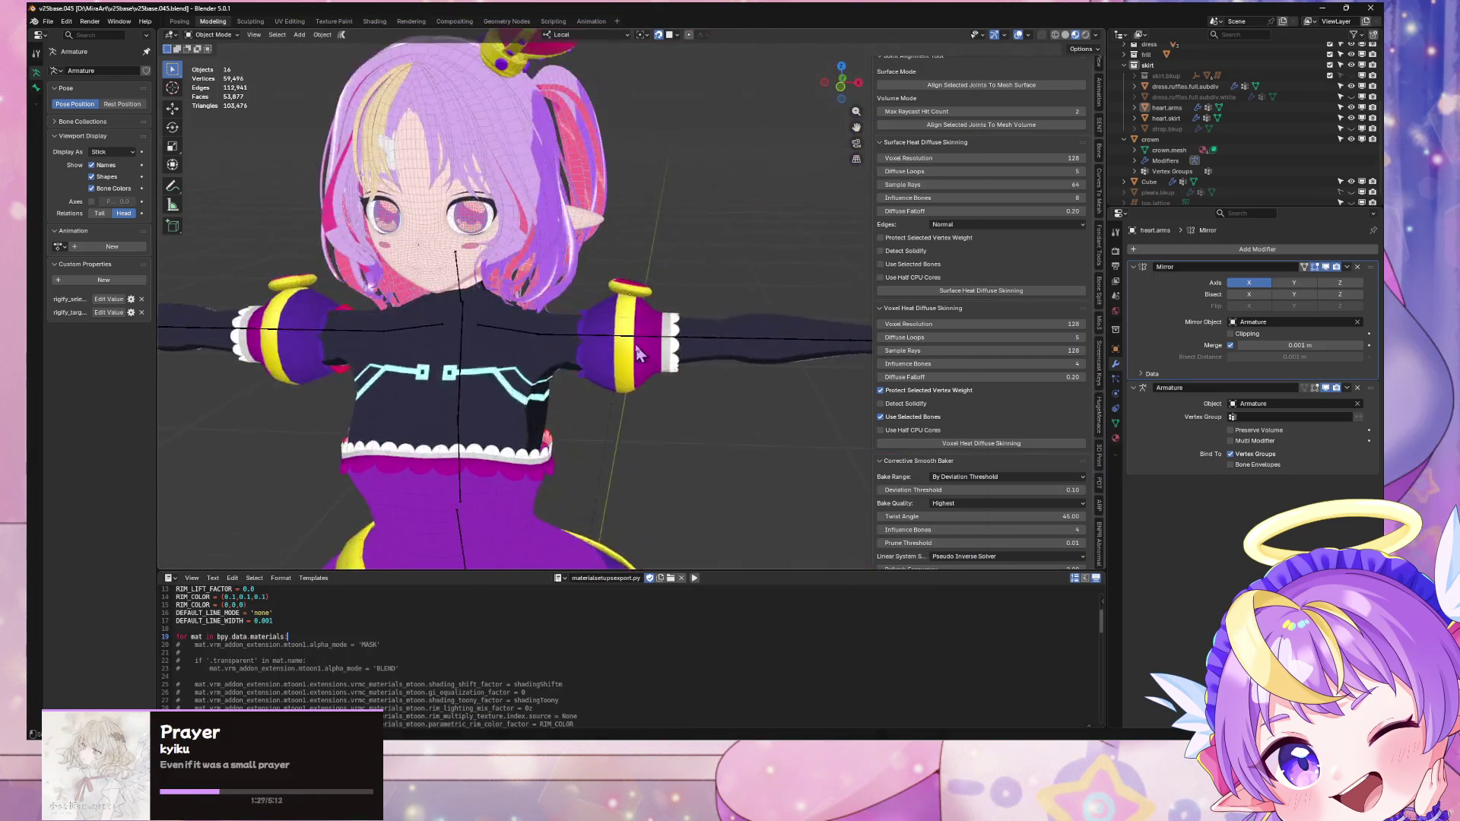
{"action": "scroll", "coordinate": [795, 502], "scroll_direction": "down", "scroll_amount": 5}
Step: Zoom in on the glowing heart belt and skirt in Warudo and pan the character right
{"action": "key", "text": "alt+Tab"}
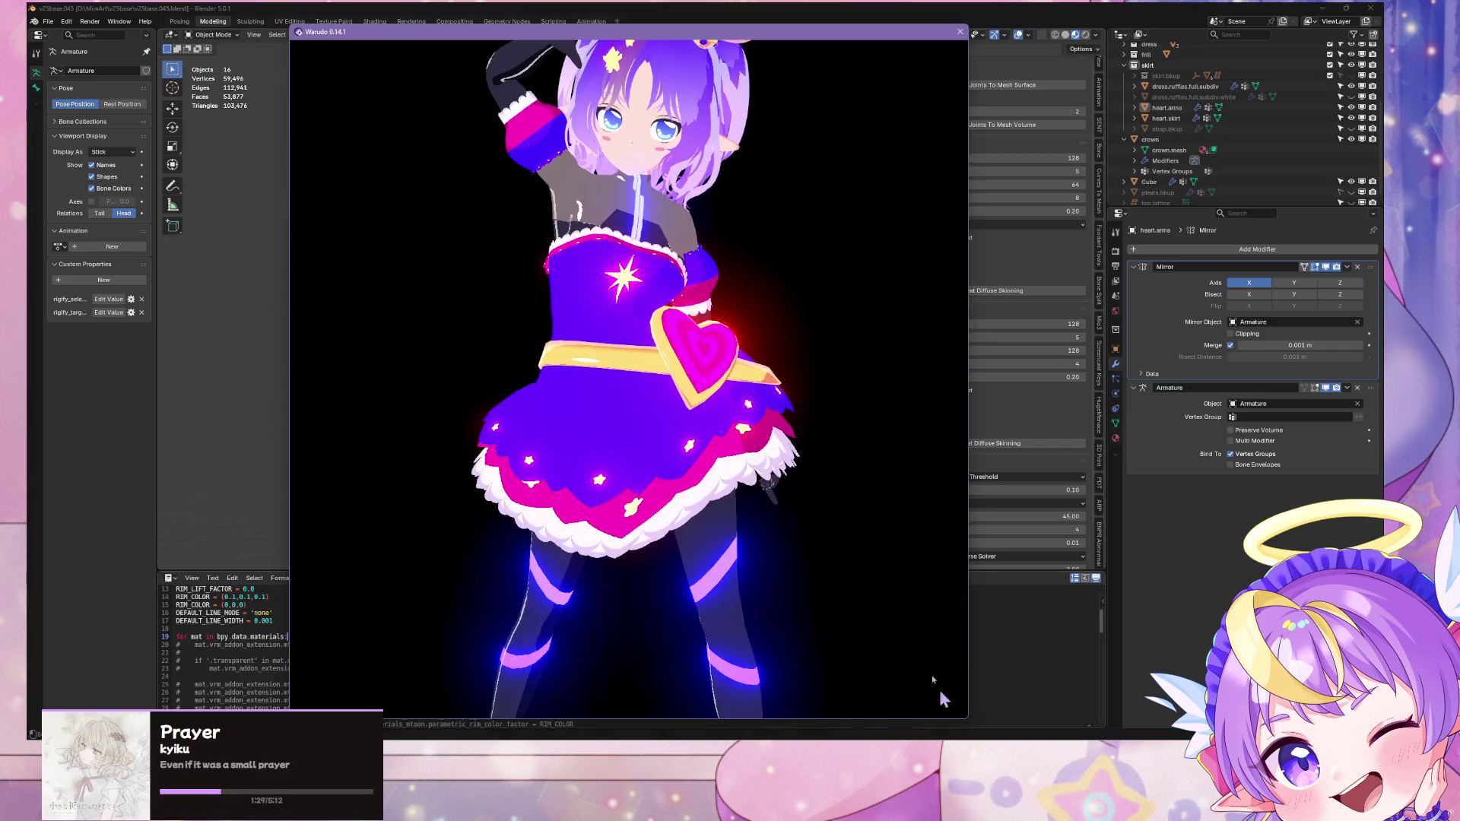
{"action": "scroll", "coordinate": [645, 381], "scroll_direction": "down", "scroll_amount": 4}
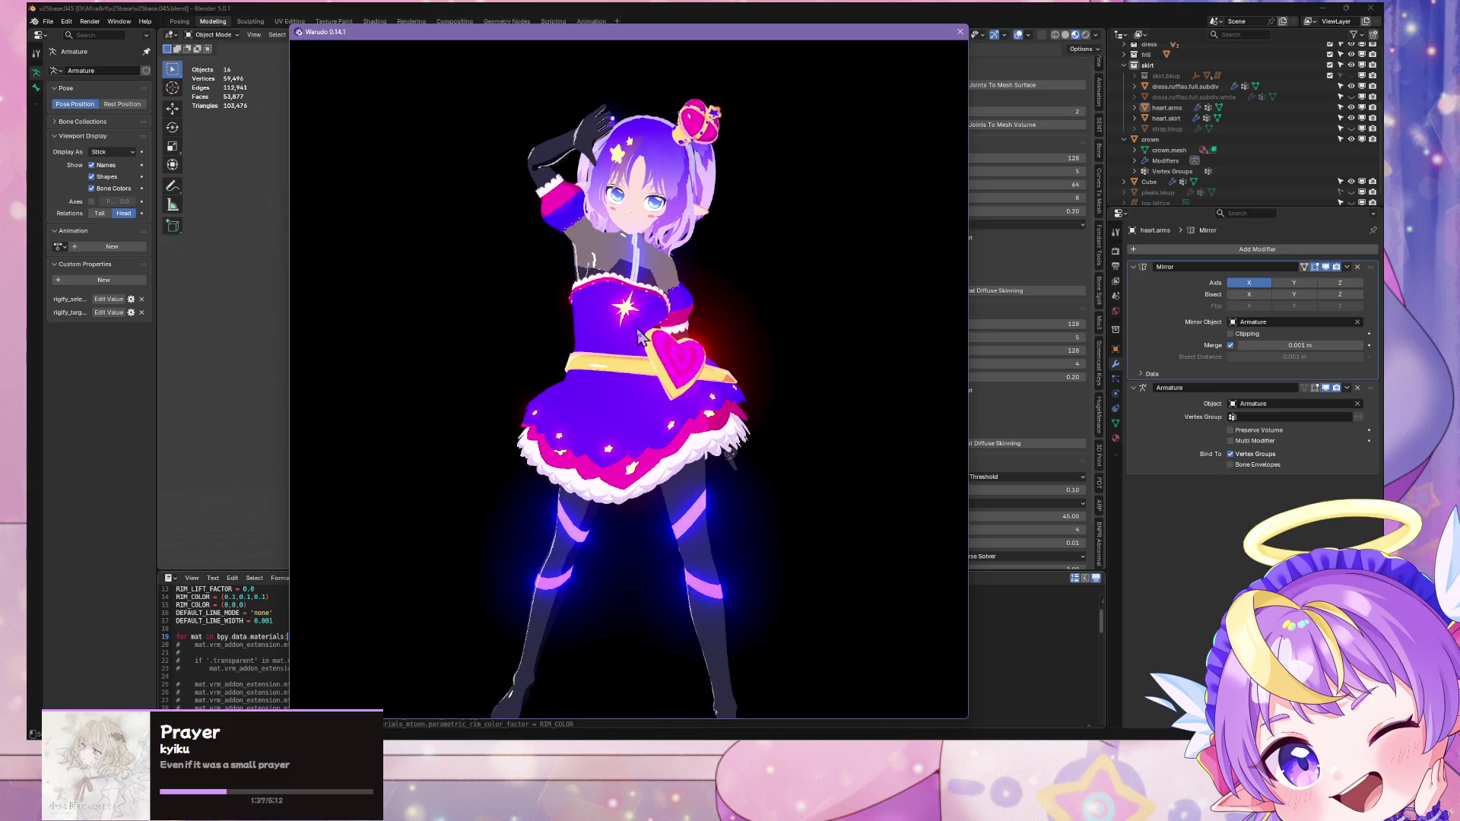
{"action": "scroll", "coordinate": [643, 342], "scroll_direction": "down", "scroll_amount": 2}
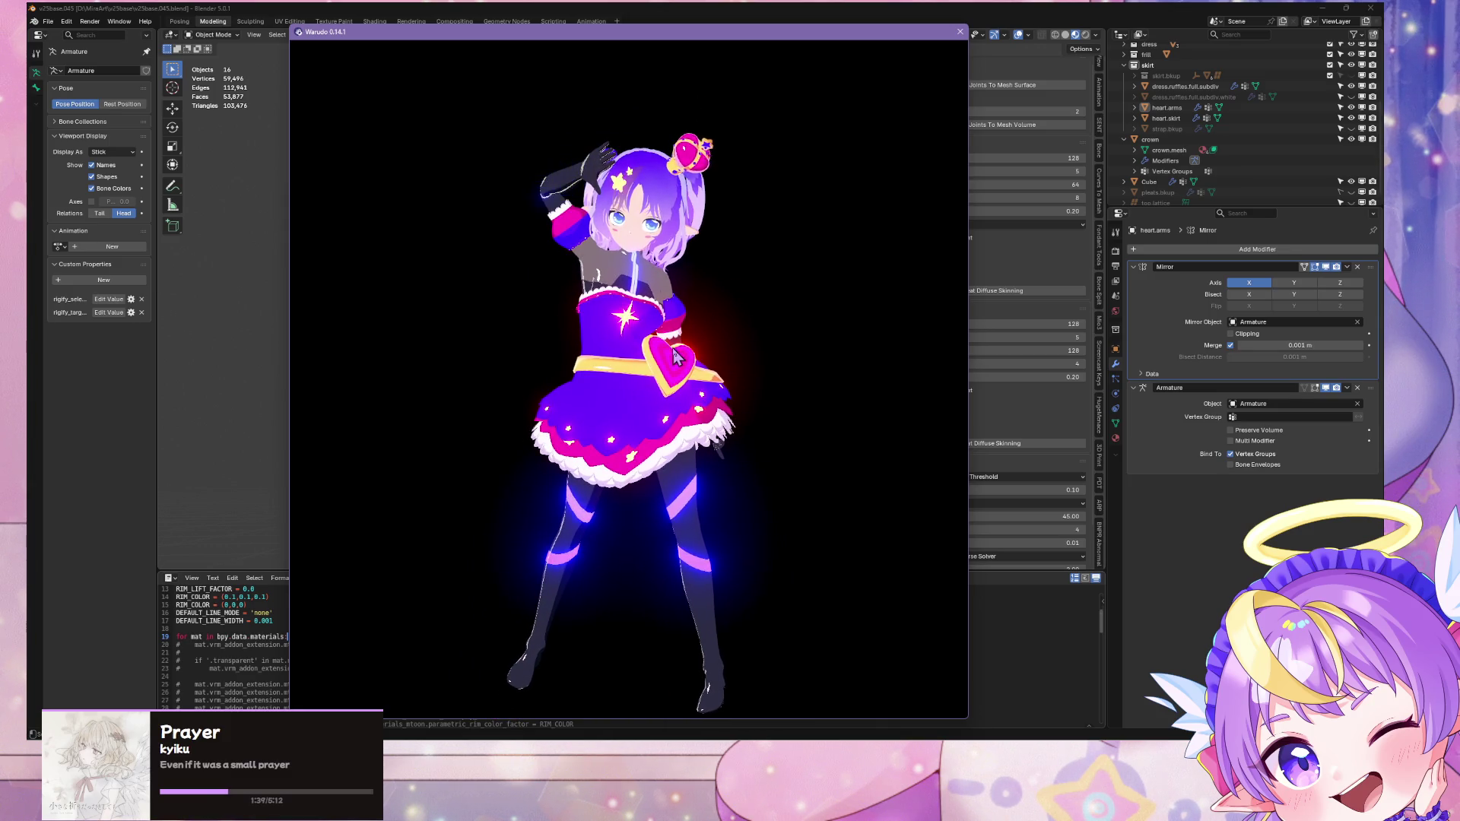
{"action": "scroll", "coordinate": [675, 357], "scroll_direction": "up", "scroll_amount": 5}
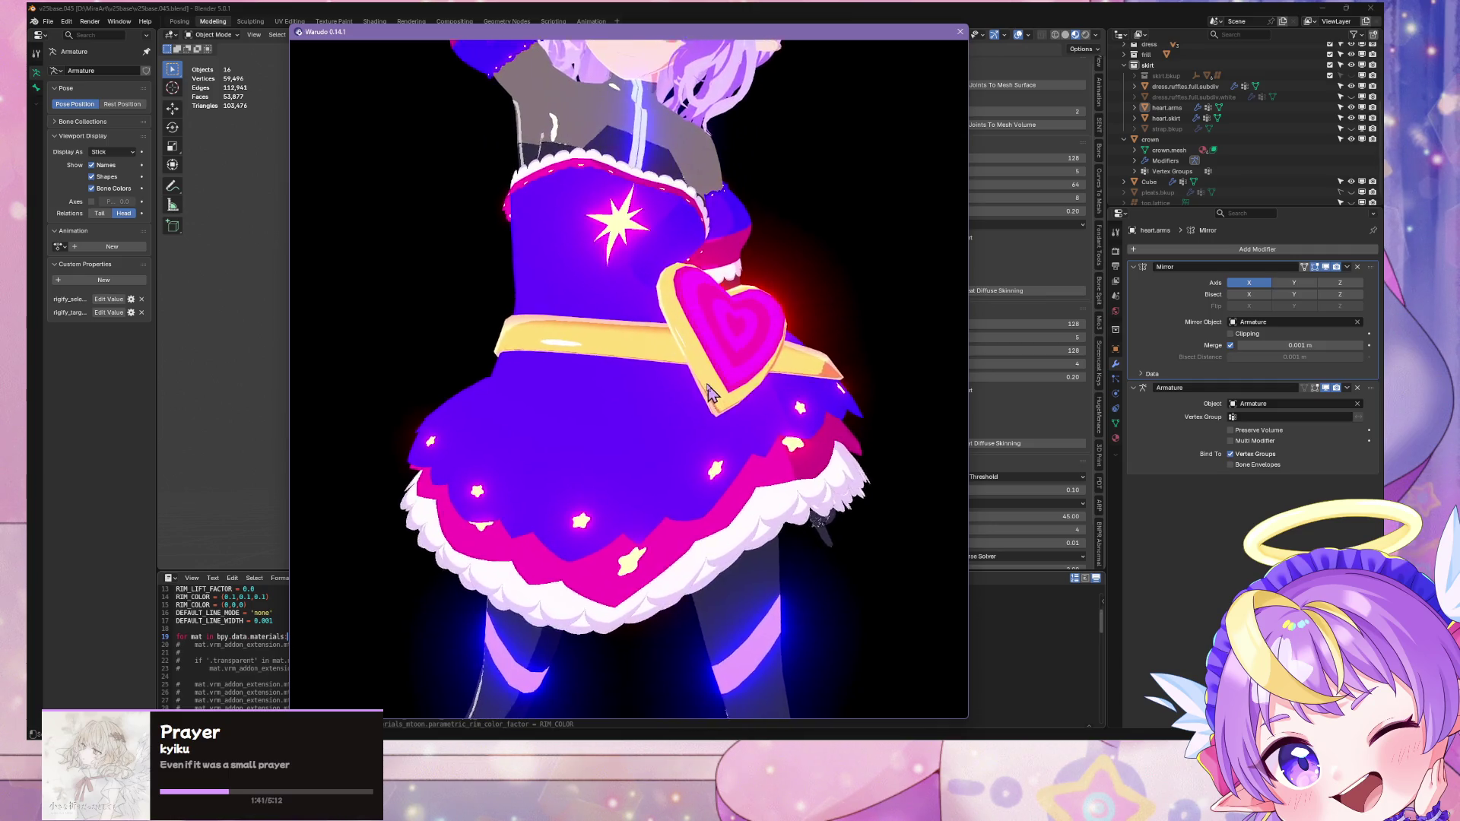
{"action": "scroll", "coordinate": [707, 392], "scroll_direction": "up", "scroll_amount": 4}
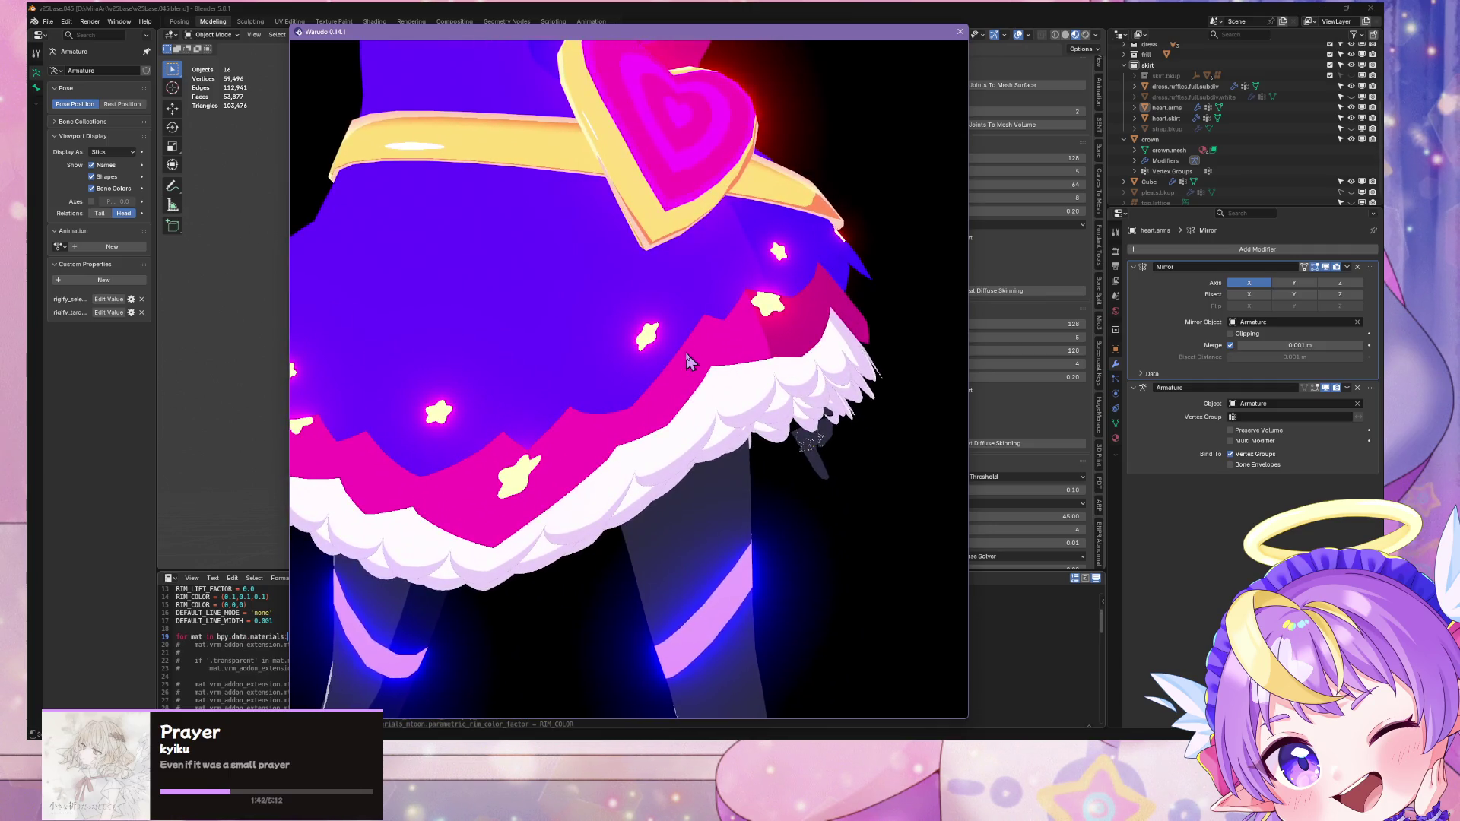
{"action": "scroll", "coordinate": [688, 365], "scroll_direction": "down", "scroll_amount": 6}
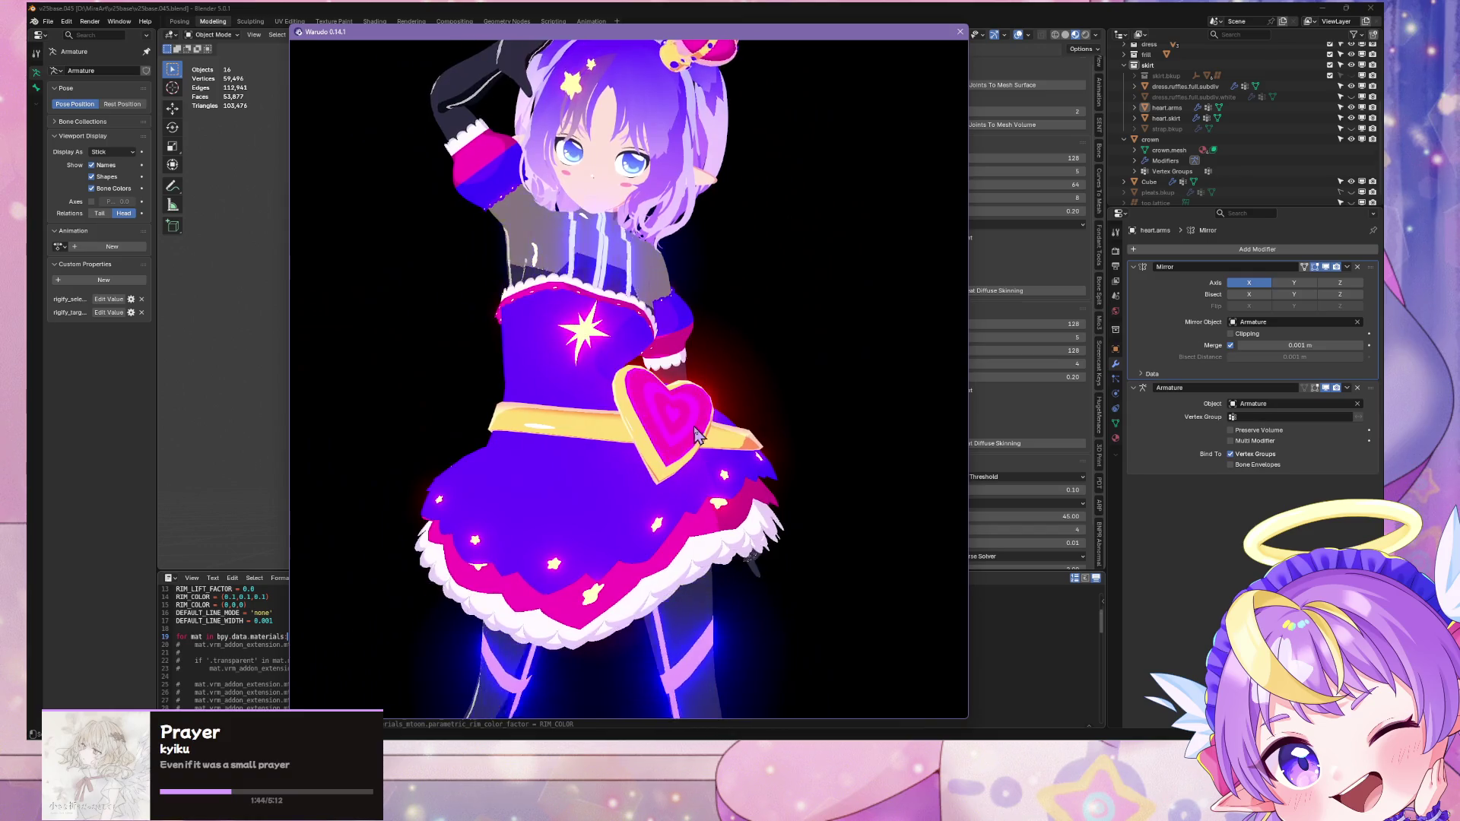
{"action": "scroll", "coordinate": [688, 395], "scroll_direction": "down", "scroll_amount": 3}
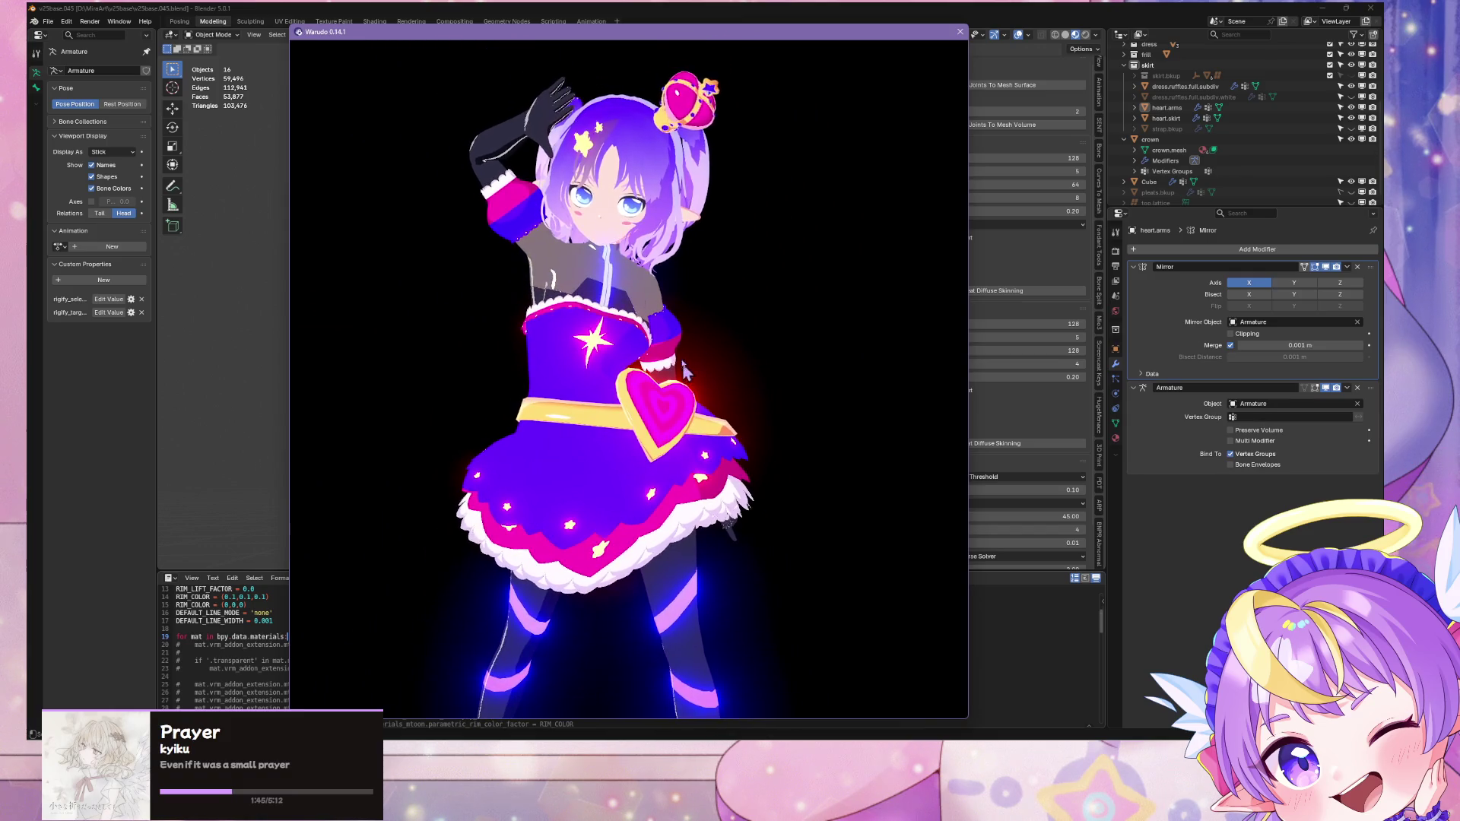
{"action": "mouse_move", "coordinate": [664, 335]}
{"action": "middle_mouse_down"}
{"action": "mouse_move", "coordinate": [783, 340]}
{"action": "mouse_move", "coordinate": [704, 353]}
{"action": "middle_mouse_up"}
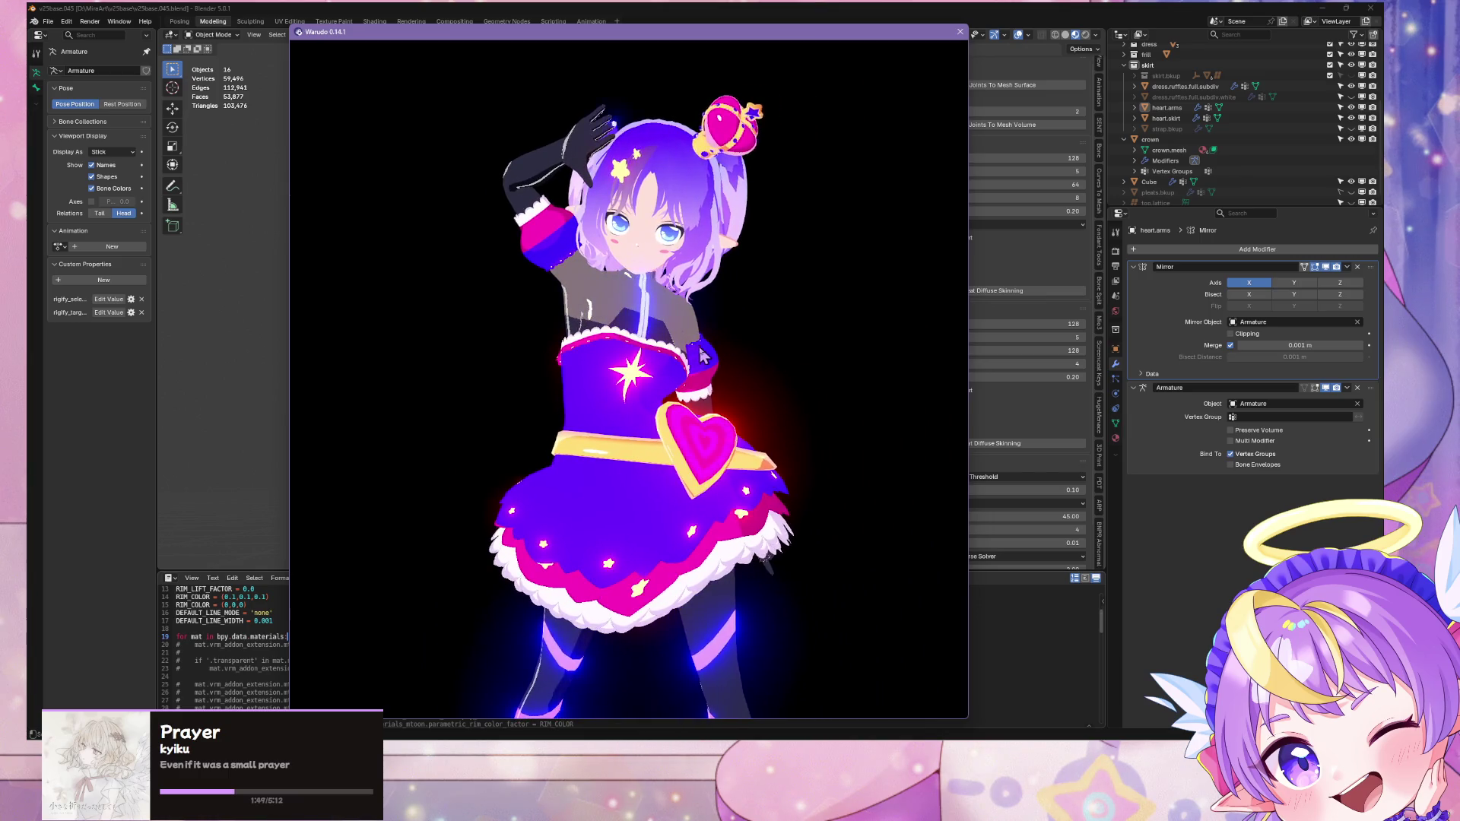
{"action": "left_click", "coordinate": [332, 11]}
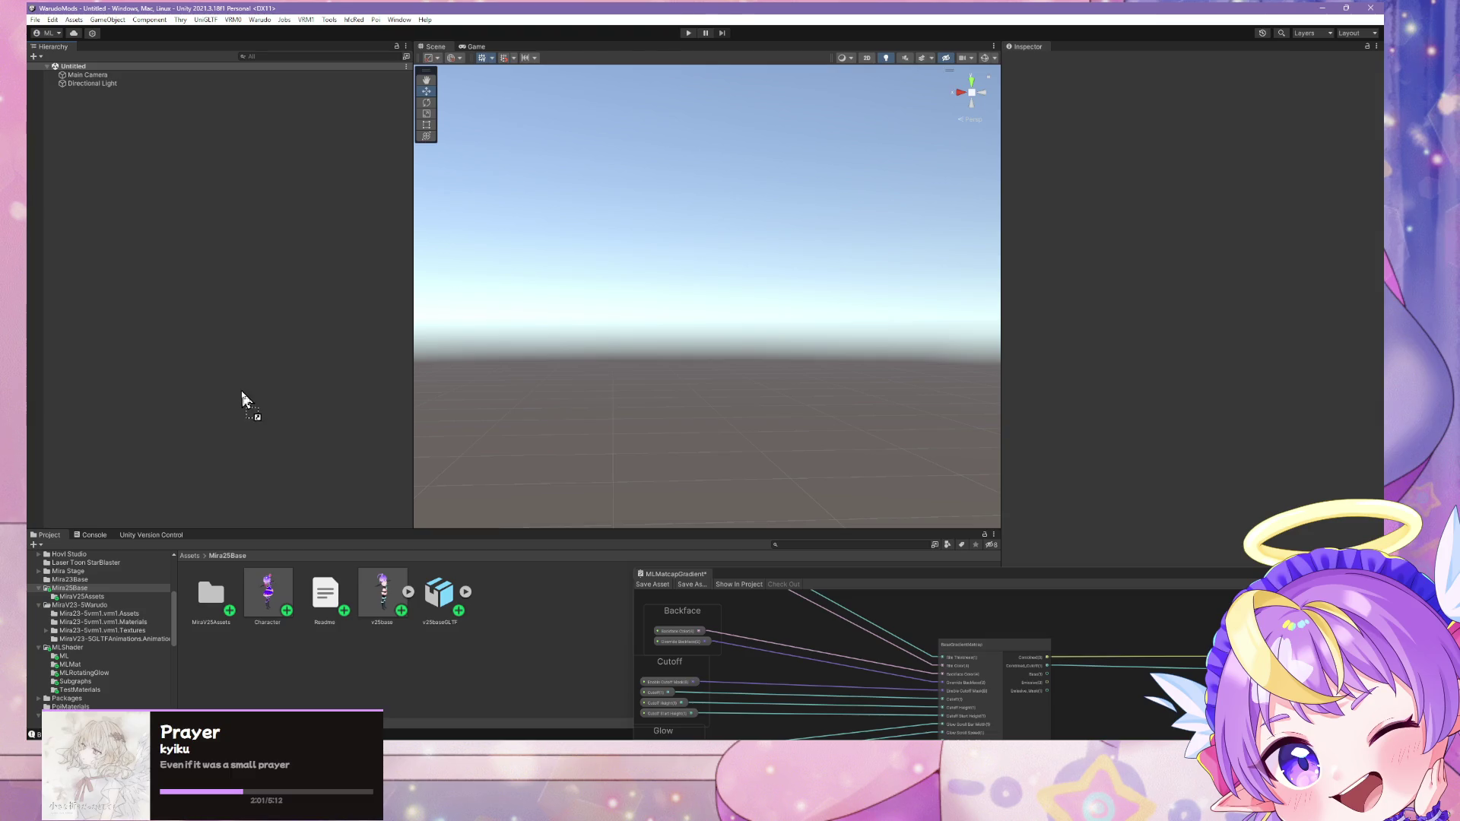
Step: Drop the Character prefab into the Unity scene and build it as a Warudo mod
{"action": "left_click_drag", "start_coordinate": [241, 390], "coordinate": [240, 391]}
{"action": "middle_click_drag", "start_coordinate": [666, 456], "coordinate": [666, 512]}
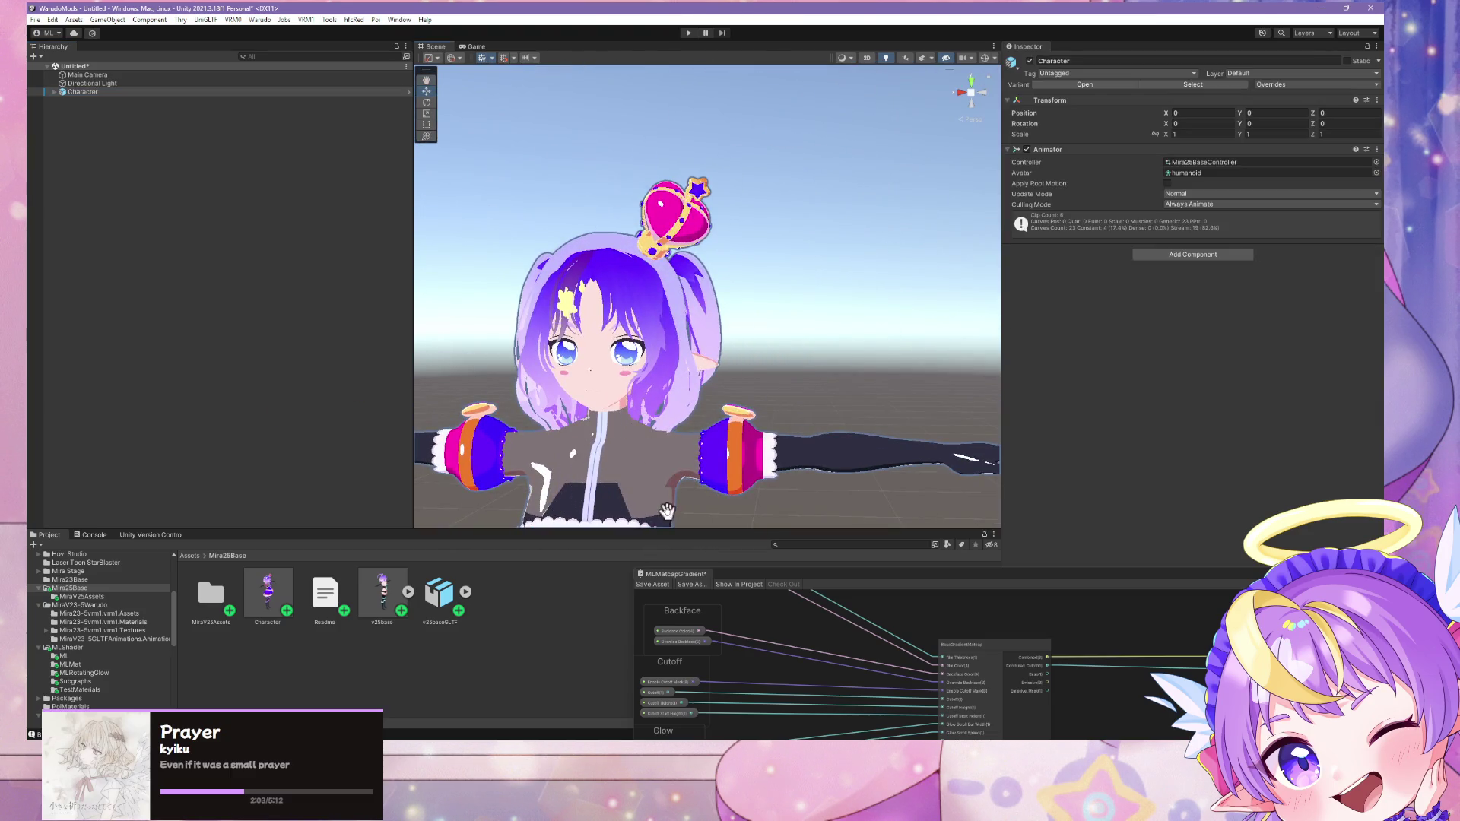
{"action": "left_click", "coordinate": [259, 20]}
{"action": "left_click", "coordinate": [273, 91]}
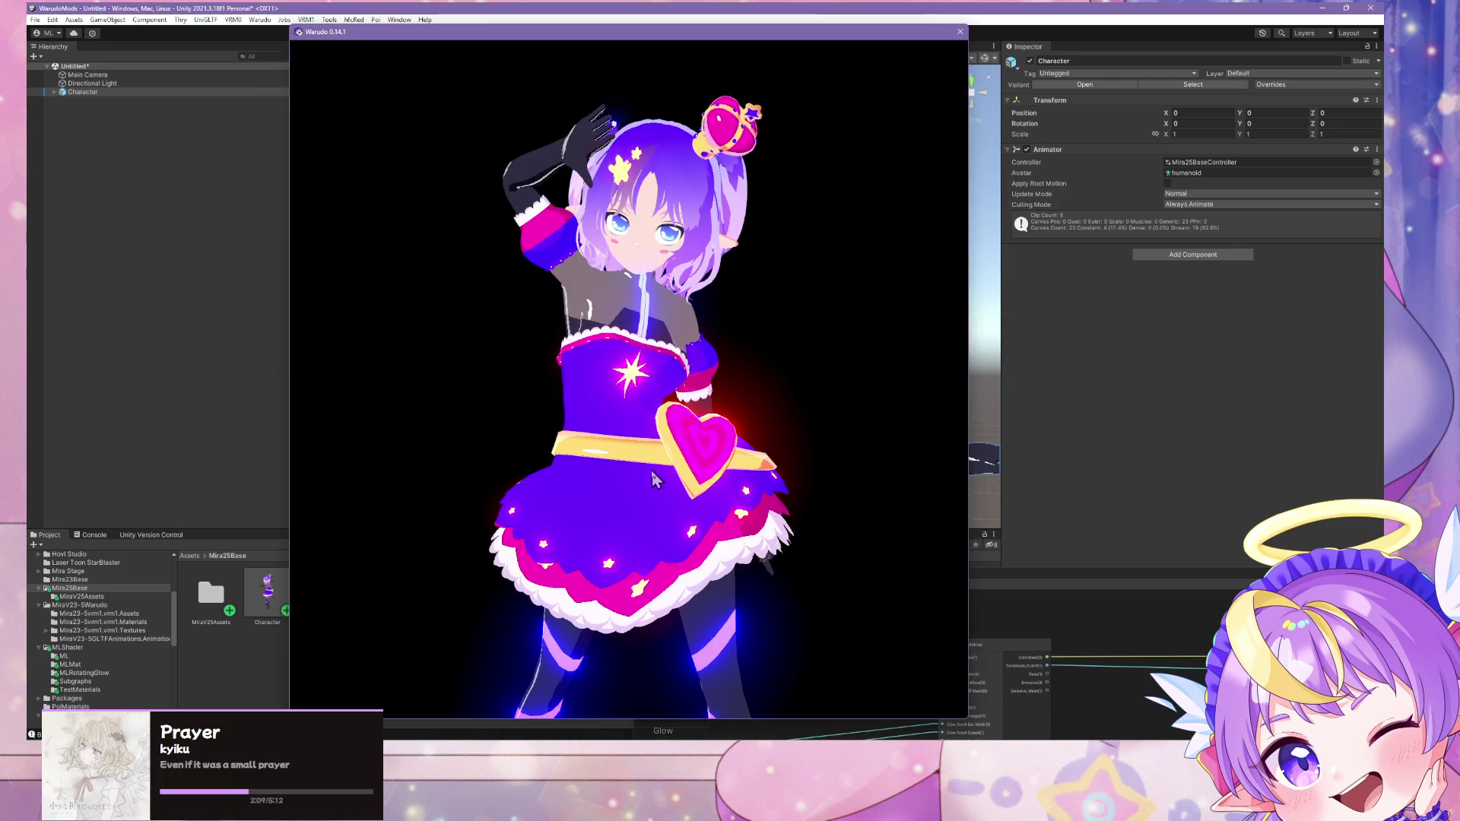
Step: Zoom and pan the Warudo preview closer on the rebuilt avatar, then switch to the Warudo Editor
{"action": "scroll", "coordinate": [652, 471], "scroll_direction": "up", "scroll_amount": 5}
{"action": "scroll", "coordinate": [661, 483], "scroll_direction": "down", "scroll_amount": 5}
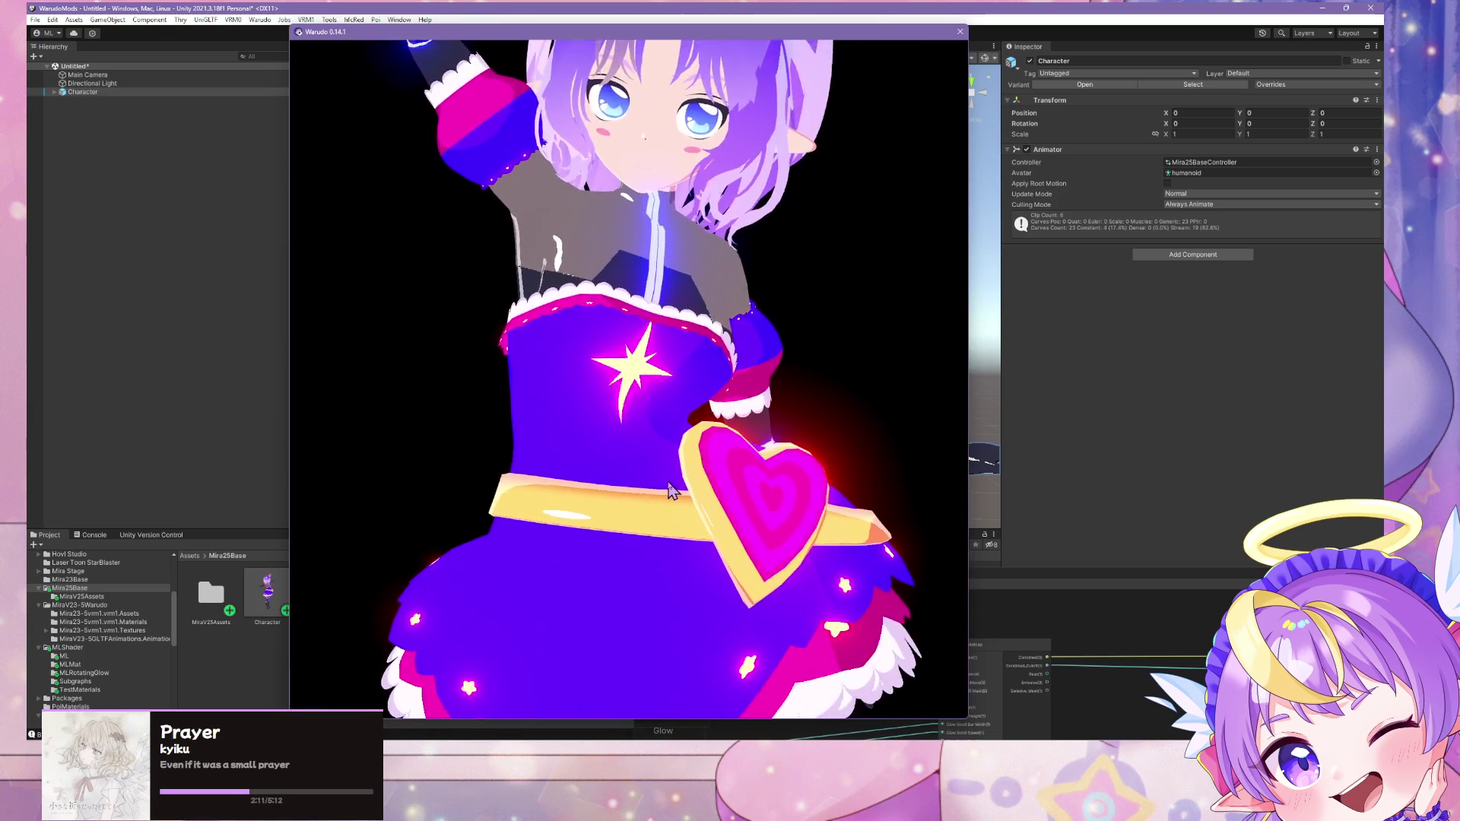
{"action": "scroll", "coordinate": [662, 458], "scroll_direction": "up", "scroll_amount": 2}
{"action": "scroll", "coordinate": [659, 451], "scroll_direction": "down", "scroll_amount": 4}
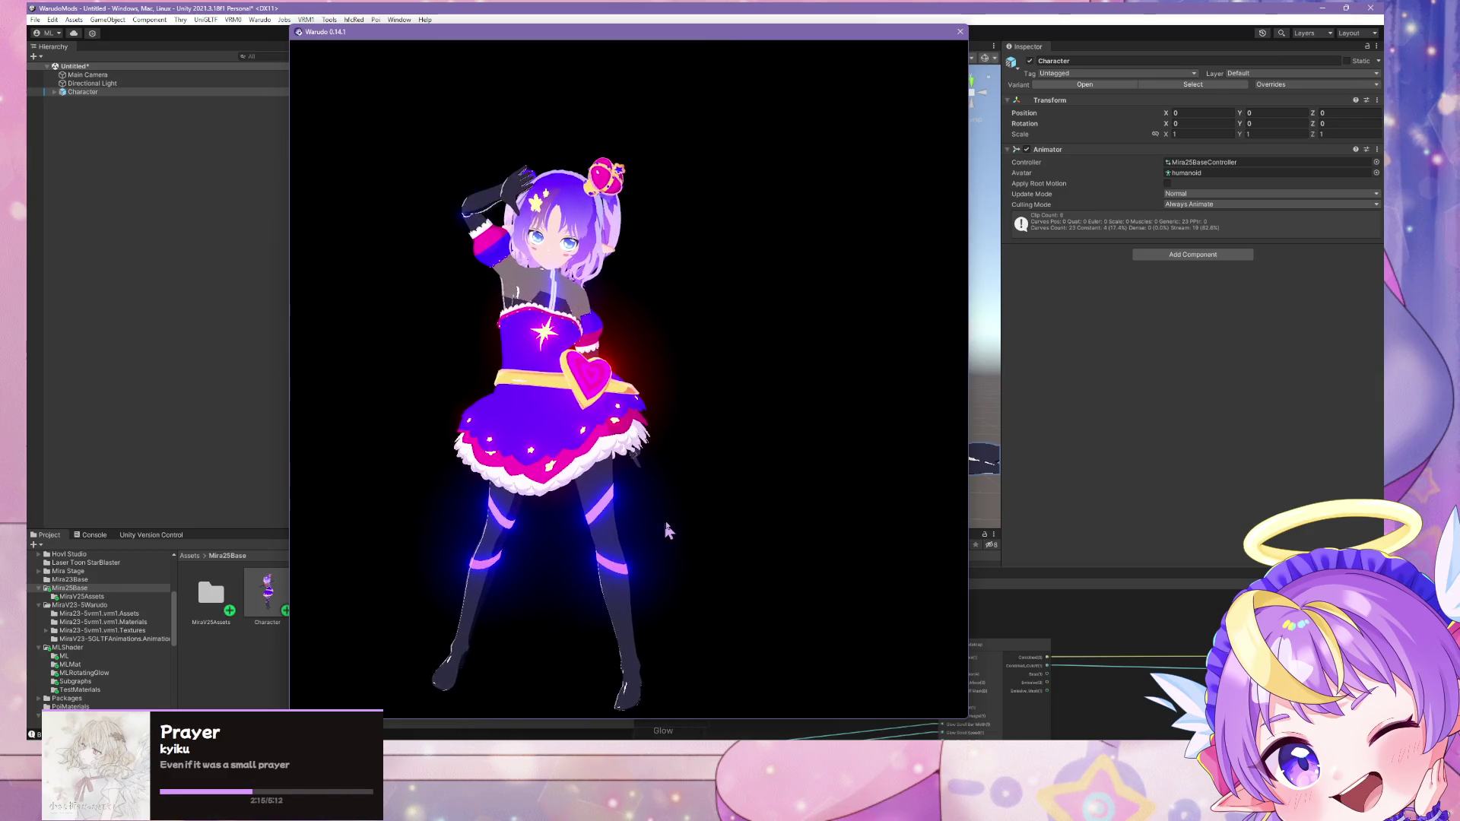
{"action": "middle_click_drag", "start_coordinate": [755, 517], "coordinate": [883, 538]}
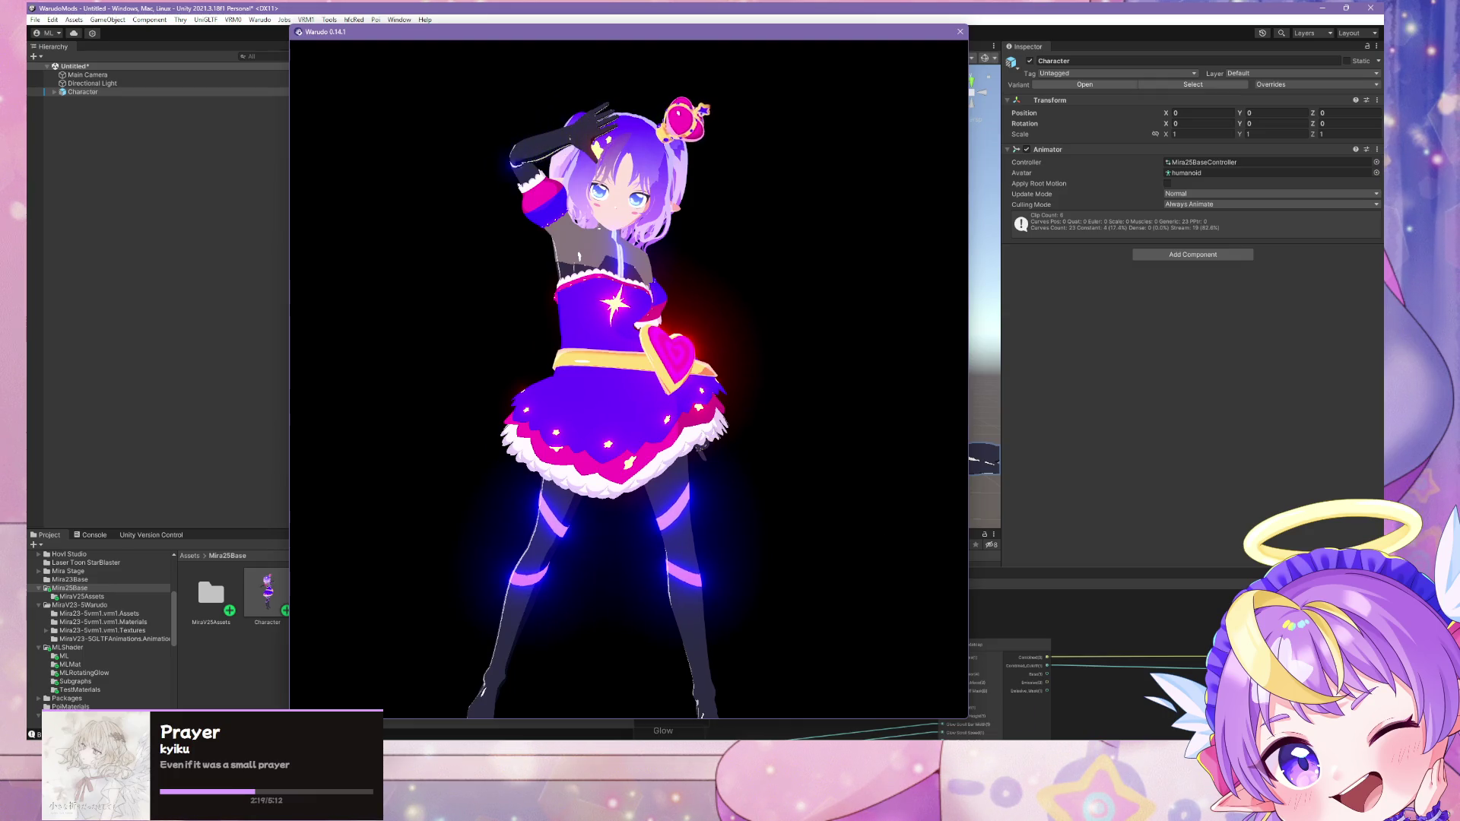
{"action": "key", "text": "alt+Tab"}
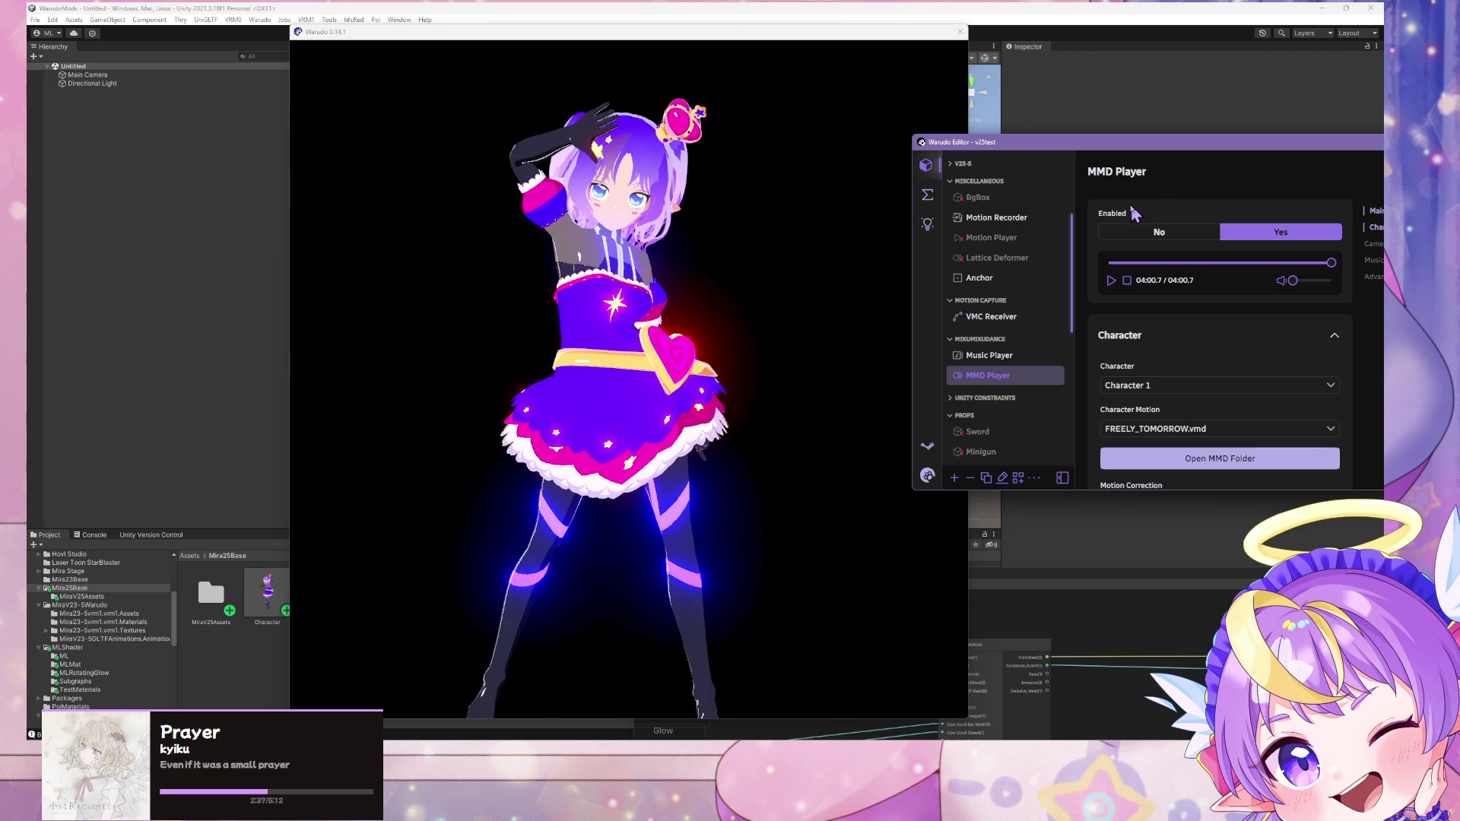
Step: Play the FREELY_TOMORROW.vmd motion in MMD Player and watch the dance in the Warudo viewport
{"action": "left_click", "coordinate": [1111, 283]}
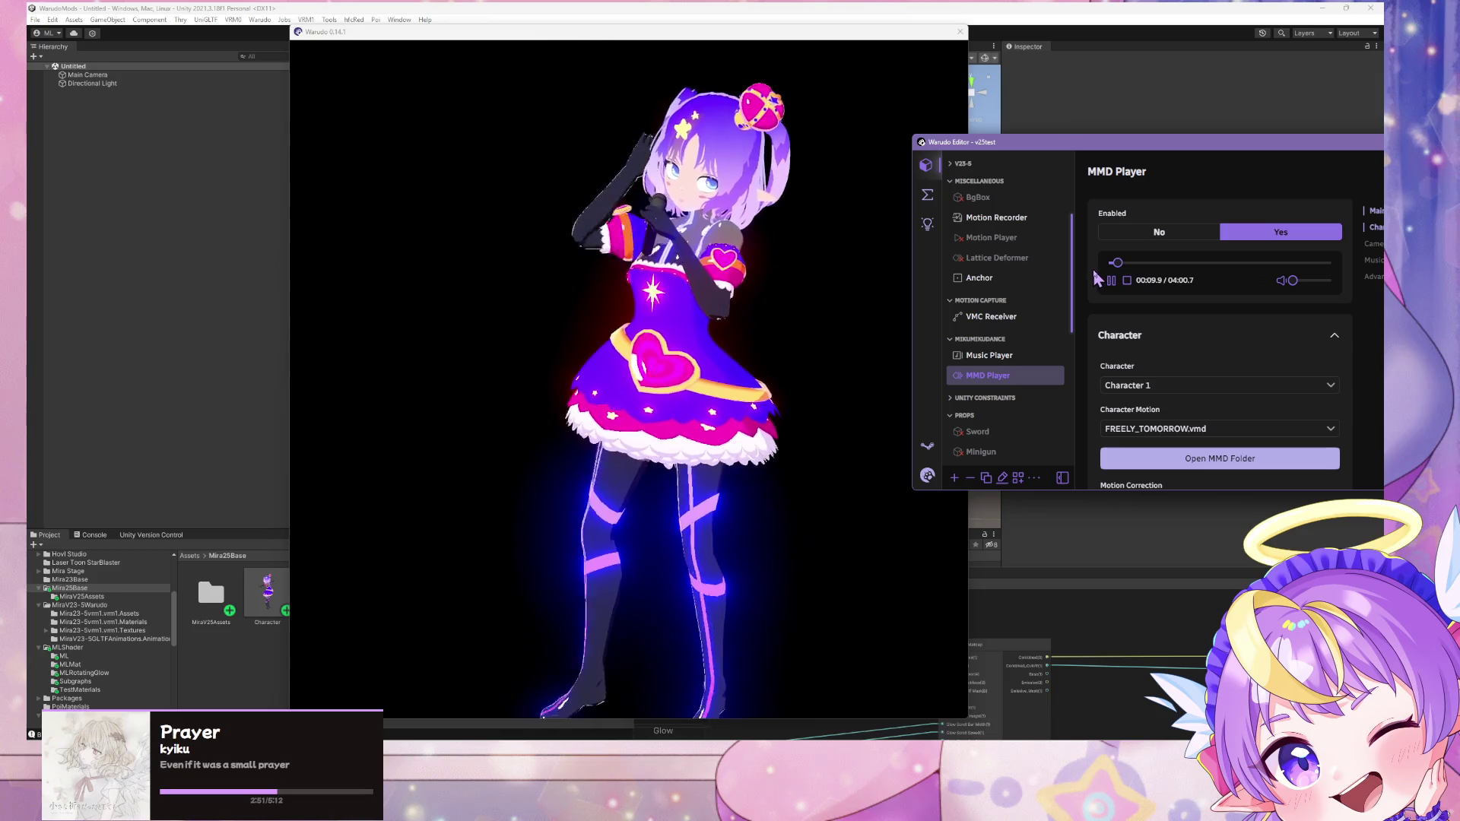
{"action": "left_click", "coordinate": [730, 270]}
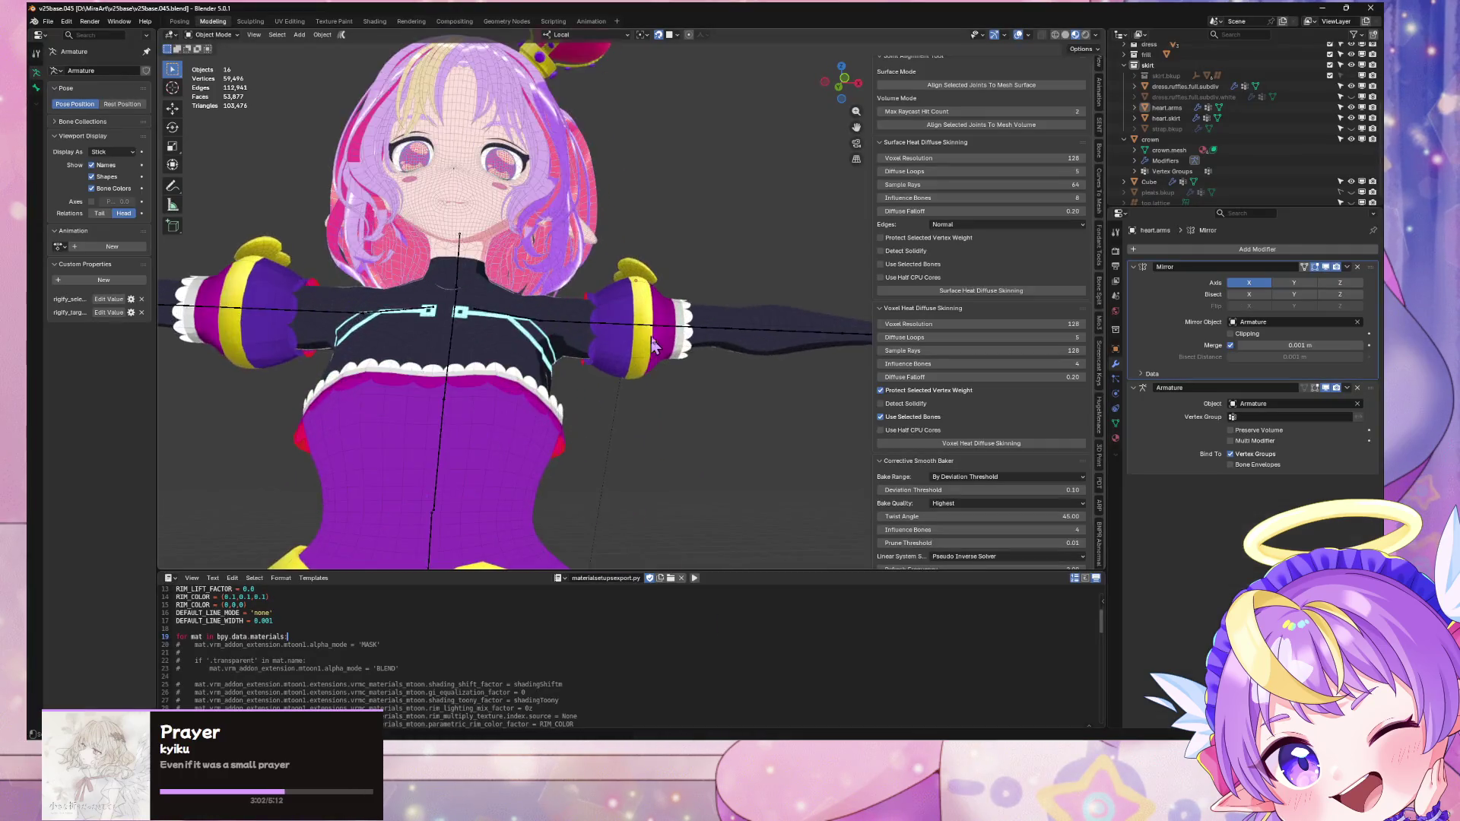
{"action": "scroll", "coordinate": [653, 344], "scroll_direction": "up", "scroll_amount": 5}
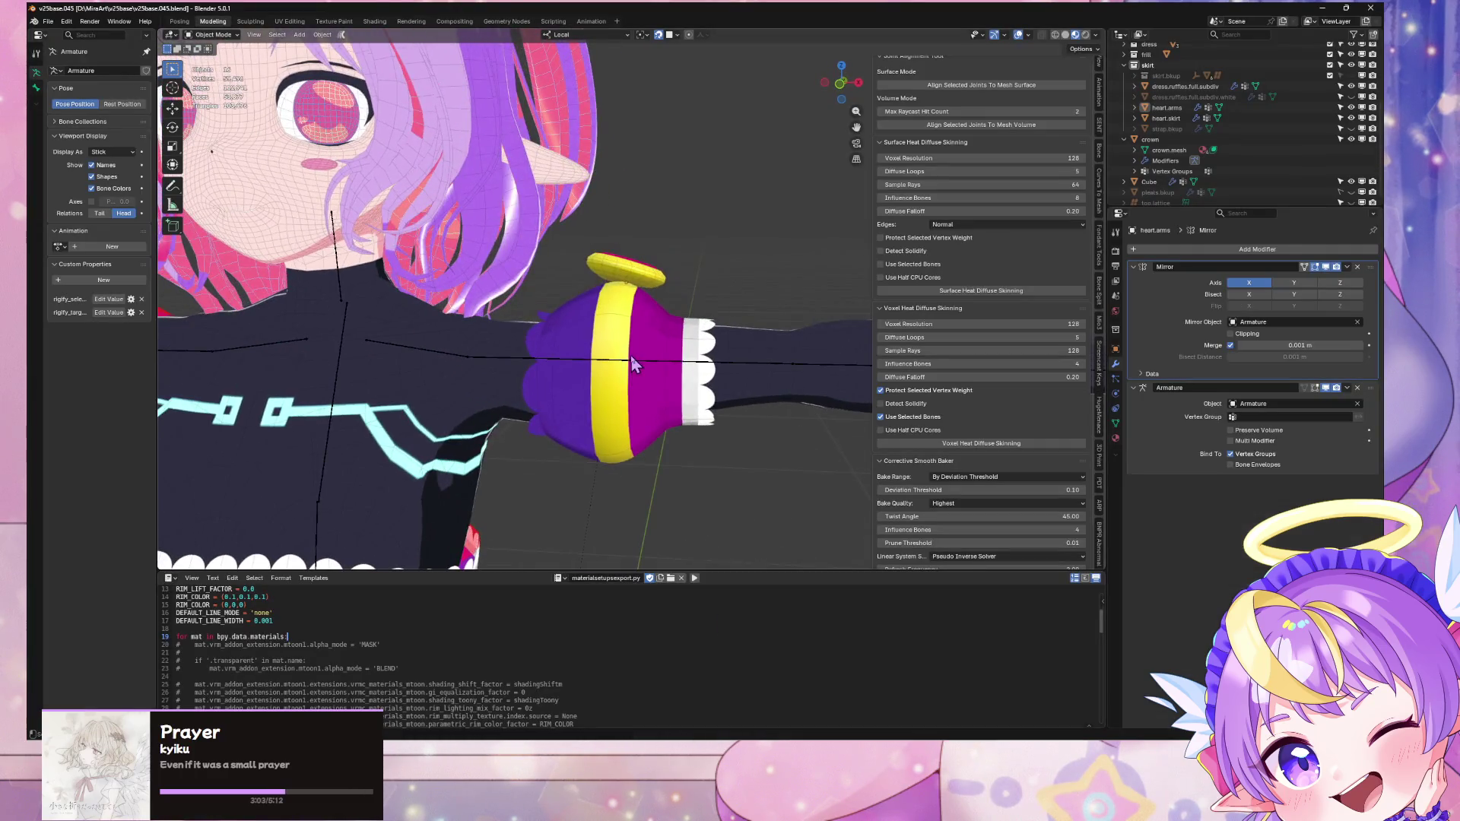
Step: Select the sleeve Cube and, in Edit Mode, the edge loop atop its yellow band
{"action": "left_click", "coordinate": [643, 388]}
{"action": "key", "text": "Tab"}
{"action": "middle_click_drag", "start_coordinate": [715, 449], "coordinate": [646, 346]}
{"action": "left_click", "coordinate": [657, 325], "text": "alt"}
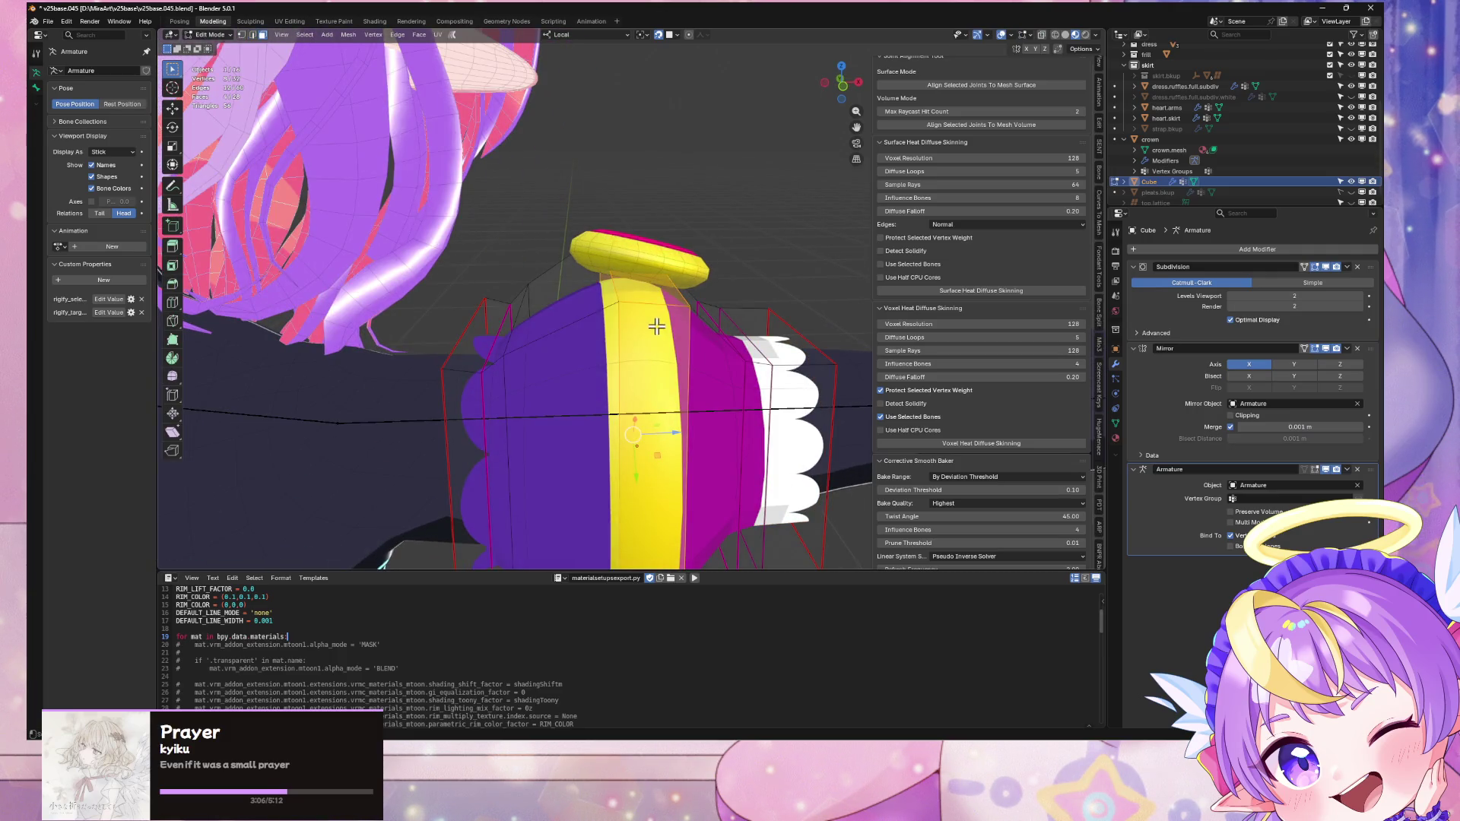
Step: Use Solid shading with the normal-coloured MatCap, return to Object Mode, and check the dance in Warudo
{"action": "left_click", "coordinate": [1065, 35]}
{"action": "left_click", "coordinate": [1095, 35]}
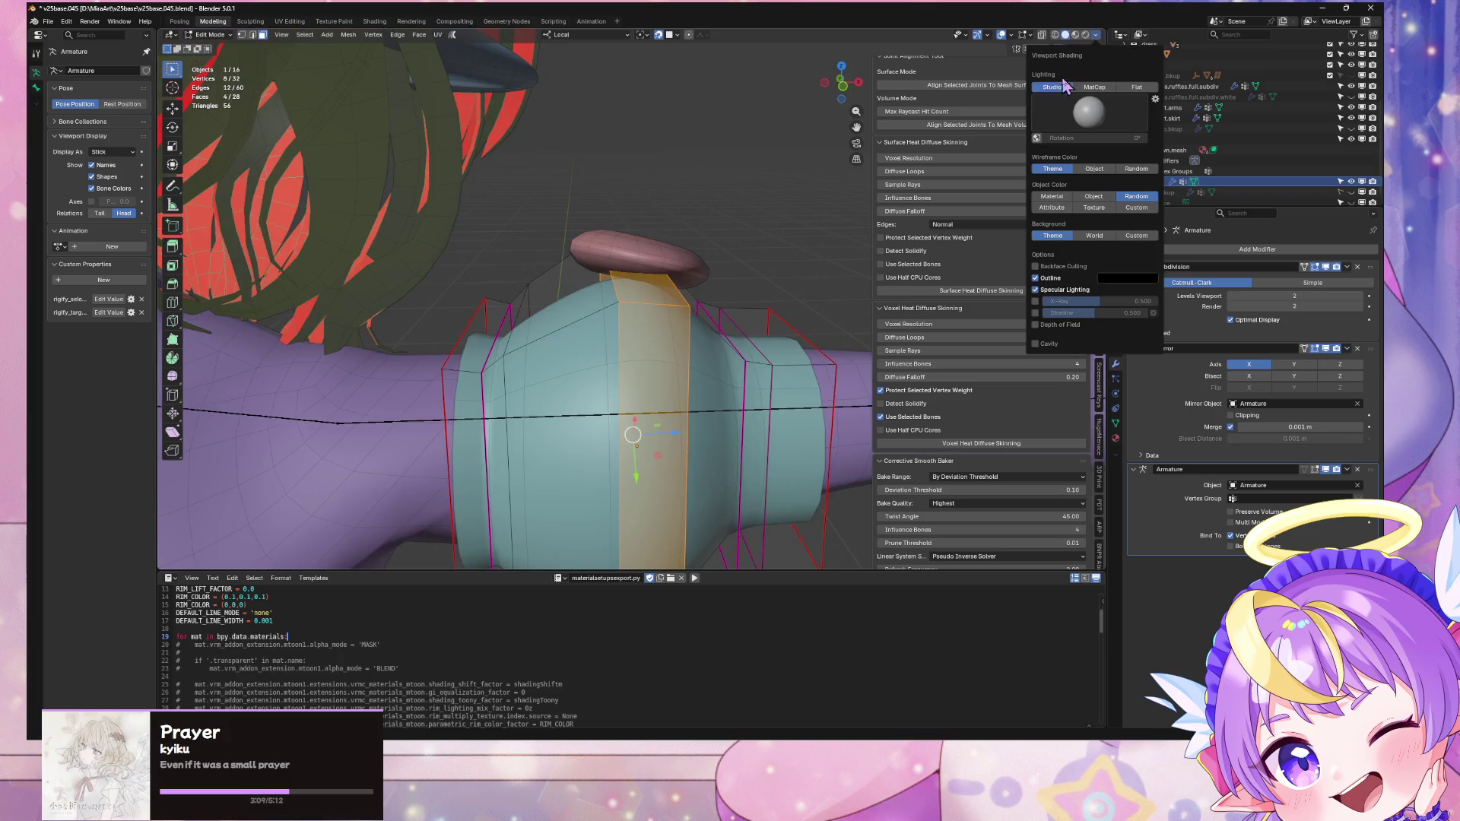
{"action": "left_click", "coordinate": [1095, 88]}
{"action": "key", "text": "Tab"}
{"action": "mouse_move", "coordinate": [766, 286]}
{"action": "middle_mouse_down"}
{"action": "mouse_move", "coordinate": [750, 238]}
{"action": "mouse_move", "coordinate": [833, 598]}
{"action": "middle_mouse_up"}
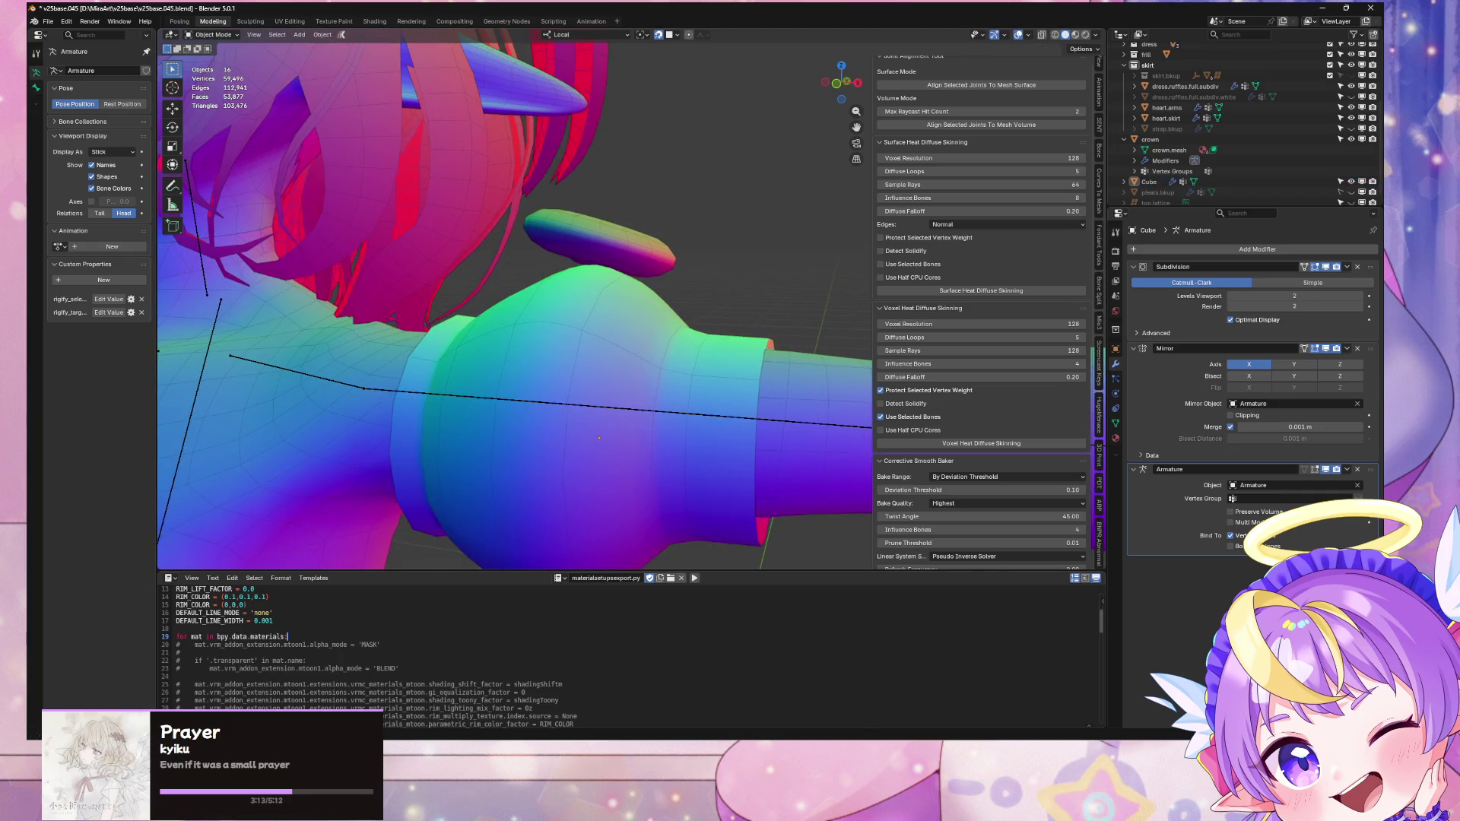
{"action": "key", "text": "alt+Tab"}
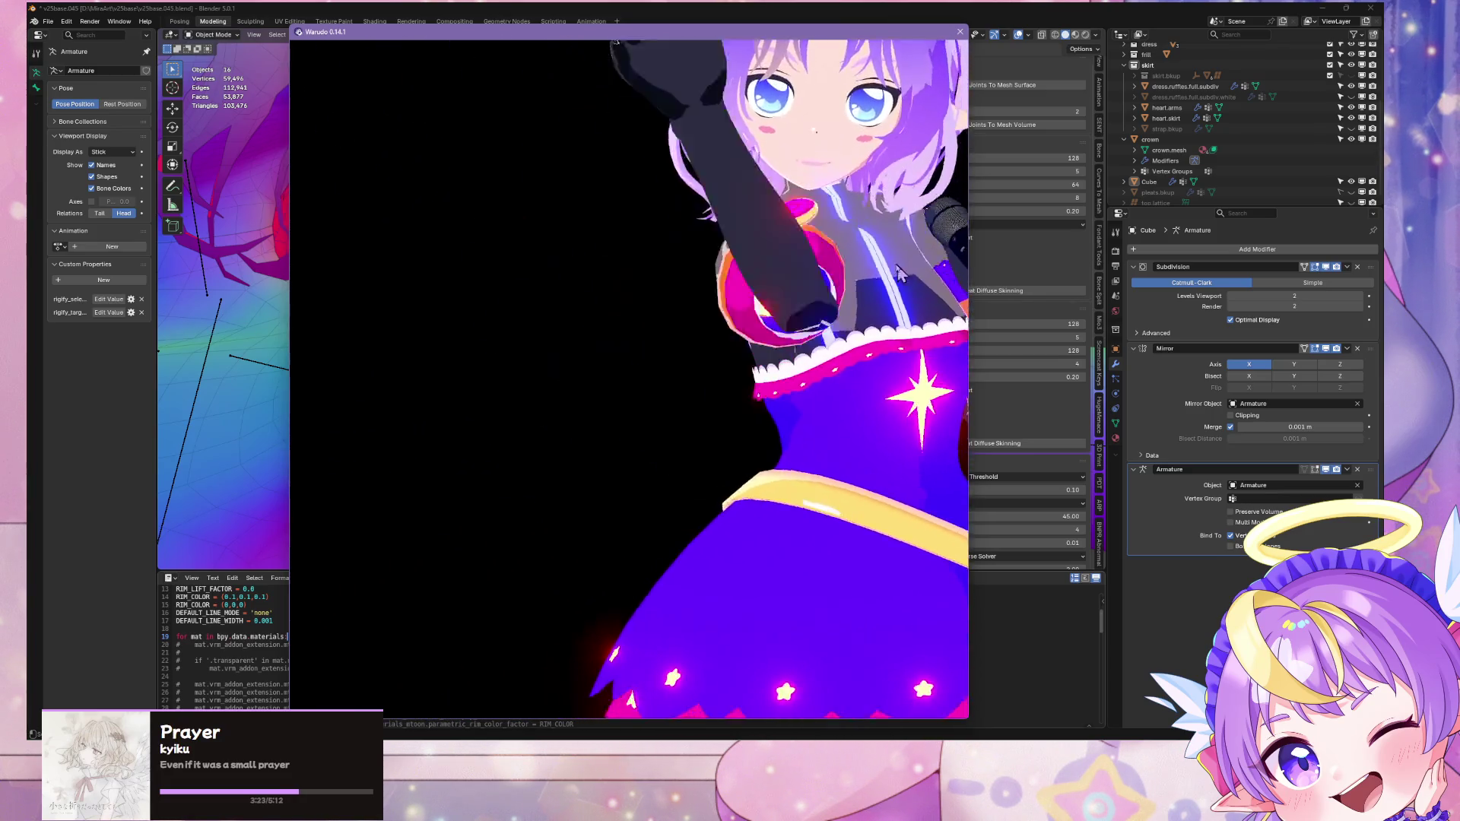
{"action": "key", "text": "alt+Tab"}
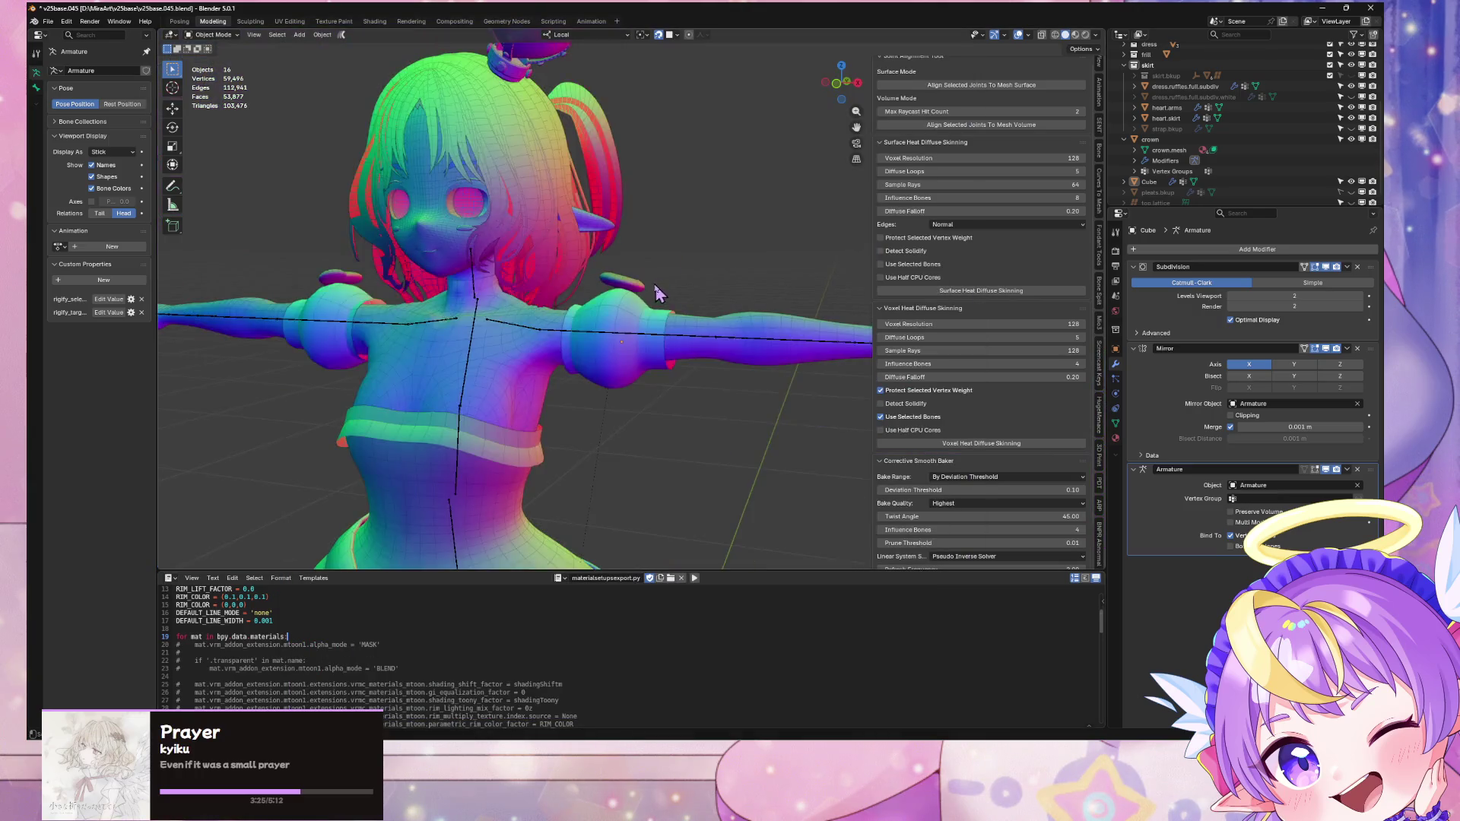
Step: Frame the puff-sleeve Cube and inspect the dress ruffles' material slots
{"action": "left_click", "coordinate": [637, 356]}
{"action": "key", "text": "KP_Decimal"}
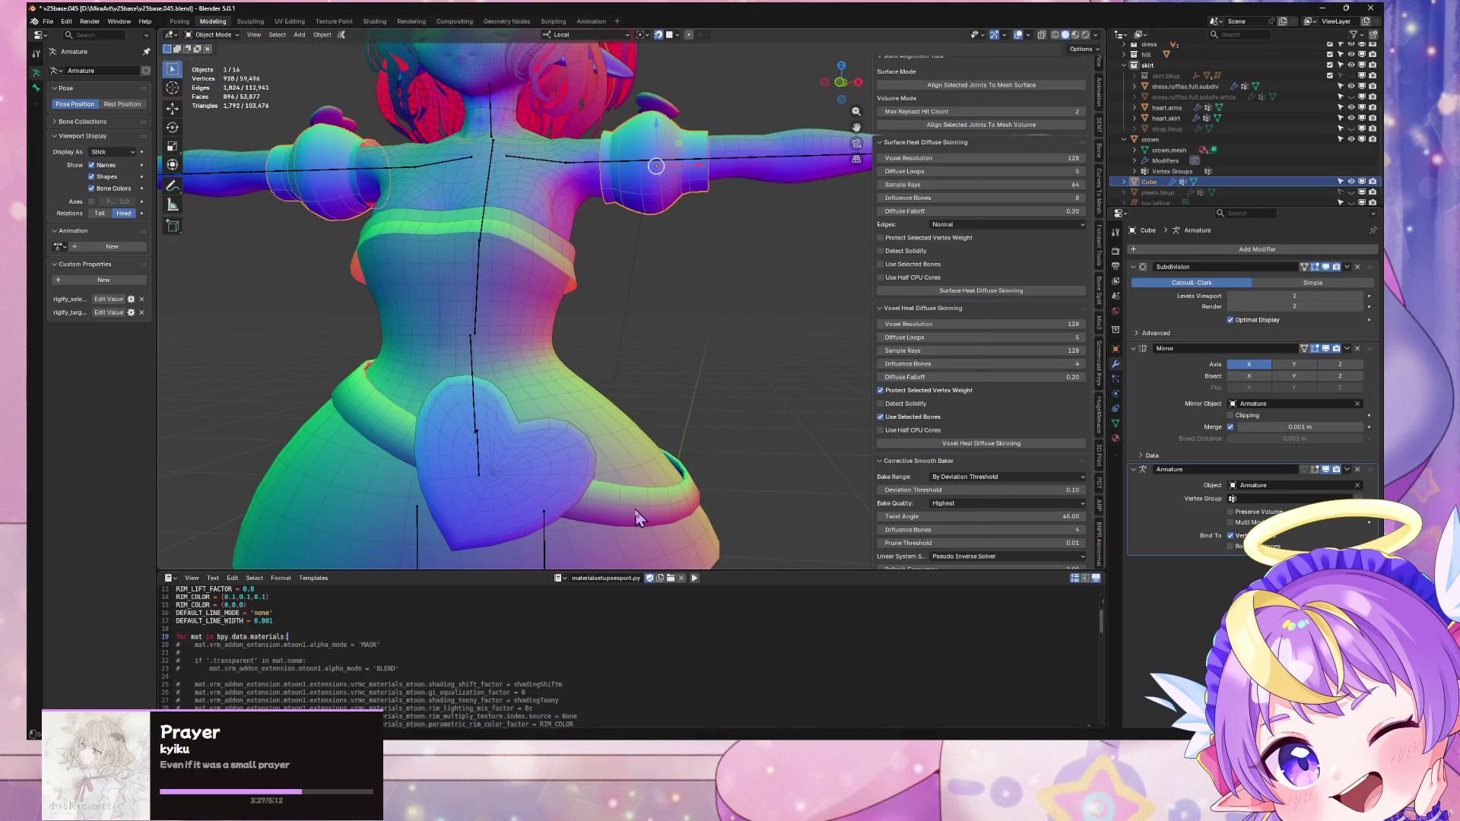
{"action": "left_click", "coordinate": [637, 515]}
{"action": "key", "text": "Tab"}
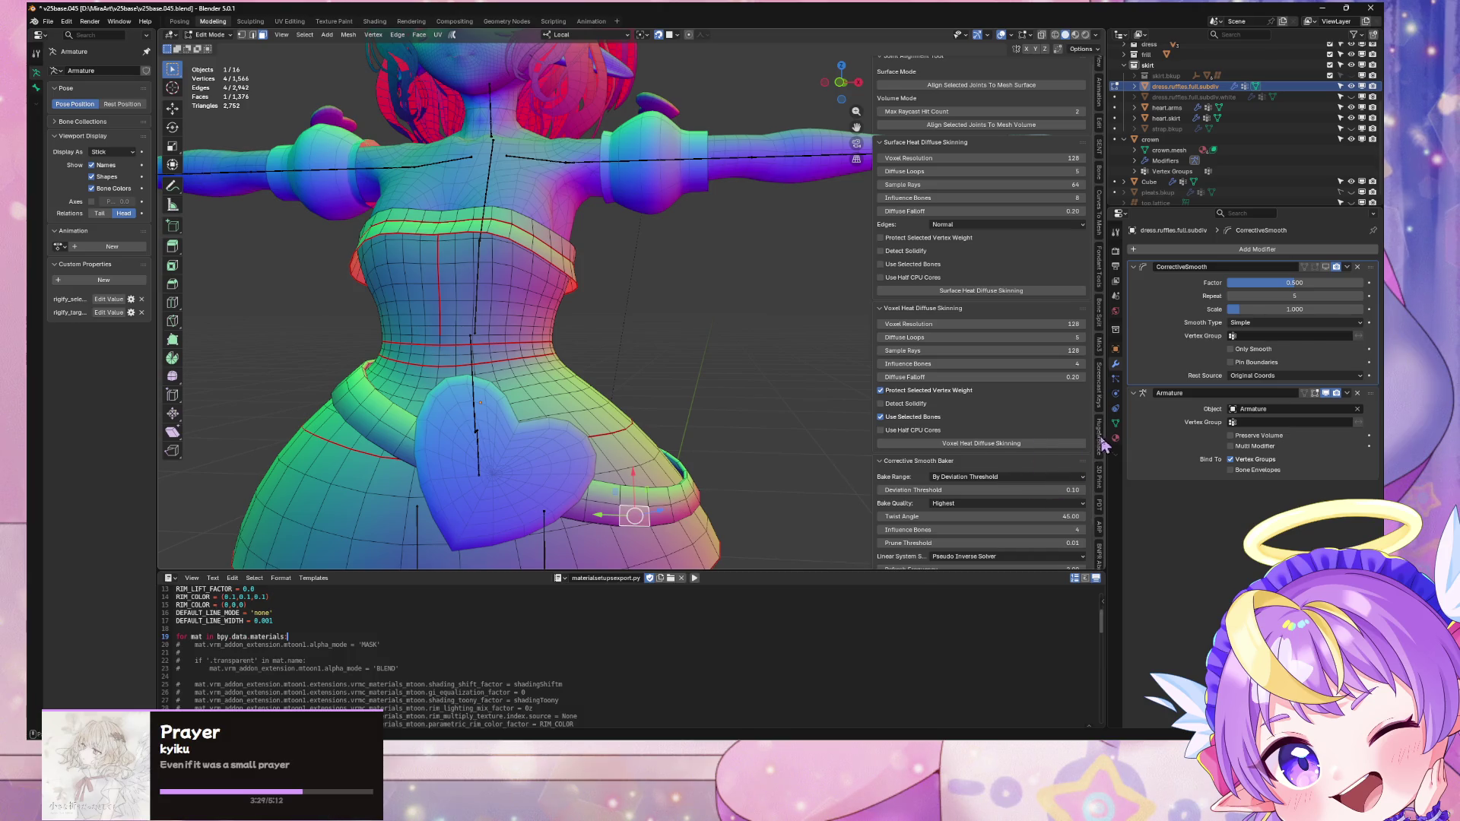
{"action": "left_click", "coordinate": [1114, 438]}
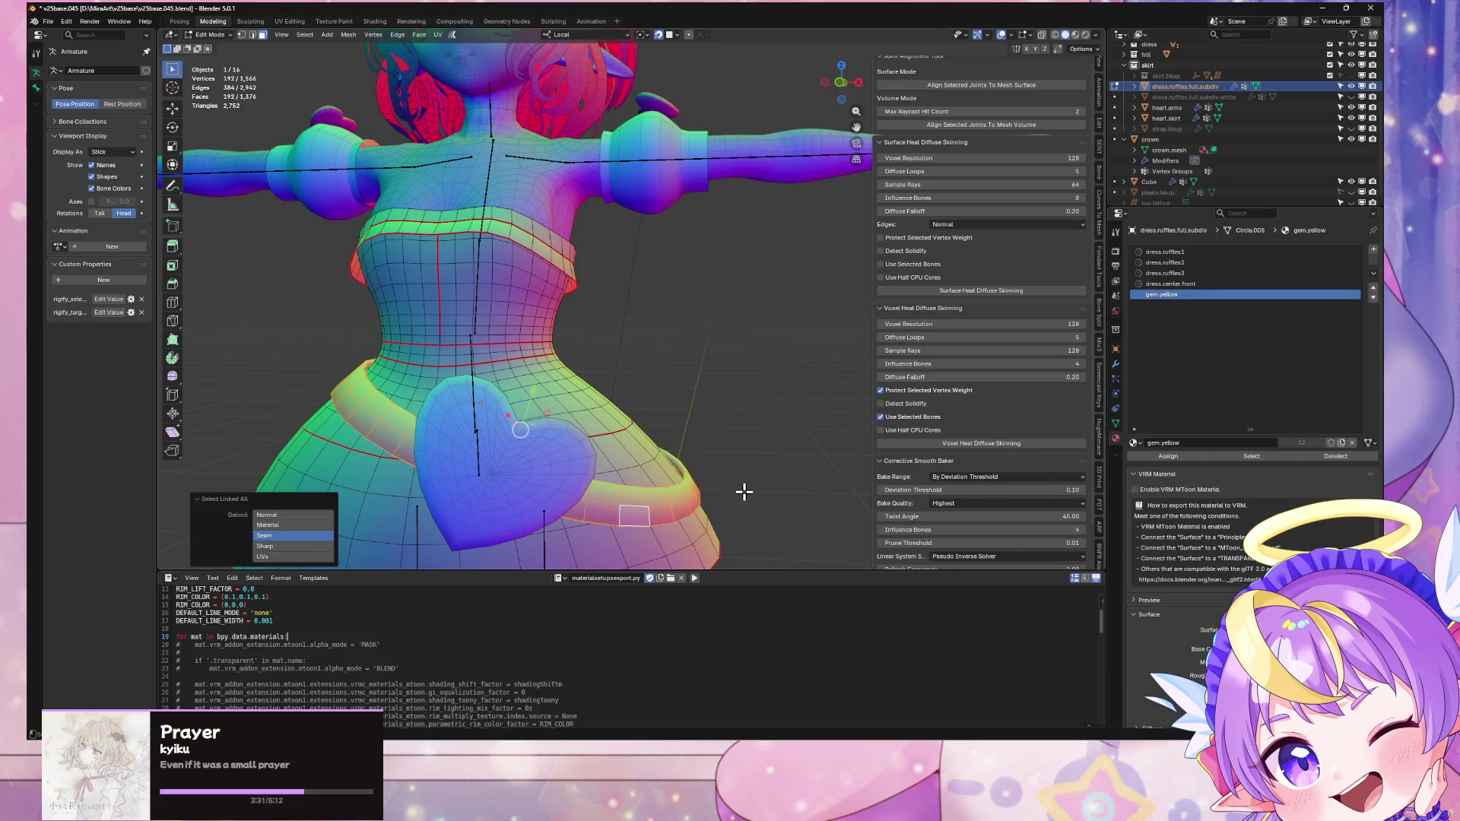
{"action": "key", "text": "Tab"}
{"action": "left_click", "coordinate": [655, 164]}
{"action": "key", "text": "Tab"}
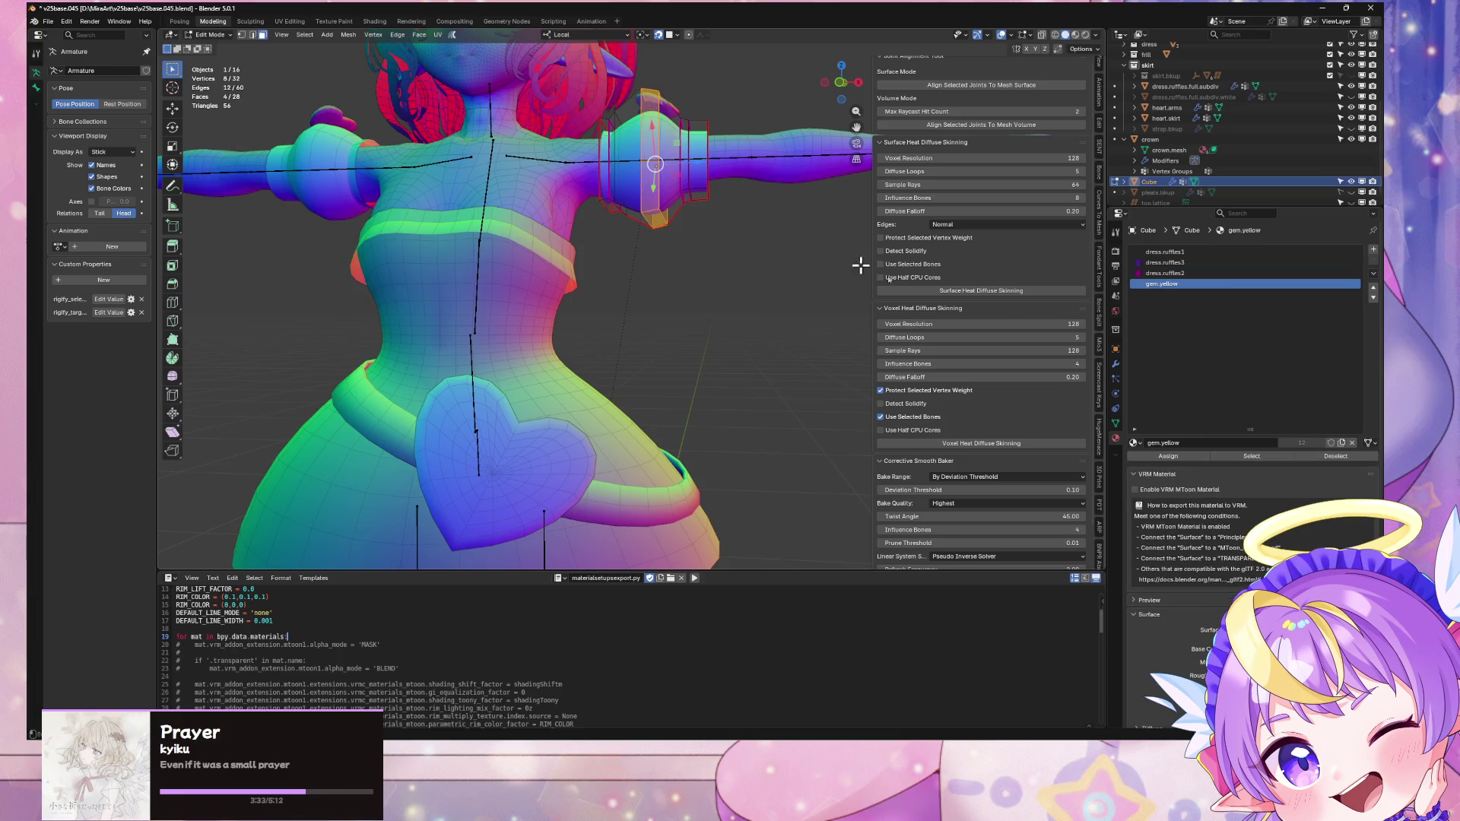
{"action": "key", "text": "Tab"}
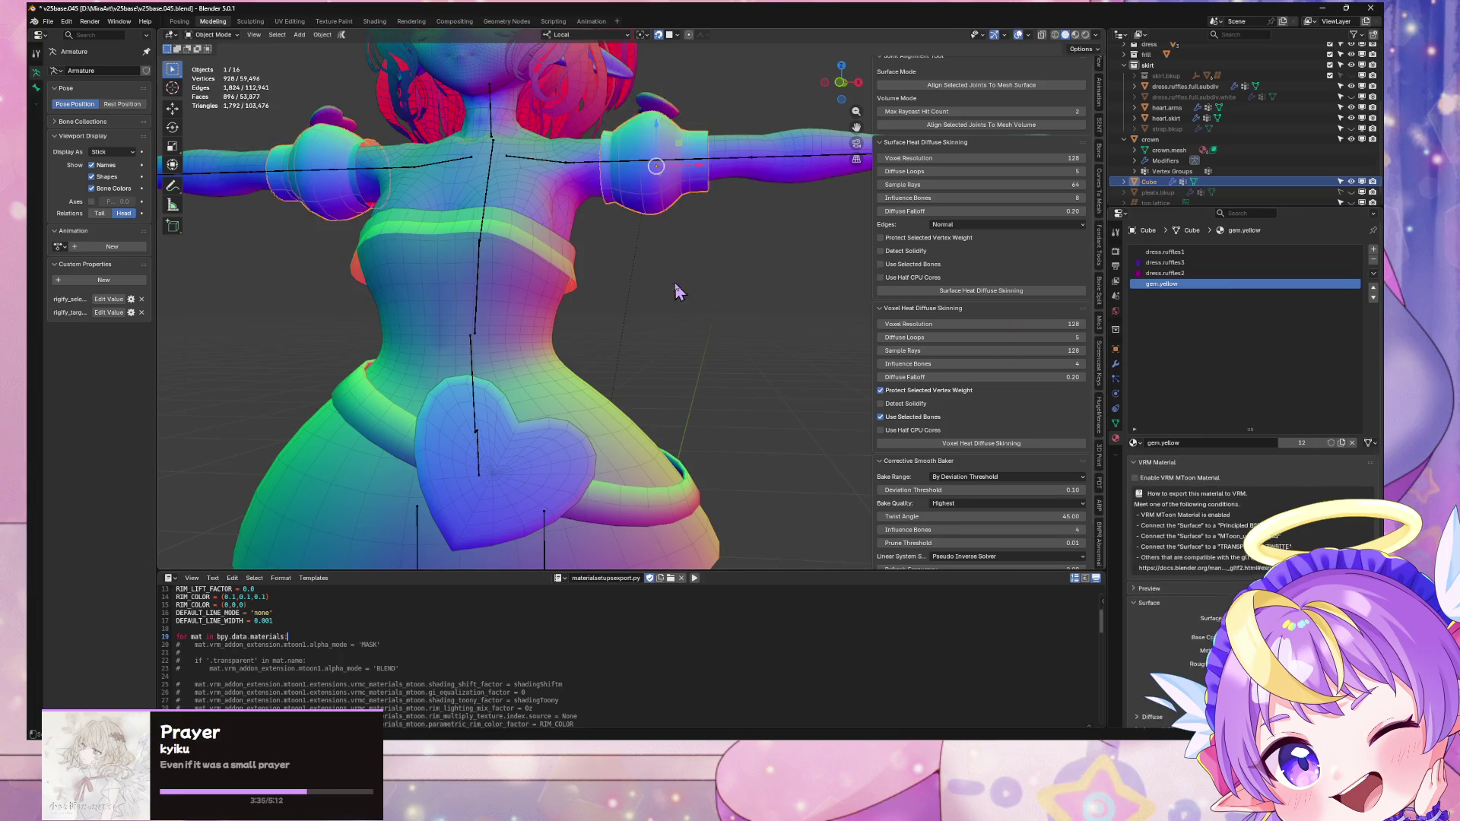
Step: Turn off the Face Orientation overlay and check the sleeve's normals menu
{"action": "left_click", "coordinate": [1029, 38]}
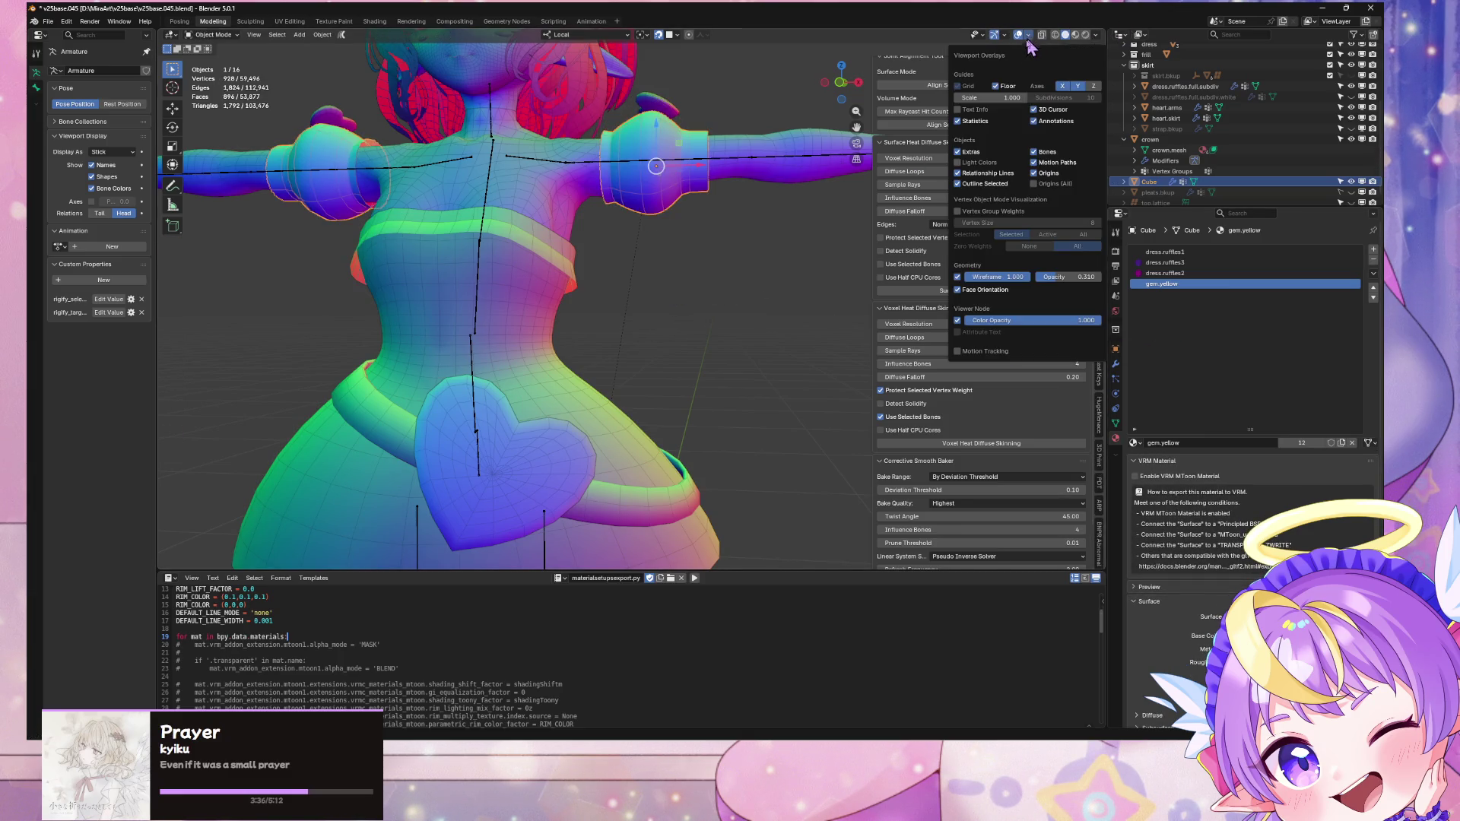
{"action": "left_click", "coordinate": [991, 293]}
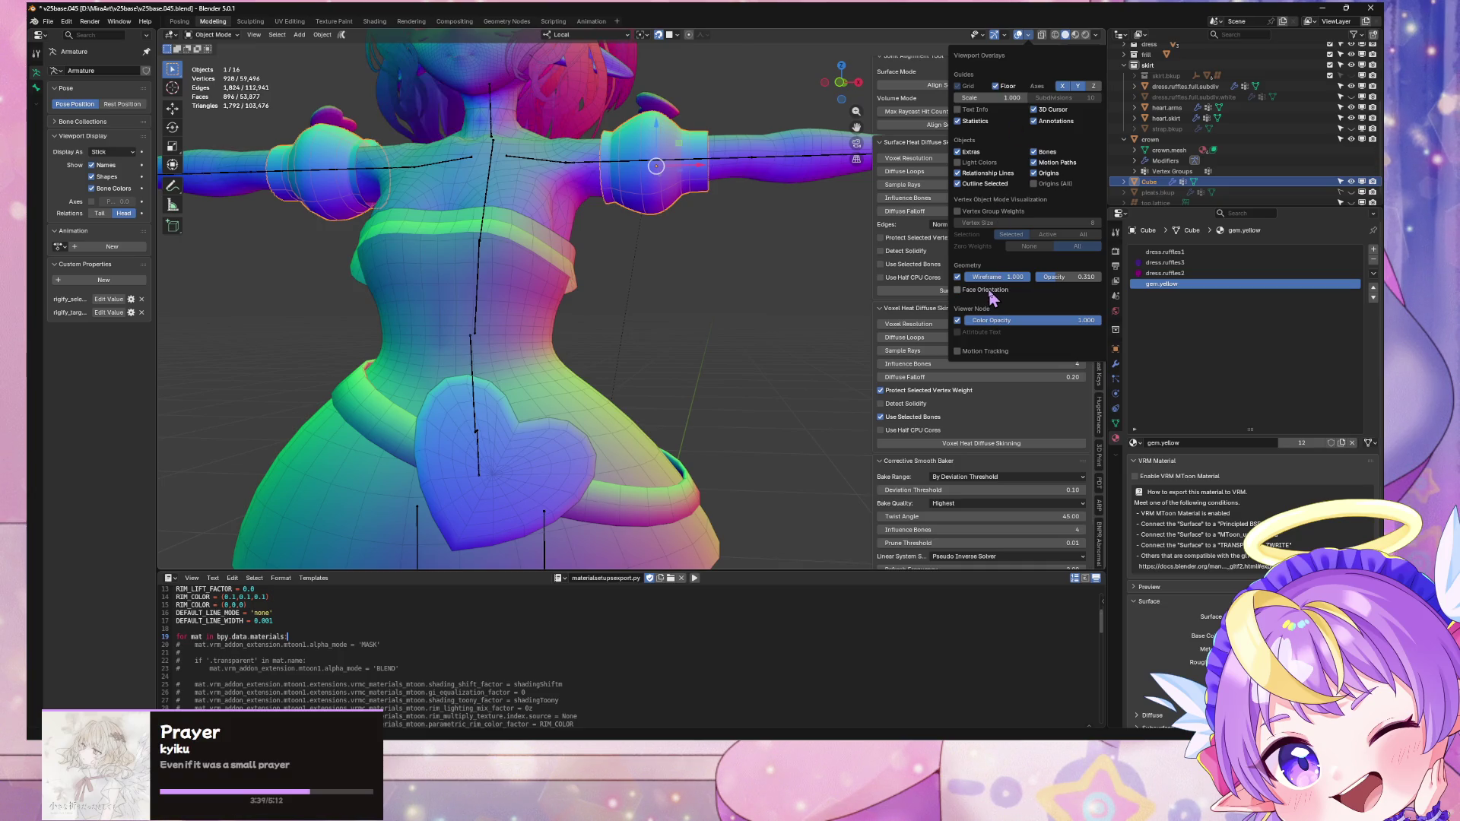
{"action": "key", "text": "Tab"}
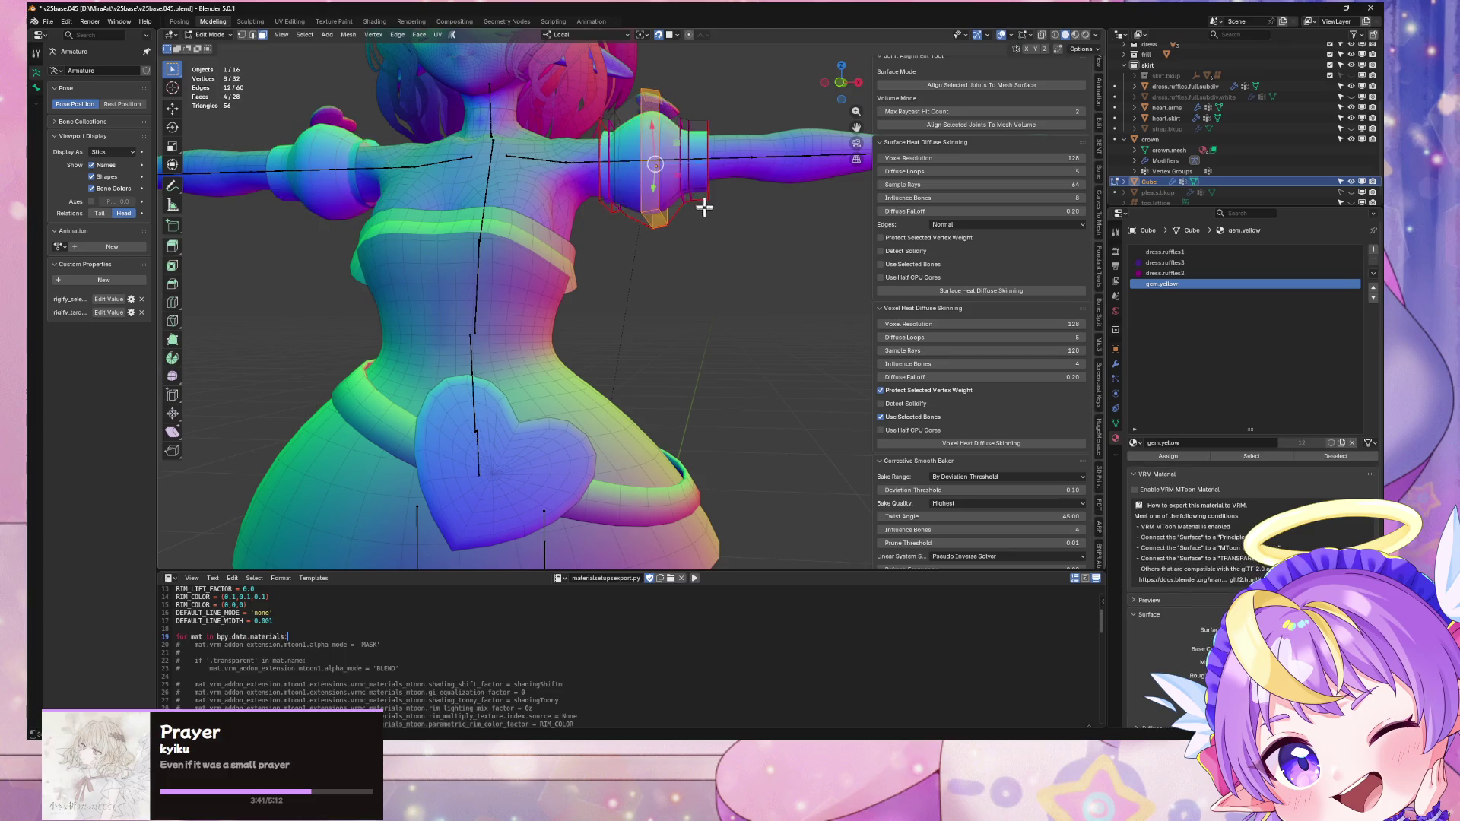
{"action": "key", "text": "a"}
{"action": "key", "text": "alt+n"}
{"action": "left_click", "coordinate": [765, 246]}
{"action": "key", "text": "Tab"}
{"action": "key", "text": "alt+a"}
{"action": "mouse_move", "coordinate": [764, 246]}
{"action": "middle_mouse_down"}
{"action": "mouse_move", "coordinate": [728, 329]}
{"action": "mouse_move", "coordinate": [748, 321]}
{"action": "middle_mouse_up"}
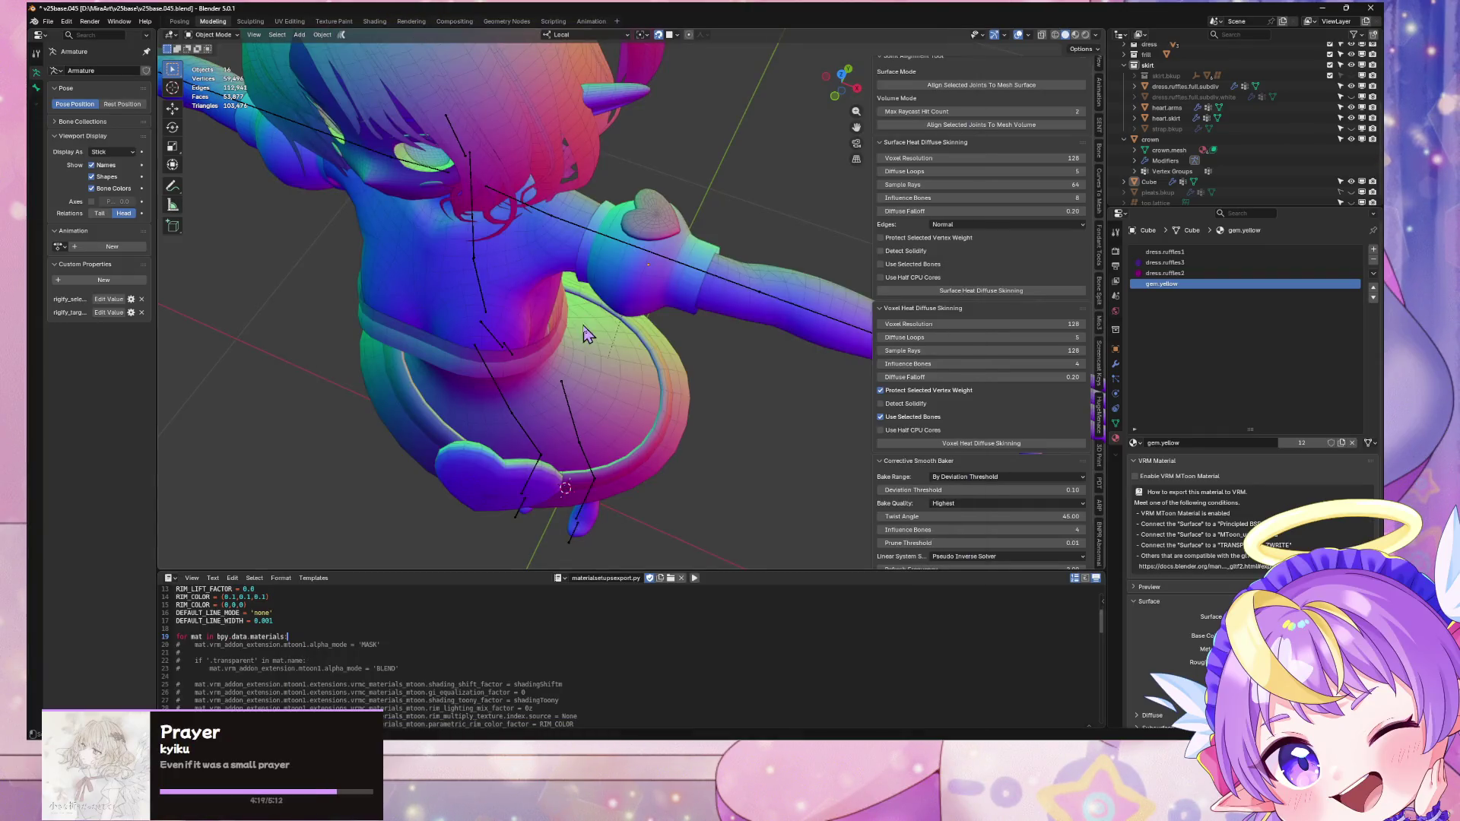
Step: Remove the four unused material slots from heart.skirt, leaving magenta.uv.scroll and gem.yellow
{"action": "key", "text": "KP_1"}
{"action": "left_click", "coordinate": [601, 504]}
{"action": "key", "text": "Tab"}
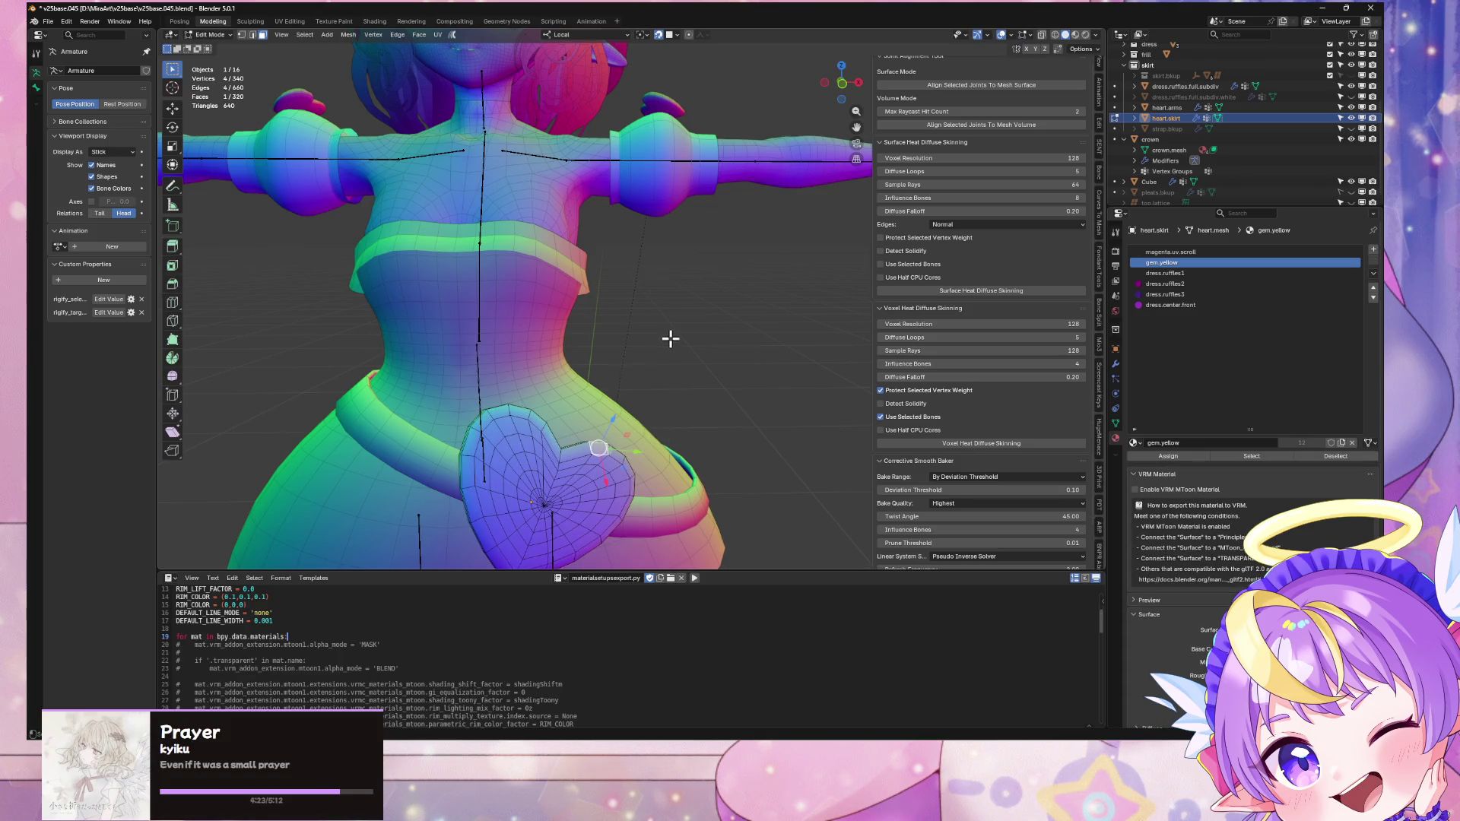
{"action": "key", "text": "Tab"}
{"action": "left_click", "coordinate": [1374, 274]}
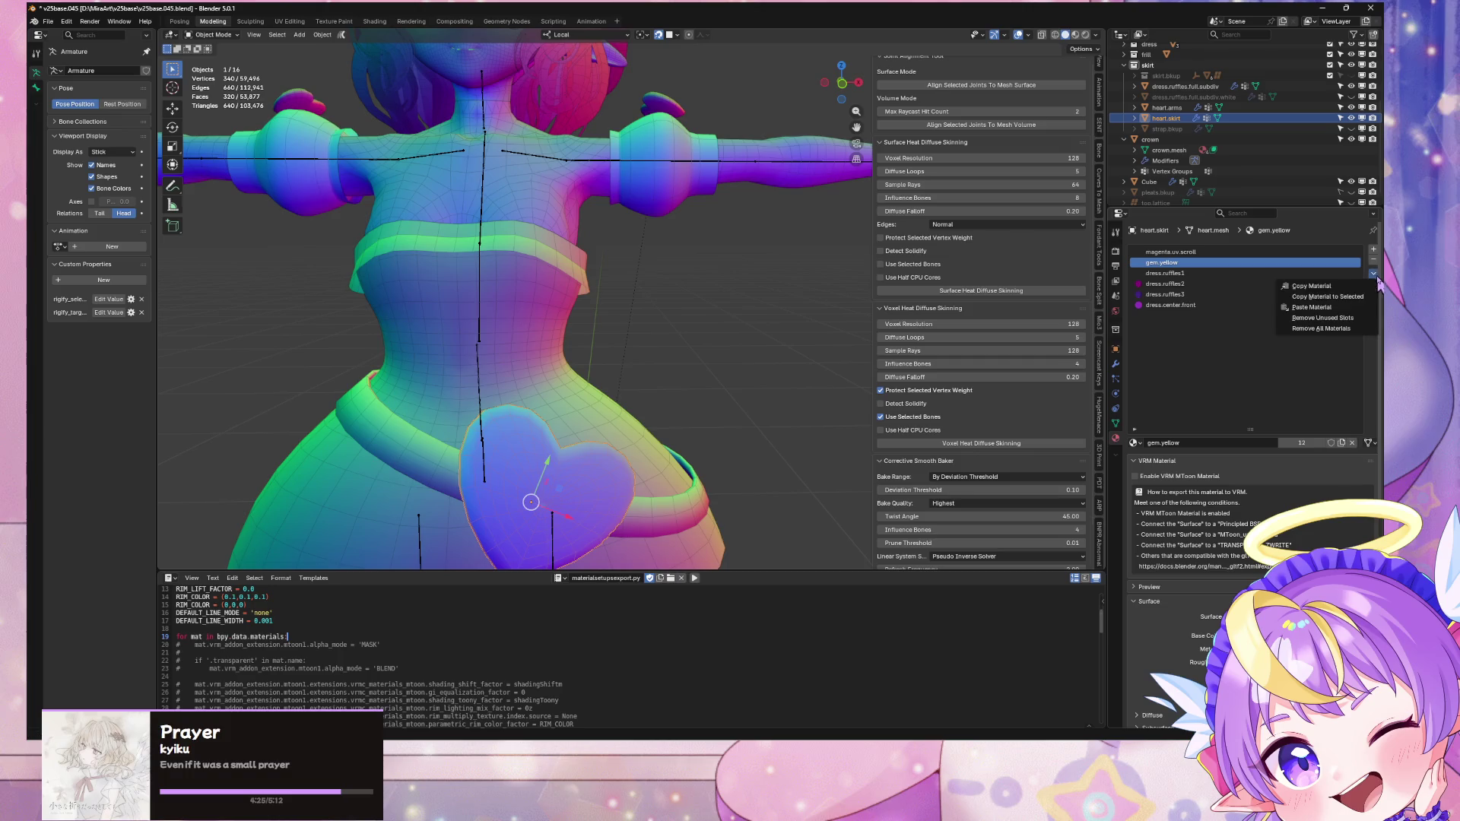
{"action": "left_click", "coordinate": [1350, 320]}
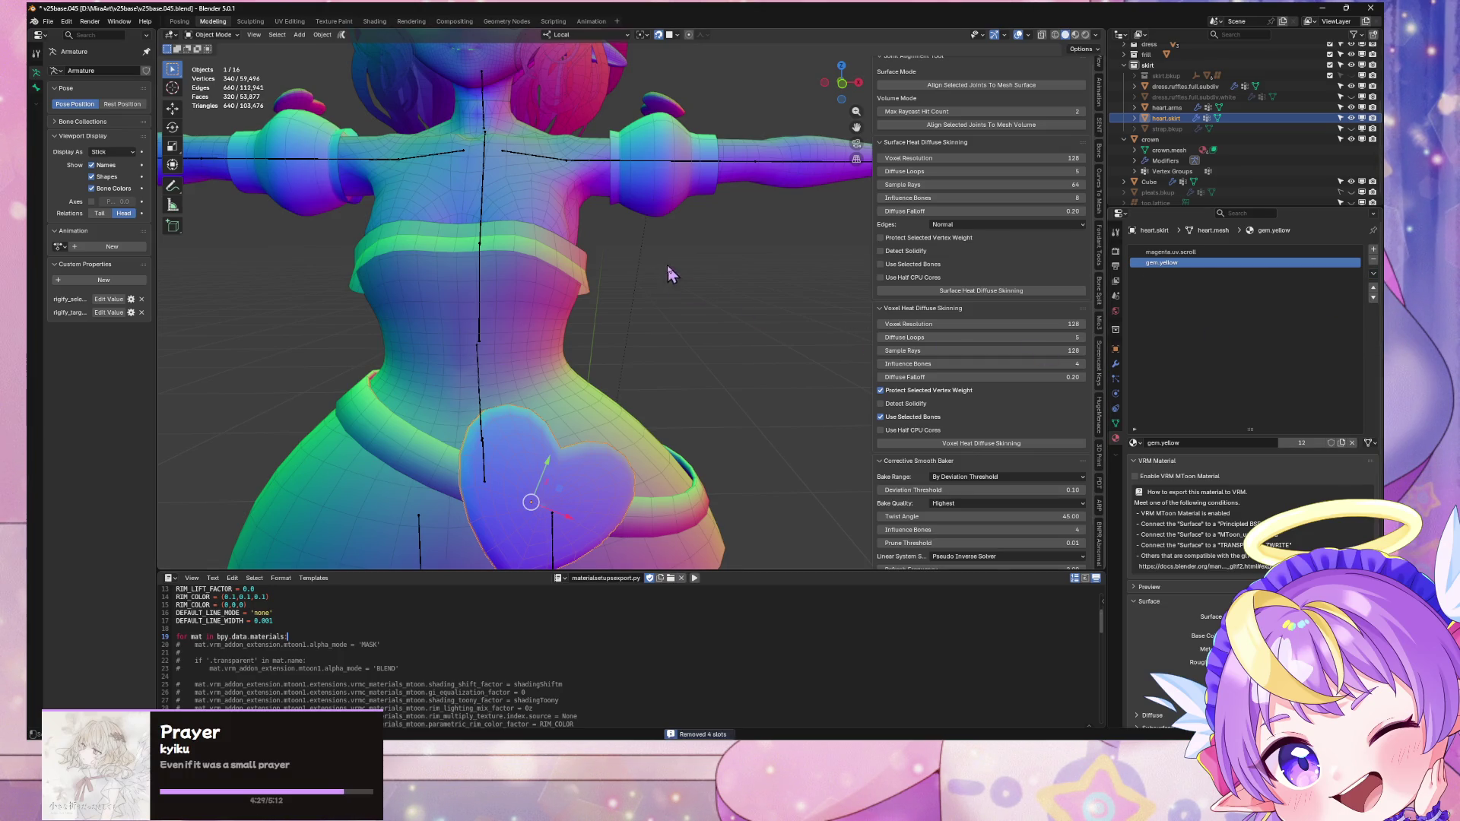
{"action": "scroll", "coordinate": [667, 274], "scroll_direction": "up", "scroll_amount": 5}
{"action": "left_click", "coordinate": [628, 454]}
{"action": "key", "text": "Tab"}
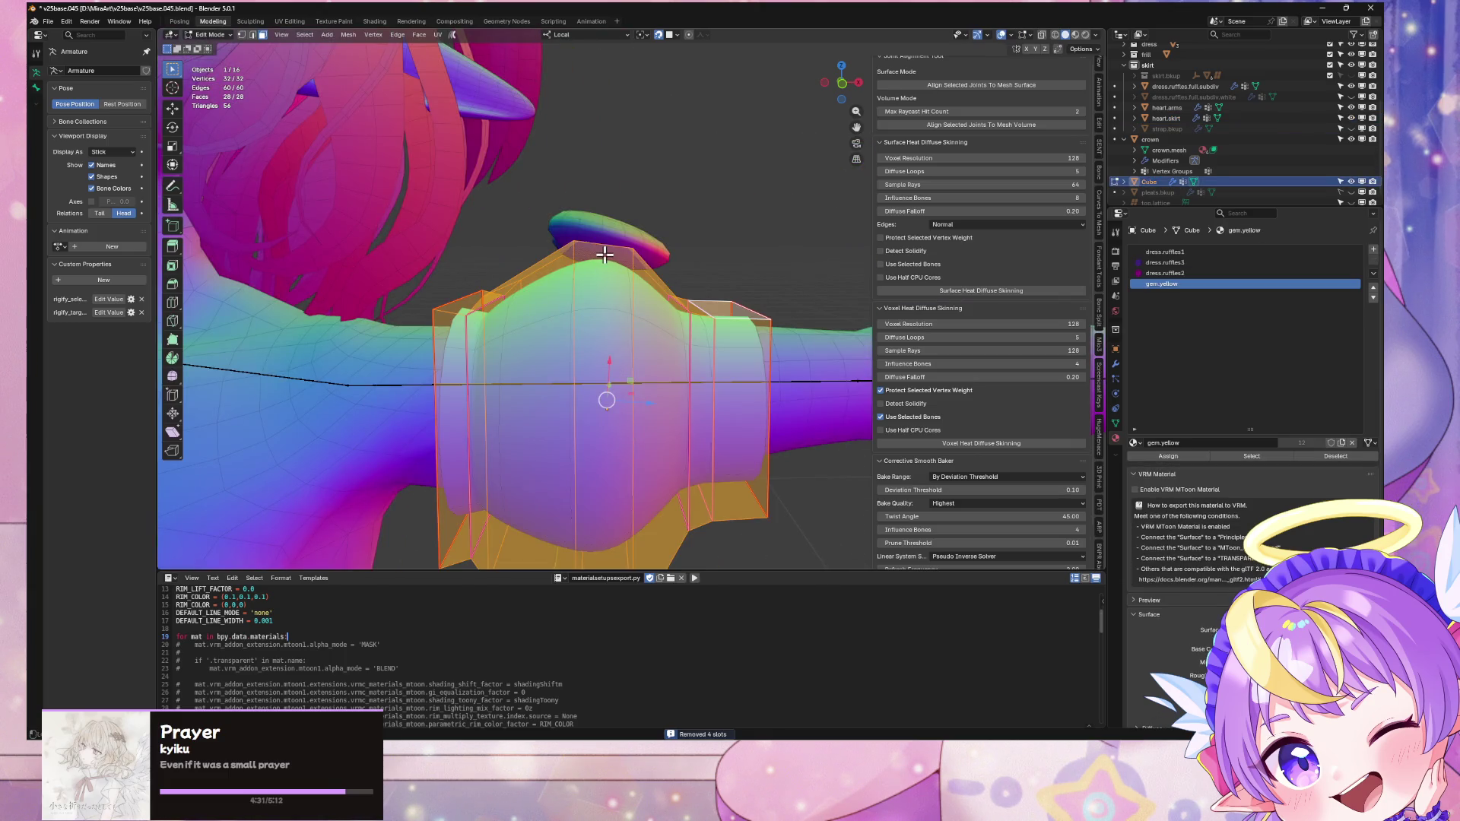
Step: Reset the custom normals on the sleeve band's face loop and return to Object Mode
{"action": "left_click", "coordinate": [605, 255], "text": "alt"}
{"action": "scroll", "coordinate": [675, 275], "scroll_direction": "down", "scroll_amount": 5}
{"action": "middle_click_drag", "start_coordinate": [675, 276], "coordinate": [659, 294]}
{"action": "key", "text": "alt+n"}
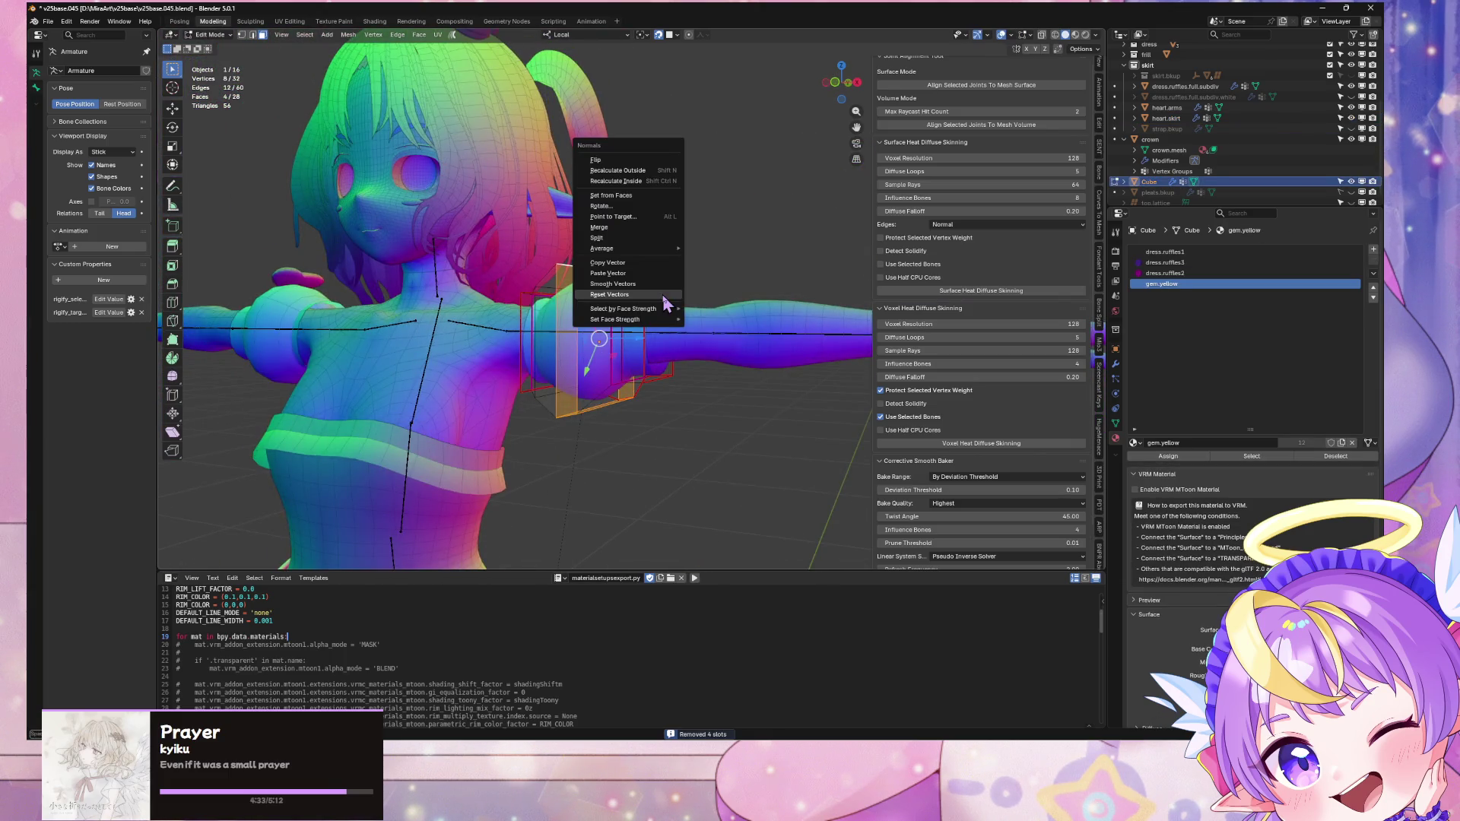
{"action": "left_click", "coordinate": [662, 295]}
{"action": "key", "text": "Tab"}
{"action": "key", "text": "alt+a"}
{"action": "scroll", "coordinate": [746, 284], "scroll_direction": "up", "scroll_amount": 5}
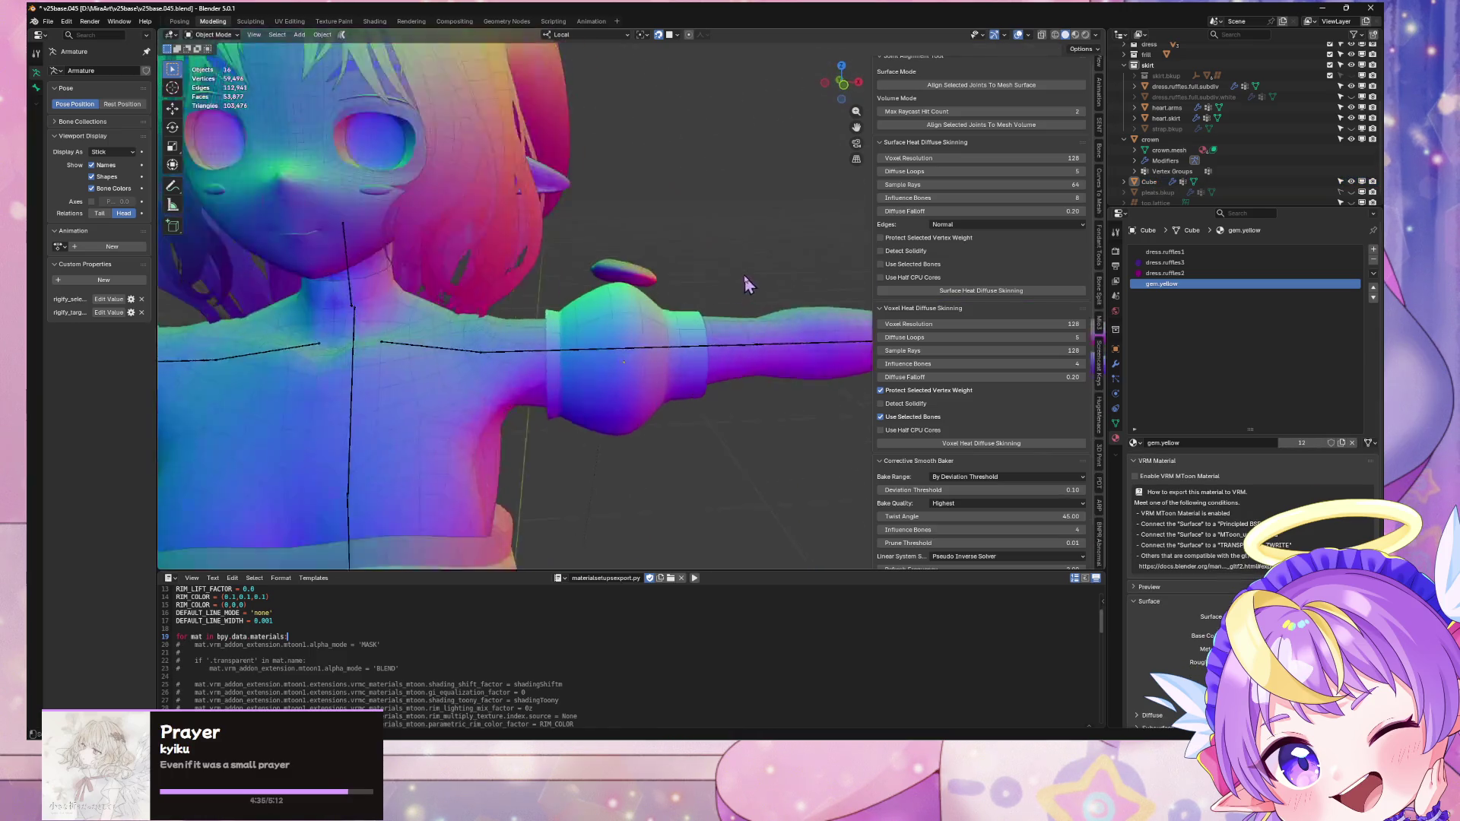
Step: Select an edge loop on the sleeve Cube in Edit Mode
{"action": "left_click", "coordinate": [641, 331]}
{"action": "key", "text": "Tab"}
{"action": "scroll", "coordinate": [641, 331], "scroll_direction": "down", "scroll_amount": 3}
{"action": "middle_click_drag", "start_coordinate": [642, 331], "coordinate": [685, 299]}
{"action": "left_click", "coordinate": [719, 297], "text": "alt"}
{"action": "middle_click_drag", "start_coordinate": [801, 305], "coordinate": [659, 267]}
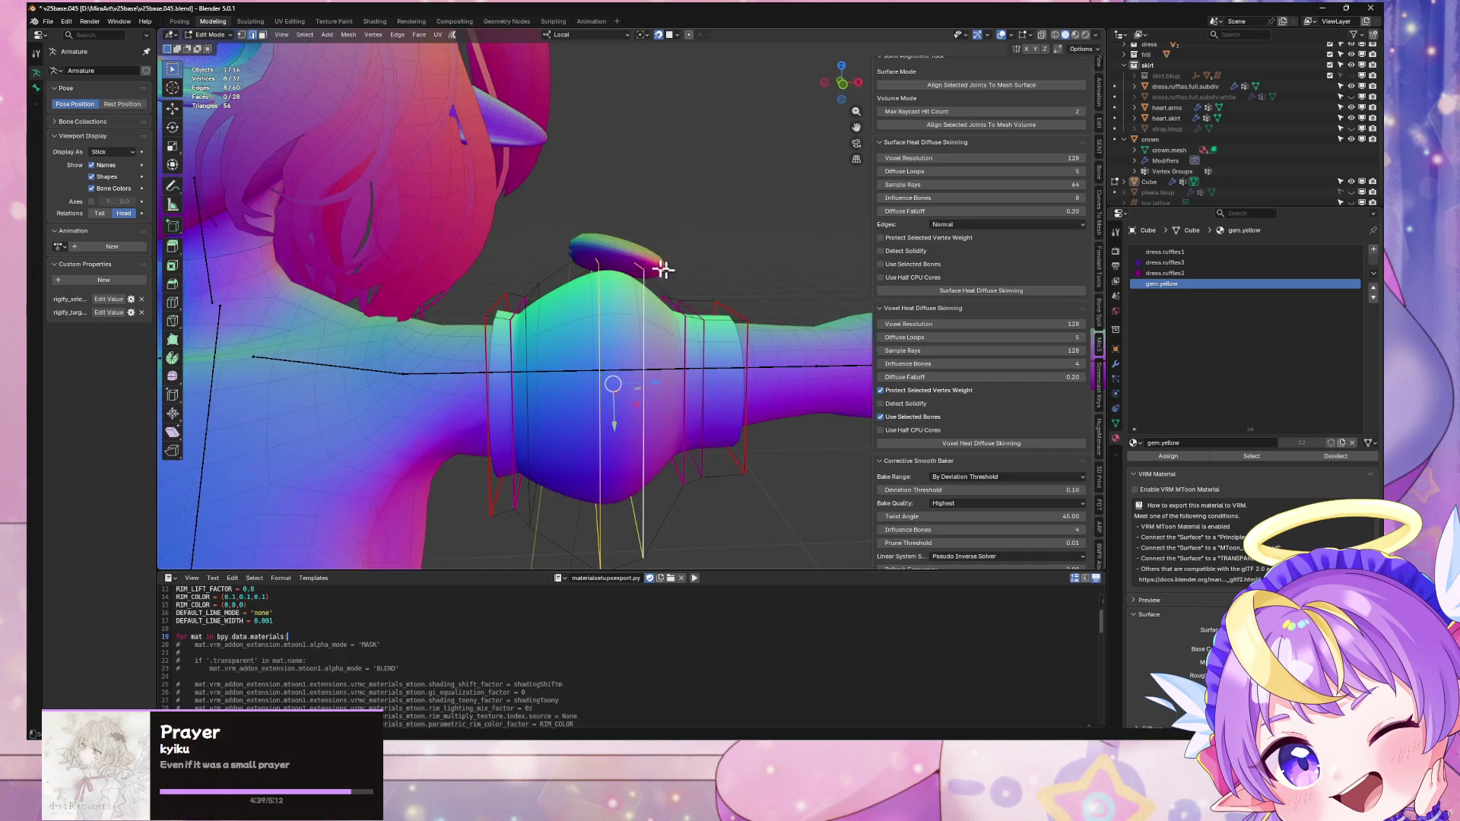
Step: Extrude the band of faces in place and enlarge it slightly, excluding local X
{"action": "key", "text": "3"}
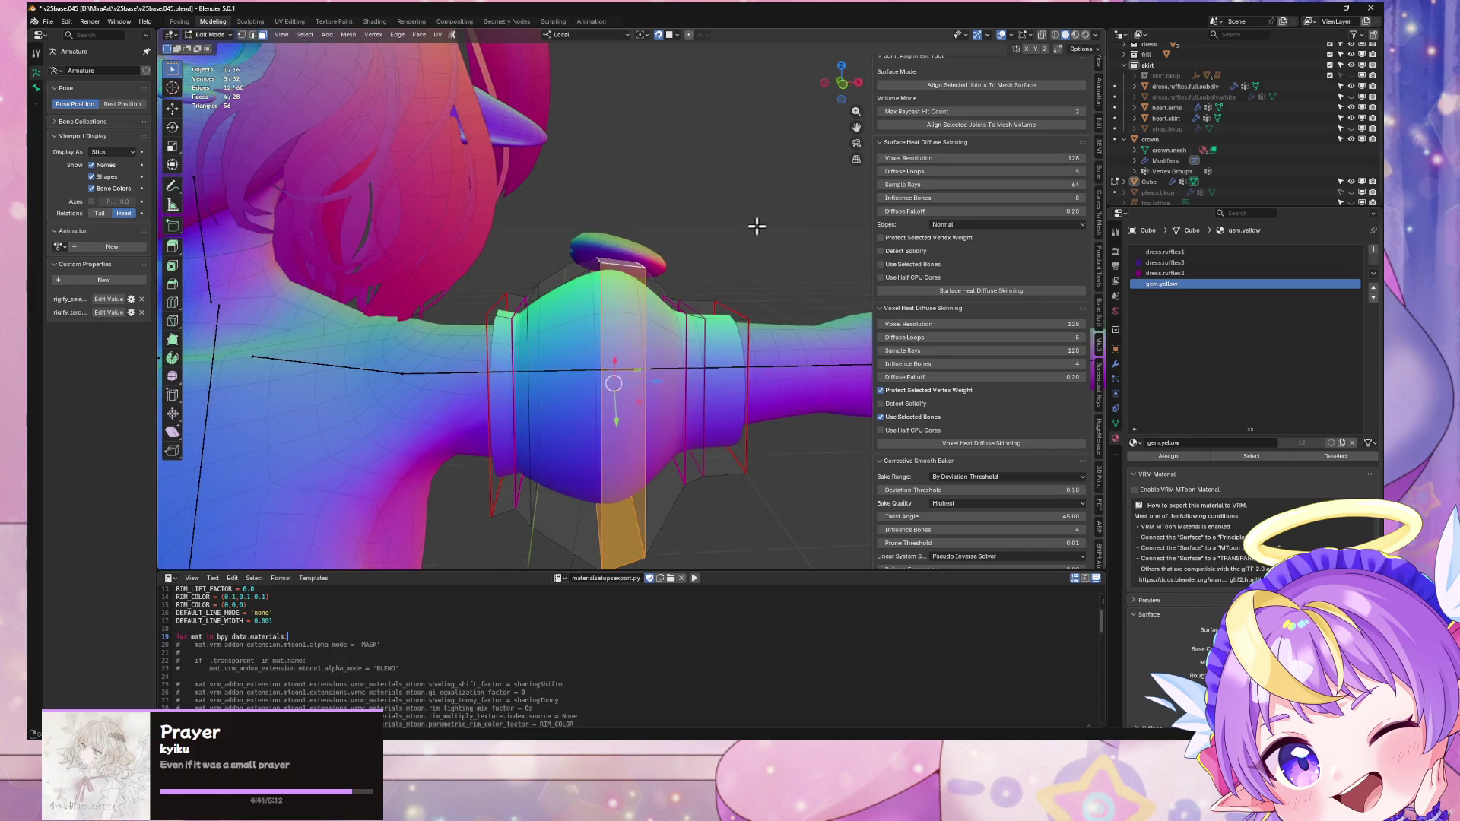
{"action": "middle_click_drag", "start_coordinate": [756, 225], "coordinate": [770, 224]}
{"action": "key", "text": "e"}
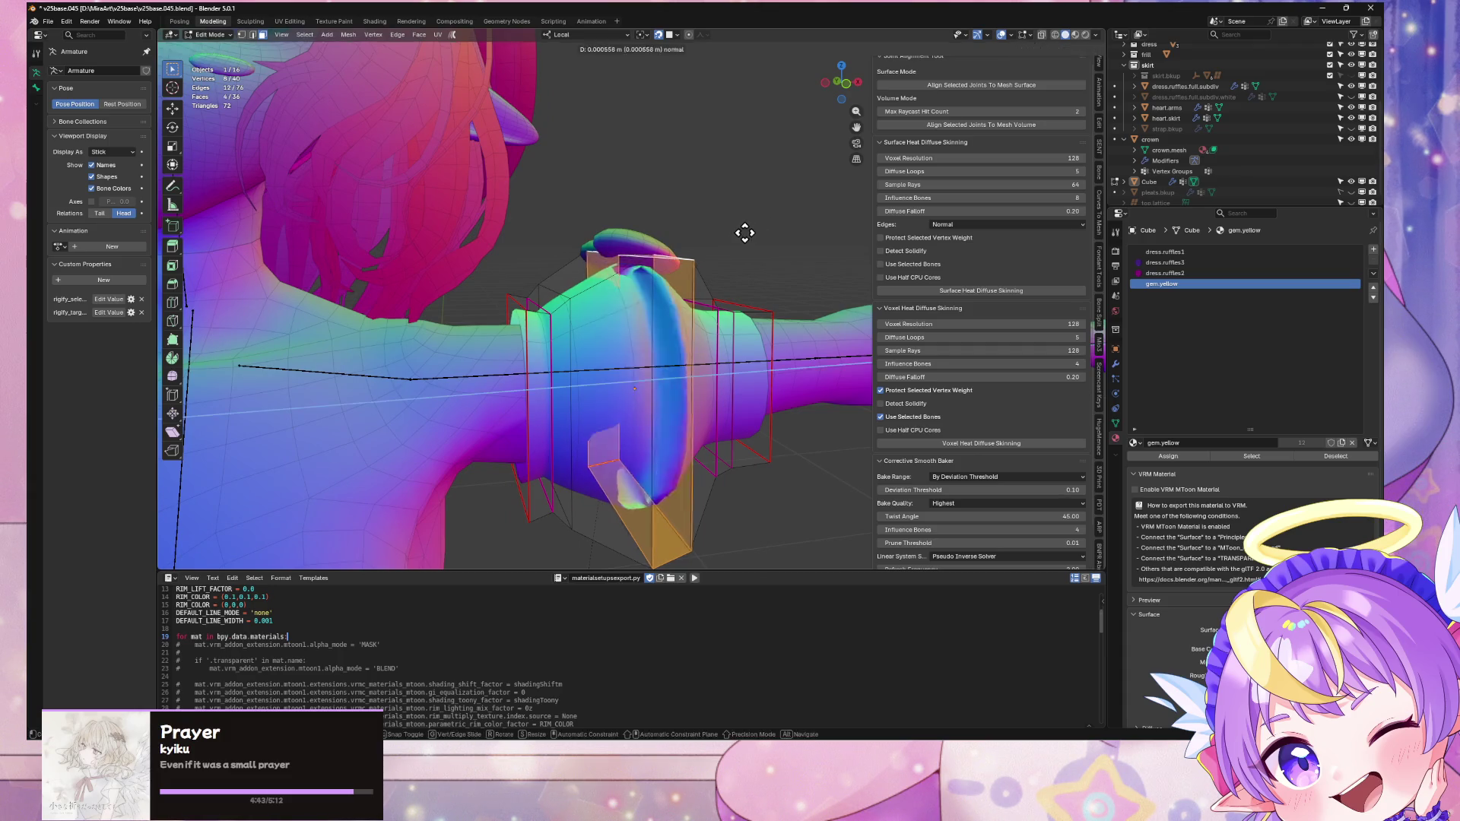
{"action": "key", "text": "Escape"}
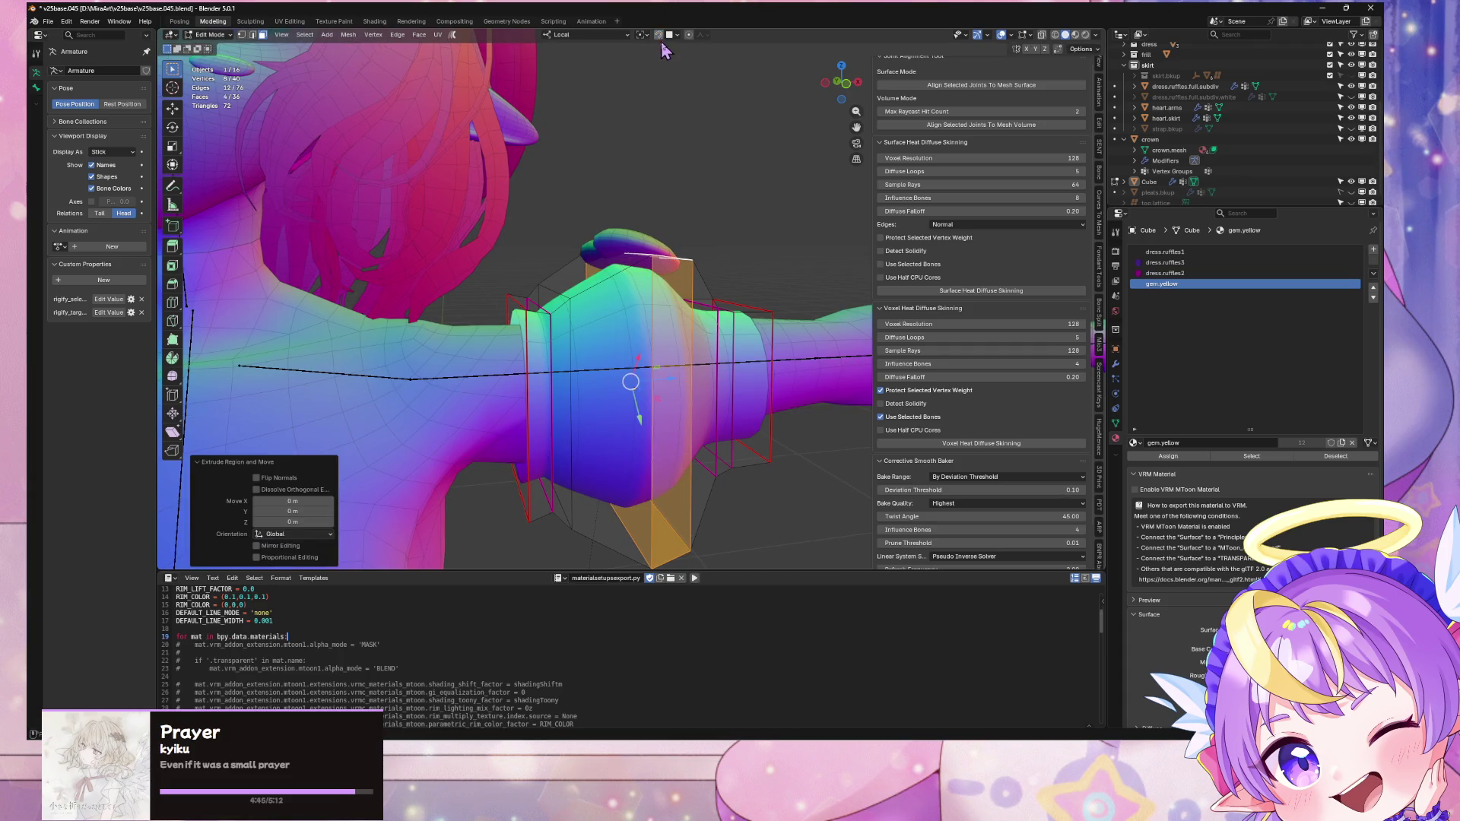
{"action": "key", "text": "s"}
{"action": "key", "text": "shift+x"}
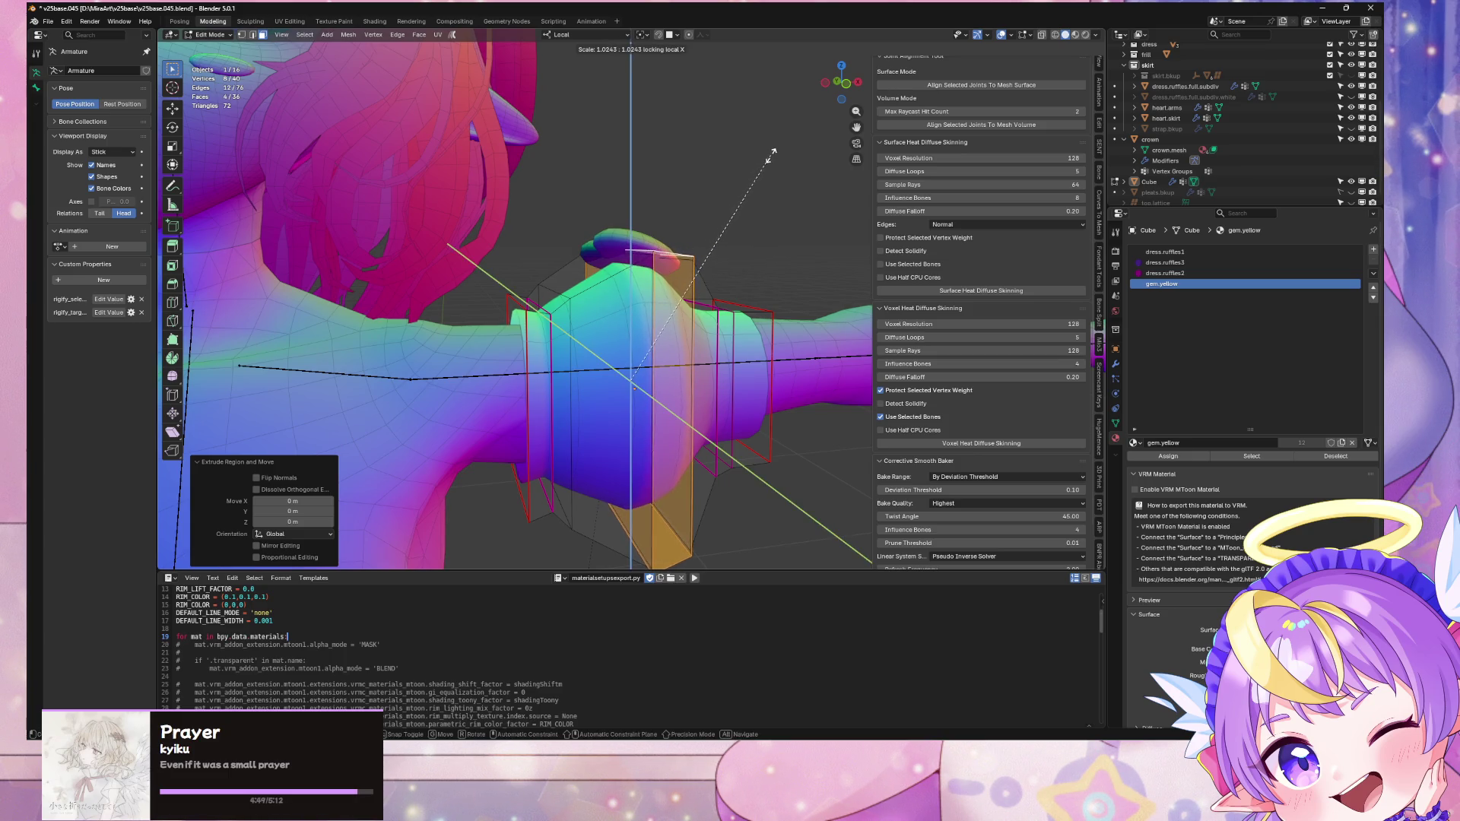
{"action": "left_click", "coordinate": [775, 154]}
{"action": "scroll", "coordinate": [773, 199], "scroll_direction": "up", "scroll_amount": 4}
Step: Give the new band's edge loop a crease of 1.00 and scale it along local X
{"action": "key", "text": "2"}
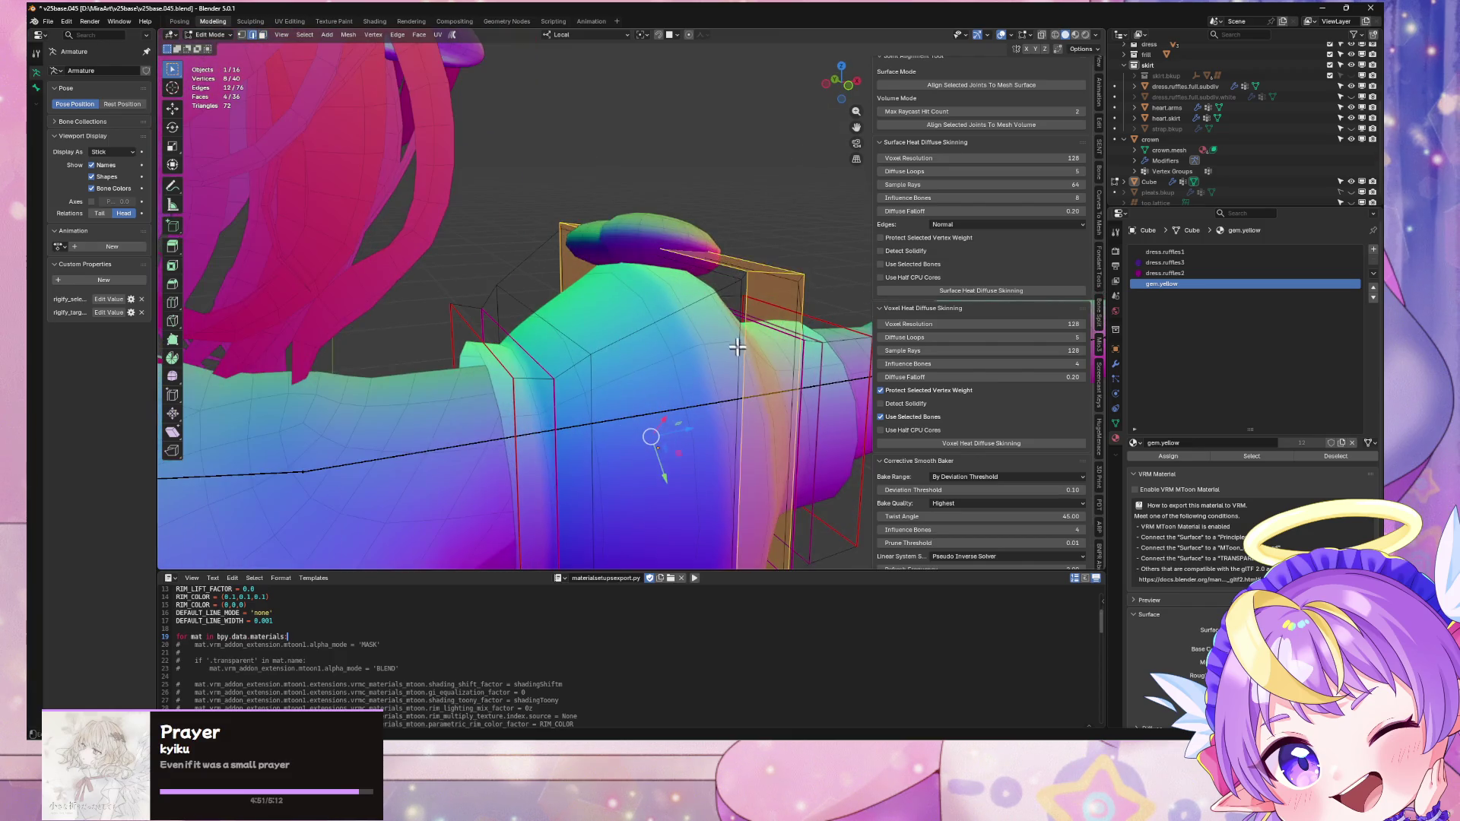
{"action": "left_click", "coordinate": [797, 335]}
{"action": "mouse_move", "coordinate": [796, 335]}
{"action": "middle_mouse_down"}
{"action": "mouse_move", "coordinate": [373, 241]}
{"action": "mouse_move", "coordinate": [744, 351]}
{"action": "middle_mouse_up"}
{"action": "left_click", "coordinate": [1099, 64]}
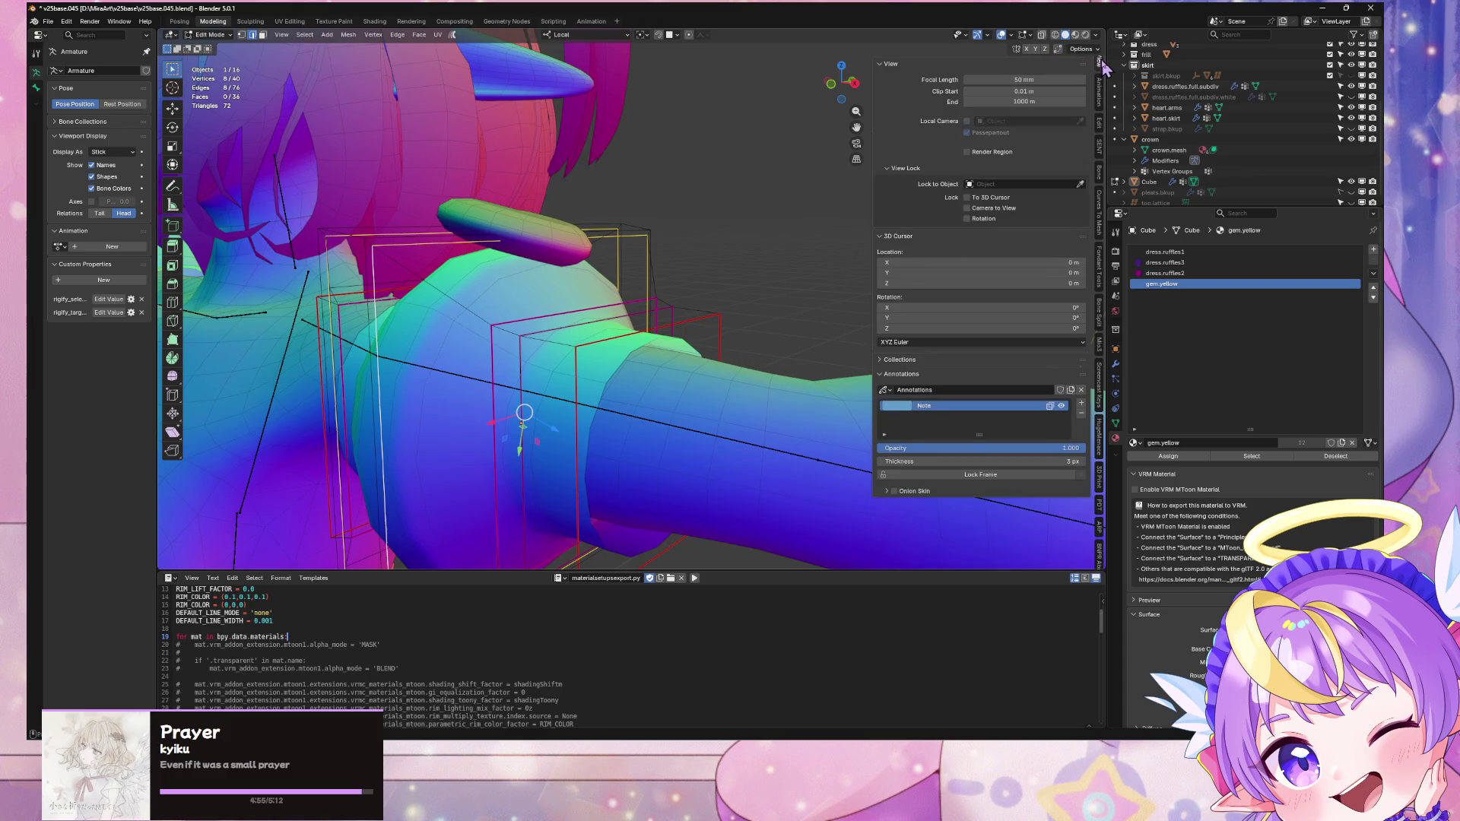
{"action": "left_click", "coordinate": [1102, 92]}
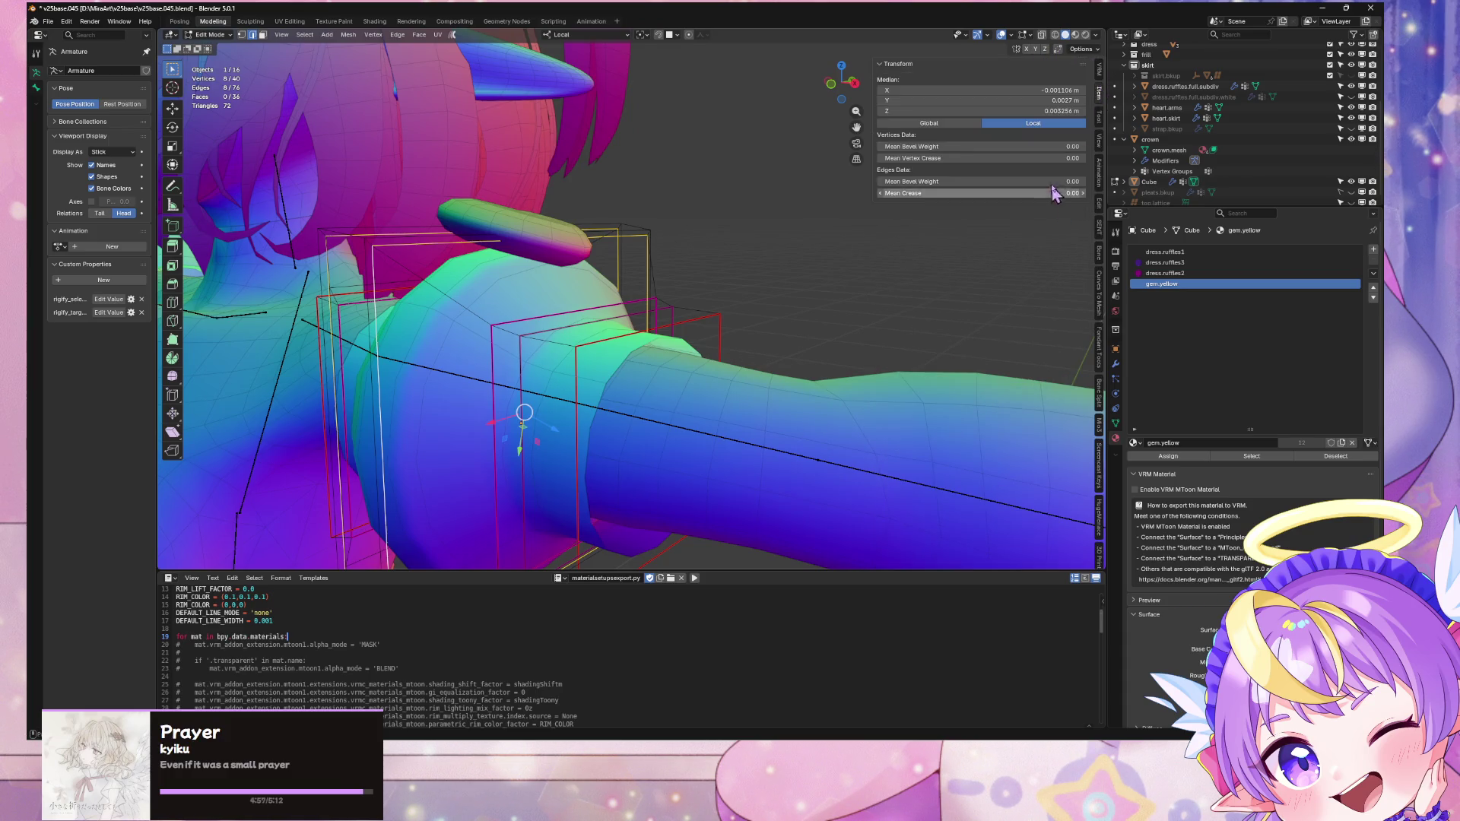
{"action": "left_click_drag", "start_coordinate": [1054, 192], "coordinate": [1072, 193]}
{"action": "middle_click_drag", "start_coordinate": [703, 216], "coordinate": [759, 193]}
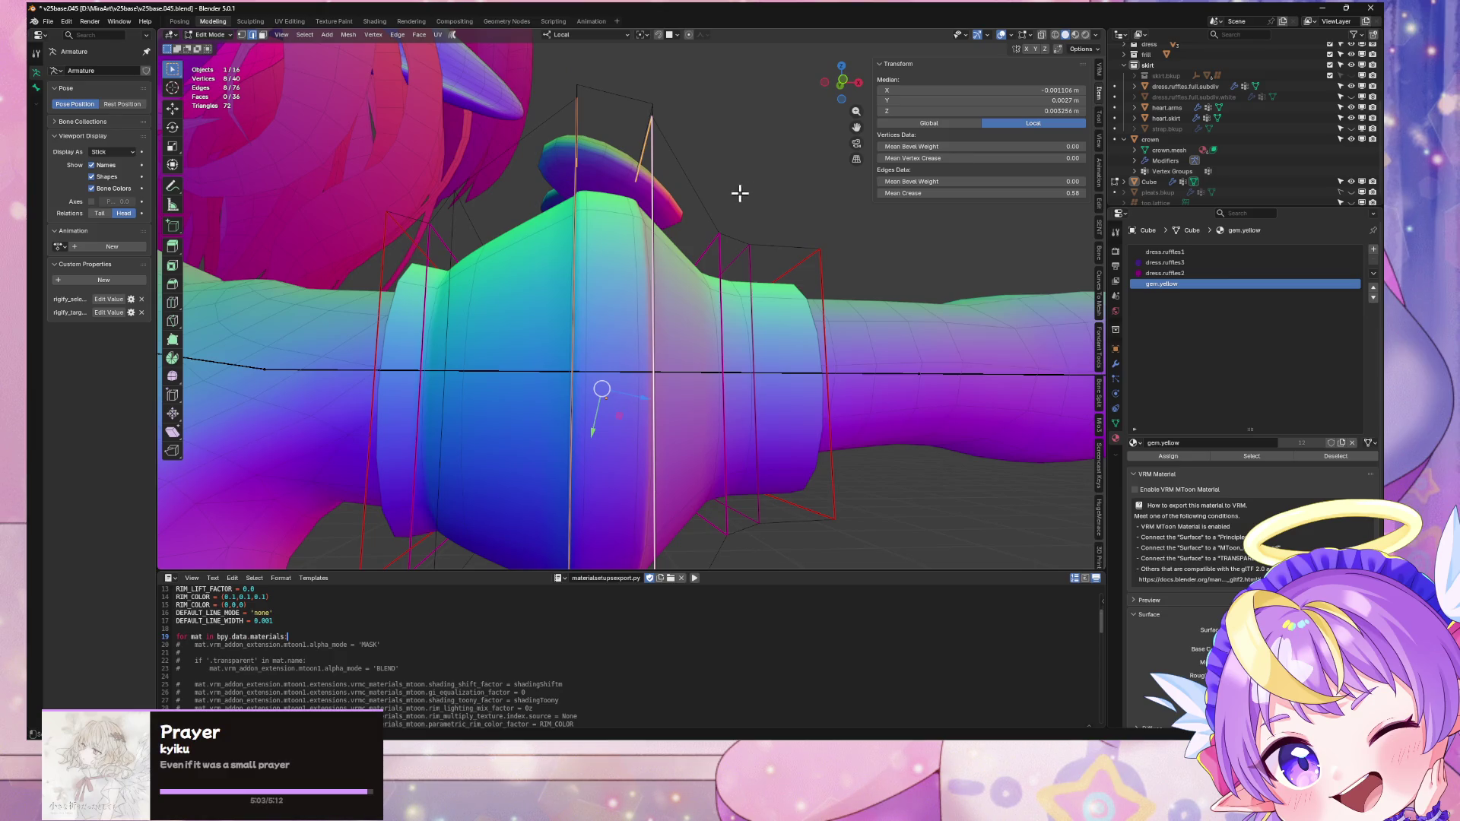
{"action": "key", "text": "x"}
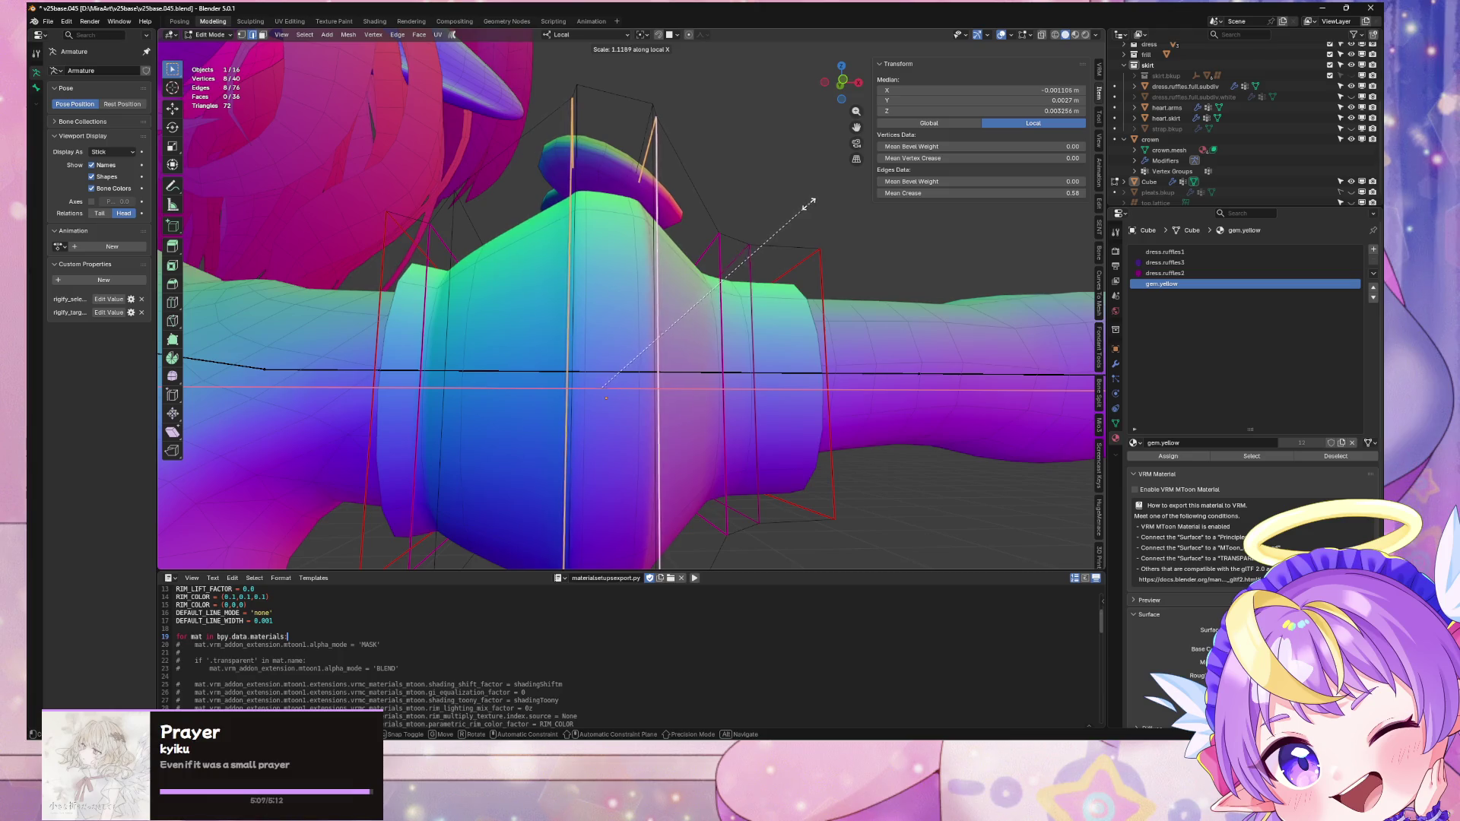
{"action": "left_click", "coordinate": [809, 204]}
Step: Preview the sleeve with its actual materials from the front view
{"action": "key", "text": "Tab"}
{"action": "middle_click_drag", "start_coordinate": [792, 162], "coordinate": [773, 183]}
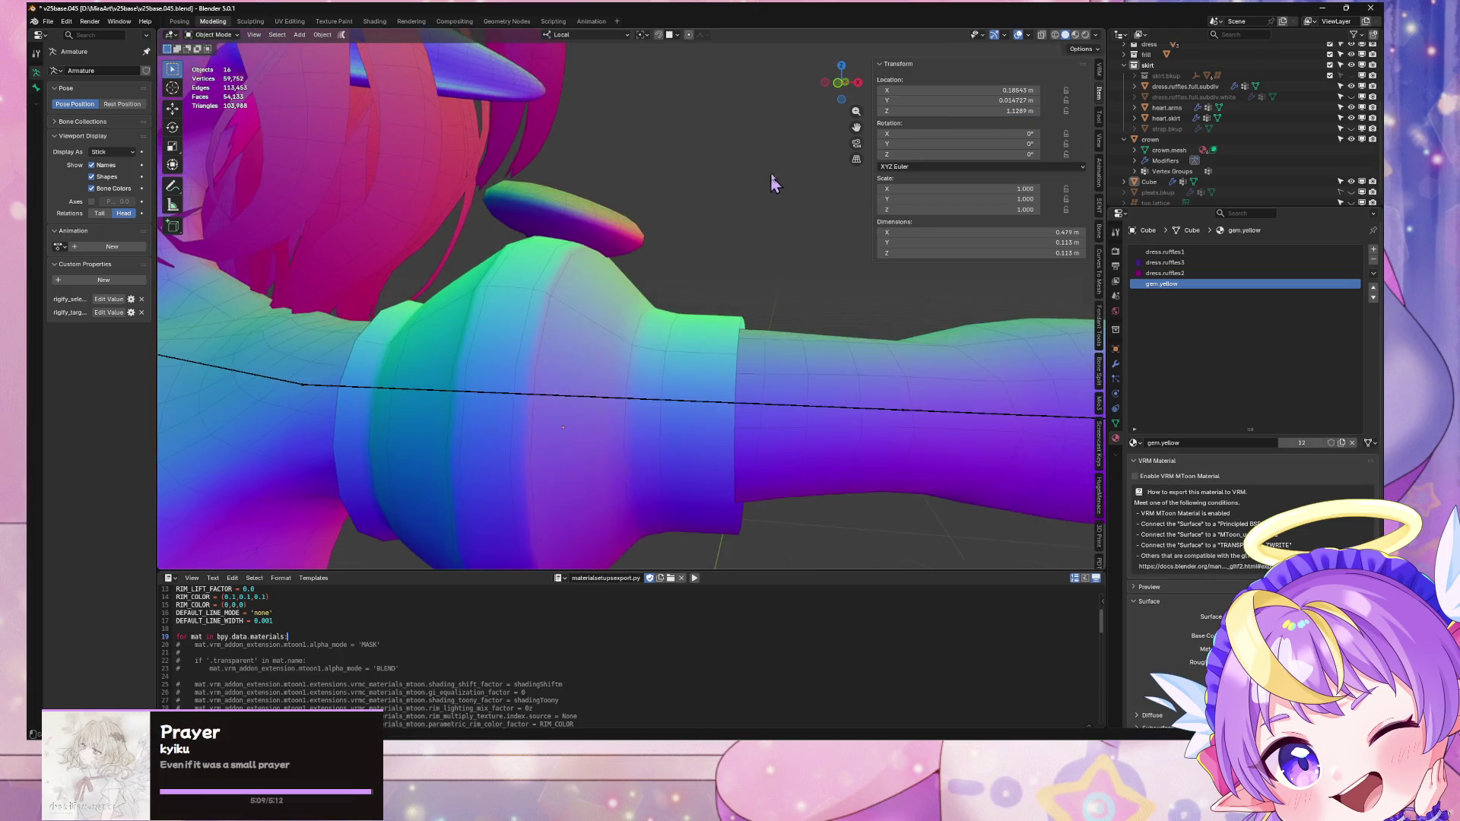
{"action": "left_click", "coordinate": [1075, 35]}
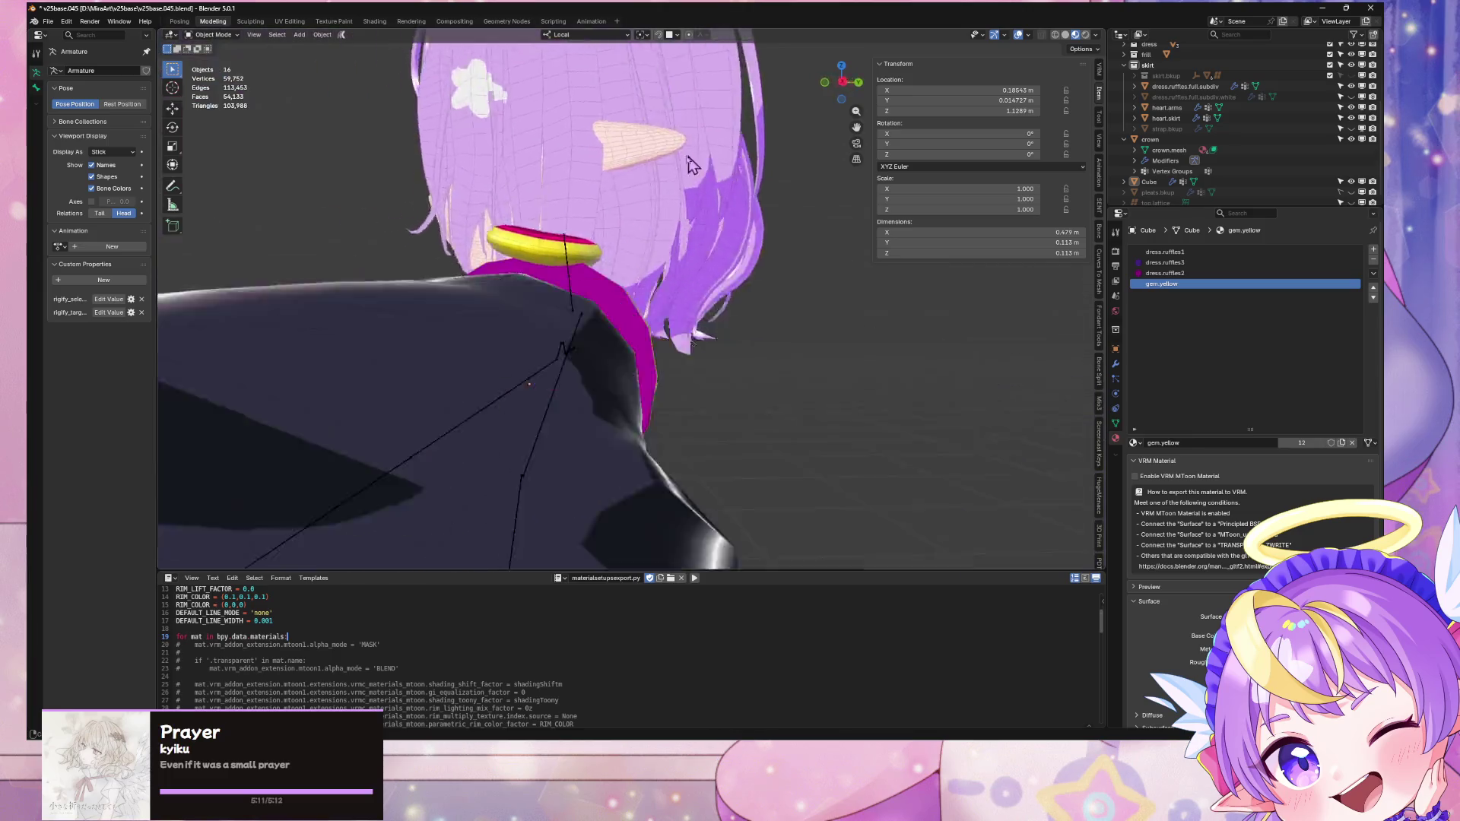
{"action": "mouse_move", "coordinate": [565, 162]}
{"action": "middle_mouse_down"}
{"action": "mouse_move", "coordinate": [572, 98]}
{"action": "mouse_move", "coordinate": [673, 42]}
{"action": "mouse_move", "coordinate": [760, 65]}
{"action": "middle_mouse_up"}
{"action": "key", "text": "KP_1"}
{"action": "key", "text": "Tab"}
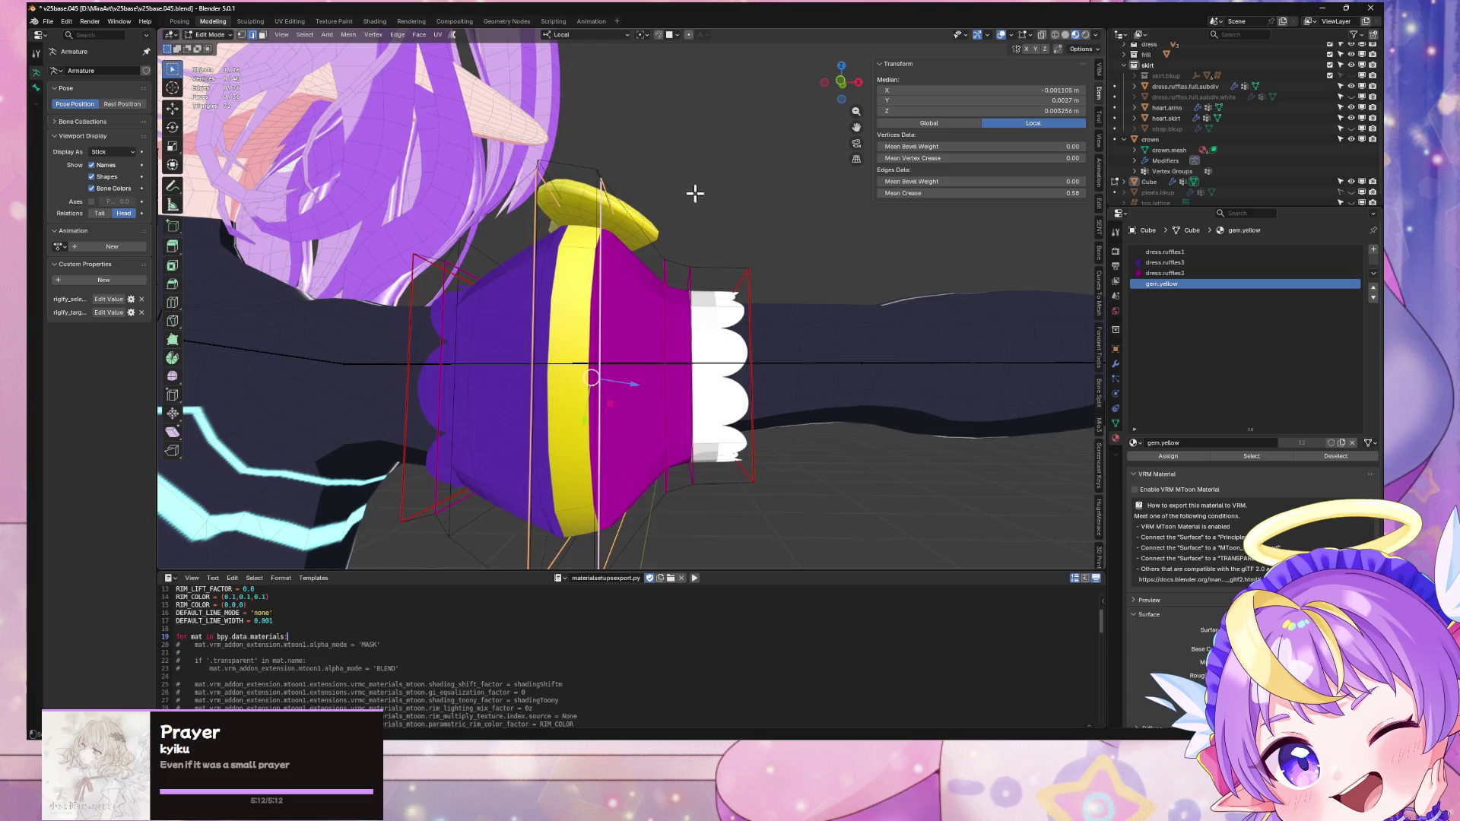
{"action": "scroll", "coordinate": [692, 202], "scroll_direction": "up", "scroll_amount": 1}
{"action": "mouse_move", "coordinate": [691, 214]}
{"action": "middle_mouse_down"}
{"action": "mouse_move", "coordinate": [730, 162]}
{"action": "mouse_move", "coordinate": [694, 157]}
{"action": "mouse_move", "coordinate": [542, 214]}
{"action": "middle_mouse_up"}
Step: Assign gem.yellow to two face rings on the cuff to form a yellow band
{"action": "left_click", "coordinate": [687, 104], "text": "alt"}
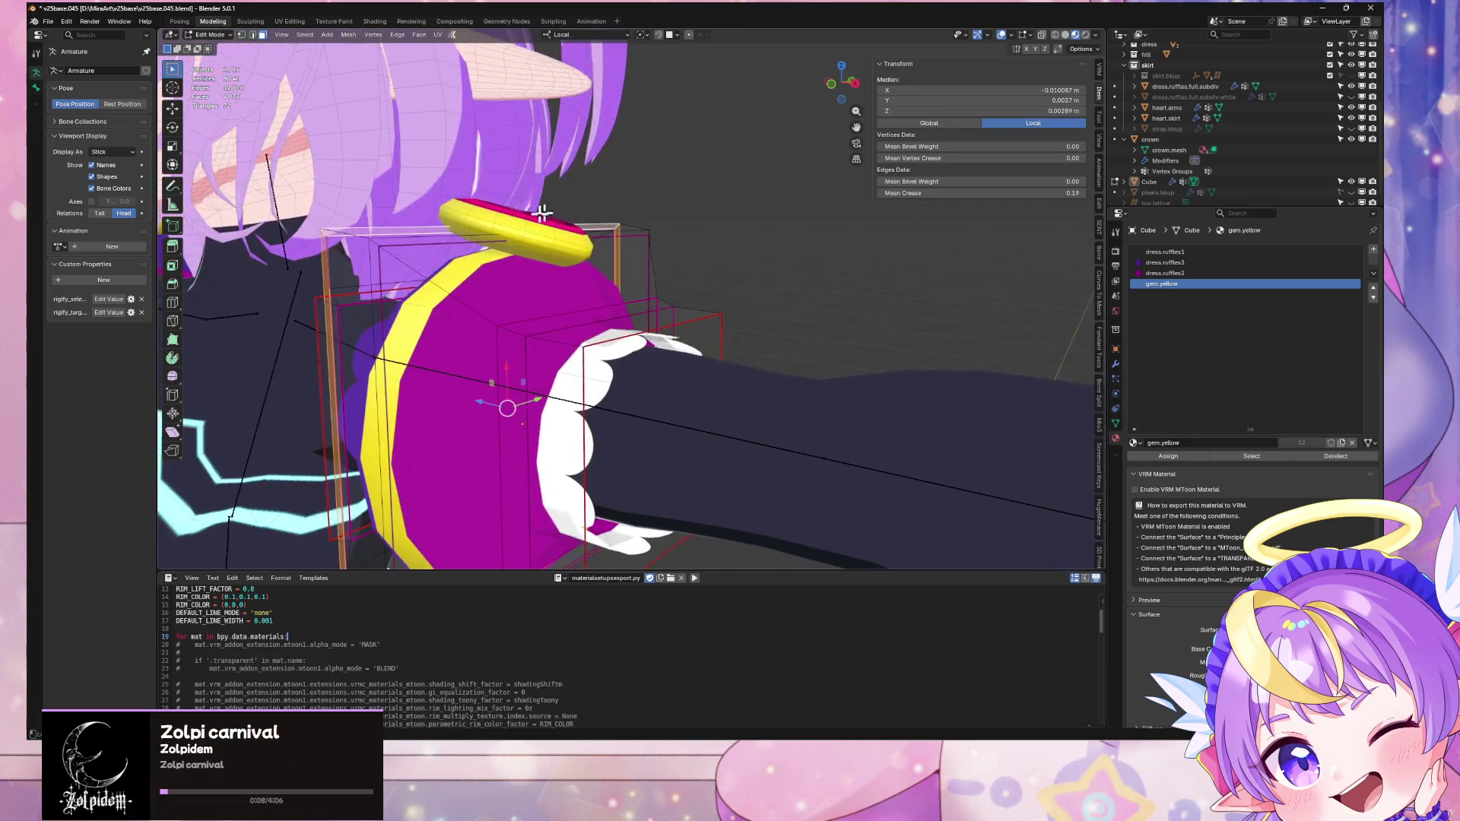
{"action": "left_click", "coordinate": [400, 241], "text": "alt+shift"}
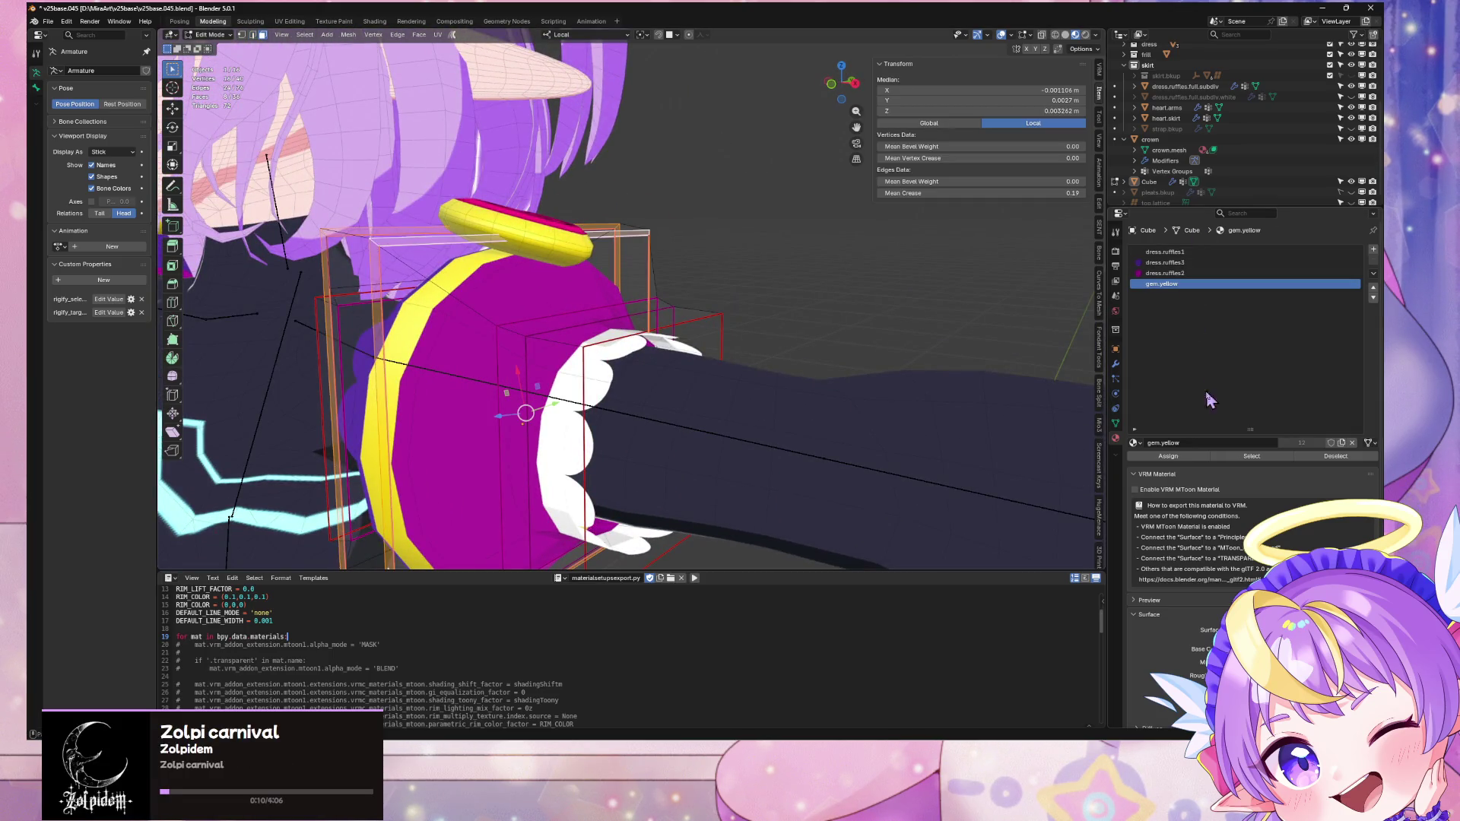
{"action": "left_click", "coordinate": [1175, 459]}
{"action": "key", "text": "Tab"}
{"action": "mouse_move", "coordinate": [731, 167]}
{"action": "middle_mouse_down"}
{"action": "mouse_move", "coordinate": [783, 135]}
{"action": "mouse_move", "coordinate": [787, 84]}
{"action": "mouse_move", "coordinate": [781, 161]}
{"action": "middle_mouse_up"}
{"action": "scroll", "coordinate": [783, 136], "scroll_direction": "down", "scroll_amount": 4}
{"action": "scroll", "coordinate": [781, 161], "scroll_direction": "up", "scroll_amount": 5}
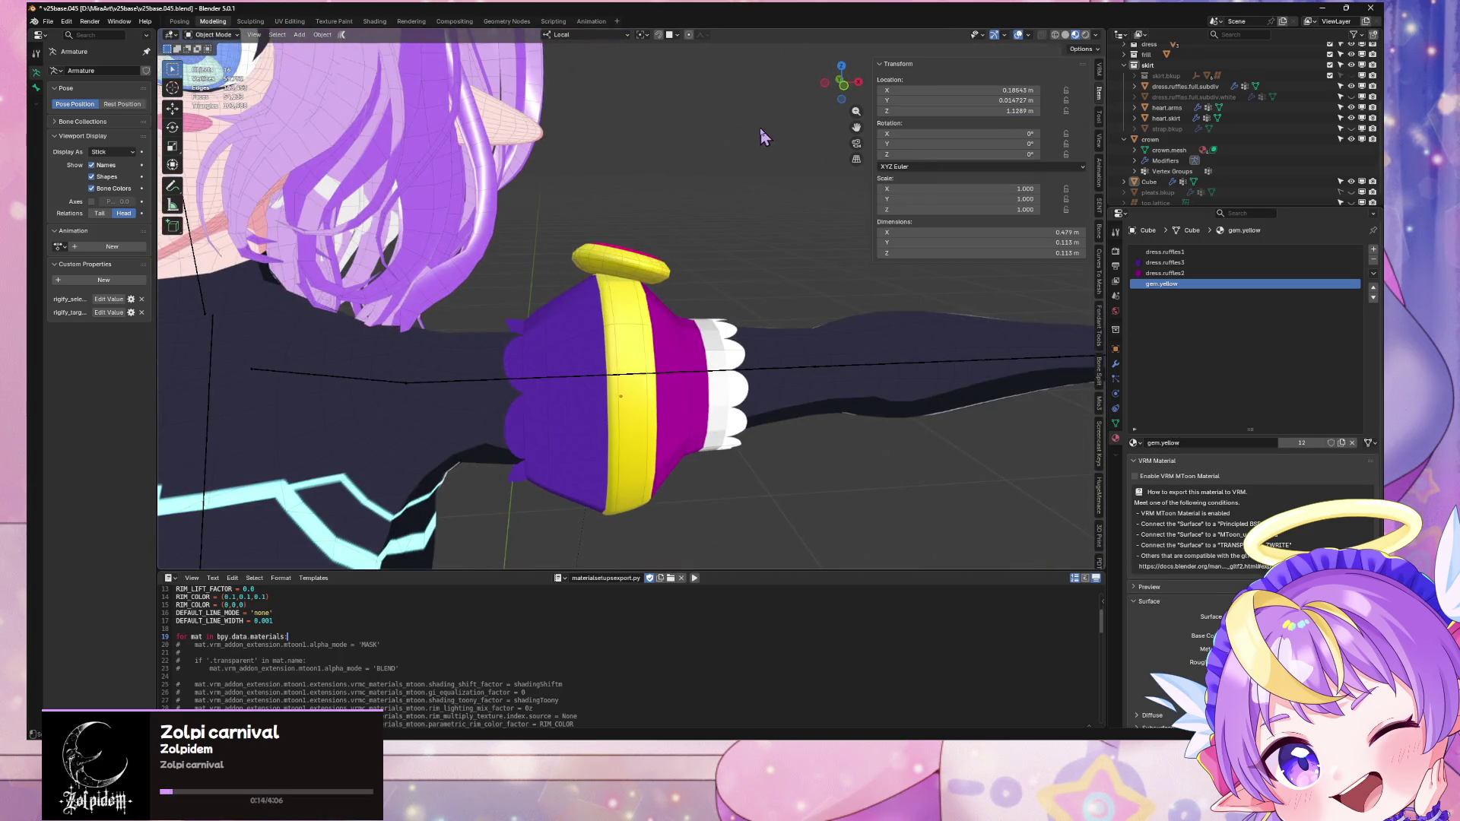
{"action": "left_click", "coordinate": [672, 251]}
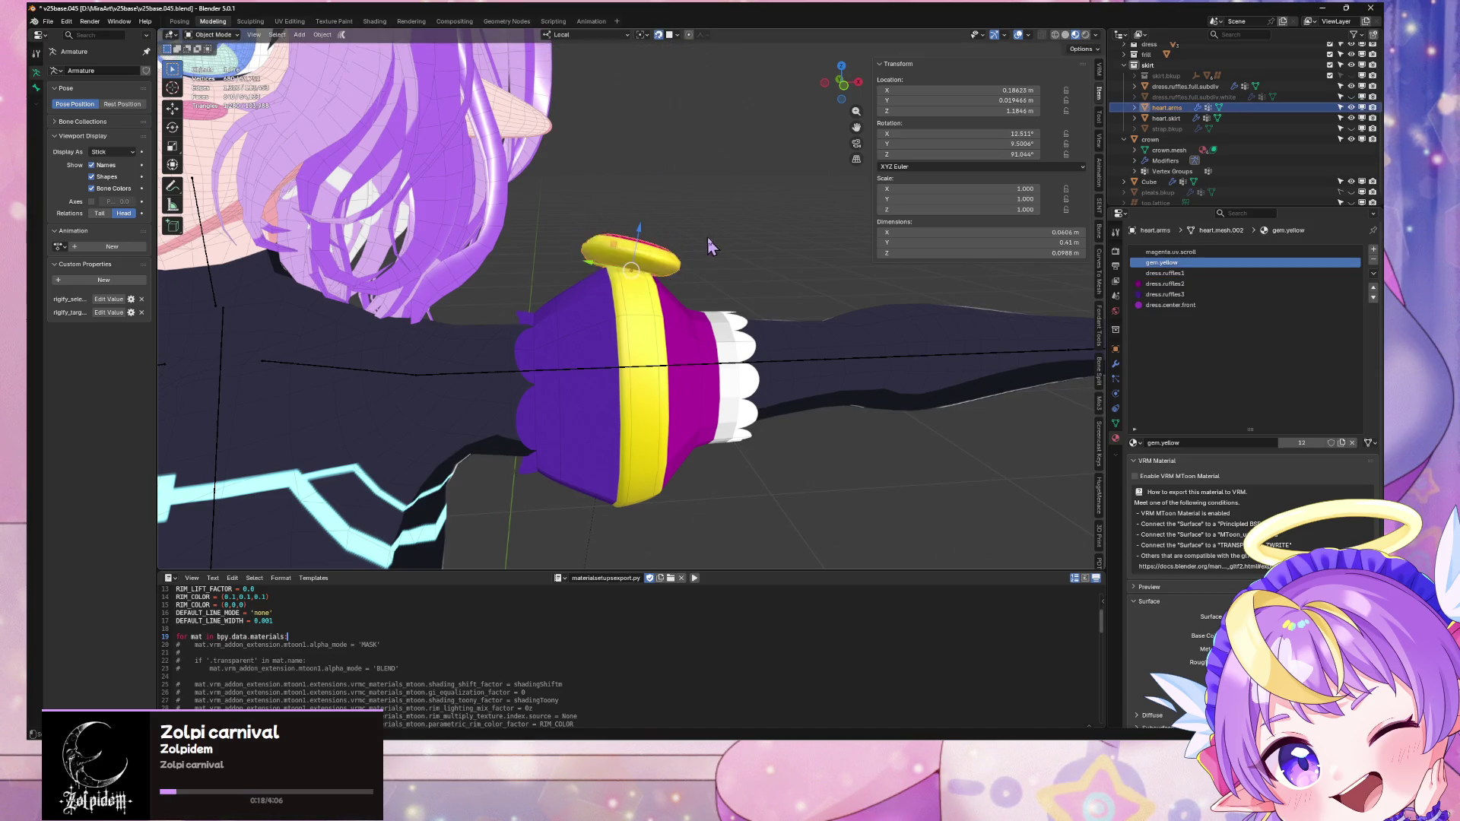
Step: Move the heart ornament on the cuff and shrink it to 0.798
{"action": "middle_click_drag", "start_coordinate": [708, 237], "coordinate": [653, 314]}
{"action": "key", "text": "g"}
{"action": "left_click", "coordinate": [684, 255]}
{"action": "middle_click_drag", "start_coordinate": [684, 254], "coordinate": [726, 166]}
{"action": "mouse_move", "coordinate": [728, 192]}
{"action": "middle_mouse_down"}
{"action": "mouse_move", "coordinate": [689, 222]}
{"action": "mouse_move", "coordinate": [781, 152]}
{"action": "middle_mouse_up"}
{"action": "key", "text": "s"}
{"action": "left_click", "coordinate": [669, 228]}
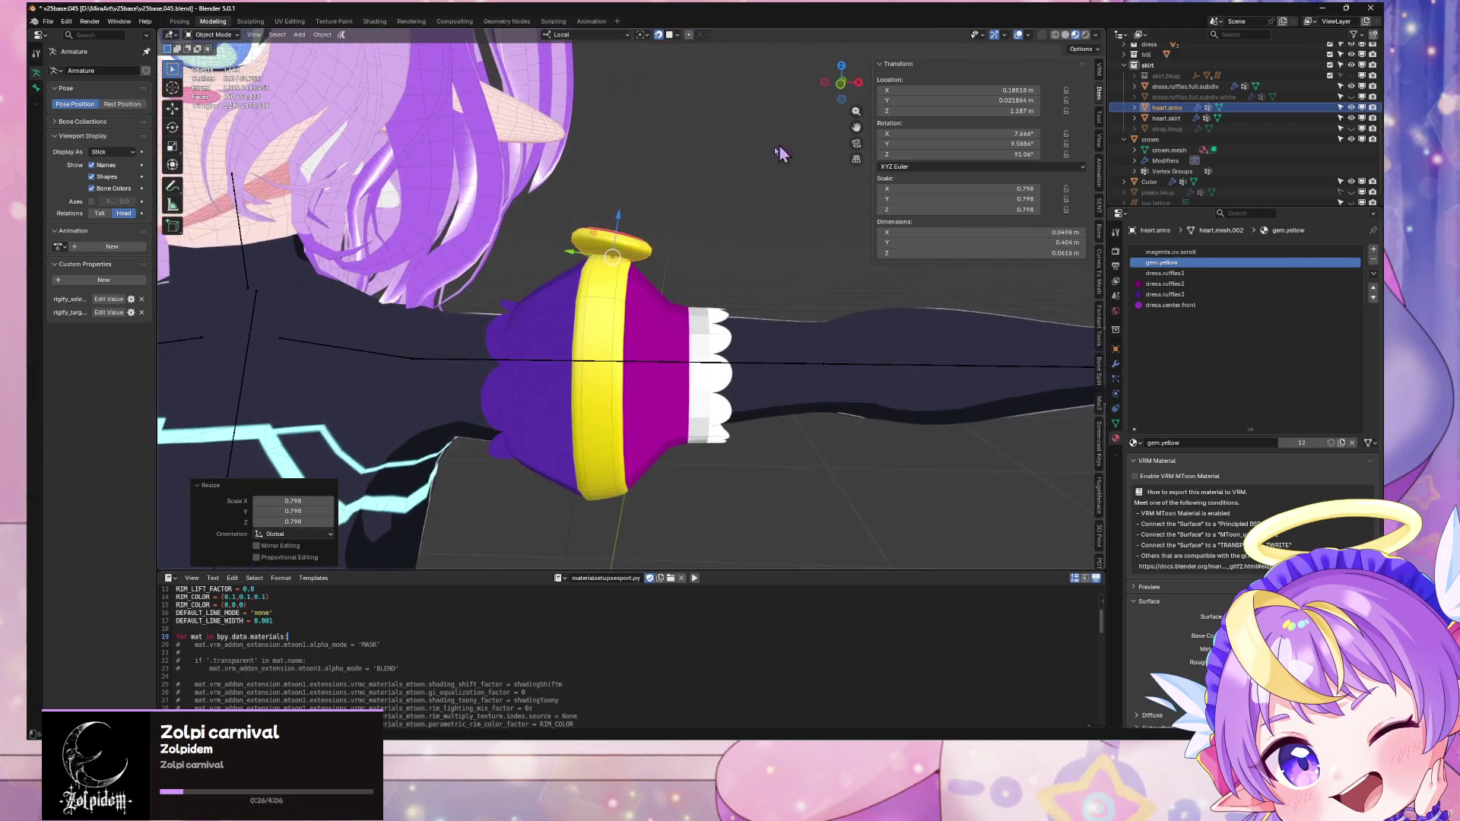
Step: Apply the ornament's scale so it reads 1.000, then view the whole character from the front
{"action": "left_click", "coordinate": [322, 35]}
{"action": "mouse_move", "coordinate": [349, 90]}
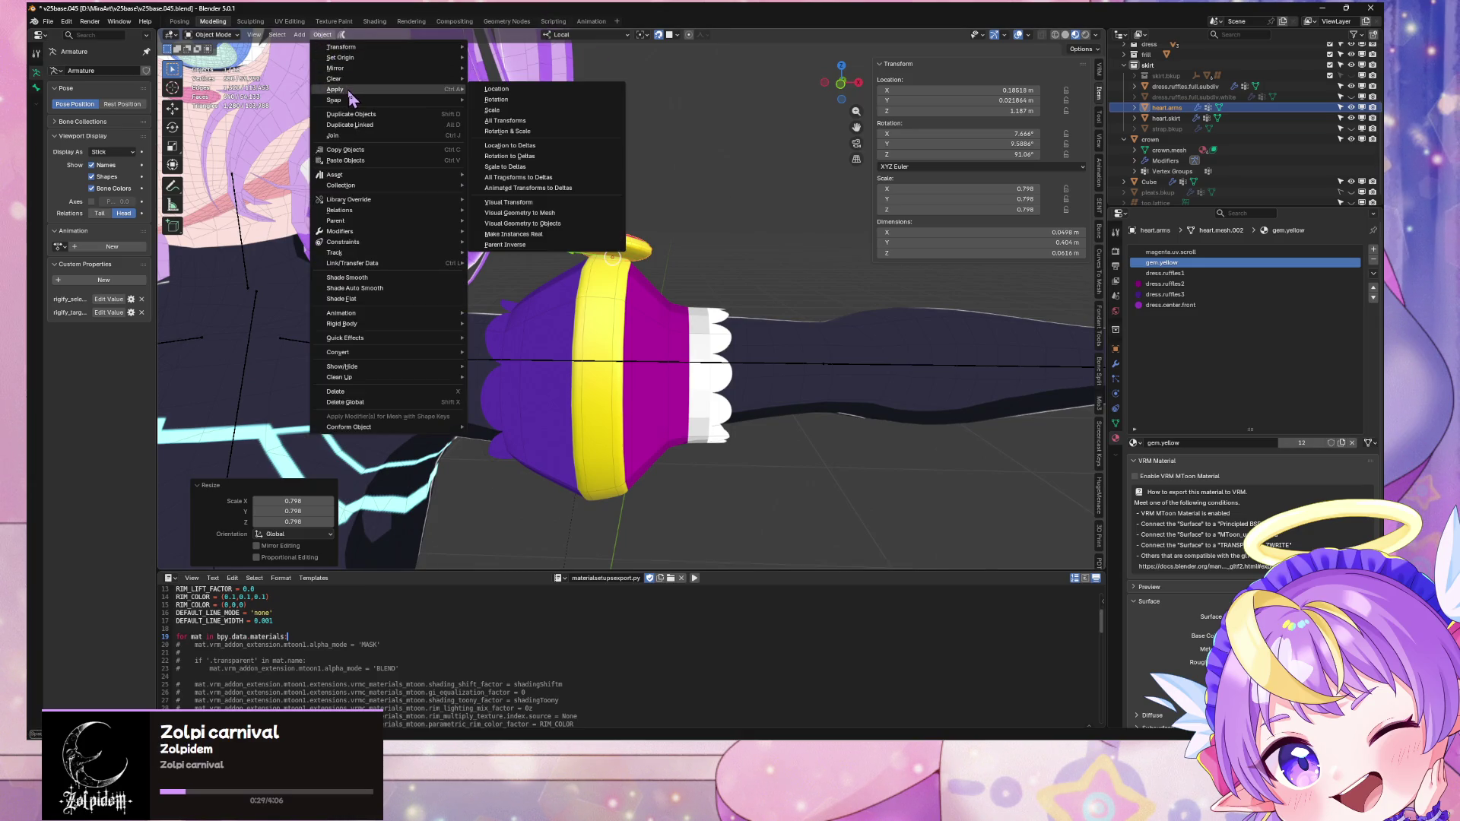
{"action": "left_click", "coordinate": [537, 110]}
{"action": "mouse_move", "coordinate": [750, 219]}
{"action": "middle_mouse_down"}
{"action": "mouse_move", "coordinate": [668, 248]}
{"action": "mouse_move", "coordinate": [628, 287]}
{"action": "mouse_move", "coordinate": [760, 282]}
{"action": "middle_mouse_up"}
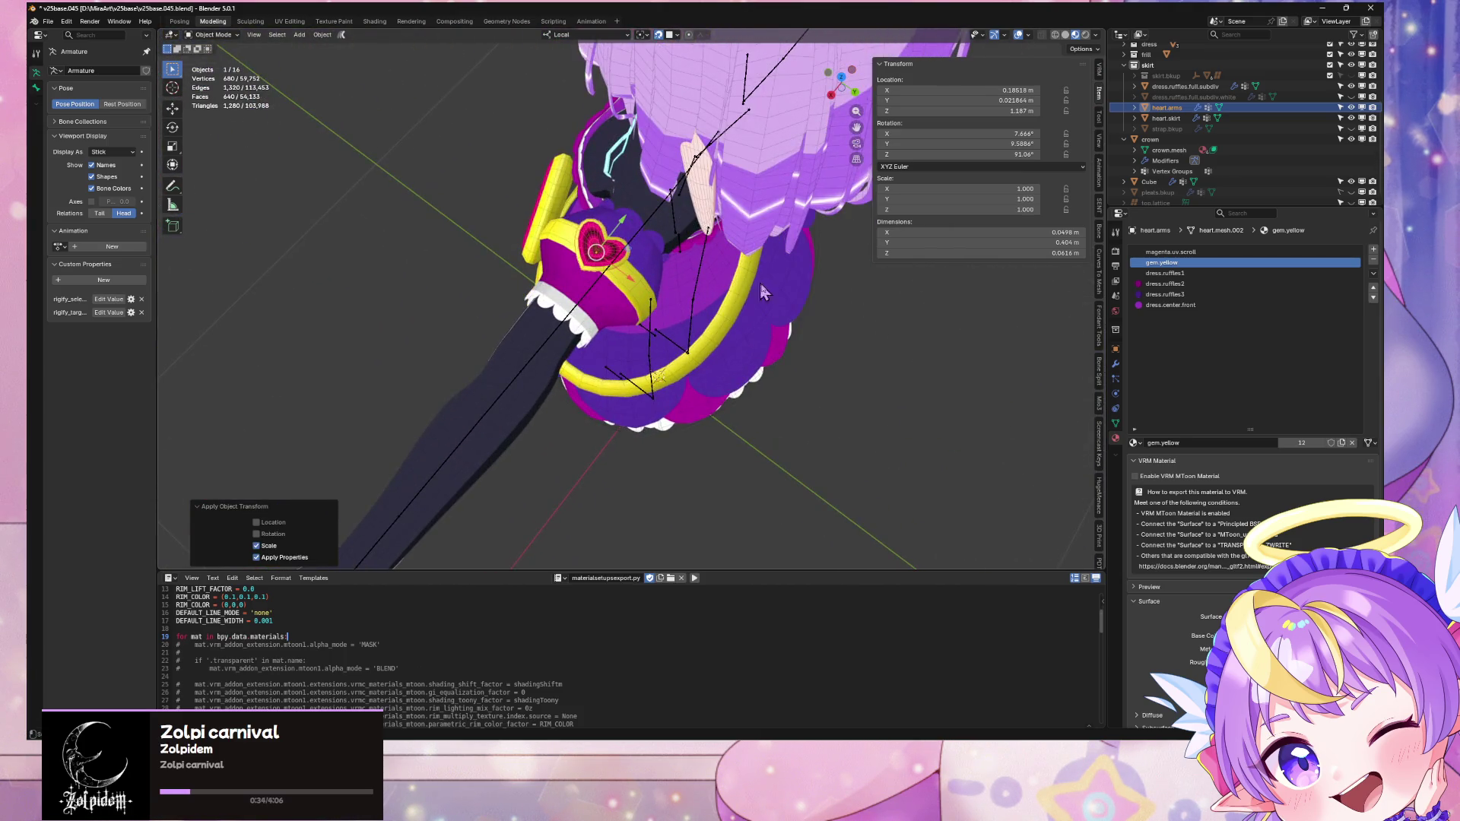
{"action": "left_click", "coordinate": [761, 279]}
{"action": "key", "text": "Home"}
{"action": "key", "text": "KP_1"}
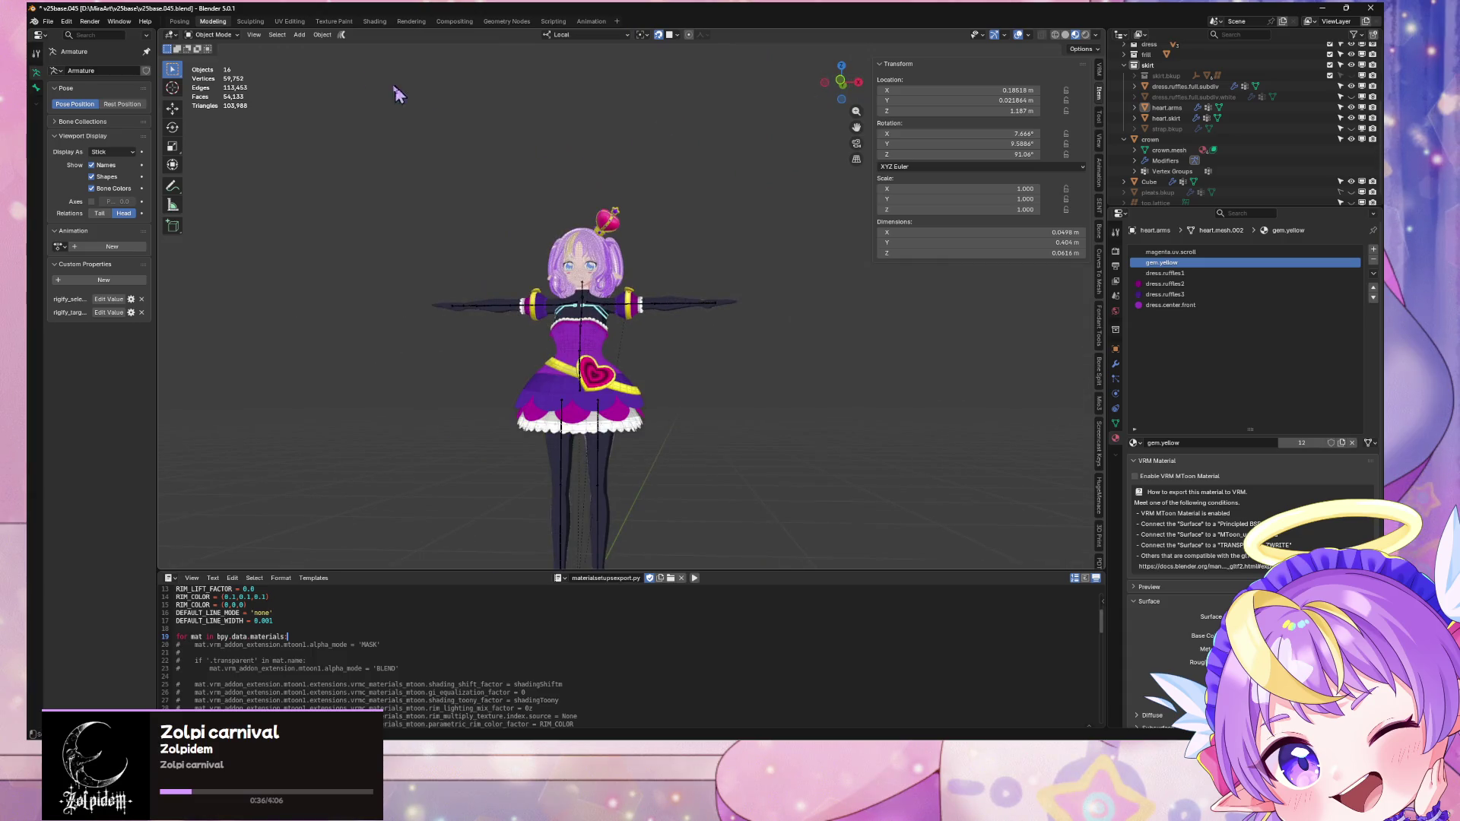
{"action": "left_click", "coordinate": [48, 21]}
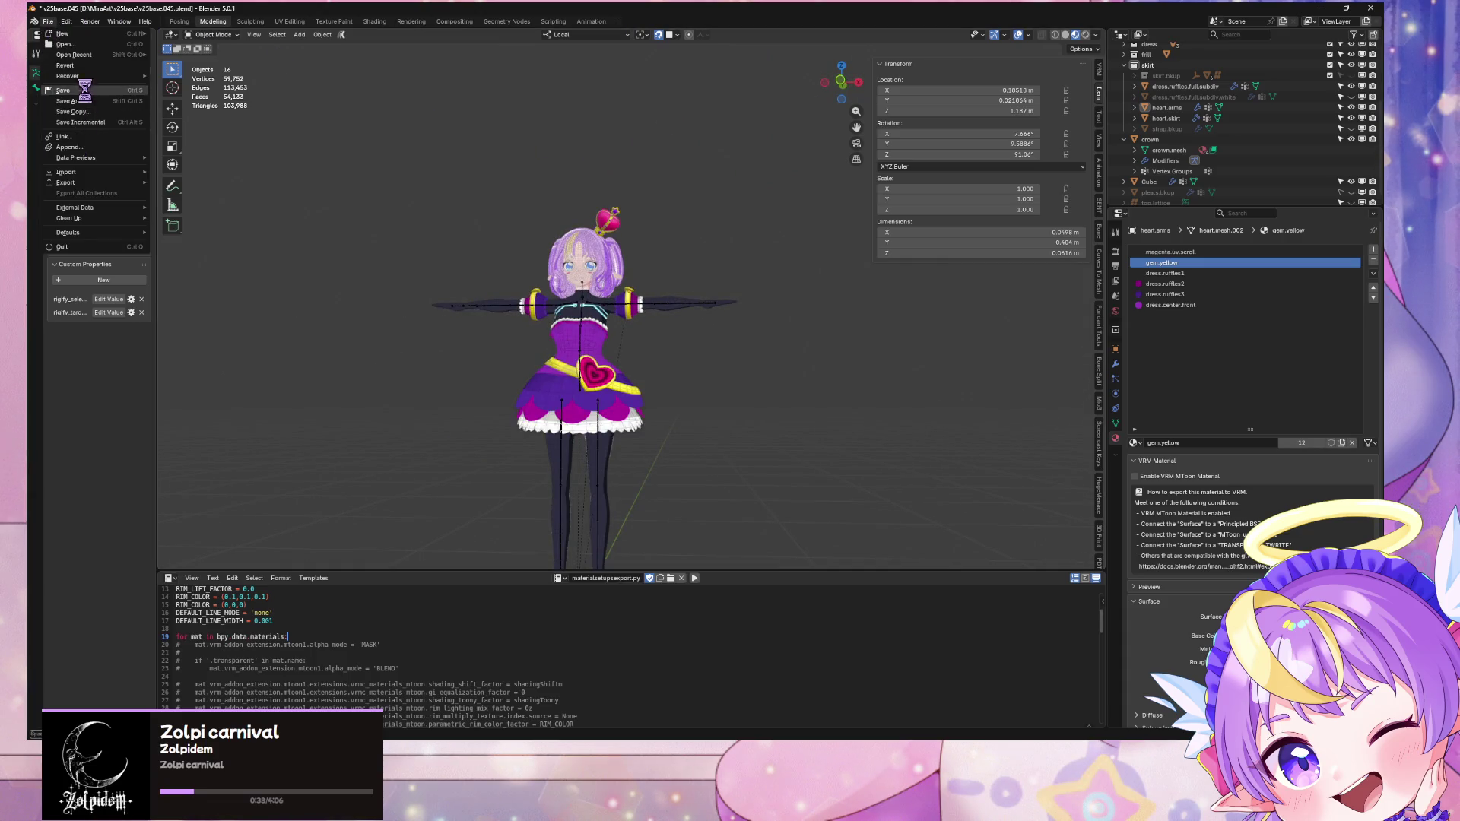
Step: Export the avatar as glTF 2.0 over the existing file, close the Warudo preview, and switch to Unity
{"action": "left_click", "coordinate": [48, 21]}
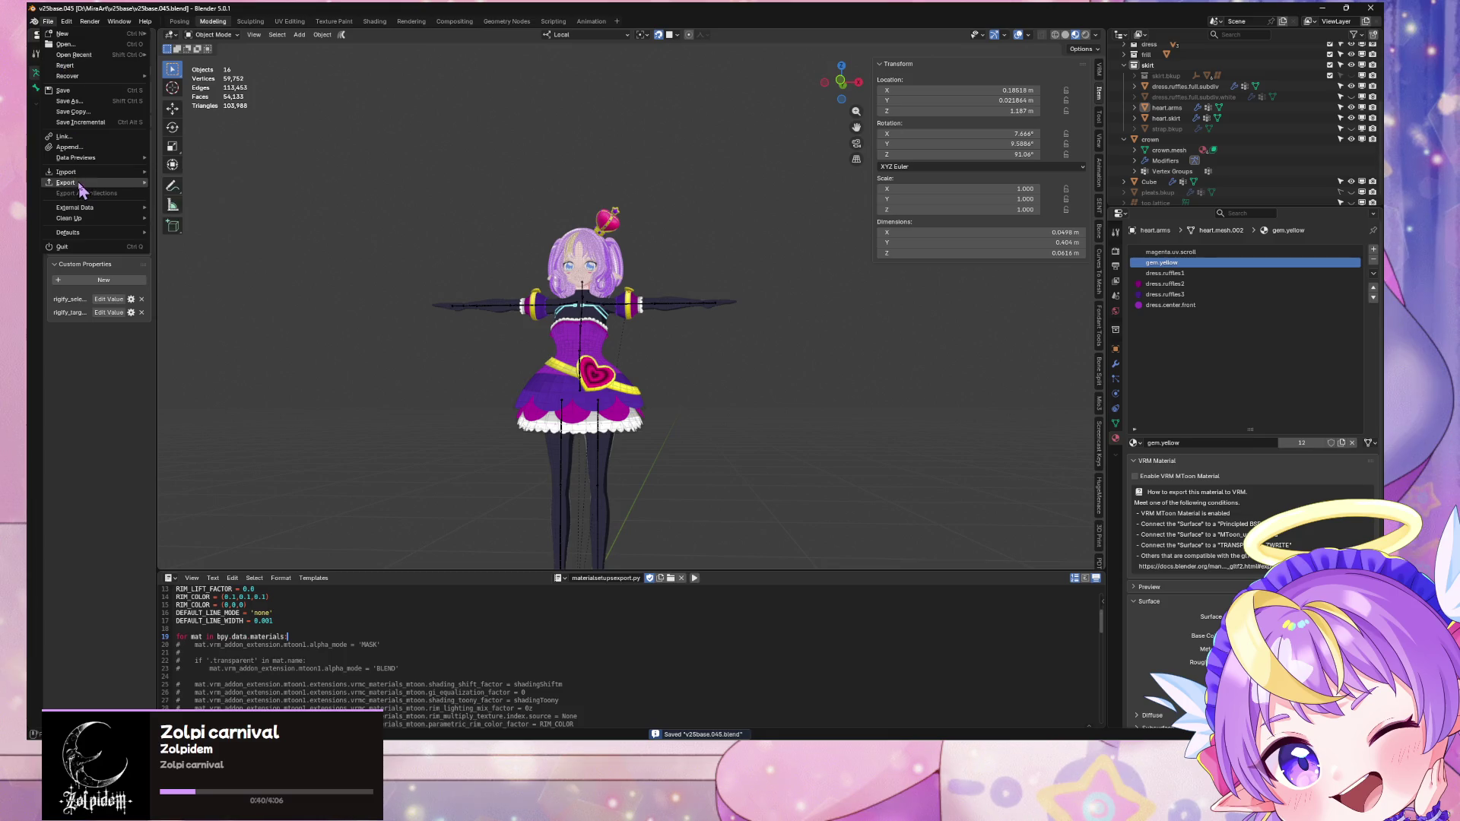
{"action": "mouse_move", "coordinate": [76, 183]}
{"action": "left_click", "coordinate": [217, 278]}
{"action": "double_click", "coordinate": [481, 286]}
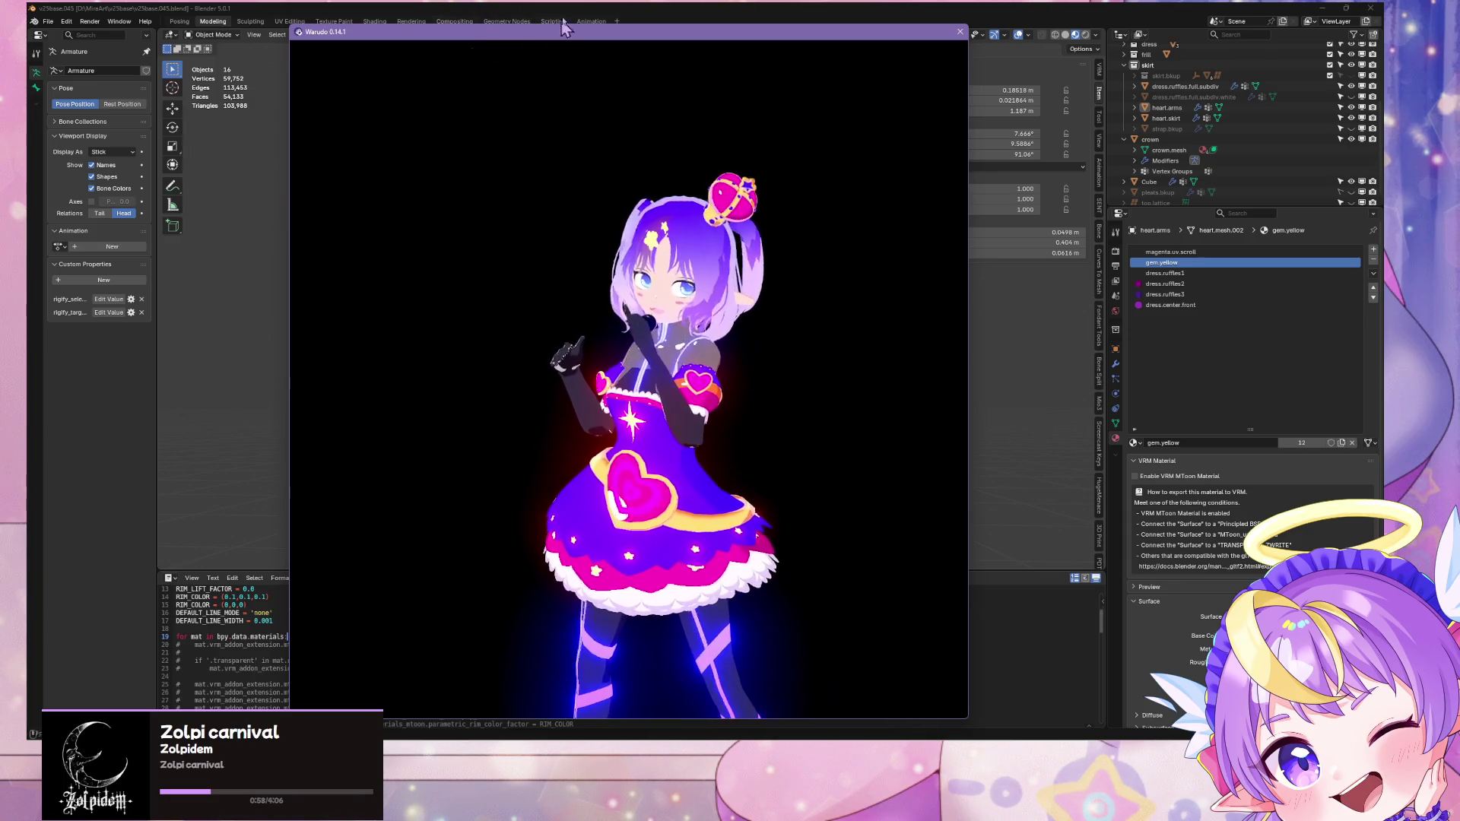
{"action": "left_click", "coordinate": [620, 6]}
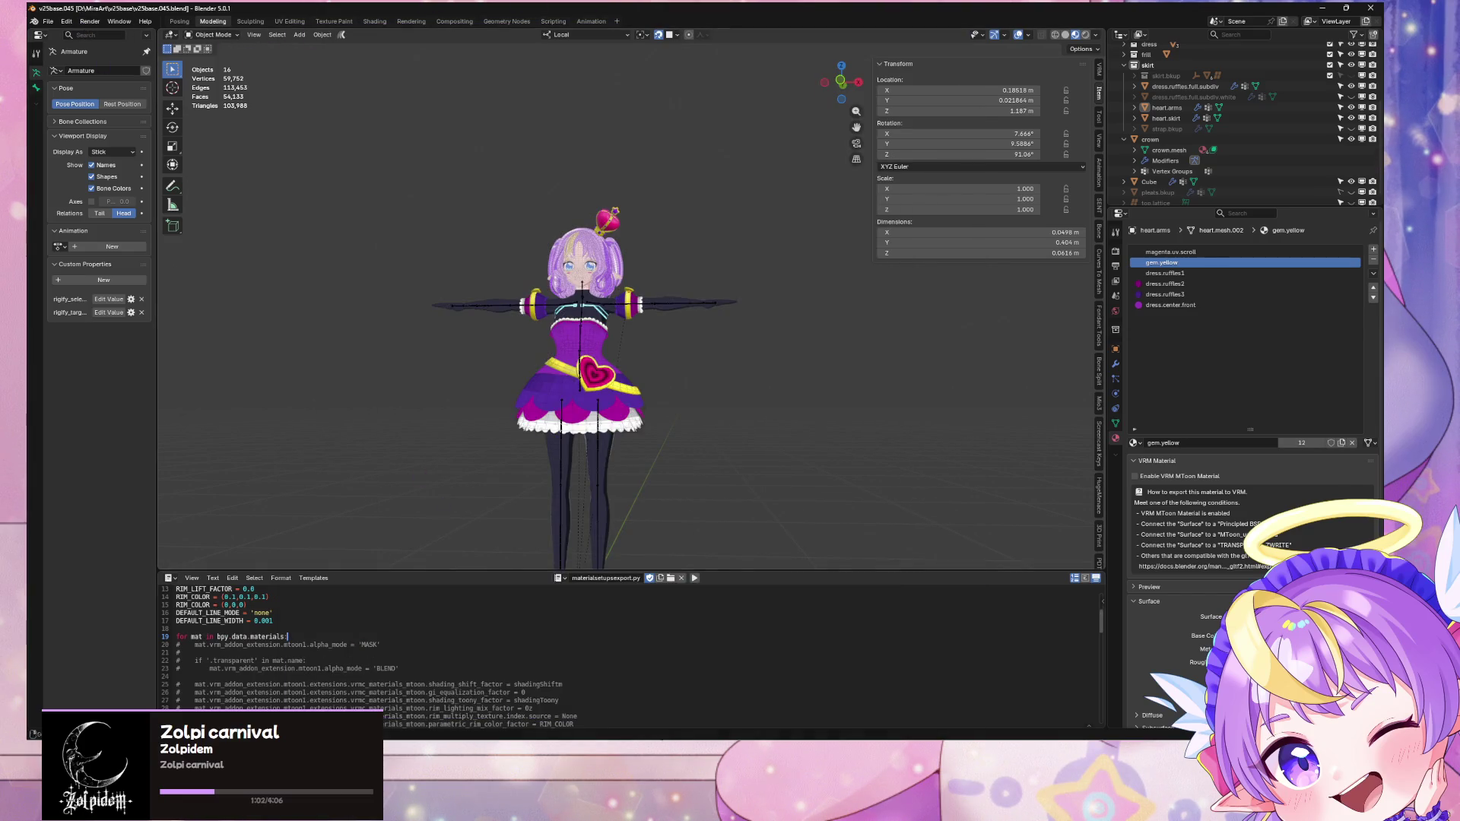
{"action": "key", "text": "alt+Tab"}
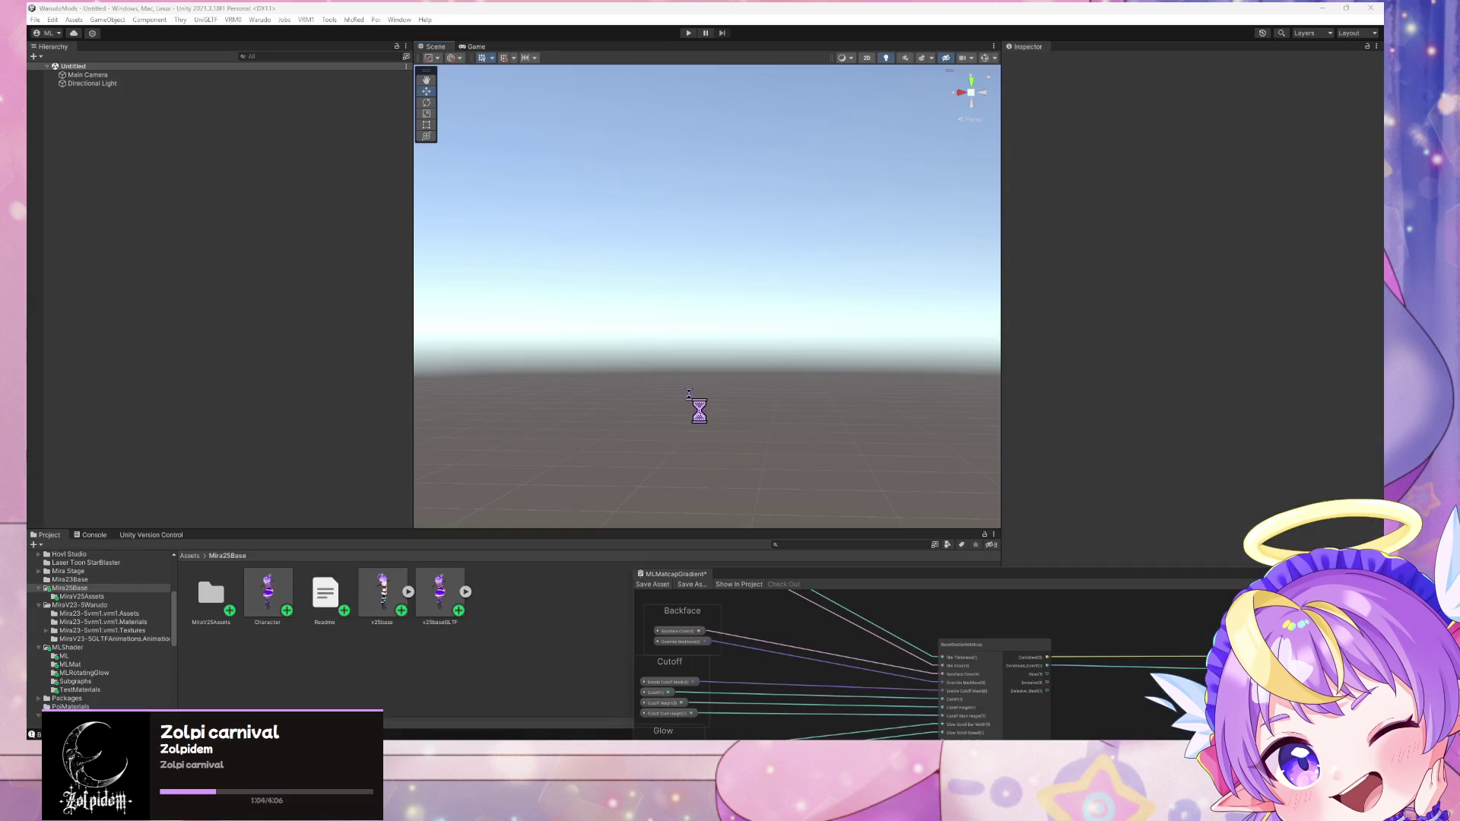
Step: Place the Character prefab in the empty scene and fly in close to its sleeve
{"action": "left_click_drag", "start_coordinate": [267, 567], "coordinate": [275, 318]}
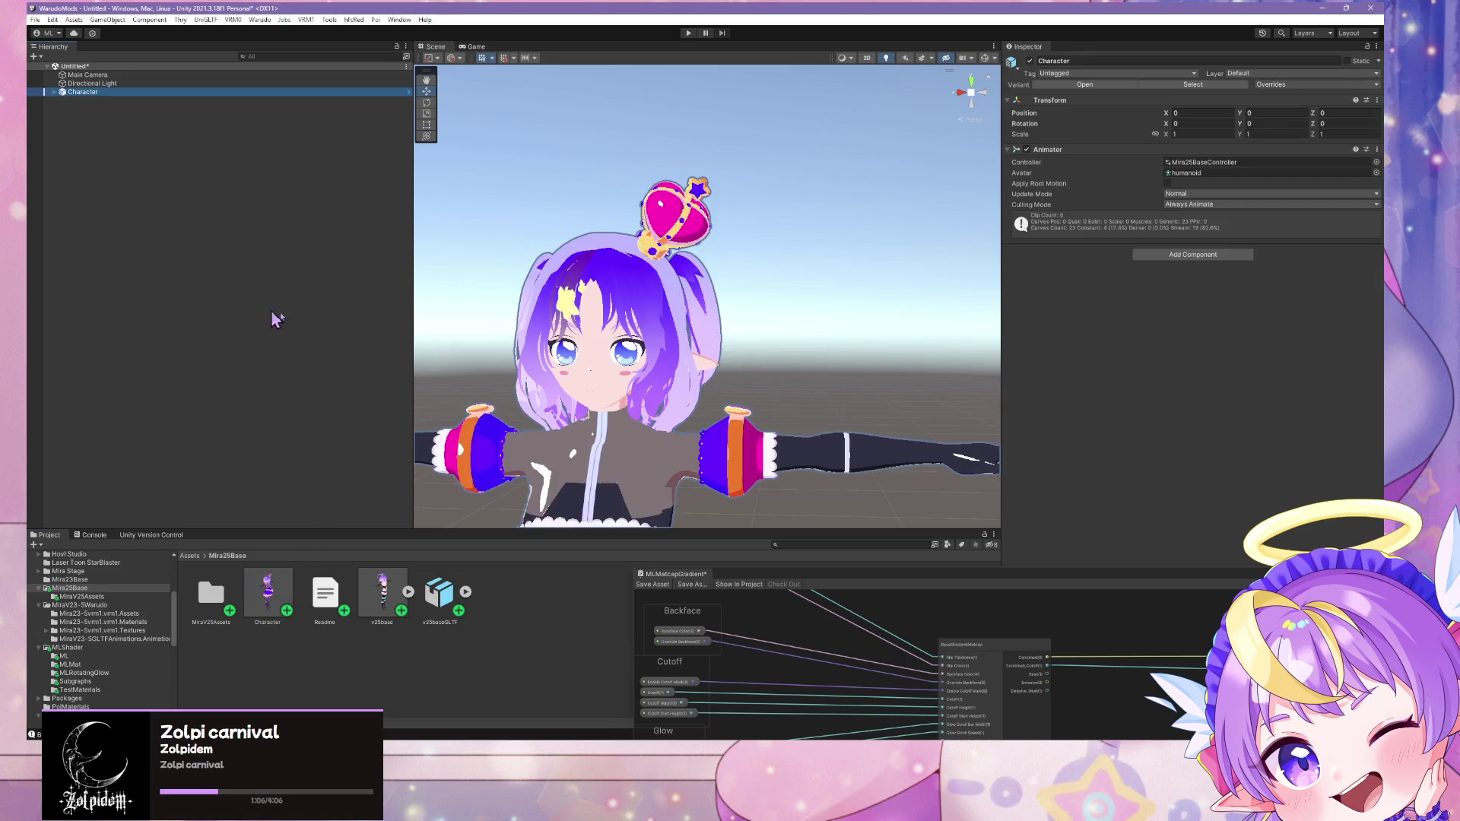
{"action": "mouse_move", "coordinate": [796, 359]}
{"action": "right_mouse_down"}
{"action": "mouse_move", "coordinate": [798, 380]}
{"action": "mouse_move", "coordinate": [700, 381]}
{"action": "mouse_move", "coordinate": [789, 417]}
{"action": "mouse_move", "coordinate": [680, 395]}
{"action": "mouse_move", "coordinate": [744, 182]}
{"action": "mouse_move", "coordinate": [769, 180]}
{"action": "mouse_move", "coordinate": [741, 212]}
{"action": "mouse_move", "coordinate": [754, 362]}
{"action": "mouse_move", "coordinate": [724, 326]}
{"action": "mouse_move", "coordinate": [738, 480]}
{"action": "mouse_move", "coordinate": [572, 496]}
{"action": "right_mouse_up"}
{"action": "scroll", "coordinate": [799, 378], "scroll_direction": "up", "scroll_amount": 1}
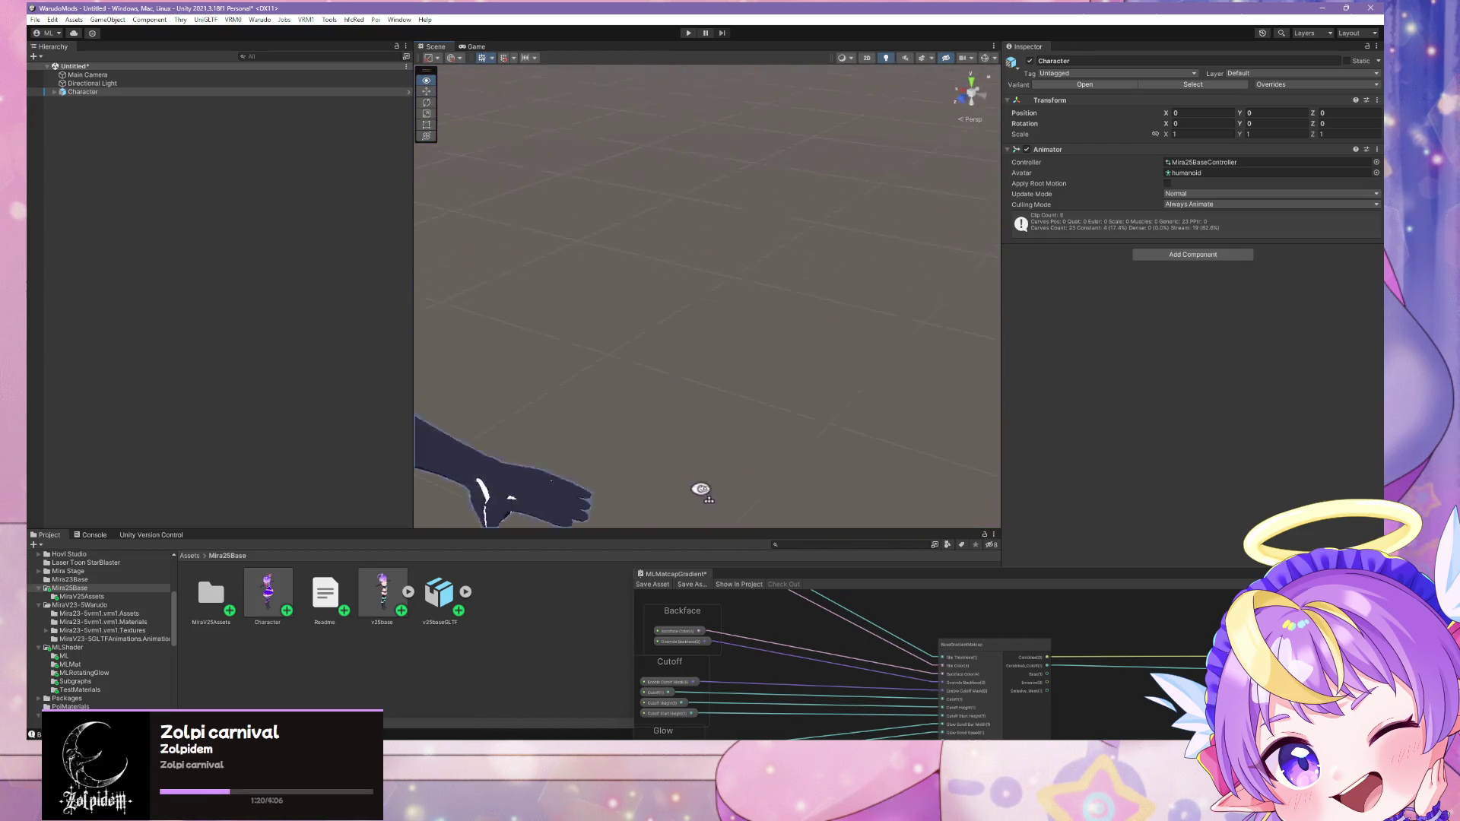
{"action": "right_click_drag", "start_coordinate": [754, 511], "coordinate": [807, 514]}
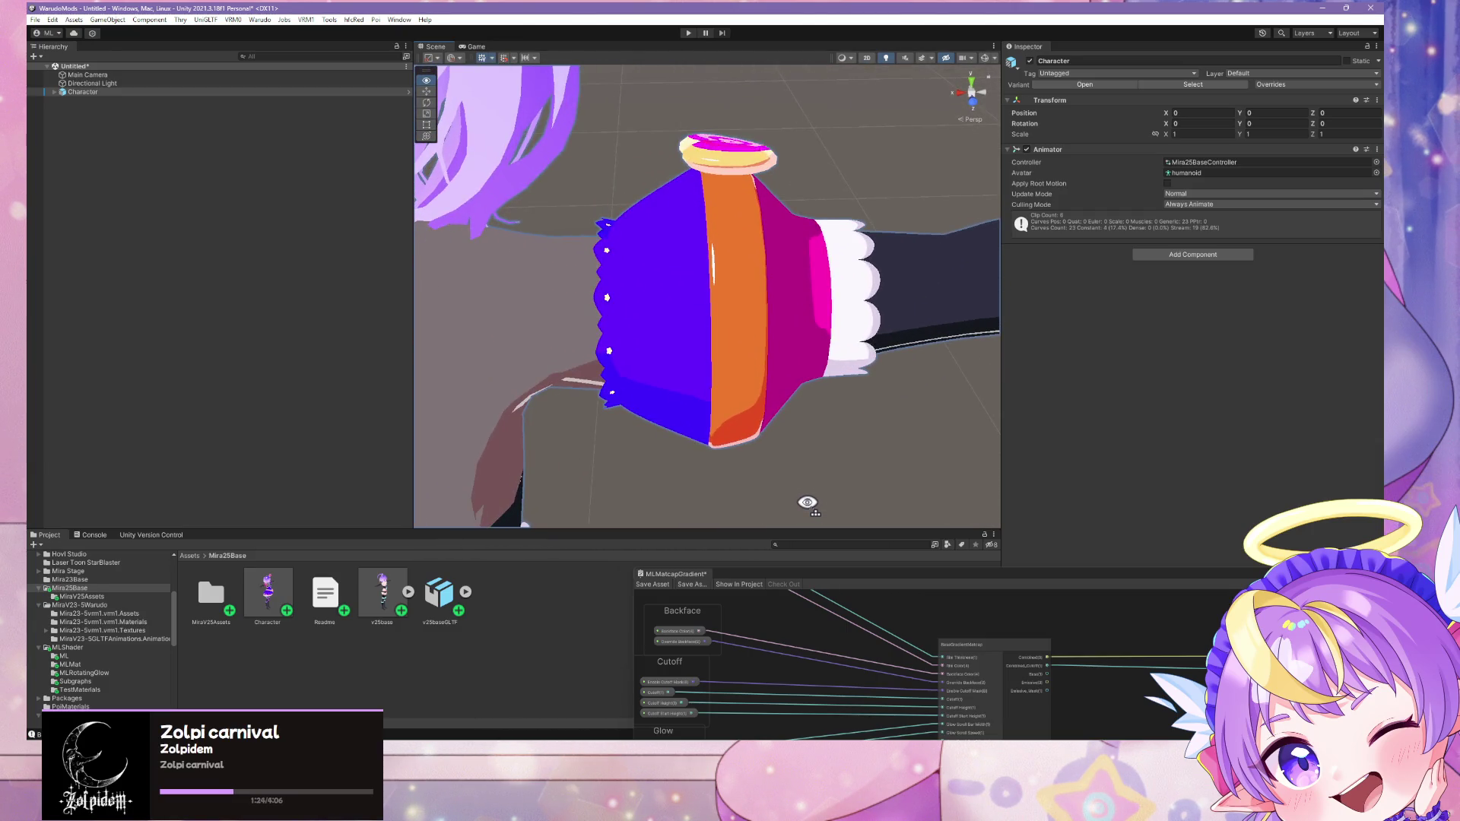
Step: Fly the Scene camera between sleeve close-ups and full-body views of the character
{"action": "key", "text": "s"}
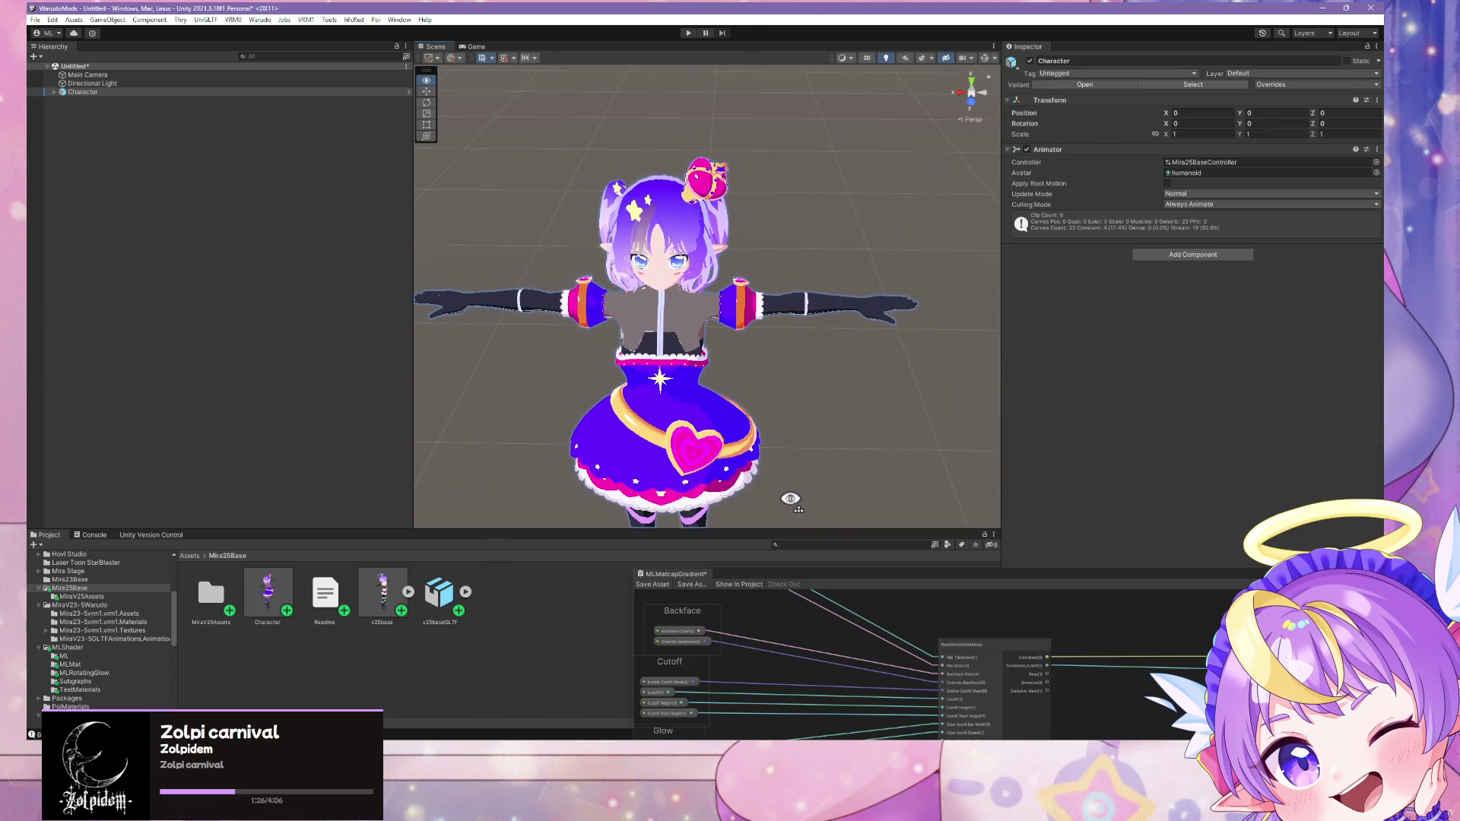
{"action": "key", "text": "s"}
{"action": "right_click_drag", "start_coordinate": [799, 499], "coordinate": [815, 511]}
{"action": "key", "text": "w"}
{"action": "key", "text": "s"}
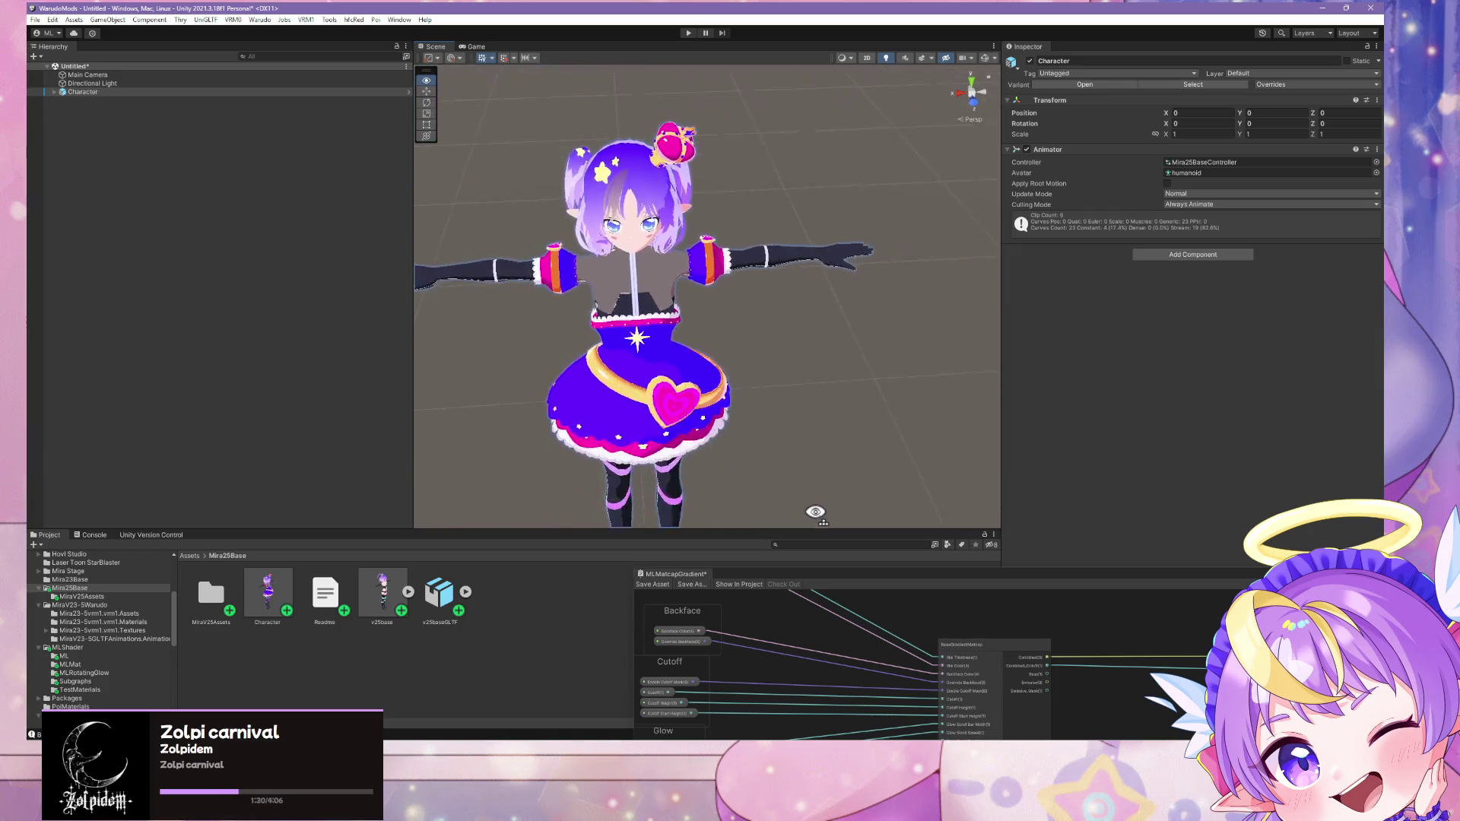
{"action": "key", "text": "w"}
{"action": "mouse_move", "coordinate": [944, 525]}
{"action": "right_mouse_down"}
{"action": "mouse_move", "coordinate": [897, 509]}
{"action": "mouse_move", "coordinate": [928, 505]}
{"action": "mouse_move", "coordinate": [760, 441]}
{"action": "mouse_move", "coordinate": [796, 443]}
{"action": "mouse_move", "coordinate": [804, 495]}
{"action": "right_mouse_up"}
{"action": "key", "text": "s"}
{"action": "key", "text": "w"}
{"action": "key", "text": "w"}
{"action": "key", "text": "w"}
{"action": "key", "text": "s"}
{"action": "key", "text": "w"}
{"action": "key", "text": "s"}
{"action": "mouse_move", "coordinate": [814, 400]}
{"action": "right_mouse_down"}
{"action": "mouse_move", "coordinate": [757, 340]}
{"action": "mouse_move", "coordinate": [580, 234]}
{"action": "right_mouse_up"}
Step: Select the sleeve Cube to inspect its four materials, including ML.gem.yellow
{"action": "left_click", "coordinate": [757, 340]}
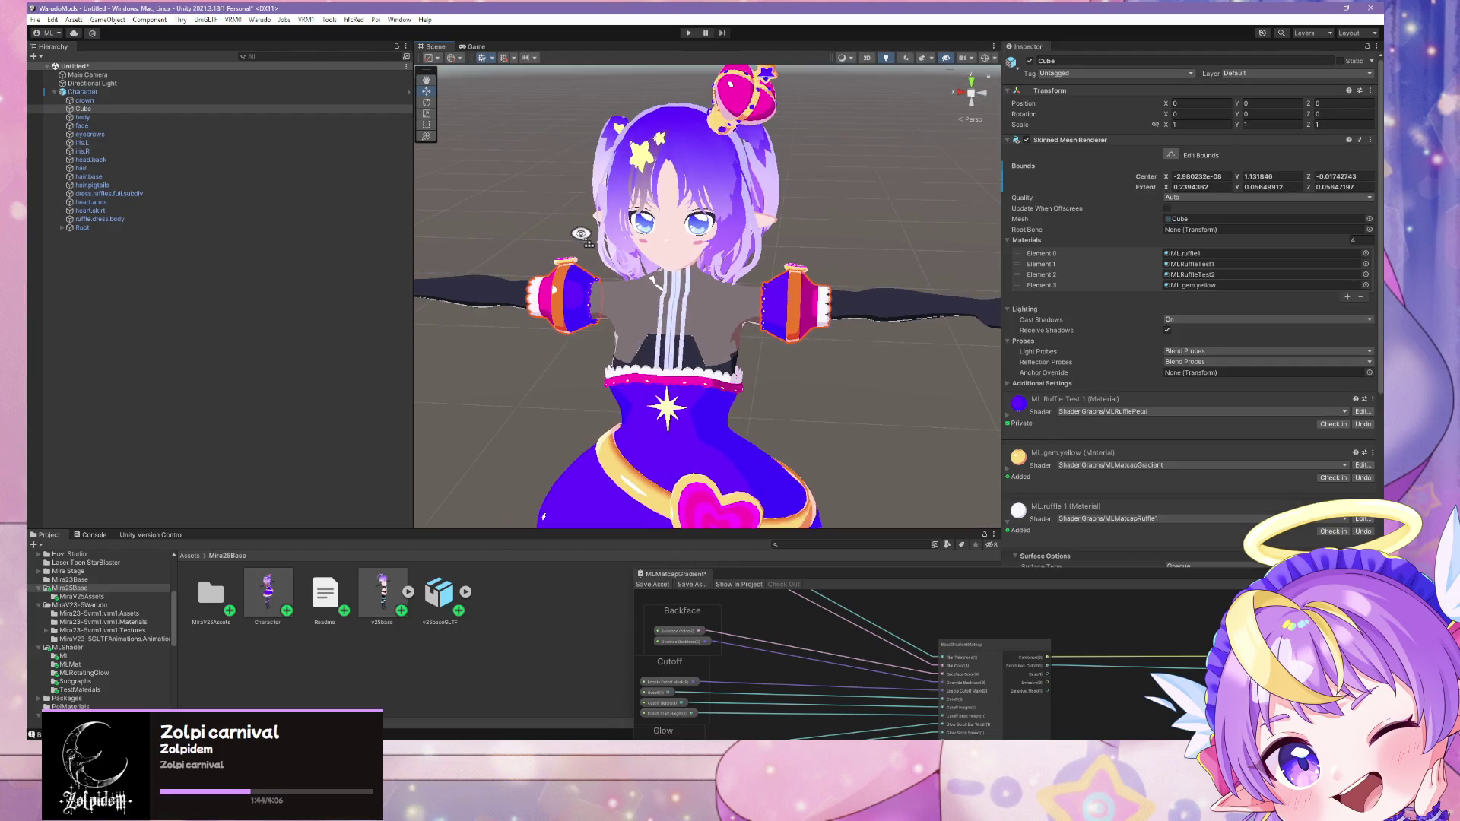
{"action": "left_click", "coordinate": [783, 326]}
{"action": "left_click", "coordinate": [812, 281]}
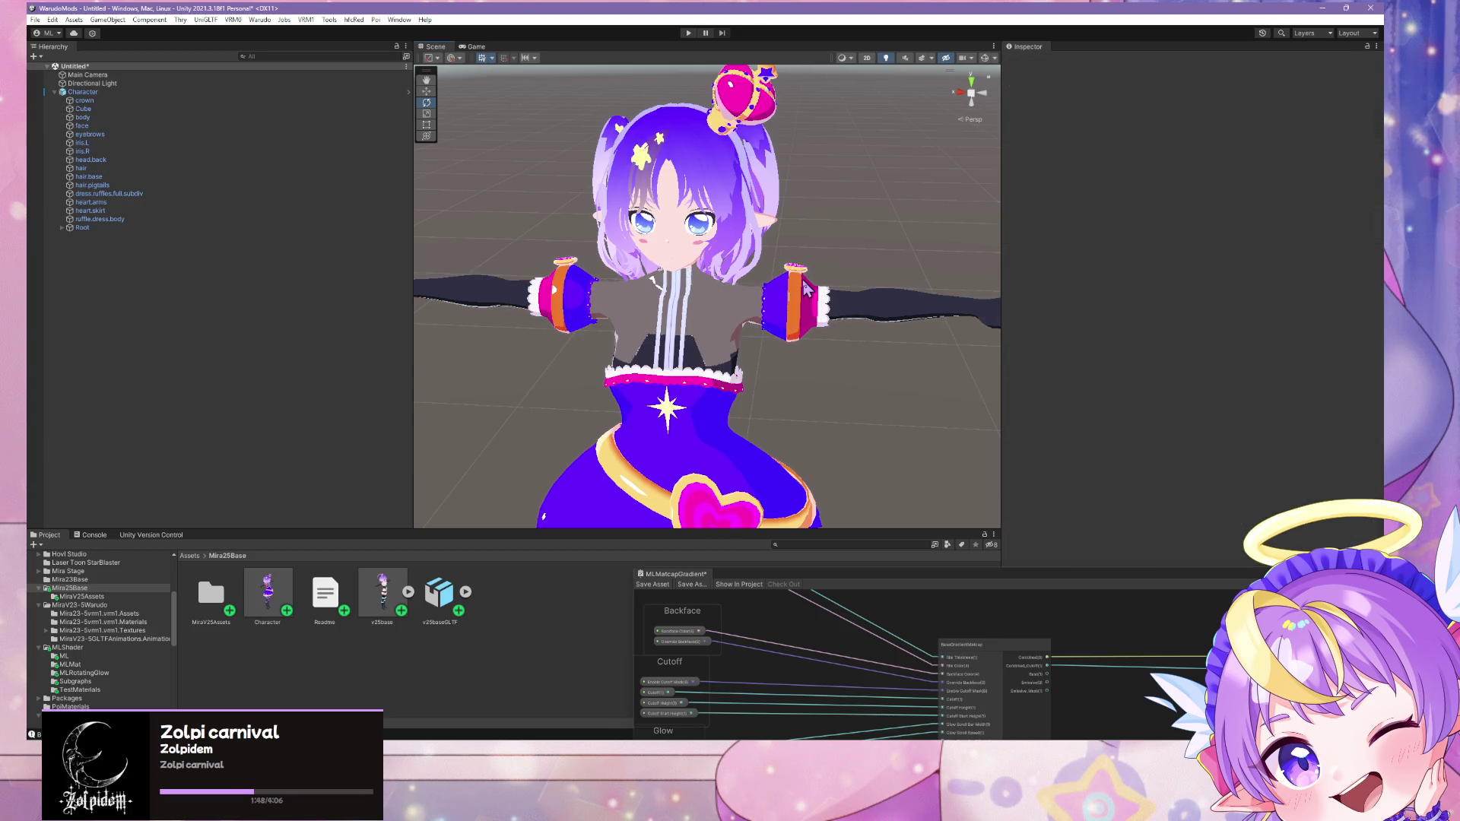
{"action": "left_click", "coordinate": [807, 287]}
{"action": "left_click", "coordinate": [807, 287]}
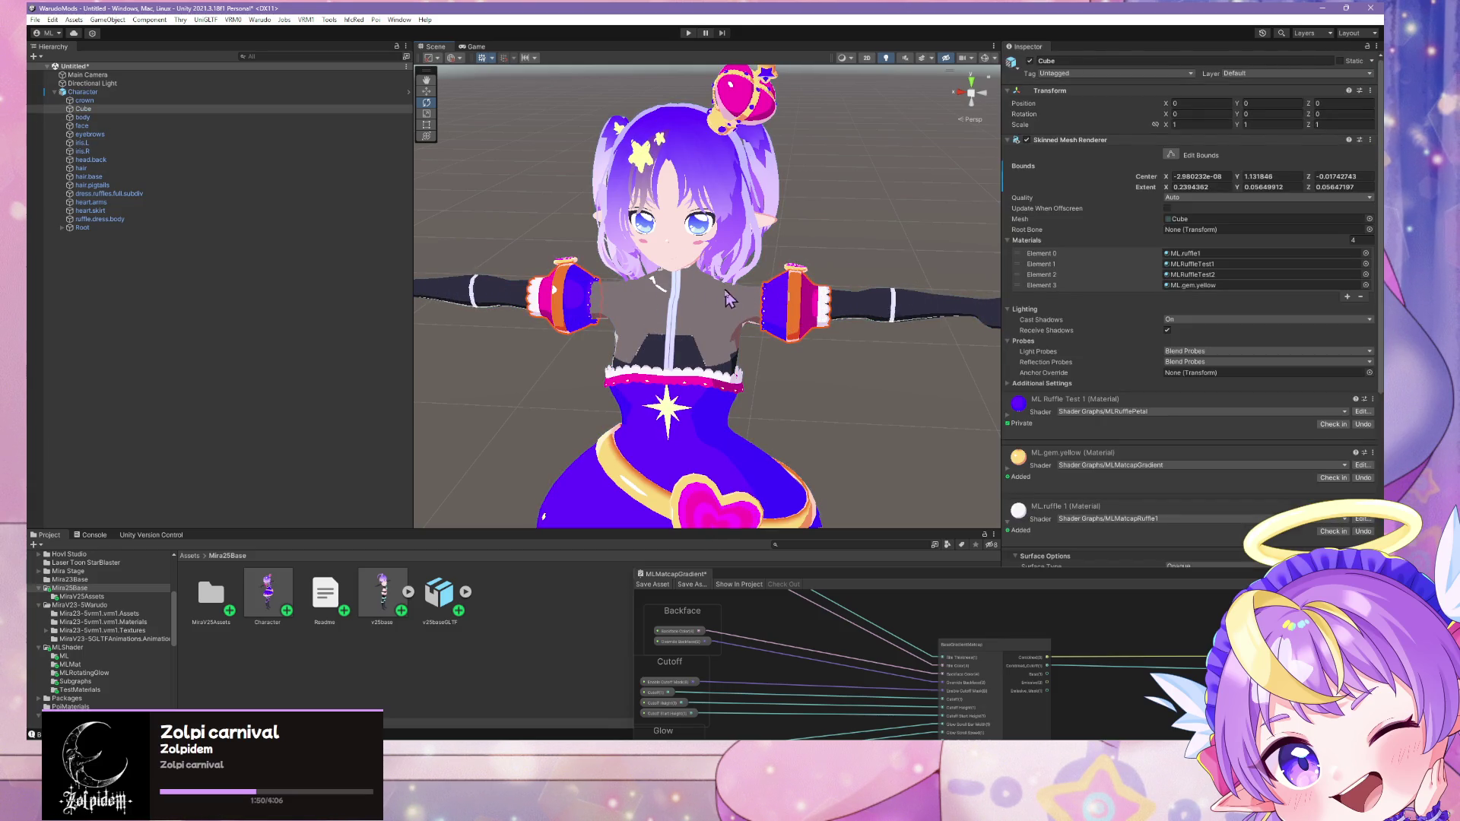
{"action": "mouse_move", "coordinate": [746, 243]}
{"action": "left_mouse_down", "text": "alt"}
{"action": "mouse_move", "coordinate": [760, 310]}
{"action": "mouse_move", "coordinate": [629, 399]}
{"action": "left_mouse_up", "text": "alt"}
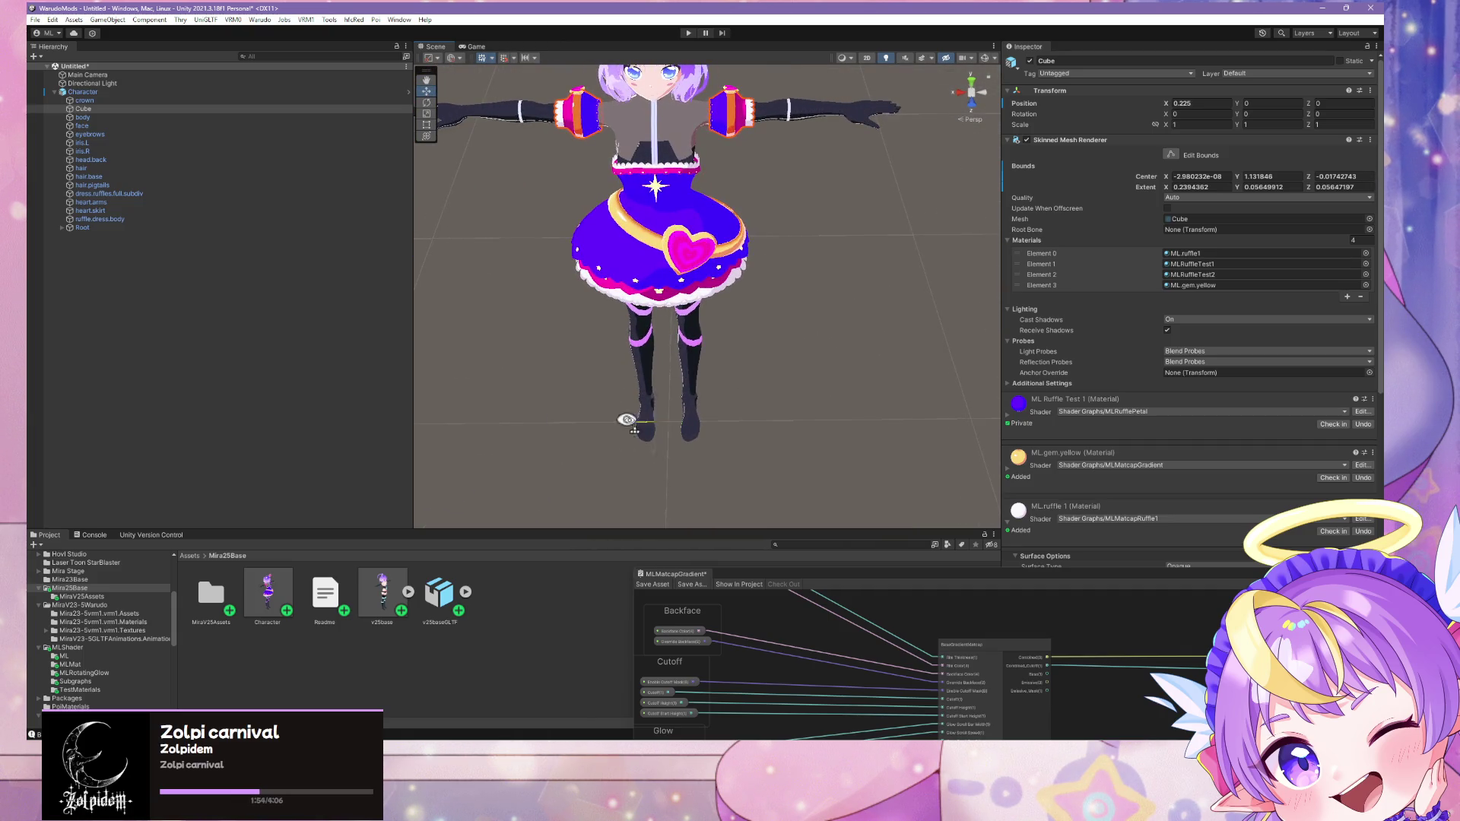
{"action": "middle_click_drag", "start_coordinate": [797, 225], "coordinate": [800, 263]}
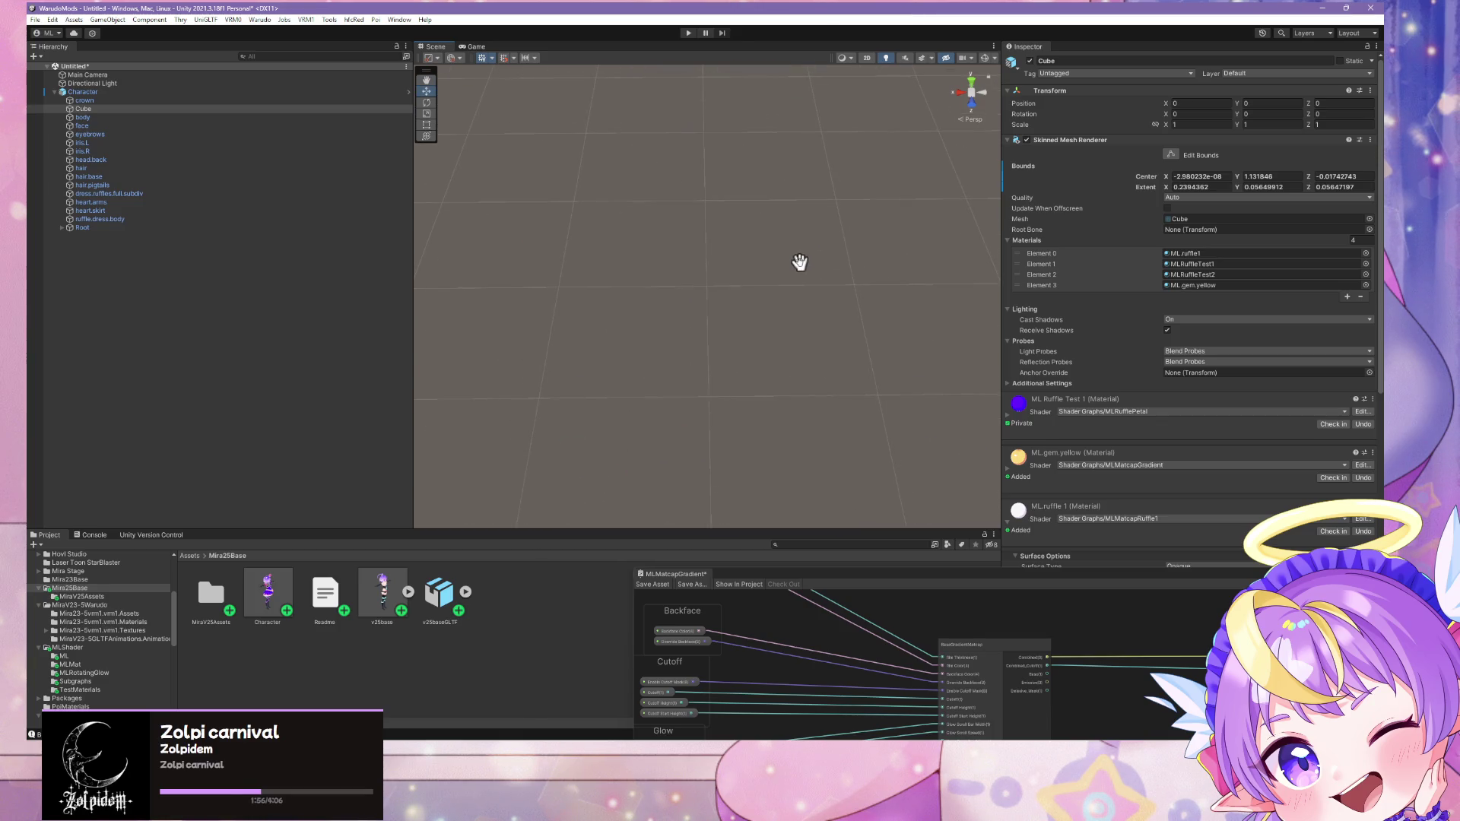
{"action": "mouse_move", "coordinate": [799, 272]}
{"action": "left_mouse_down", "text": "alt"}
{"action": "mouse_move", "coordinate": [802, 241]}
{"action": "mouse_move", "coordinate": [817, 338]}
{"action": "left_mouse_up", "text": "alt"}
{"action": "key", "text": "f"}
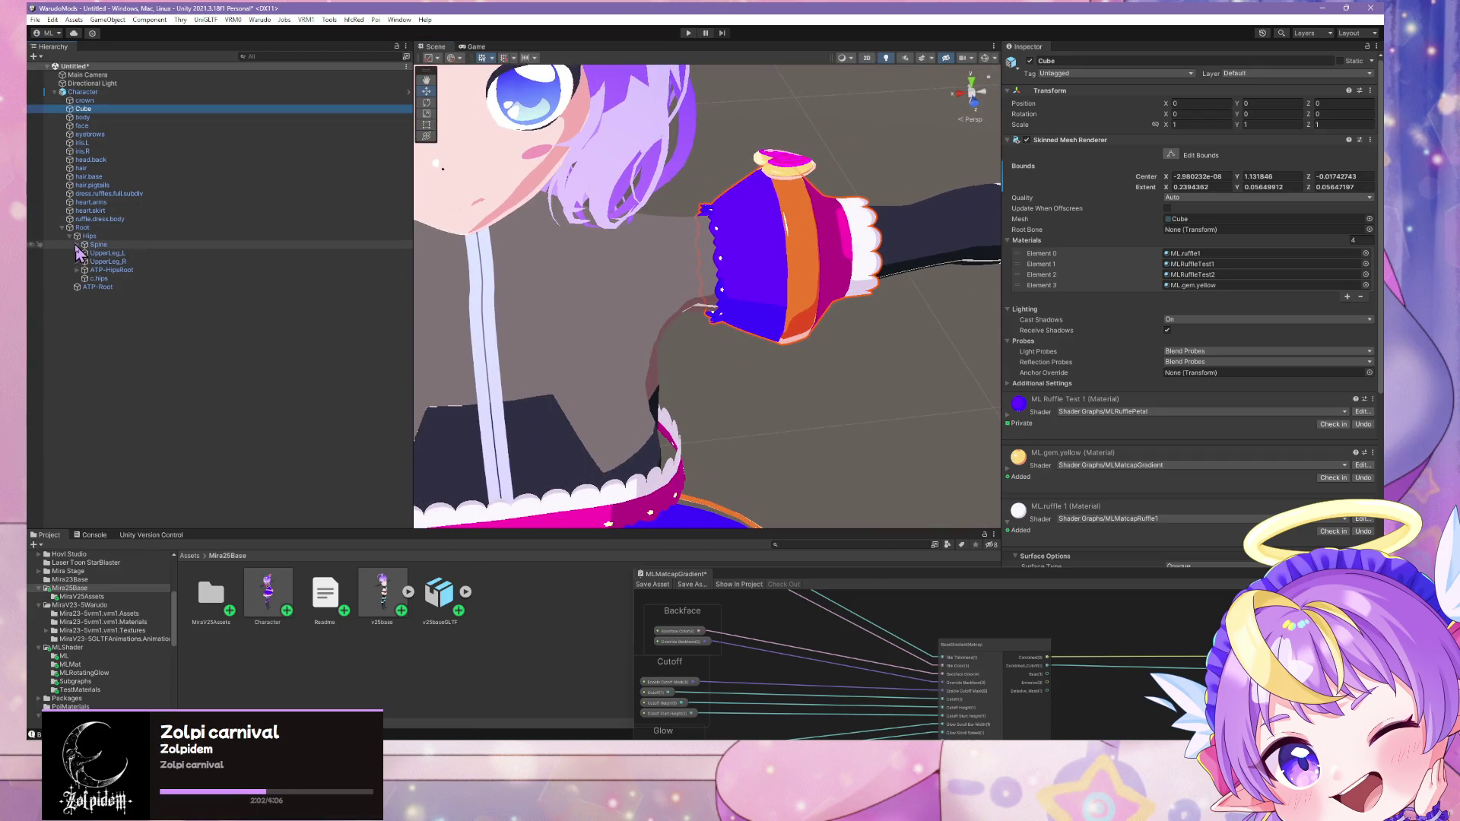
{"action": "left_click", "coordinate": [76, 244]}
{"action": "left_click", "coordinate": [84, 252]}
{"action": "left_click", "coordinate": [92, 261]}
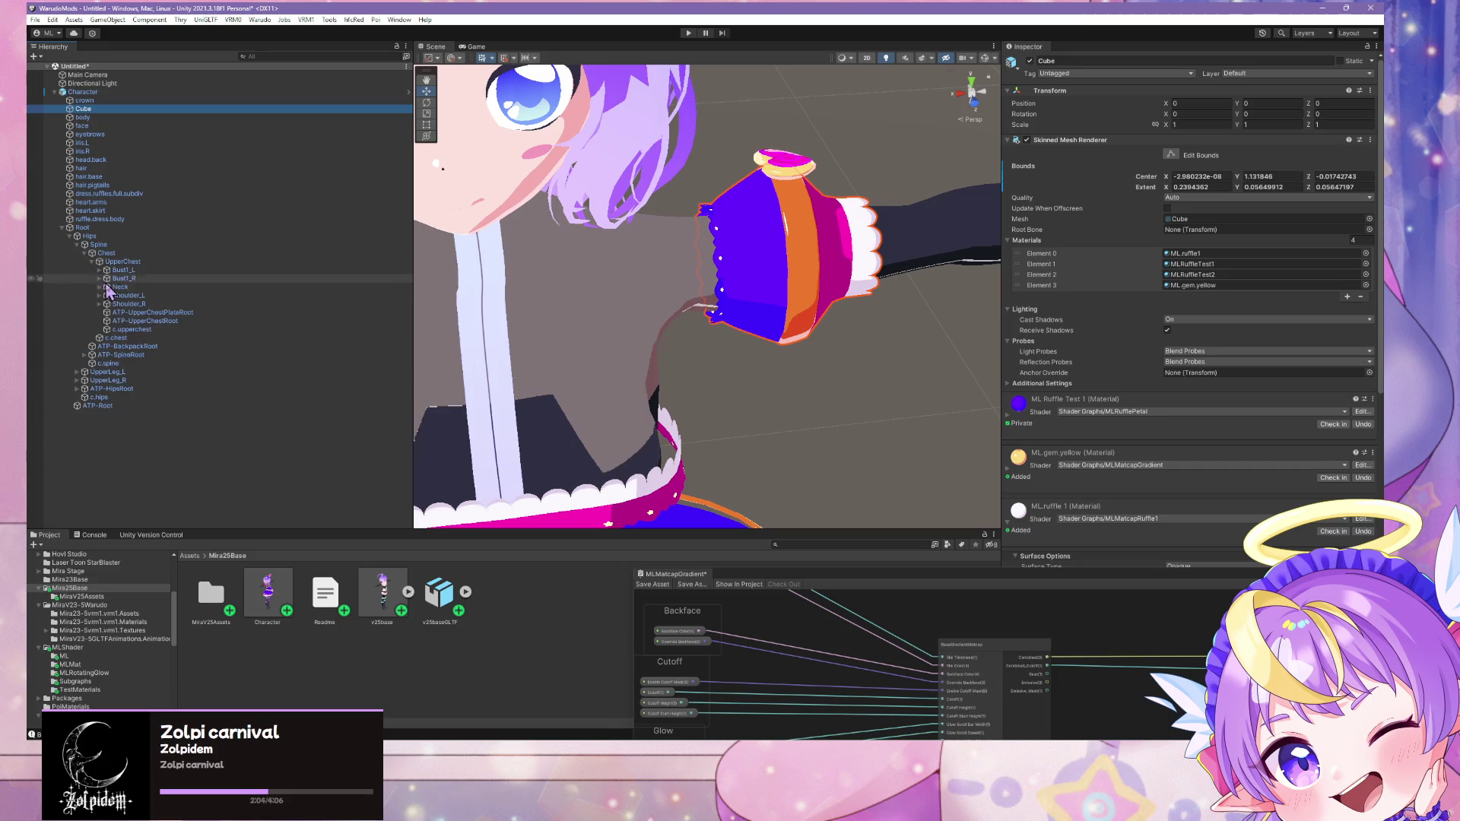
{"action": "left_click", "coordinate": [99, 295]}
{"action": "left_click", "coordinate": [107, 304]}
{"action": "left_click", "coordinate": [125, 303]}
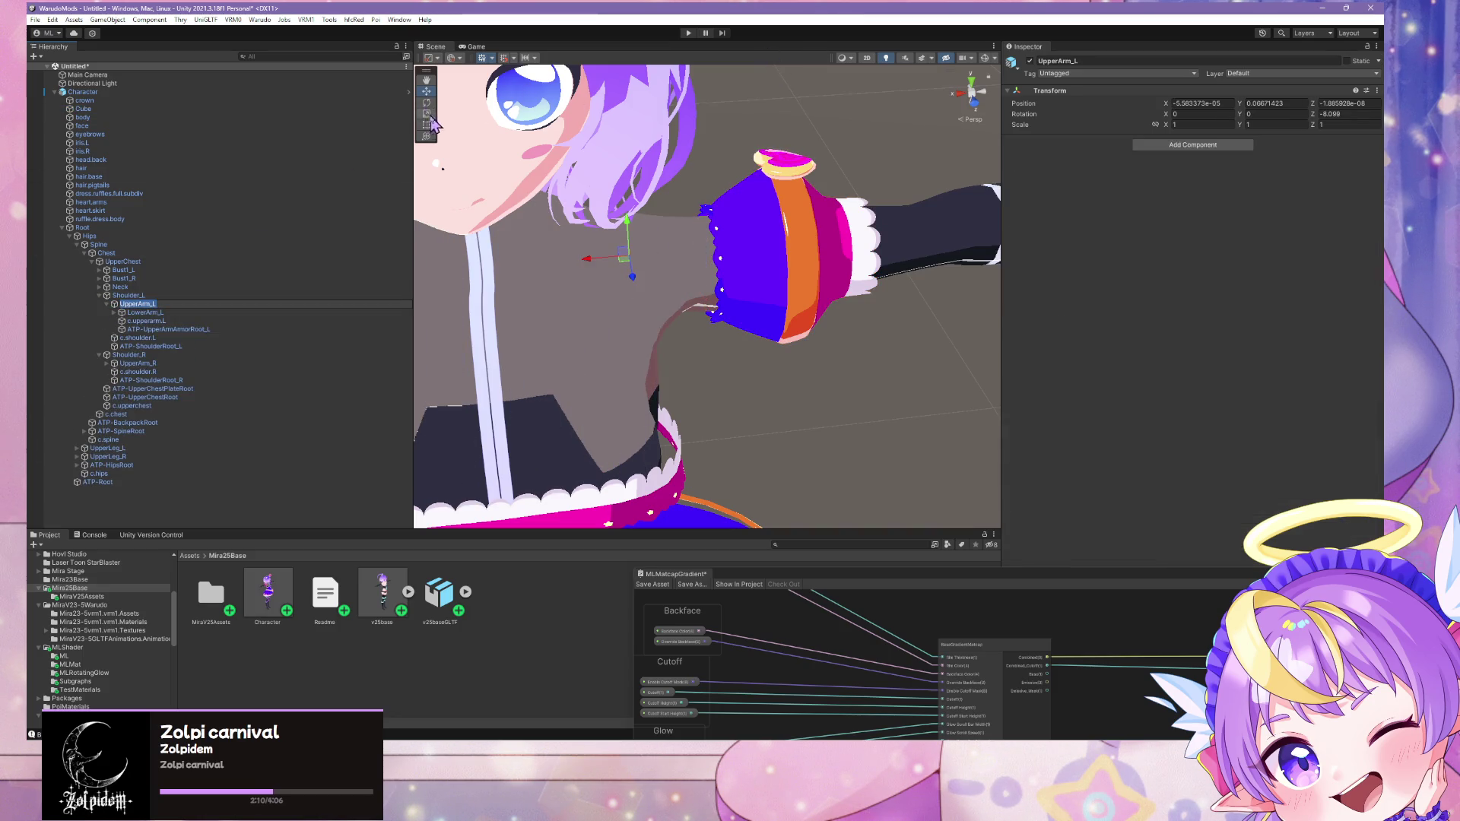
{"action": "mouse_move", "coordinate": [650, 233]}
{"action": "left_mouse_down"}
{"action": "mouse_move", "coordinate": [636, 244]}
{"action": "mouse_move", "coordinate": [637, 362]}
{"action": "mouse_move", "coordinate": [617, 196]}
{"action": "mouse_move", "coordinate": [615, 261]}
{"action": "mouse_move", "coordinate": [605, 228]}
{"action": "mouse_move", "coordinate": [587, 226]}
{"action": "mouse_move", "coordinate": [616, 251]}
{"action": "mouse_move", "coordinate": [630, 116]}
{"action": "mouse_move", "coordinate": [638, 243]}
{"action": "mouse_move", "coordinate": [623, 251]}
{"action": "mouse_move", "coordinate": [628, 129]}
{"action": "mouse_move", "coordinate": [661, 243]}
{"action": "left_mouse_up"}
{"action": "mouse_move", "coordinate": [661, 243]}
{"action": "right_mouse_down"}
{"action": "mouse_move", "coordinate": [811, 303]}
{"action": "mouse_move", "coordinate": [805, 358]}
{"action": "mouse_move", "coordinate": [821, 221]}
{"action": "mouse_move", "coordinate": [834, 240]}
{"action": "right_mouse_up"}
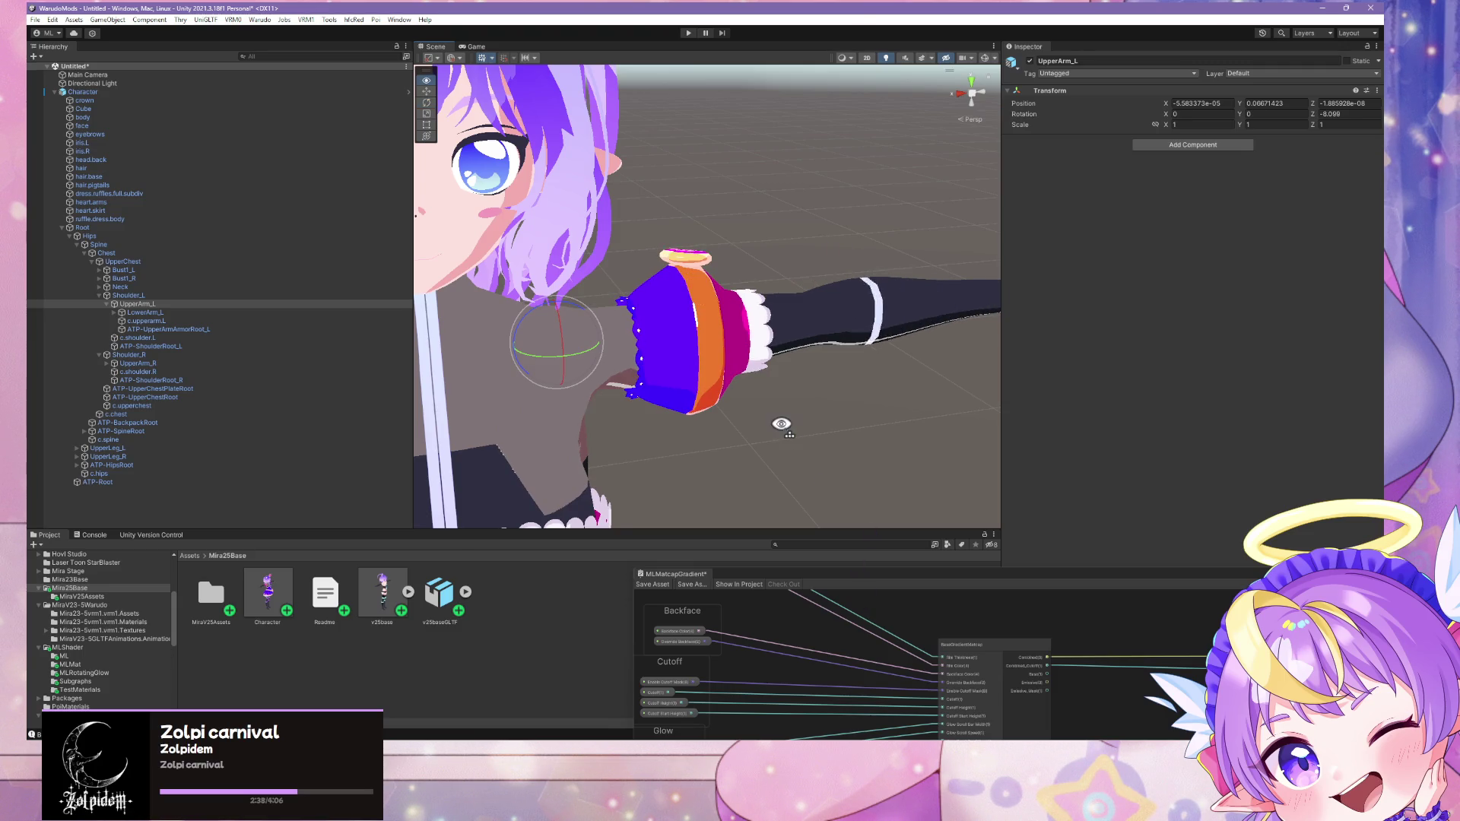
{"action": "scroll", "coordinate": [781, 425], "scroll_direction": "down", "scroll_amount": 5}
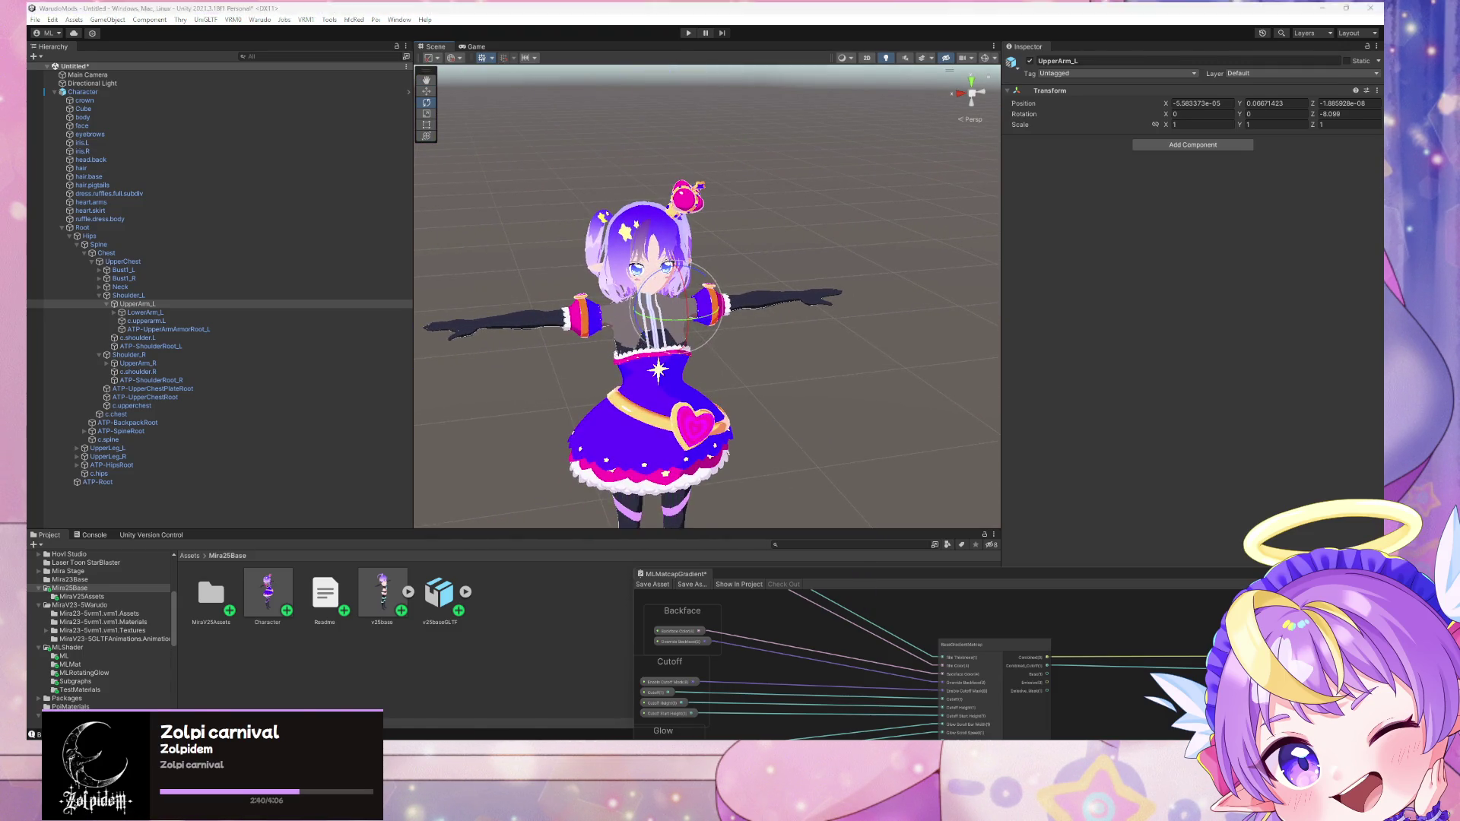
Step: In Blender, select the sleeve puff mesh, trial-apply its Subdivision modifier, then undo it
{"action": "key", "text": "alt+Tab"}
{"action": "scroll", "coordinate": [679, 422], "scroll_direction": "up", "scroll_amount": 6}
{"action": "mouse_move", "coordinate": [679, 428]}
{"action": "middle_mouse_down"}
{"action": "mouse_move", "coordinate": [695, 482]}
{"action": "mouse_move", "coordinate": [619, 327]}
{"action": "middle_mouse_up"}
{"action": "left_click", "coordinate": [619, 335]}
{"action": "key", "text": "Tab"}
{"action": "key", "text": "Tab"}
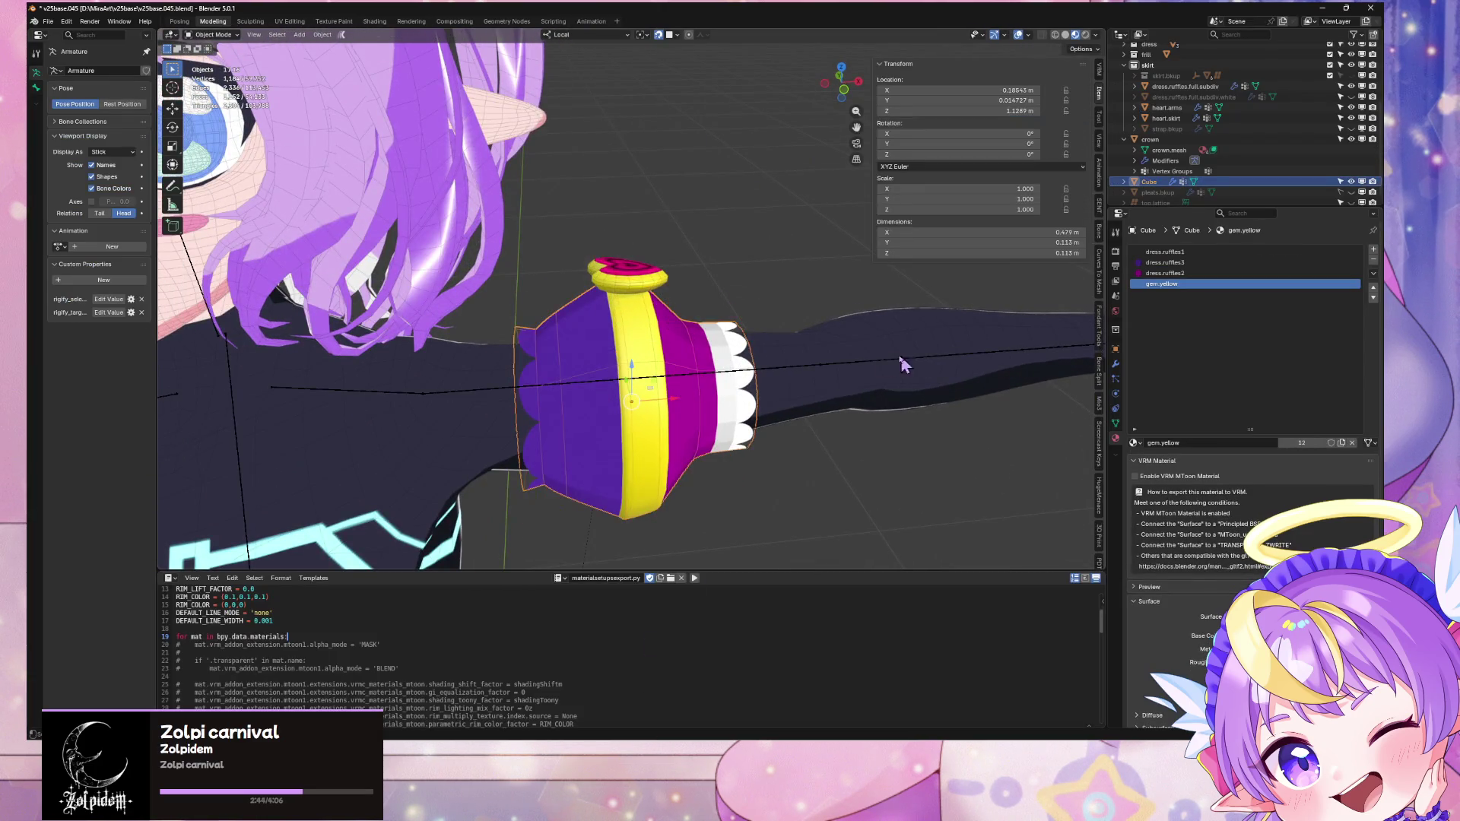
{"action": "left_click", "coordinate": [1116, 365]}
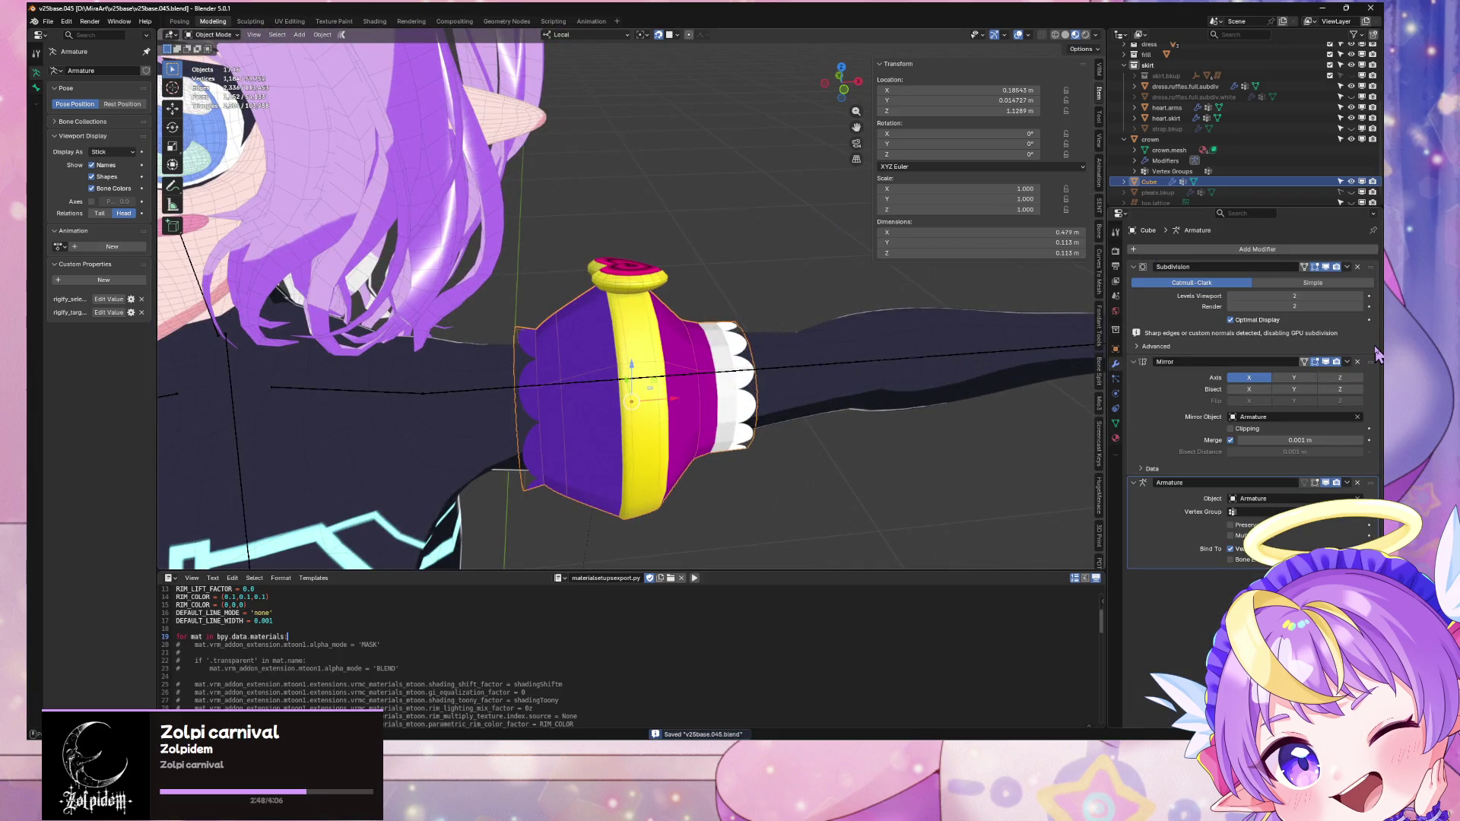
{"action": "left_click", "coordinate": [1348, 271]}
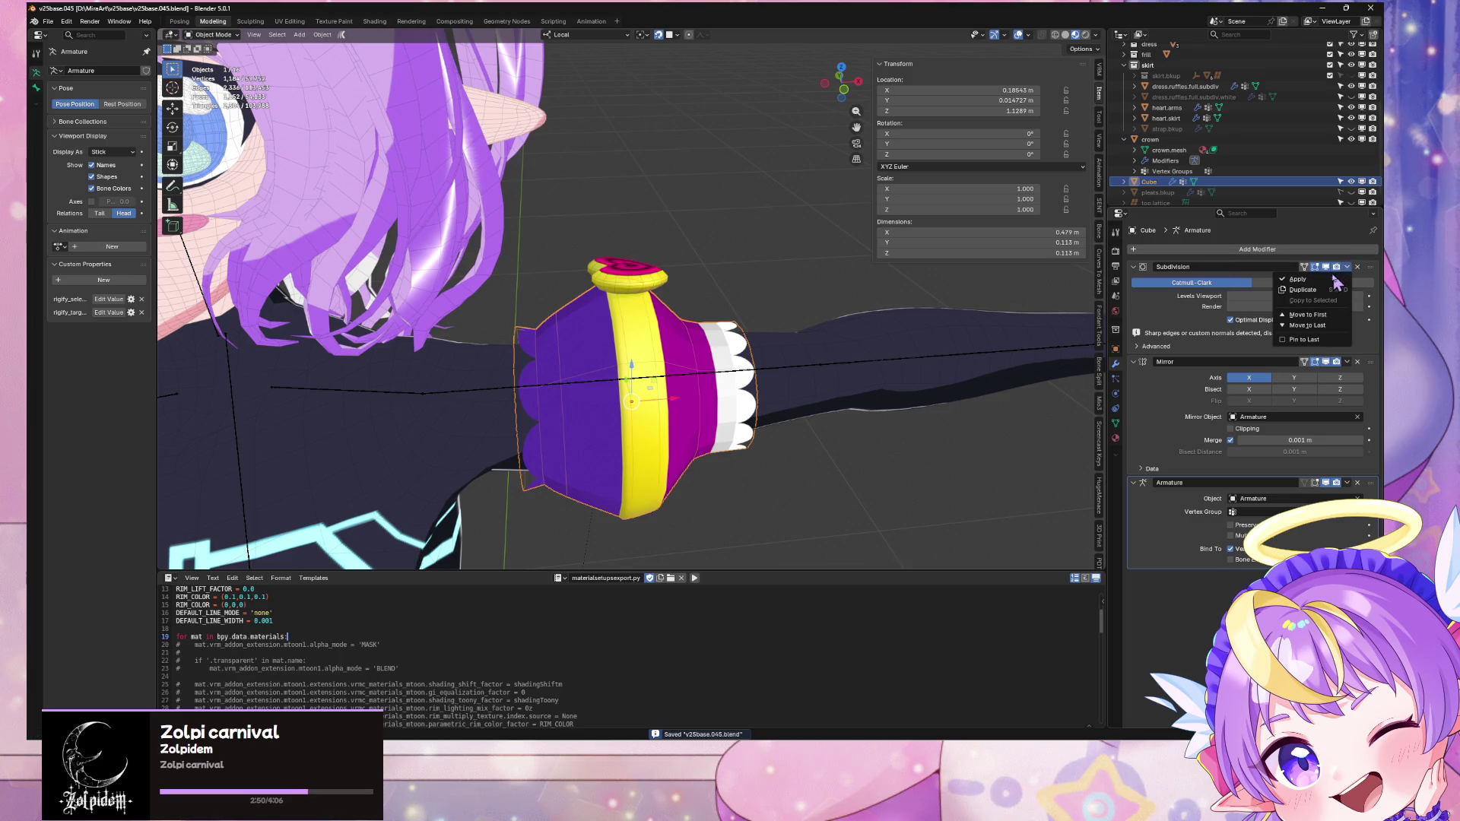
{"action": "left_click", "coordinate": [1300, 279]}
{"action": "mouse_move", "coordinate": [768, 327]}
{"action": "middle_mouse_down"}
{"action": "mouse_move", "coordinate": [757, 308]}
{"action": "mouse_move", "coordinate": [687, 295]}
{"action": "middle_mouse_up"}
{"action": "scroll", "coordinate": [782, 289], "scroll_direction": "up", "scroll_amount": 5}
{"action": "scroll", "coordinate": [727, 280], "scroll_direction": "down", "scroll_amount": 2}
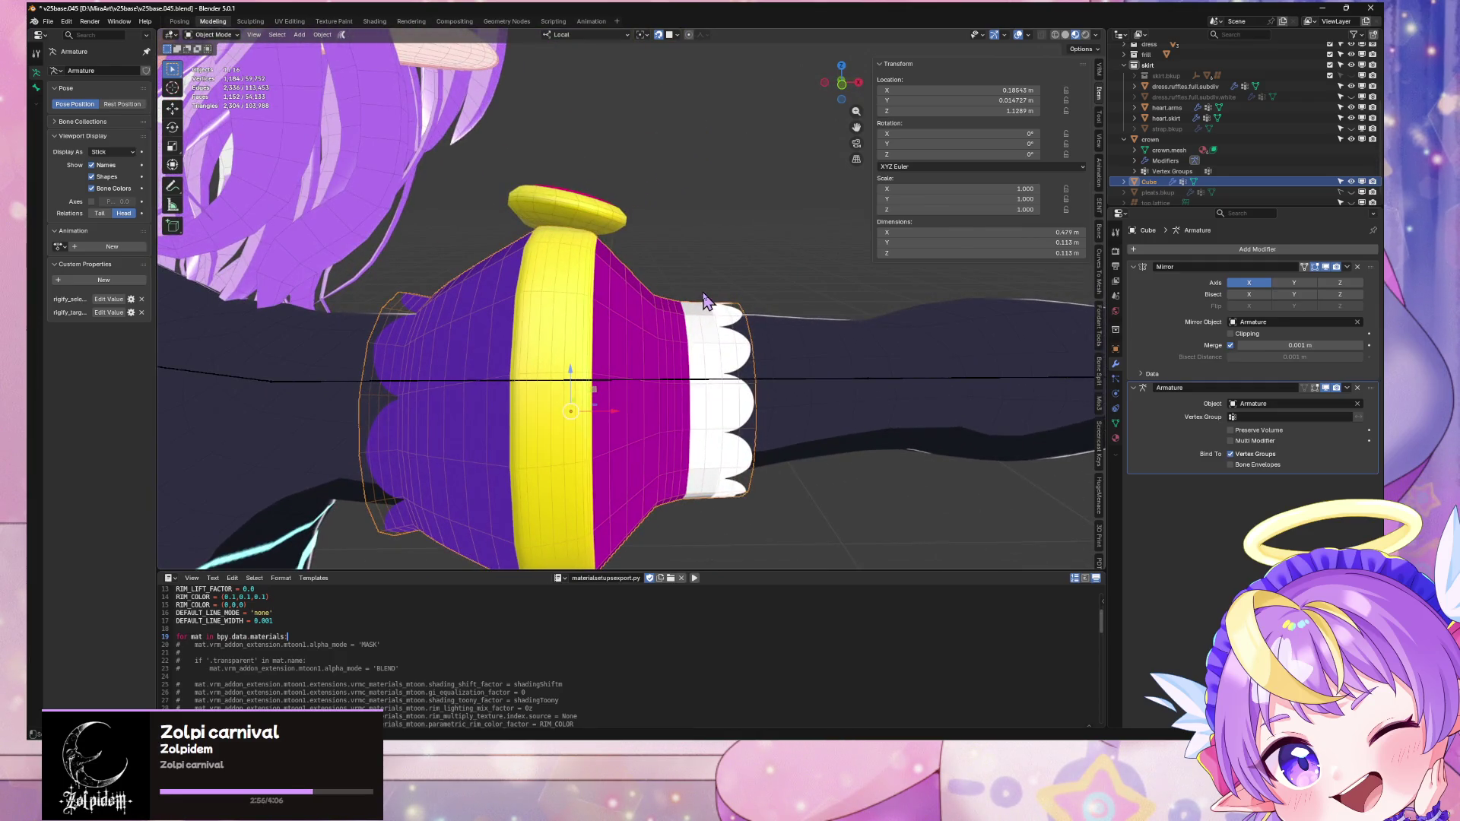
{"action": "key", "text": "ctrl+z"}
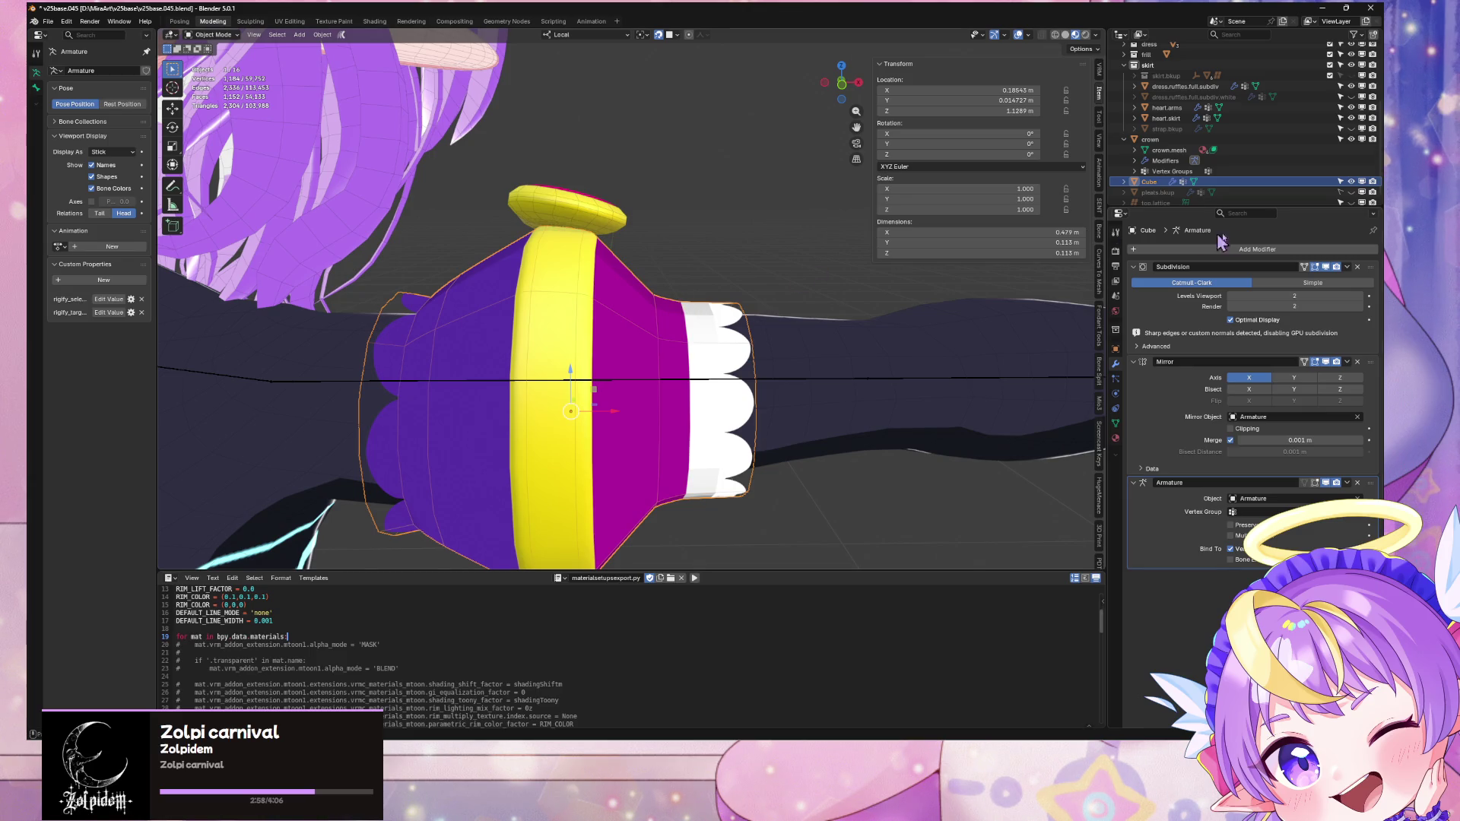
Step: Add a Normal Edit modifier to the sleeve puff mesh
{"action": "left_click", "coordinate": [1208, 254]}
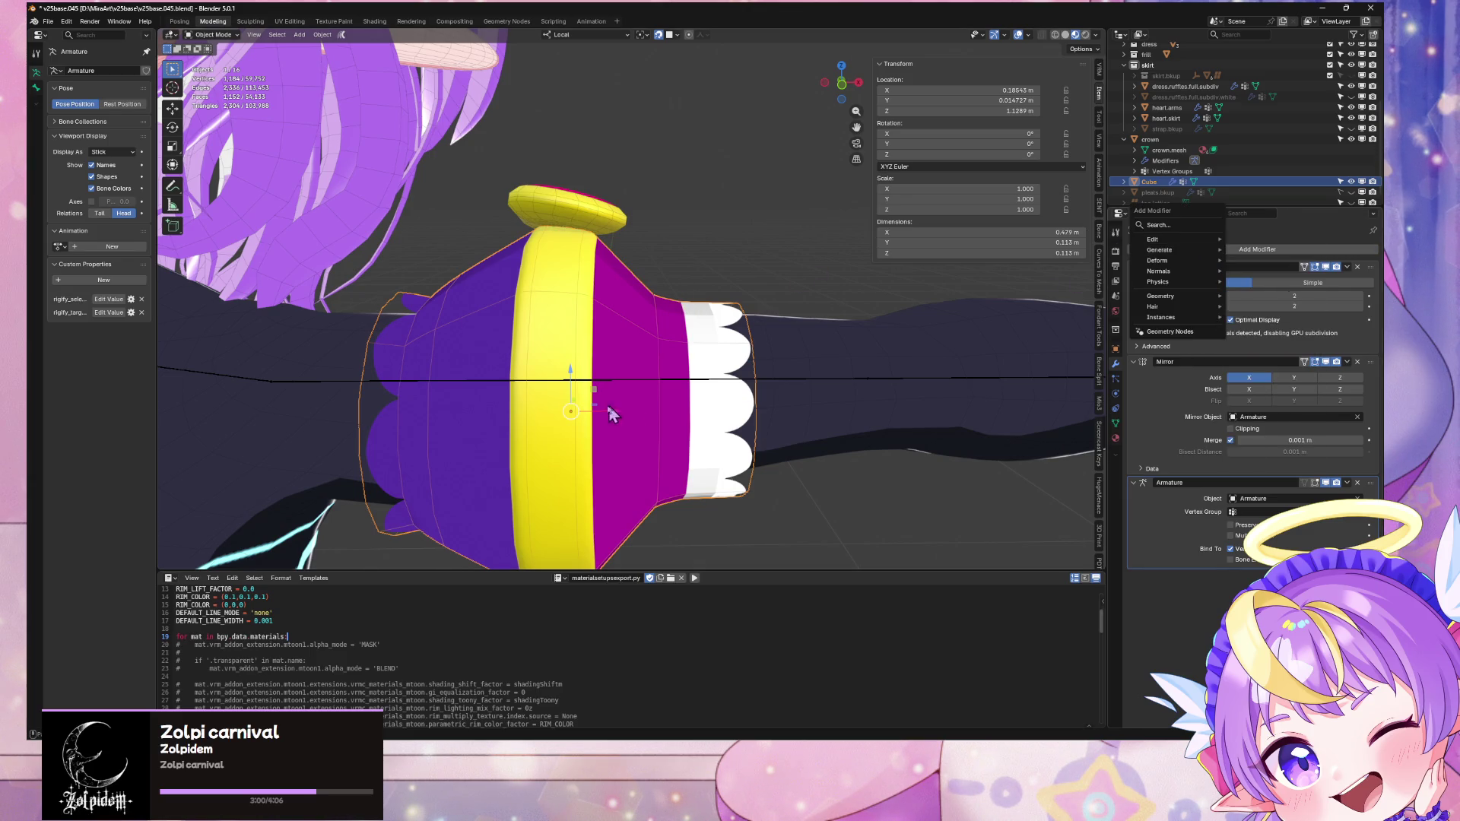
{"action": "left_click", "coordinate": [1252, 249]}
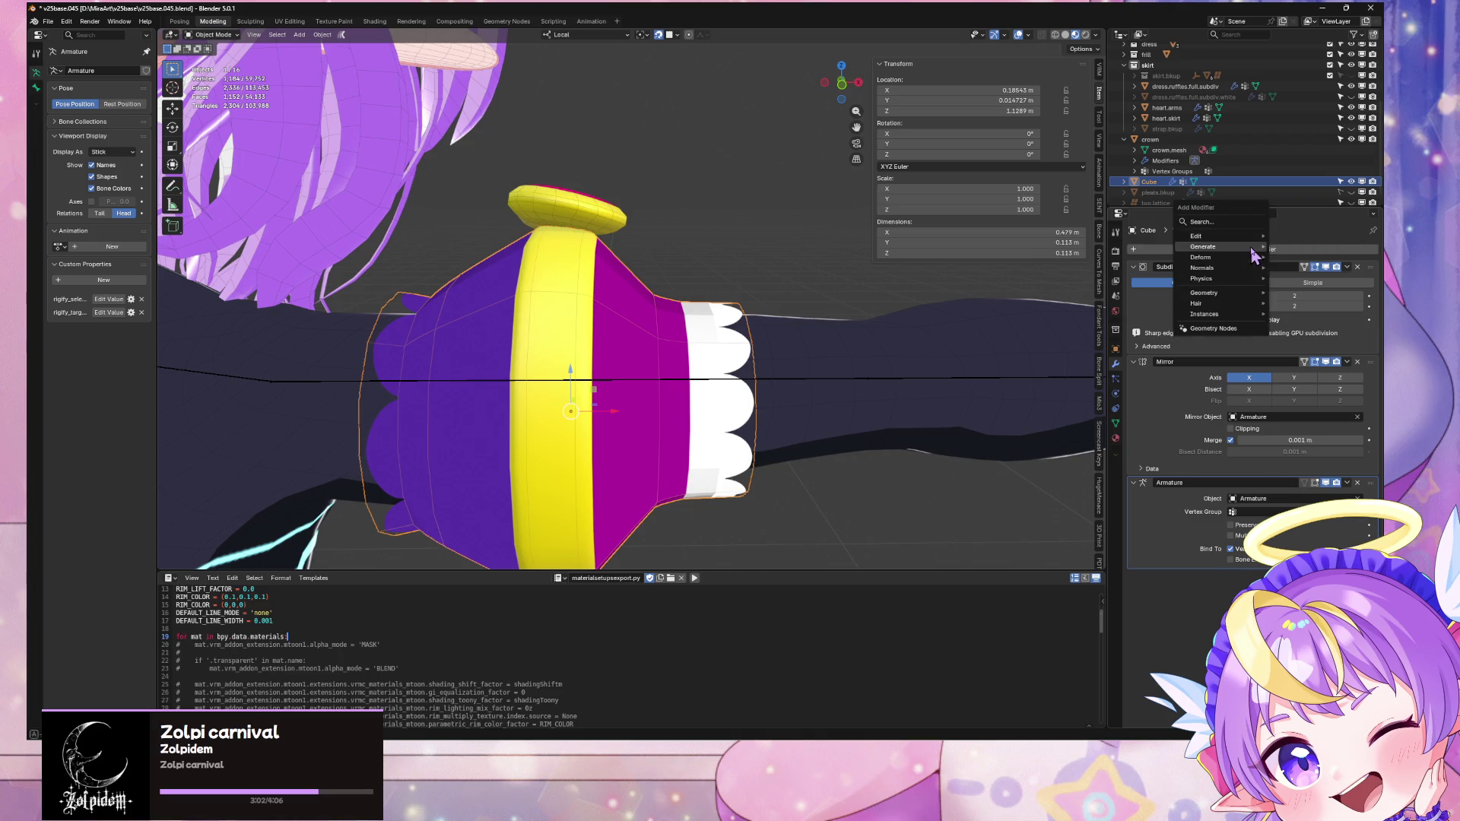
{"action": "mouse_move", "coordinate": [1254, 255]}
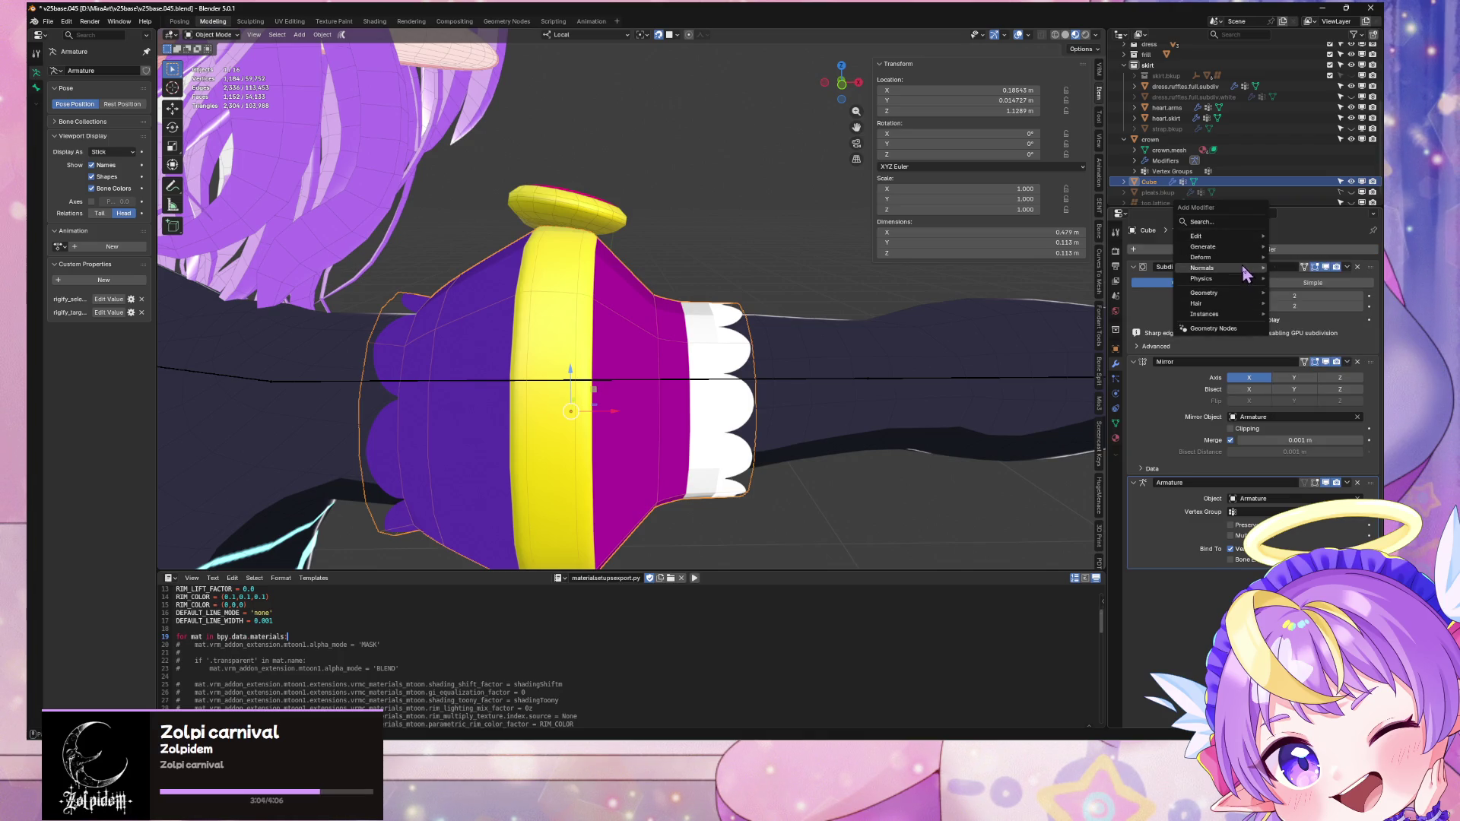
{"action": "left_click", "coordinate": [1300, 270]}
{"action": "mouse_move", "coordinate": [737, 316]}
{"action": "middle_mouse_down"}
{"action": "mouse_move", "coordinate": [759, 331]}
{"action": "mouse_move", "coordinate": [693, 356]}
{"action": "mouse_move", "coordinate": [751, 327]}
{"action": "middle_mouse_up"}
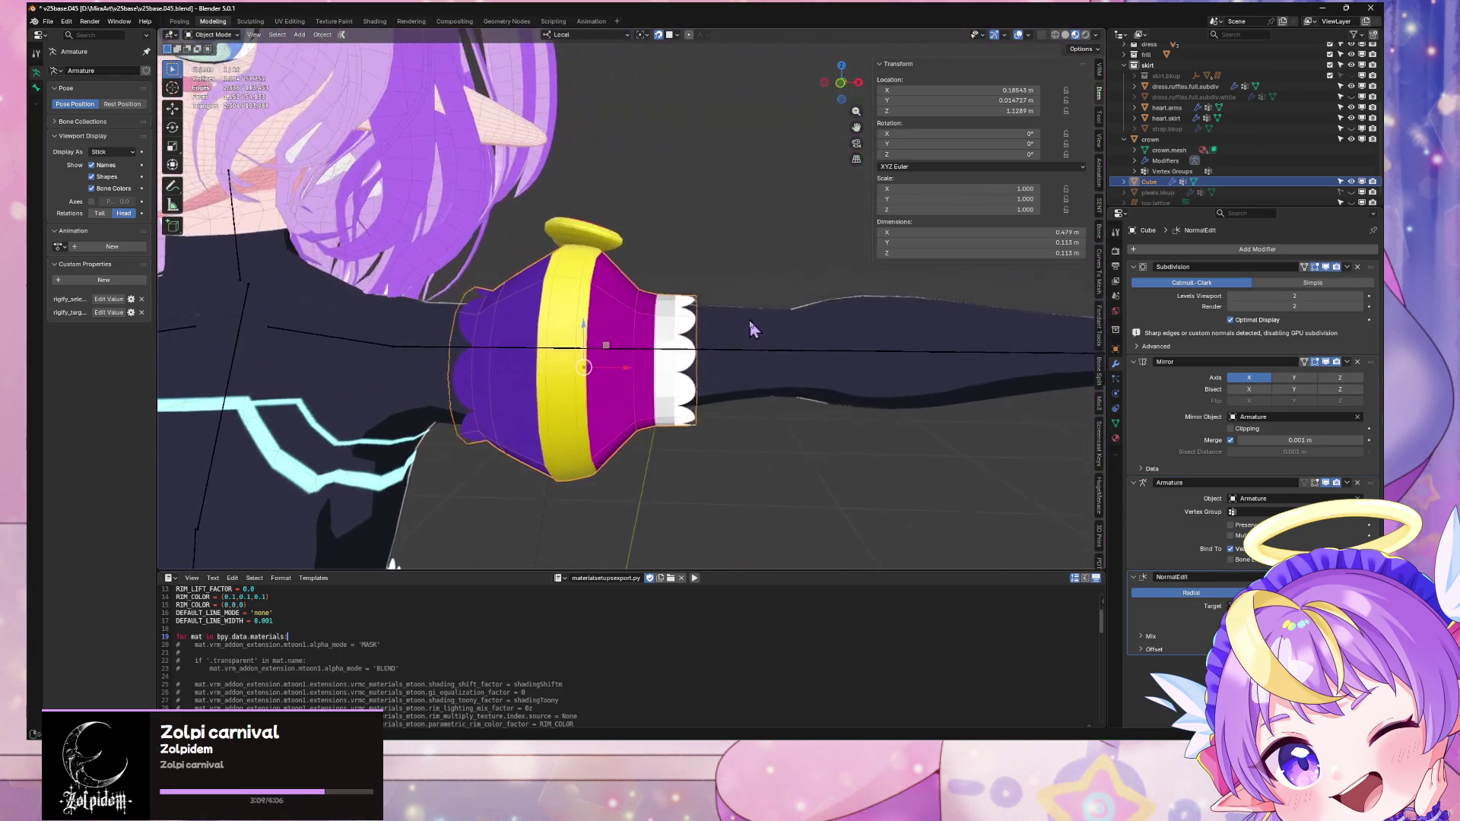
Step: Export the avatar as glTF 2.0
{"action": "left_click", "coordinate": [50, 22]}
{"action": "mouse_move", "coordinate": [106, 184]}
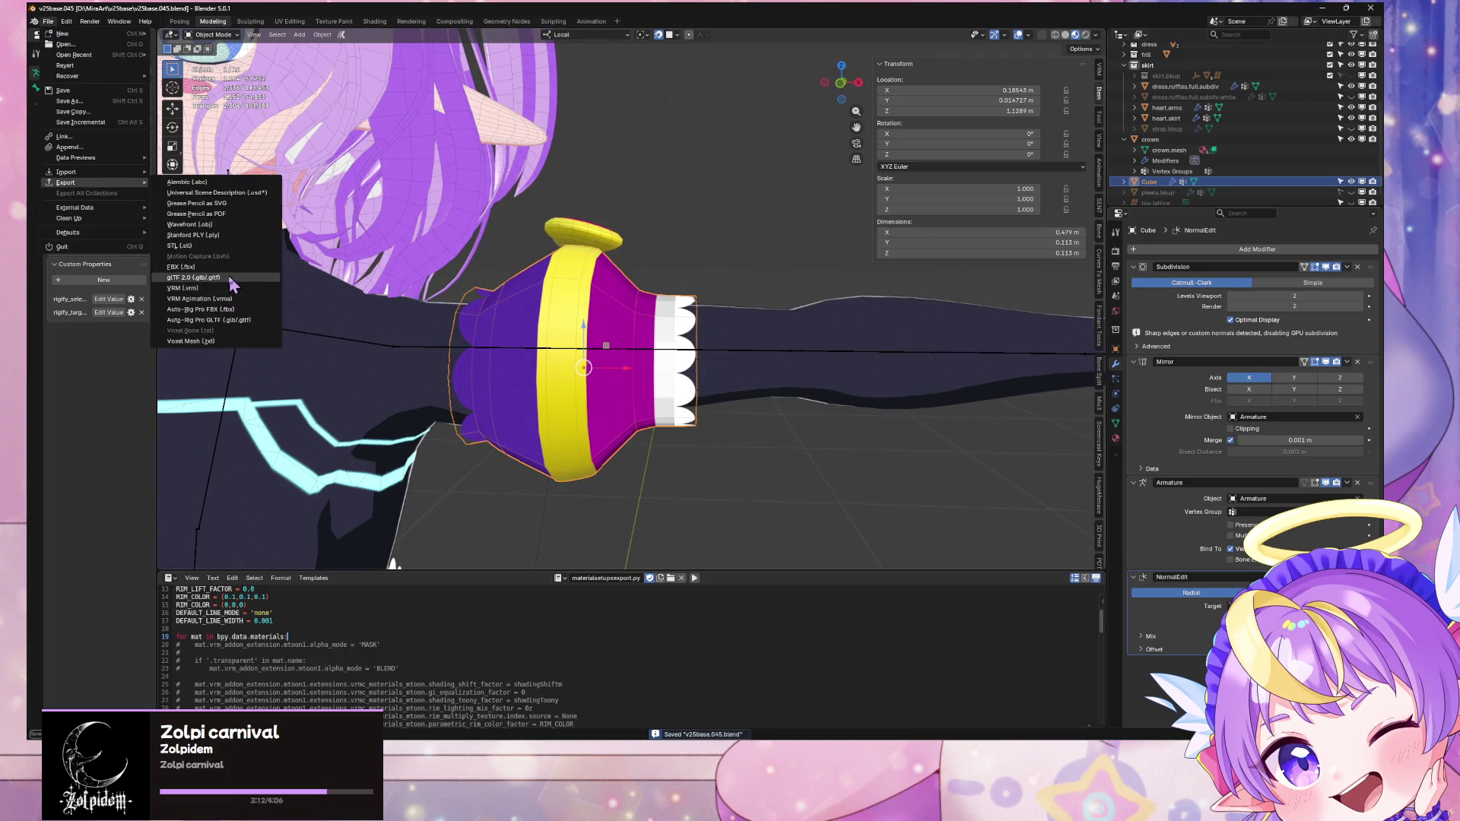
{"action": "left_click", "coordinate": [229, 278]}
{"action": "double_click", "coordinate": [441, 285]}
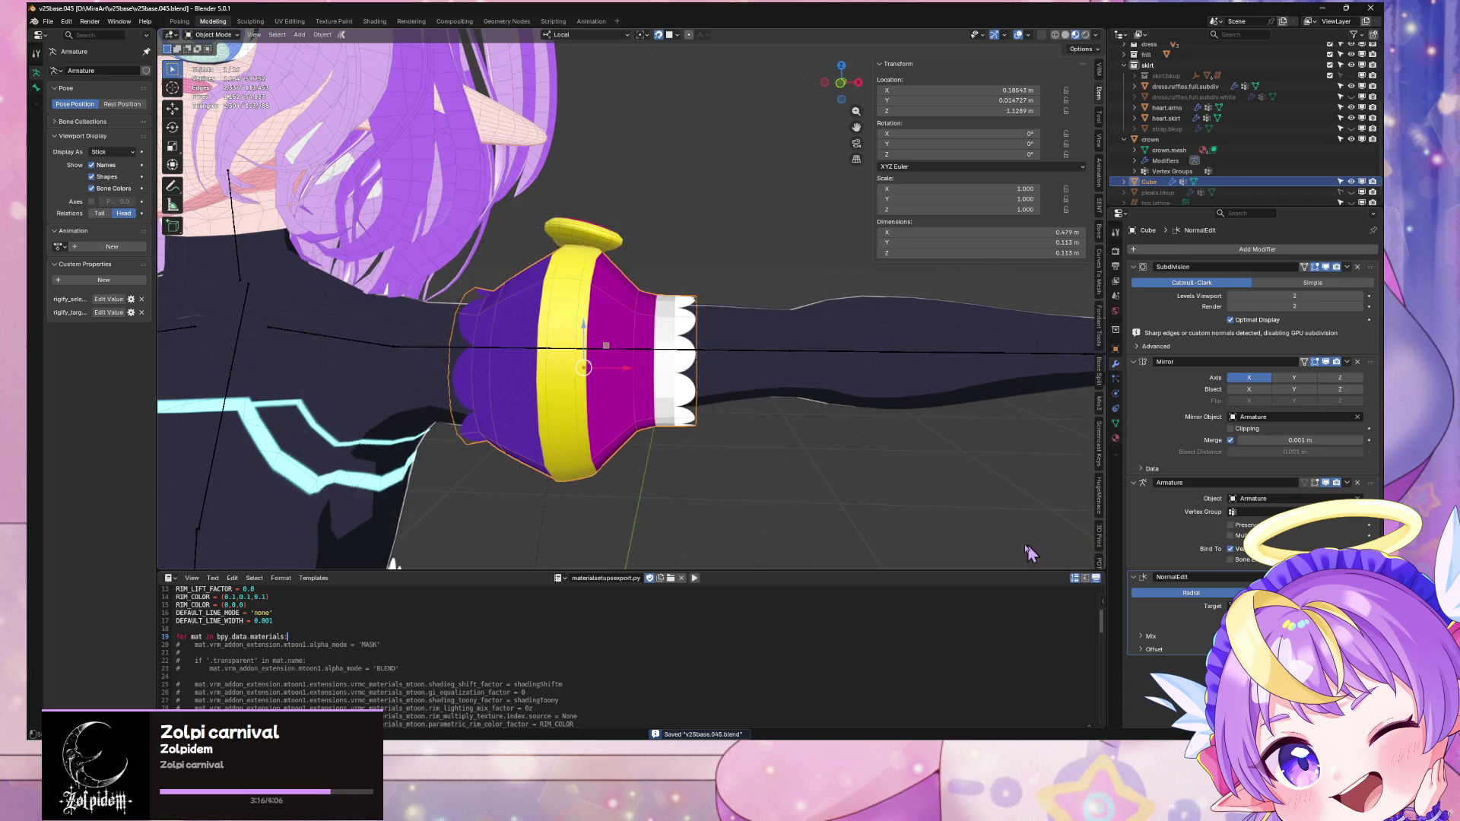
Step: Move NormalEdit directly under Subdivision, re-export as glTF 2.0, and return to Unity
{"action": "left_click_drag", "start_coordinate": [1217, 577], "coordinate": [1221, 394]}
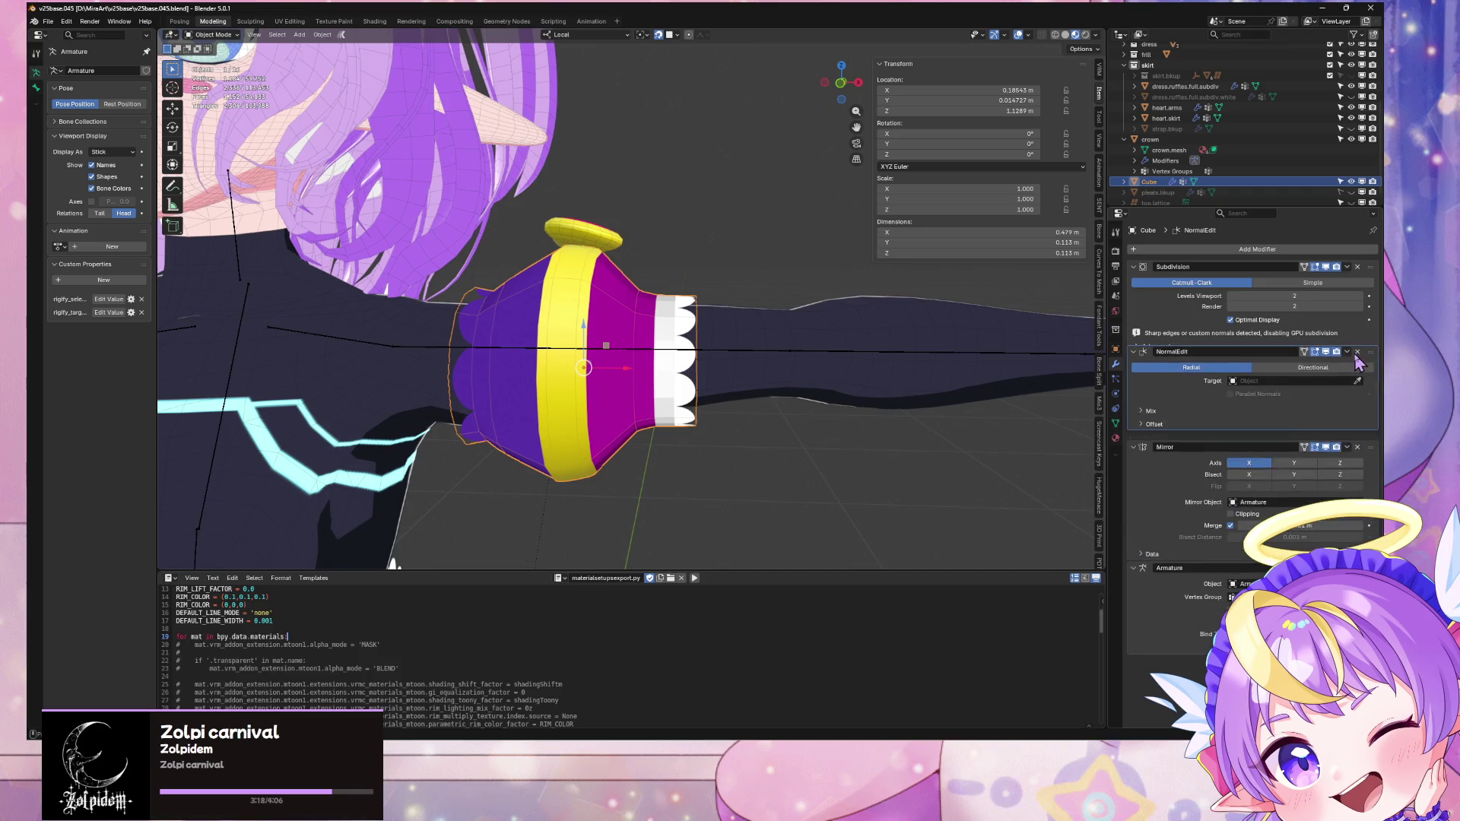
{"action": "scroll", "coordinate": [641, 206], "scroll_direction": "up", "scroll_amount": 2}
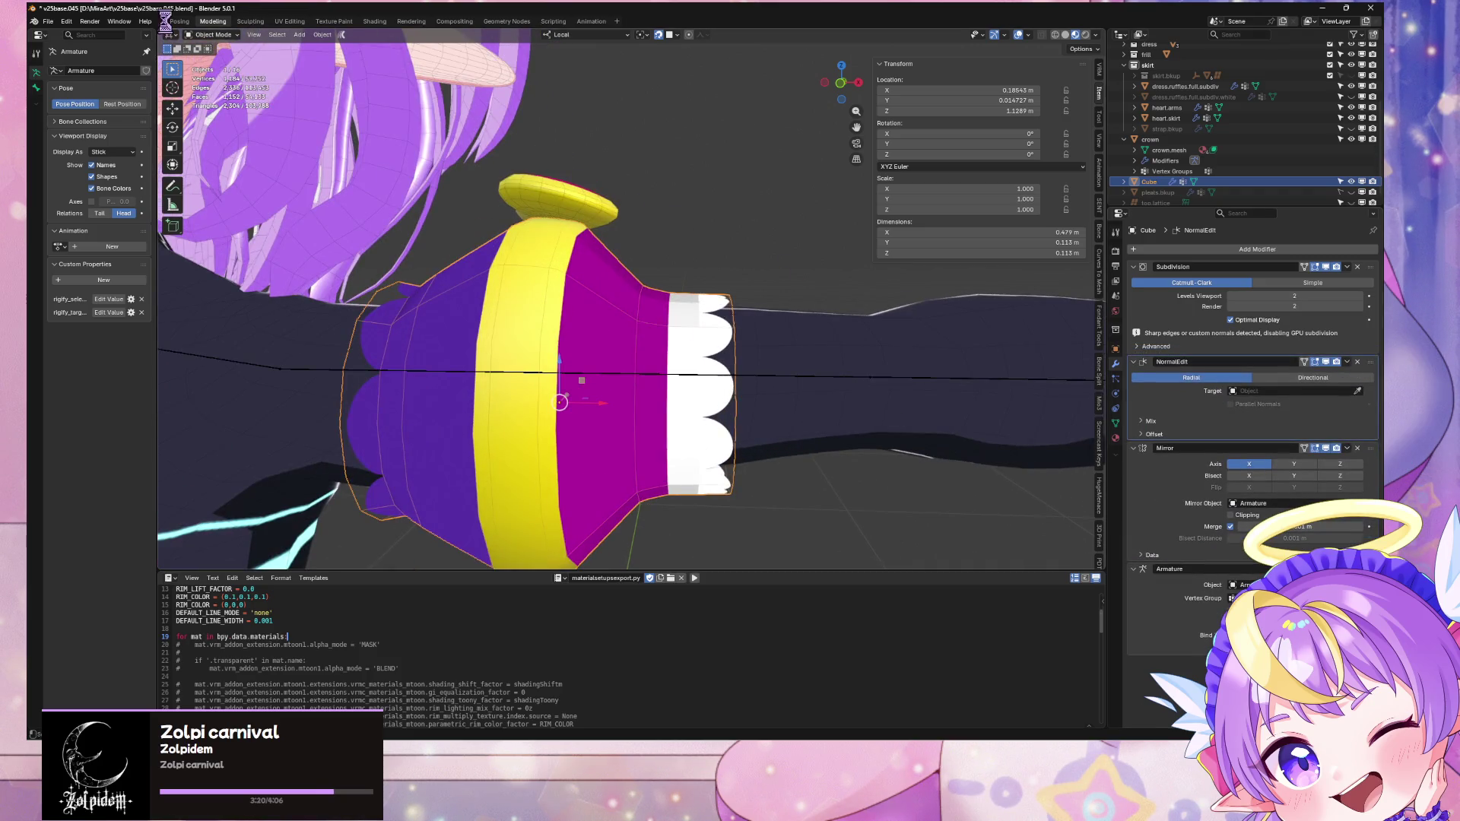
{"action": "left_click", "coordinate": [67, 22]}
{"action": "left_click", "coordinate": [47, 21]}
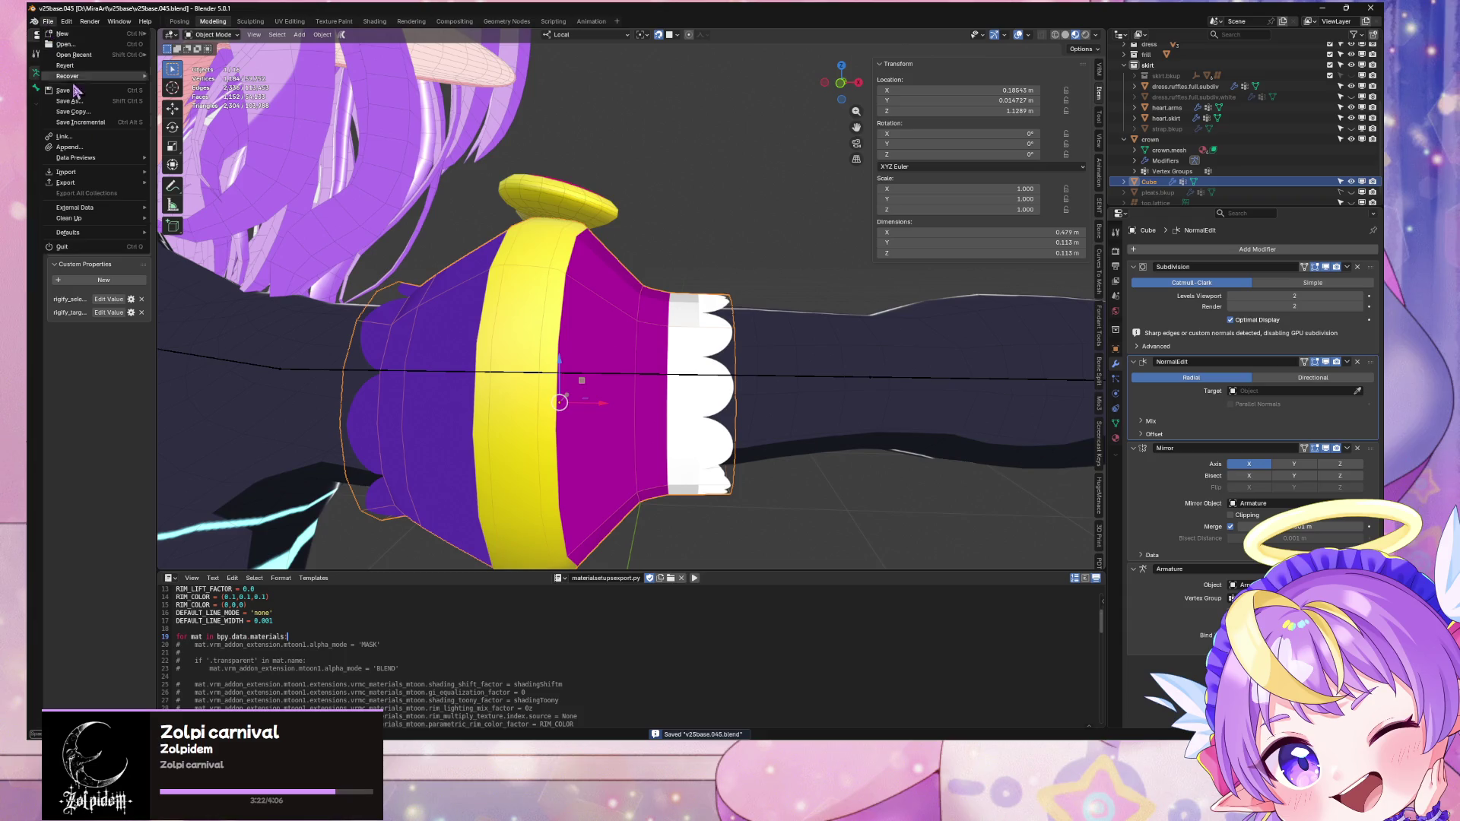
{"action": "mouse_move", "coordinate": [110, 189]}
{"action": "left_click", "coordinate": [253, 278]}
{"action": "key", "text": "Return"}
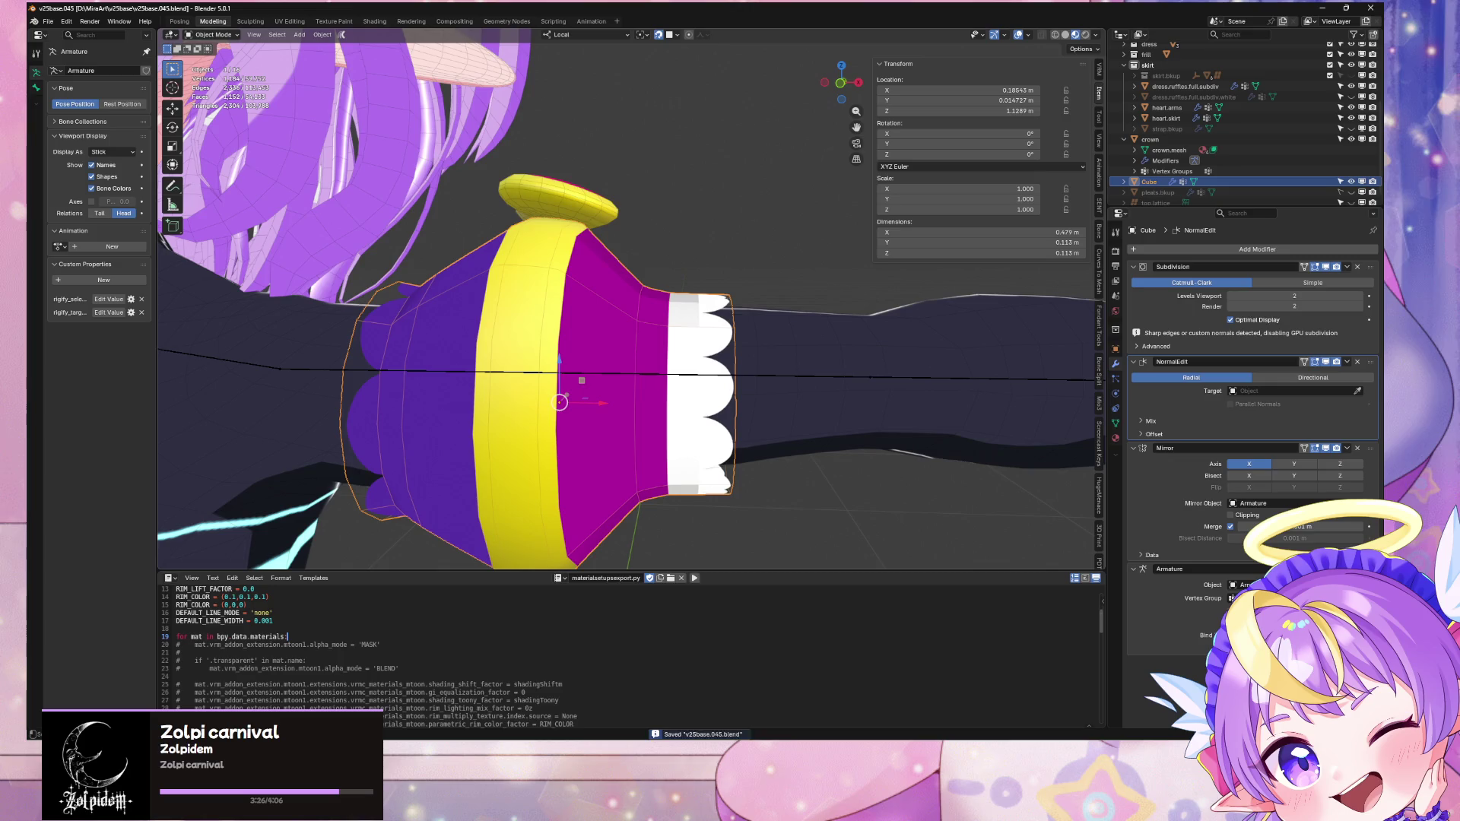
{"action": "mouse_move", "coordinate": [671, 736]}
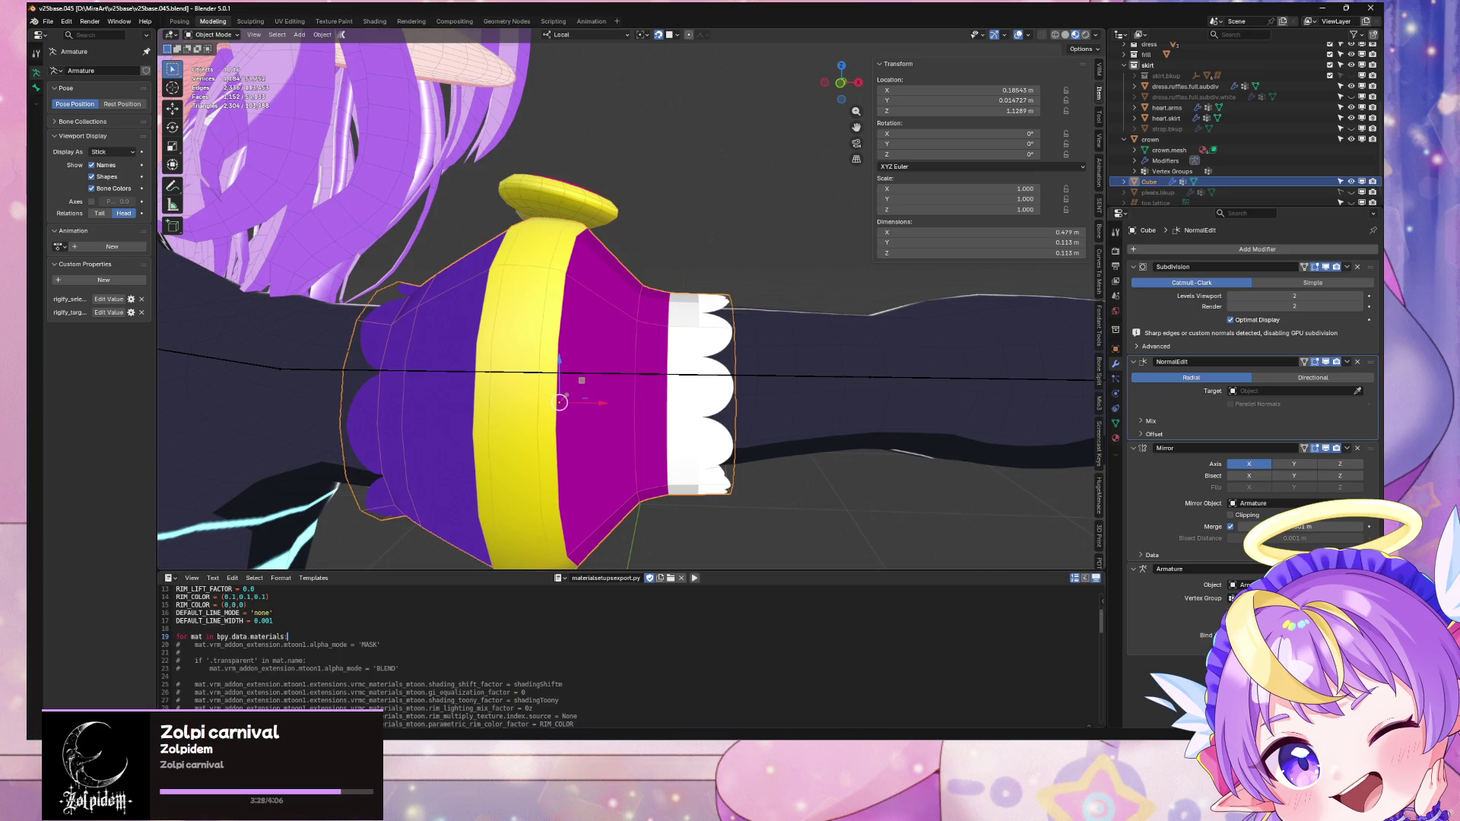
{"action": "left_click", "coordinate": [671, 736]}
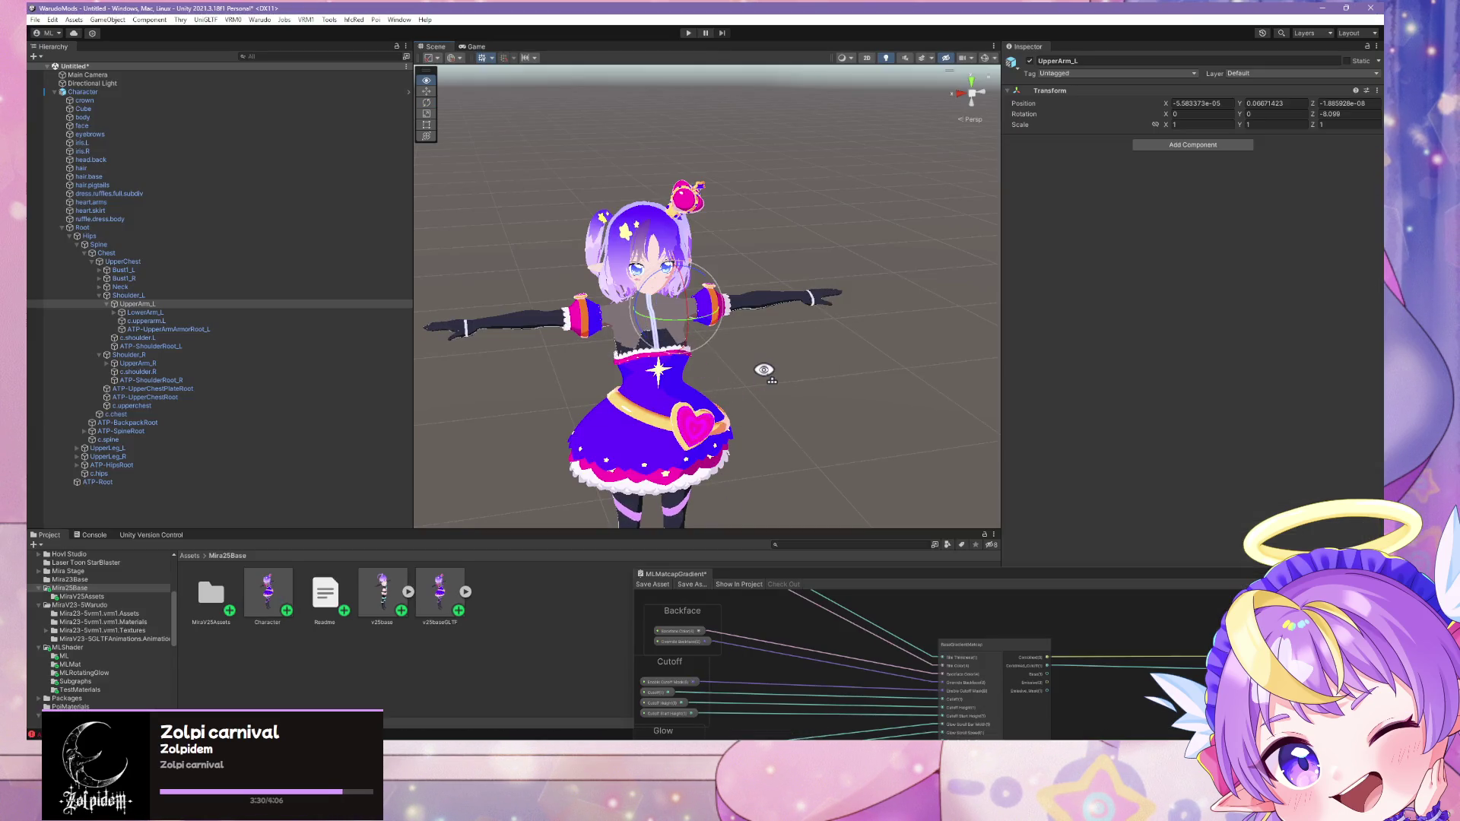
Step: Select the sleeve Cube and expand its ML.gem.yellow material in the Inspector
{"action": "scroll", "coordinate": [763, 370], "scroll_direction": "up", "scroll_amount": 5}
{"action": "scroll", "coordinate": [764, 370], "scroll_direction": "up", "scroll_amount": 3}
{"action": "mouse_move", "coordinate": [773, 375]}
{"action": "left_mouse_down", "text": "alt"}
{"action": "mouse_move", "coordinate": [662, 375]}
{"action": "mouse_move", "coordinate": [815, 368]}
{"action": "mouse_move", "coordinate": [641, 352]}
{"action": "mouse_move", "coordinate": [708, 263]}
{"action": "mouse_move", "coordinate": [646, 327]}
{"action": "mouse_move", "coordinate": [648, 343]}
{"action": "mouse_move", "coordinate": [685, 334]}
{"action": "mouse_move", "coordinate": [616, 401]}
{"action": "left_mouse_up", "text": "alt"}
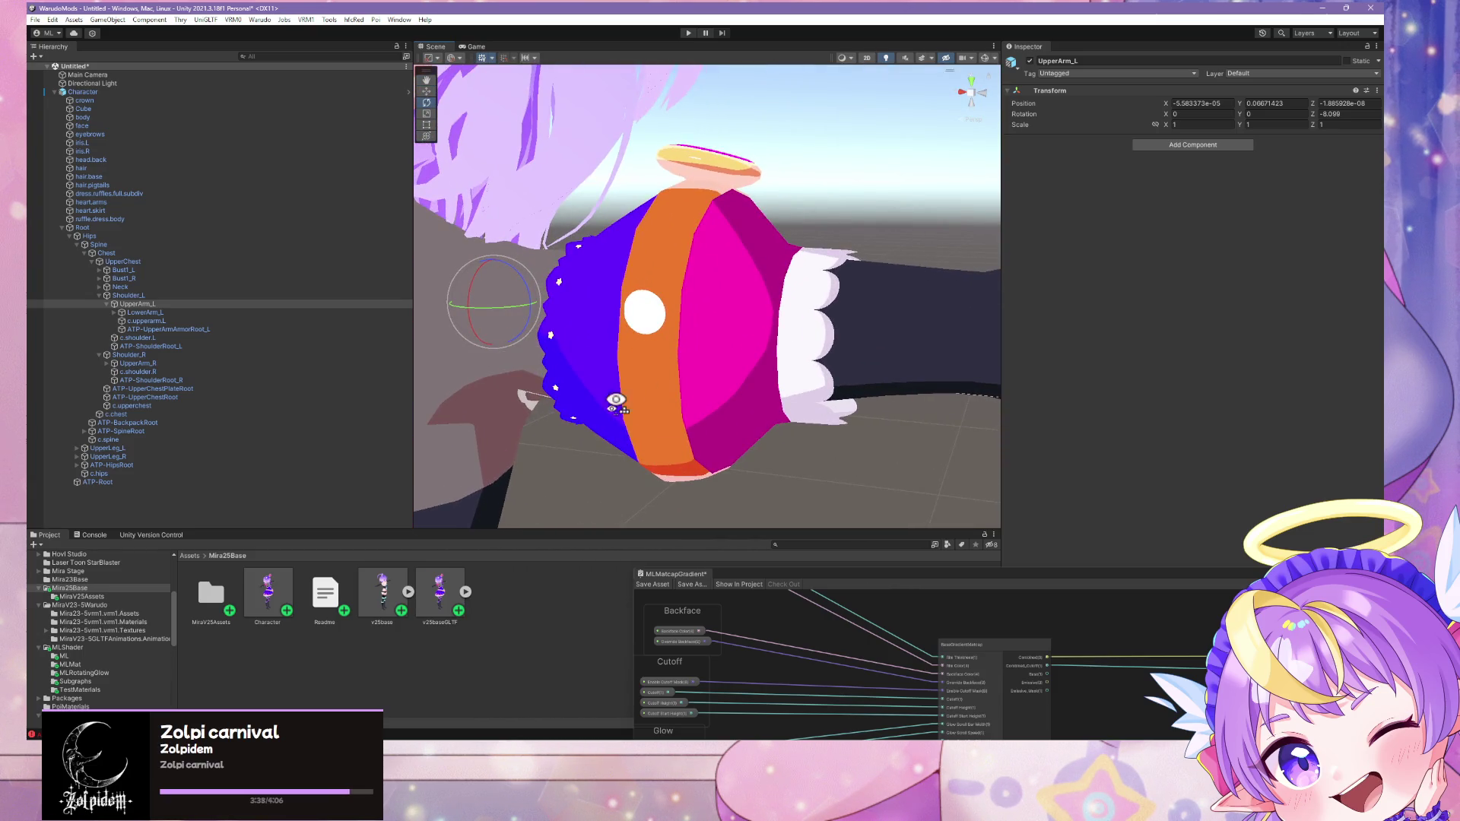
{"action": "left_click", "coordinate": [283, 606]}
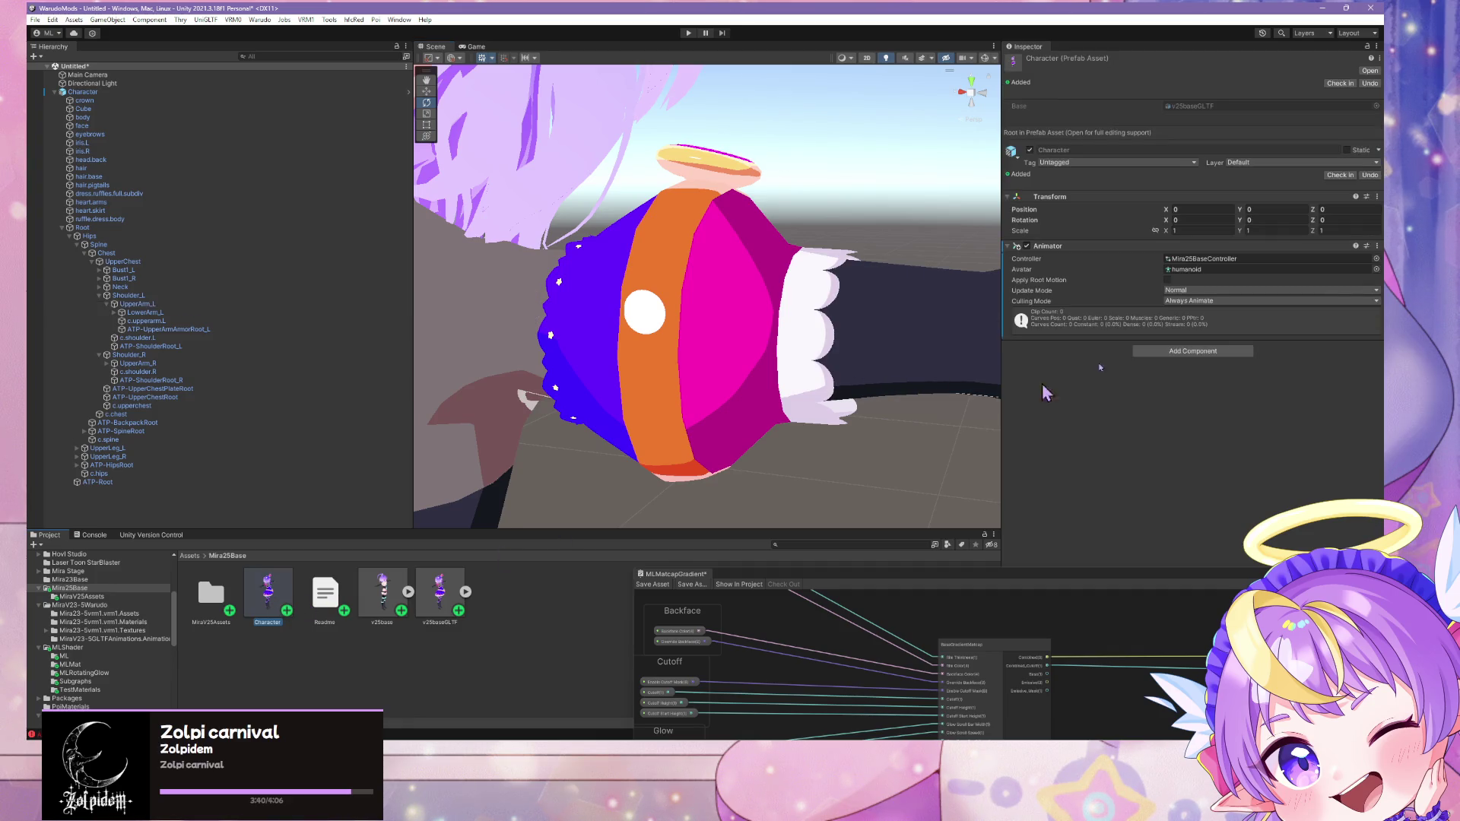
{"action": "left_click", "coordinate": [607, 316]}
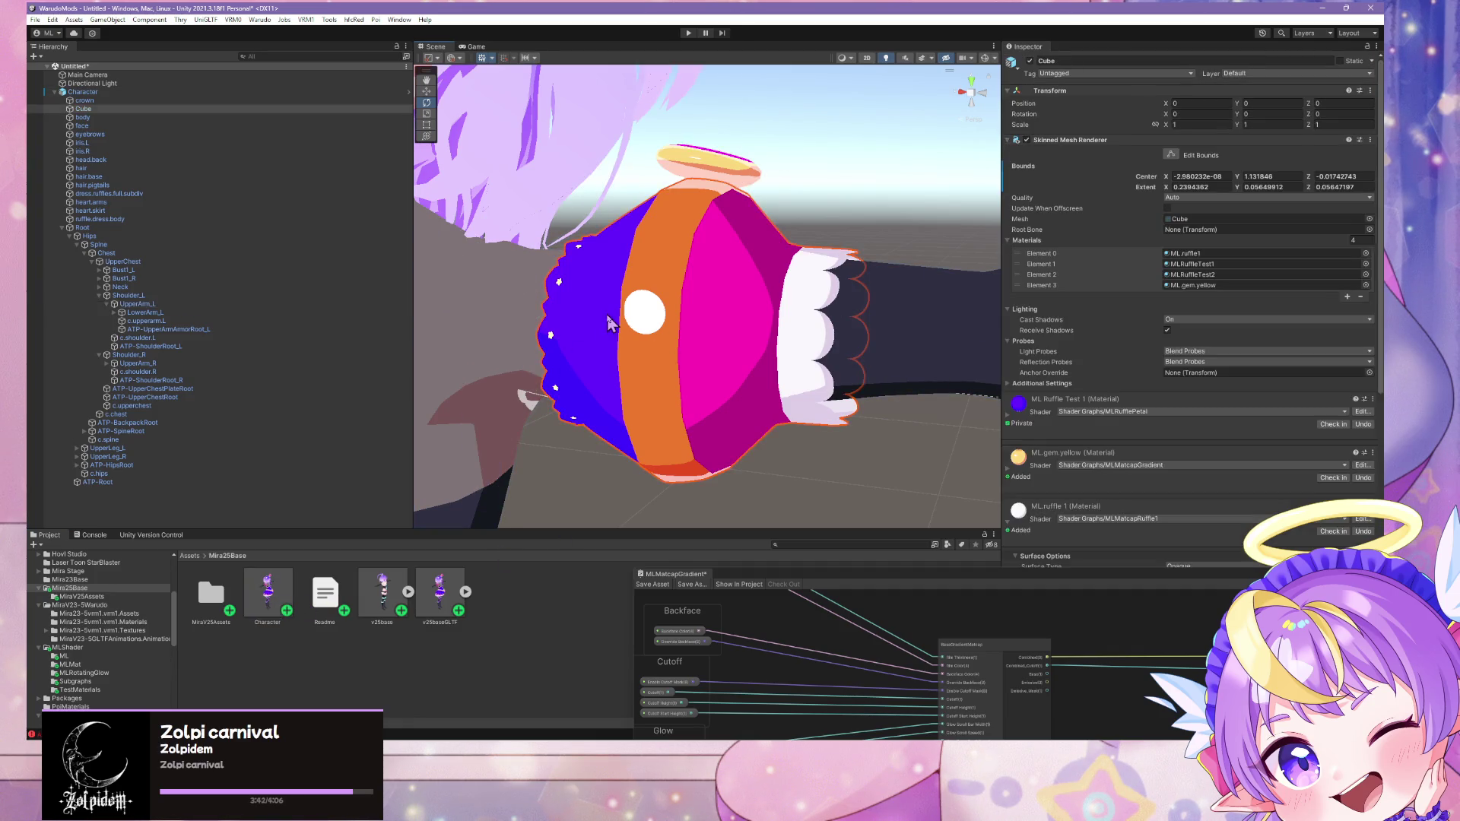
{"action": "left_click", "coordinate": [1010, 473]}
Step: Retint ML.gem.yellow's Main and Shadow Gradient Colors from orange to yellow
{"action": "scroll", "coordinate": [1150, 447], "scroll_direction": "down", "scroll_amount": 4}
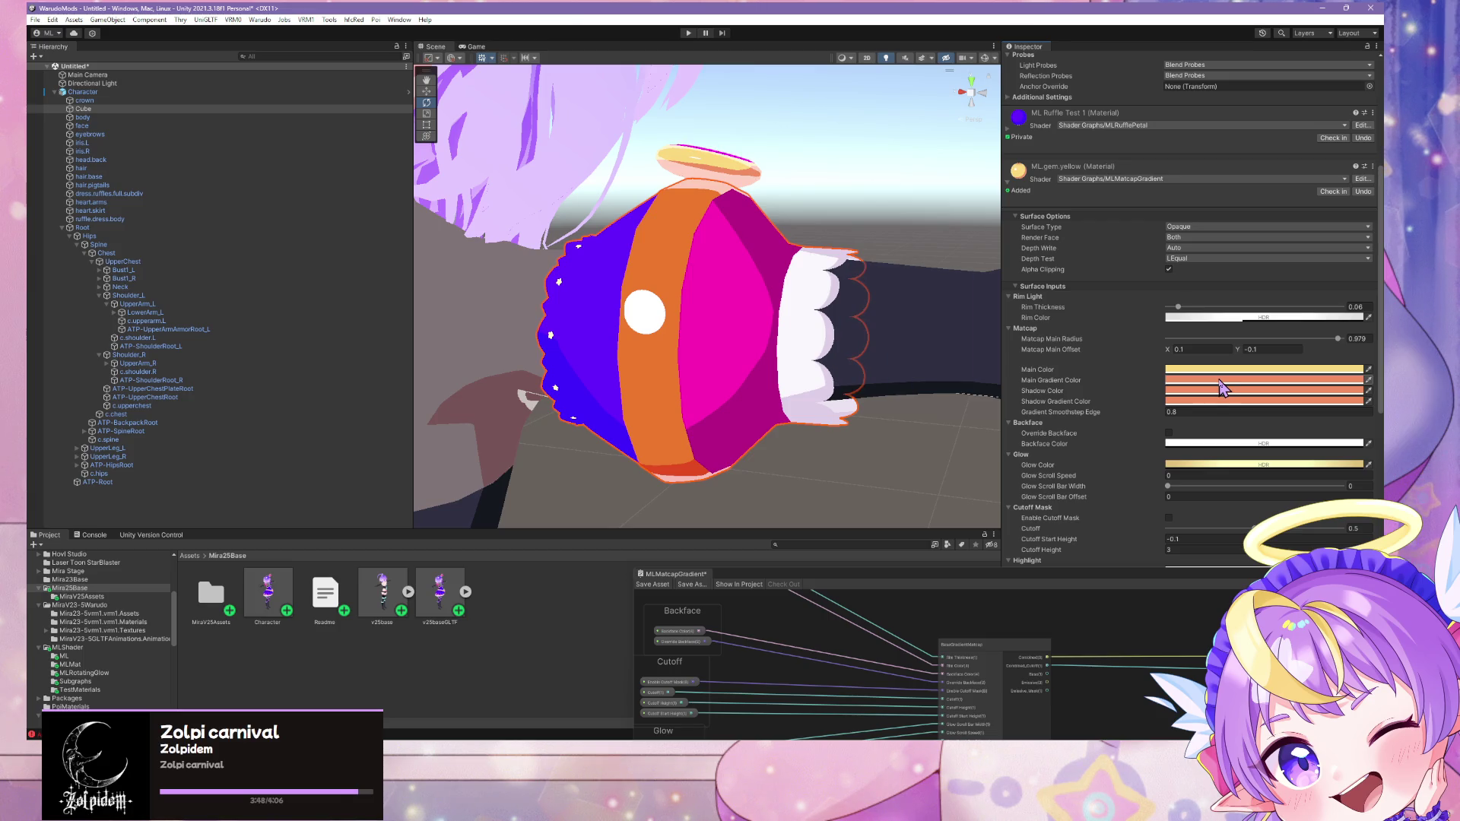
{"action": "scroll", "coordinate": [848, 295], "scroll_direction": "down", "scroll_amount": 5}
{"action": "left_click", "coordinate": [1178, 383]}
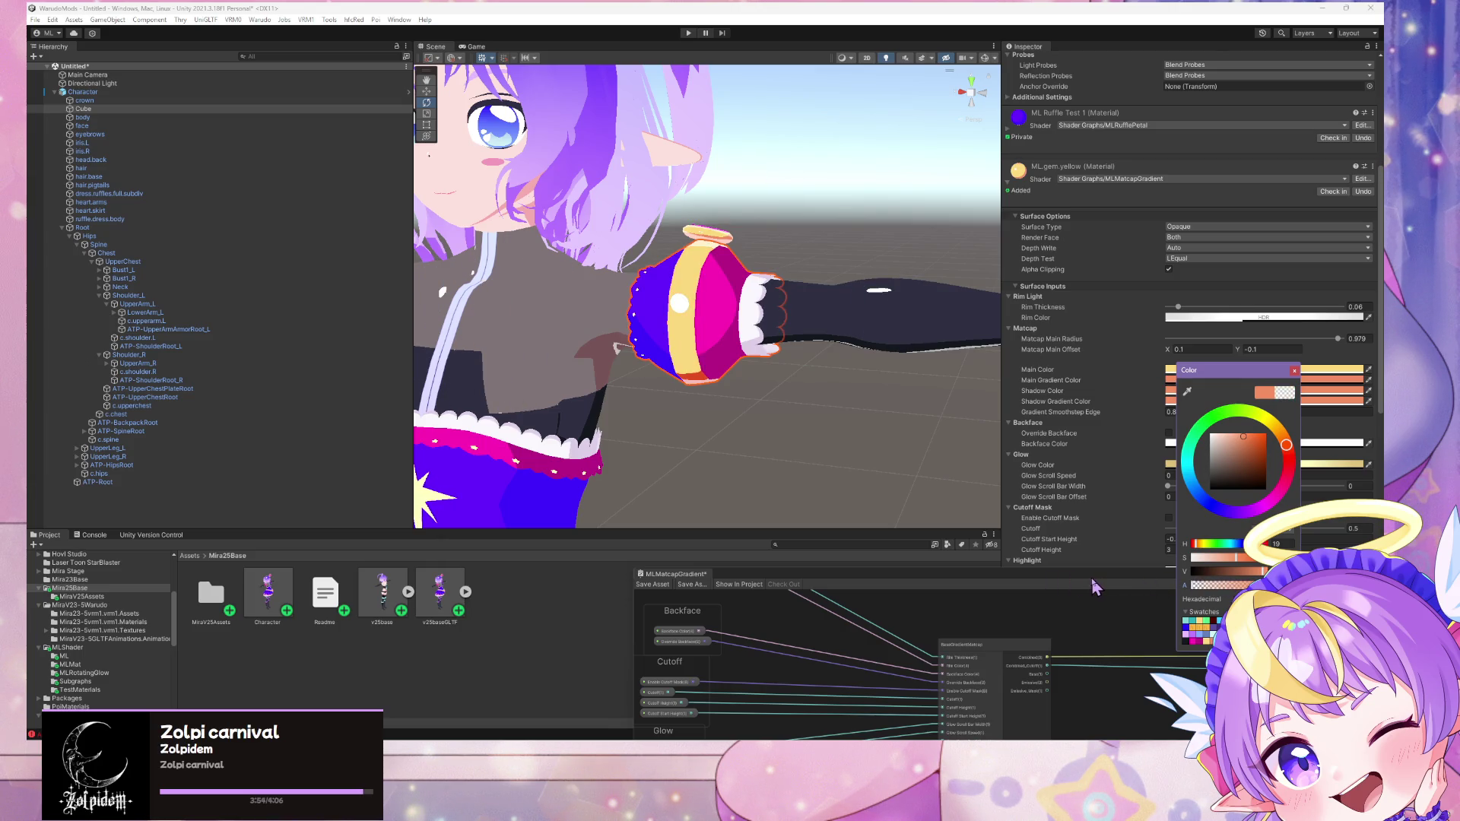
{"action": "left_click", "coordinate": [1295, 371]}
{"action": "left_click", "coordinate": [1196, 401]}
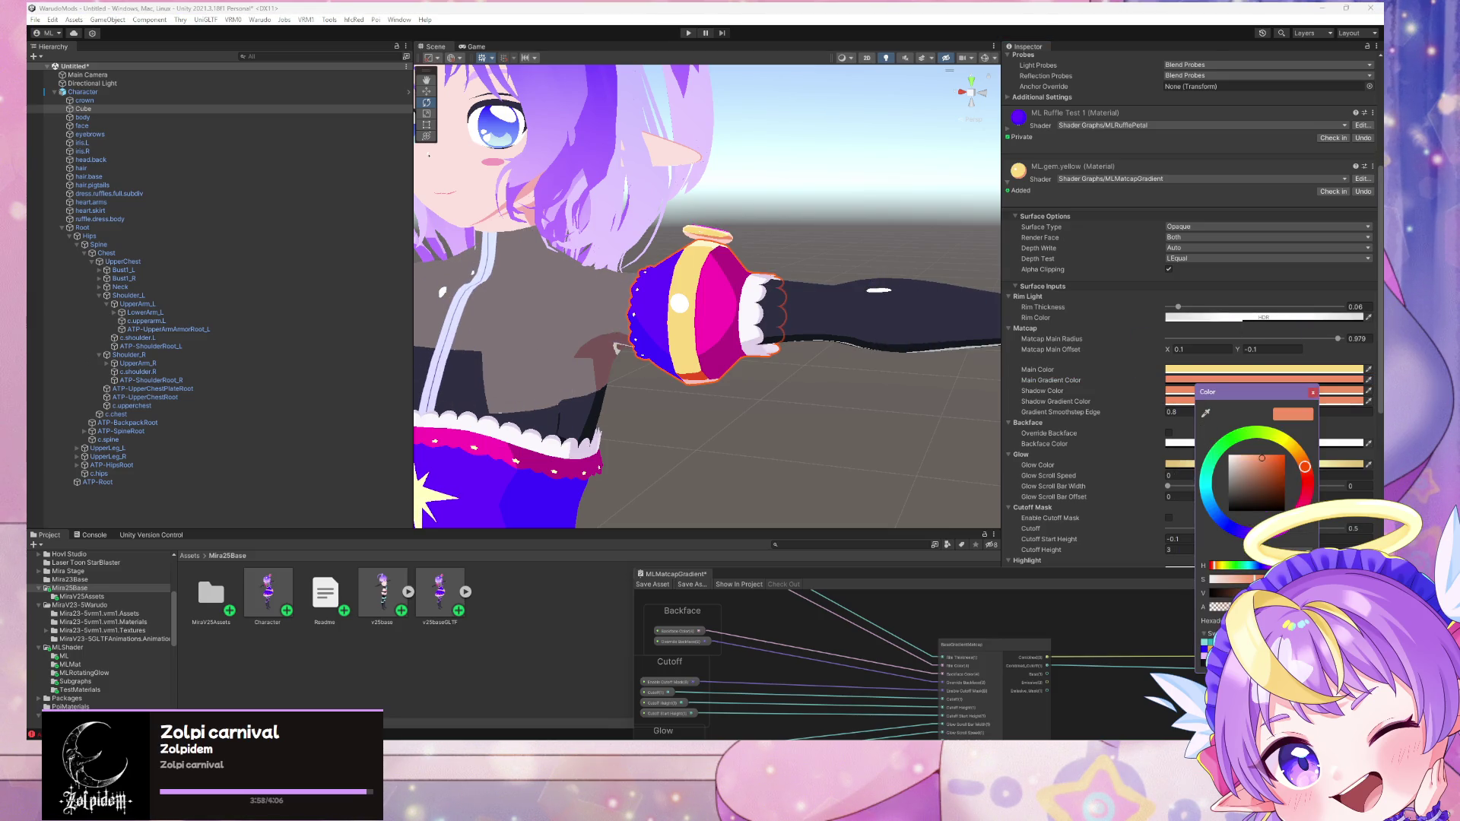
{"action": "left_click", "coordinate": [1313, 393]}
Step: Reselect the sleeve Cube and open the MiraV25Assets folder in the Project panel
{"action": "mouse_move", "coordinate": [916, 447]}
{"action": "right_mouse_down"}
{"action": "mouse_move", "coordinate": [748, 391]}
{"action": "mouse_move", "coordinate": [798, 274]}
{"action": "right_mouse_up"}
{"action": "left_click", "coordinate": [797, 274]}
{"action": "left_click", "coordinate": [801, 294]}
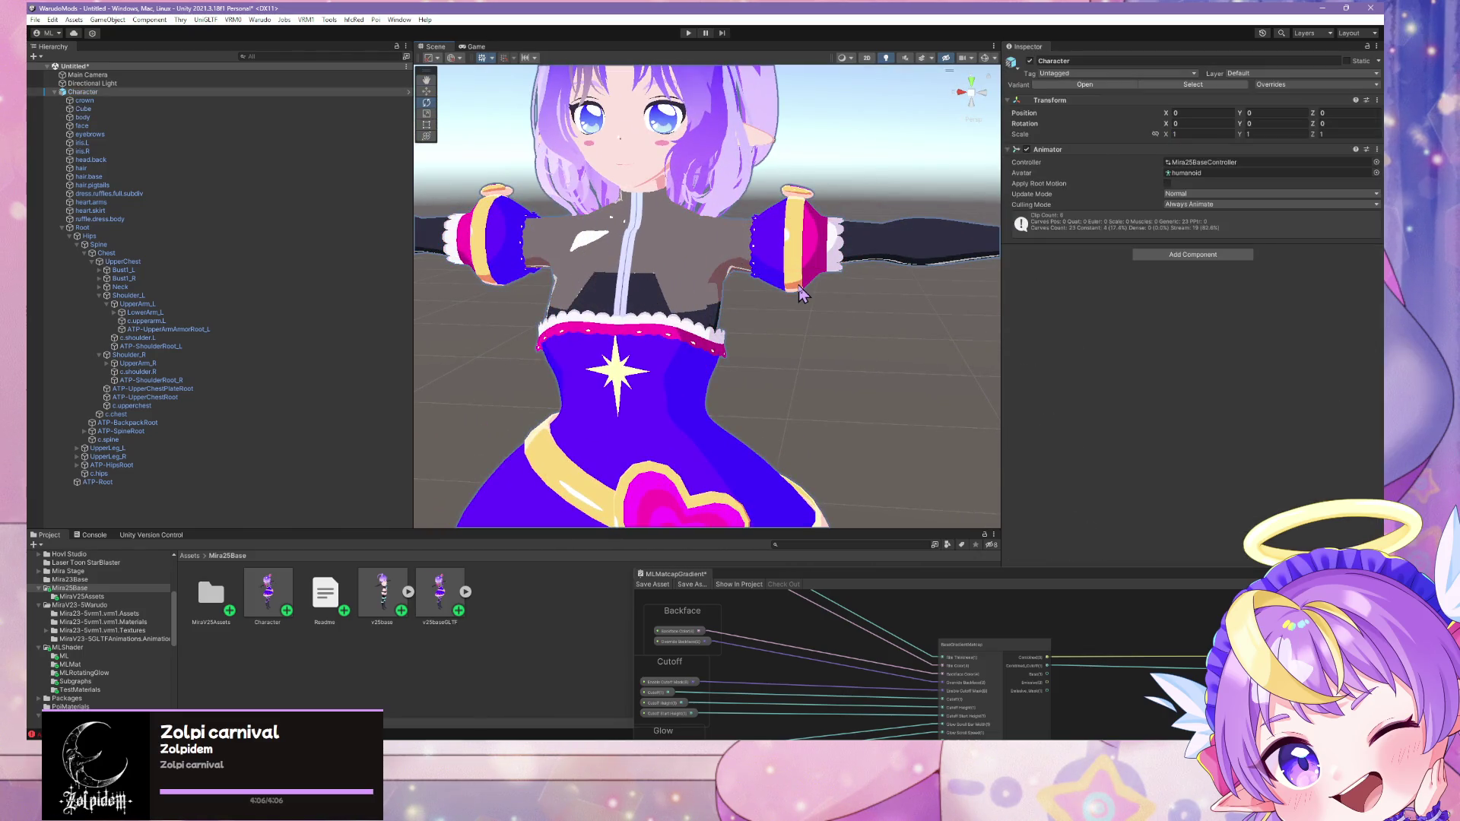
{"action": "left_click", "coordinate": [97, 614]}
{"action": "left_click", "coordinate": [105, 589]}
{"action": "left_click", "coordinate": [98, 598]}
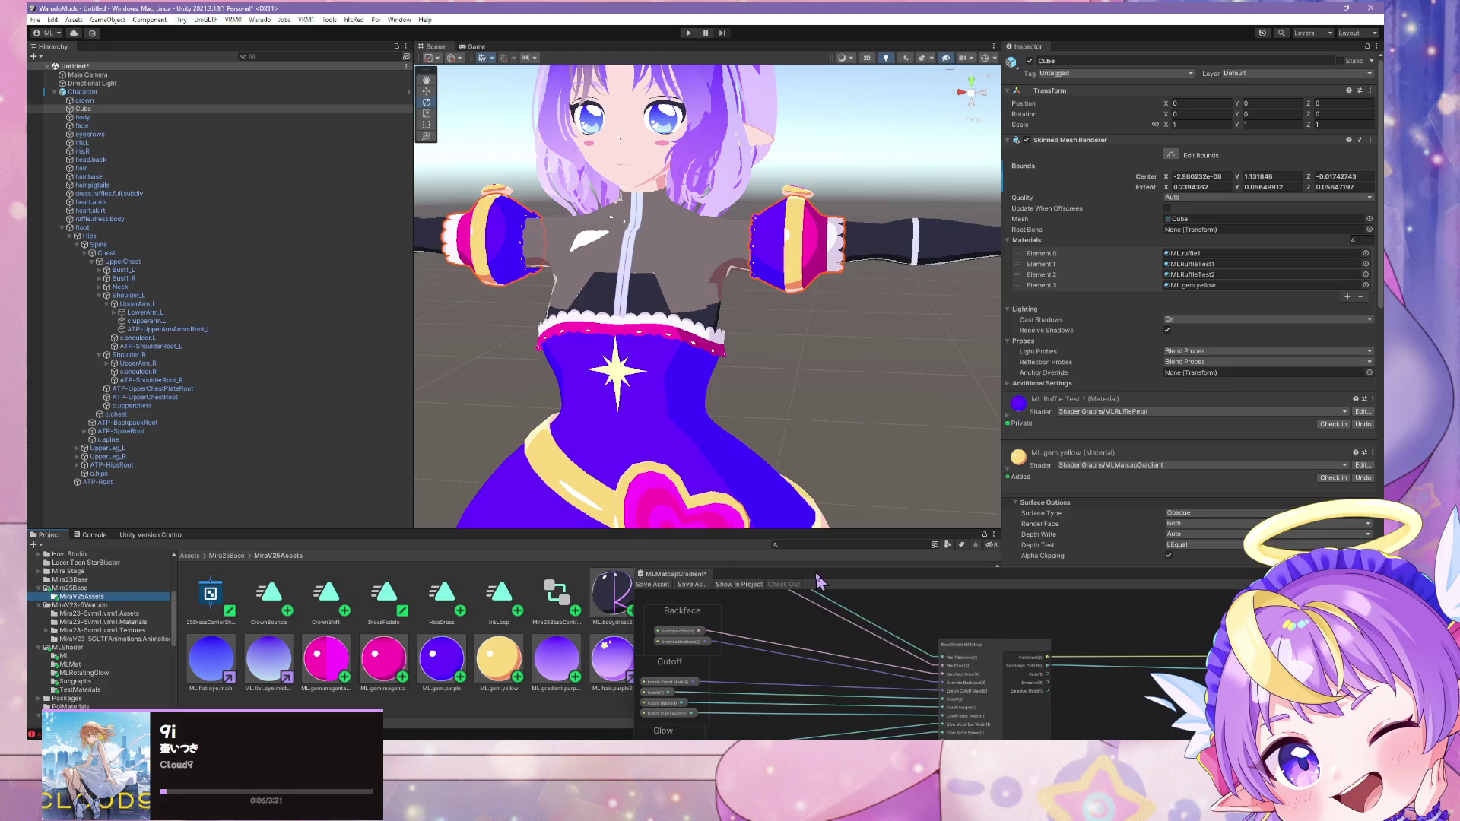
Step: Inspect the purple gem material's matcap and shading colours
{"action": "left_click_drag", "start_coordinate": [817, 576], "coordinate": [934, 652]}
{"action": "left_click", "coordinate": [499, 659]}
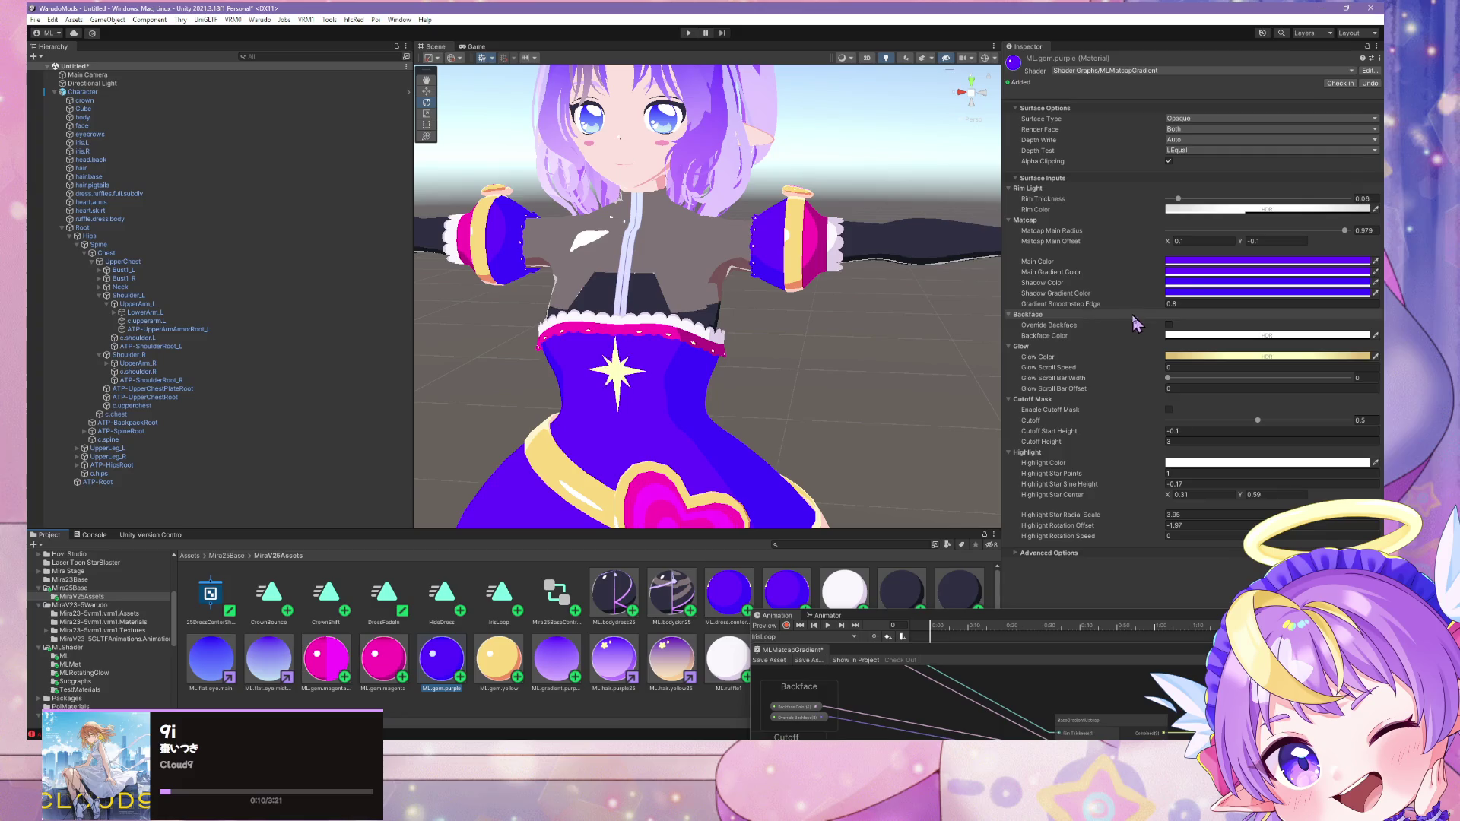
{"action": "left_click", "coordinate": [1207, 277]}
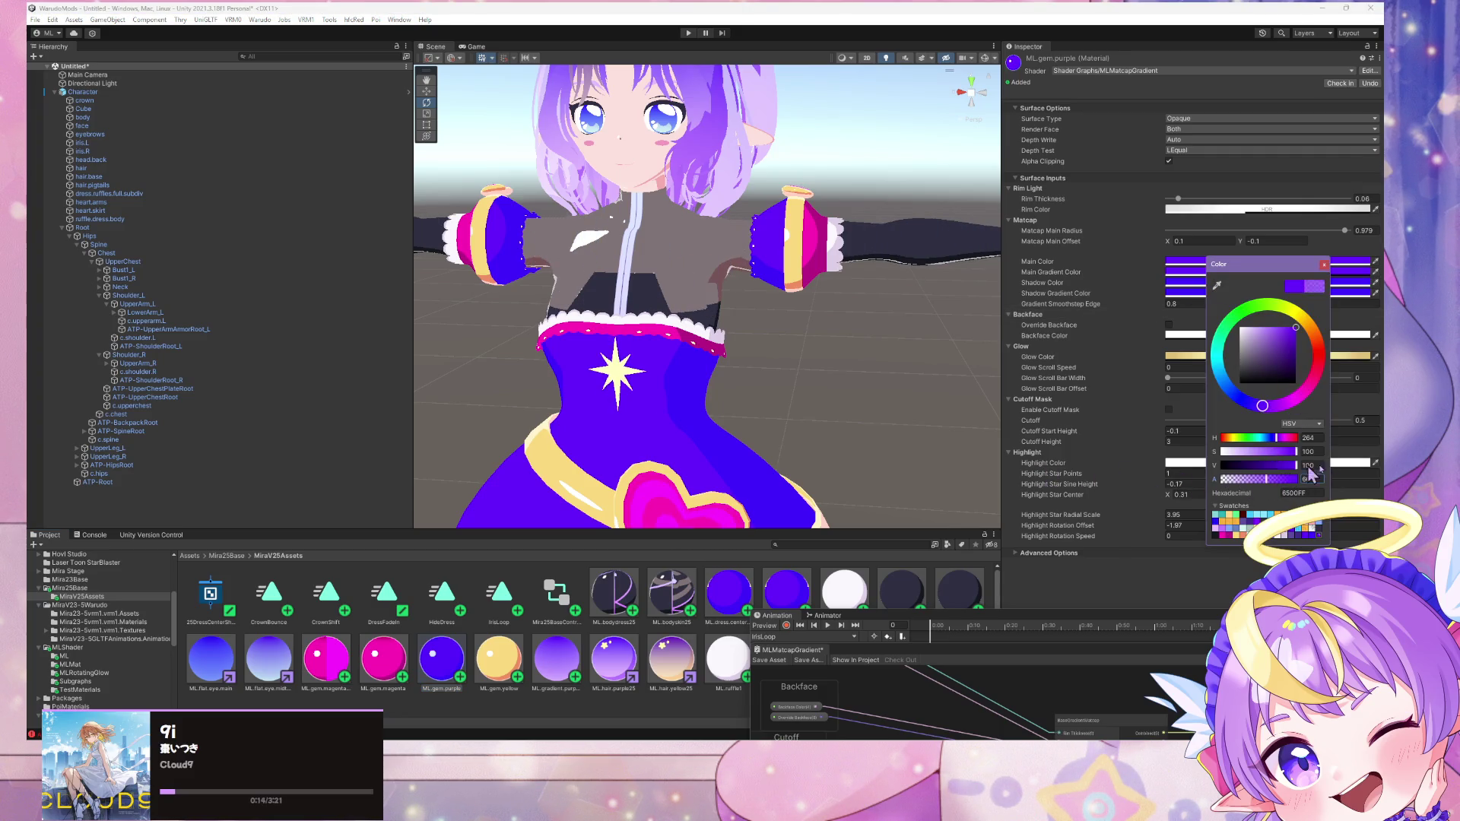
{"action": "left_click", "coordinate": [1169, 293]}
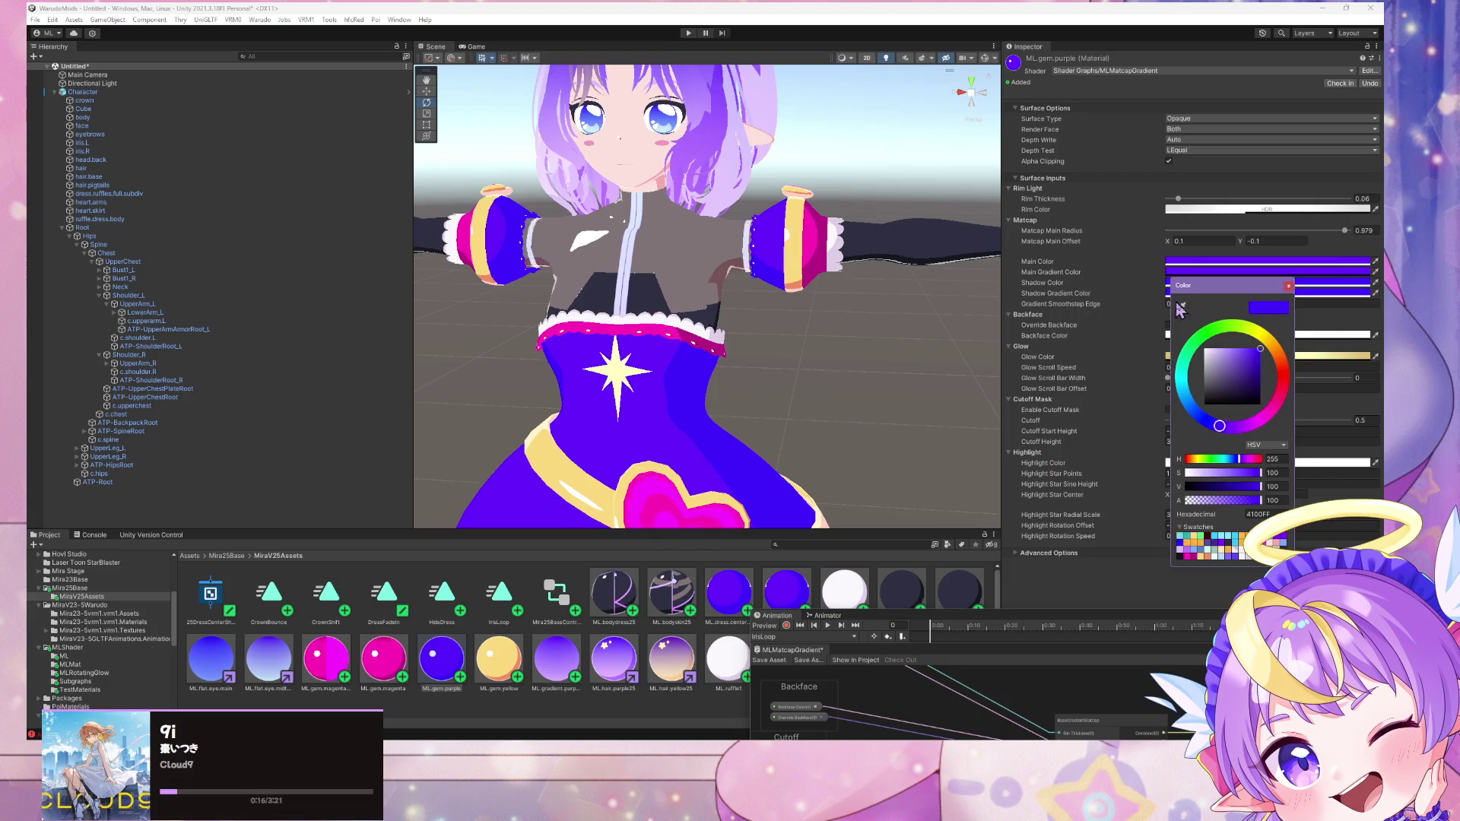
Step: Set Shadow Gradient Color alpha to 100 on ML.gem.magenta and ML.gem.magenta.glowband
{"action": "left_click", "coordinate": [384, 662]}
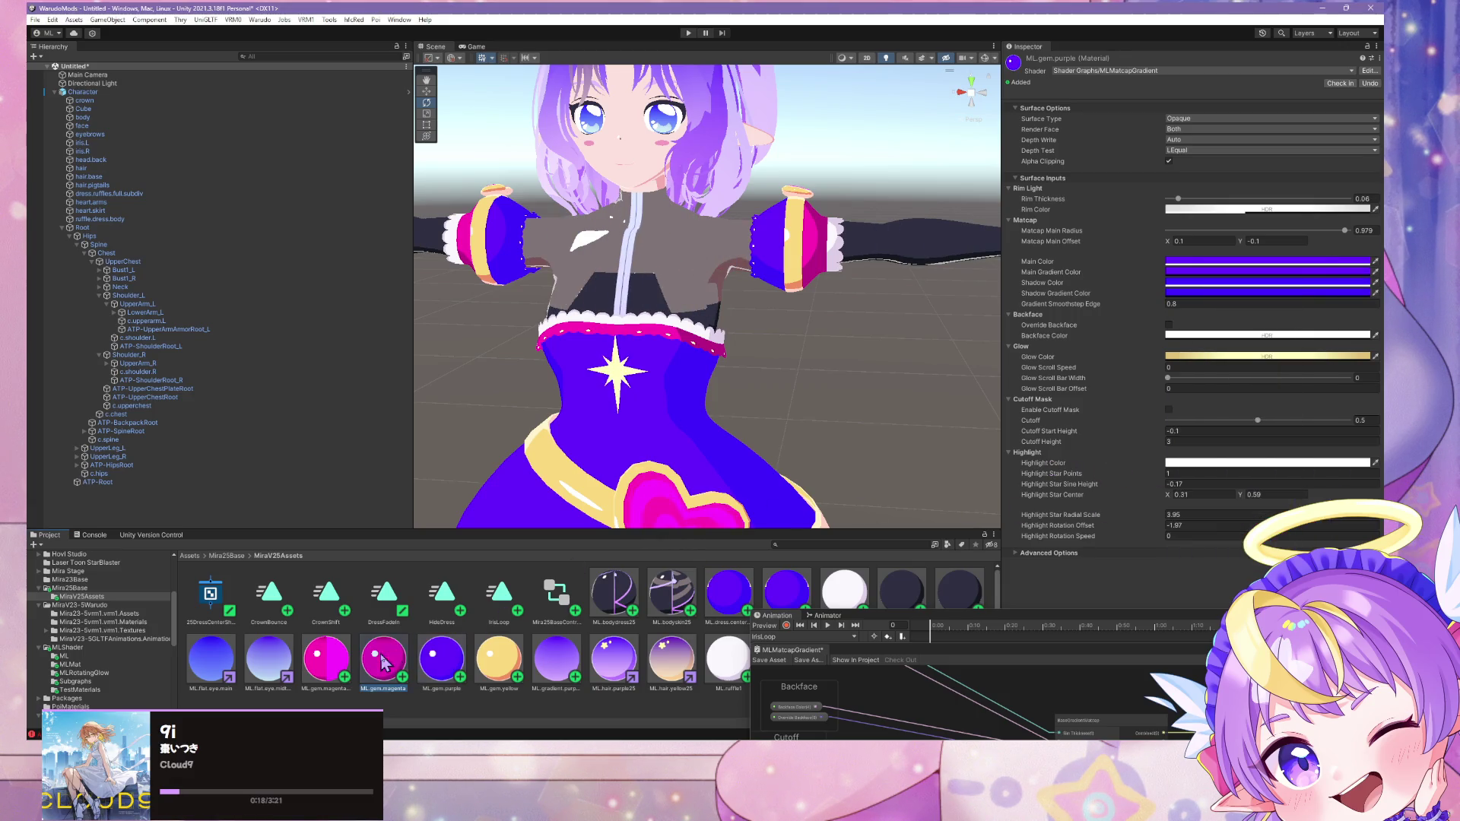
{"action": "left_click", "coordinate": [1353, 285]}
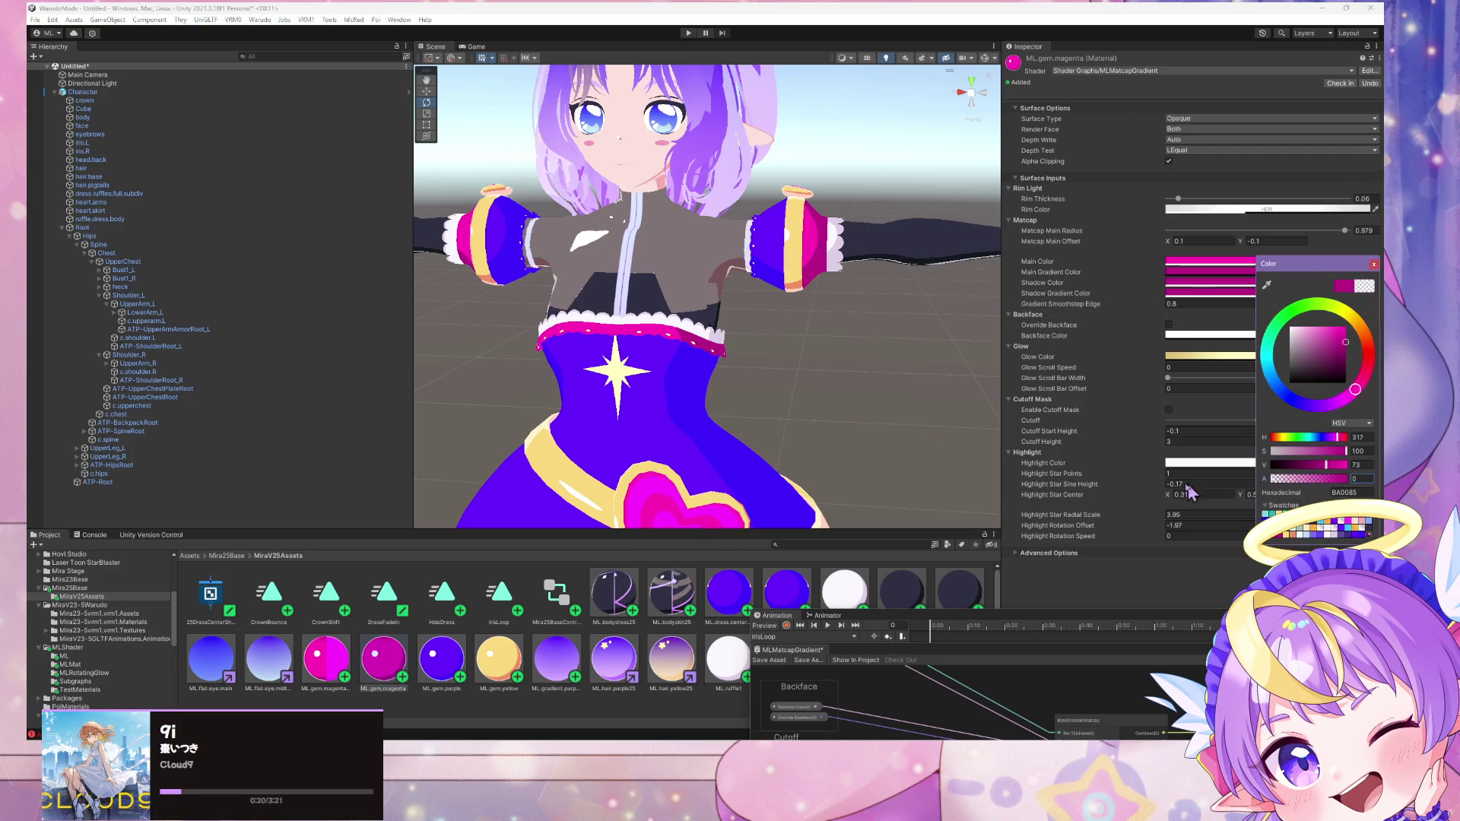
{"action": "left_click", "coordinate": [1219, 295]}
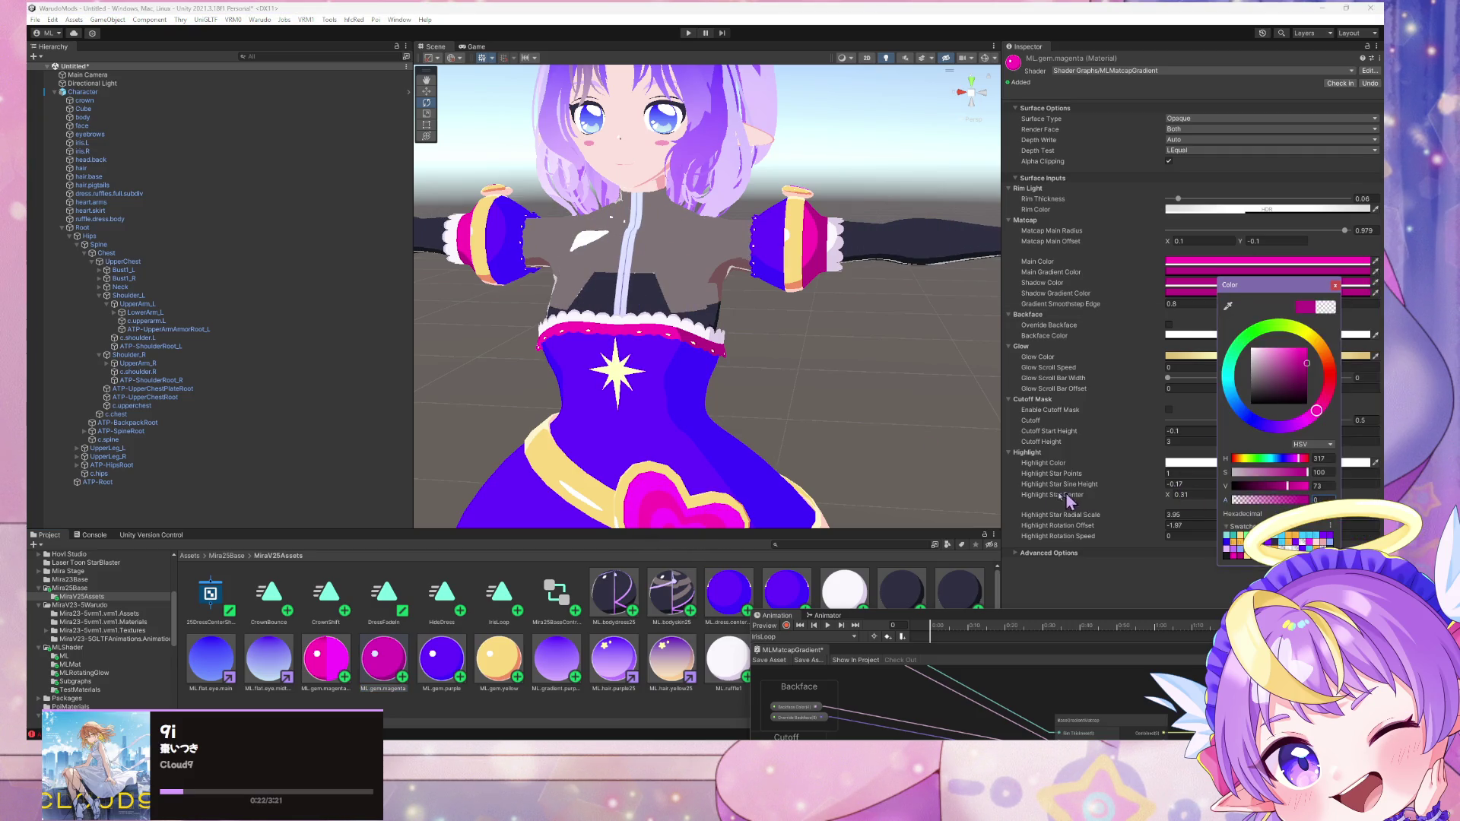
{"action": "left_click", "coordinate": [316, 683]}
{"action": "left_click", "coordinate": [1311, 284]}
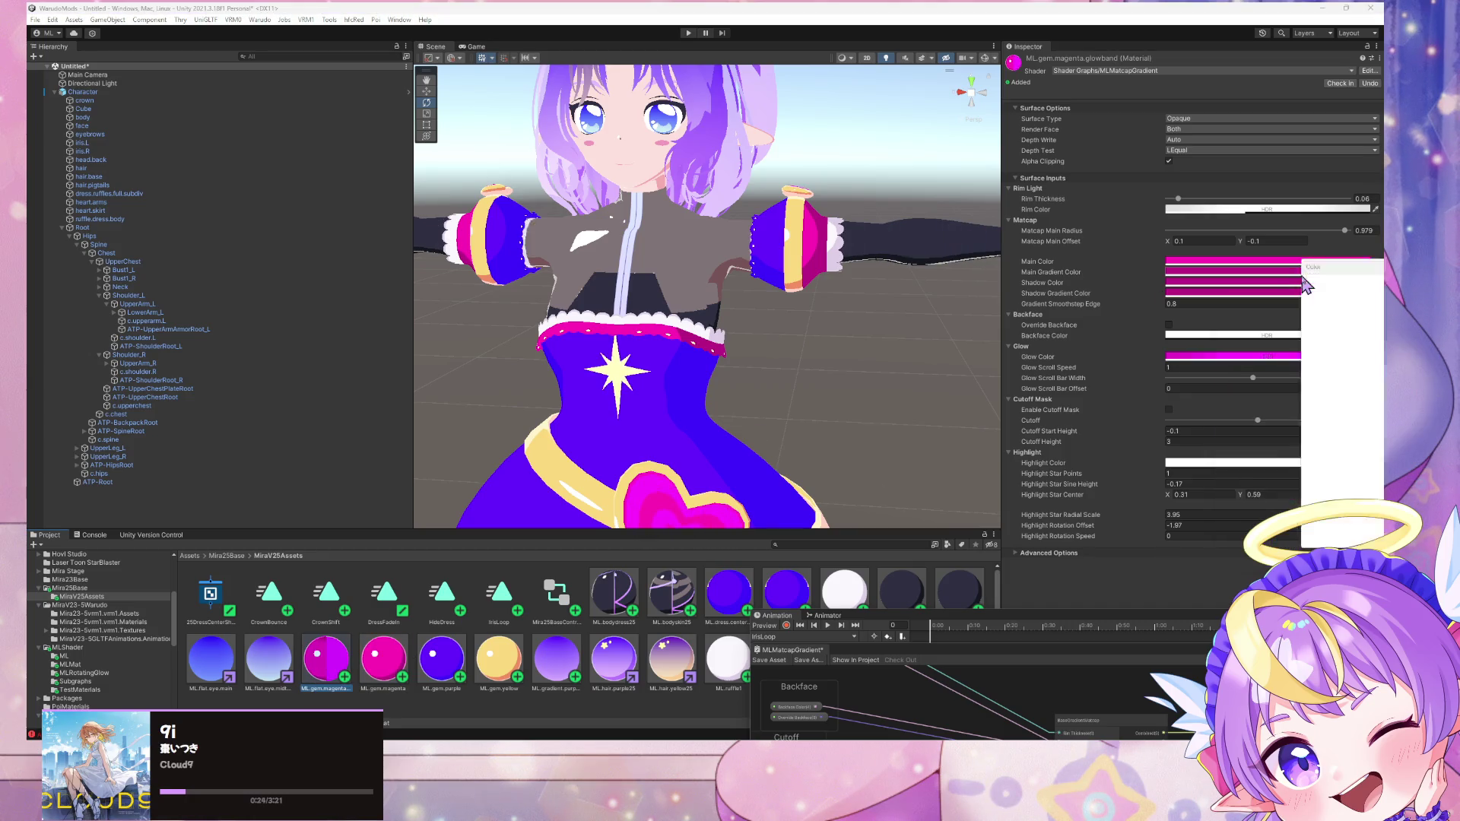
{"action": "left_click", "coordinate": [1185, 296]}
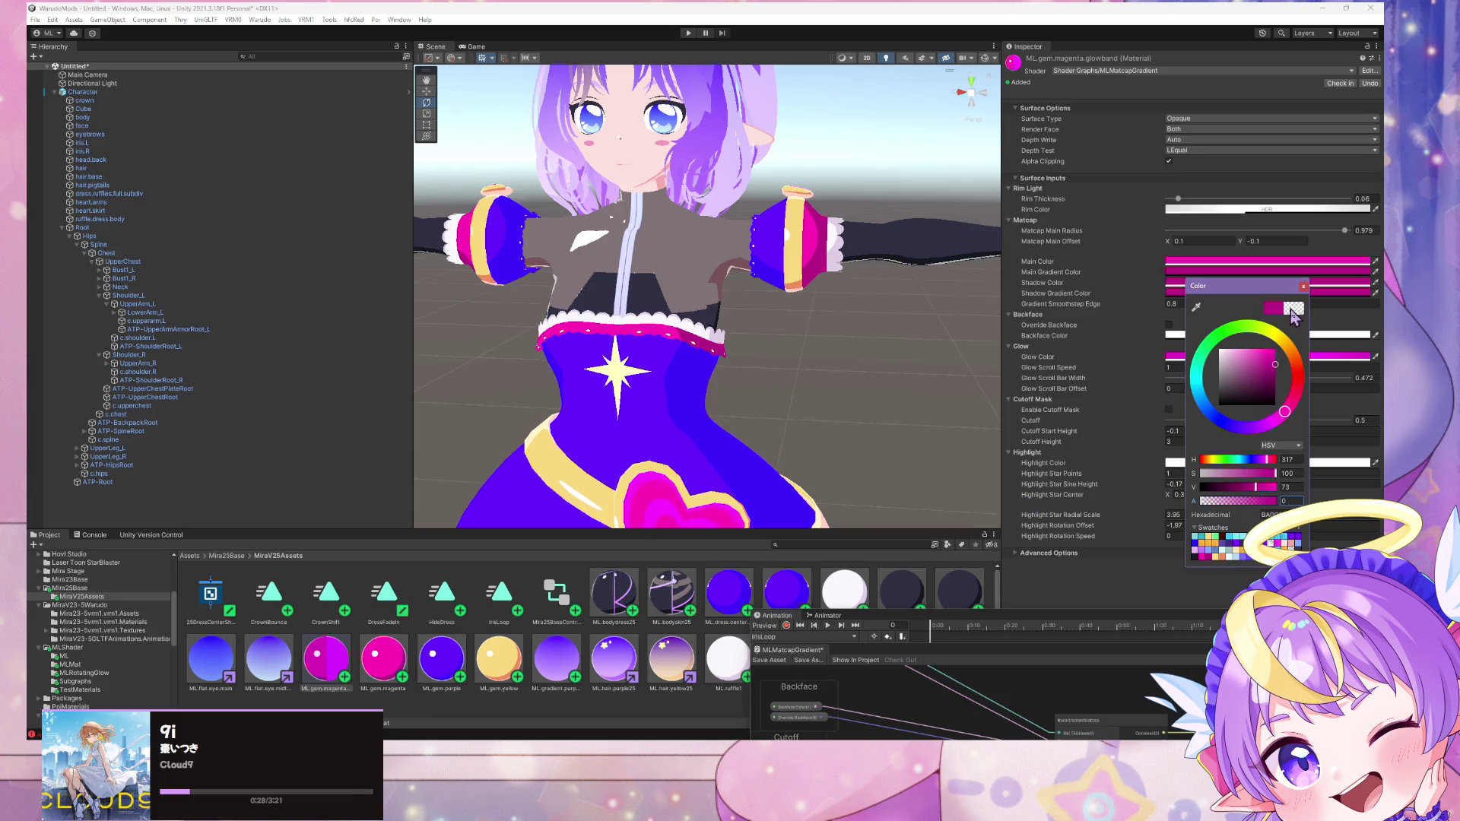
{"action": "left_click", "coordinate": [1303, 287]}
{"action": "scroll", "coordinate": [770, 323], "scroll_direction": "down", "scroll_amount": 5}
{"action": "scroll", "coordinate": [771, 323], "scroll_direction": "up", "scroll_amount": 8}
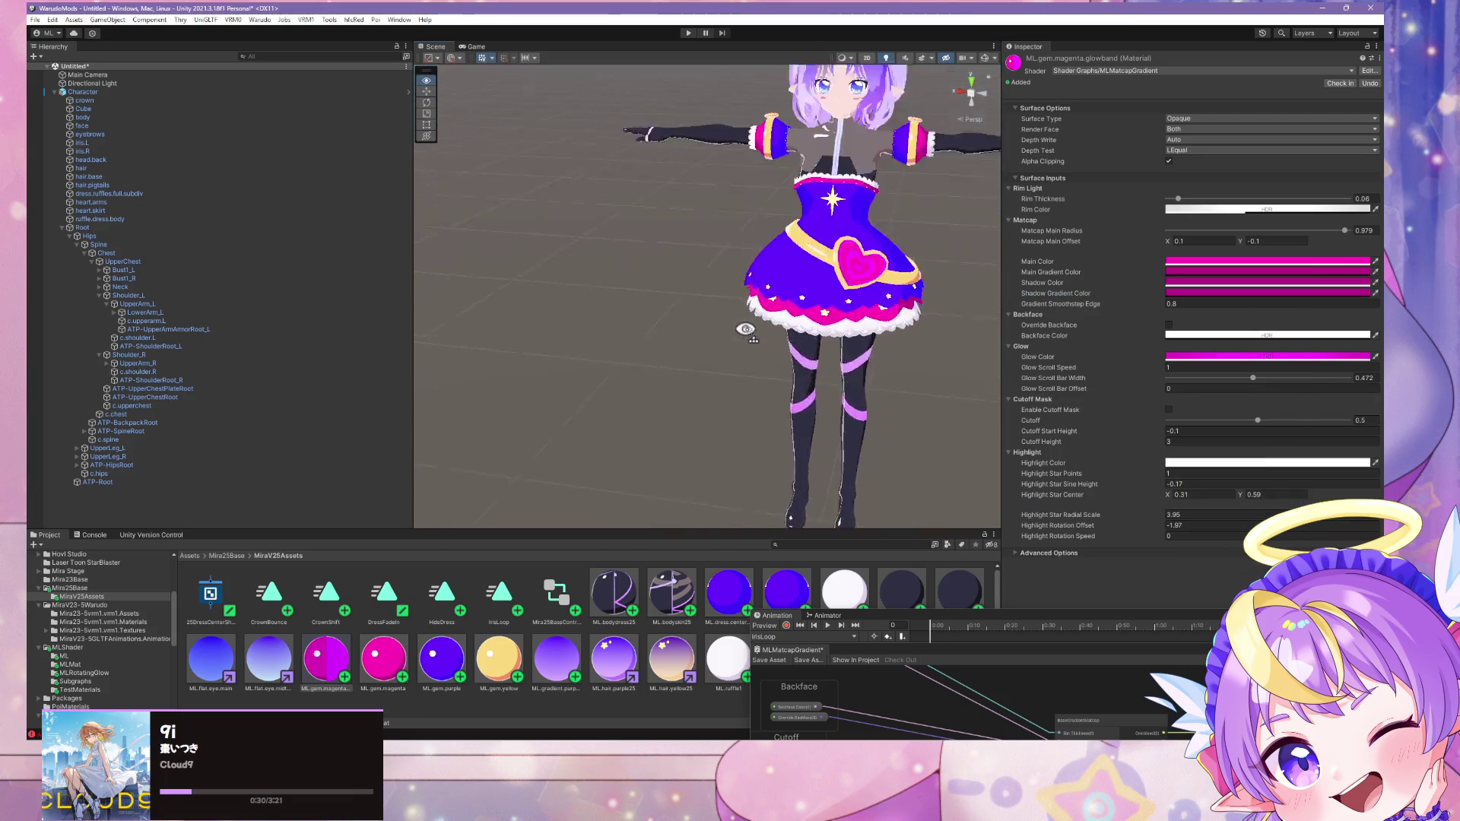
{"action": "left_click_drag", "start_coordinate": [771, 323], "coordinate": [764, 325], "text": "alt"}
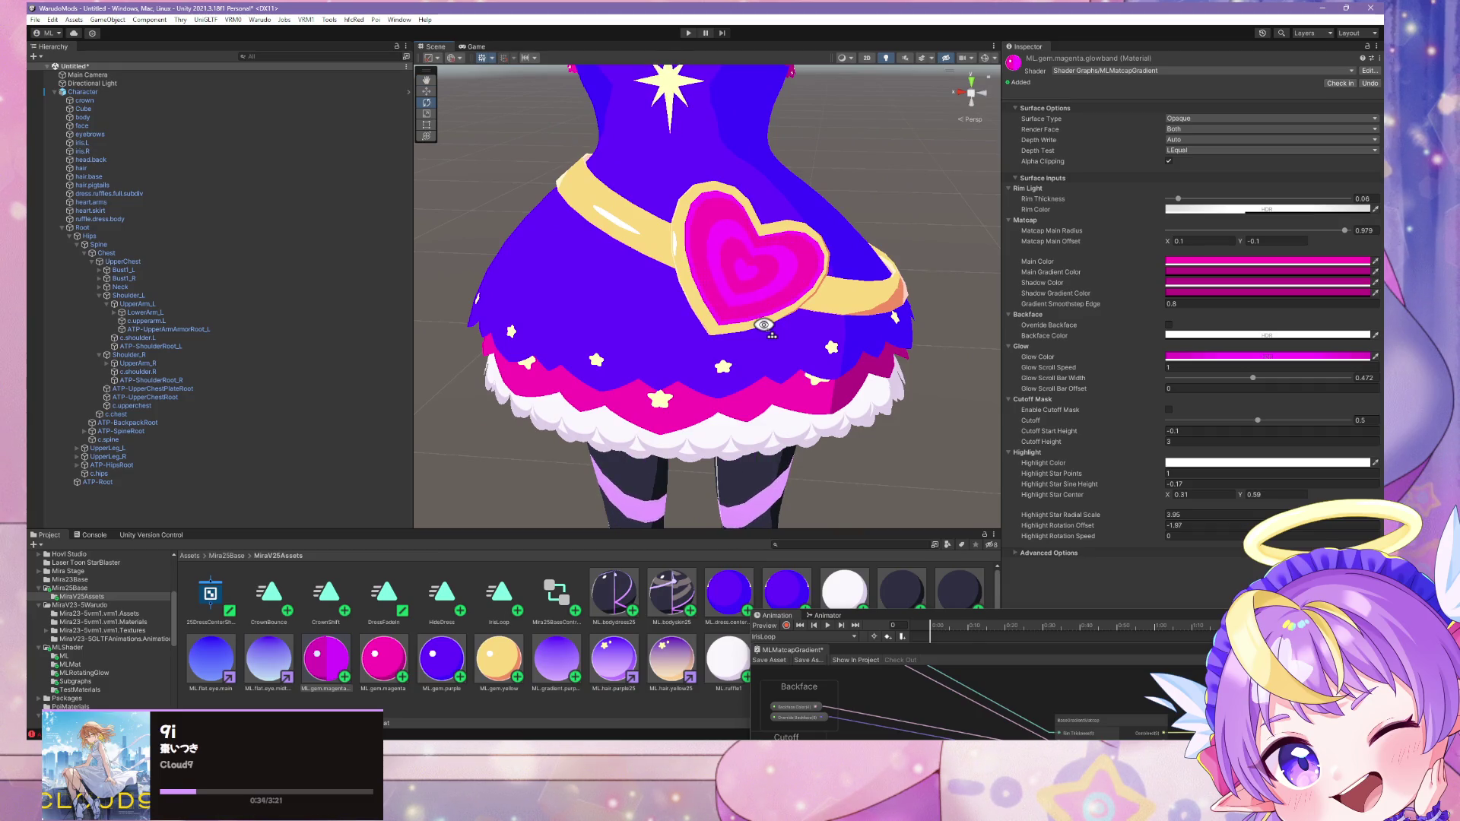
Step: Zoom the Scene view in and out to check the updated model
{"action": "scroll", "coordinate": [764, 324], "scroll_direction": "down", "scroll_amount": 5}
{"action": "scroll", "coordinate": [783, 297], "scroll_direction": "up", "scroll_amount": 10}
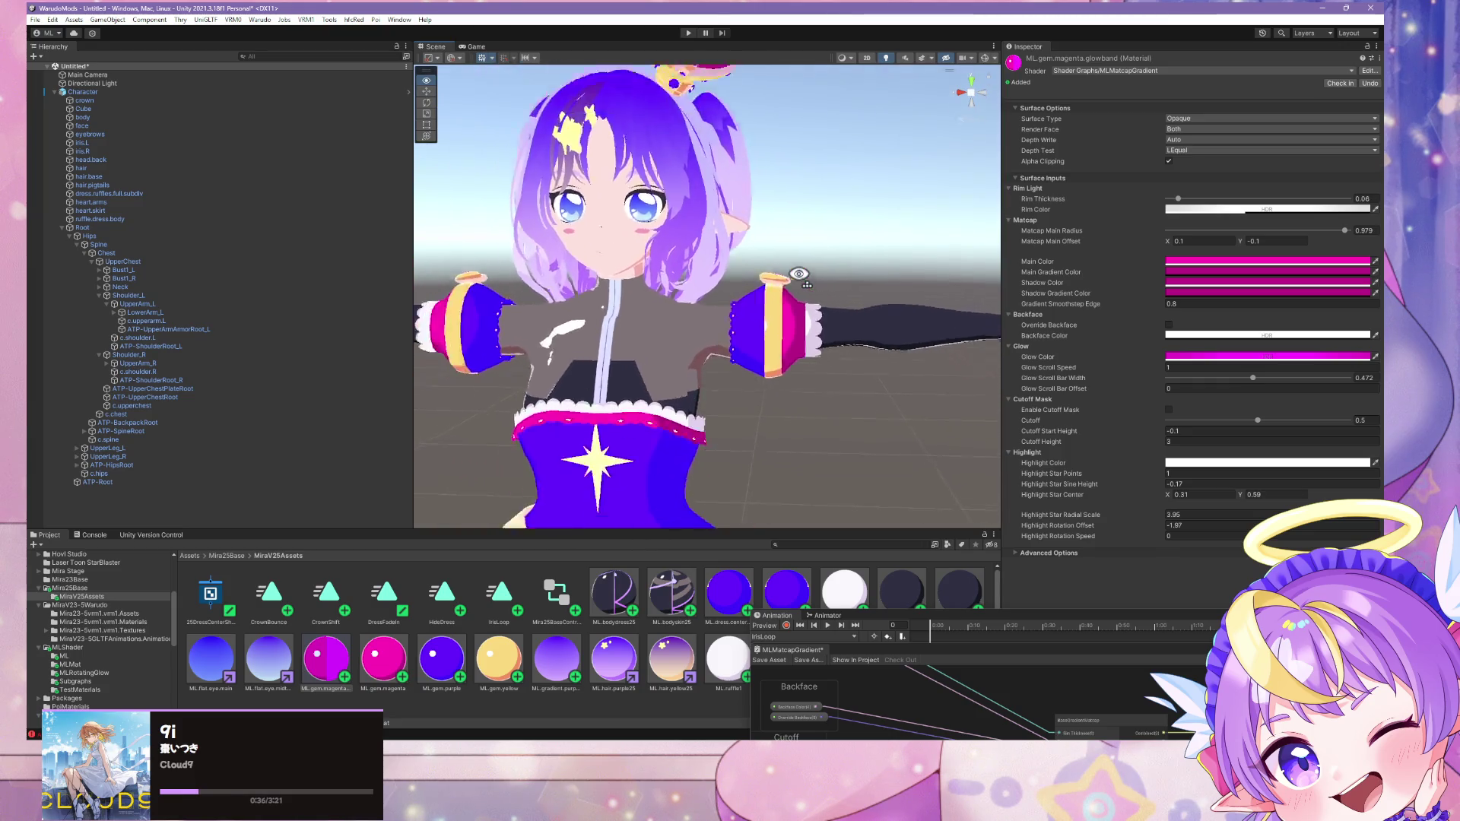
{"action": "scroll", "coordinate": [799, 275], "scroll_direction": "down", "scroll_amount": 4}
{"action": "scroll", "coordinate": [770, 274], "scroll_direction": "up", "scroll_amount": 8}
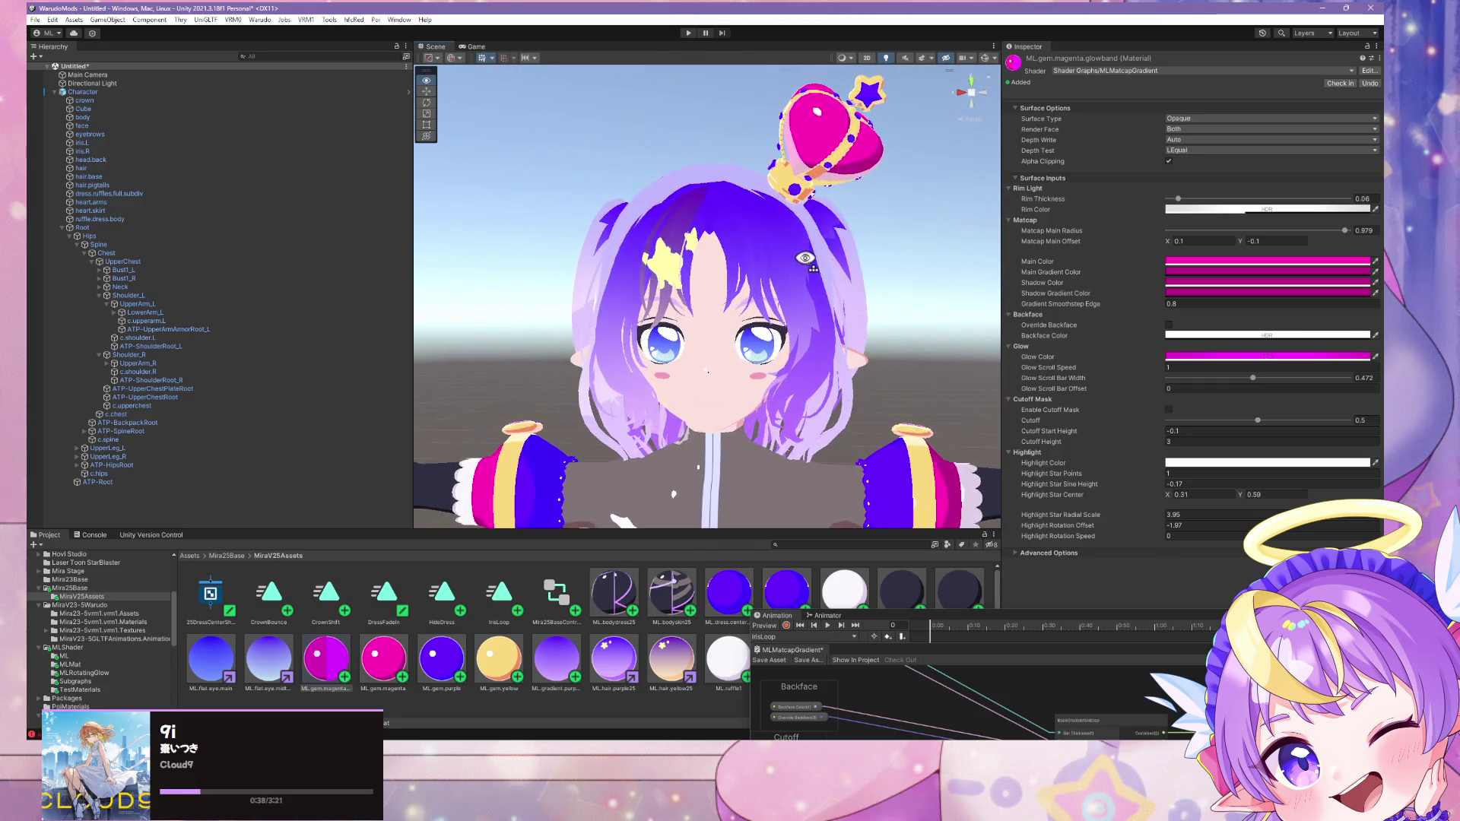
{"action": "scroll", "coordinate": [805, 258], "scroll_direction": "down", "scroll_amount": 4}
{"action": "scroll", "coordinate": [802, 260], "scroll_direction": "up", "scroll_amount": 6}
{"action": "scroll", "coordinate": [800, 261], "scroll_direction": "down", "scroll_amount": 1}
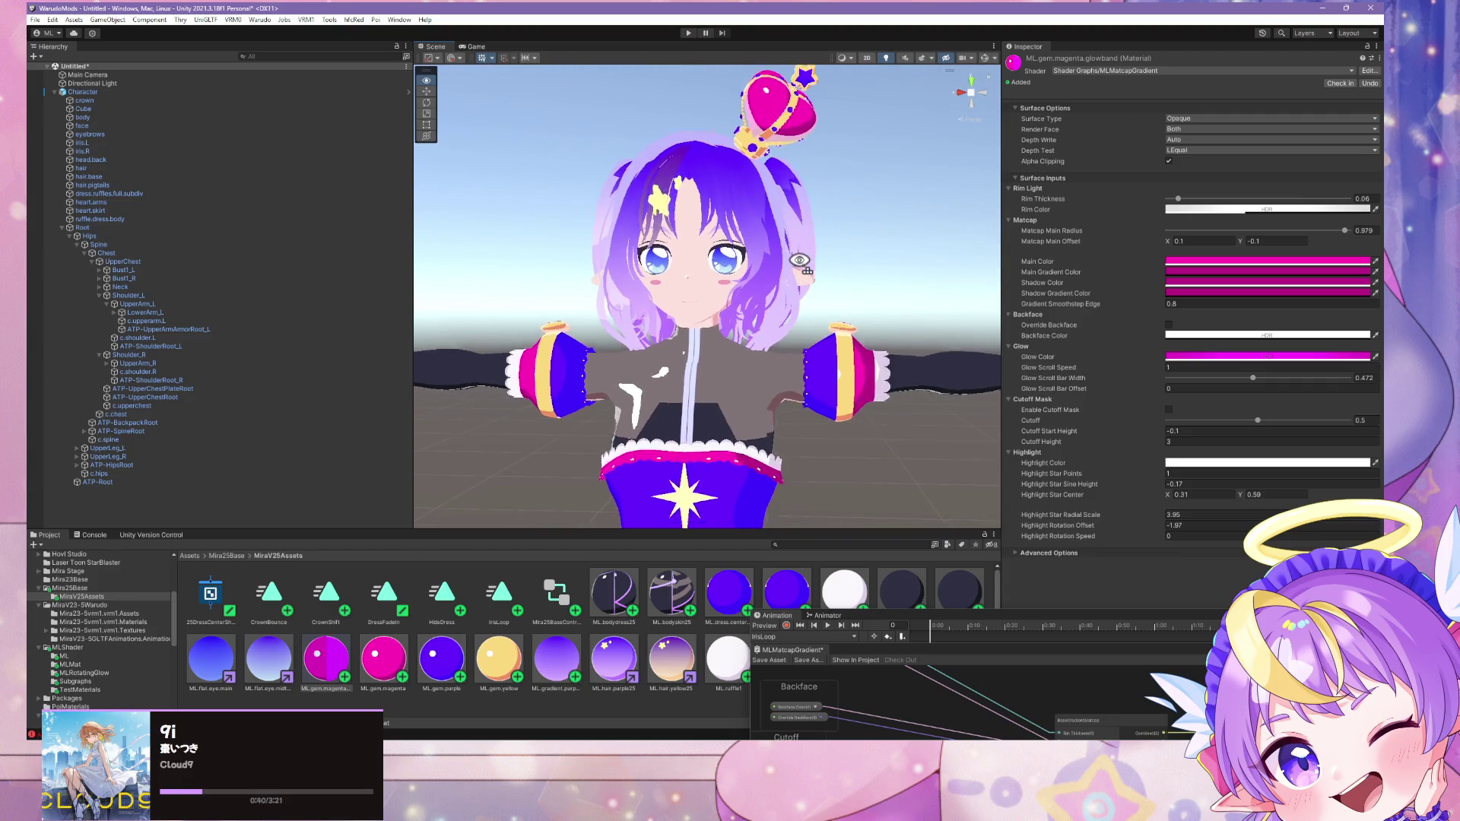
{"action": "scroll", "coordinate": [800, 261], "scroll_direction": "down", "scroll_amount": 4}
Step: Run Warudo > Build Mod to rebuild the avatar mod
{"action": "scroll", "coordinate": [802, 270], "scroll_direction": "up", "scroll_amount": 7}
{"action": "scroll", "coordinate": [811, 301], "scroll_direction": "down", "scroll_amount": 5}
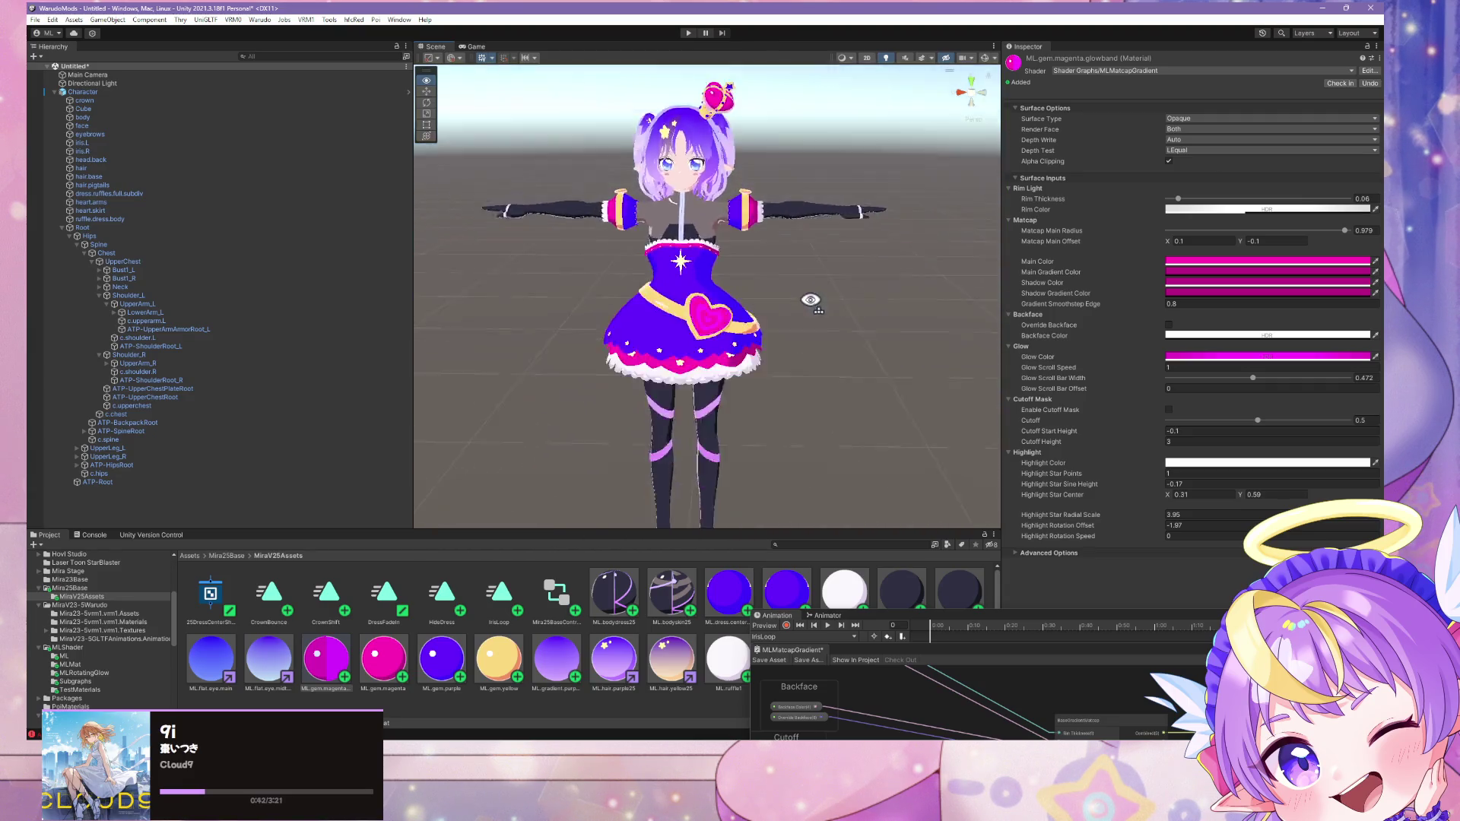
{"action": "scroll", "coordinate": [811, 300], "scroll_direction": "up", "scroll_amount": 5}
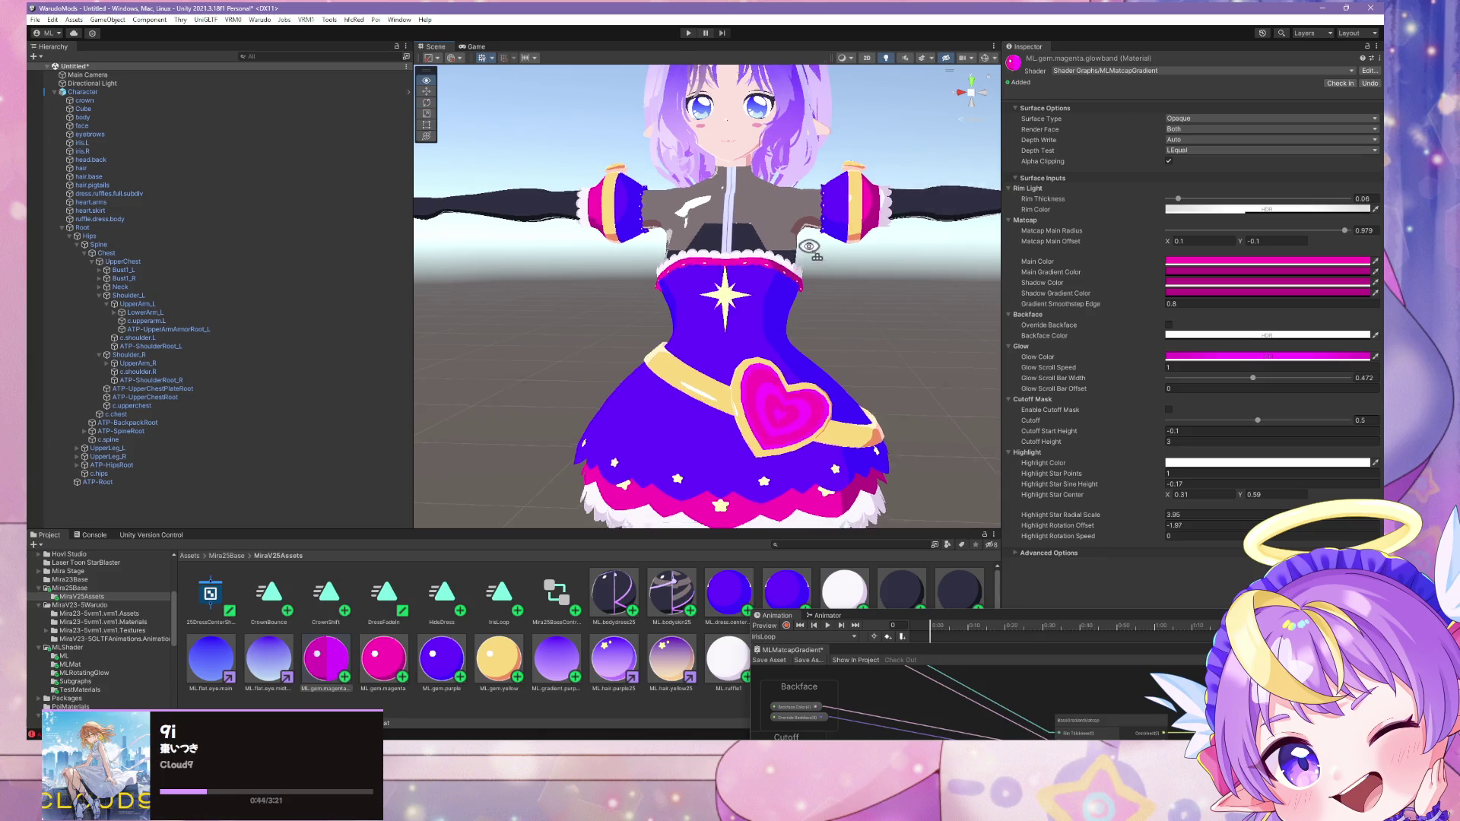
{"action": "scroll", "coordinate": [809, 246], "scroll_direction": "down", "scroll_amount": 4}
{"action": "left_click", "coordinate": [262, 21]}
{"action": "left_click", "coordinate": [272, 89]}
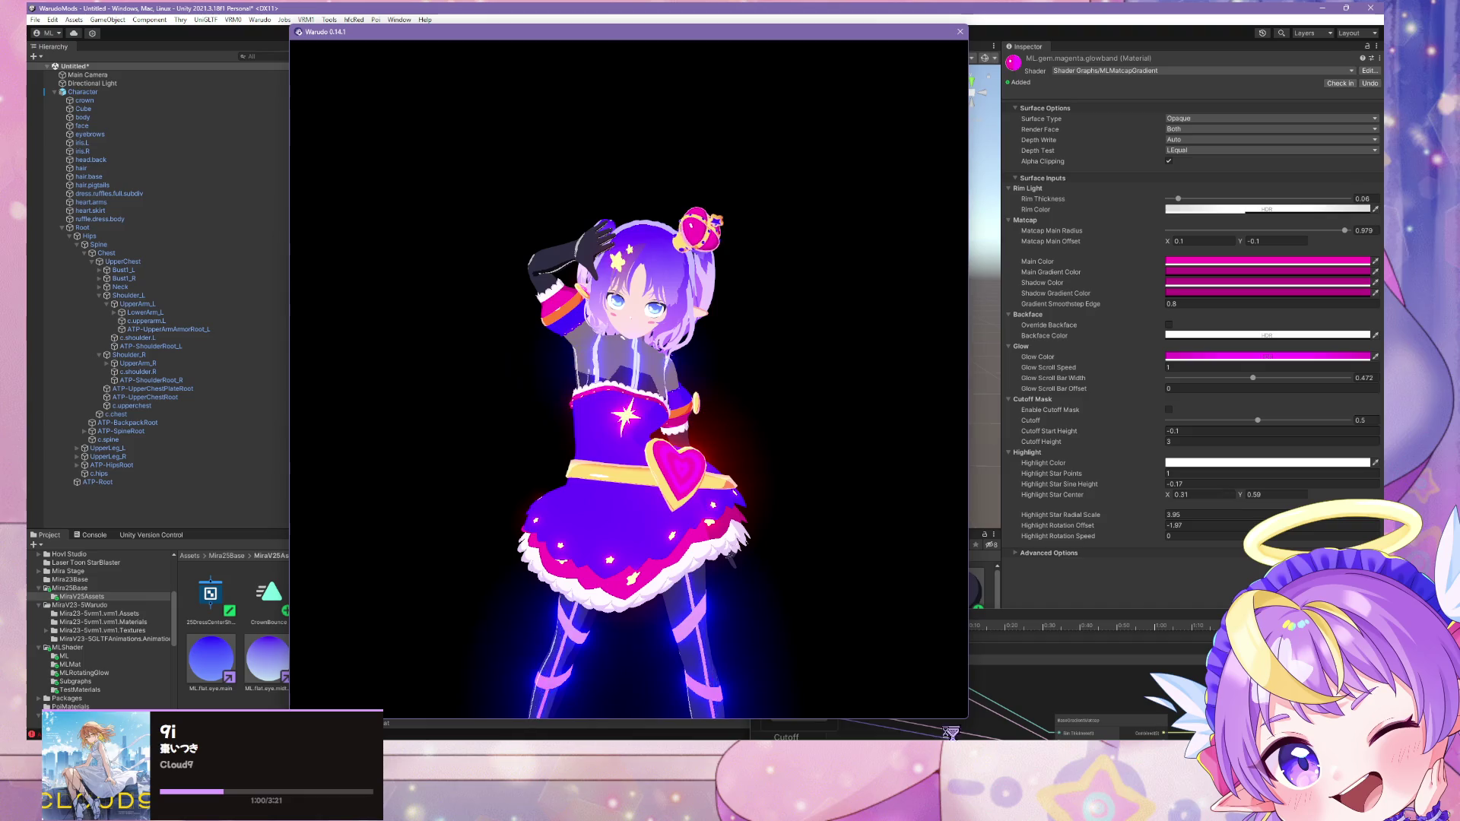
Step: Bring up Warudo's MMD Player beside the preview and skip the dance to 00:27.9
{"action": "scroll", "coordinate": [667, 454], "scroll_direction": "up", "scroll_amount": 5}
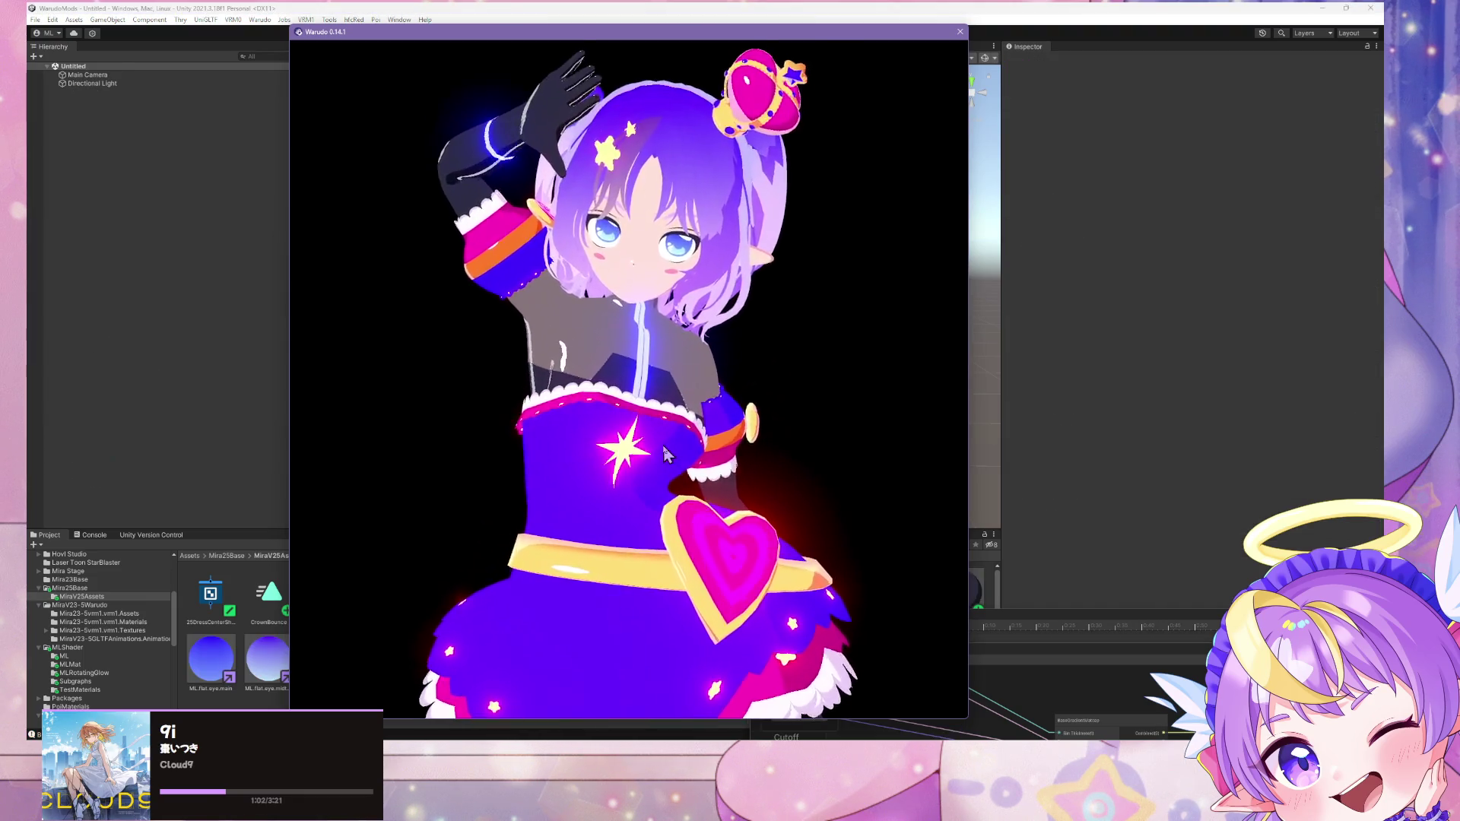
{"action": "scroll", "coordinate": [669, 452], "scroll_direction": "down", "scroll_amount": 3}
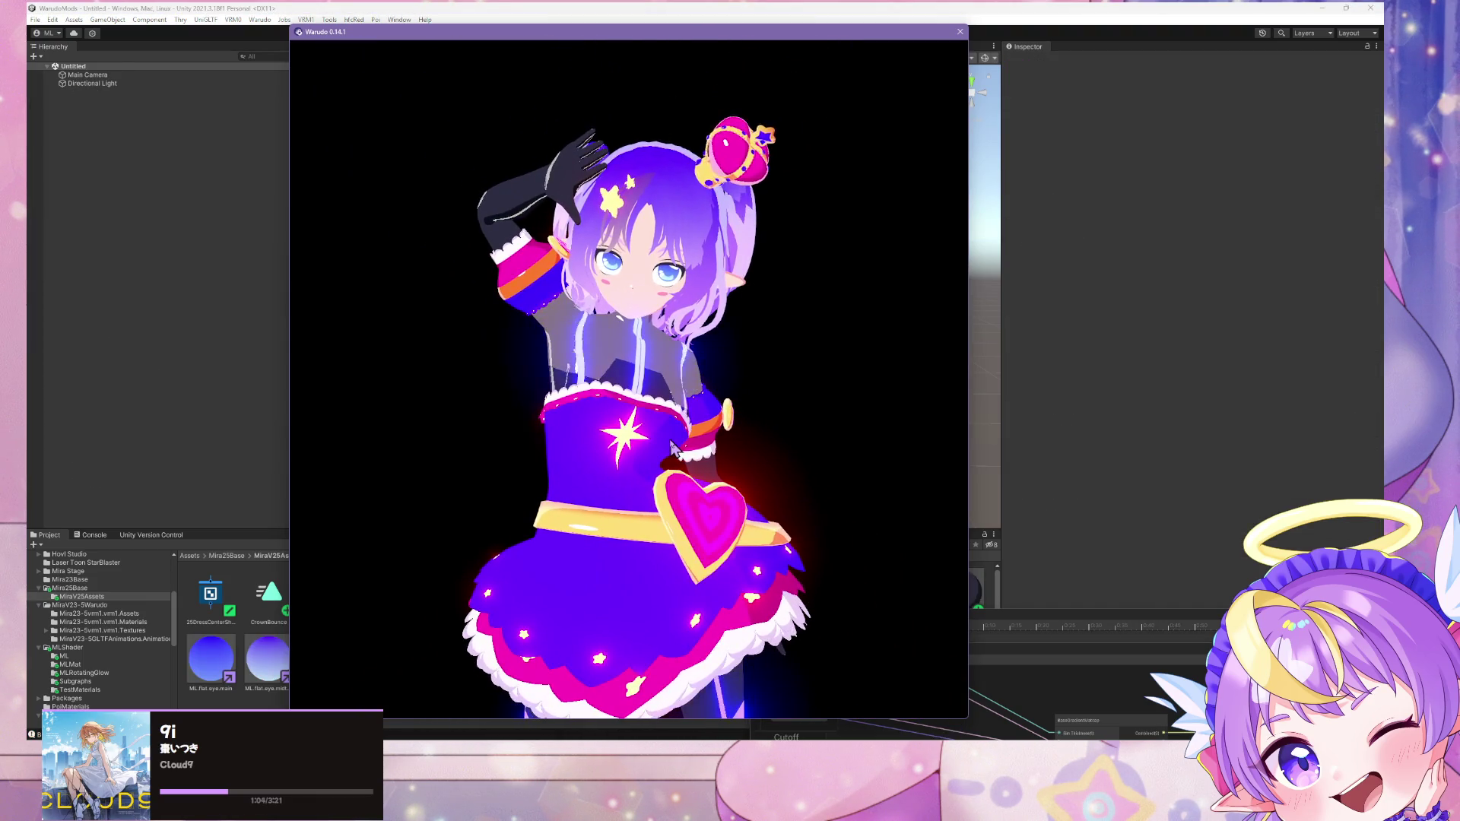
{"action": "left_click", "coordinate": [245, 244]}
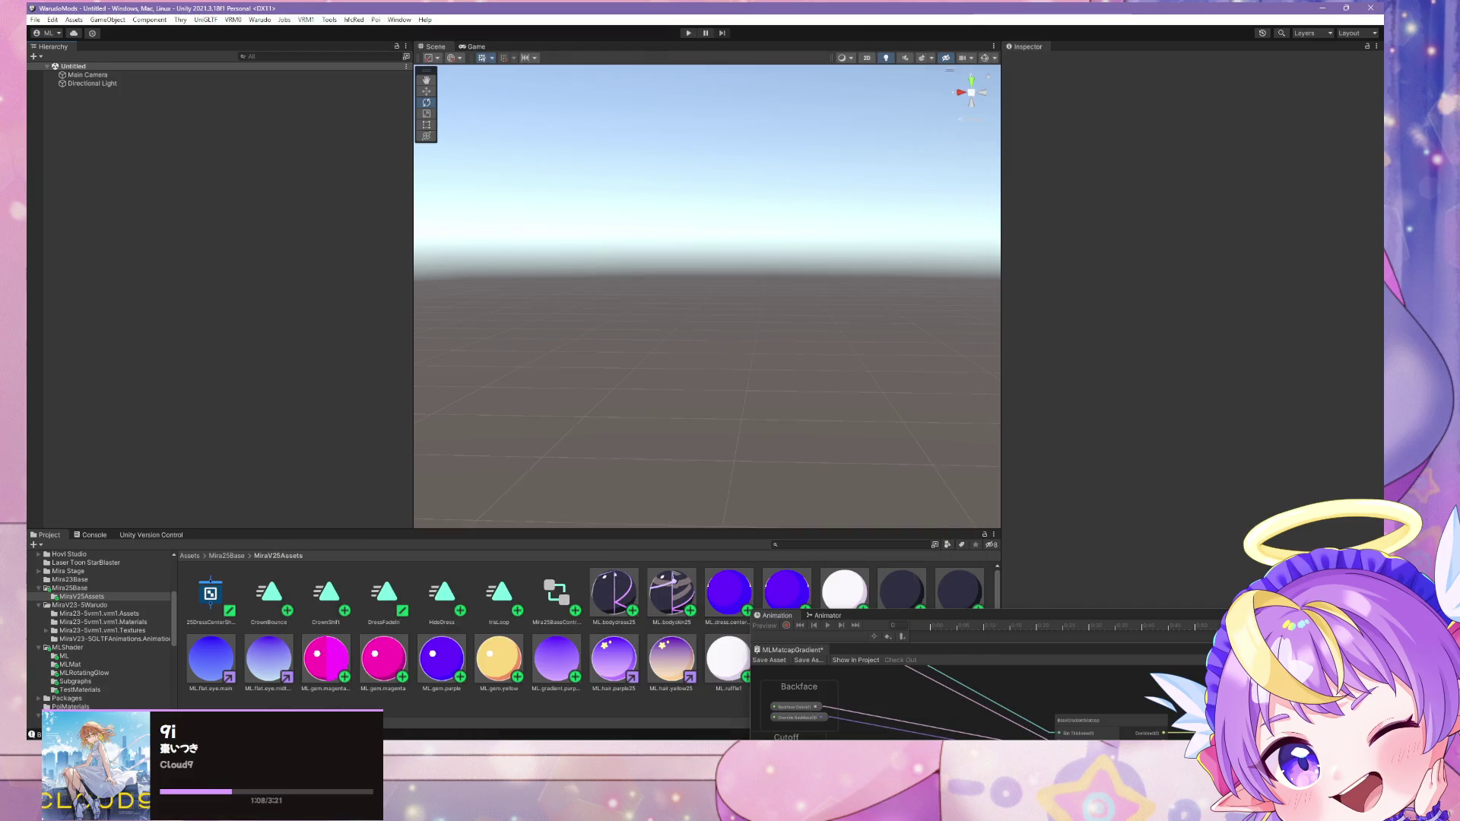
{"action": "key", "text": "alt+Tab"}
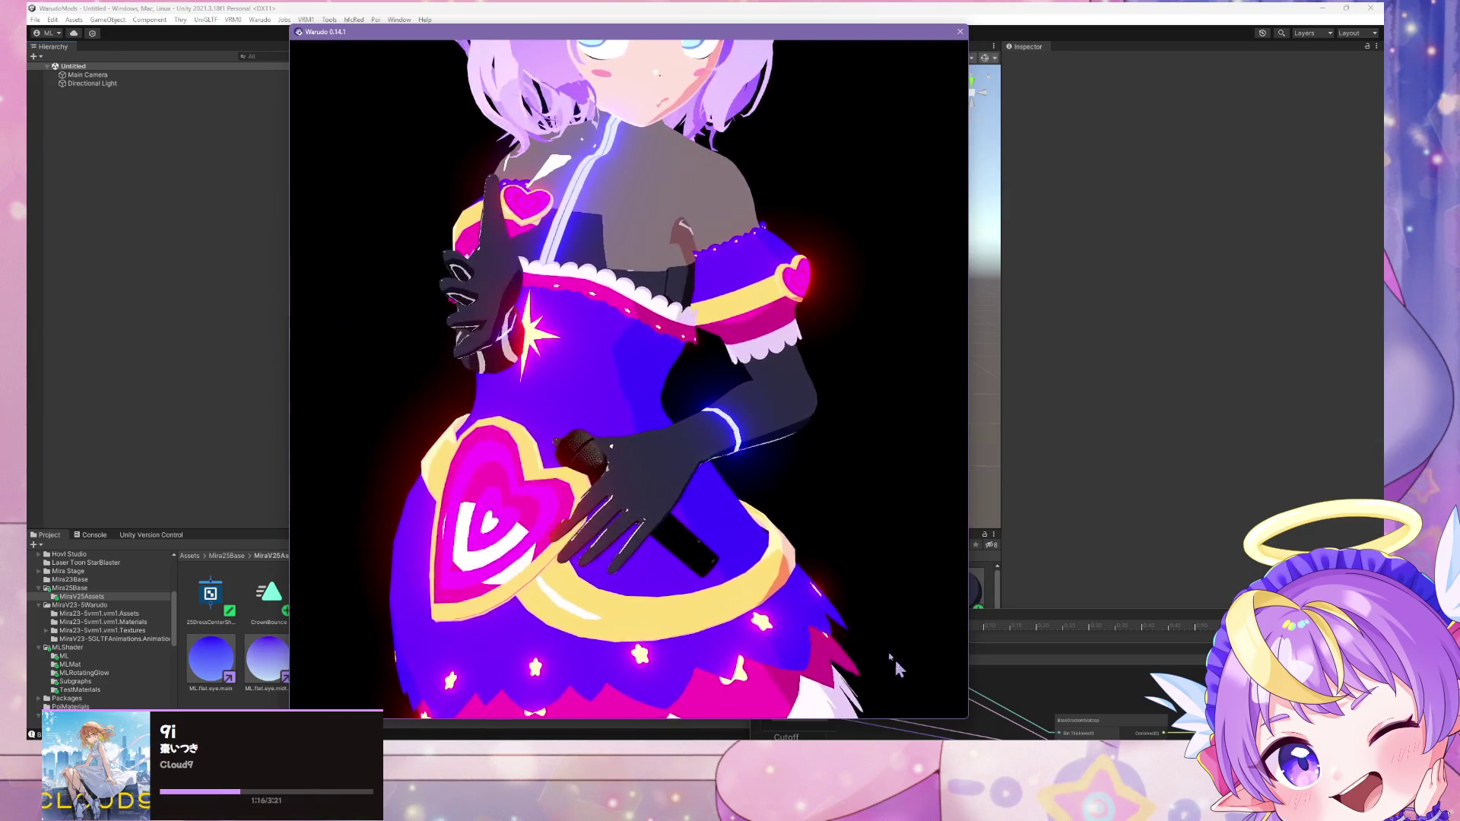
{"action": "key", "text": "alt+Tab"}
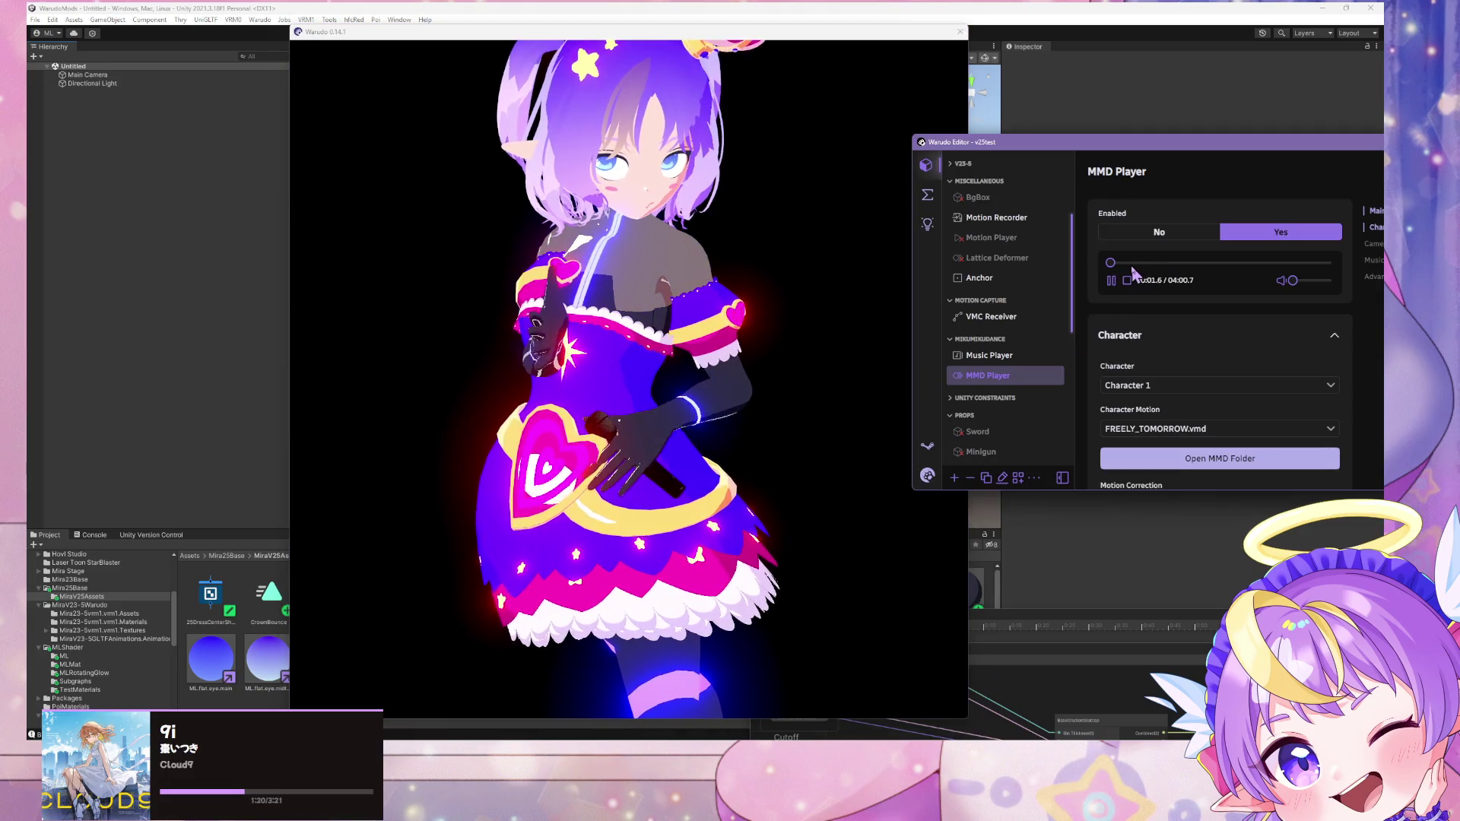
{"action": "left_click", "coordinate": [1134, 263]}
Step: Watch the dance preview, then open ML.gem.magenta.glowband's settings back in Unity
{"action": "left_click", "coordinate": [701, 348]}
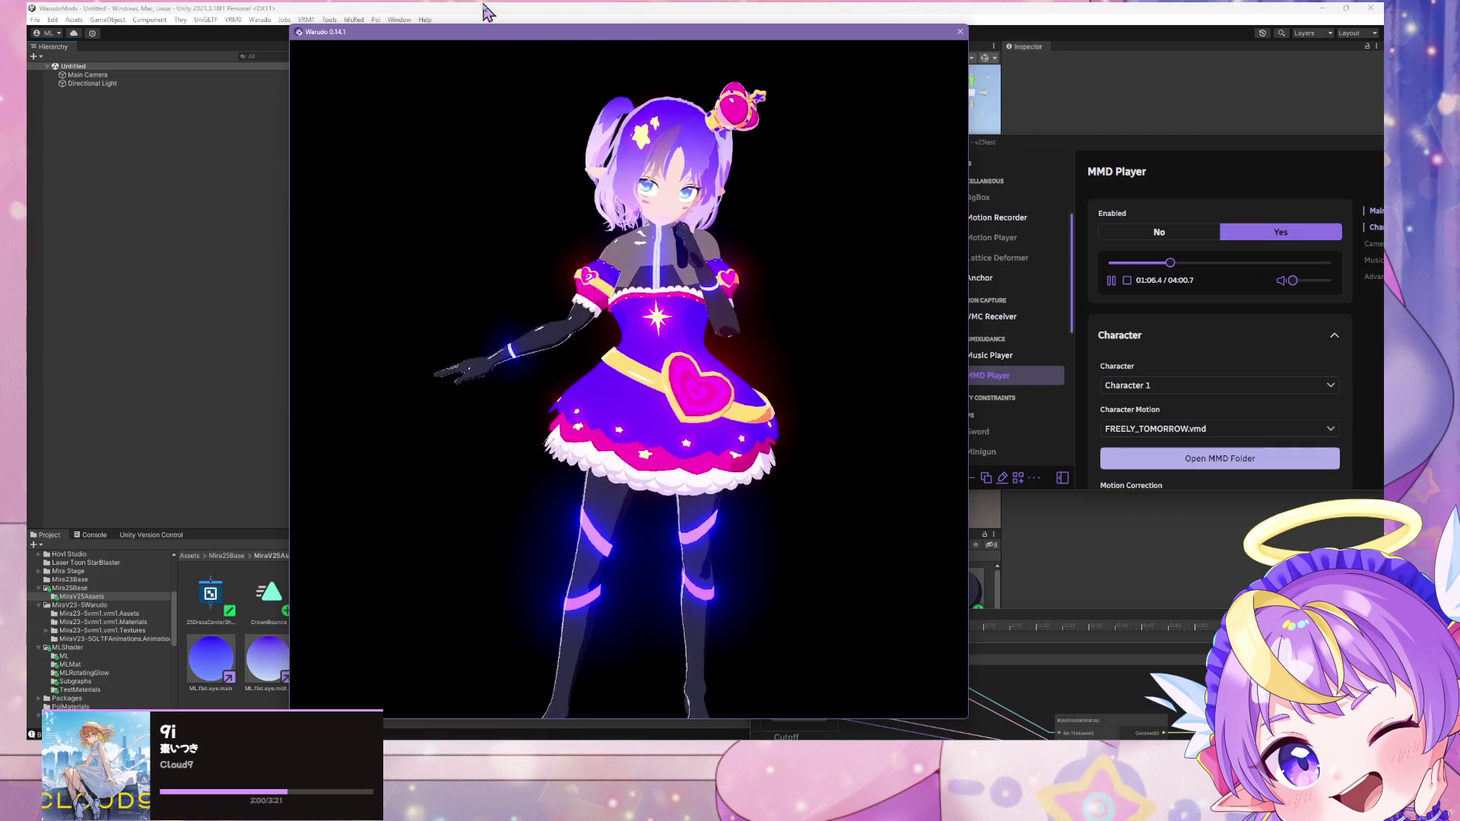
{"action": "key", "text": "alt+Tab"}
{"action": "left_click", "coordinate": [342, 666]}
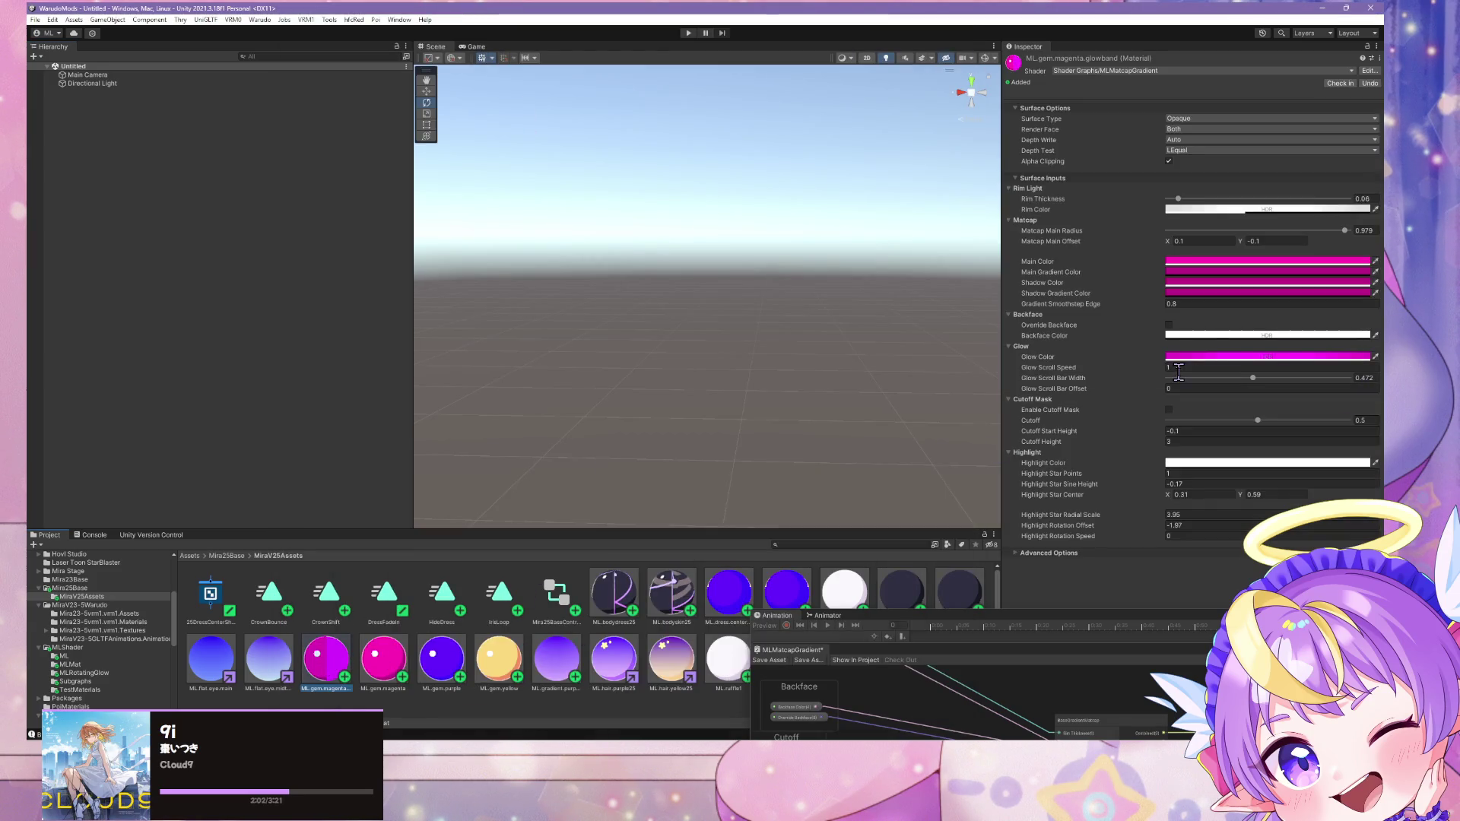
Step: Make the glowband gem's Glow Color paler pink (saturation about 81) and rebuild the mod
{"action": "left_click", "coordinate": [1208, 358]}
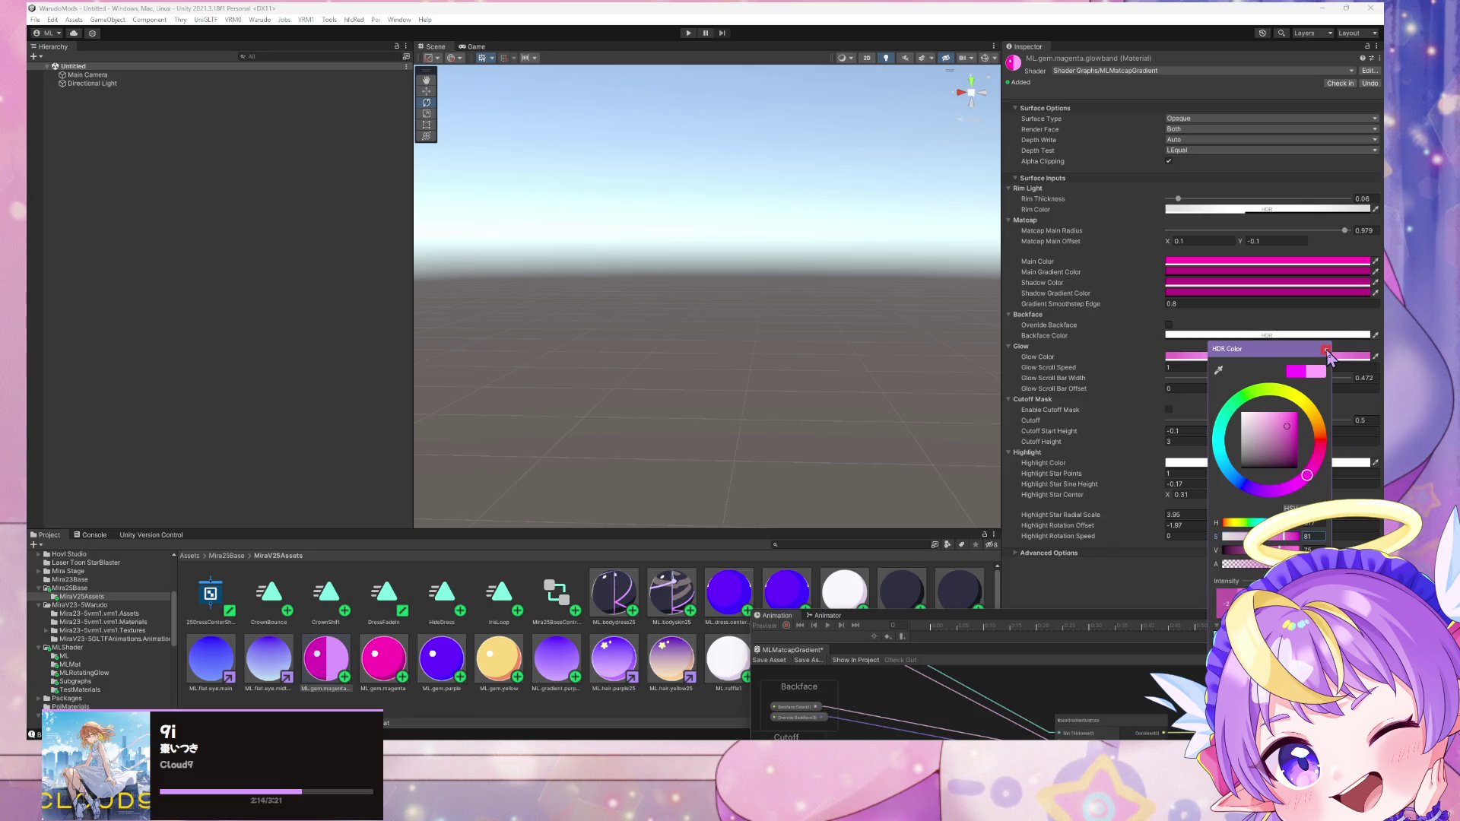
{"action": "left_click", "coordinate": [1326, 350]}
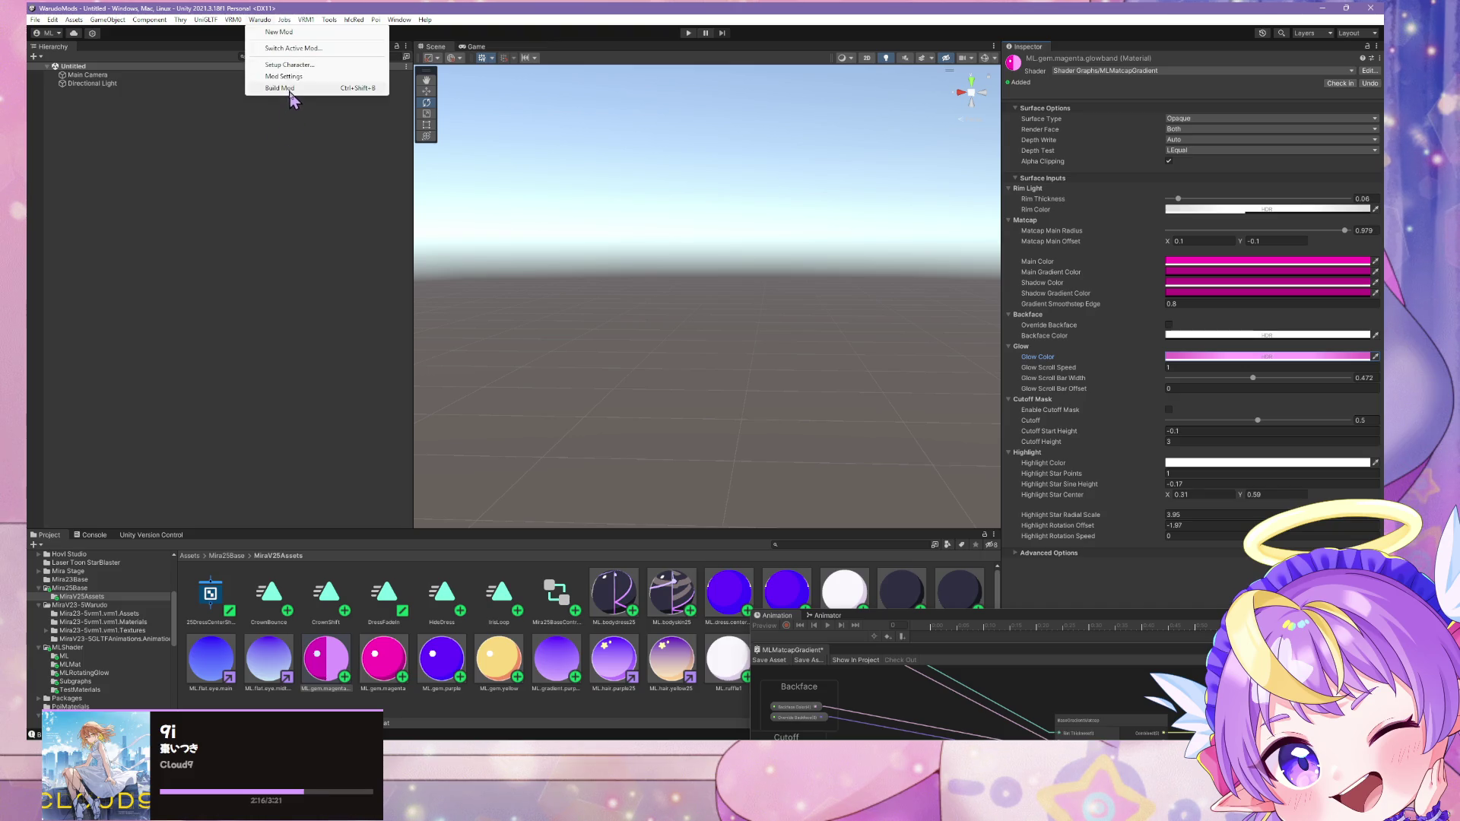
{"action": "left_click", "coordinate": [292, 88]}
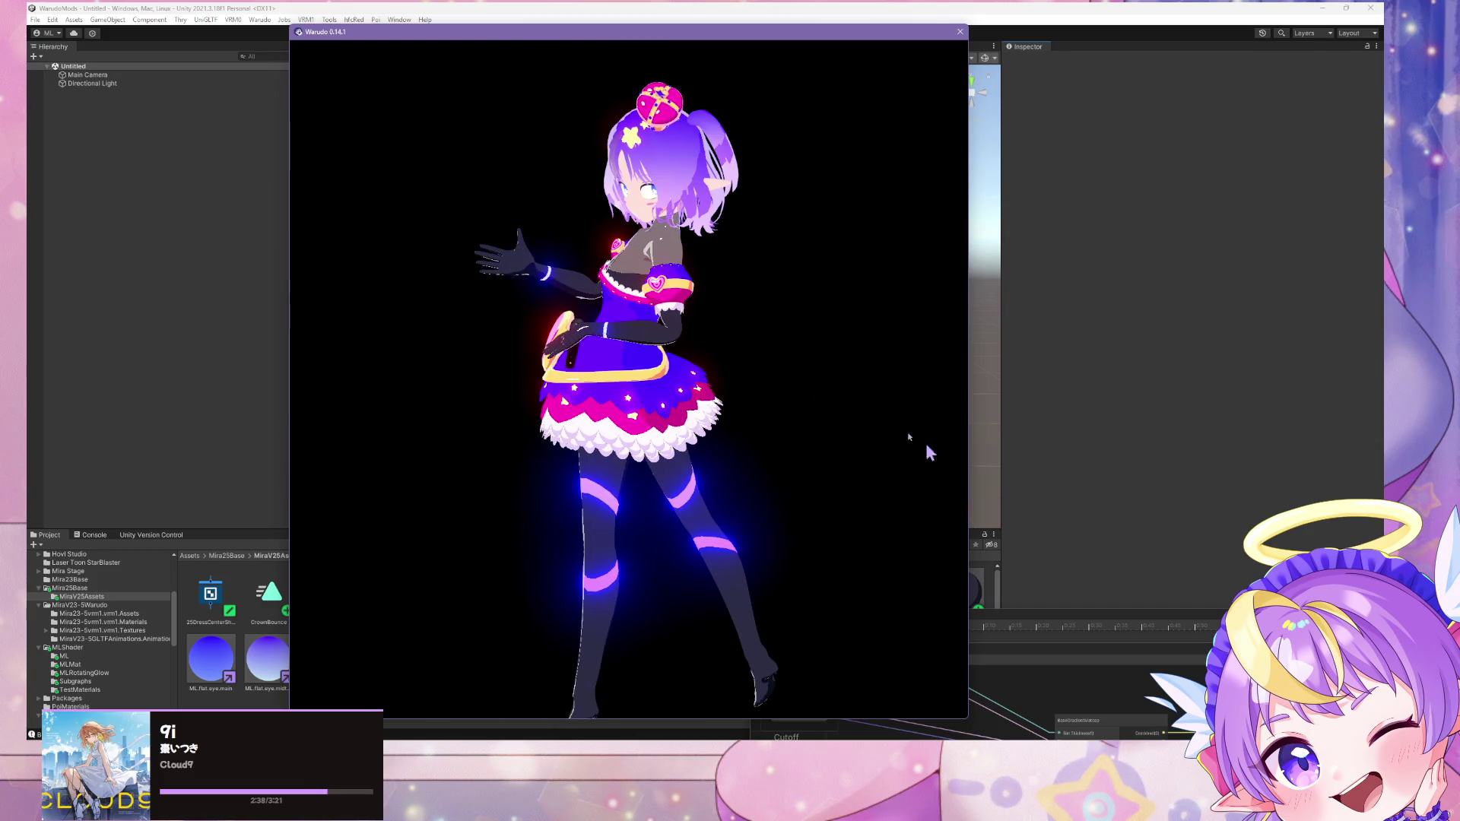
Step: Replay FREELY_TOMORROW.vmd from 00:25.0 to review the rebuilt glow
{"action": "scroll", "coordinate": [668, 359], "scroll_direction": "up", "scroll_amount": 5}
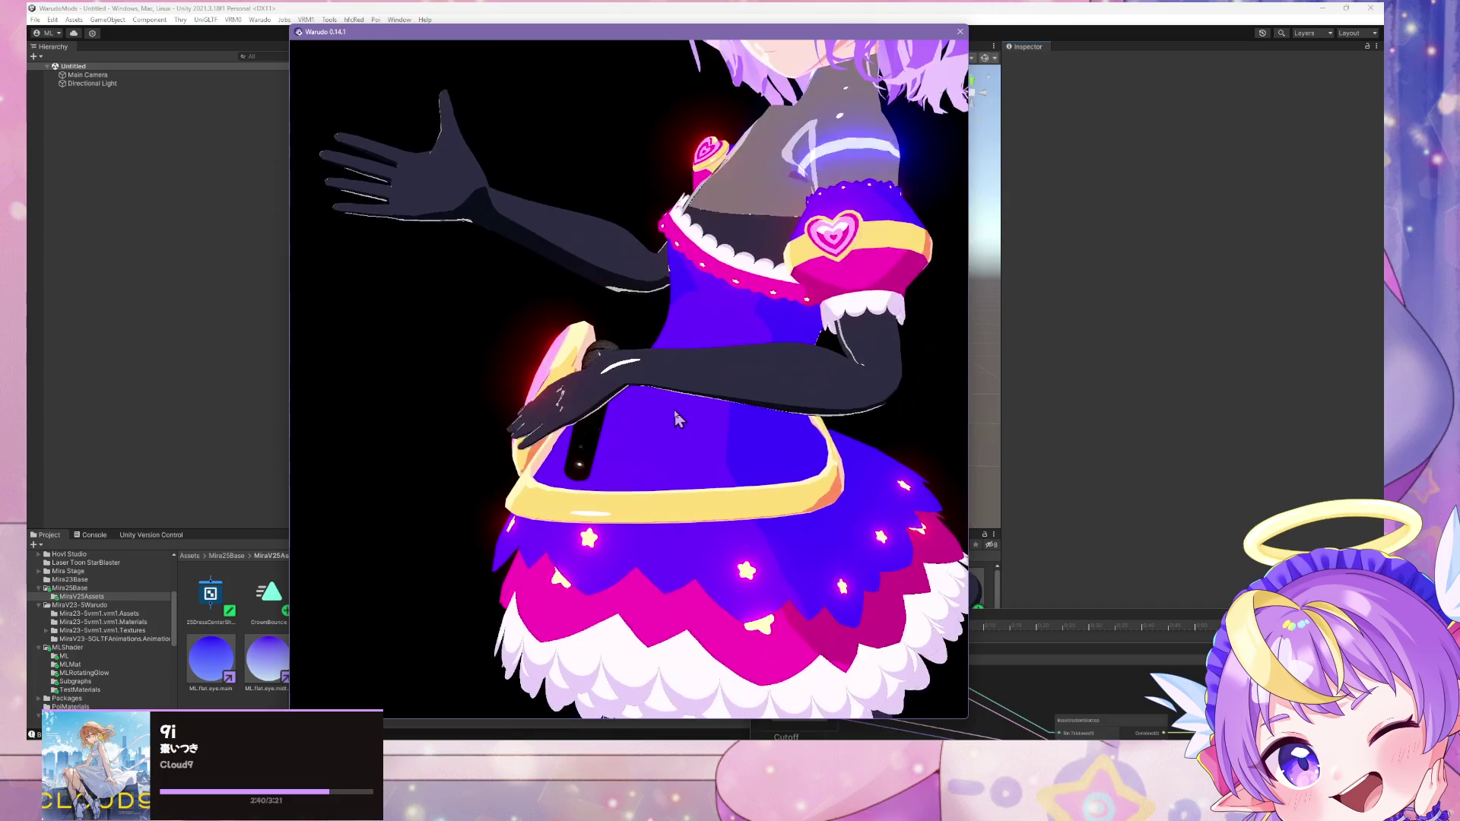
{"action": "scroll", "coordinate": [674, 411], "scroll_direction": "down", "scroll_amount": 5}
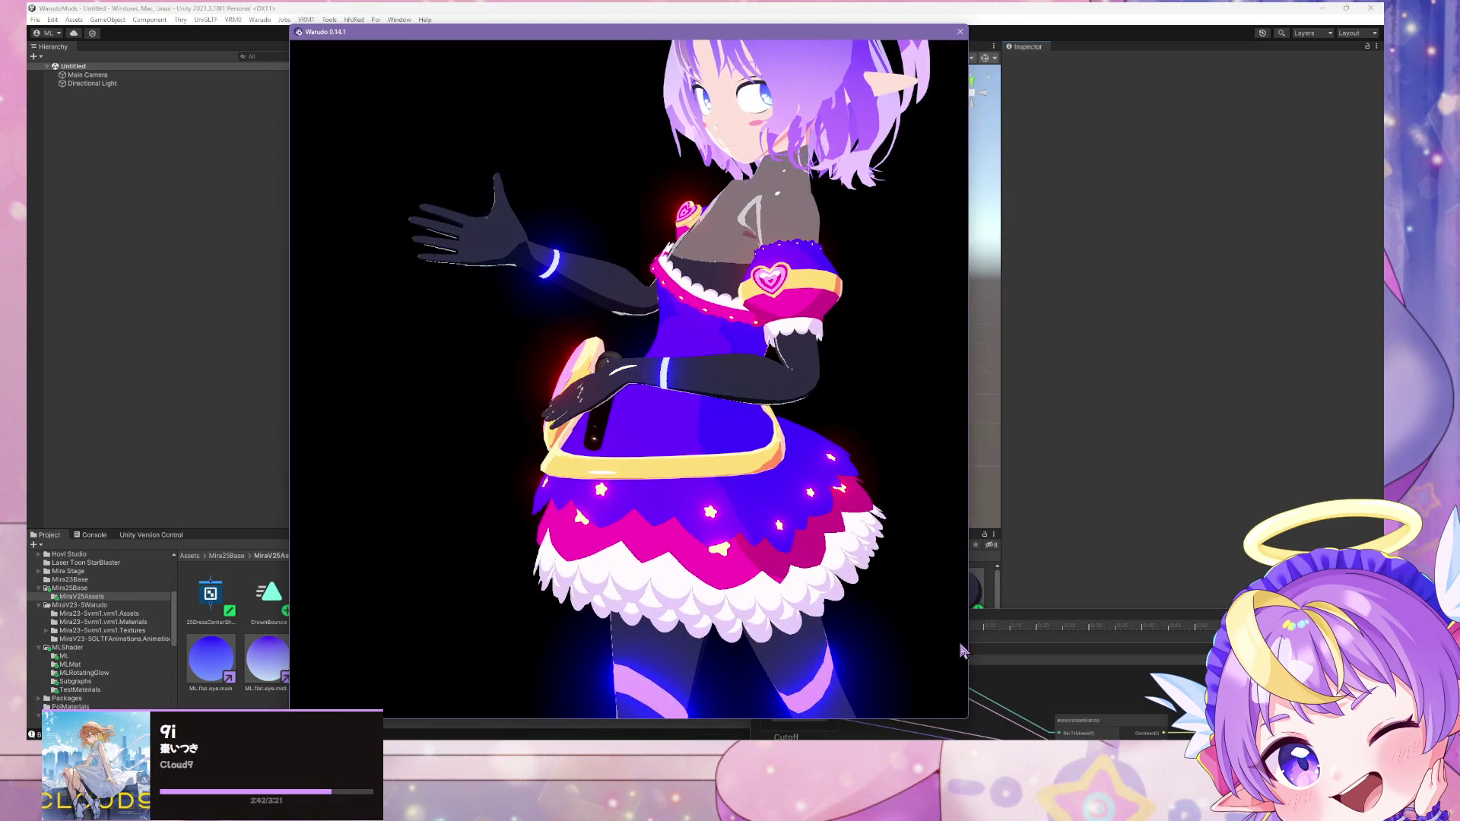
{"action": "key", "text": "alt+Tab"}
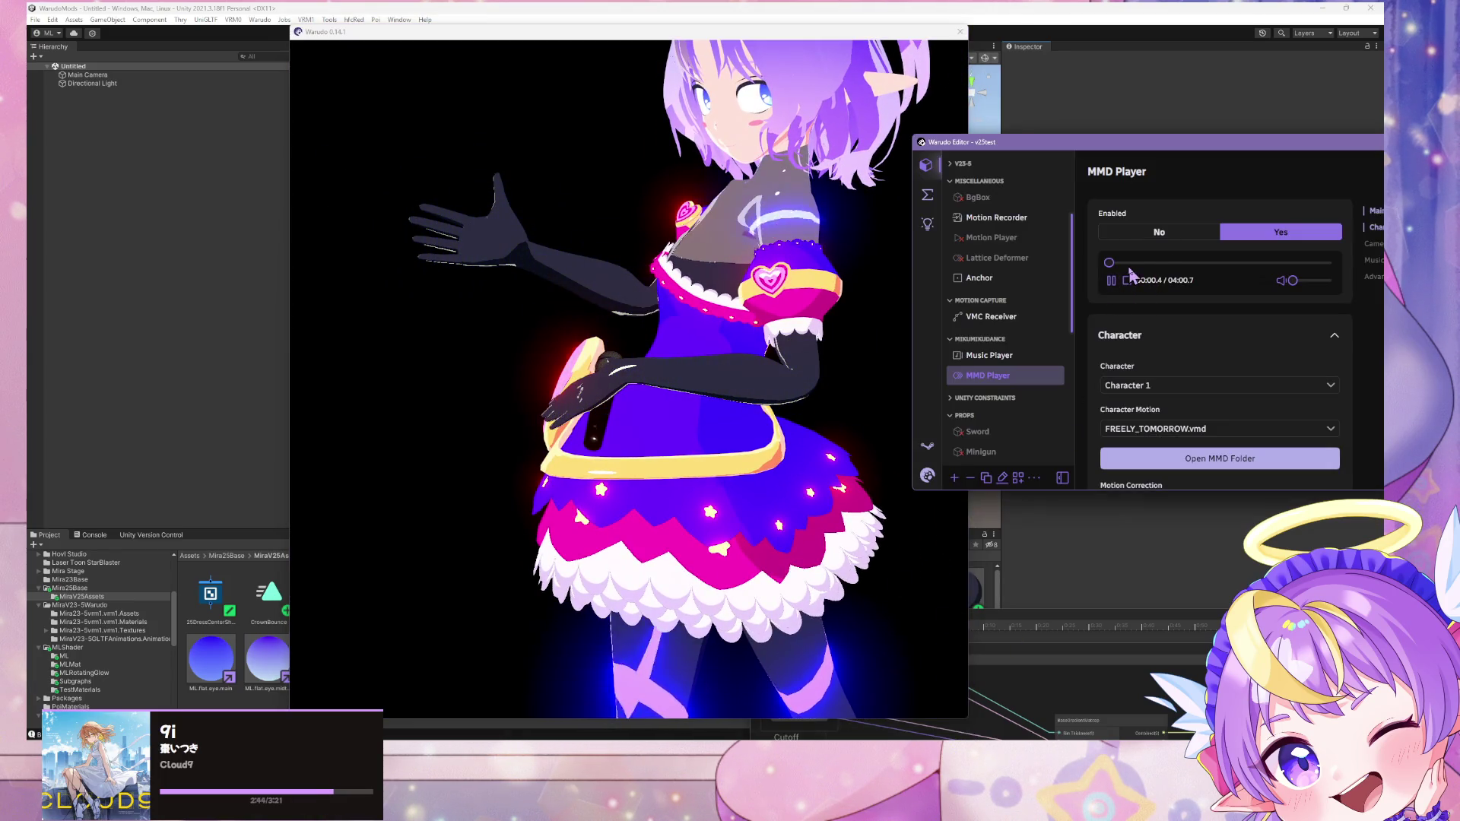
{"action": "left_click", "coordinate": [1132, 263]}
{"action": "left_click", "coordinate": [753, 406]}
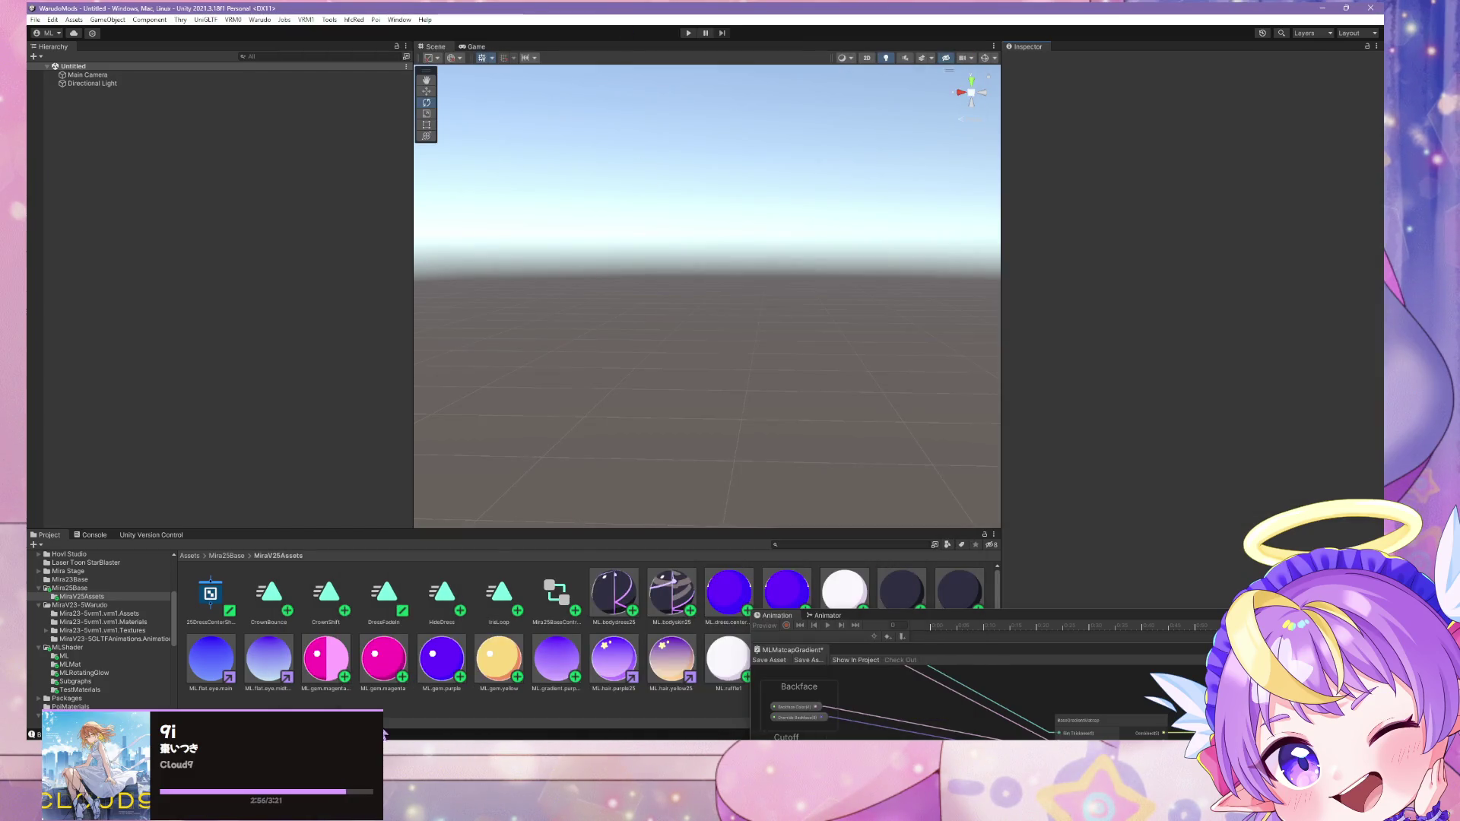
Step: Close the glowband material's HDR Color picker and deselect it in the Scene view
{"action": "left_click", "coordinate": [326, 674]}
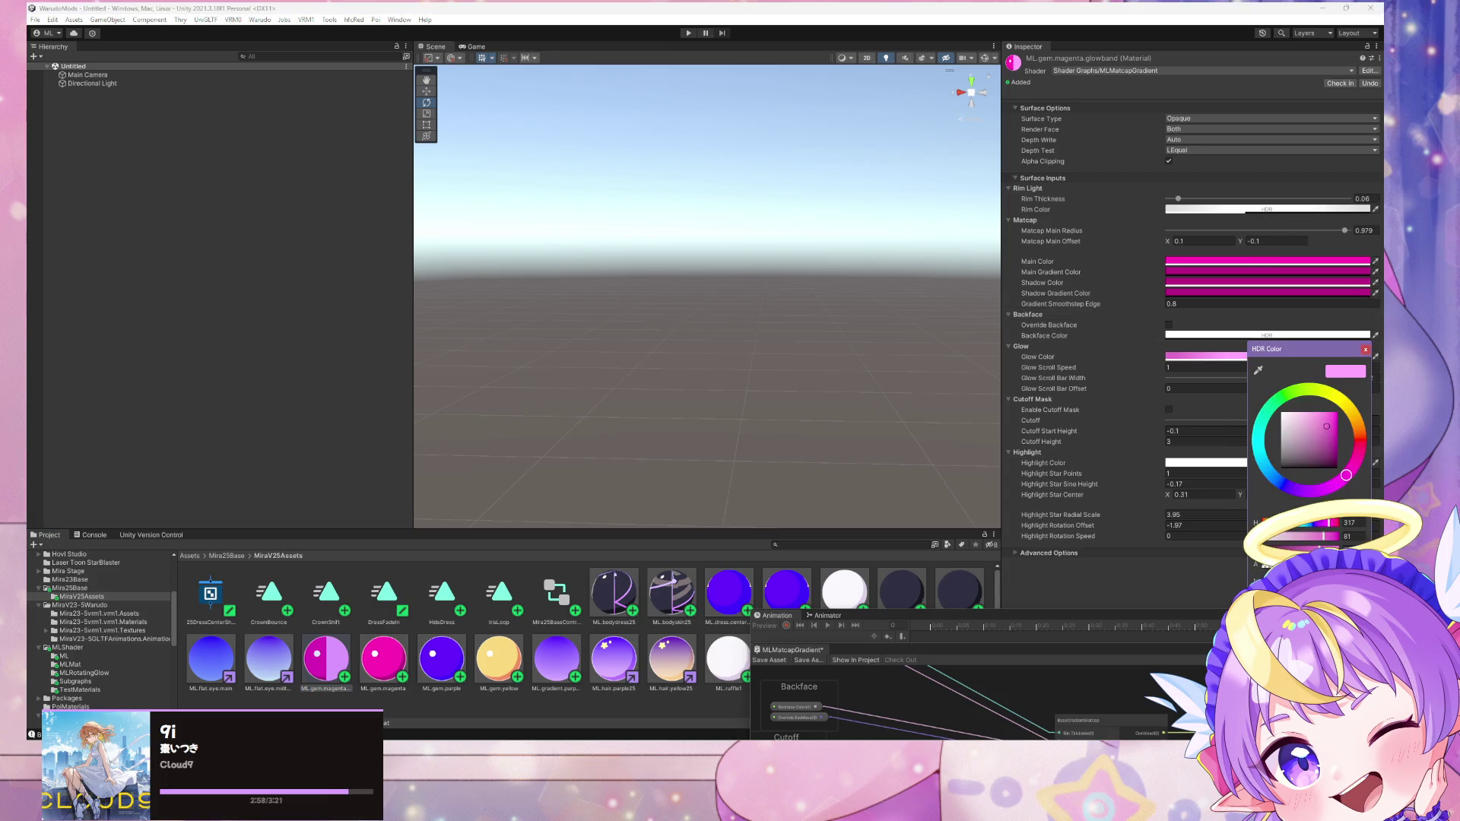
{"action": "left_click", "coordinate": [766, 246]}
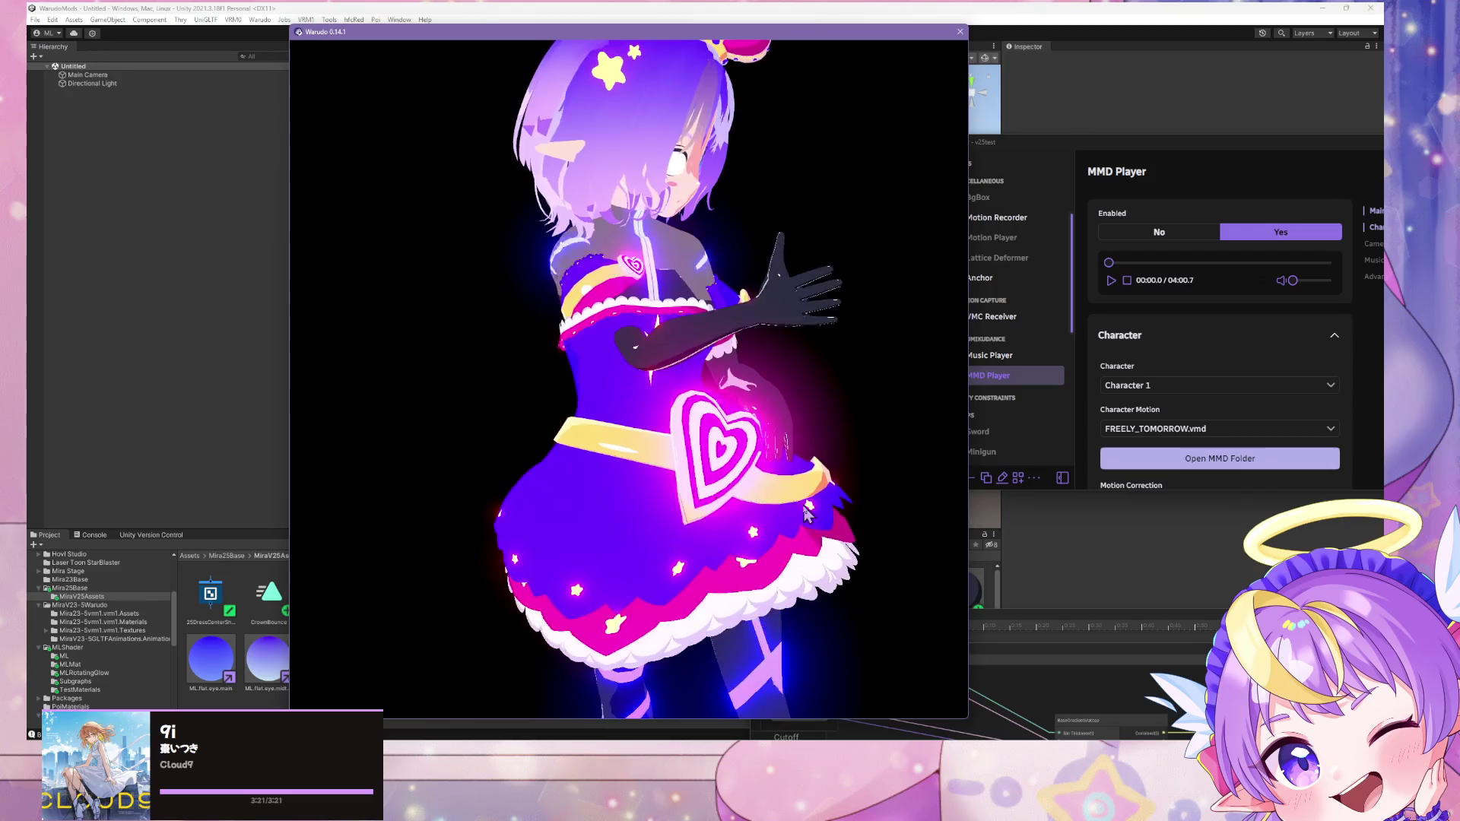
Step: Play the FREELY_TOMORROW.vmd dance, inspect ML.gem.magenta.glowband in Unity, then return to Warudo
{"action": "left_click", "coordinate": [1110, 281]}
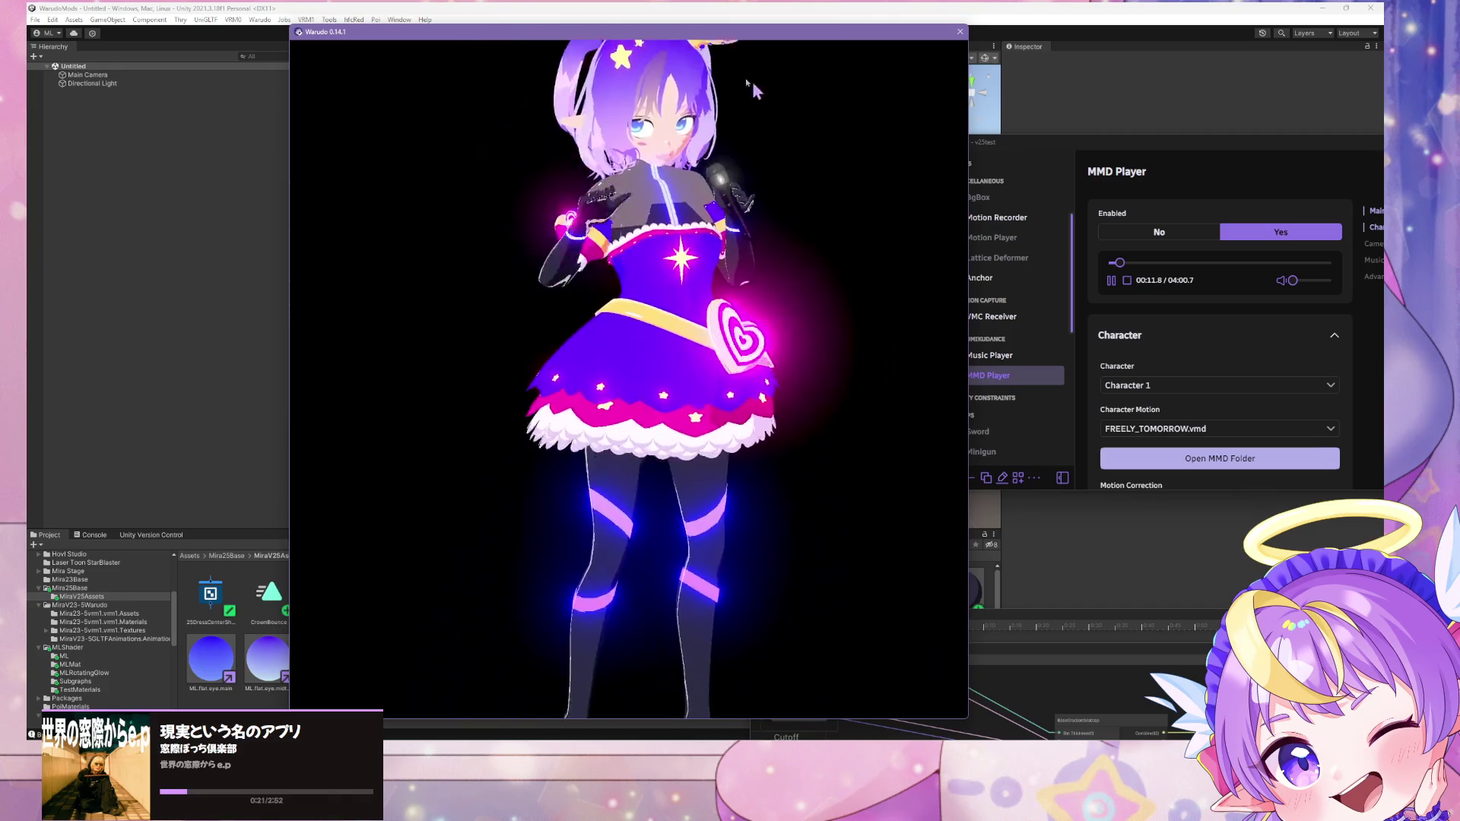
{"action": "key", "text": "alt+Tab"}
{"action": "left_click", "coordinate": [368, 645]}
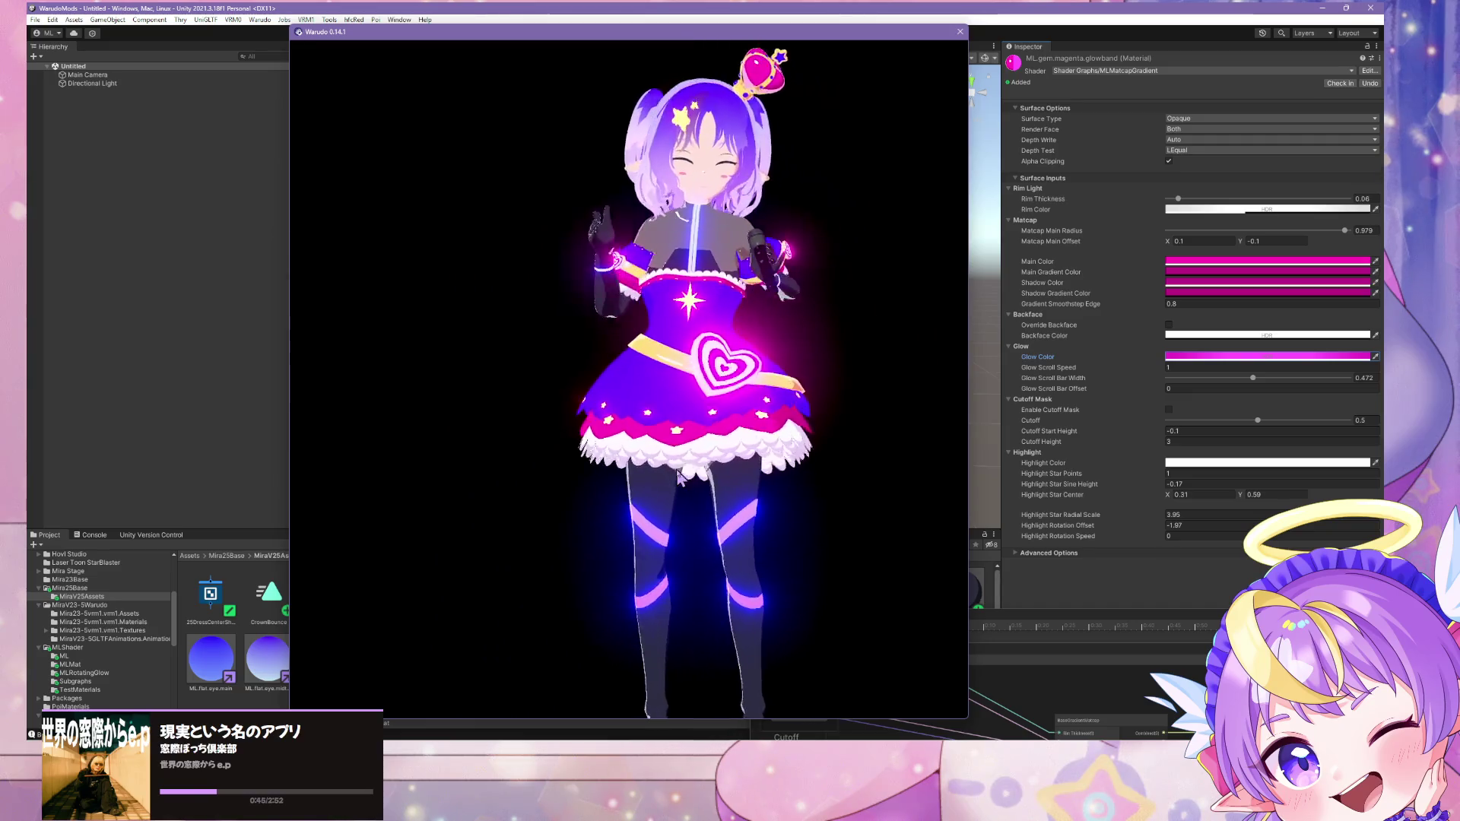
{"action": "left_click", "coordinate": [48, 482]}
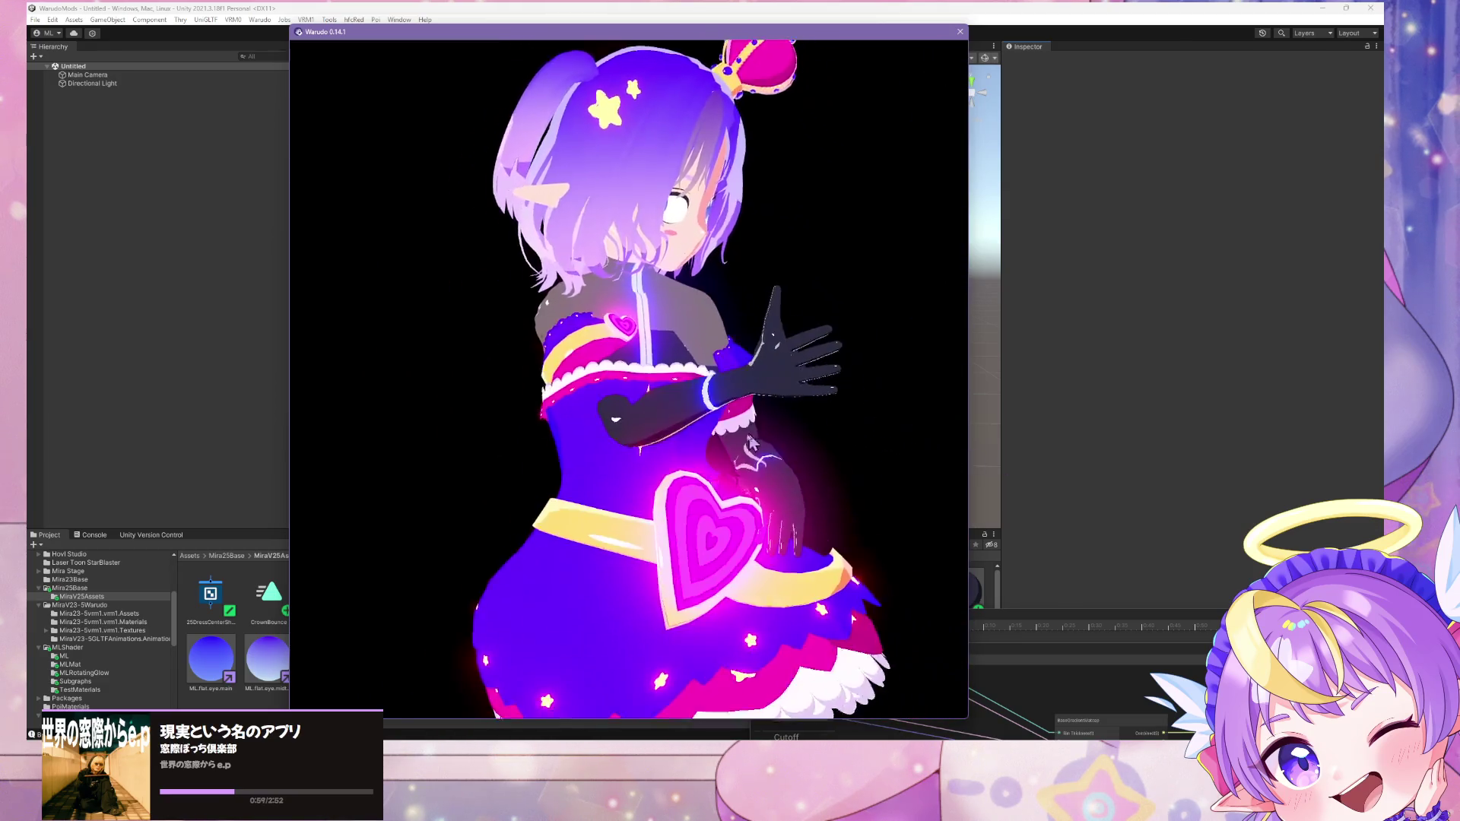
{"action": "key", "text": "alt+Tab"}
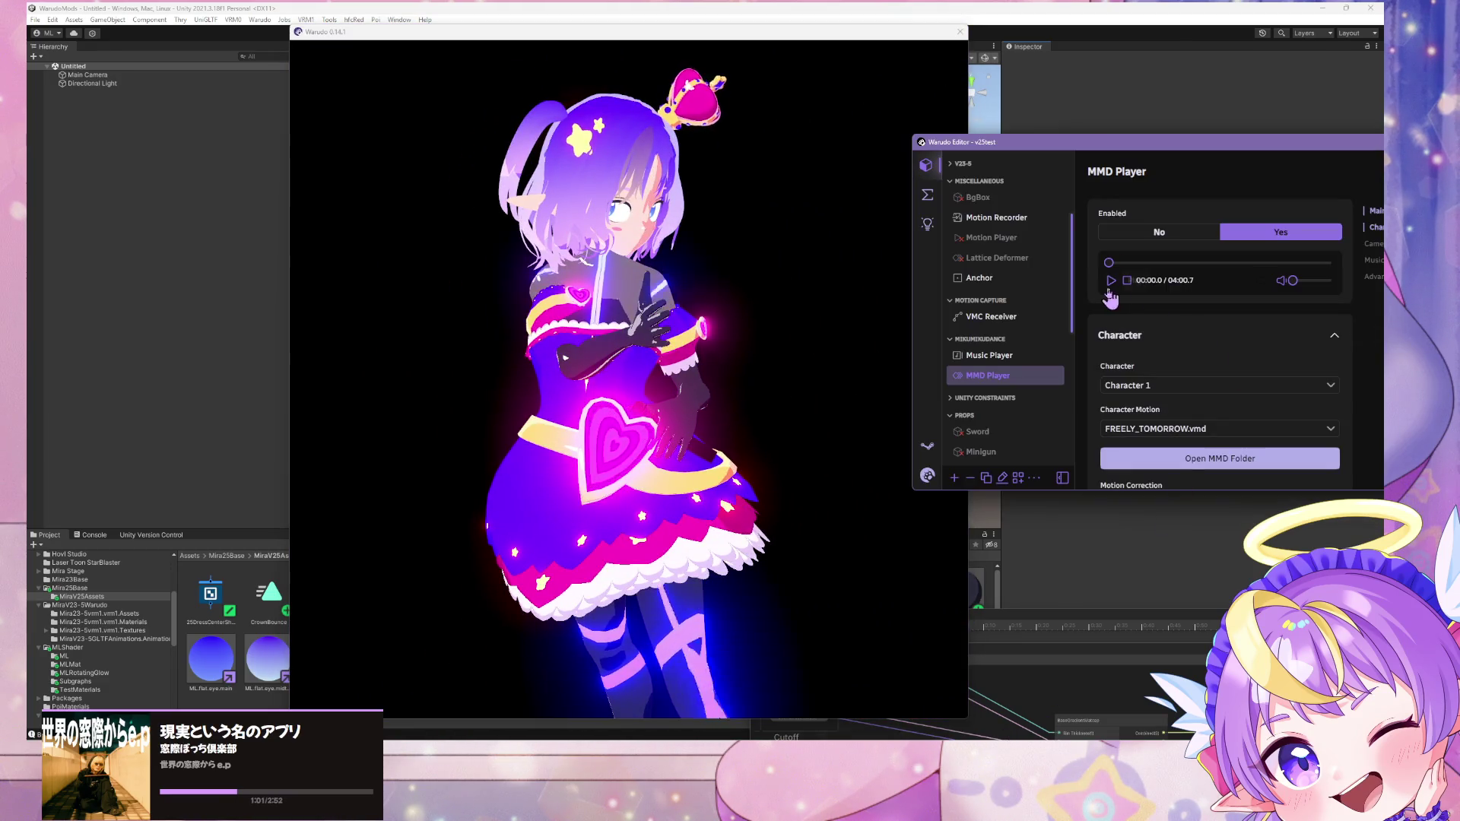
Step: Bring the Warudo avatar preview forward and watch the dance play to 01:05.7
{"action": "key", "text": "alt+Tab"}
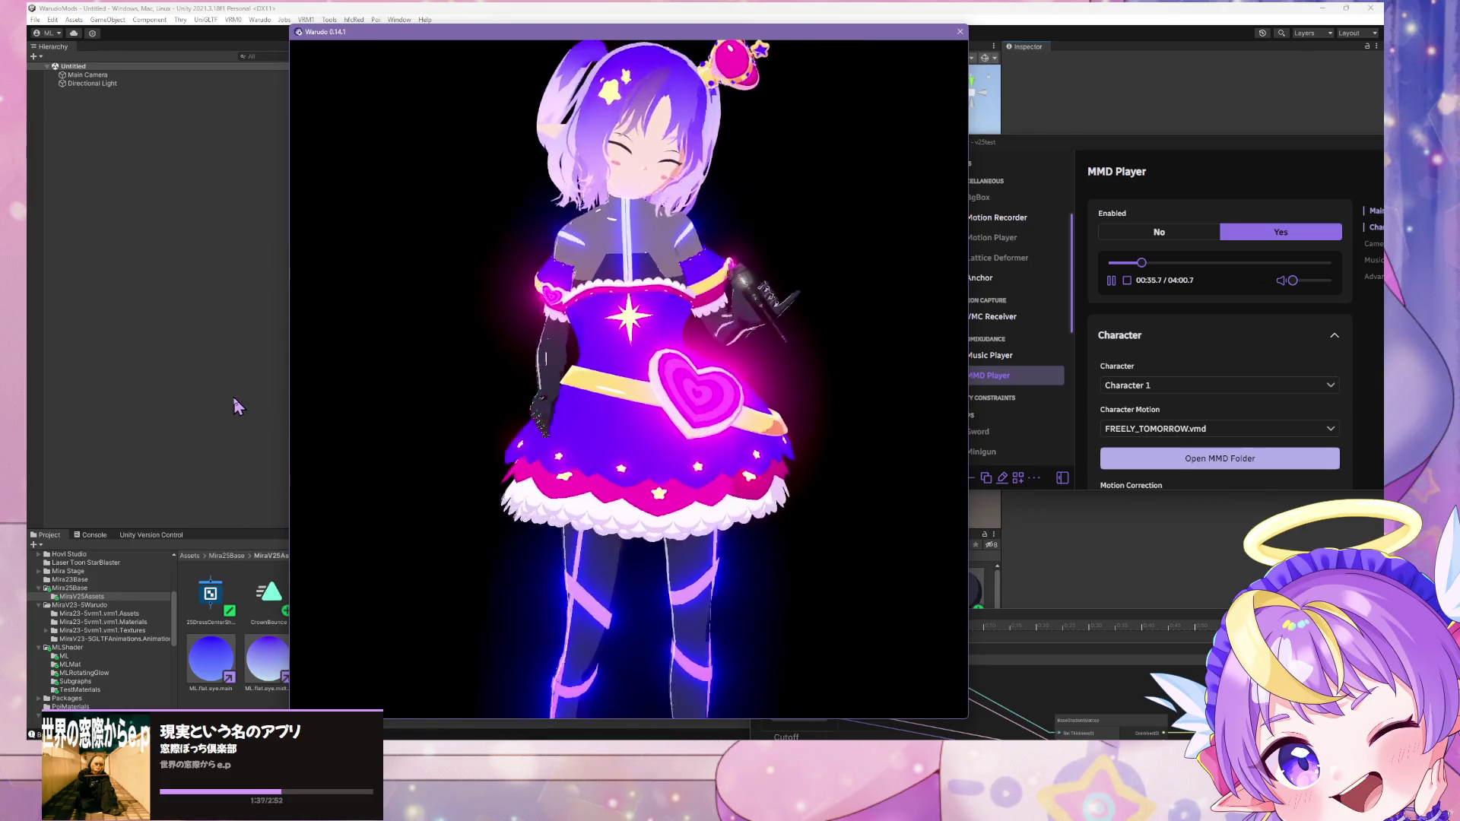
{"action": "scroll", "coordinate": [1019, 357], "scroll_direction": "down", "scroll_amount": 5}
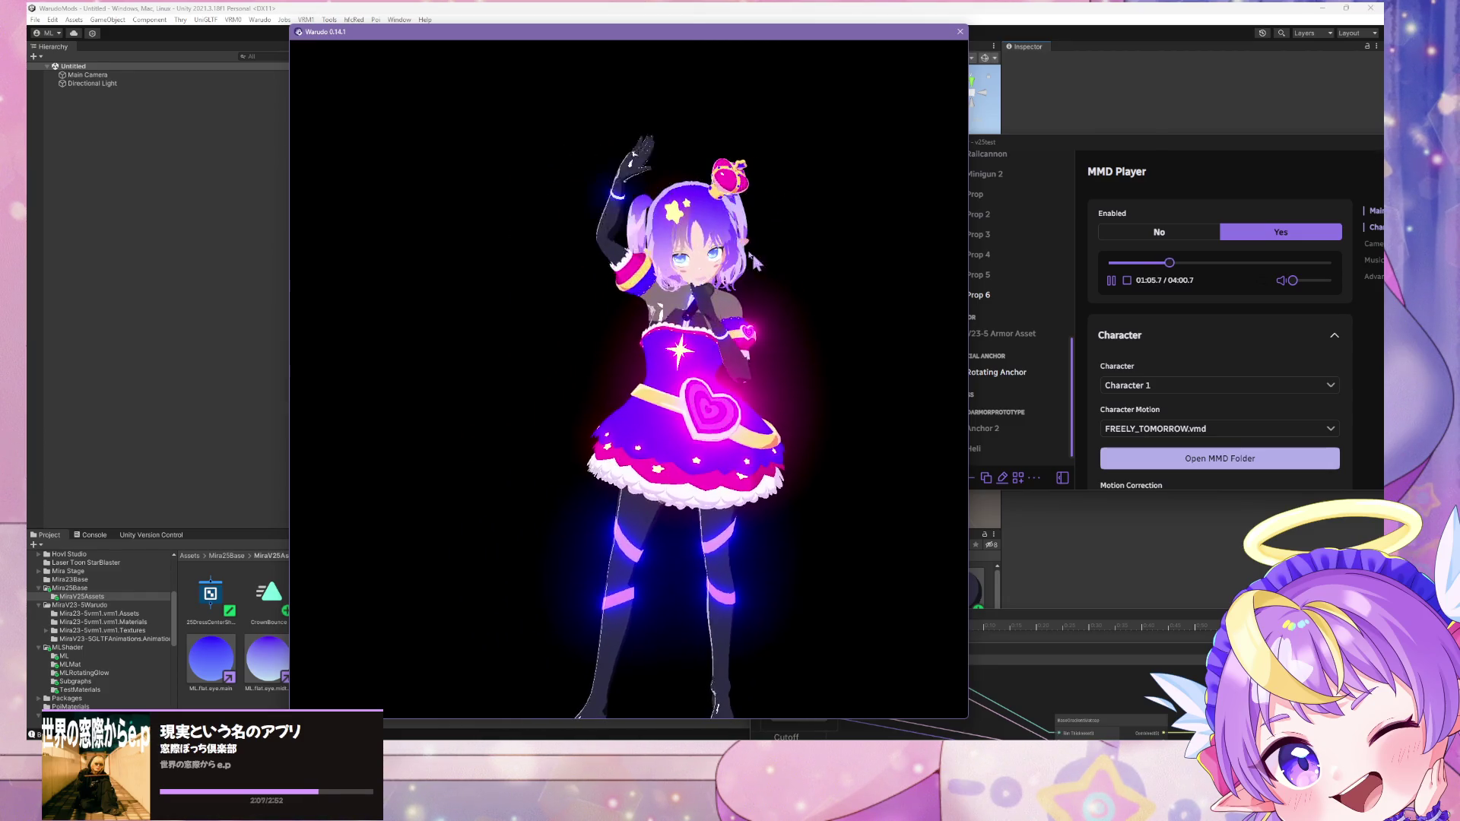
Step: Put away the dance preview and bring back Unity with its MiraV25Assets materials
{"action": "left_click", "coordinate": [575, 11]}
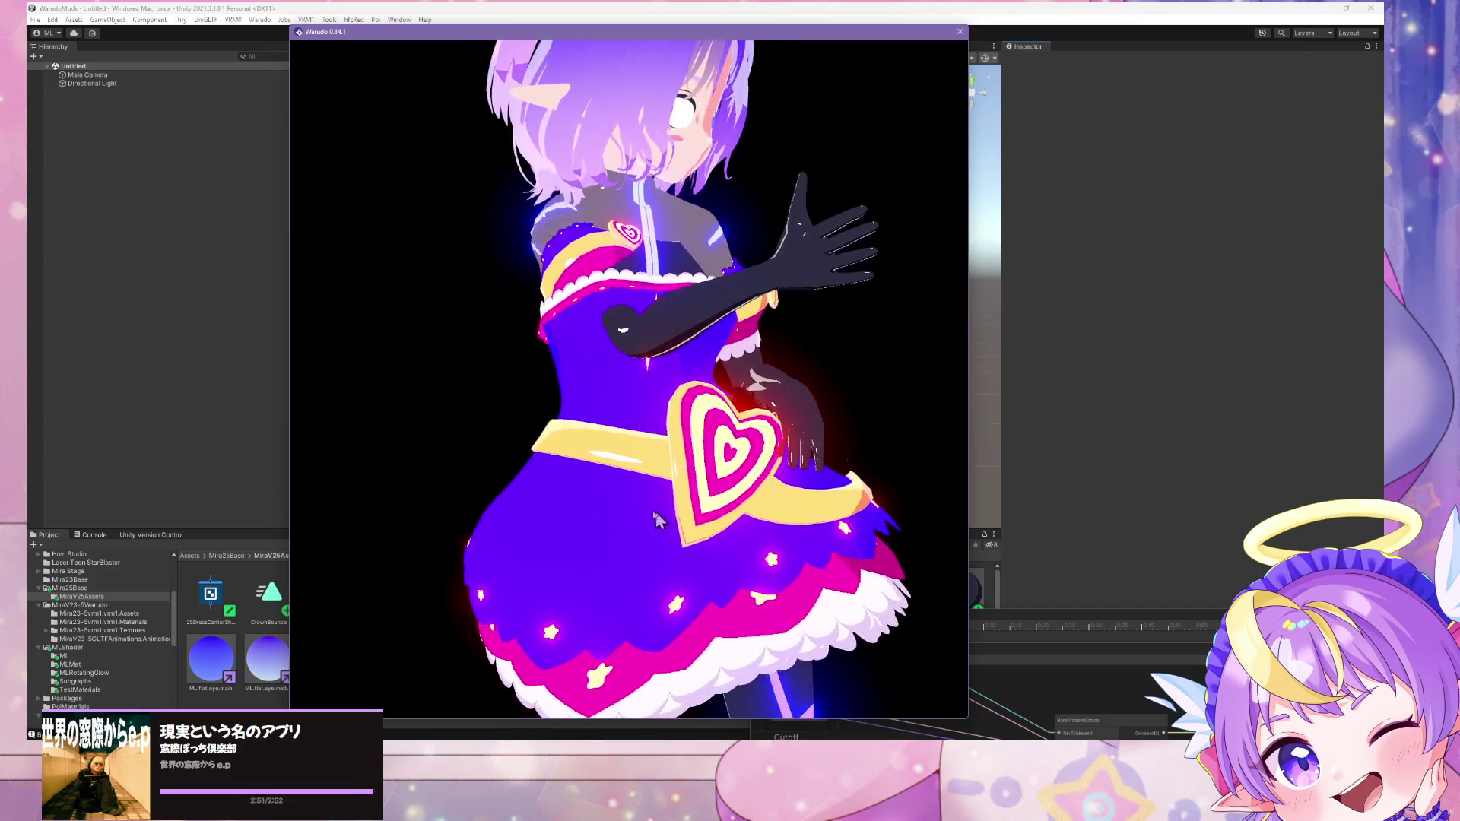
{"action": "left_click", "coordinate": [1185, 660]}
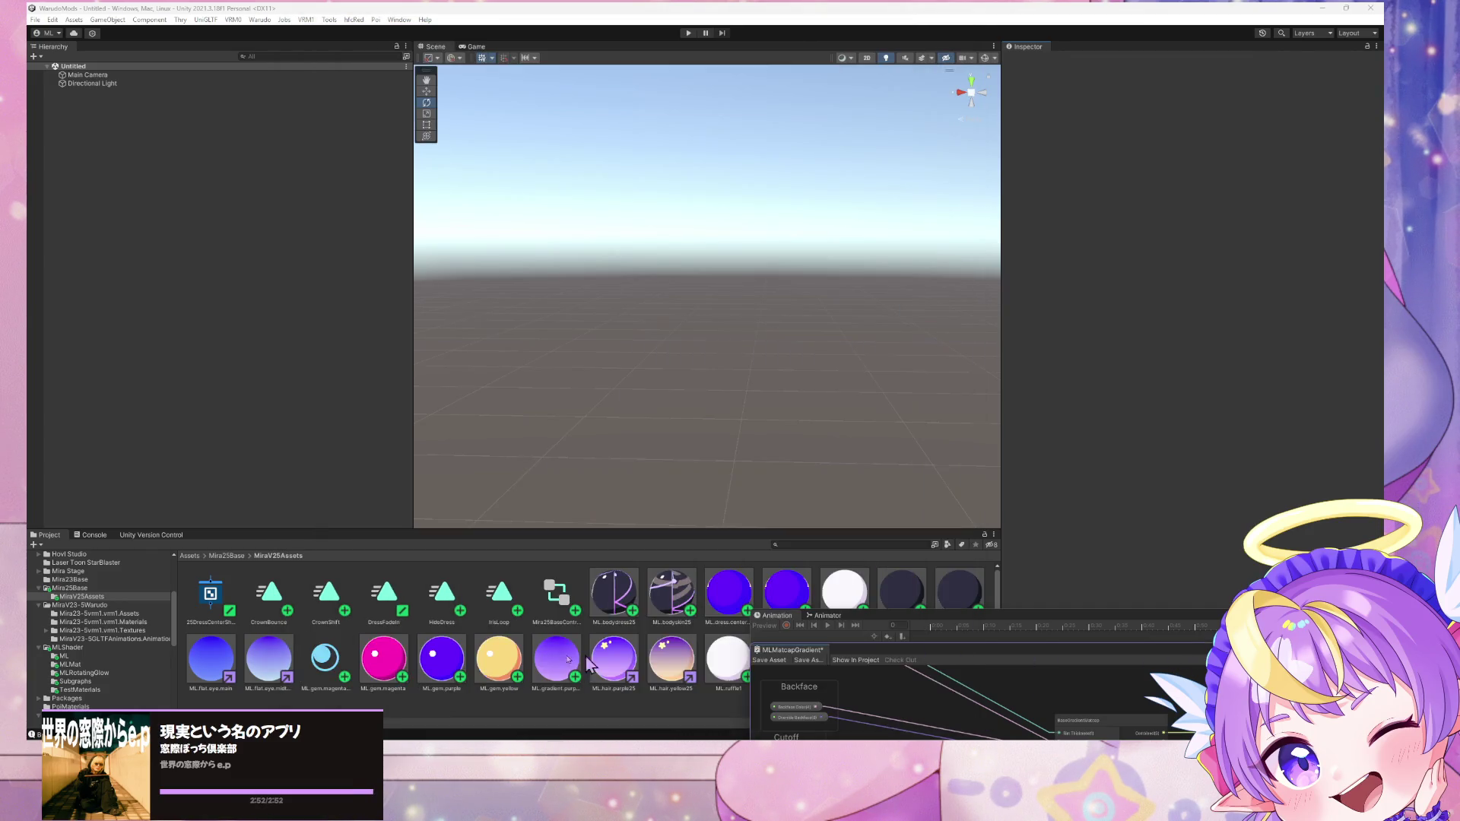
Step: Change ML.gem.magenta.glowband's HDR Glow Color, then rebuild via Warudo > Build Mod
{"action": "left_click", "coordinate": [350, 670]}
{"action": "left_click", "coordinate": [1233, 356]}
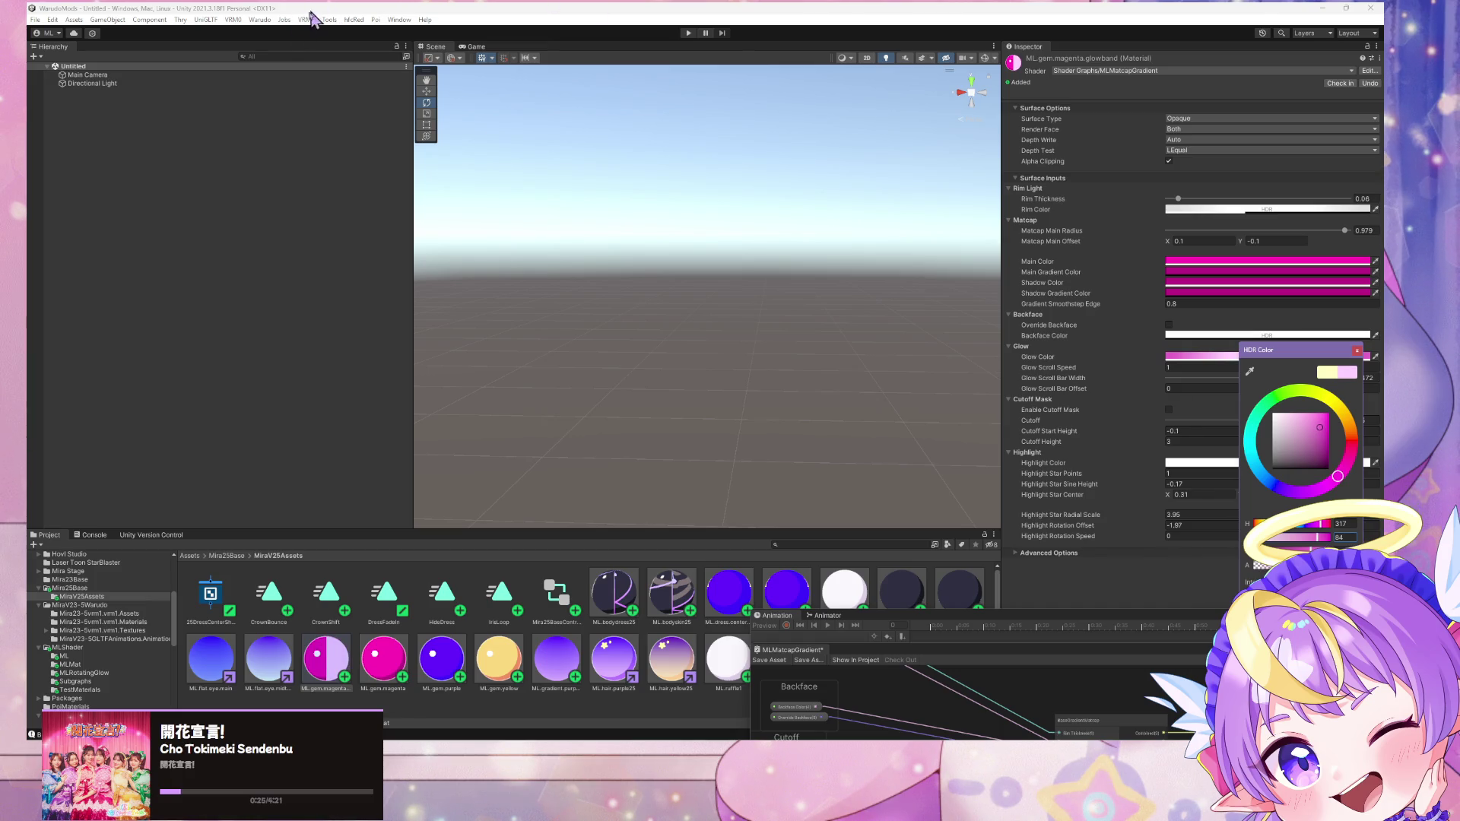
{"action": "left_click", "coordinate": [260, 19]}
{"action": "left_click", "coordinate": [281, 88]}
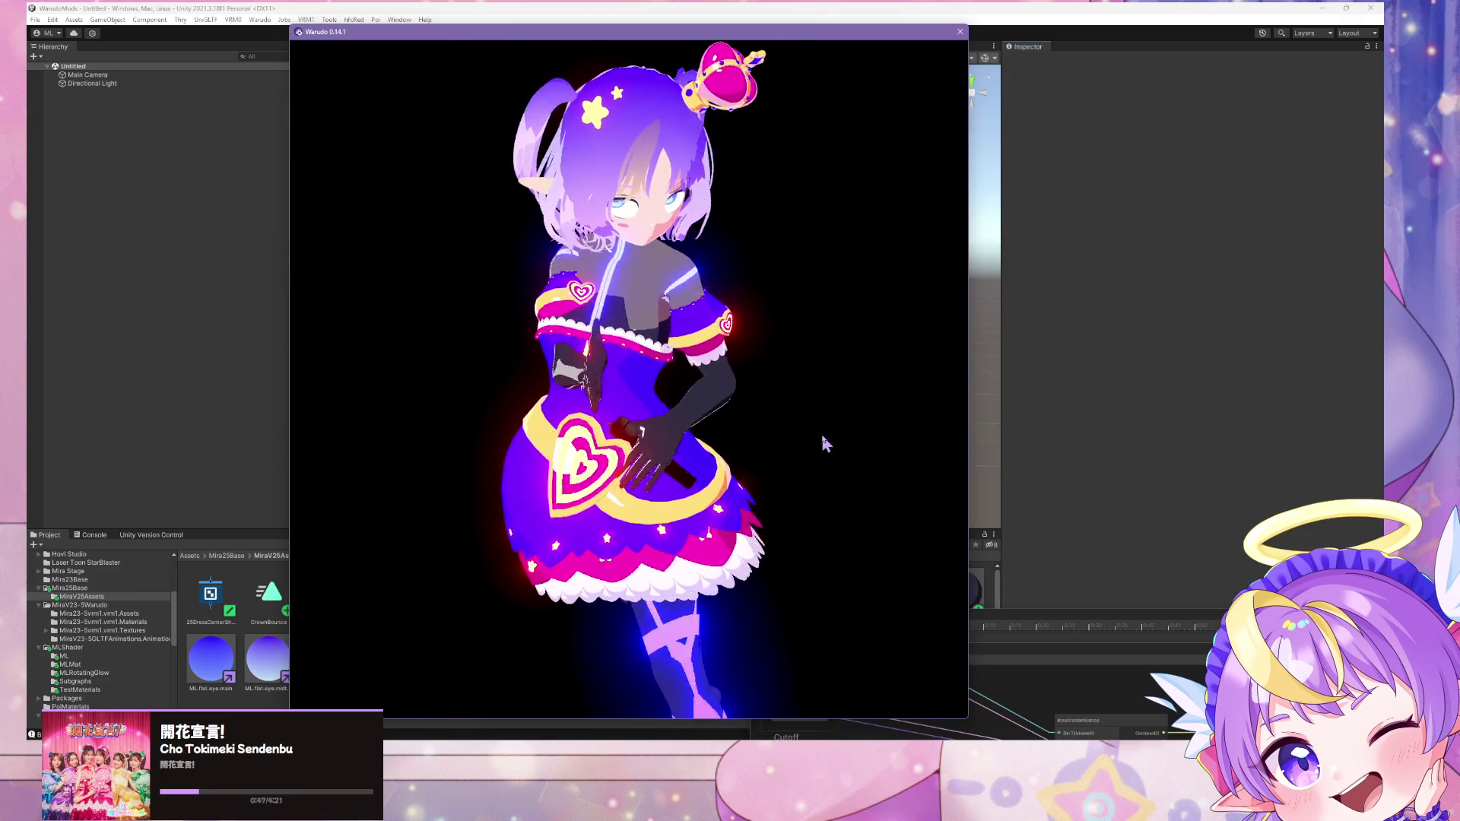
Step: Bring the Warudo MMD Player settings back in front of Unity
{"action": "key", "text": "alt+Tab"}
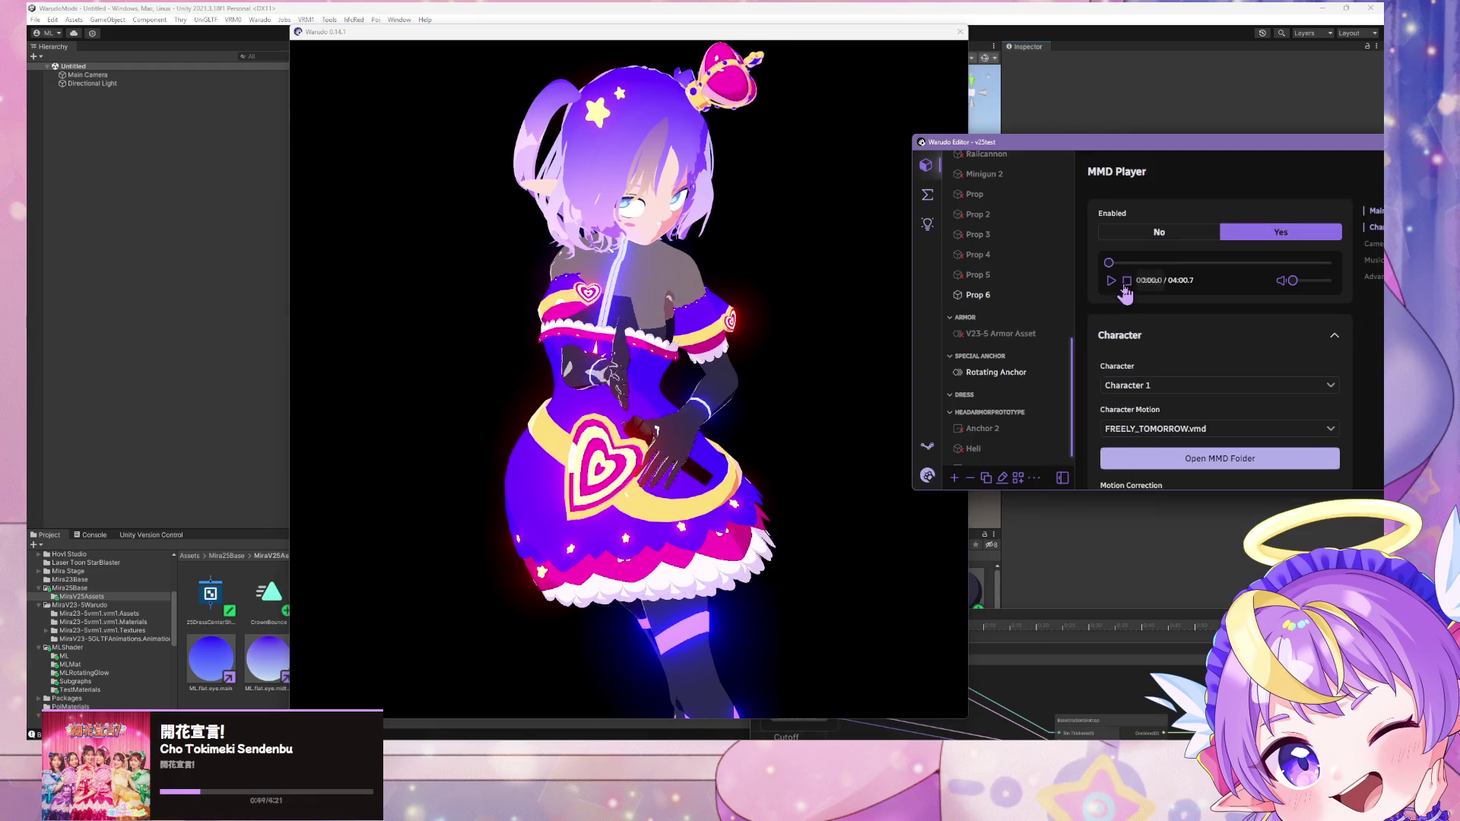
{"action": "left_click", "coordinate": [637, 12]}
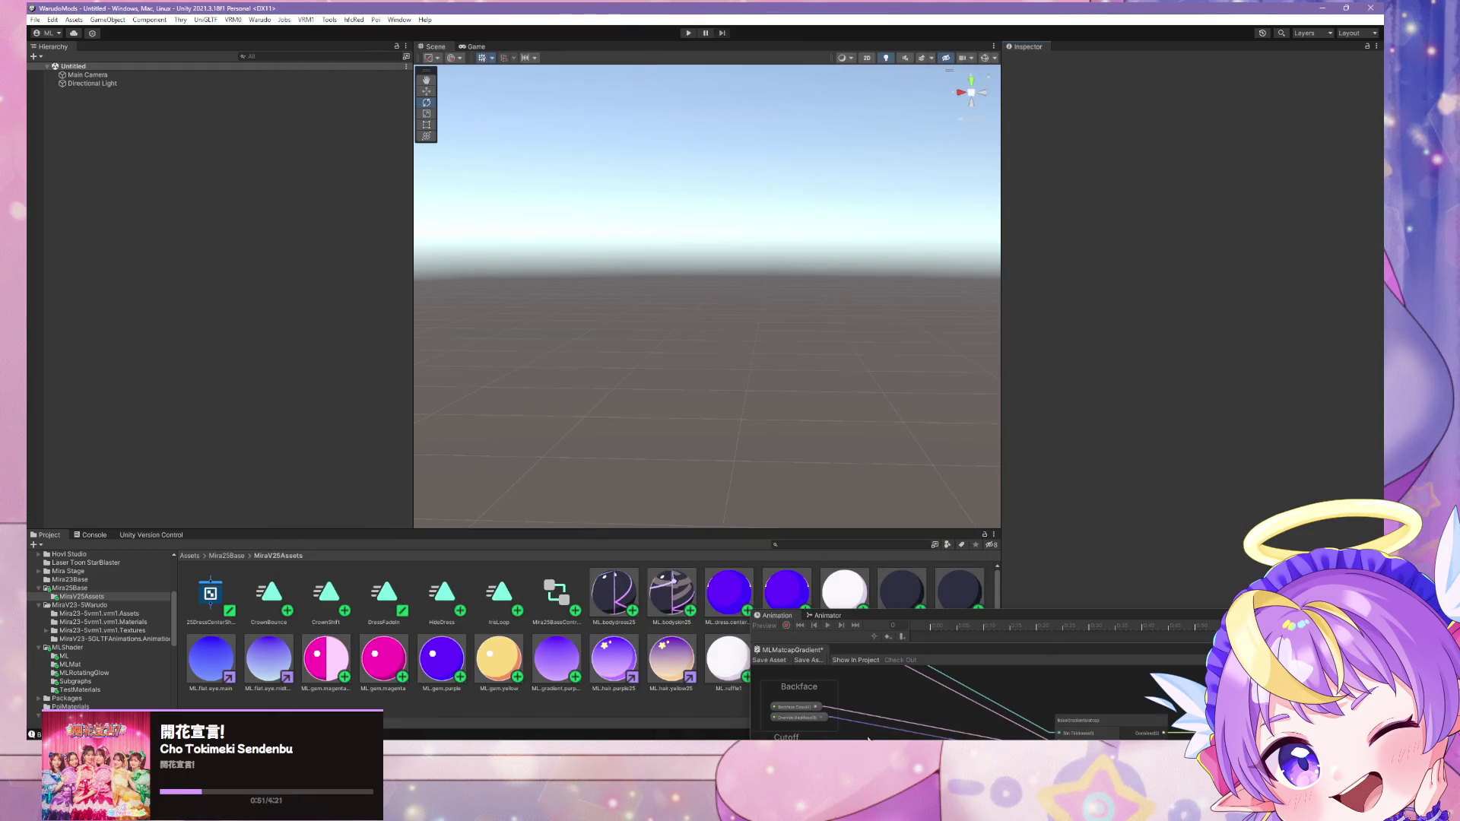
{"action": "left_click", "coordinate": [947, 737]}
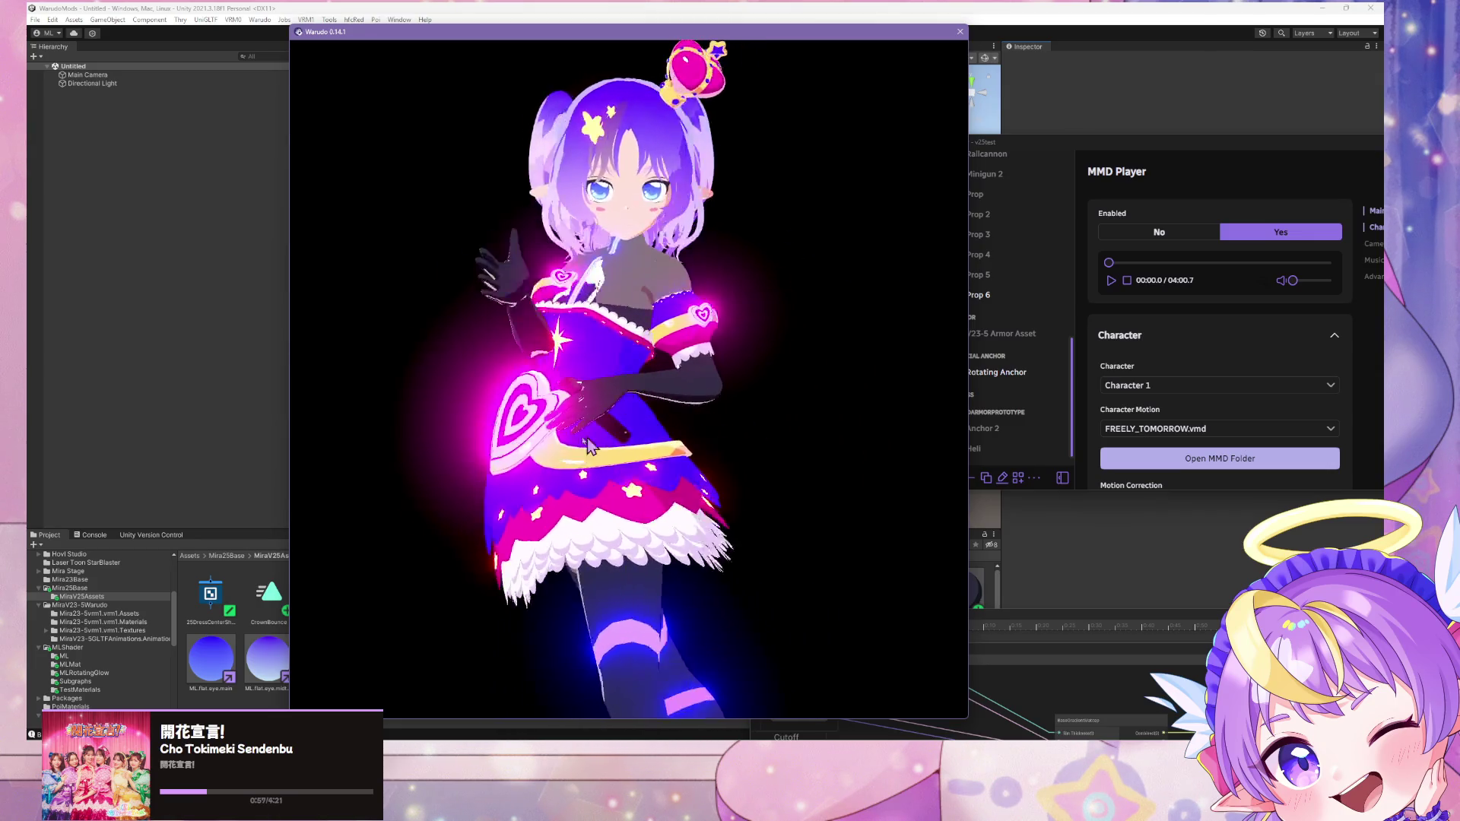
Step: Replay the dance from 00:48.1, pause at 01:12.2, and return to Unity
{"action": "left_click", "coordinate": [1153, 266]}
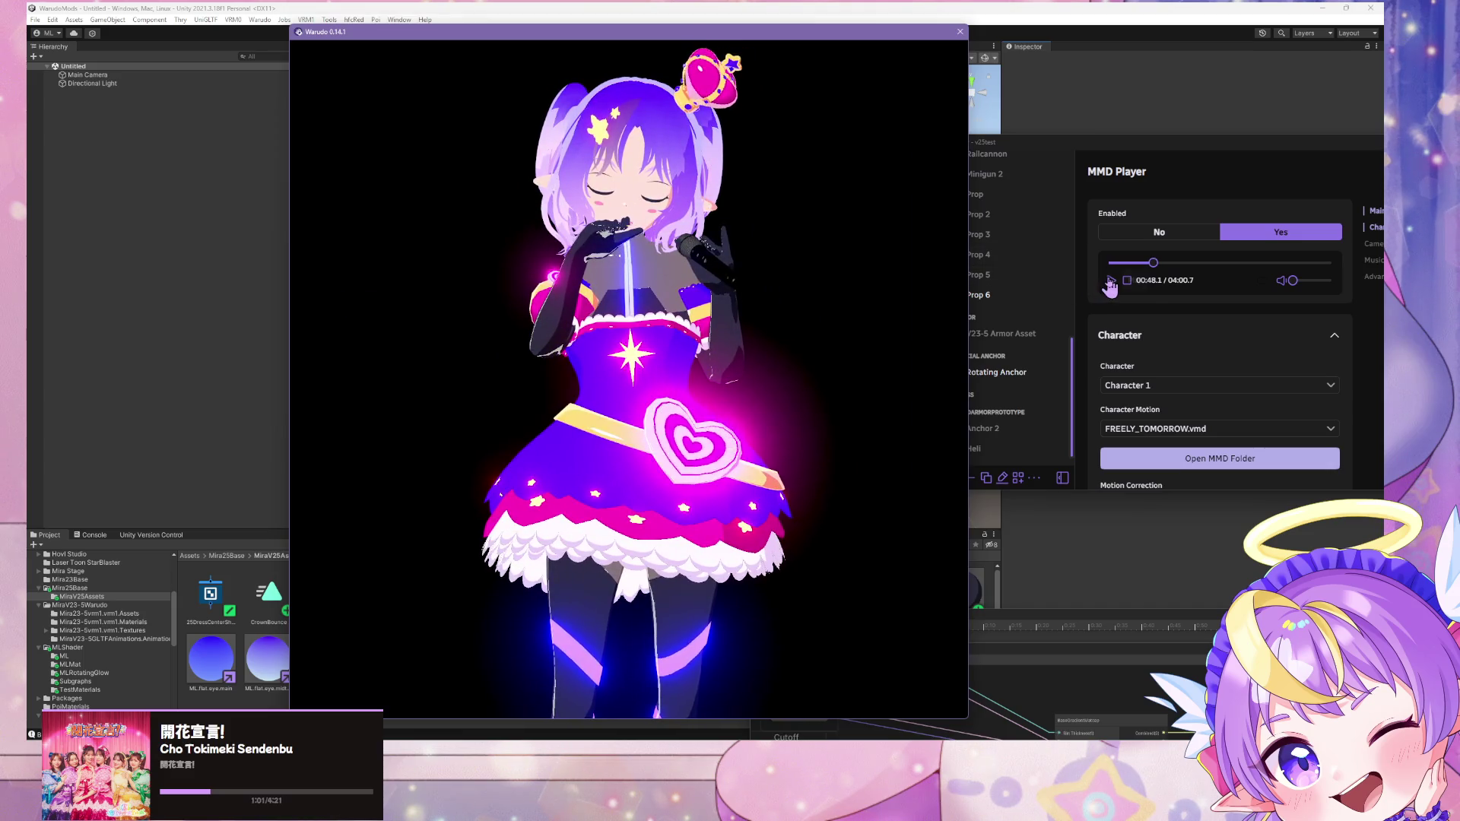
{"action": "left_click", "coordinate": [1111, 280]}
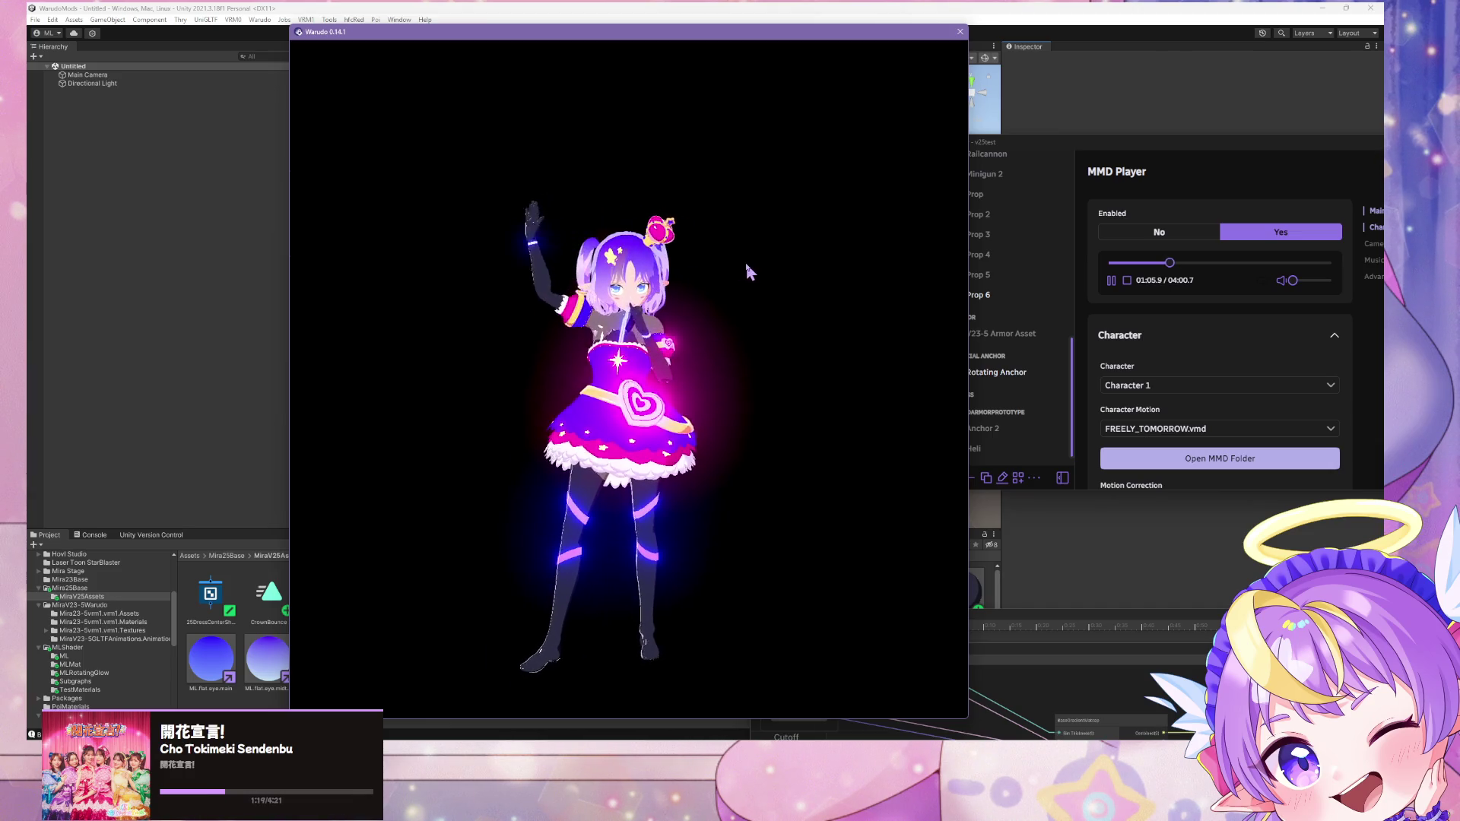
{"action": "left_click", "coordinate": [1111, 280]}
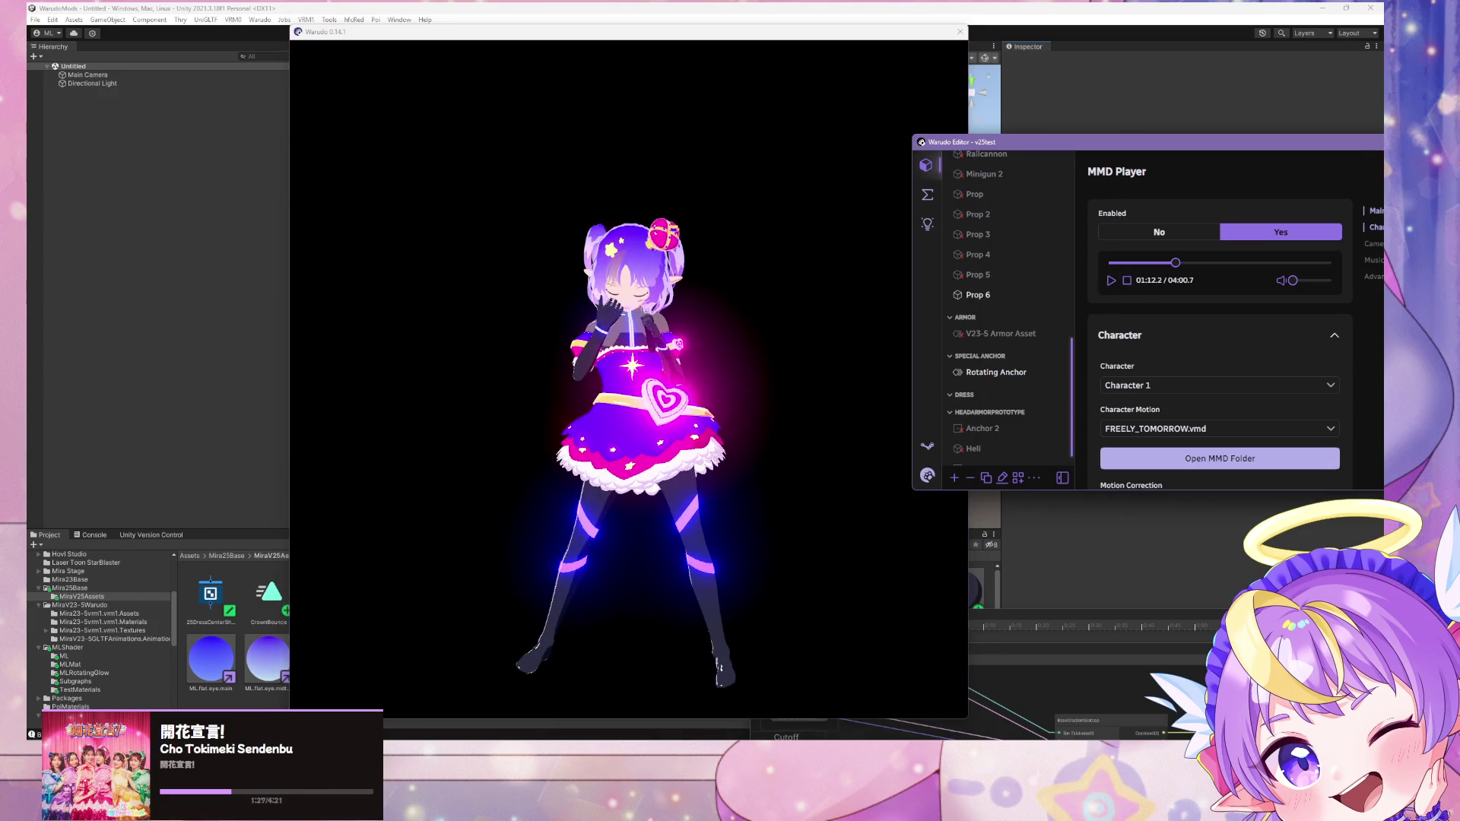
{"action": "left_click", "coordinate": [821, 732]}
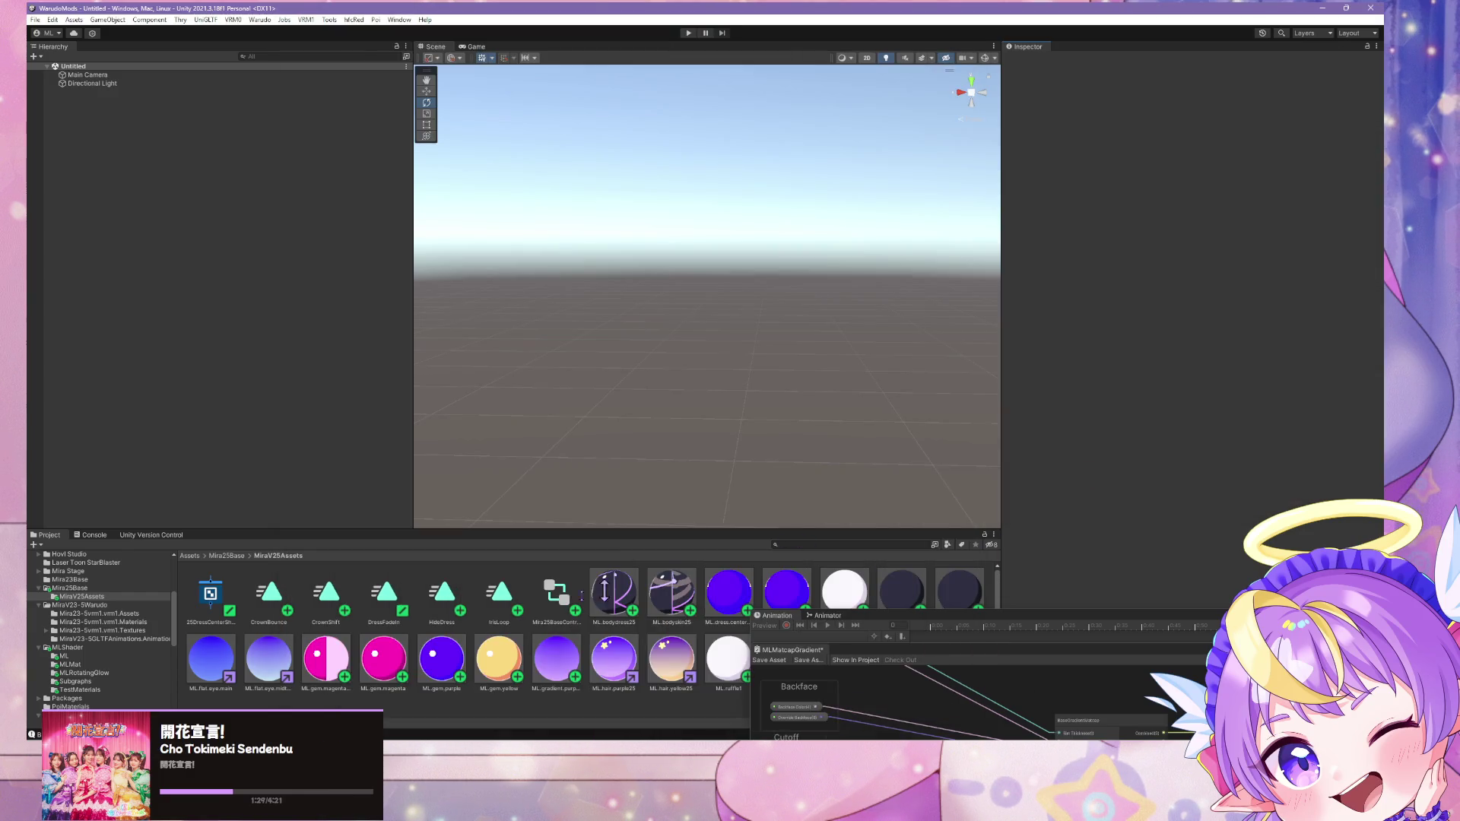
Step: Adjust ML.gem.magenta.glowband's Glow Color again in the HDR picker and rebuild the Warudo mod
{"action": "left_click", "coordinate": [337, 668]}
{"action": "left_click", "coordinate": [1327, 355]}
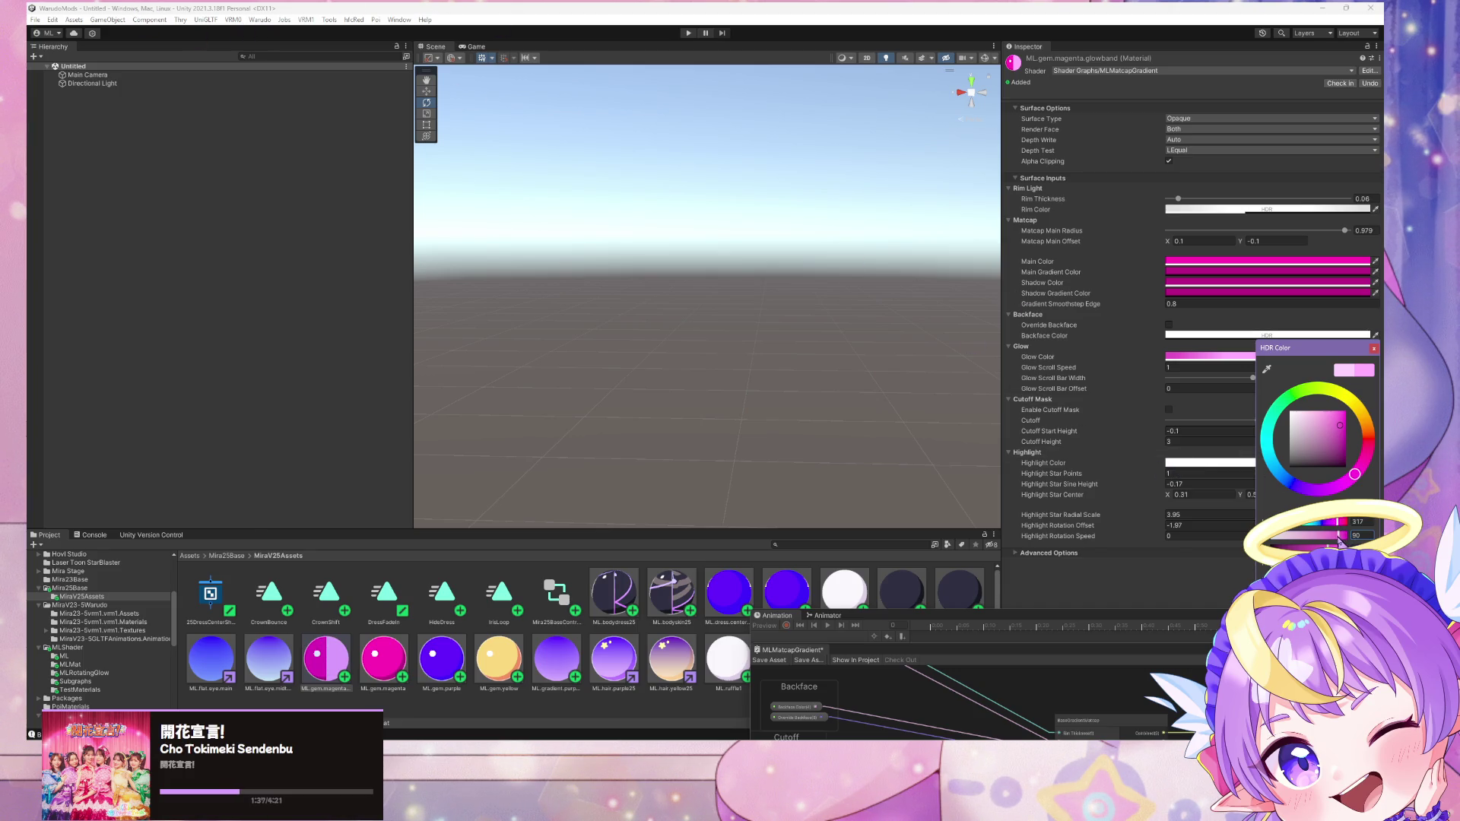
{"action": "left_click", "coordinate": [260, 19]}
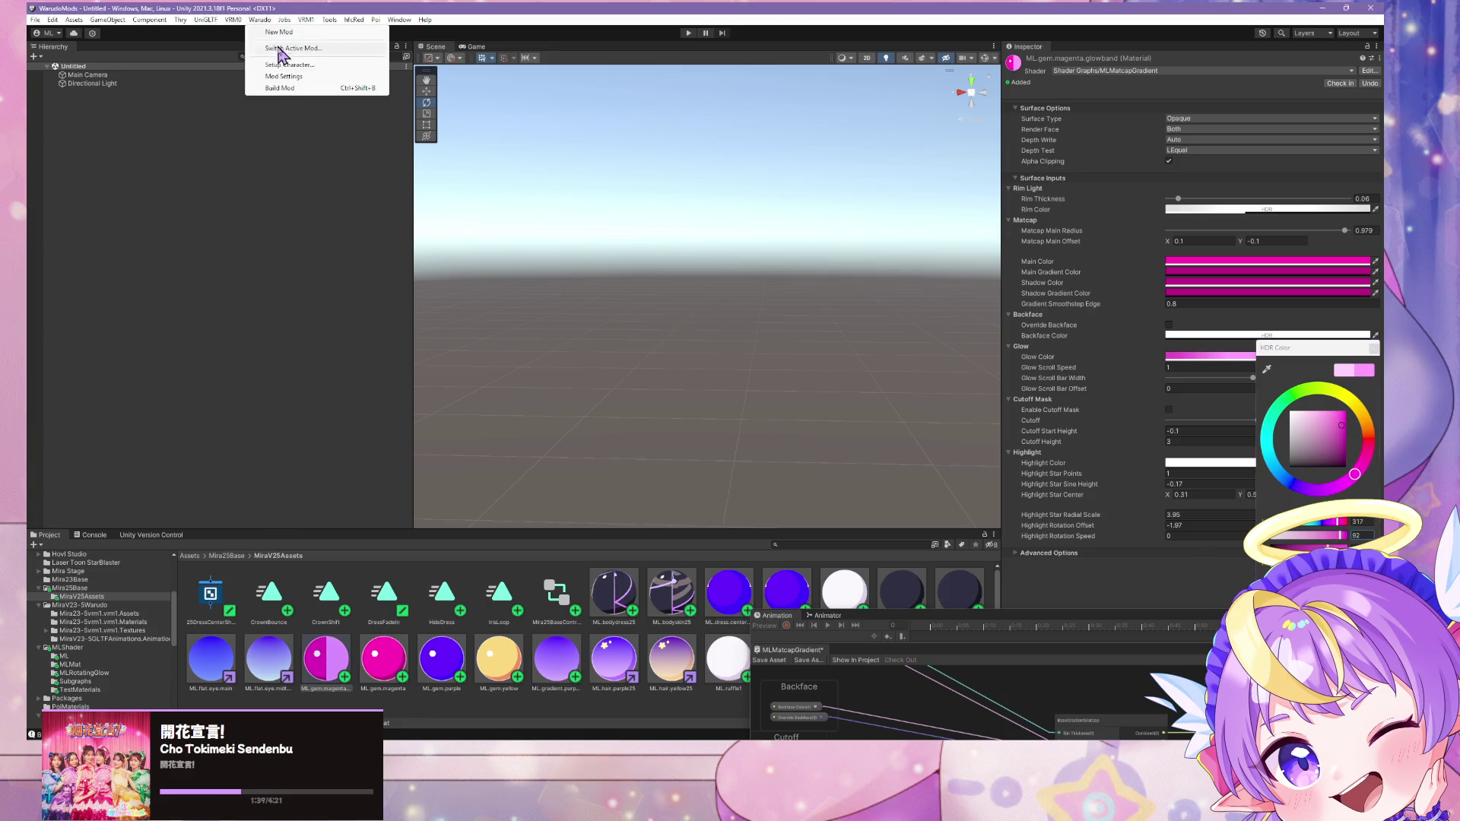
{"action": "left_click", "coordinate": [280, 88]}
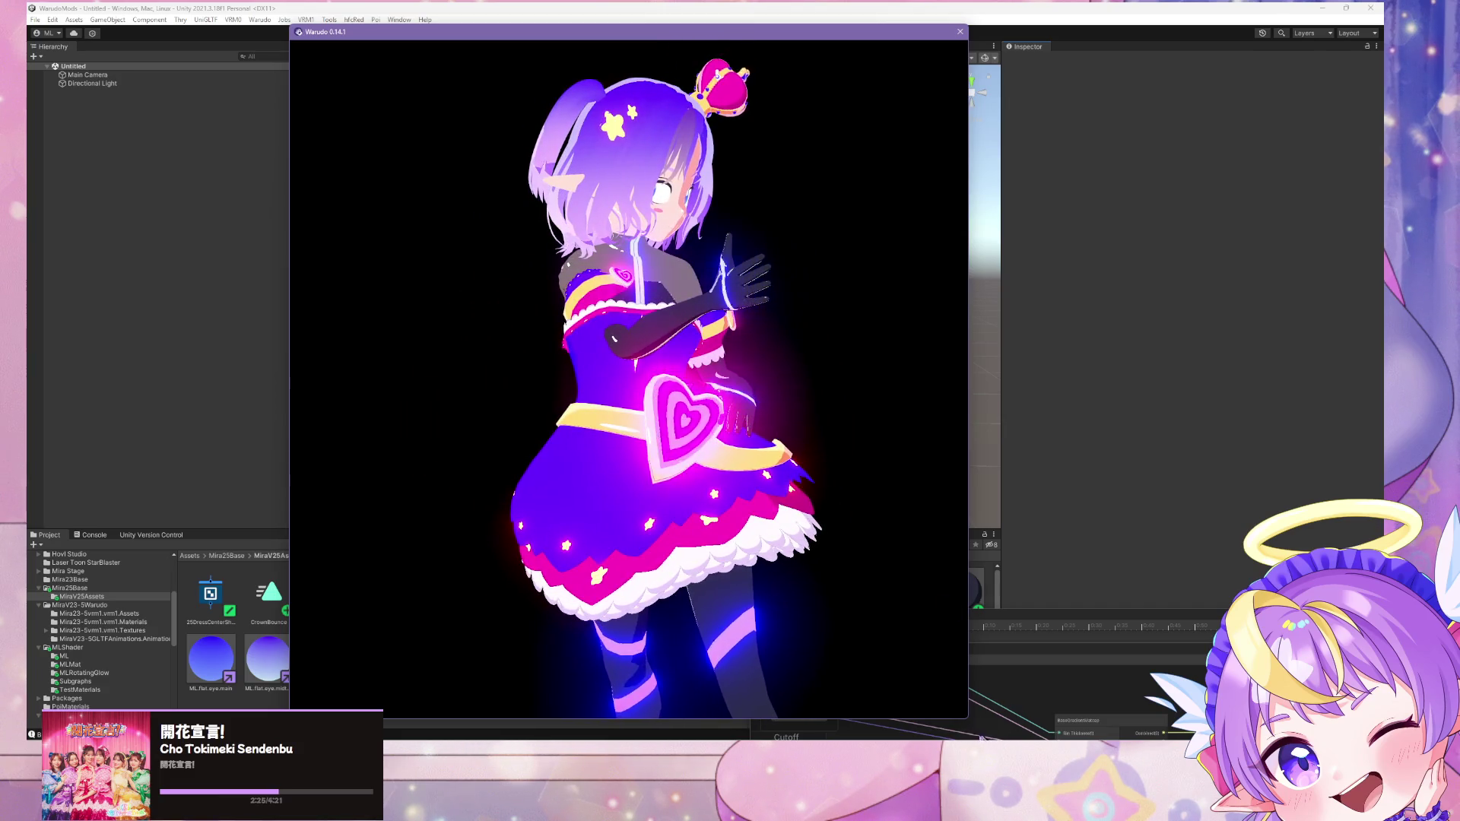
Step: Watch the magenta heart belt glow in the dance, then bring up the MMD Player panel
{"action": "key", "text": "alt+Tab"}
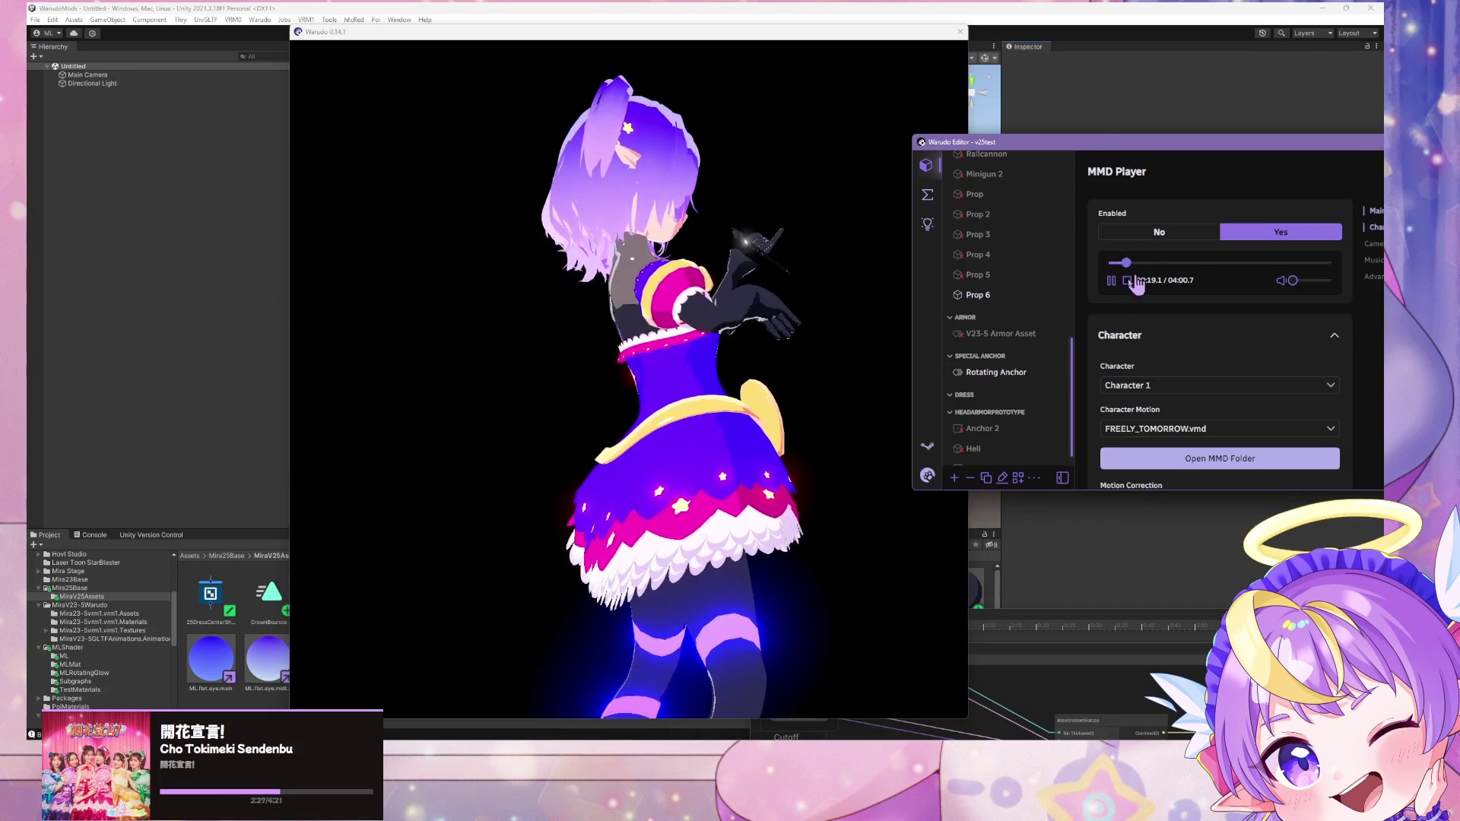
Step: Resume the FREELY_TOMORROW playback and orbit the camera closer to the dancing avatar
{"action": "left_click", "coordinate": [522, 443]}
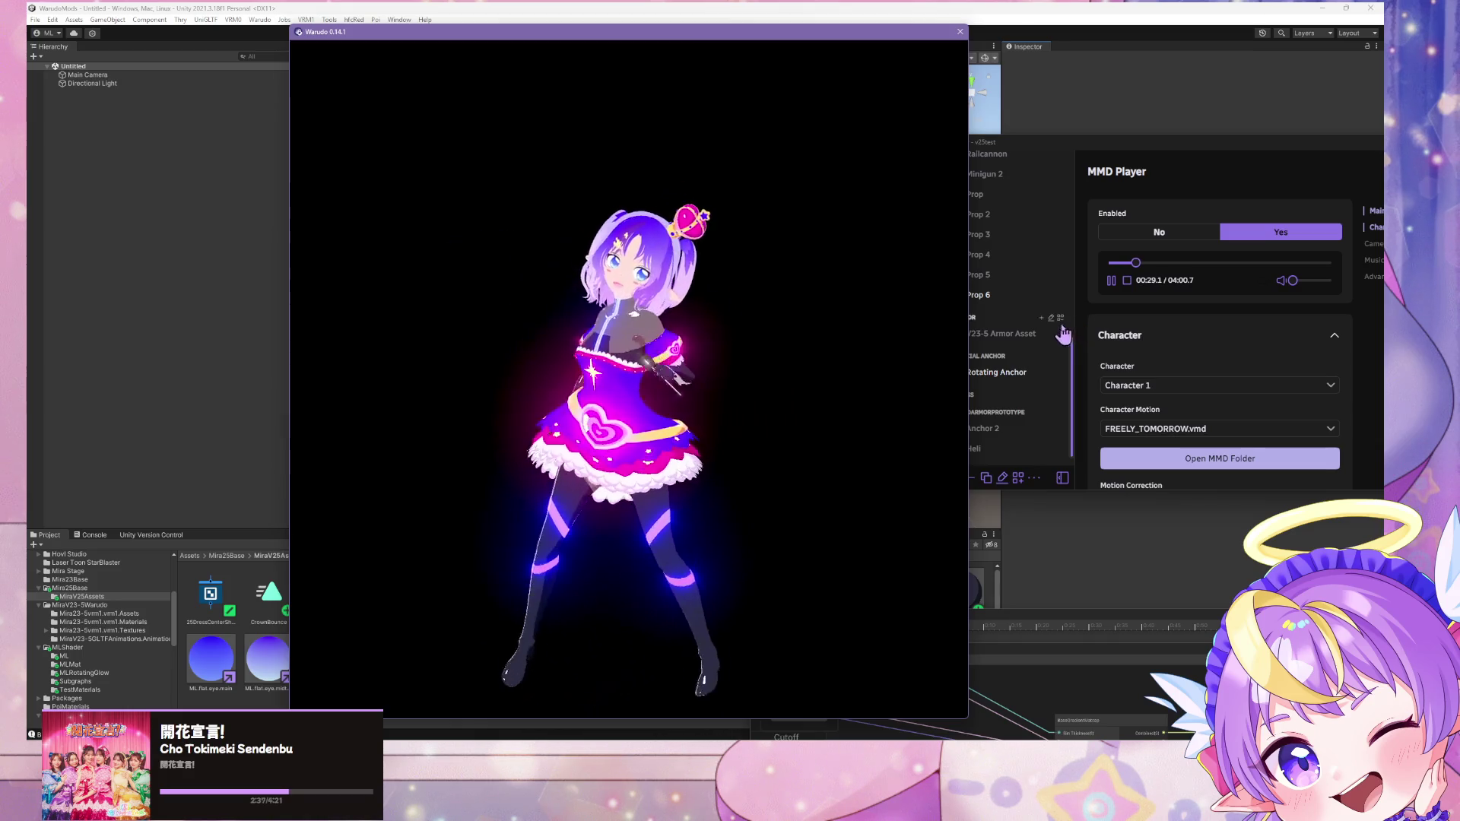
{"action": "left_click", "coordinate": [1113, 281]}
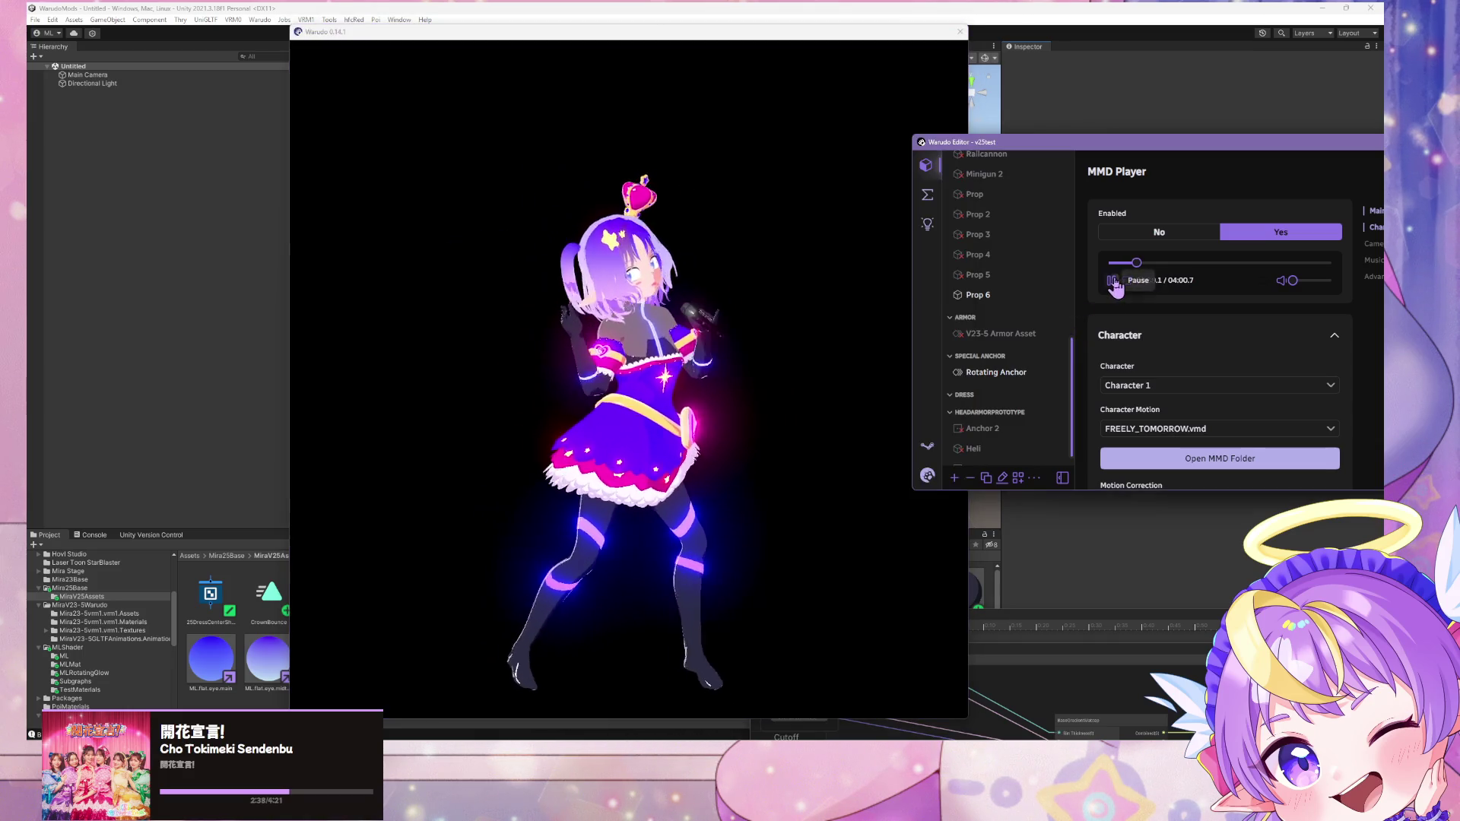
{"action": "left_click", "coordinate": [726, 368]}
{"action": "scroll", "coordinate": [727, 364], "scroll_direction": "up", "scroll_amount": 5}
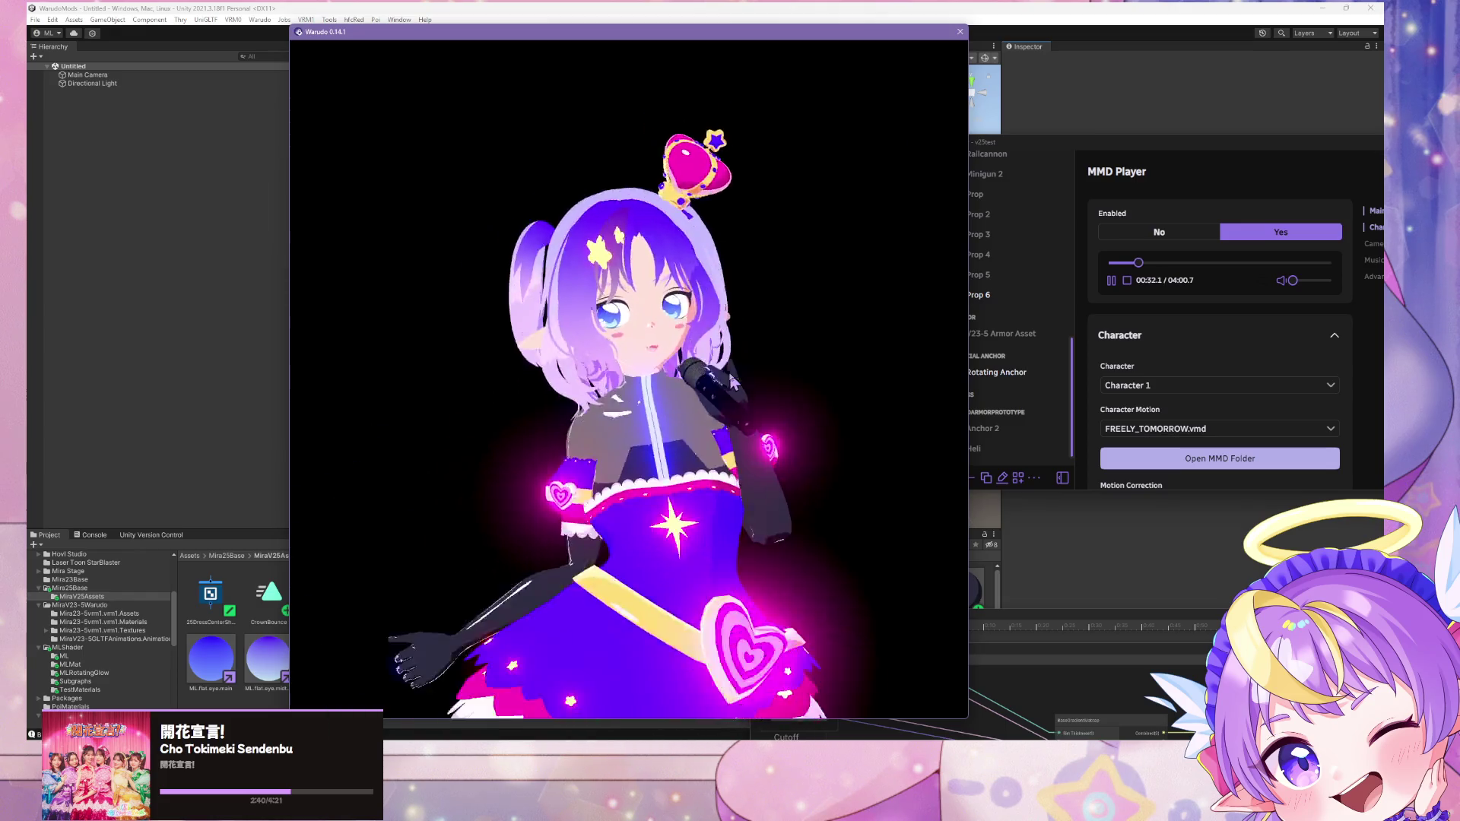
{"action": "scroll", "coordinate": [732, 381], "scroll_direction": "down", "scroll_amount": 5}
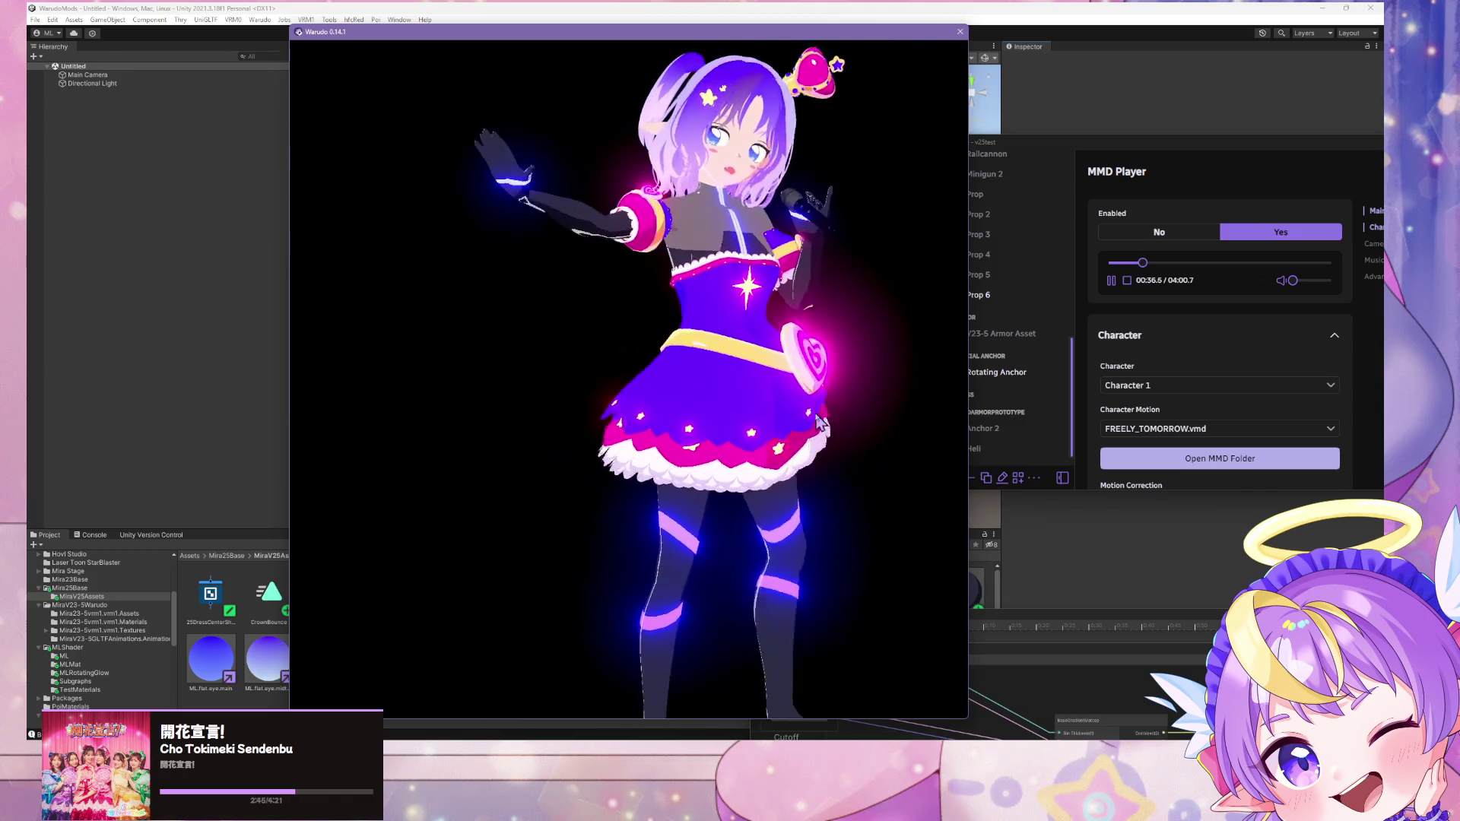
{"action": "mouse_move", "coordinate": [800, 400]}
{"action": "left_mouse_down"}
{"action": "mouse_move", "coordinate": [913, 407]}
{"action": "mouse_move", "coordinate": [513, 385]}
{"action": "mouse_move", "coordinate": [788, 417]}
{"action": "mouse_move", "coordinate": [532, 395]}
{"action": "mouse_move", "coordinate": [628, 391]}
{"action": "mouse_move", "coordinate": [770, 432]}
{"action": "left_mouse_up"}
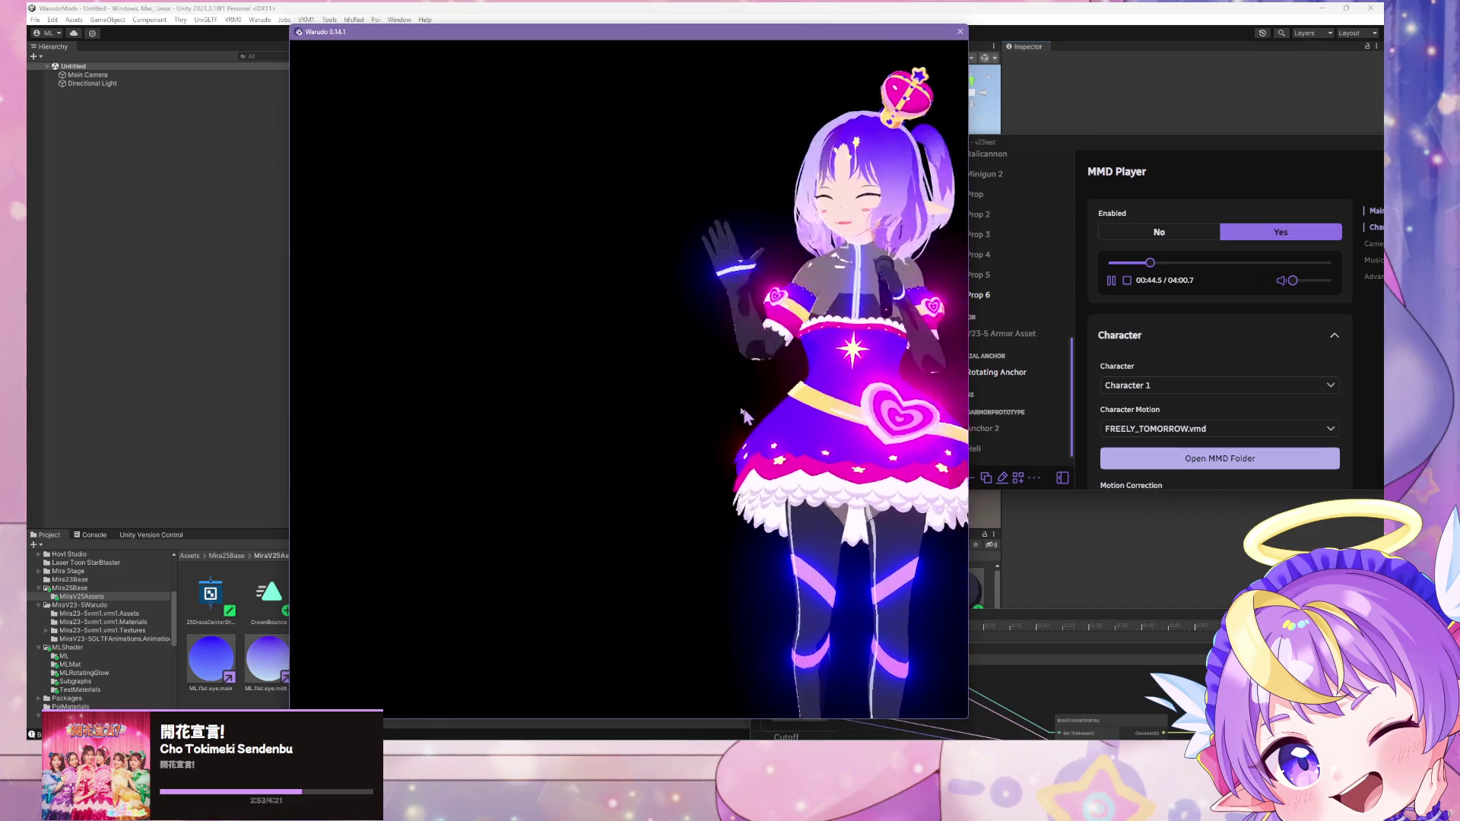
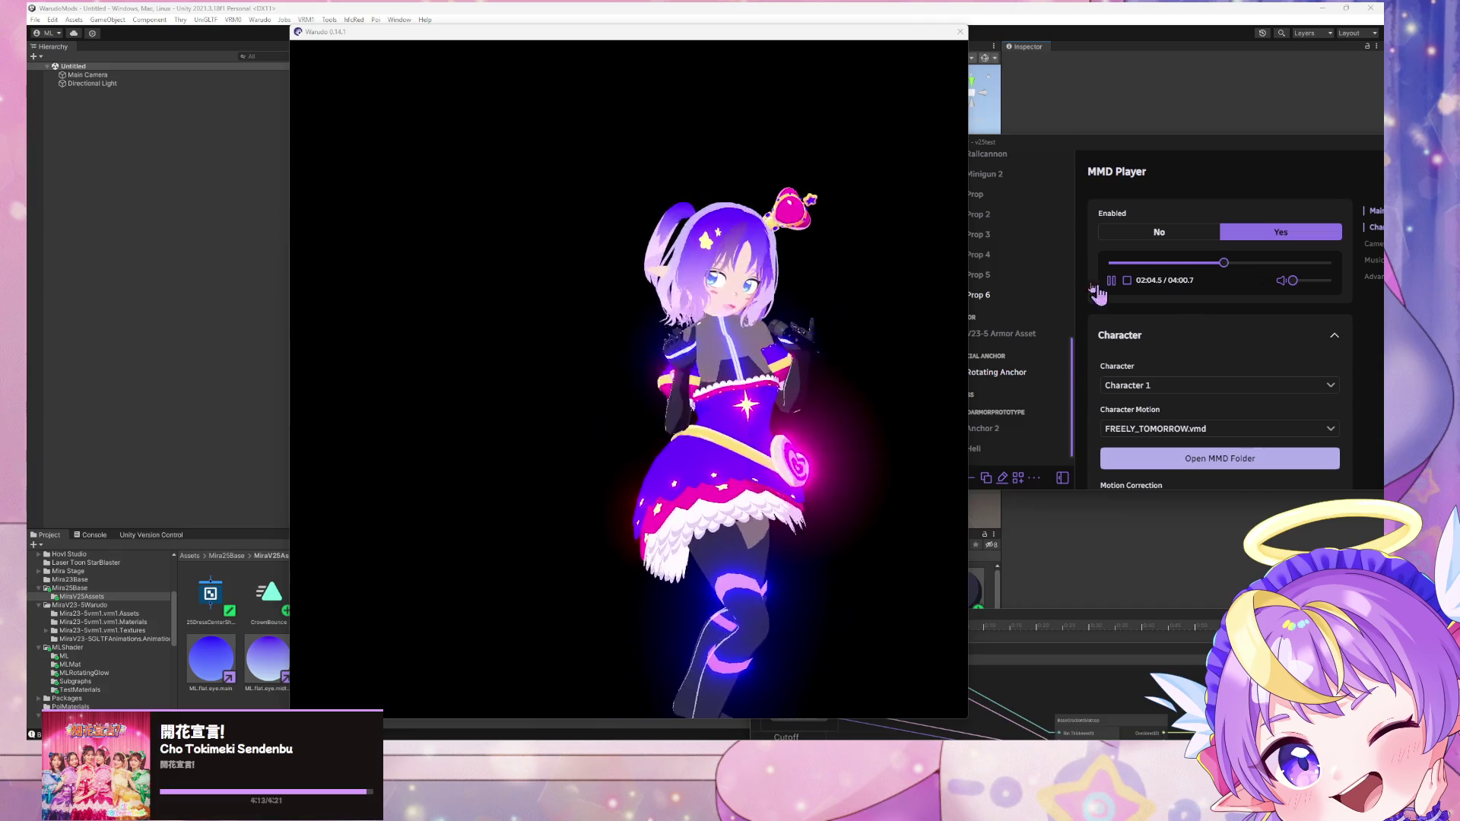
Step: Open the V23-5 Armor Asset, start its sequence and set Enabled to Yes
{"action": "left_click", "coordinate": [1004, 381]}
{"action": "scroll", "coordinate": [999, 401], "scroll_direction": "down", "scroll_amount": 1}
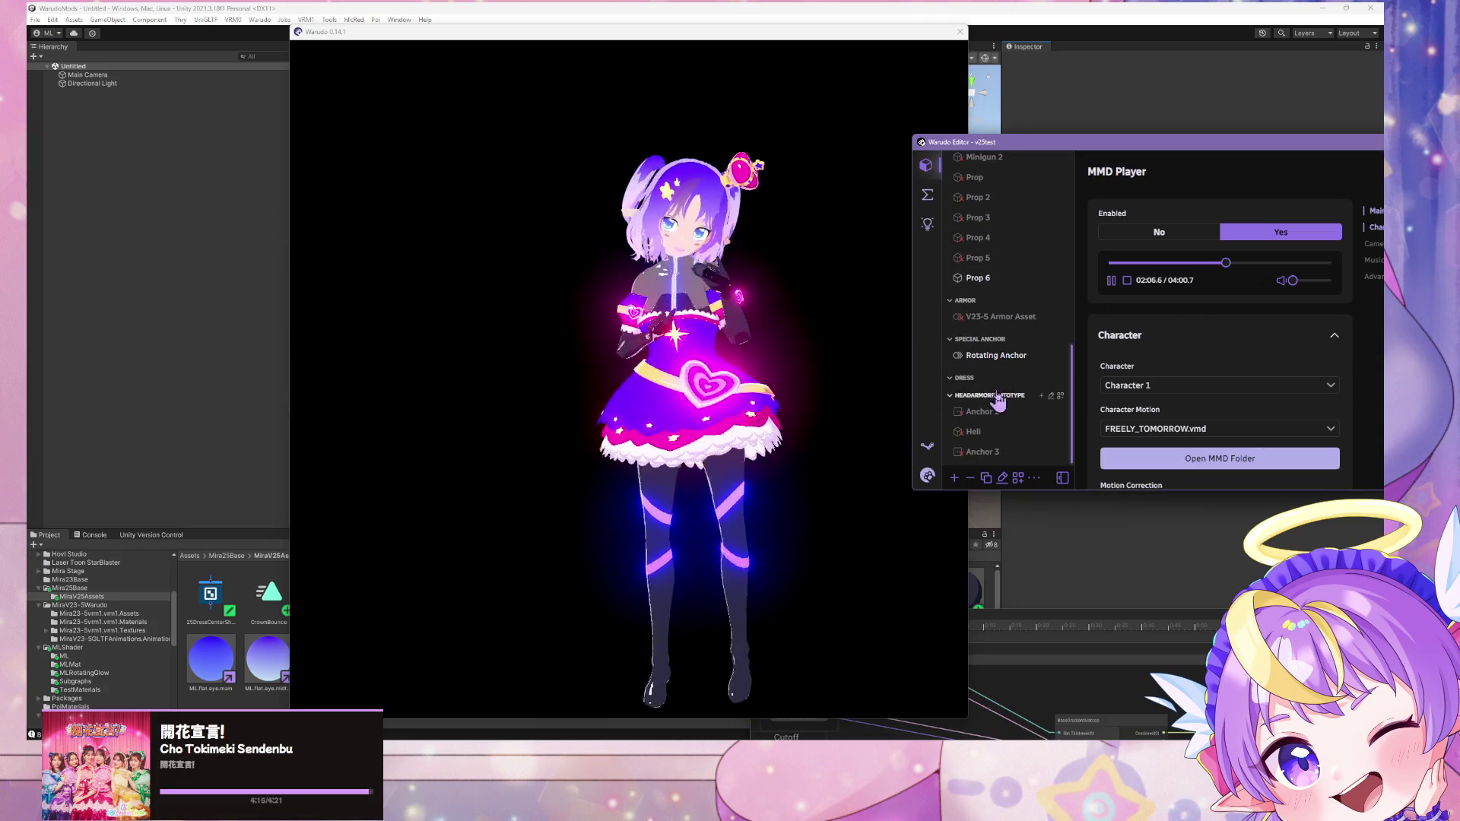
{"action": "left_click", "coordinate": [1011, 318]}
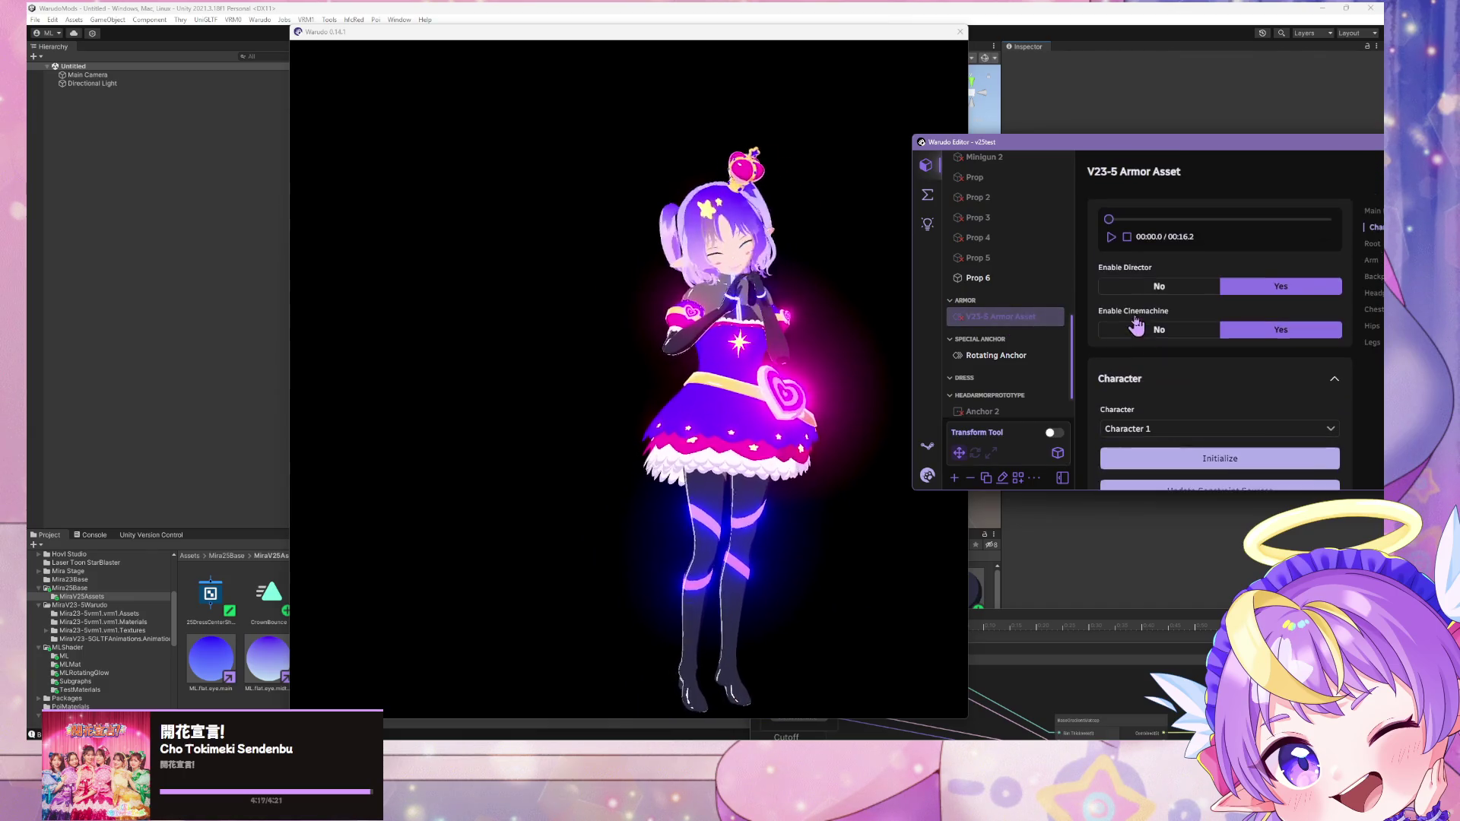
{"action": "left_click", "coordinate": [1111, 236]}
{"action": "scroll", "coordinate": [1328, 422], "scroll_direction": "down", "scroll_amount": 3}
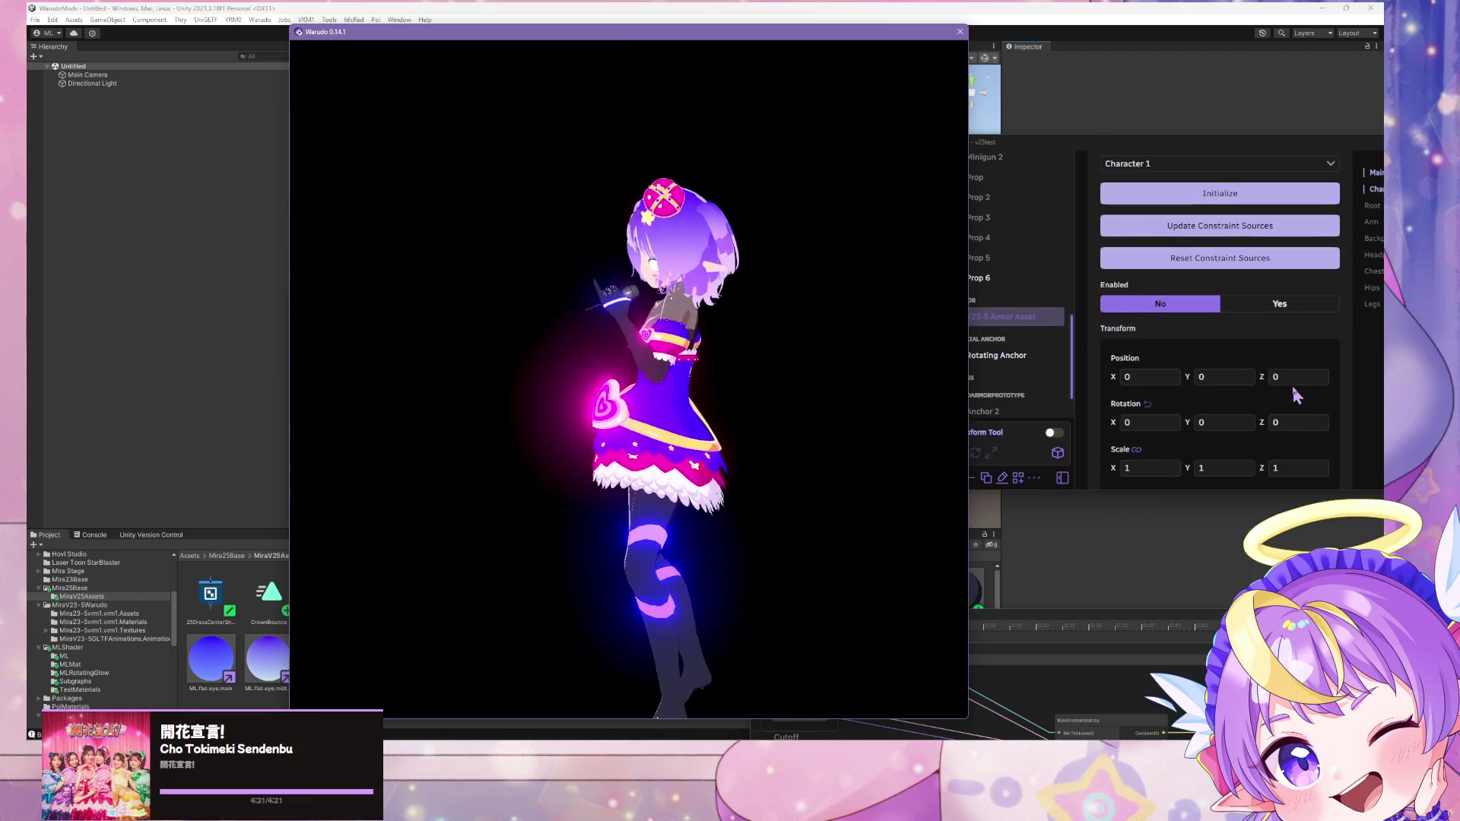
{"action": "left_click", "coordinate": [1280, 303]}
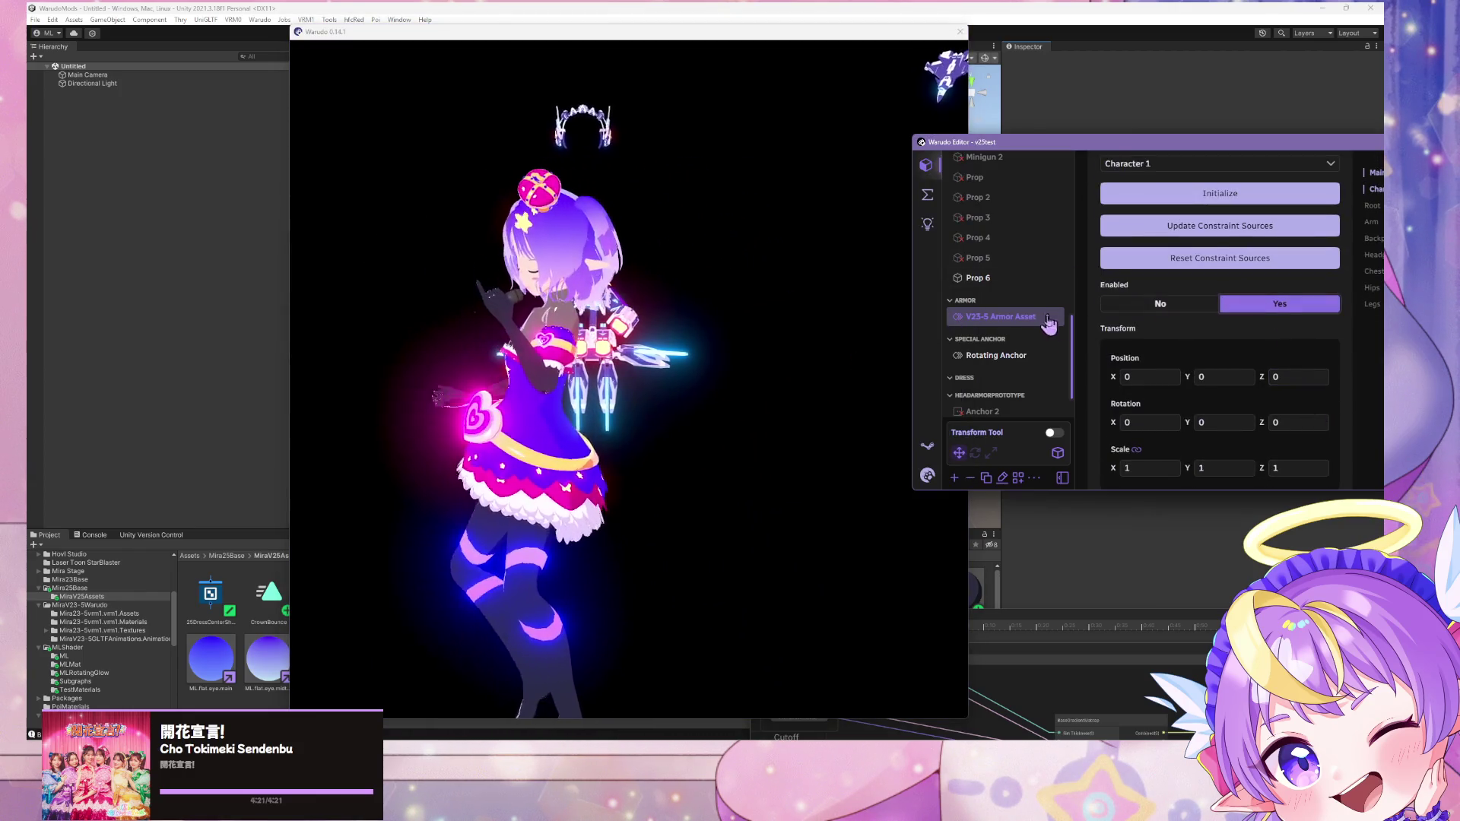
Step: Replay the director timeline and scrub to about 00:11.5 to watch the armor on the character
{"action": "scroll", "coordinate": [1111, 304], "scroll_direction": "up", "scroll_amount": 3}
{"action": "left_click", "coordinate": [1270, 219]}
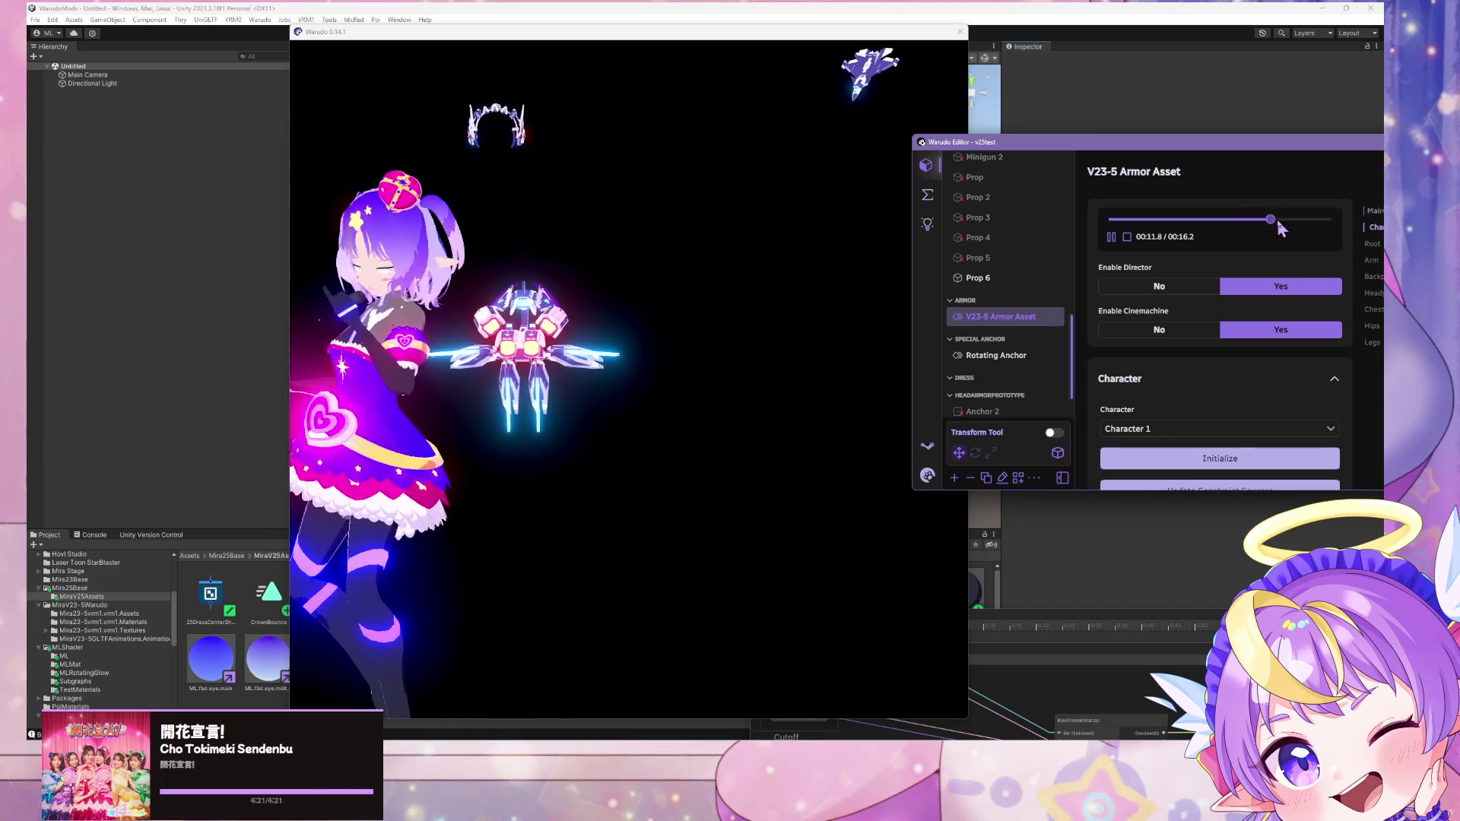
{"action": "left_click", "coordinate": [447, 441]}
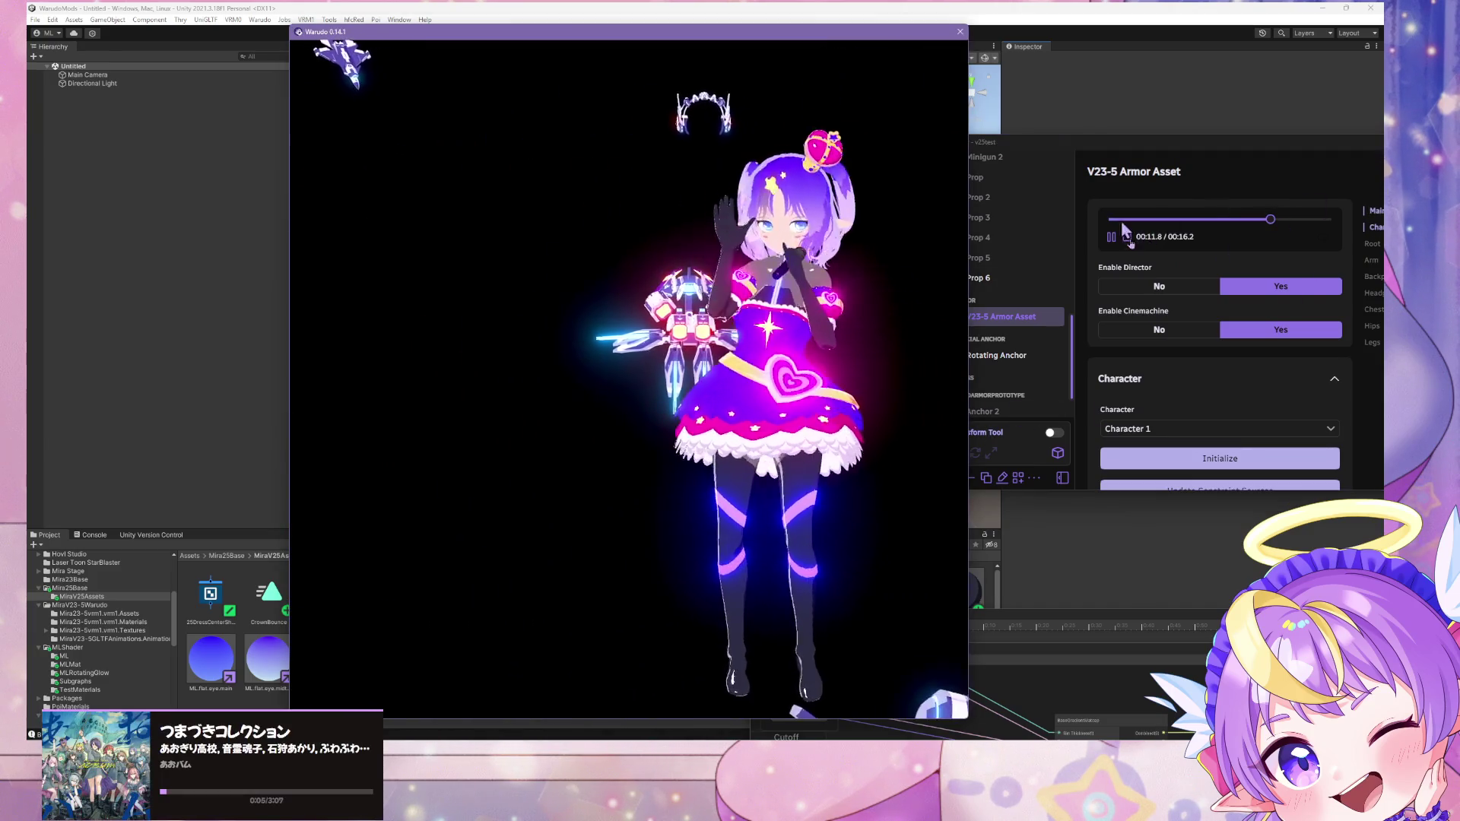
{"action": "left_click", "coordinate": [1128, 238]}
{"action": "left_click", "coordinate": [1127, 244]}
{"action": "left_click", "coordinate": [1267, 219]}
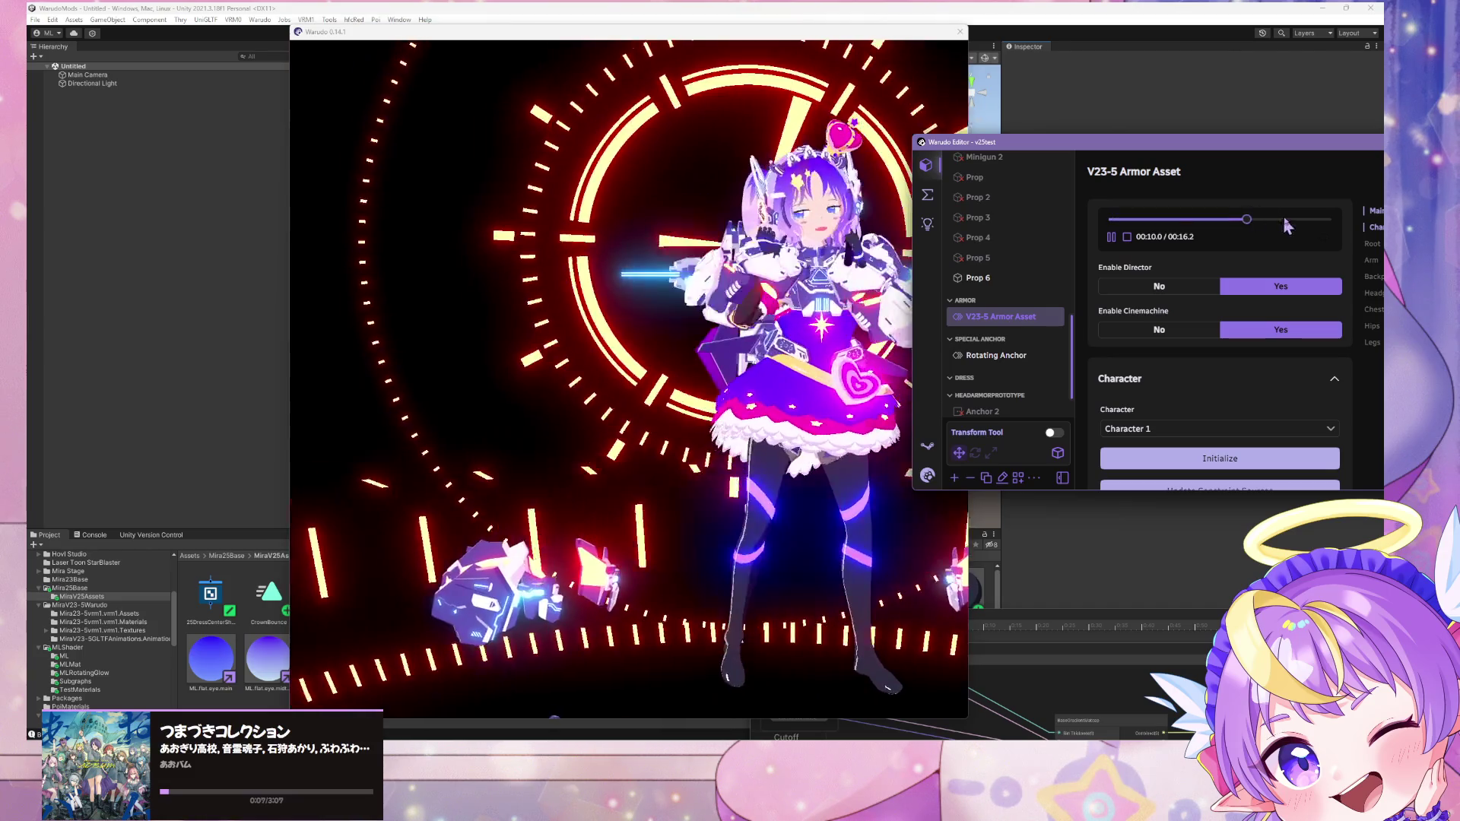
{"action": "left_click", "coordinate": [787, 311]}
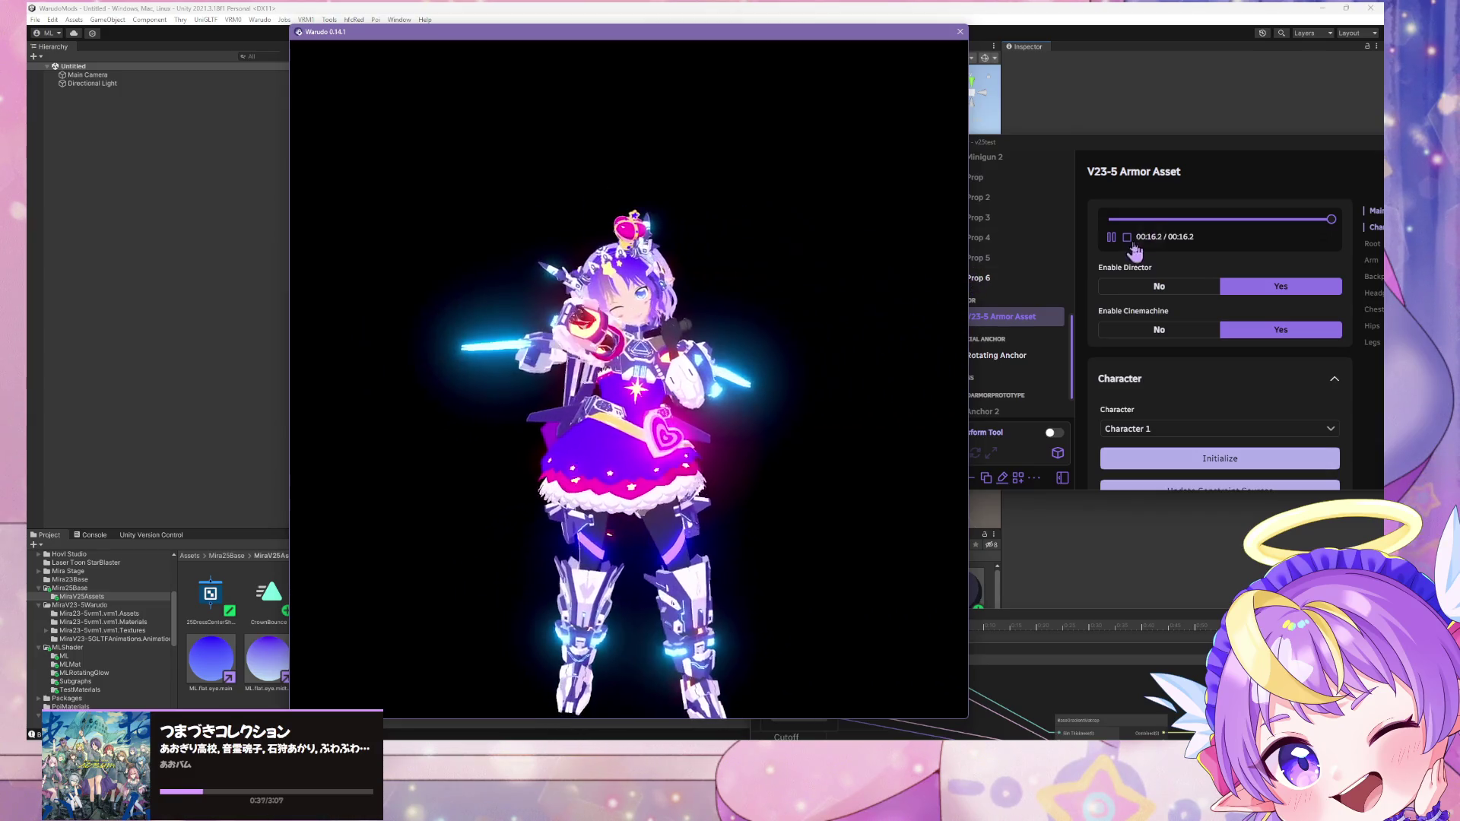
Step: Stop and reset the armor playback and check the Headgear Root attachment
{"action": "left_click", "coordinate": [973, 279]}
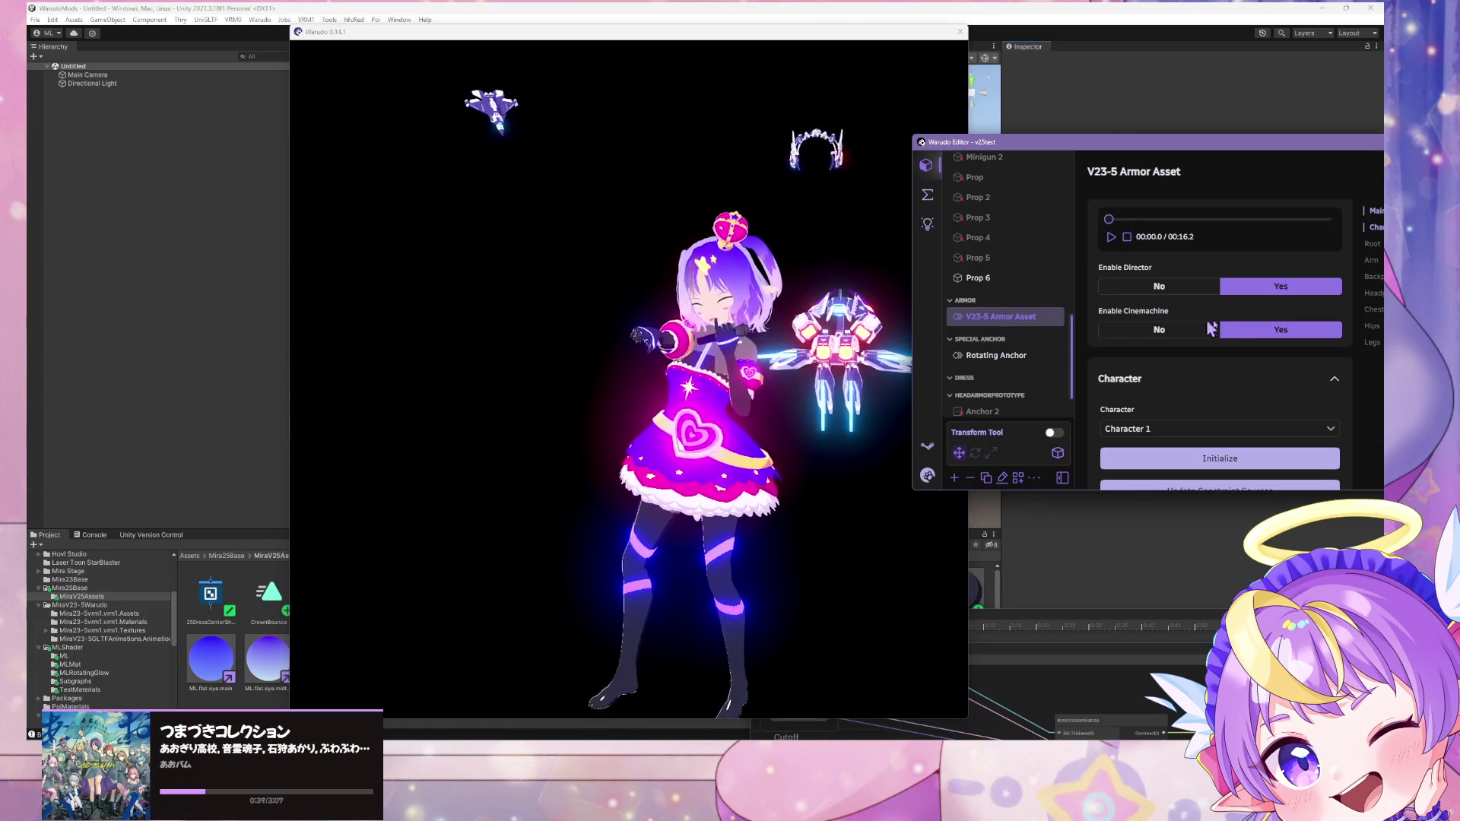
{"action": "scroll", "coordinate": [1172, 346], "scroll_direction": "down", "scroll_amount": 5}
{"action": "scroll", "coordinate": [1172, 346], "scroll_direction": "down", "scroll_amount": 10}
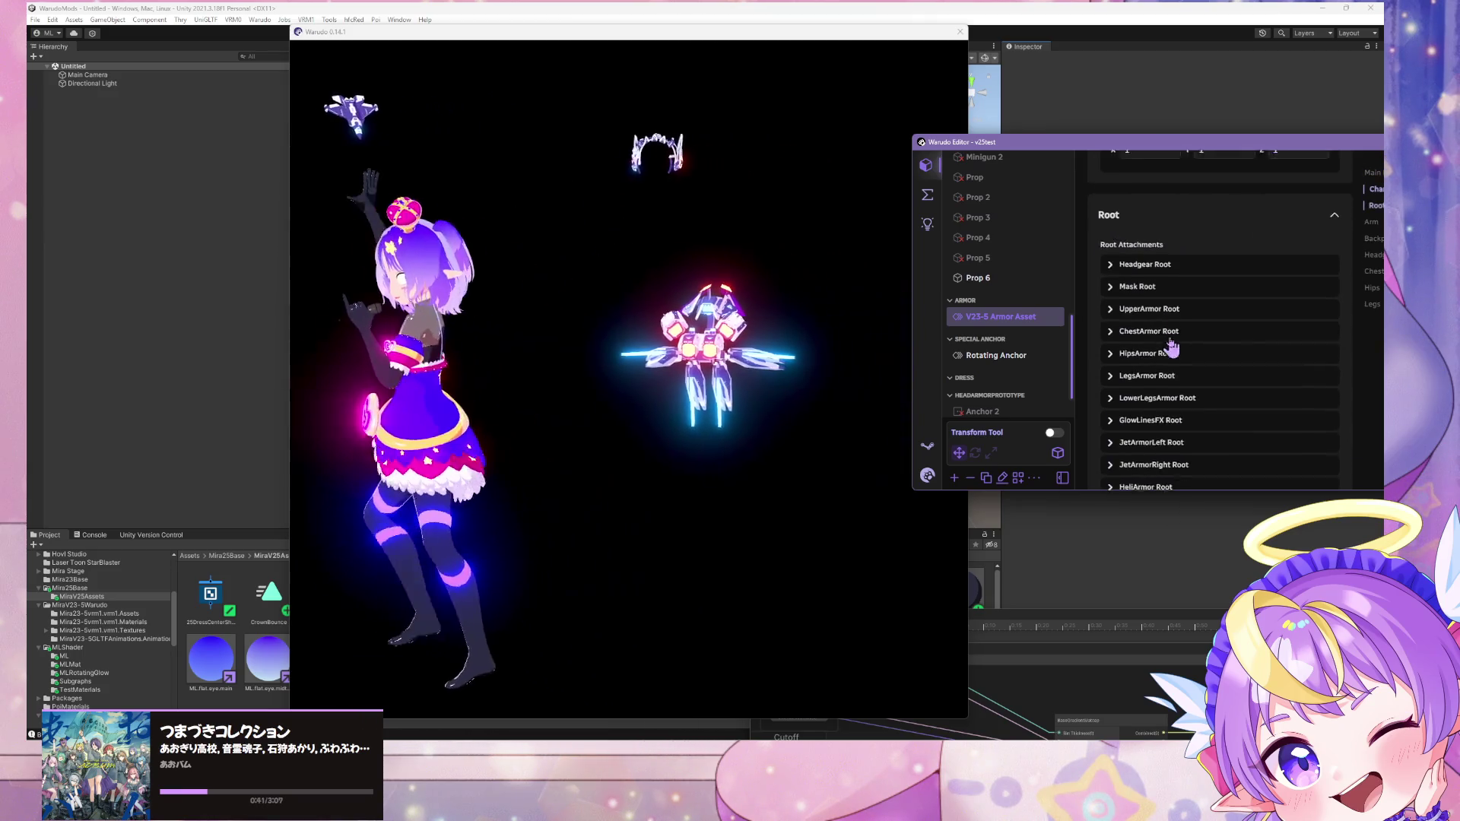
{"action": "scroll", "coordinate": [1172, 346], "scroll_direction": "up", "scroll_amount": 8}
{"action": "scroll", "coordinate": [1172, 346], "scroll_direction": "up", "scroll_amount": 2}
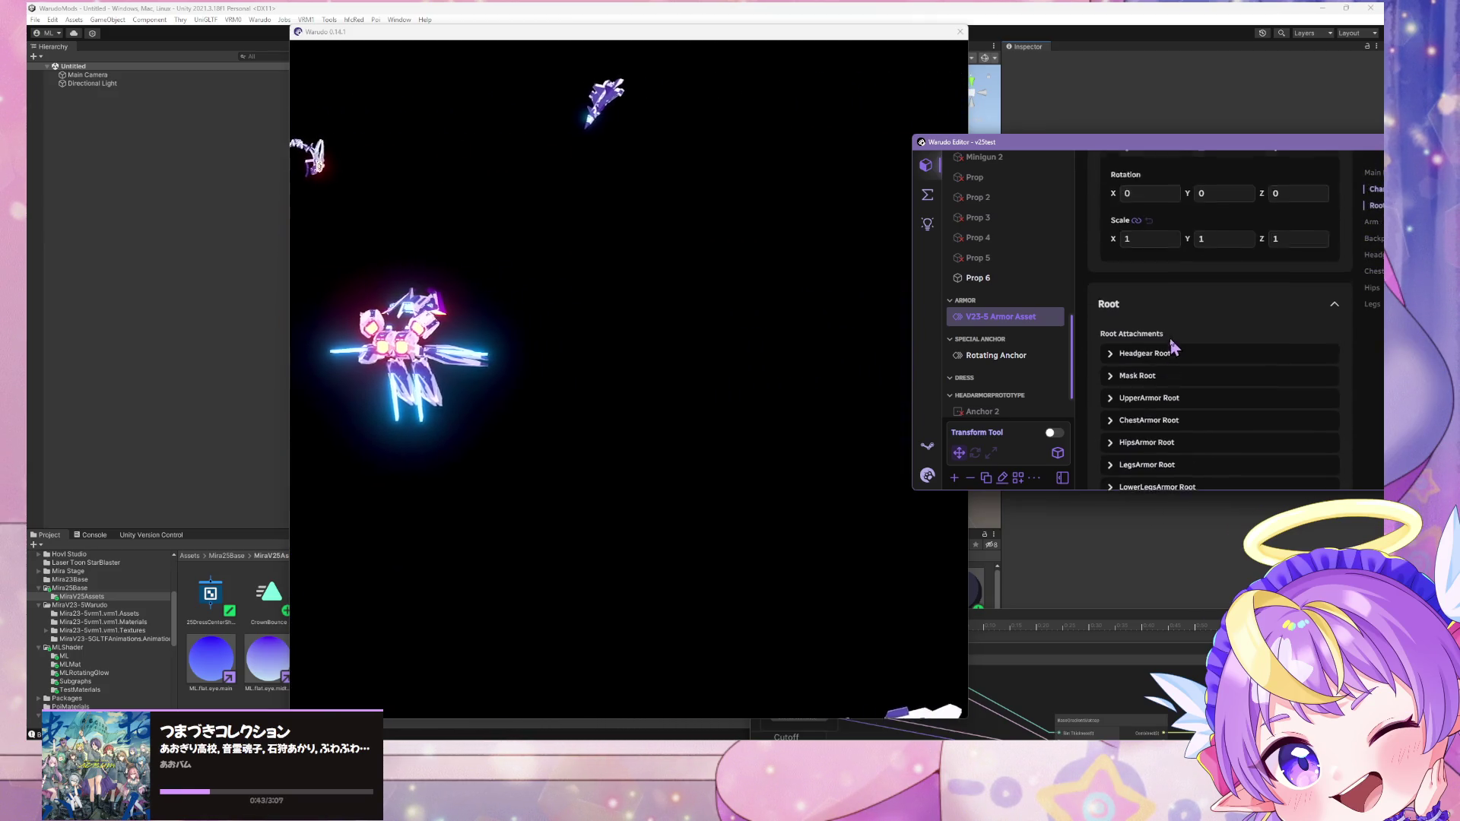
{"action": "left_click", "coordinate": [1160, 323]}
{"action": "left_click", "coordinate": [1160, 326]}
Step: Set the V23-5 Armor Asset's Enabled to No so the armor disappears
{"action": "scroll", "coordinate": [1179, 326], "scroll_direction": "up", "scroll_amount": 10}
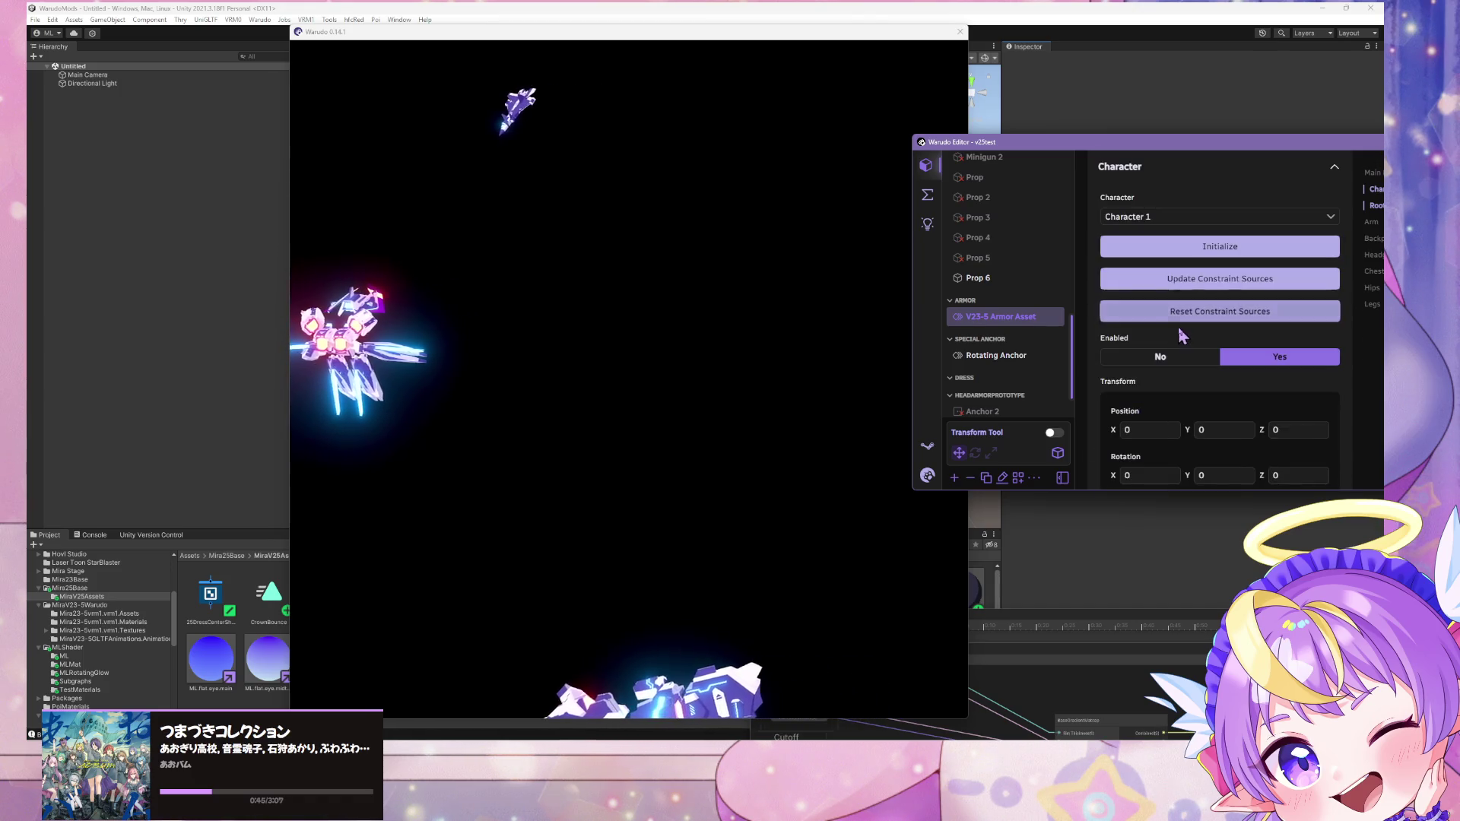
{"action": "scroll", "coordinate": [1181, 345], "scroll_direction": "up", "scroll_amount": 5}
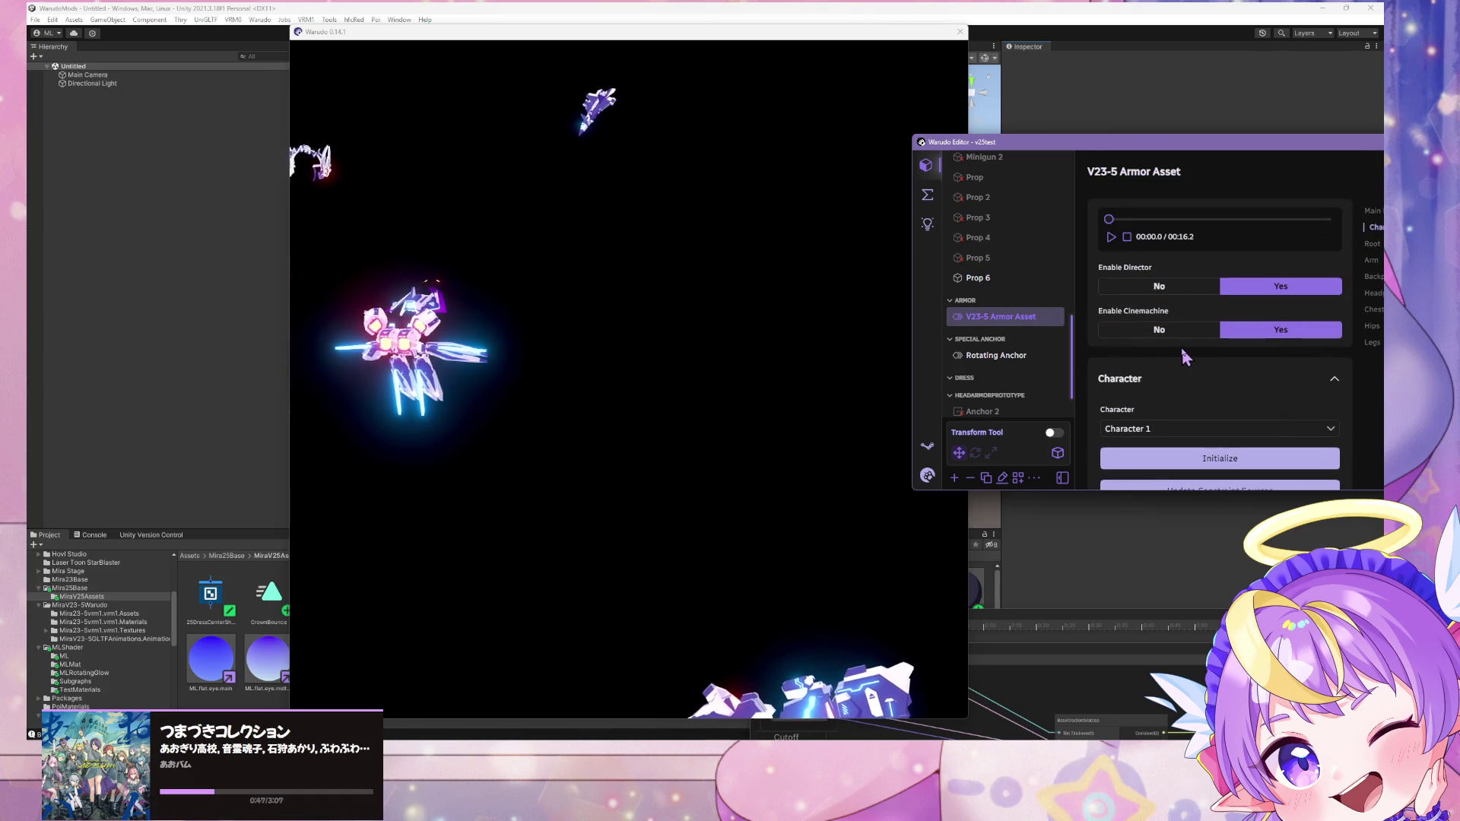
{"action": "scroll", "coordinate": [1139, 268], "scroll_direction": "down", "scroll_amount": 5}
{"action": "left_click", "coordinate": [1160, 198]}
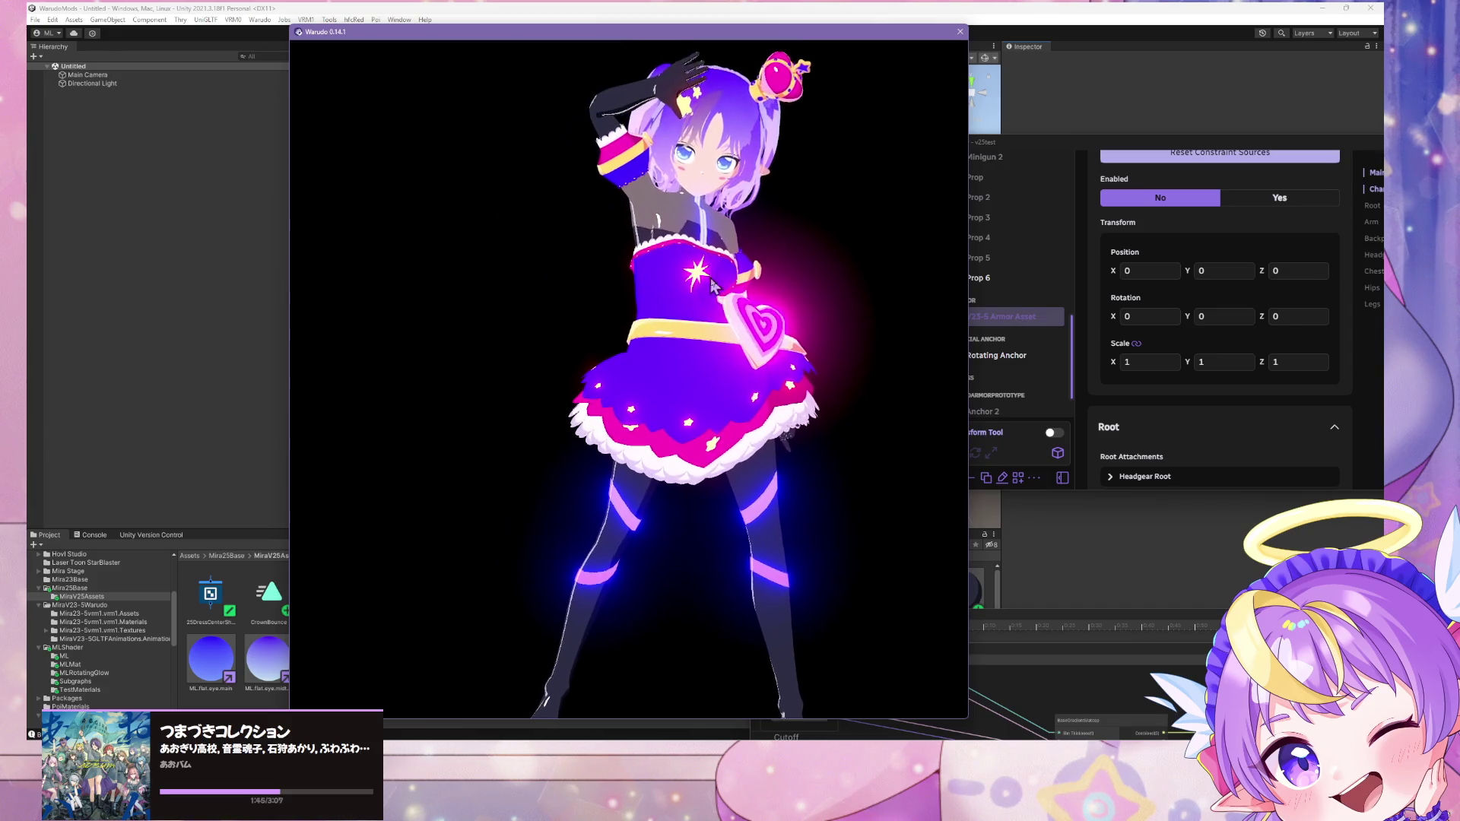
{"action": "left_click", "coordinate": [597, 6]}
Step: Compare the Blender dress model with the zoomed Warudo render, then frame Blender's view on the torso
{"action": "key", "text": "alt+Tab"}
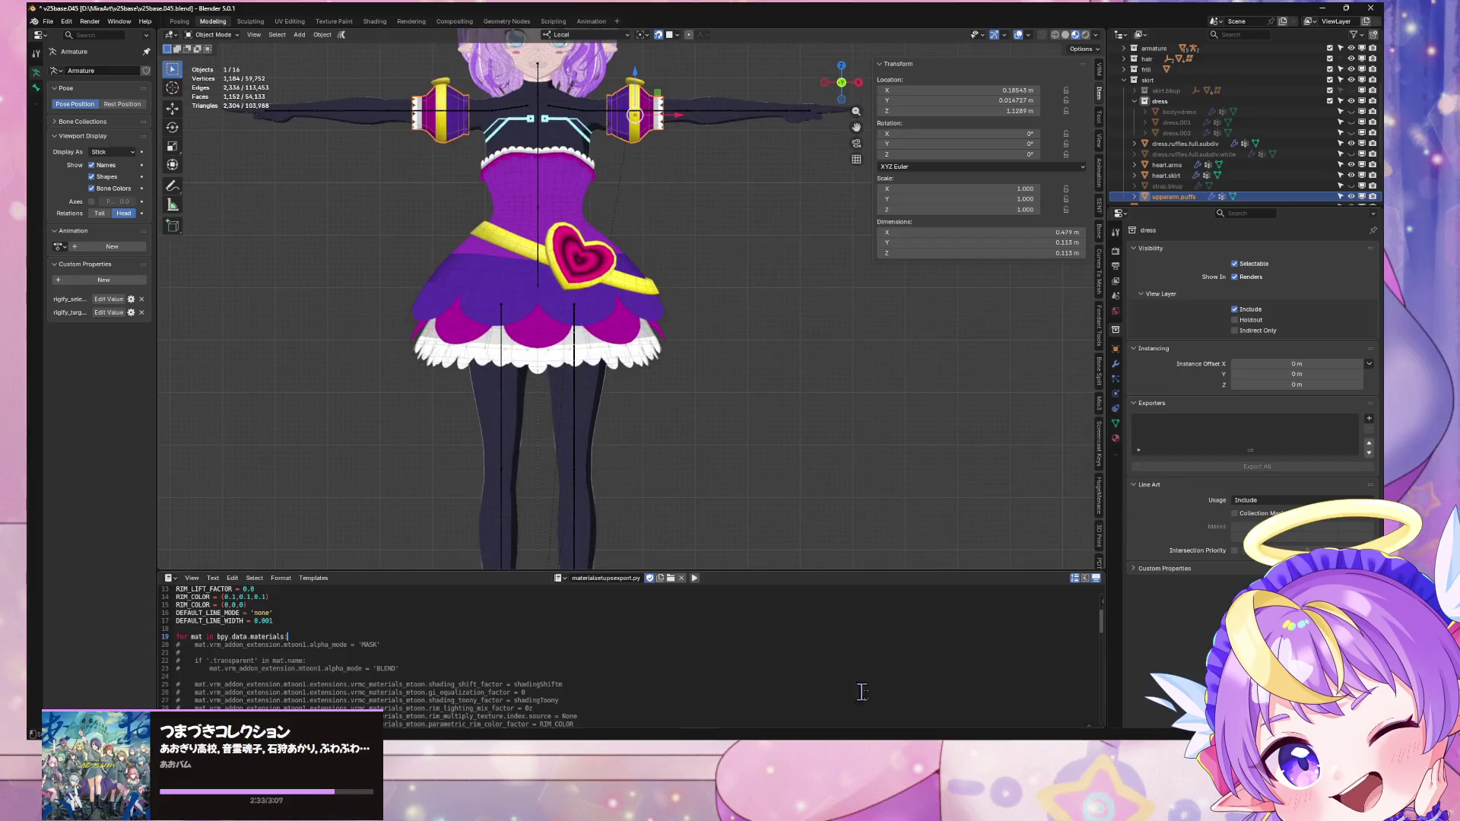
{"action": "key", "text": "alt+Tab"}
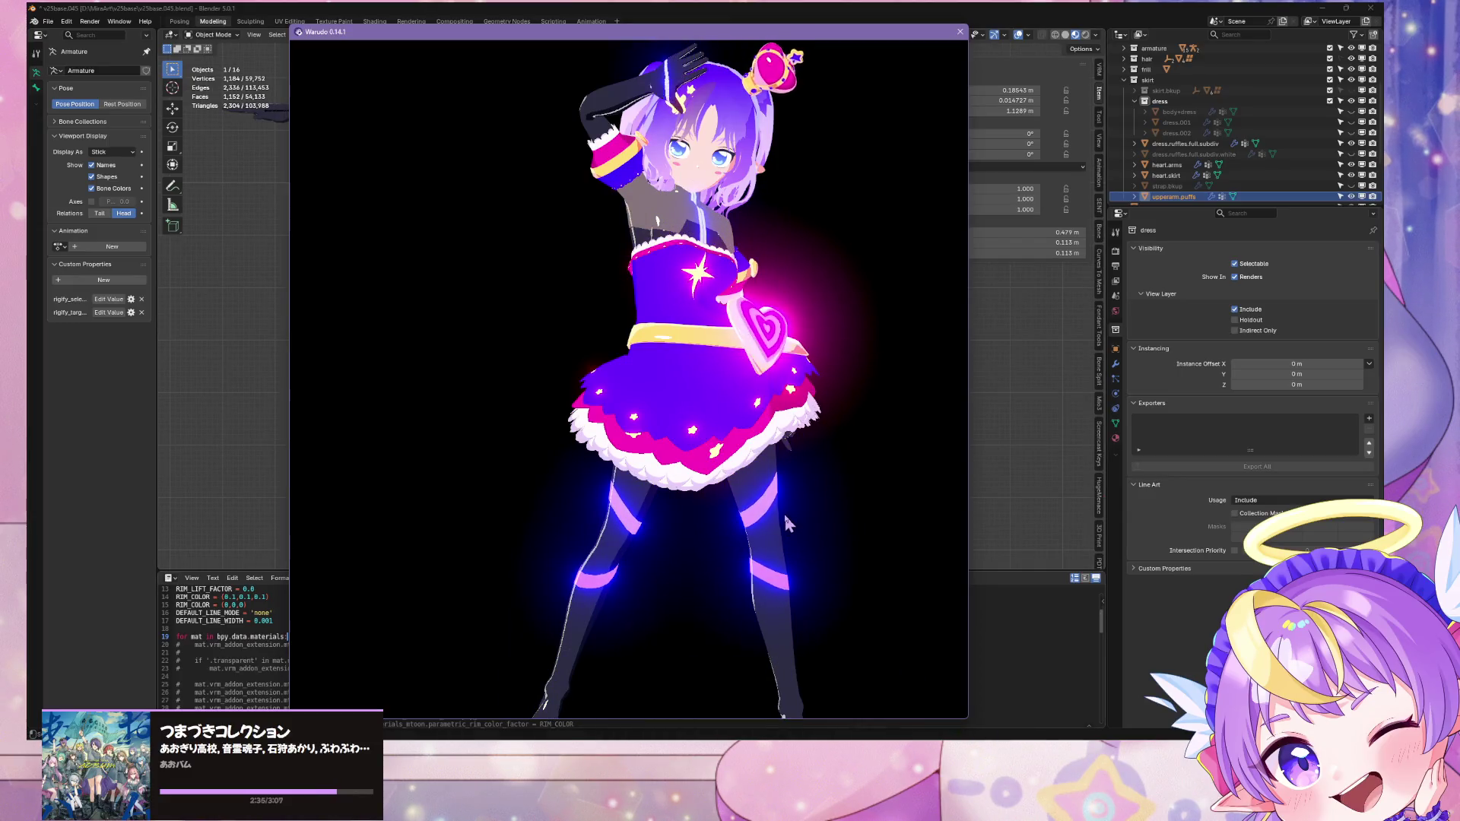
{"action": "scroll", "coordinate": [783, 428], "scroll_direction": "up", "scroll_amount": 2}
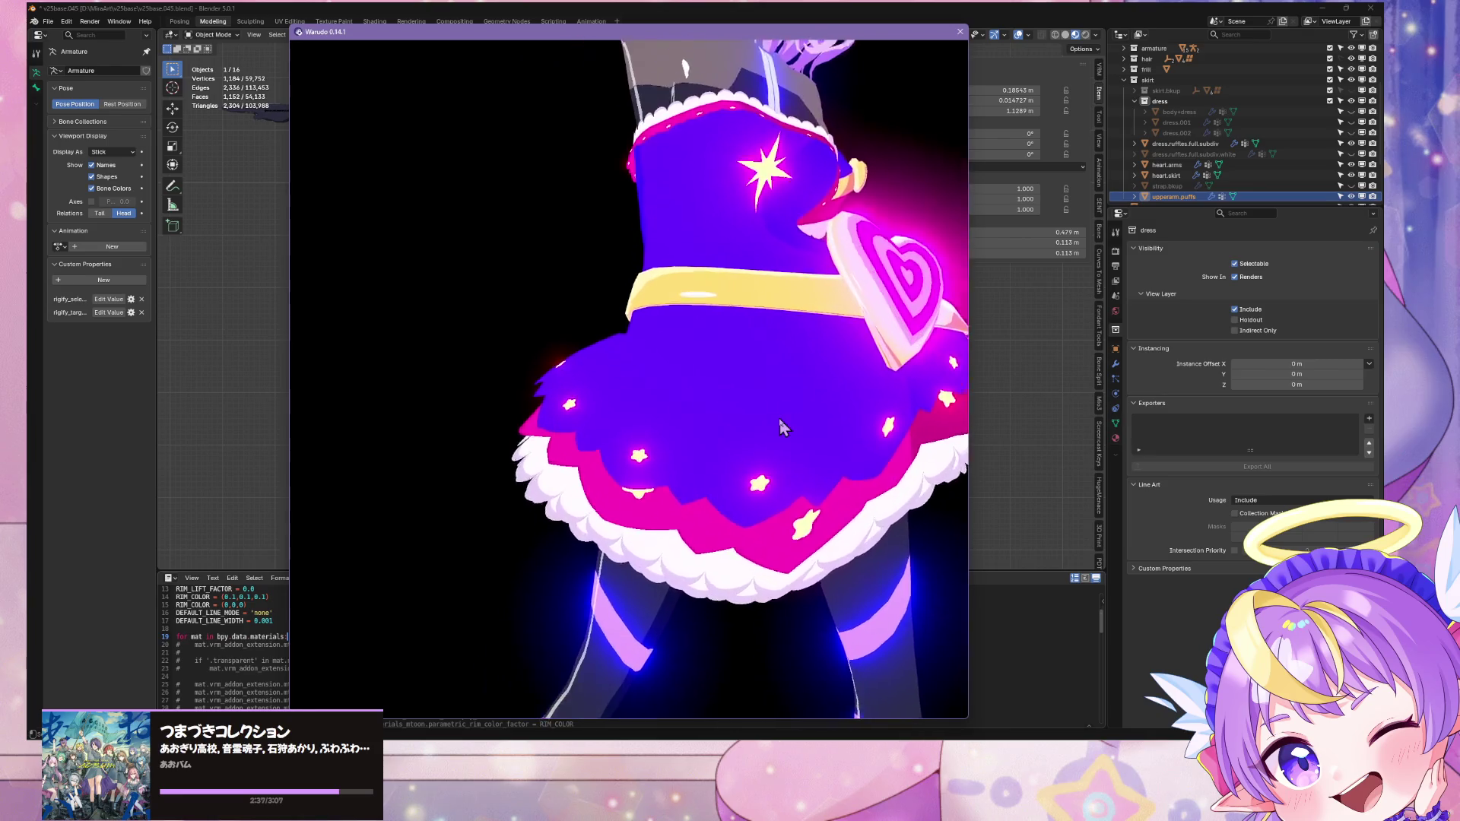
{"action": "scroll", "coordinate": [784, 407], "scroll_direction": "down", "scroll_amount": 3}
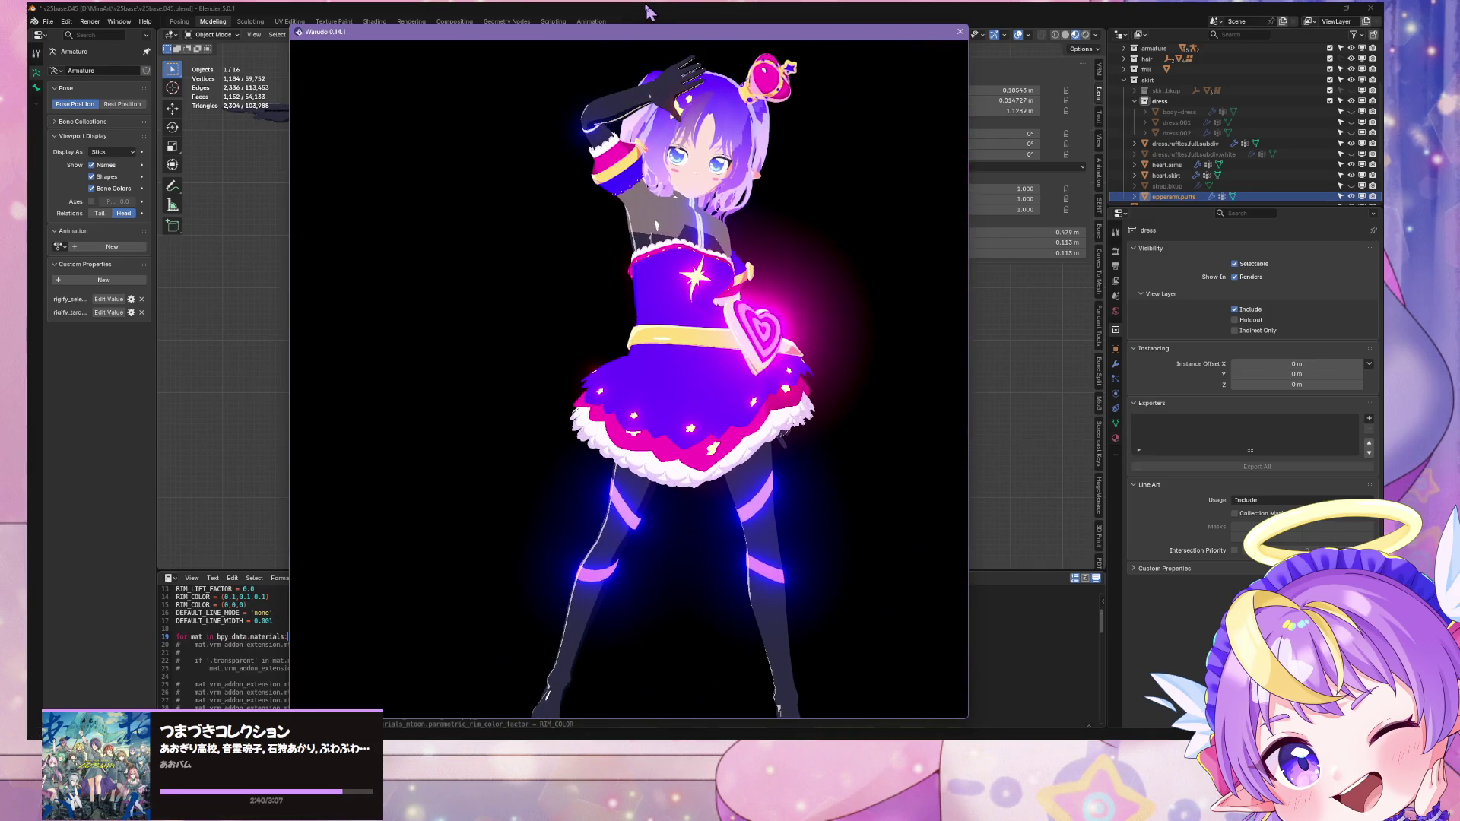
{"action": "left_click", "coordinate": [649, 11]}
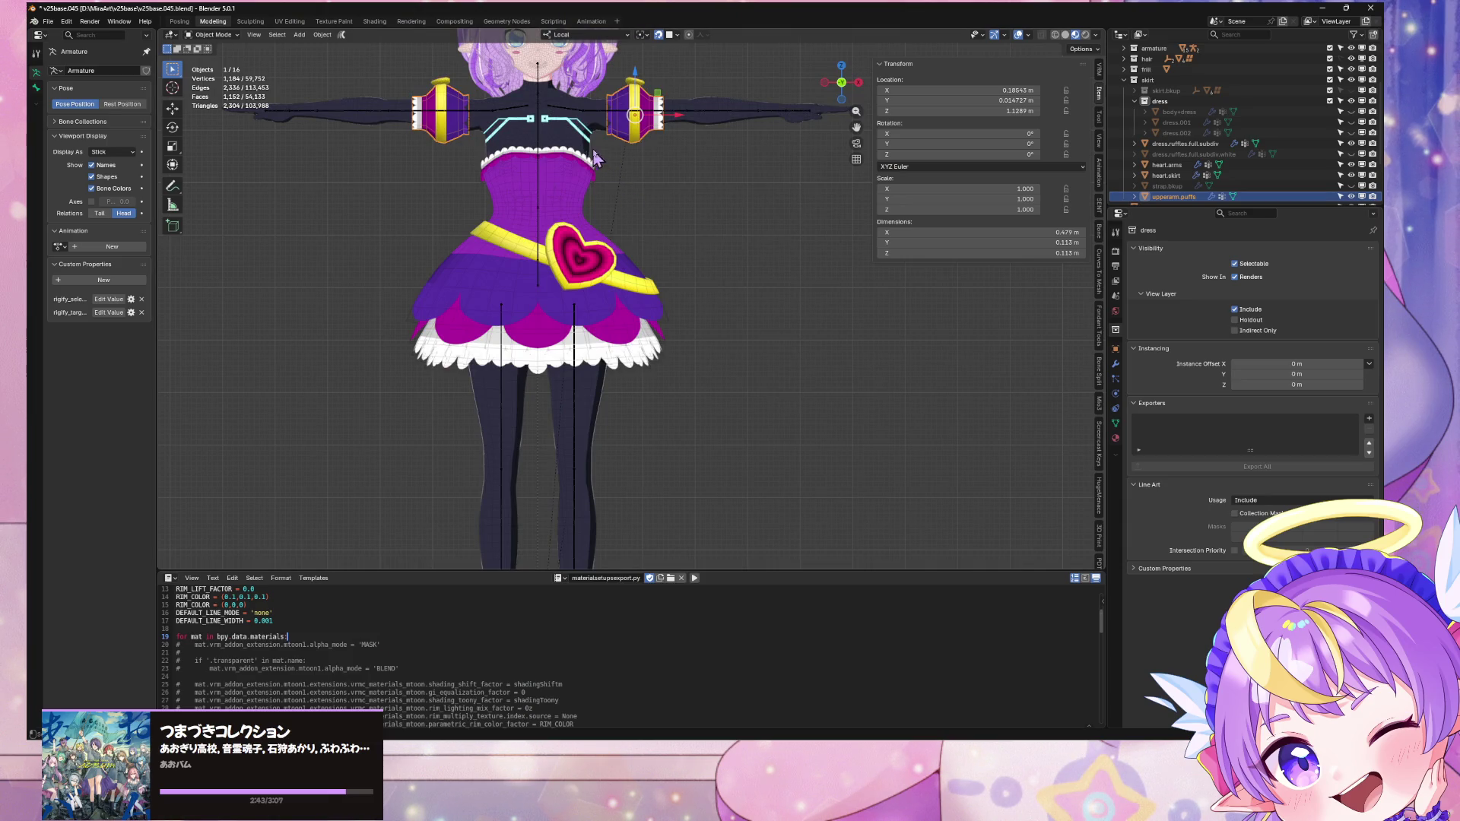
{"action": "middle_click_drag", "start_coordinate": [637, 146], "coordinate": [686, 278], "text": "shift"}
Step: Zoom in on the chest and arm puffs and switch the viewport to Solid shading
{"action": "scroll", "coordinate": [686, 278], "scroll_direction": "up", "scroll_amount": 4}
{"action": "scroll", "coordinate": [686, 278], "scroll_direction": "down", "scroll_amount": 1}
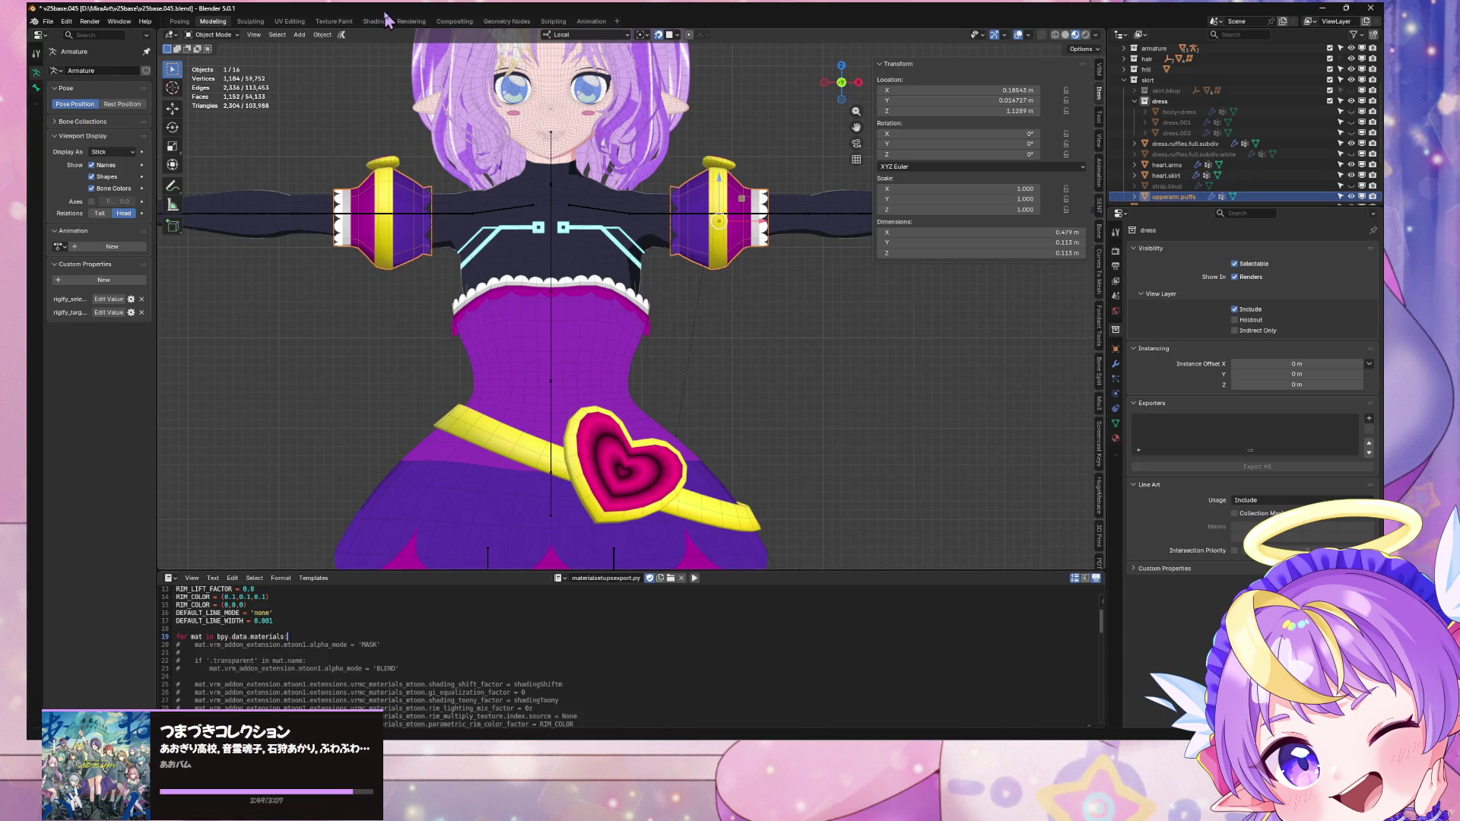
{"action": "scroll", "coordinate": [675, 139], "scroll_direction": "up", "scroll_amount": 4}
{"action": "middle_click_drag", "start_coordinate": [675, 139], "coordinate": [695, 182], "text": "shift"}
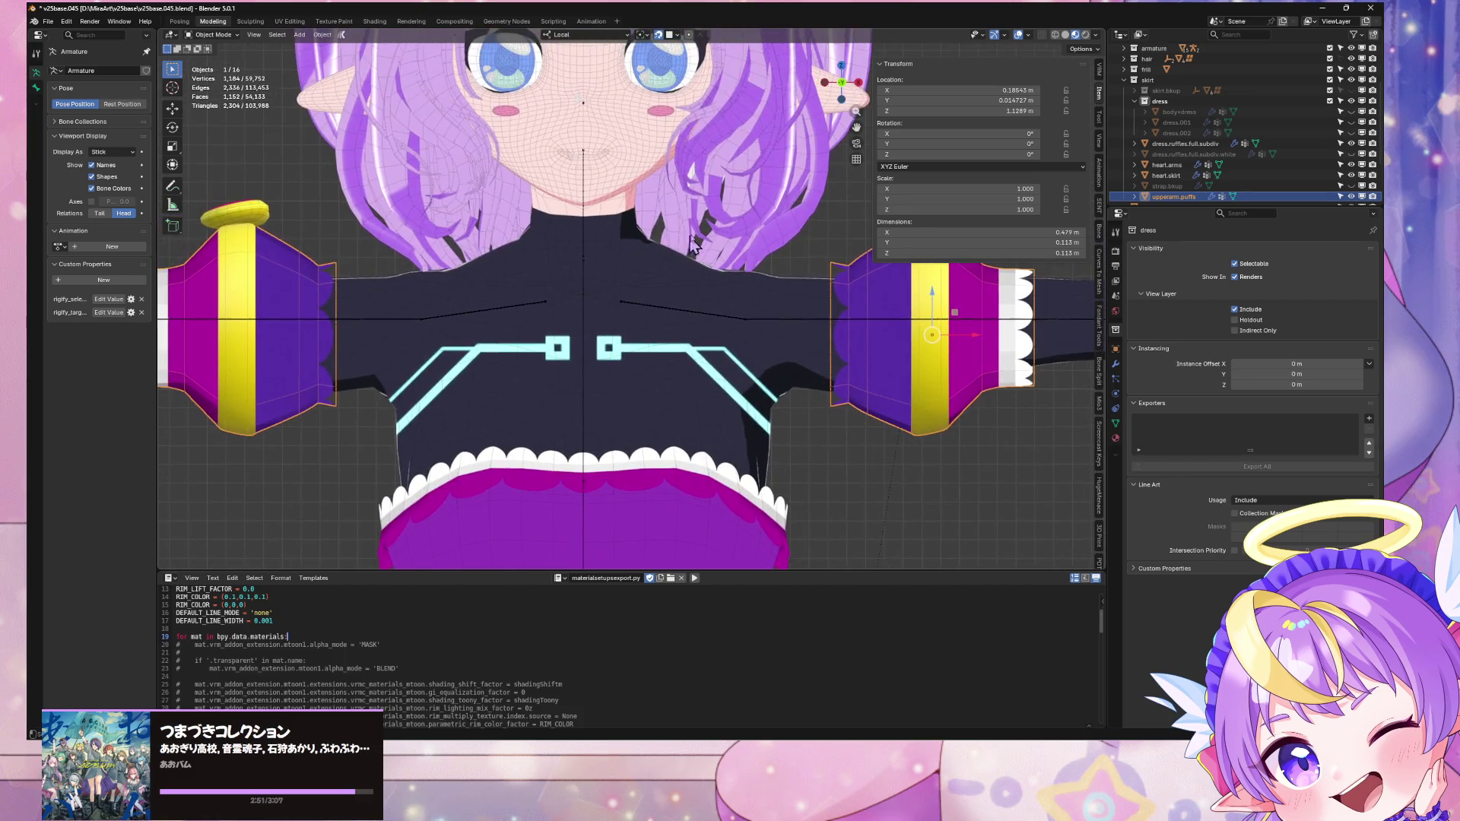
{"action": "left_click", "coordinate": [1100, 139]}
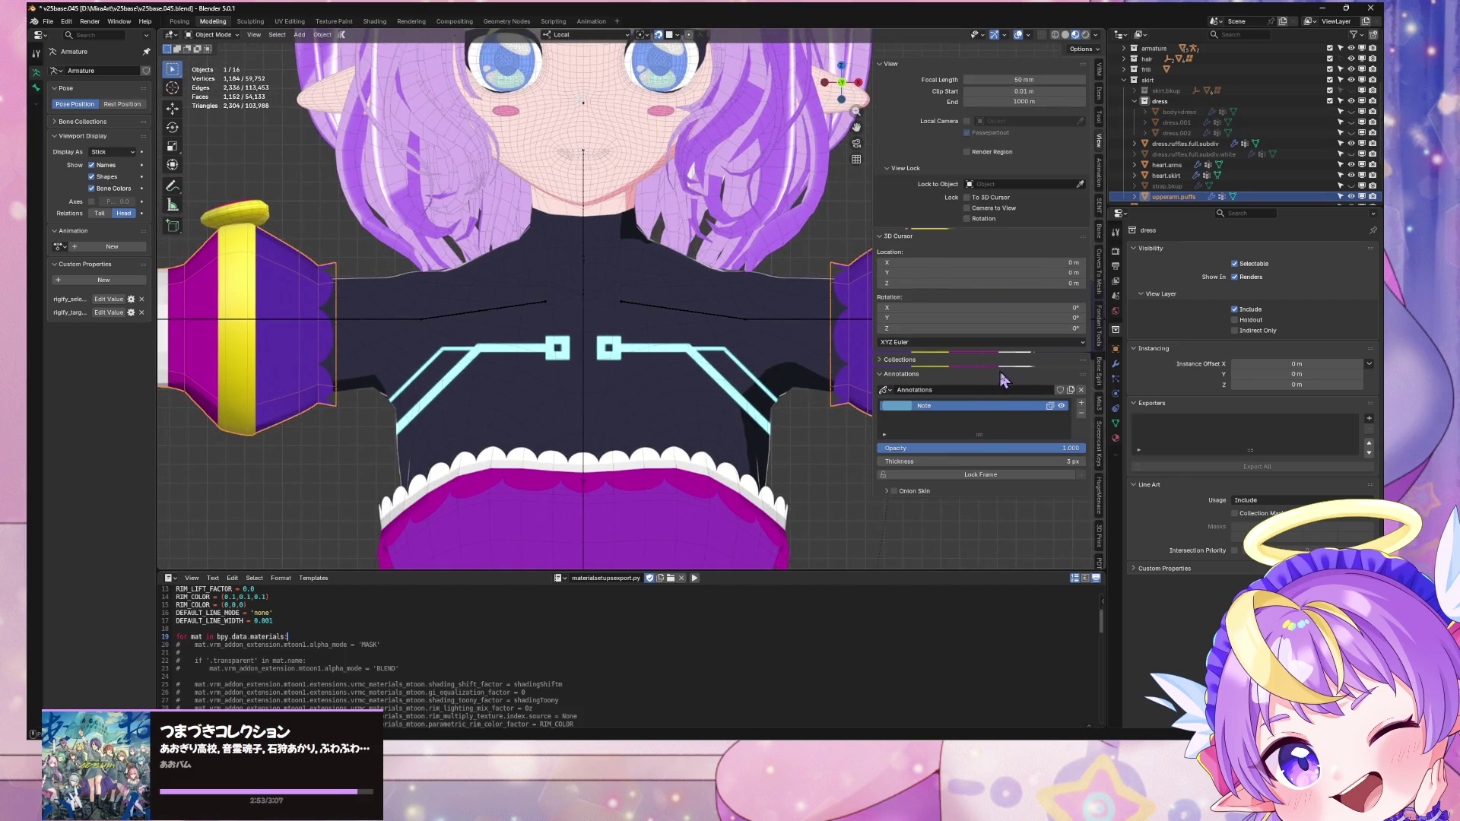
{"action": "left_click", "coordinate": [1065, 35]}
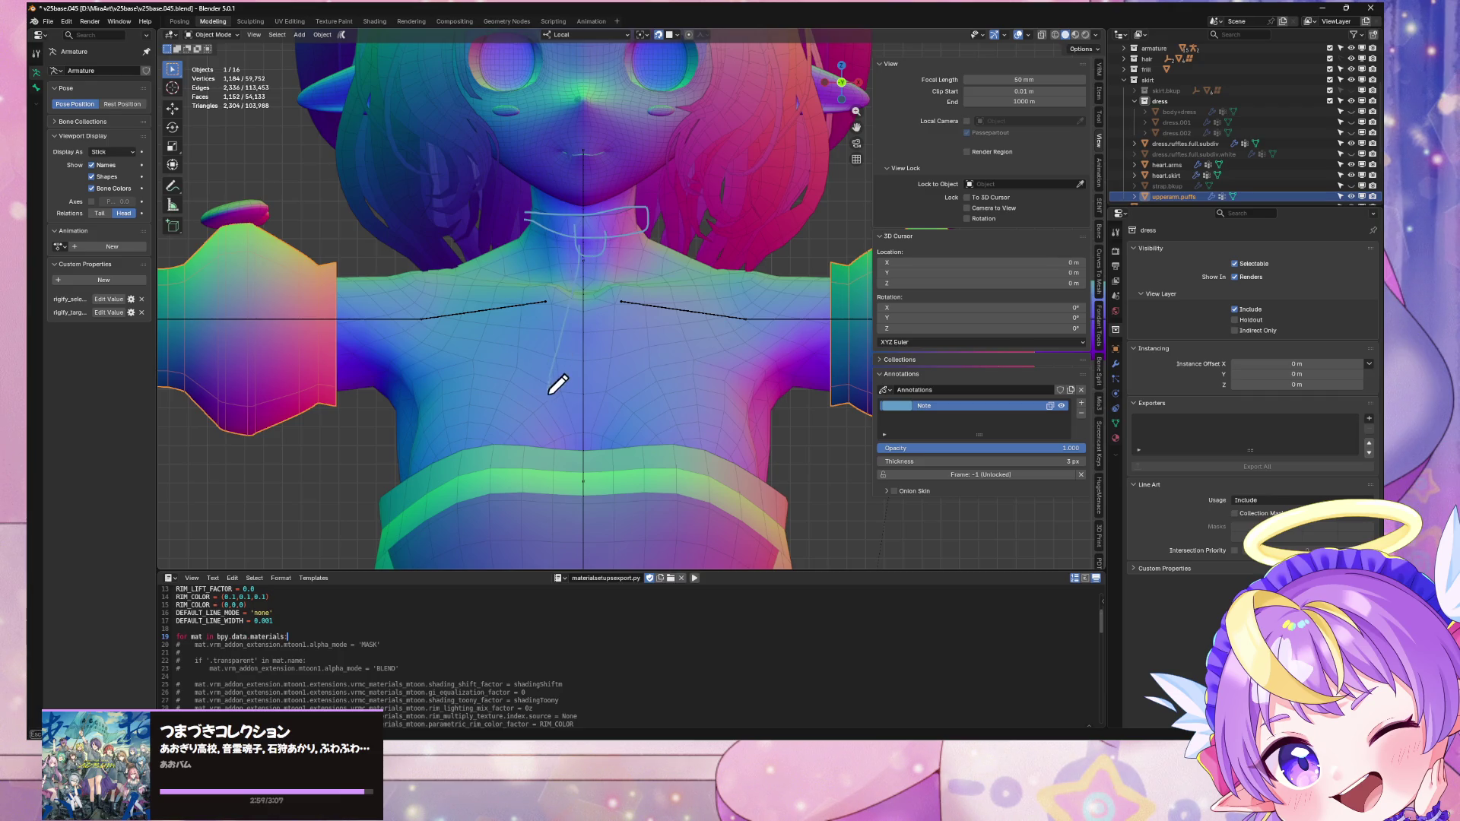
Step: Orbit around the shoulders from behind and above, then bring Warudo back in front
{"action": "scroll", "coordinate": [651, 357], "scroll_direction": "down", "scroll_amount": 3}
{"action": "mouse_move", "coordinate": [650, 357]}
{"action": "middle_mouse_down"}
{"action": "mouse_move", "coordinate": [487, 348]}
{"action": "mouse_move", "coordinate": [673, 380]}
{"action": "mouse_move", "coordinate": [645, 358]}
{"action": "middle_mouse_up"}
{"action": "scroll", "coordinate": [487, 348], "scroll_direction": "up", "scroll_amount": 3}
{"action": "scroll", "coordinate": [487, 349], "scroll_direction": "down", "scroll_amount": 3}
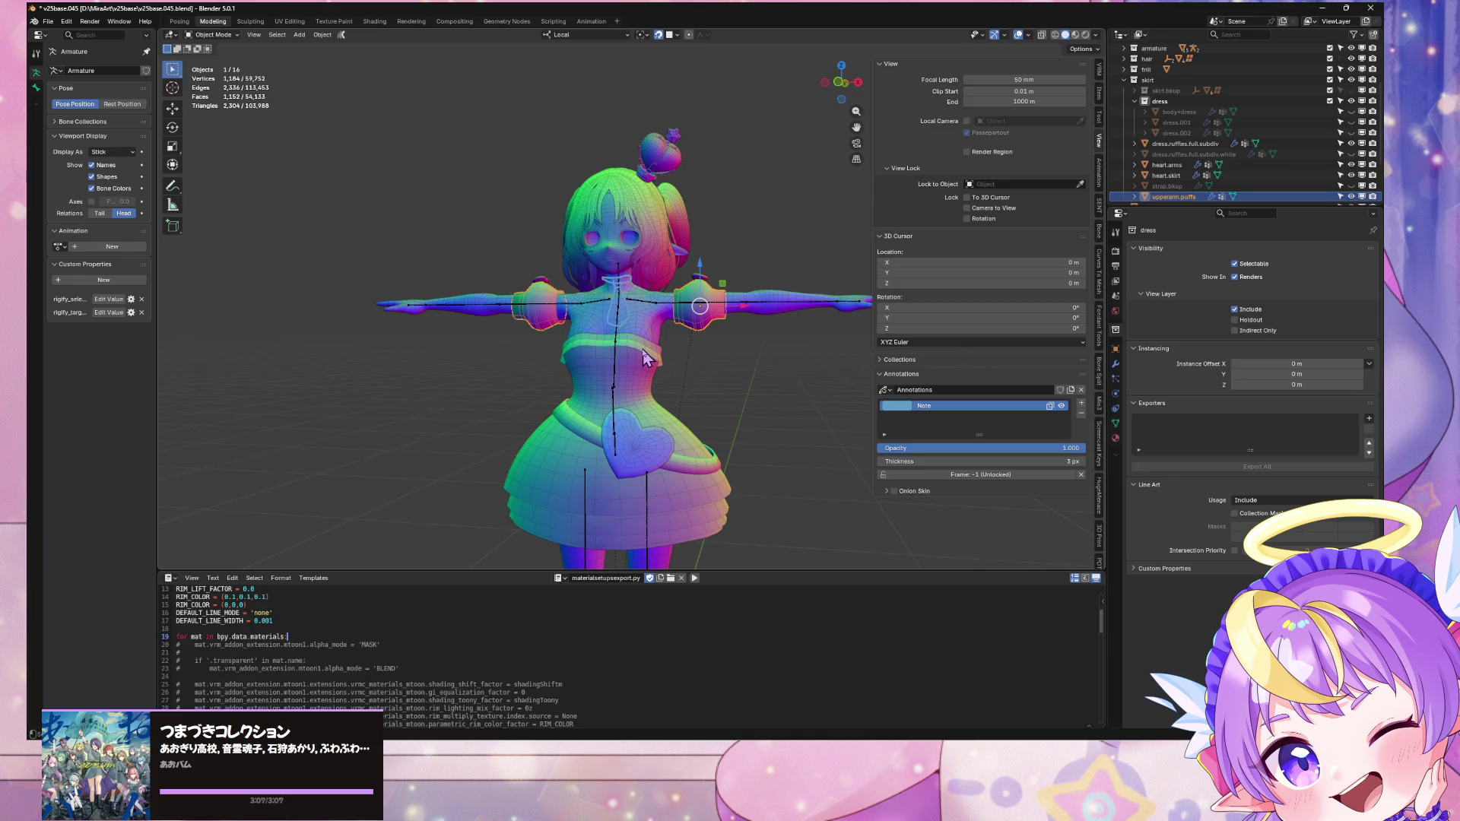
{"action": "middle_click_drag", "start_coordinate": [749, 283], "coordinate": [829, 603]}
{"action": "key", "text": "alt+Tab"}
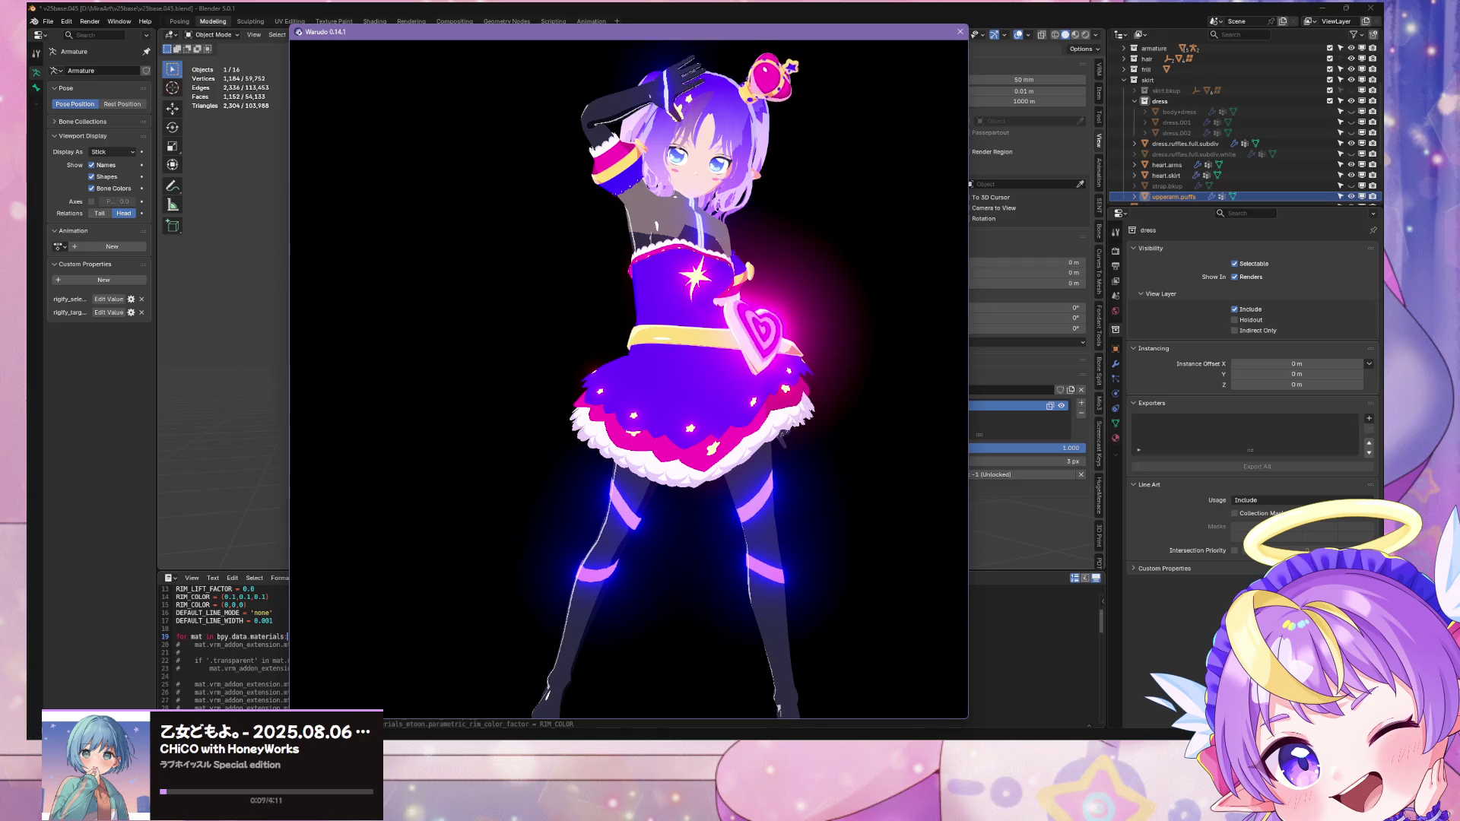
Step: Switch the ML.gem.magenta.glowband material to the MLMatcap shader, then open the Mira25Base folder
{"action": "mouse_move", "coordinate": [626, 805]}
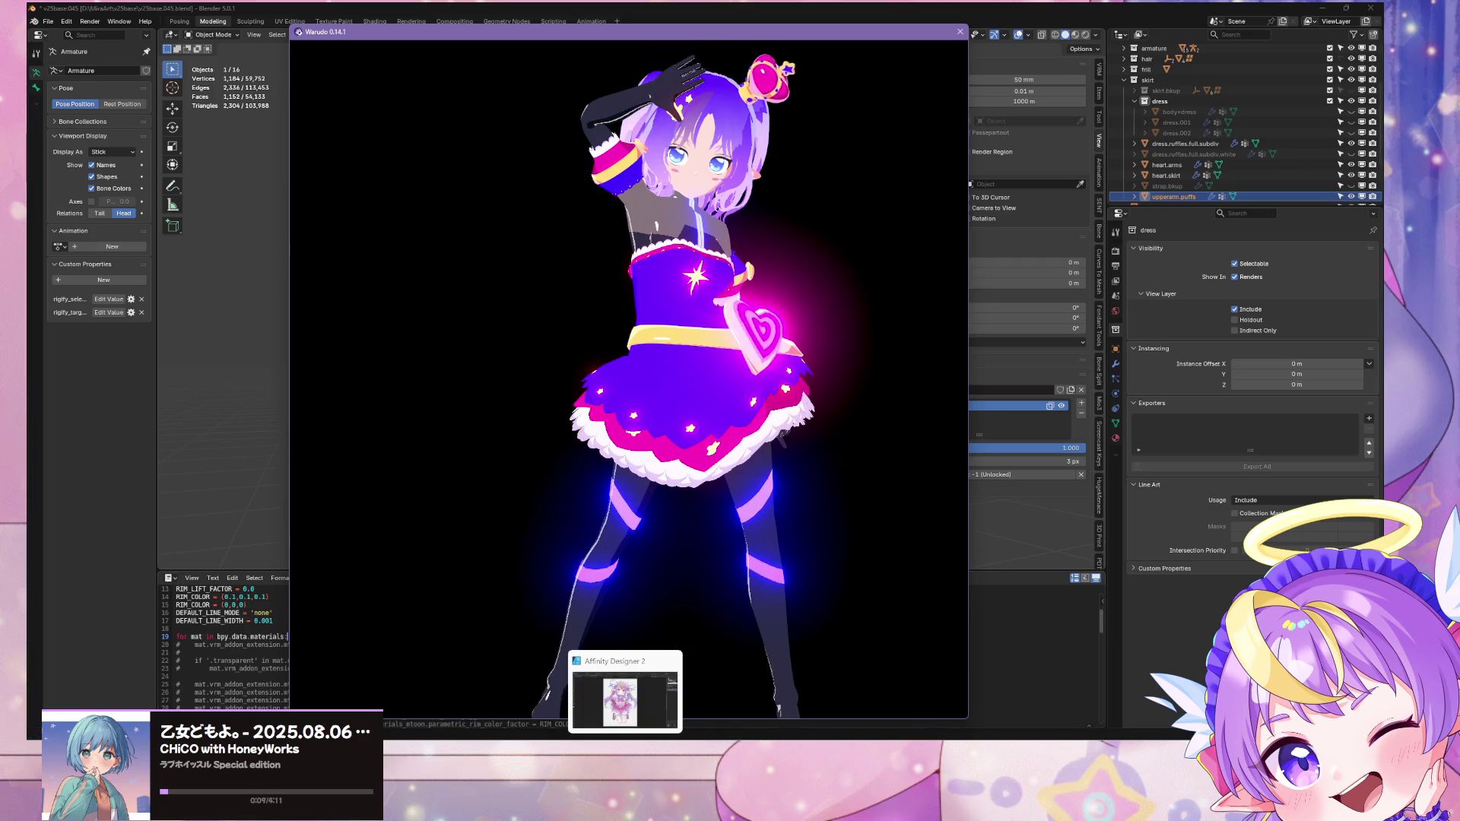
{"action": "left_click", "coordinate": [788, 804]}
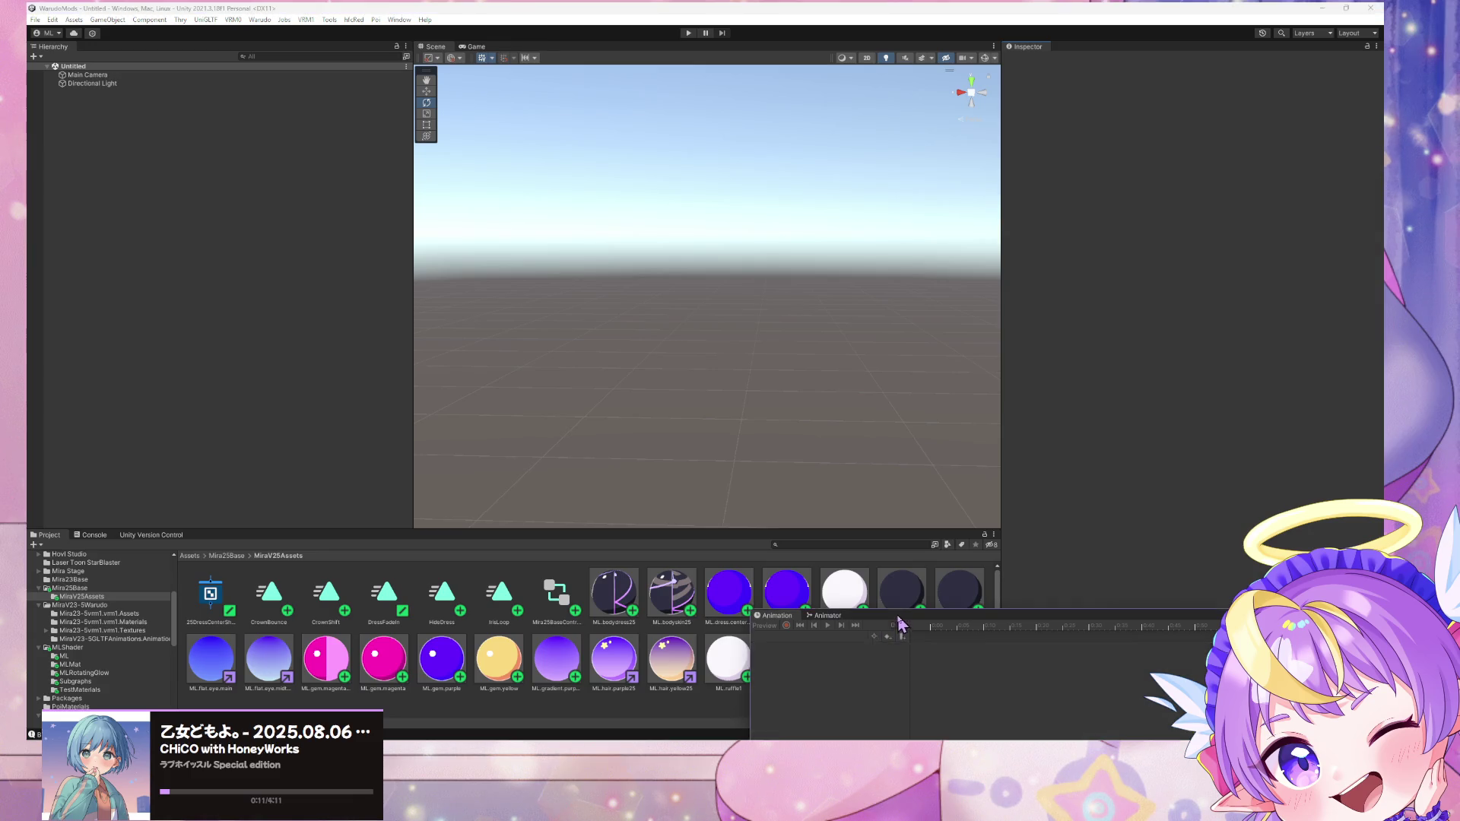
{"action": "left_click_drag", "start_coordinate": [898, 617], "coordinate": [995, 615]}
{"action": "left_click", "coordinate": [343, 658]}
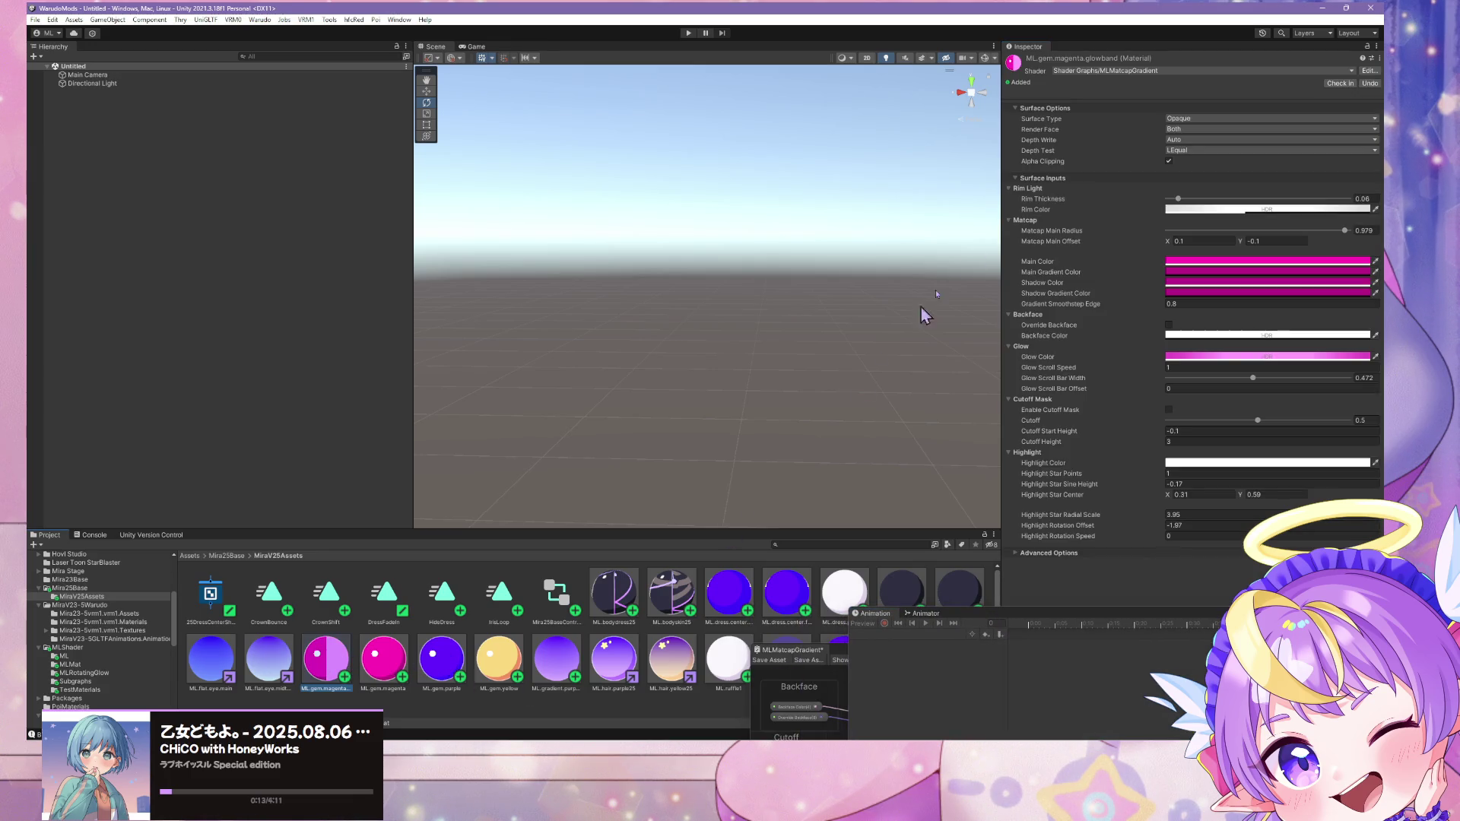
{"action": "left_click", "coordinate": [1169, 73]}
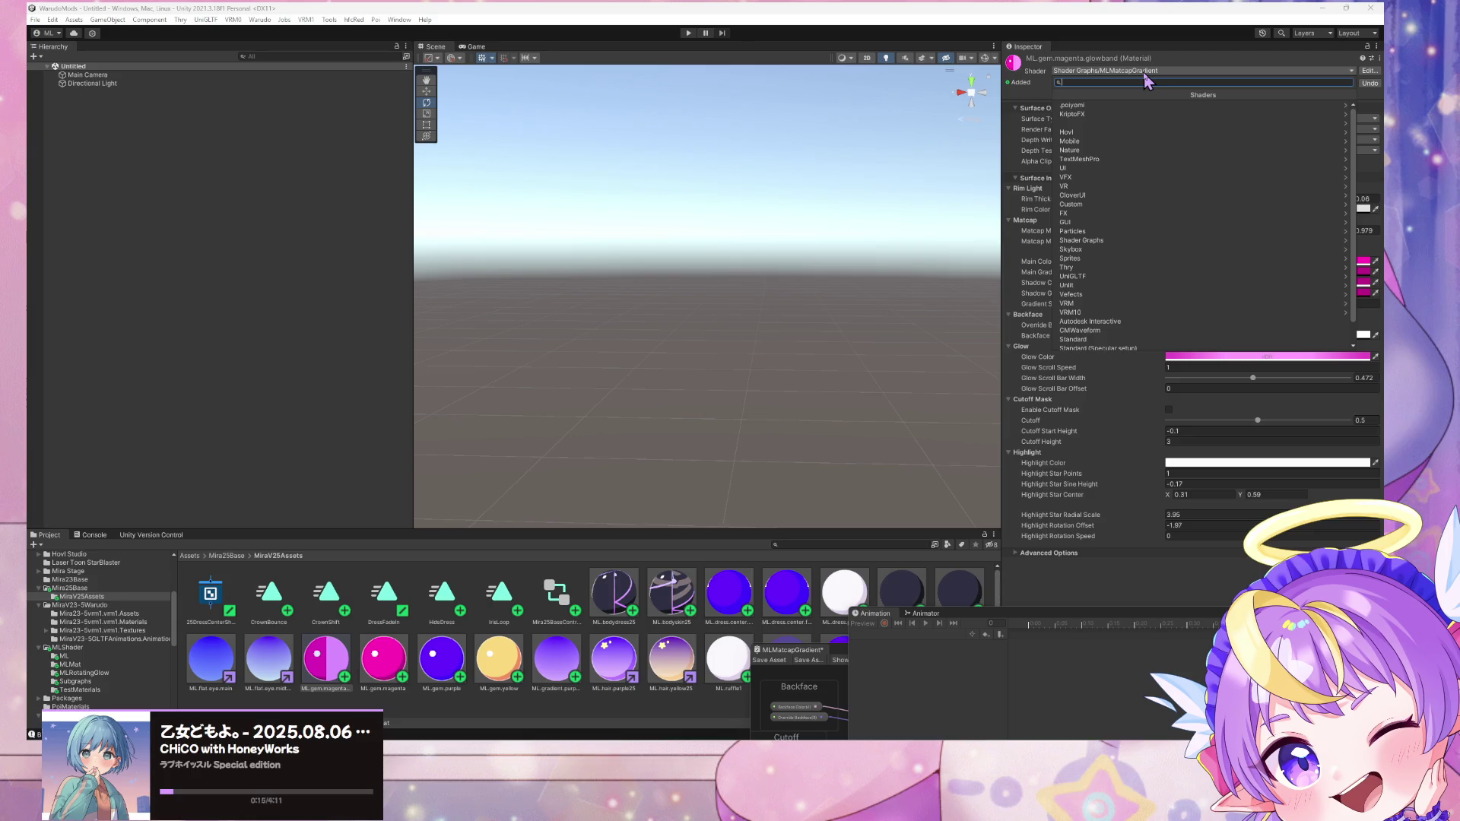
{"action": "type", "text": "matca"}
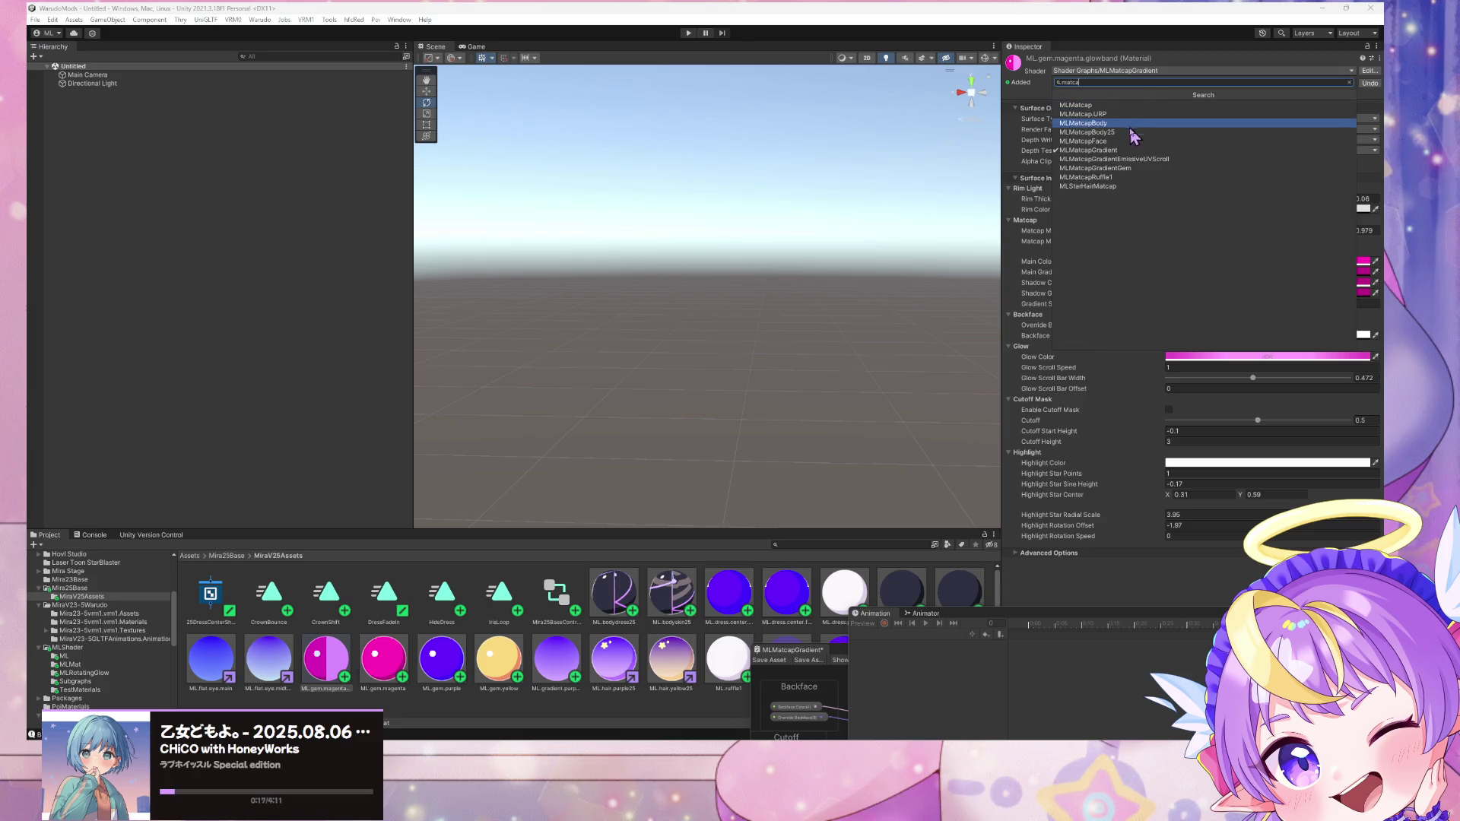
{"action": "left_click", "coordinate": [1126, 106]}
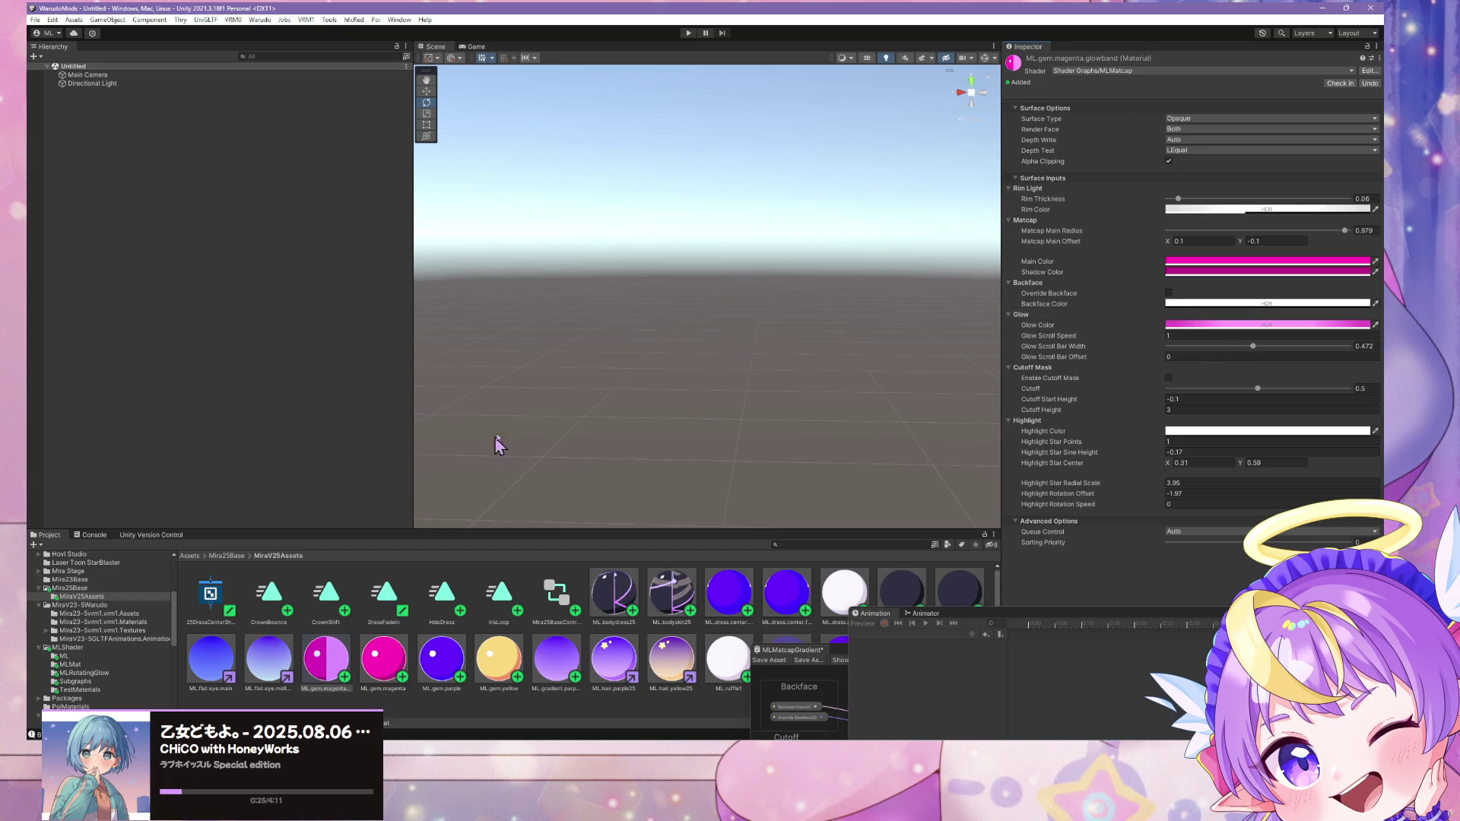
{"action": "left_click", "coordinate": [70, 588]}
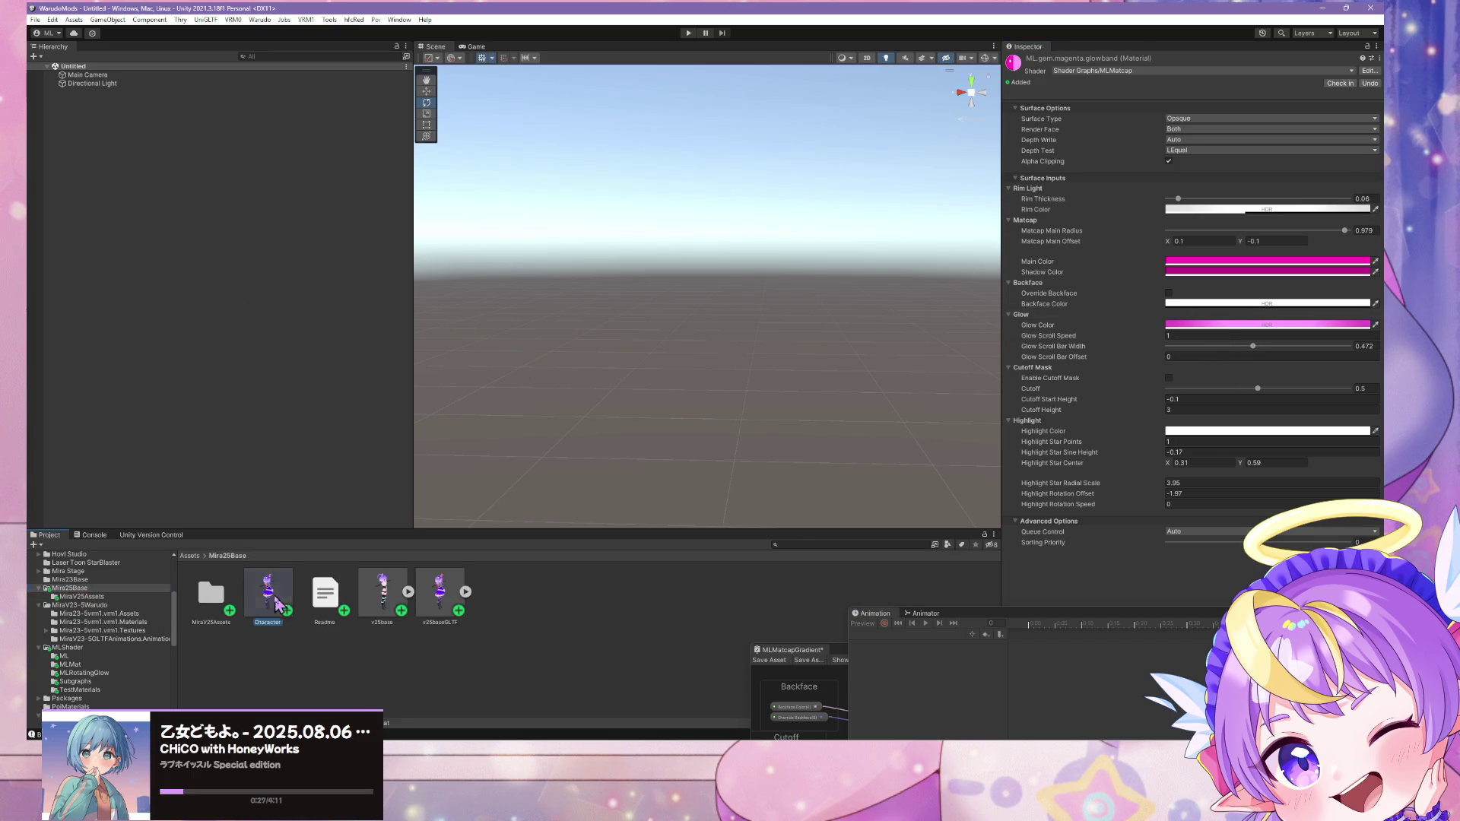
Step: Place the Character prefab in the scene and inspect the dress ruffles mesh
{"action": "left_click_drag", "start_coordinate": [268, 593], "coordinate": [212, 350]}
{"action": "scroll", "coordinate": [798, 282], "scroll_direction": "up", "scroll_amount": 8}
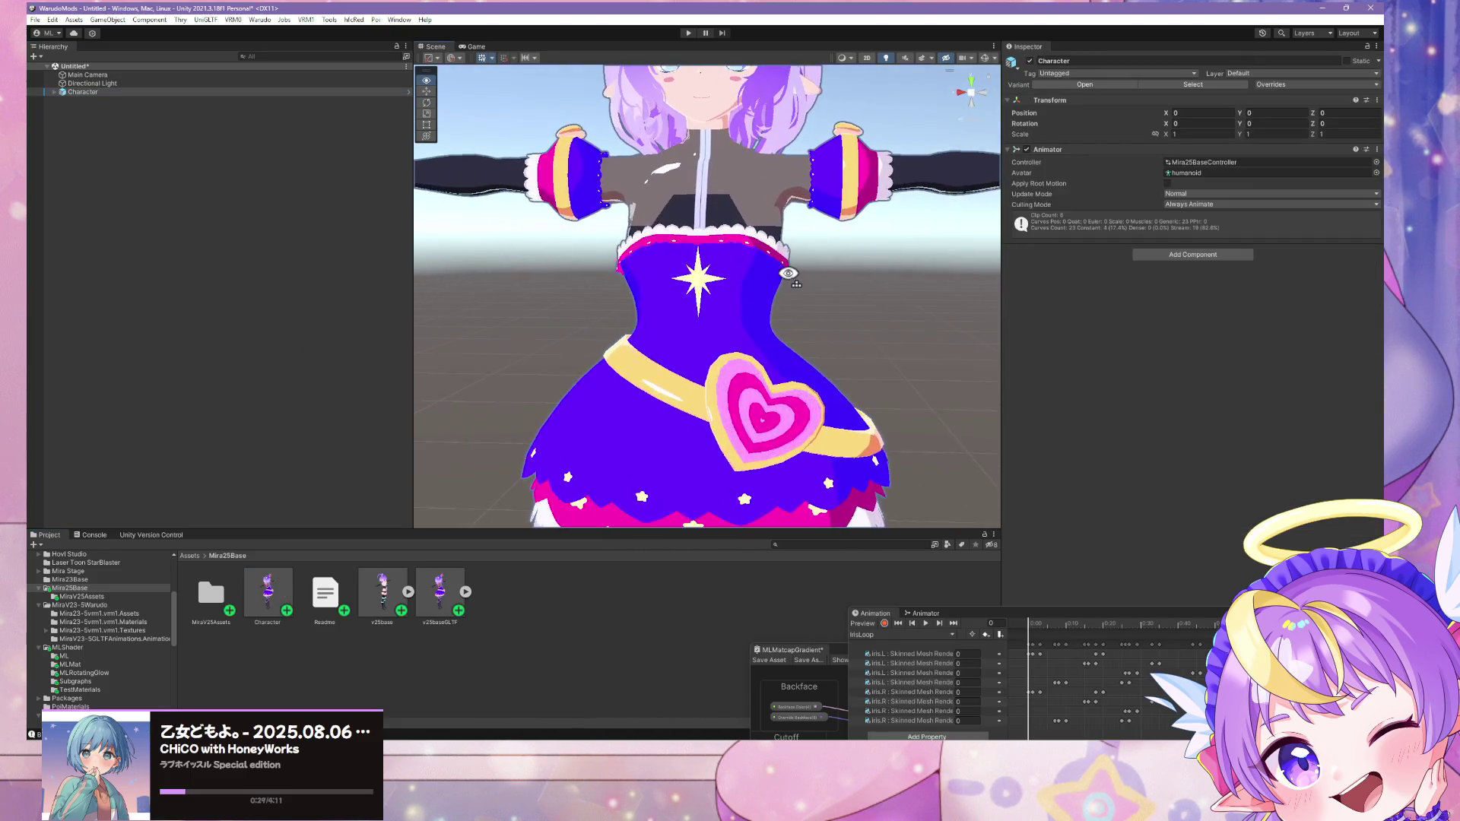
{"action": "scroll", "coordinate": [789, 274], "scroll_direction": "down", "scroll_amount": 3}
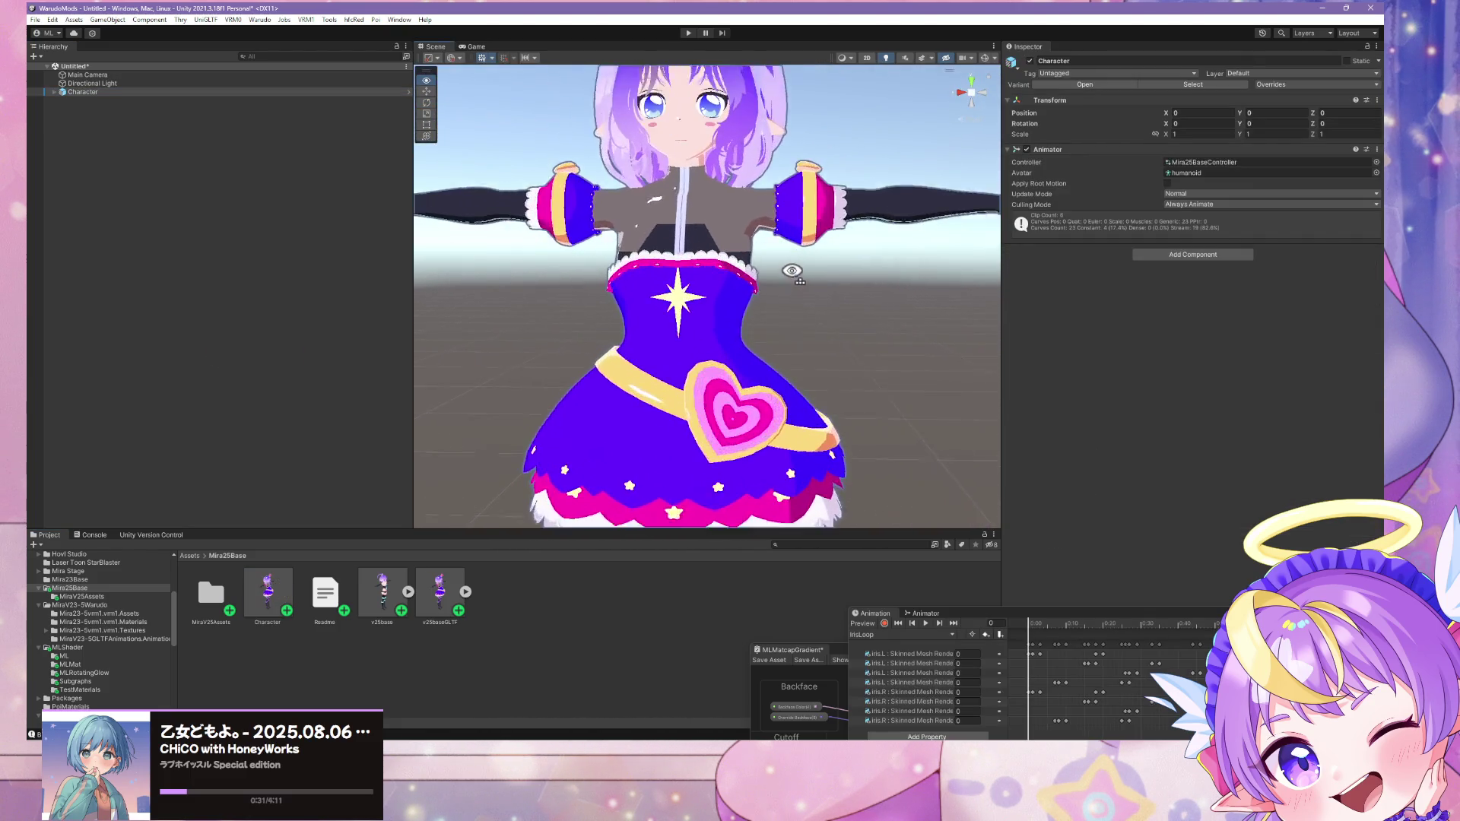
{"action": "left_click", "coordinate": [744, 308]}
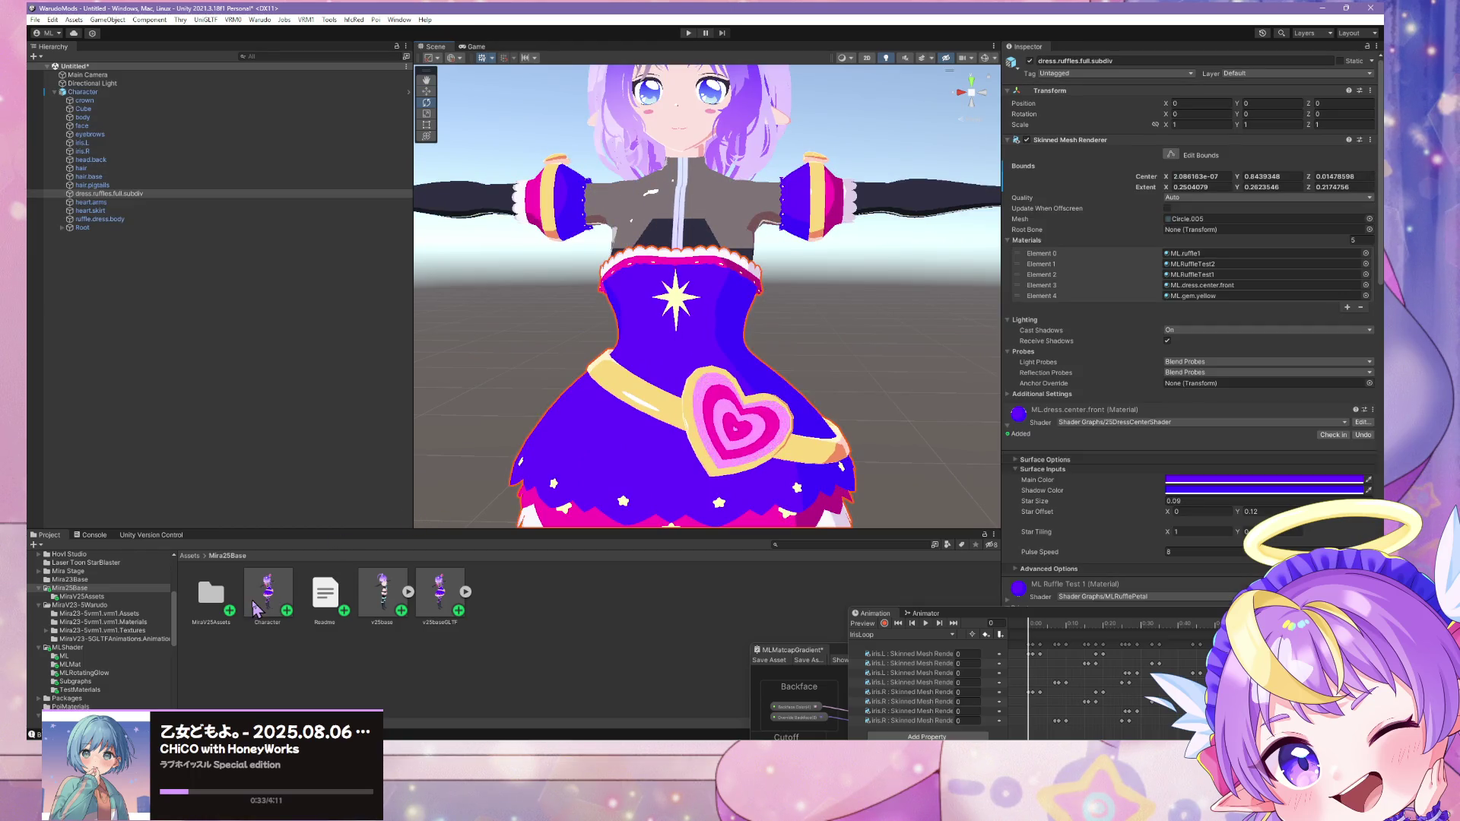
Step: Open the MiraV25Assets folder of materials
{"action": "left_click", "coordinate": [214, 601]}
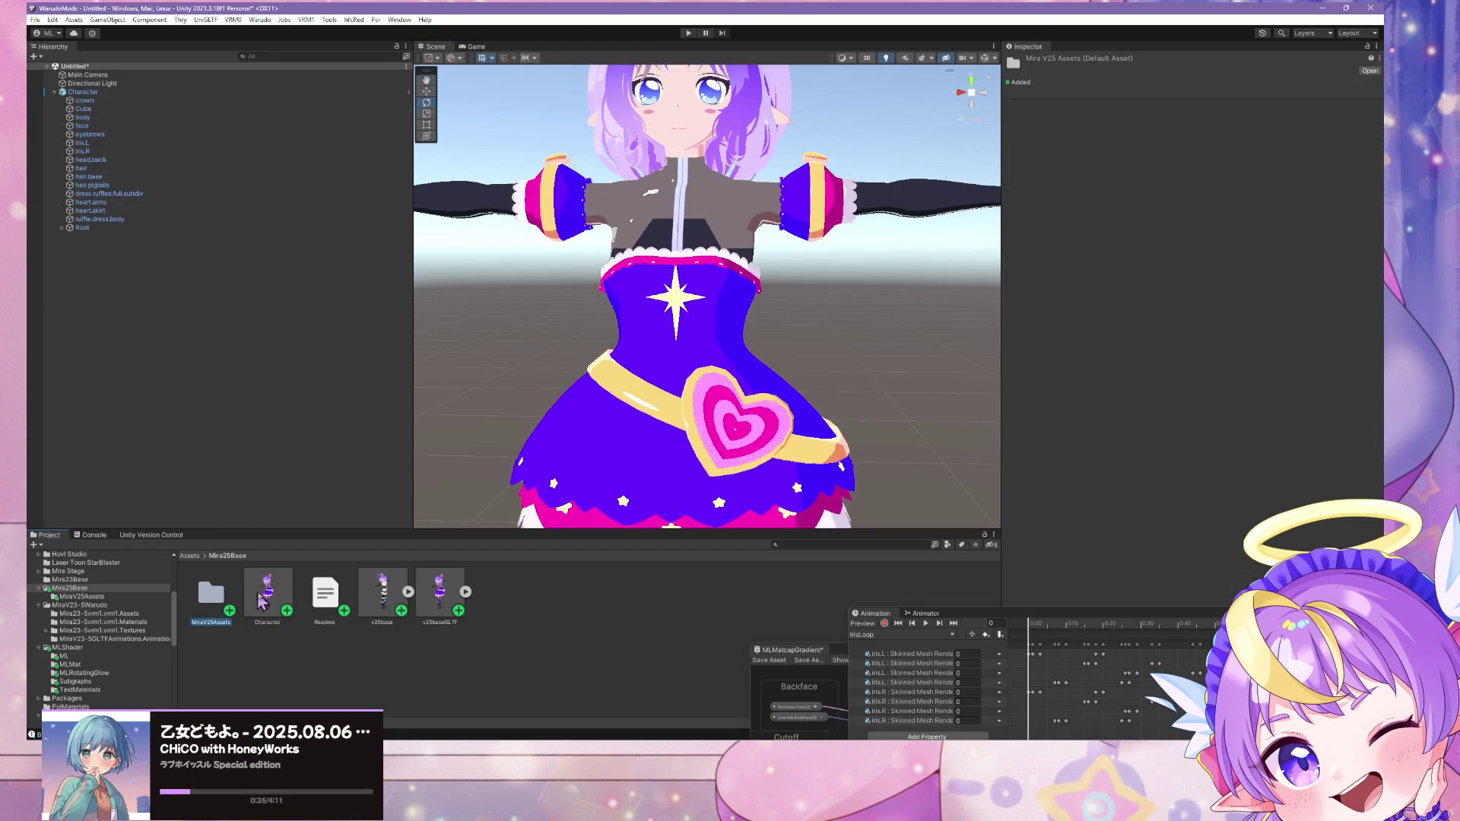
{"action": "left_click", "coordinate": [261, 601]}
{"action": "double_click", "coordinate": [222, 593]}
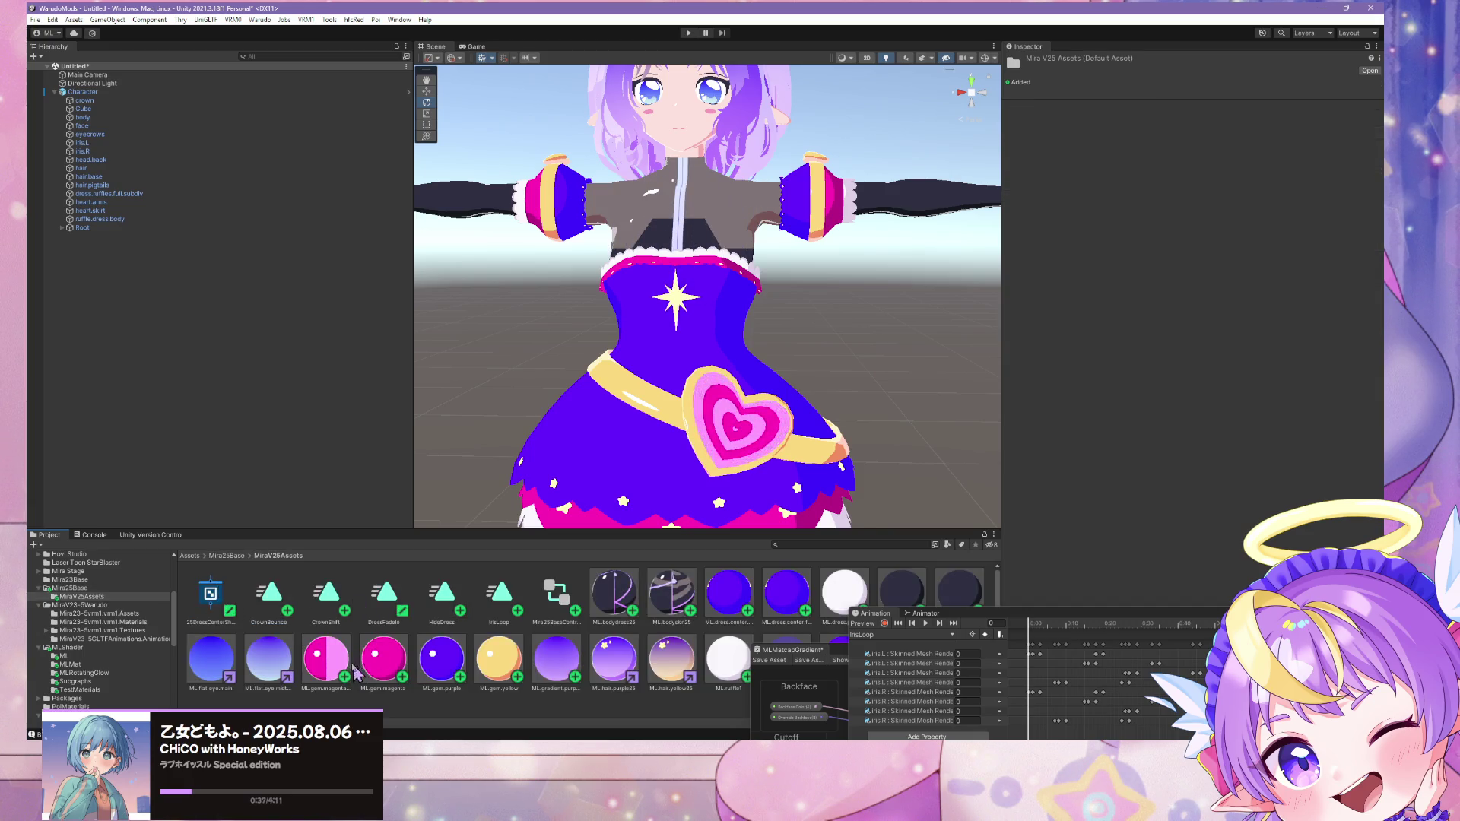
Step: Switch the ML.gem.magenta and ML.gem.purple materials to the MLMatcap shader
{"action": "left_click", "coordinate": [383, 660]}
{"action": "left_click", "coordinate": [1182, 71]}
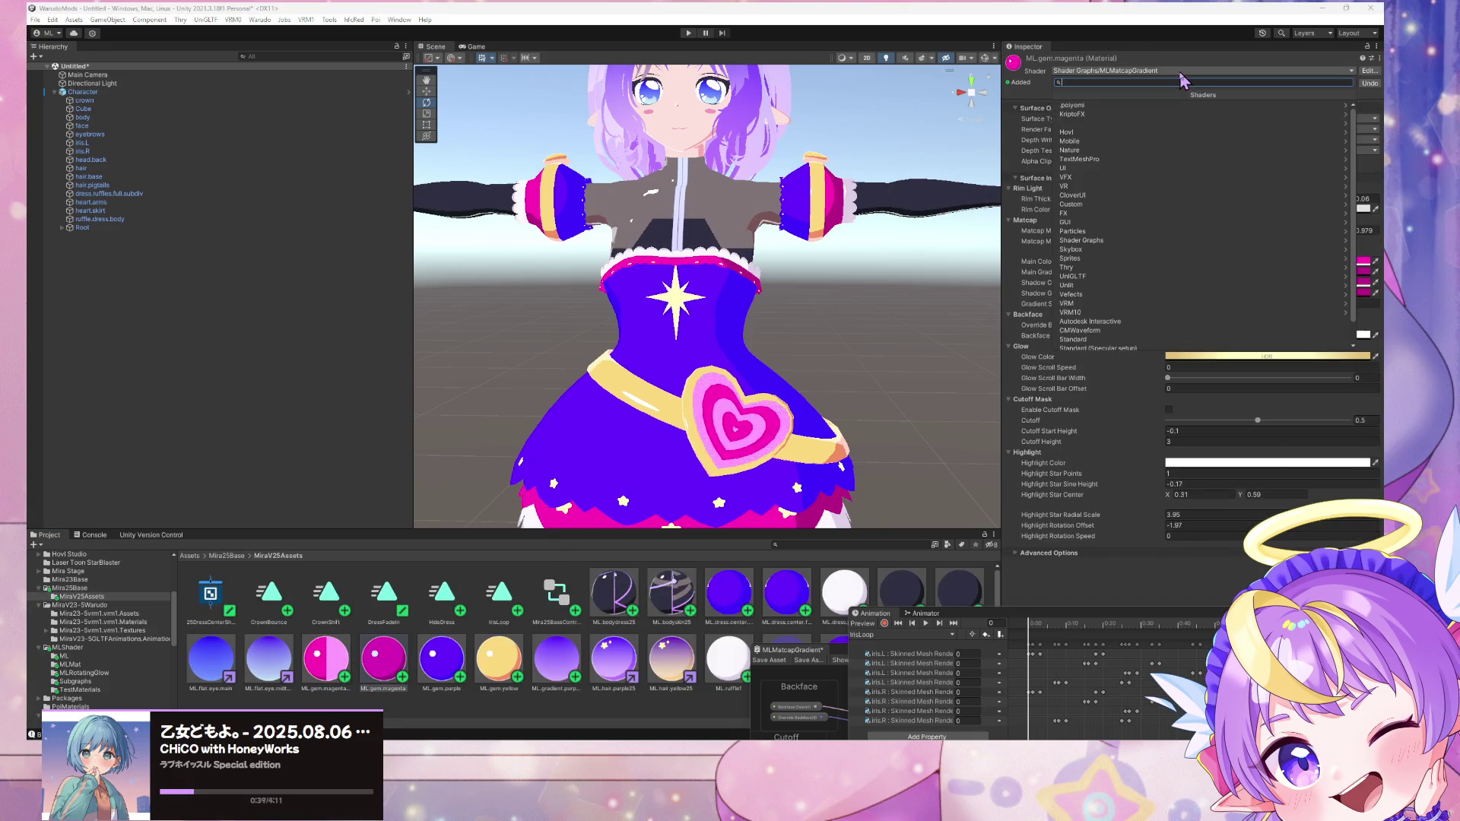
{"action": "type", "text": "matca"}
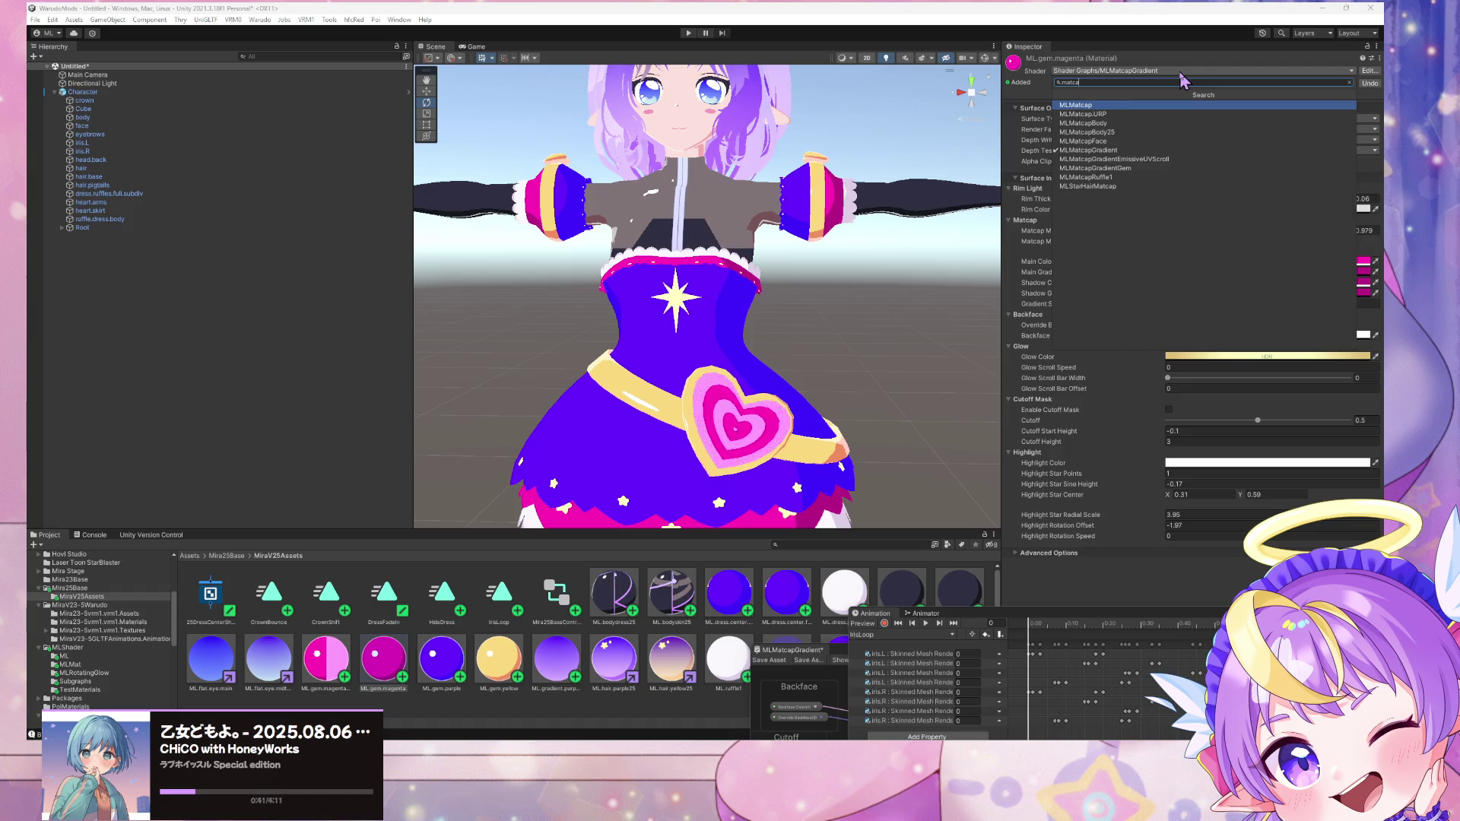
{"action": "key", "text": "Return"}
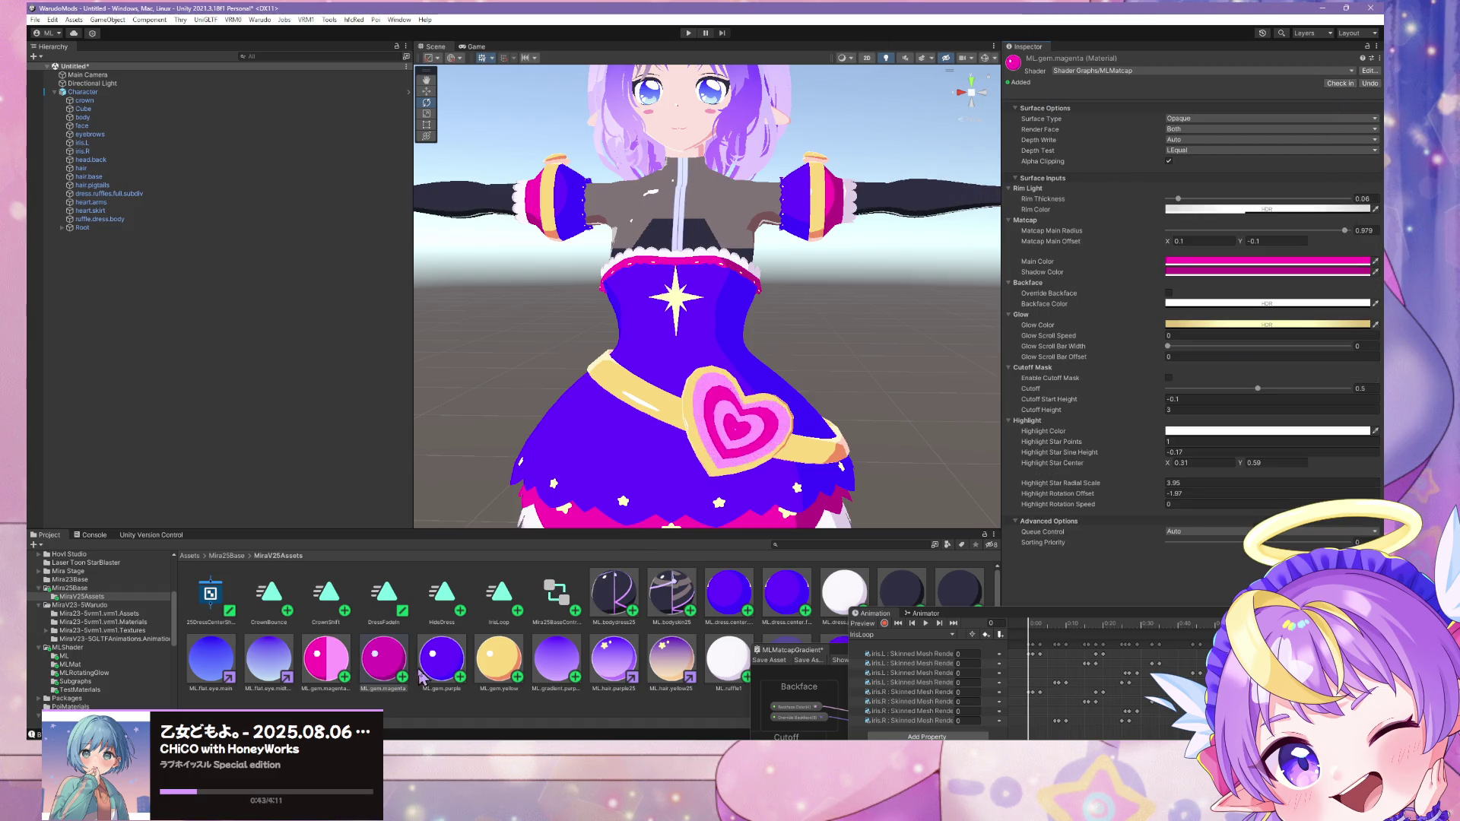
{"action": "left_click", "coordinate": [423, 673]}
{"action": "left_click", "coordinate": [1131, 72]}
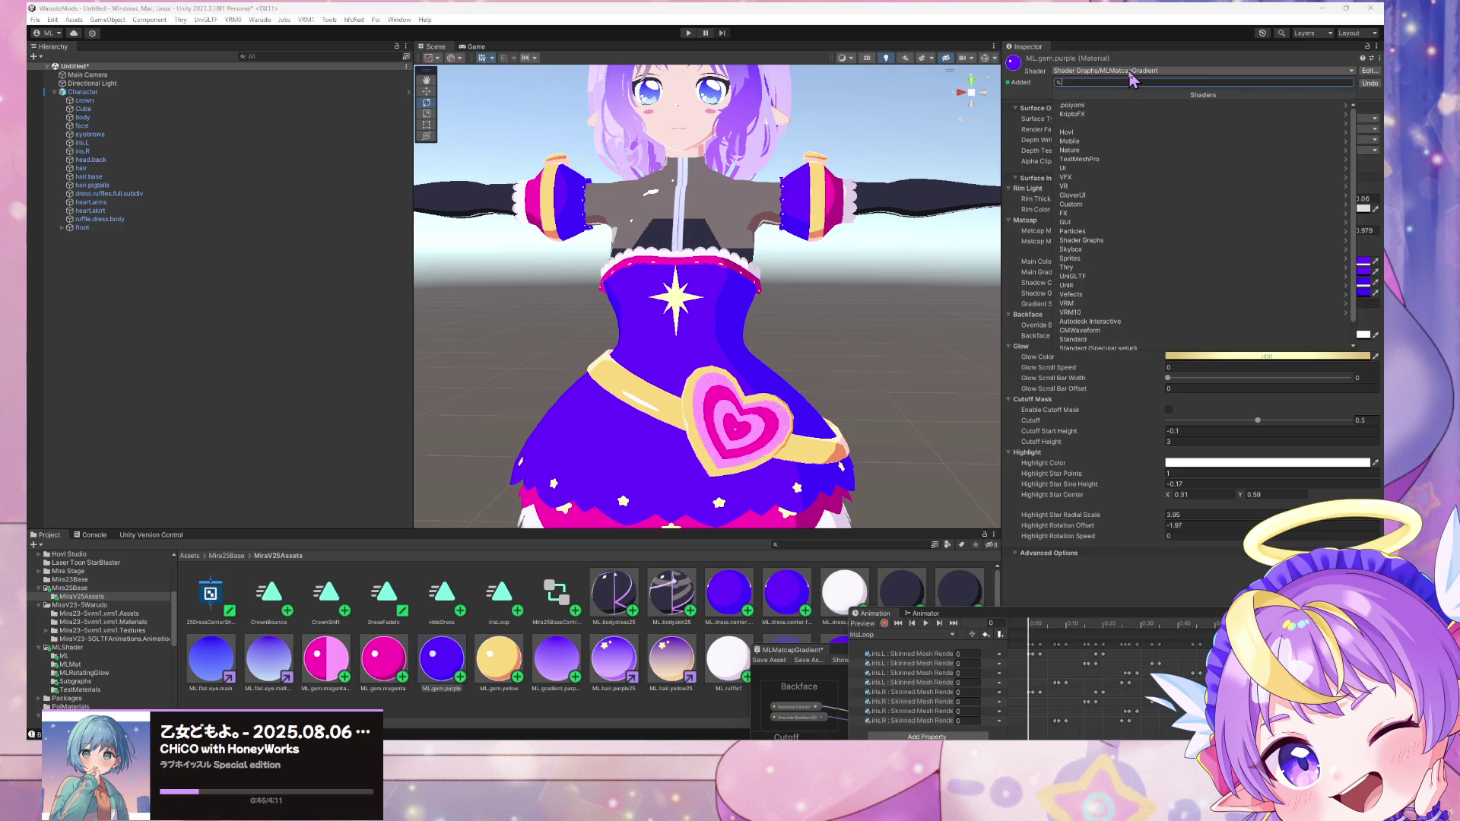
{"action": "type", "text": "matca"}
{"action": "key", "text": "Down"}
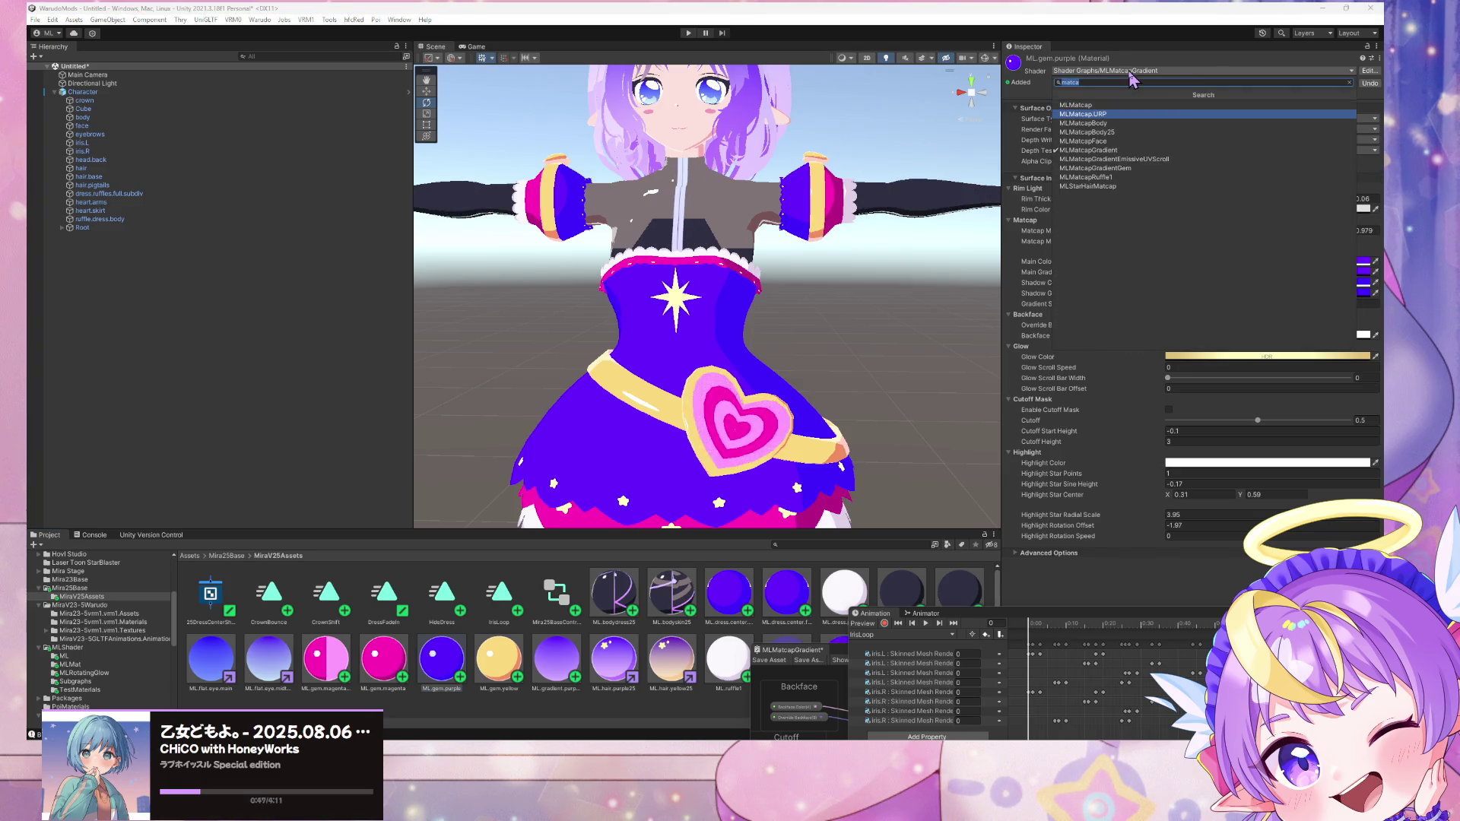
{"action": "key", "text": "Up"}
{"action": "key", "text": "Return"}
Step: Switch the ML.gem.yellow material to the MLMatcap shader as well
{"action": "left_click", "coordinate": [500, 660]}
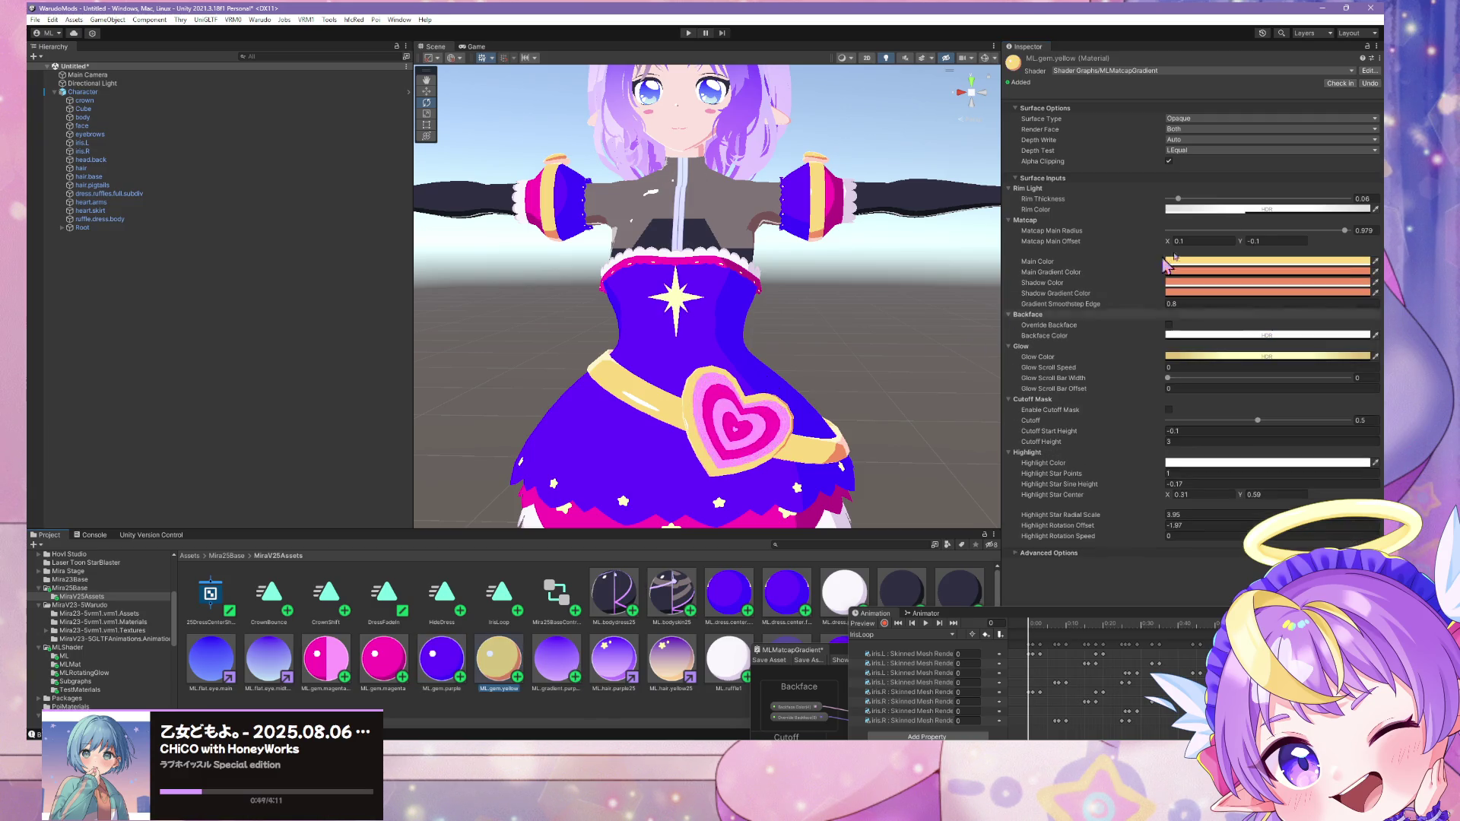
{"action": "left_click", "coordinate": [1122, 71]}
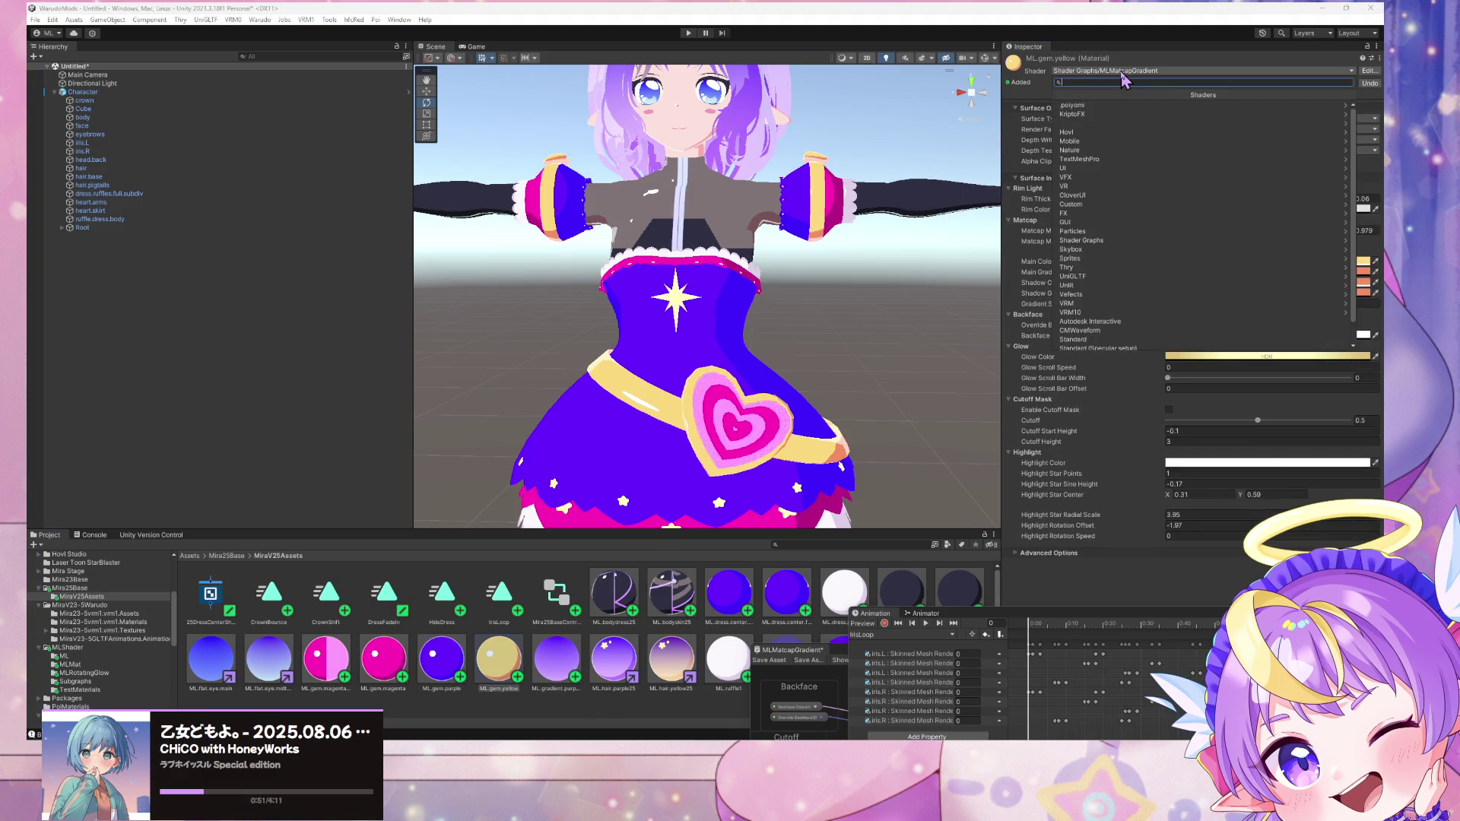
{"action": "type", "text": "matca"}
{"action": "key", "text": "Return"}
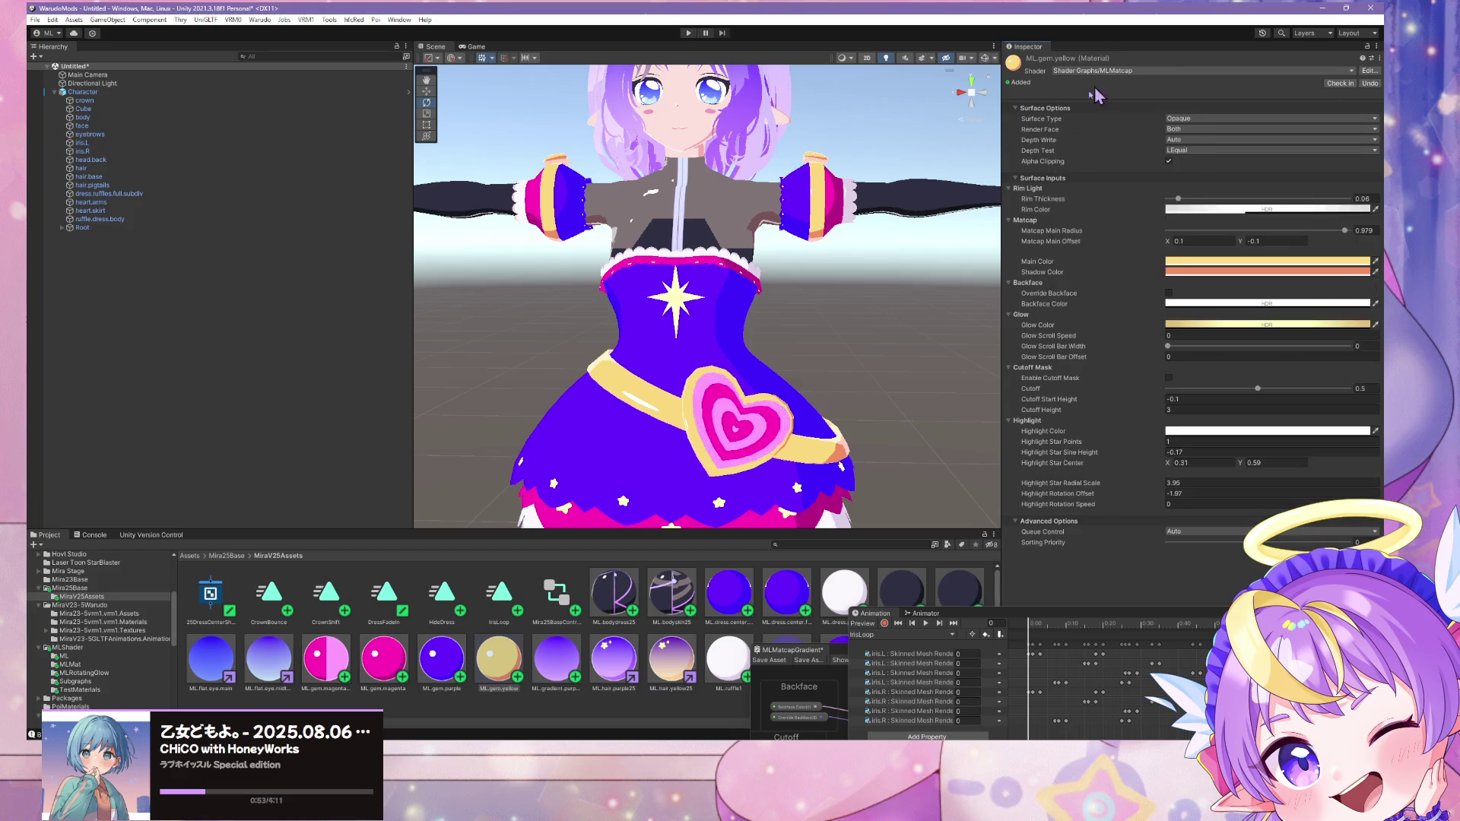
{"action": "right_click_drag", "start_coordinate": [758, 289], "coordinate": [726, 266]}
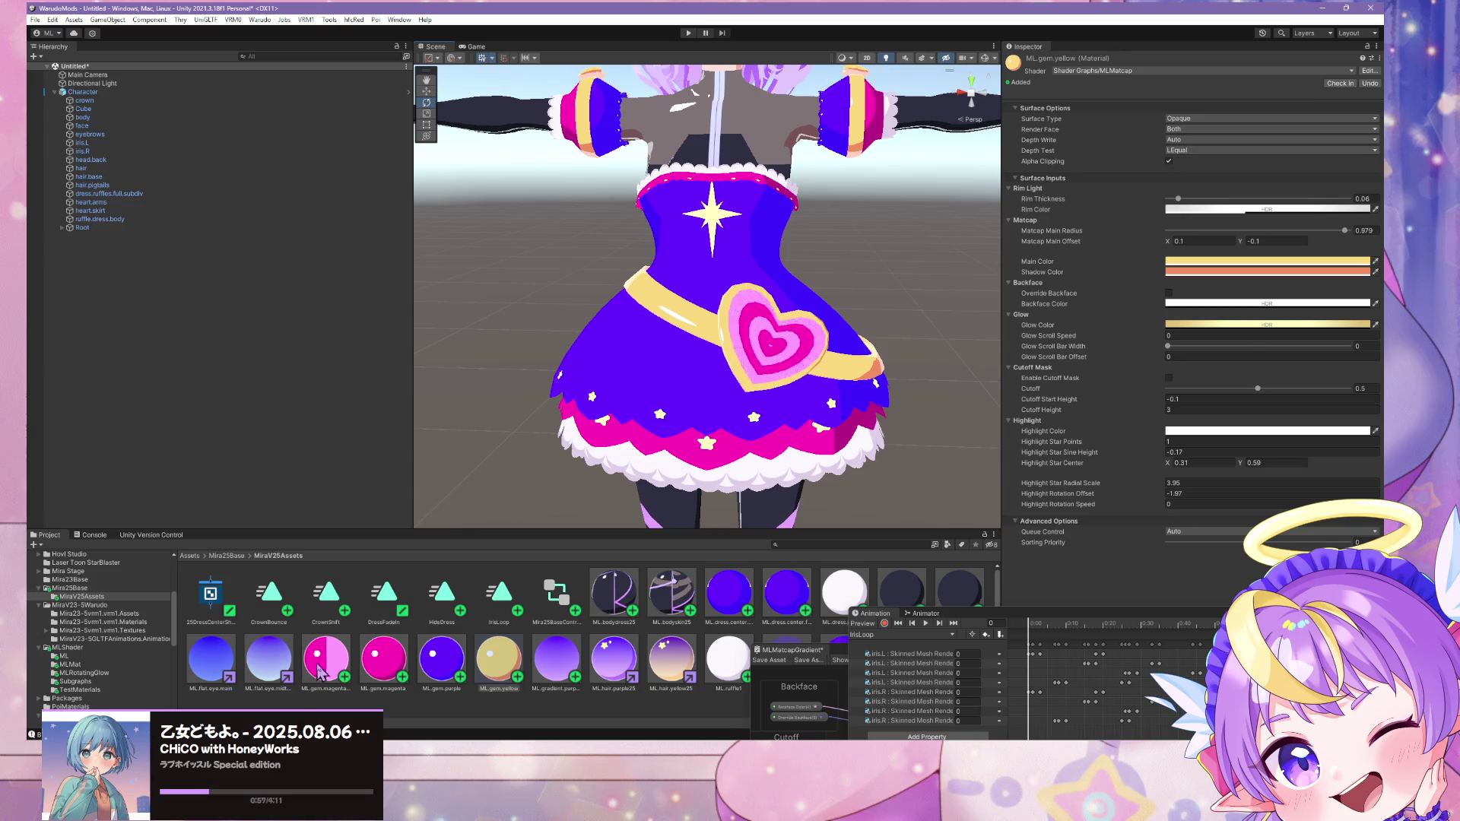
Step: Open the glowband material's MLMatcap shader graph in an enlarged editor
{"action": "left_click", "coordinate": [320, 671]}
{"action": "left_click", "coordinate": [1369, 70]}
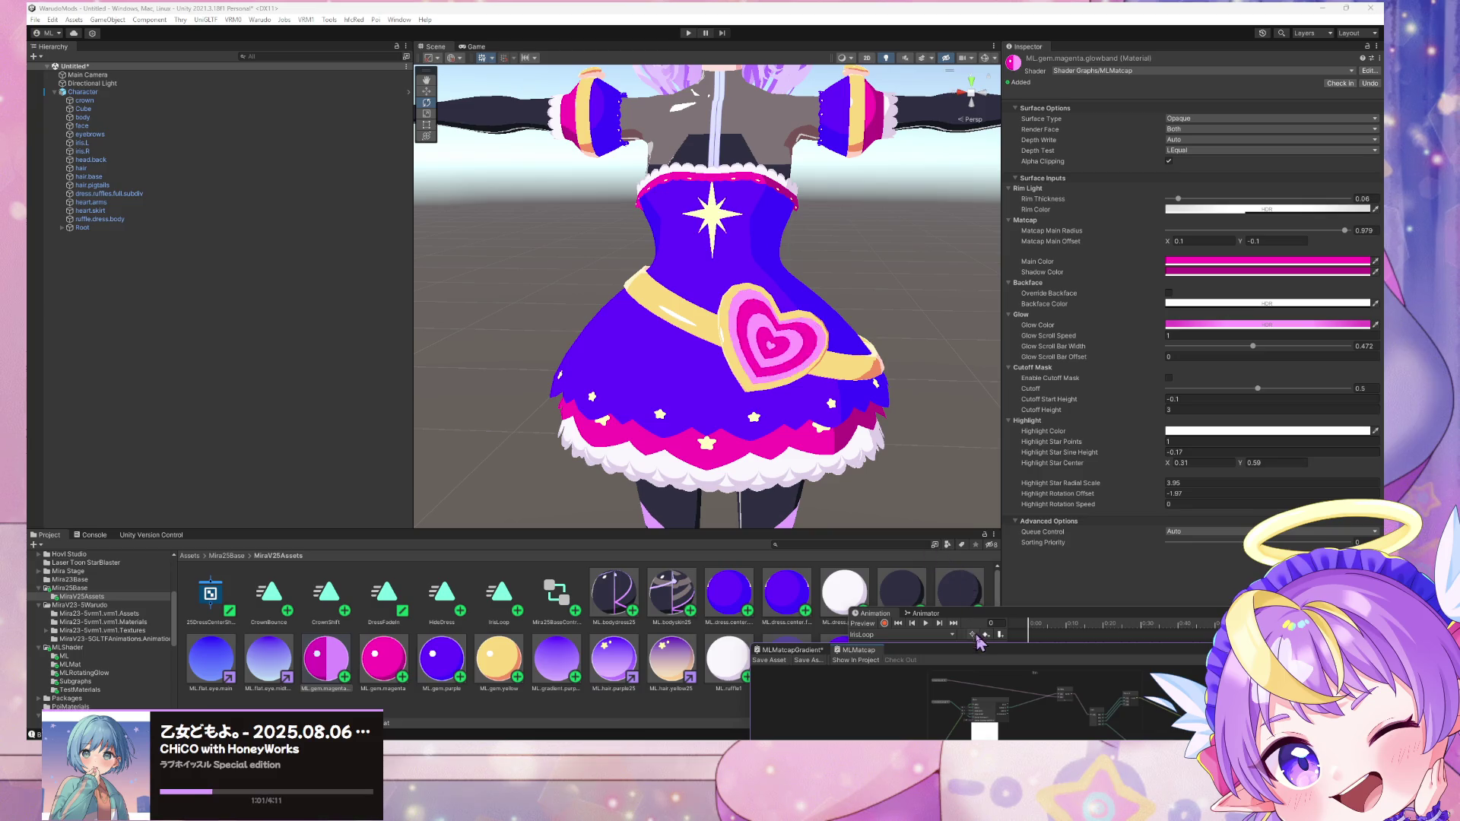
{"action": "mouse_move", "coordinate": [979, 645]}
{"action": "left_mouse_down"}
{"action": "mouse_move", "coordinate": [939, 398]}
{"action": "mouse_move", "coordinate": [787, 287]}
{"action": "mouse_move", "coordinate": [639, 268]}
{"action": "left_mouse_up"}
Step: Survey the MLMatcapGradient node network and frame its BaseGradientMatcap node
{"action": "scroll", "coordinate": [641, 268], "scroll_direction": "up", "scroll_amount": 6}
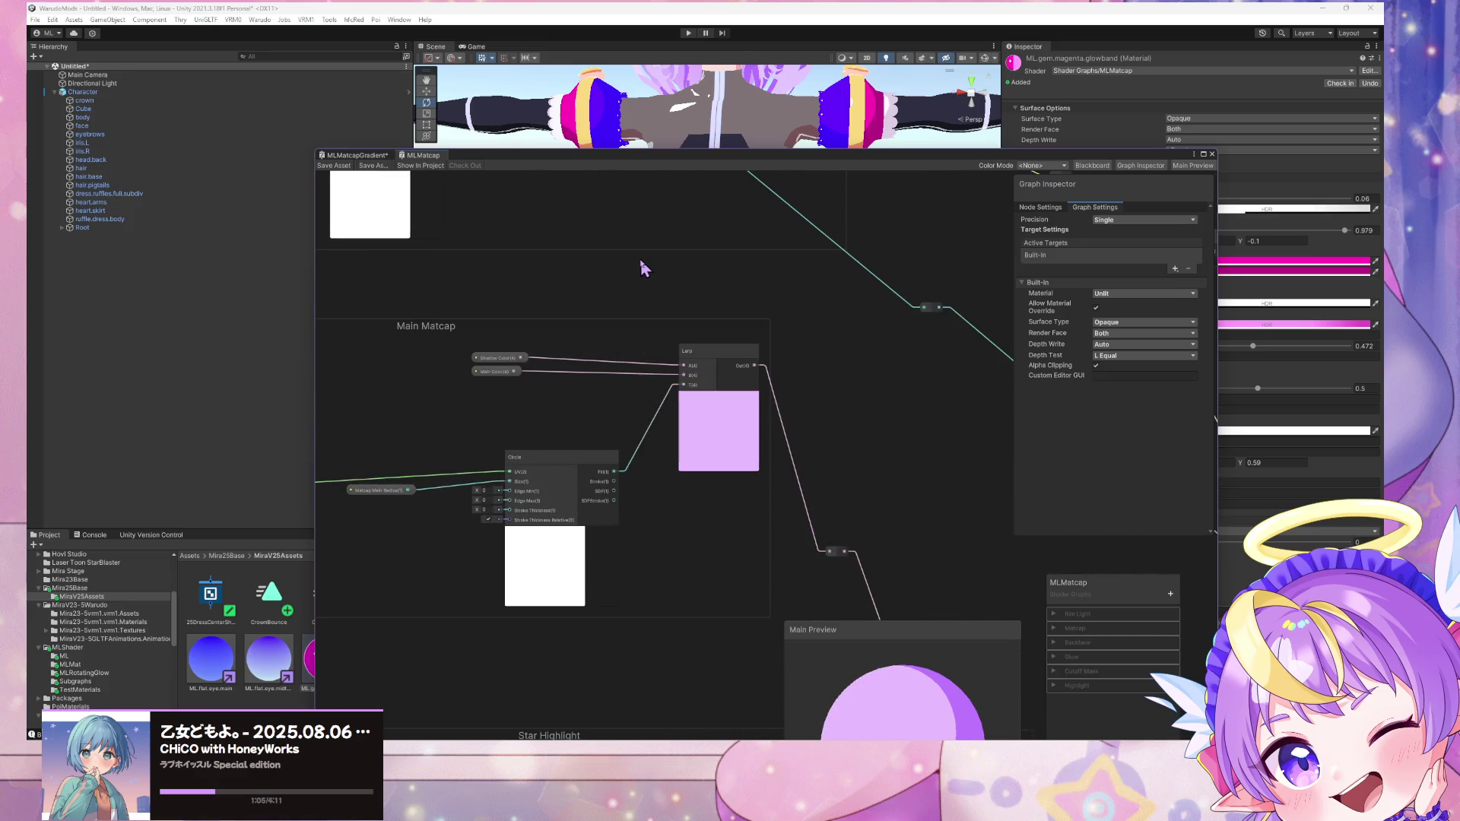
{"action": "scroll", "coordinate": [641, 268], "scroll_direction": "down", "scroll_amount": 5}
{"action": "scroll", "coordinate": [641, 267], "scroll_direction": "up", "scroll_amount": 2}
{"action": "scroll", "coordinate": [641, 268], "scroll_direction": "down", "scroll_amount": 3}
{"action": "mouse_move", "coordinate": [663, 285]}
{"action": "middle_mouse_down"}
{"action": "mouse_move", "coordinate": [616, 172]}
{"action": "mouse_move", "coordinate": [730, 293]}
{"action": "middle_mouse_up"}
{"action": "scroll", "coordinate": [700, 284], "scroll_direction": "up", "scroll_amount": 4}
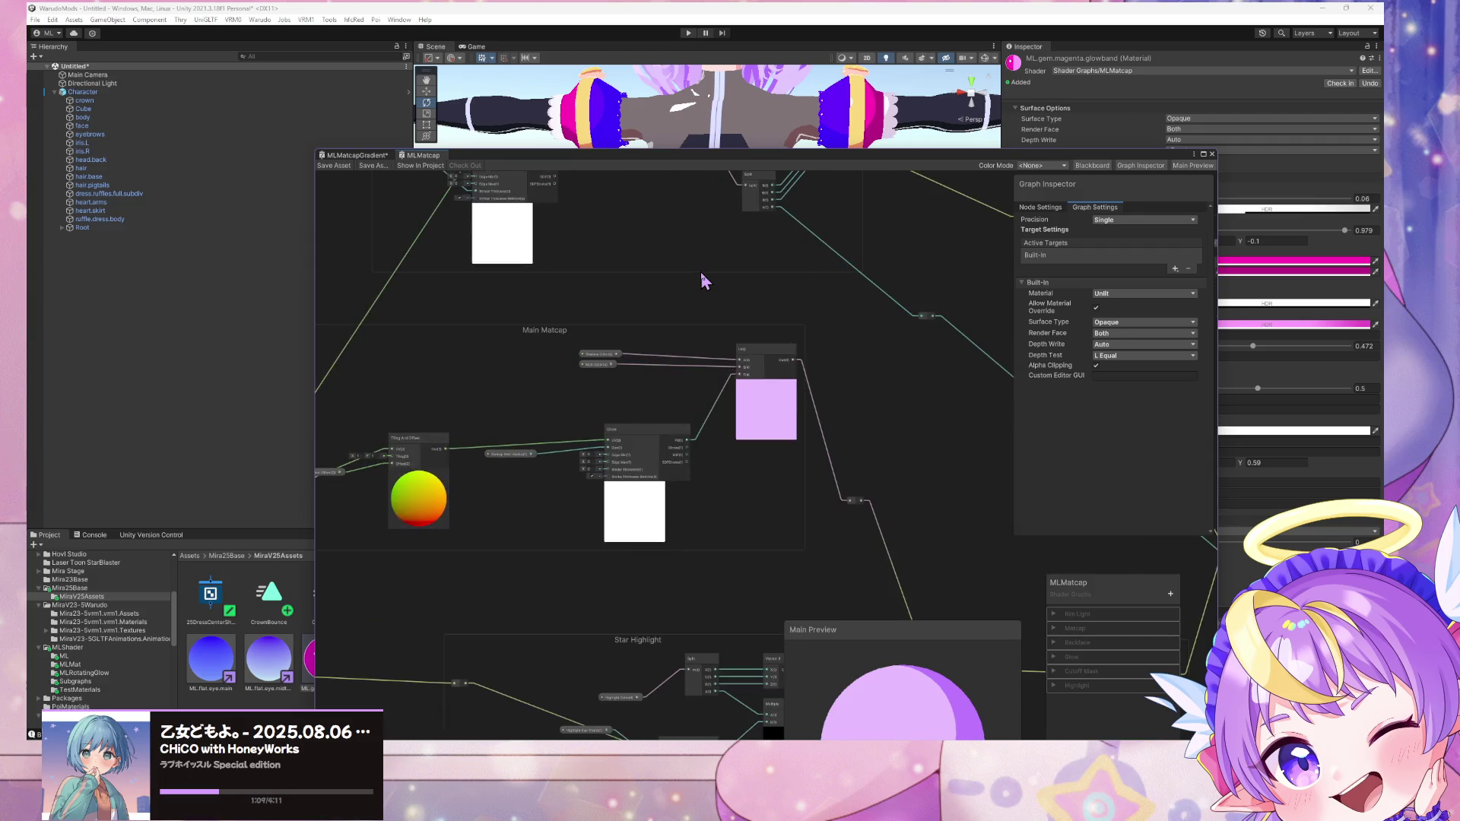
{"action": "scroll", "coordinate": [702, 275], "scroll_direction": "down", "scroll_amount": 4}
{"action": "scroll", "coordinate": [698, 271], "scroll_direction": "up", "scroll_amount": 3}
{"action": "scroll", "coordinate": [699, 273], "scroll_direction": "up", "scroll_amount": 1}
{"action": "scroll", "coordinate": [698, 272], "scroll_direction": "down", "scroll_amount": 5}
{"action": "mouse_move", "coordinate": [698, 272]}
{"action": "middle_mouse_down"}
{"action": "mouse_move", "coordinate": [604, 249]}
{"action": "mouse_move", "coordinate": [677, 308]}
{"action": "middle_mouse_up"}
{"action": "scroll", "coordinate": [604, 249], "scroll_direction": "up", "scroll_amount": 2}
{"action": "scroll", "coordinate": [605, 249], "scroll_direction": "down", "scroll_amount": 2}
{"action": "scroll", "coordinate": [929, 349], "scroll_direction": "up", "scroll_amount": 3}
{"action": "scroll", "coordinate": [730, 312], "scroll_direction": "up", "scroll_amount": 2}
{"action": "scroll", "coordinate": [730, 313], "scroll_direction": "down", "scroll_amount": 3}
{"action": "scroll", "coordinate": [735, 281], "scroll_direction": "up", "scroll_amount": 5}
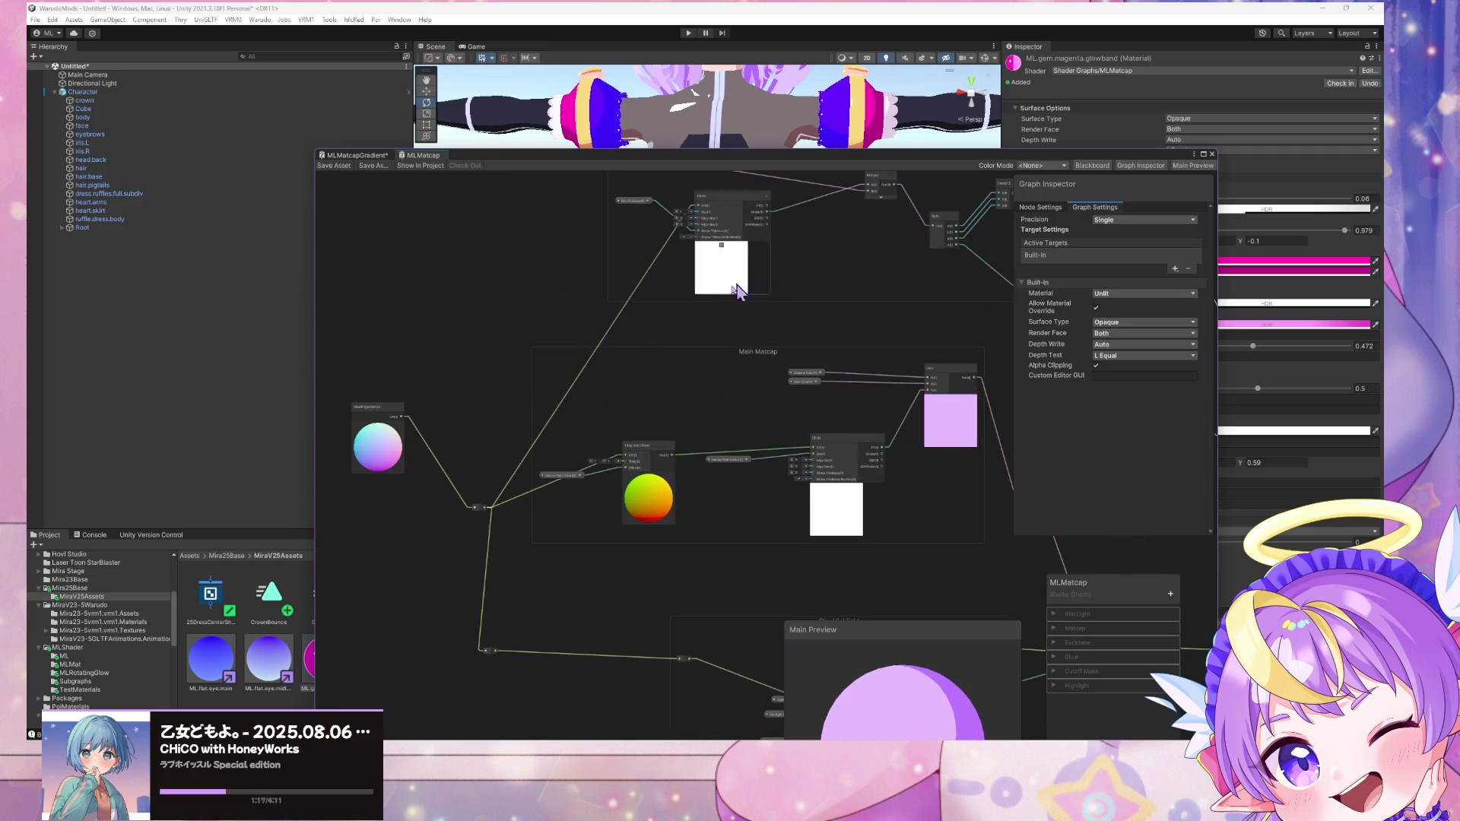
{"action": "scroll", "coordinate": [737, 288], "scroll_direction": "down", "scroll_amount": 4}
{"action": "middle_click_drag", "start_coordinate": [989, 304], "coordinate": [731, 242]}
{"action": "scroll", "coordinate": [731, 241], "scroll_direction": "up", "scroll_amount": 2}
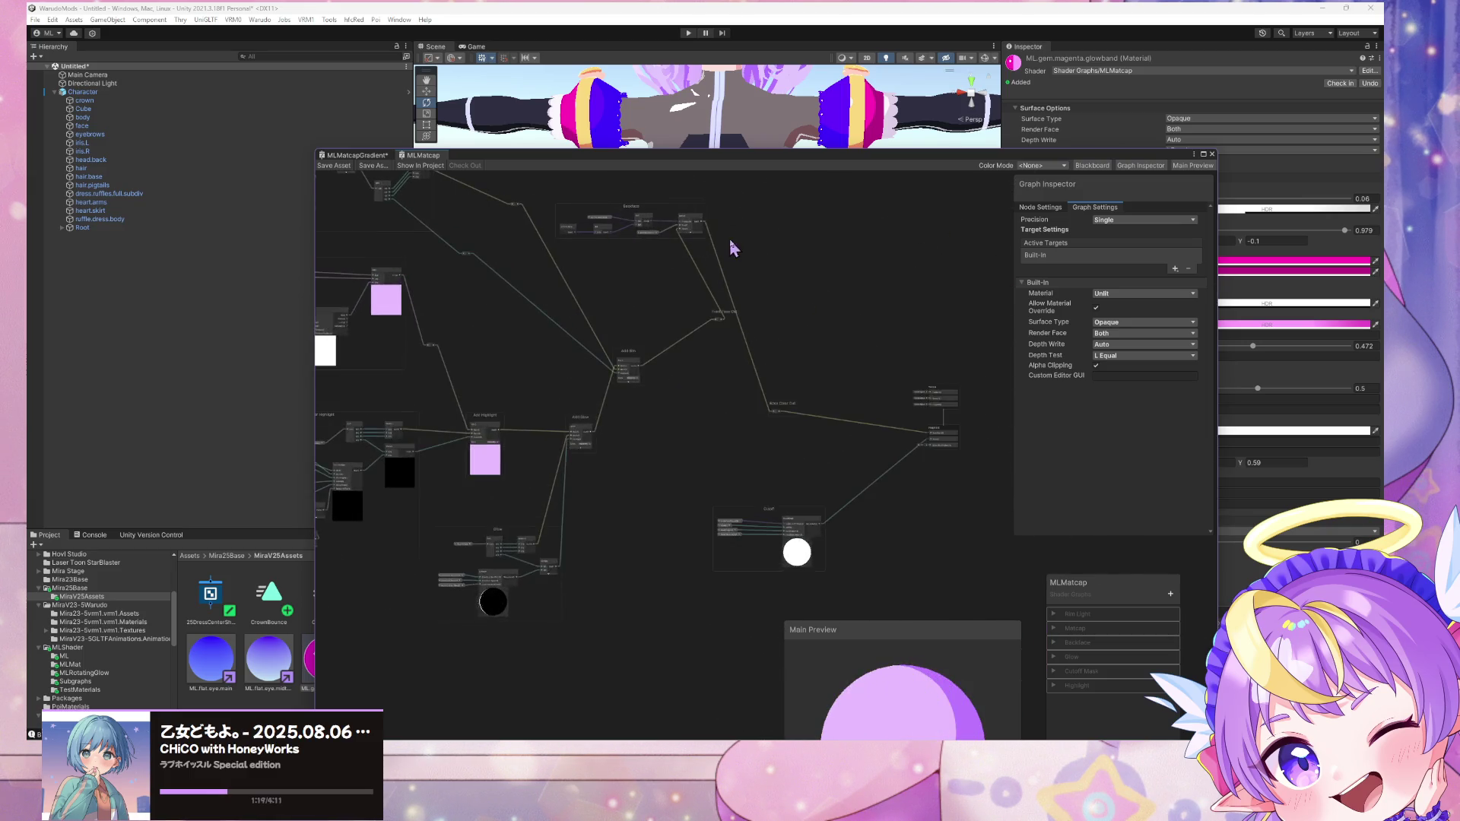
{"action": "scroll", "coordinate": [731, 247], "scroll_direction": "up", "scroll_amount": 2}
{"action": "key", "text": "space"}
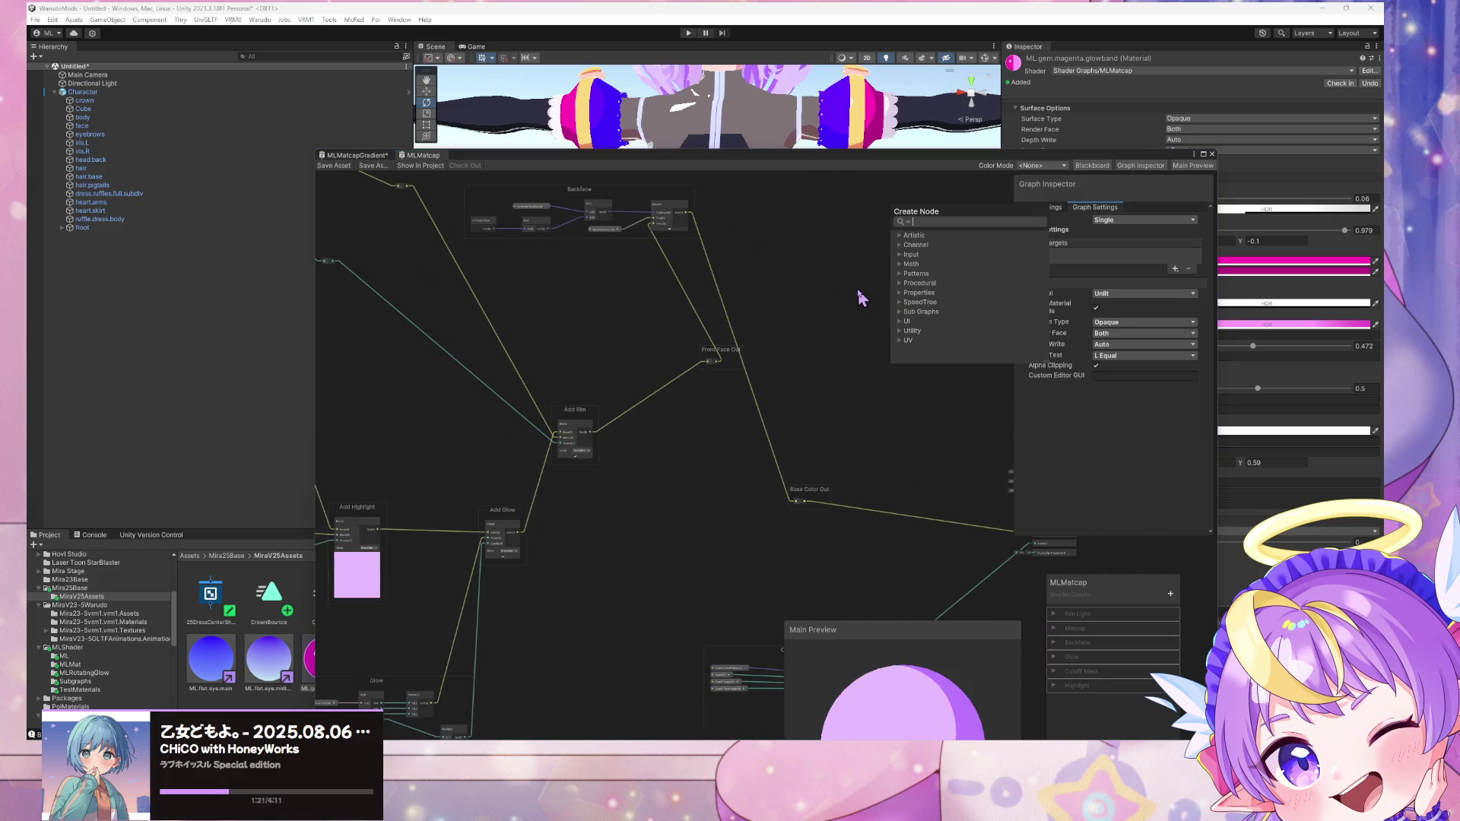
{"action": "key", "text": "Escape"}
{"action": "left_click_drag", "start_coordinate": [349, 157], "coordinate": [474, 206]}
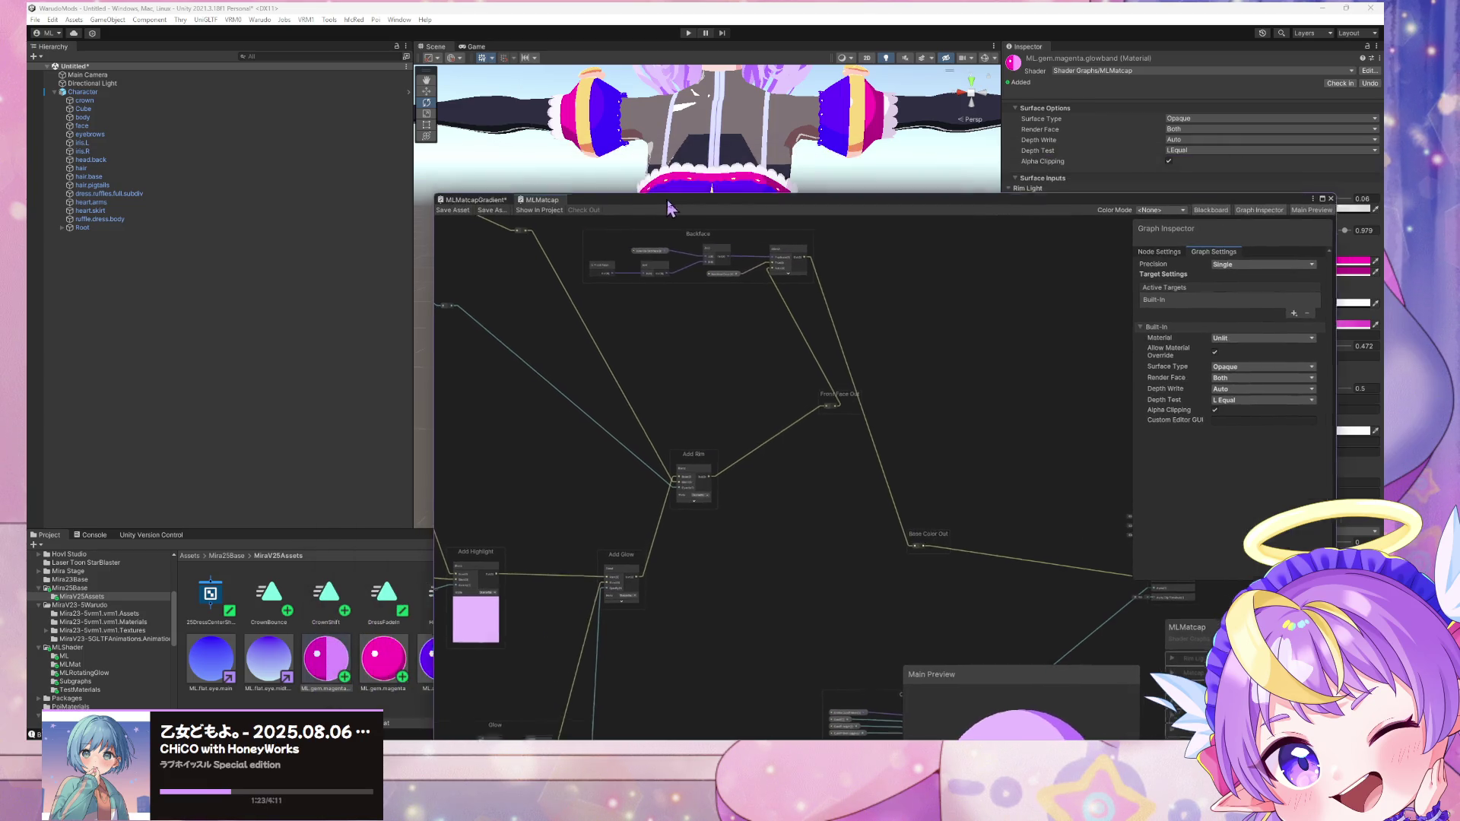
Step: Paste the BaseGradientMatcap node into the MLMatcap shader graph and move it down-left
{"action": "left_click", "coordinate": [536, 203]}
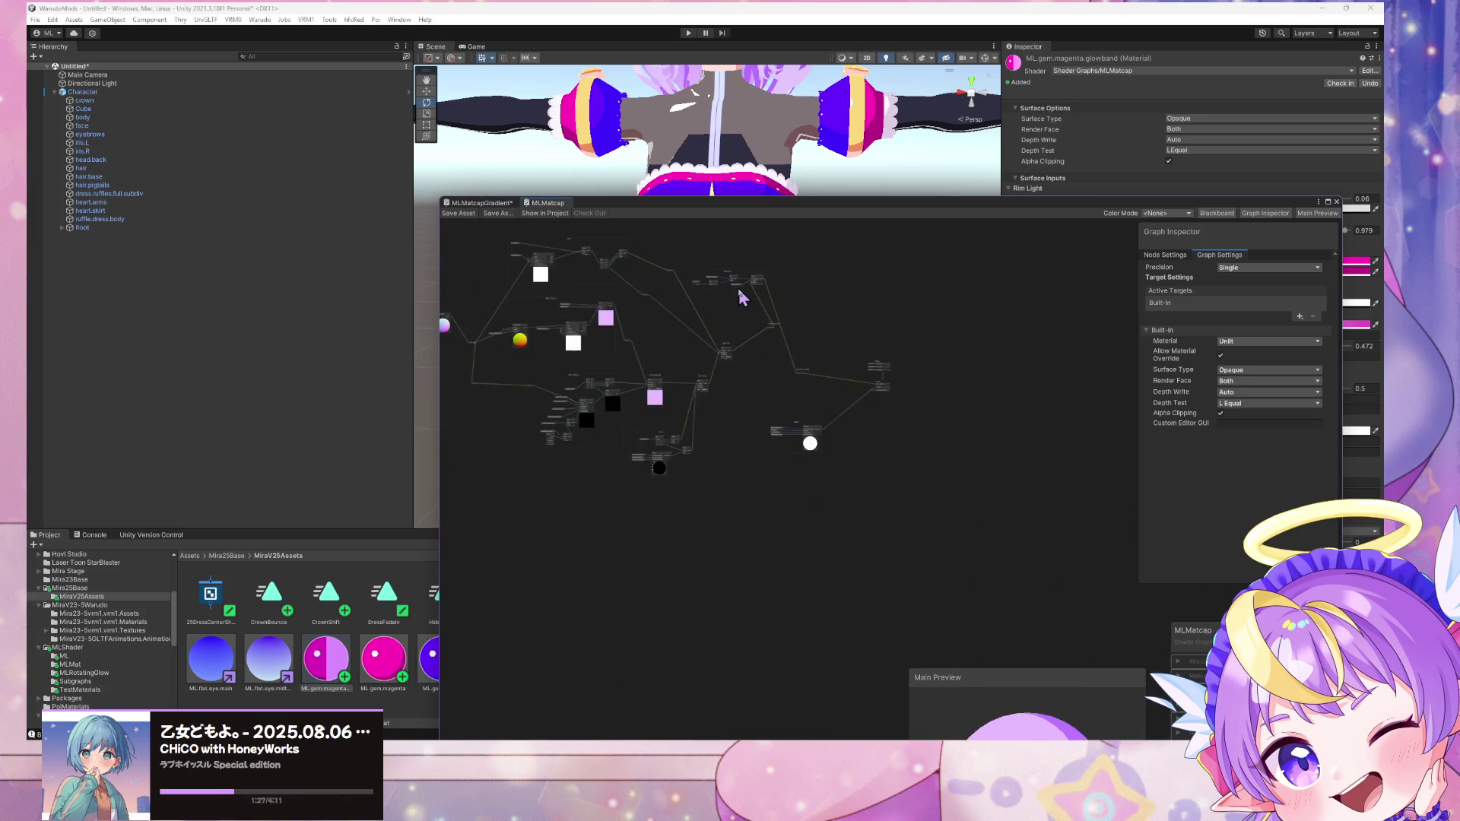
{"action": "left_click", "coordinate": [498, 204]}
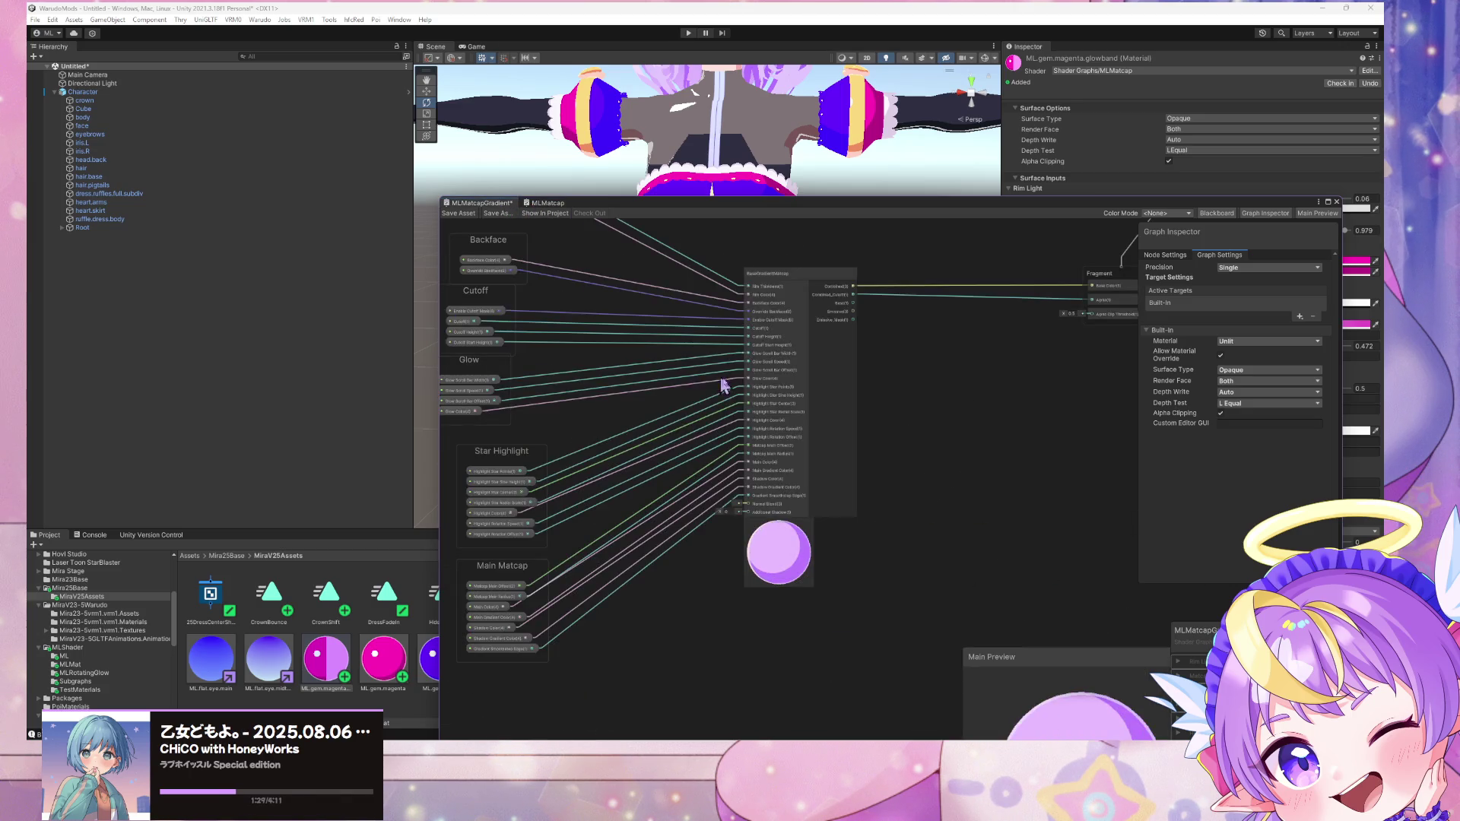
{"action": "left_click", "coordinate": [545, 204]}
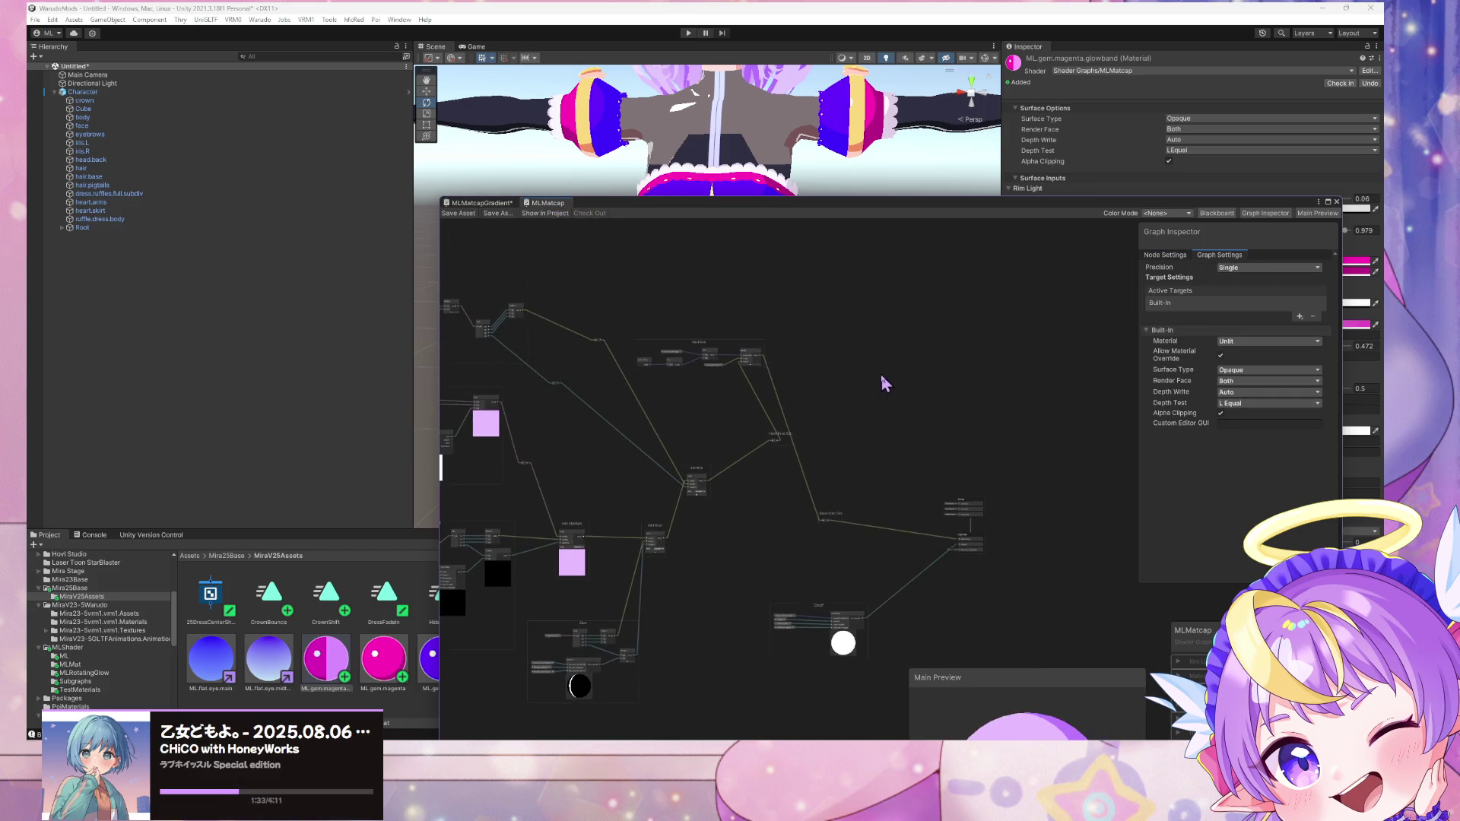
{"action": "key", "text": "ctrl+v"}
{"action": "mouse_move", "coordinate": [897, 382]}
{"action": "left_mouse_down"}
{"action": "mouse_move", "coordinate": [799, 525]}
{"action": "mouse_move", "coordinate": [586, 662]}
{"action": "mouse_move", "coordinate": [698, 653]}
{"action": "left_mouse_up"}
Step: Reposition the pasted BaseGradientMatcap node and move the output node stack up-right
{"action": "mouse_move", "coordinate": [675, 538]}
{"action": "middle_mouse_down"}
{"action": "mouse_move", "coordinate": [995, 414]}
{"action": "mouse_move", "coordinate": [937, 426]}
{"action": "mouse_move", "coordinate": [873, 347]}
{"action": "middle_mouse_up"}
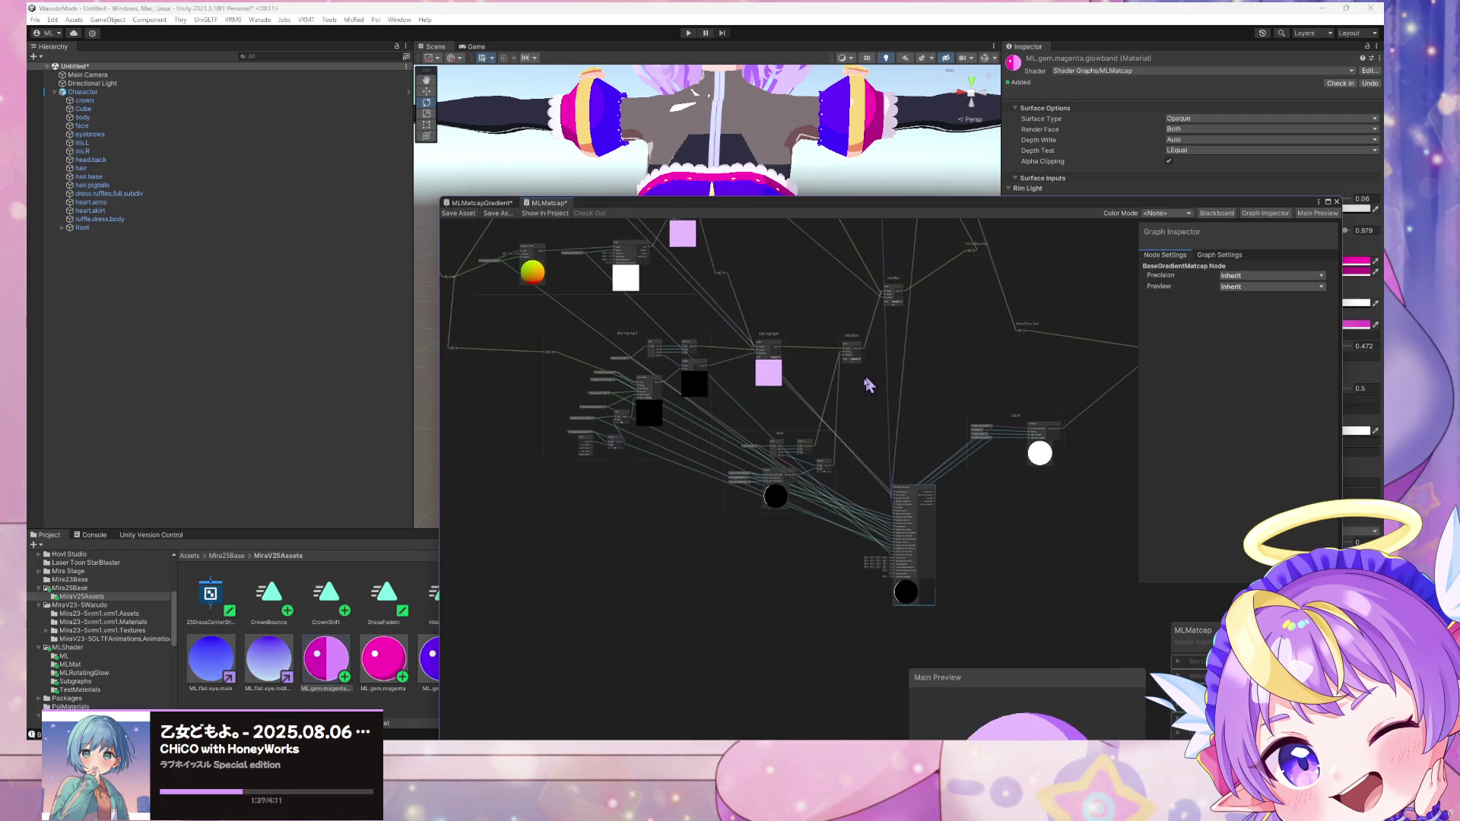
{"action": "mouse_move", "coordinate": [907, 496]}
{"action": "left_mouse_down"}
{"action": "mouse_move", "coordinate": [900, 598]}
{"action": "mouse_move", "coordinate": [796, 605]}
{"action": "mouse_move", "coordinate": [641, 523]}
{"action": "mouse_move", "coordinate": [896, 514]}
{"action": "mouse_move", "coordinate": [938, 526]}
{"action": "left_mouse_up"}
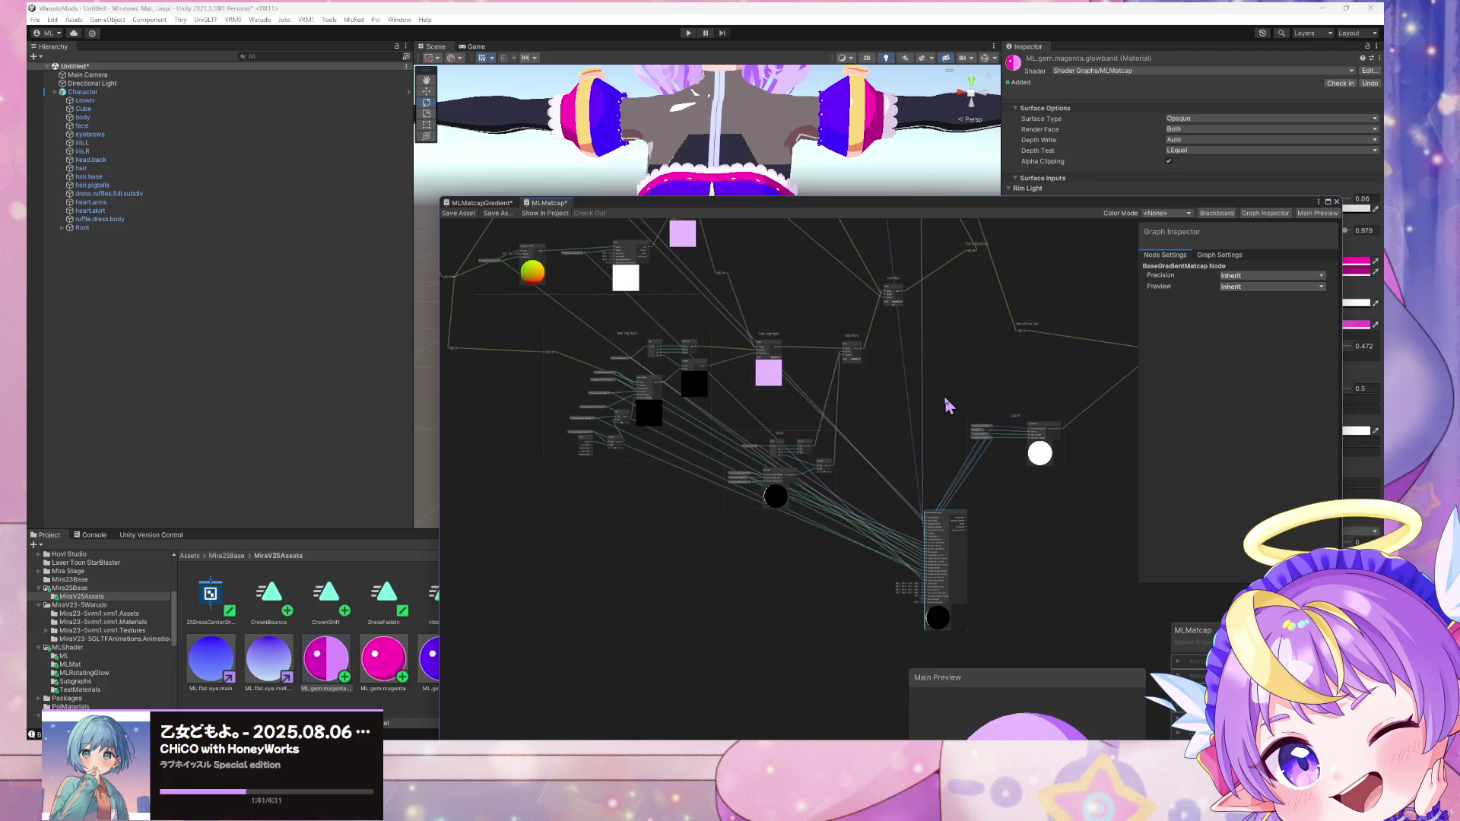
{"action": "middle_click_drag", "start_coordinate": [962, 388], "coordinate": [994, 522]}
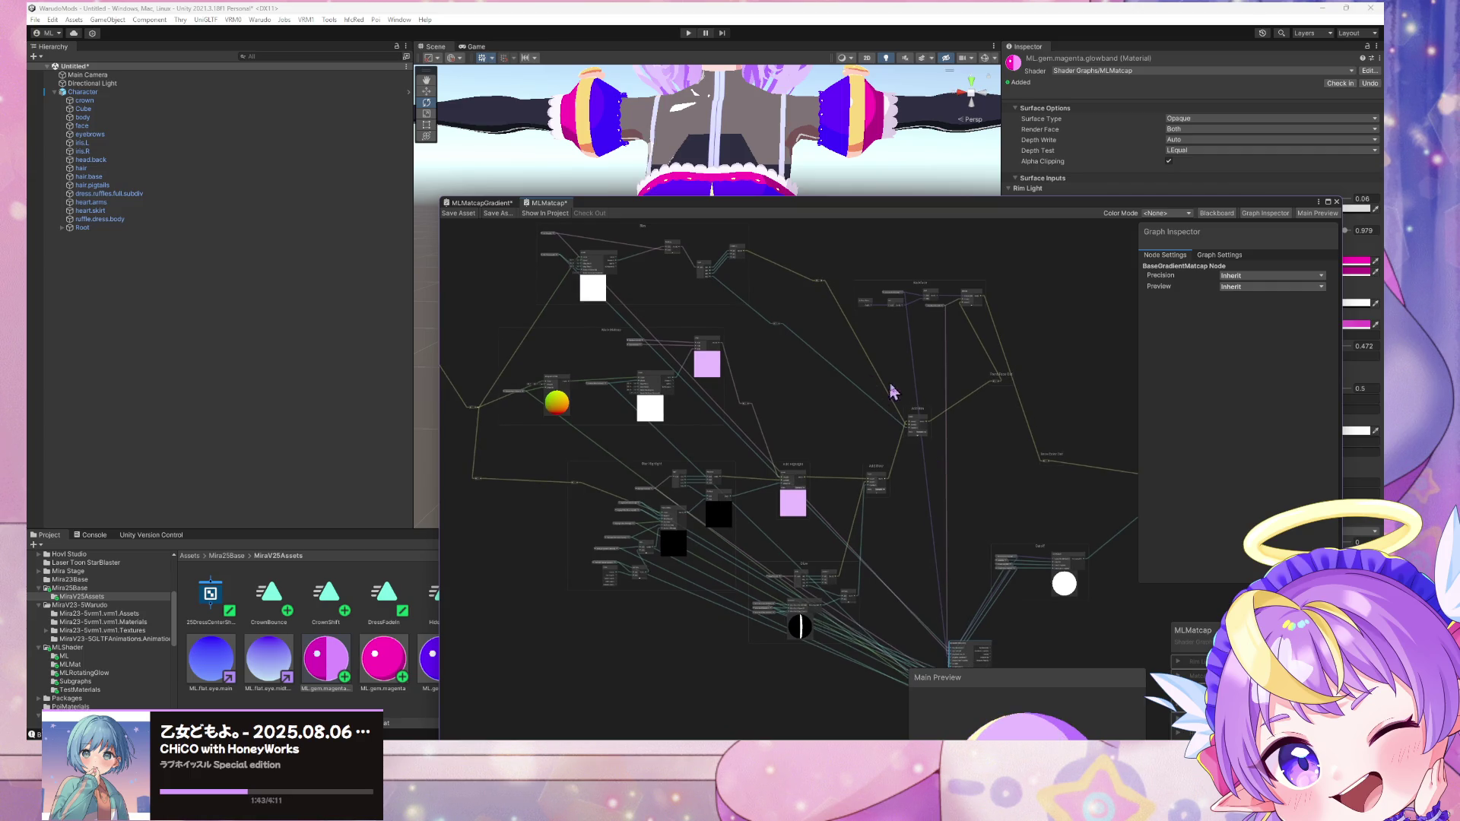
{"action": "scroll", "coordinate": [774, 355], "scroll_direction": "down", "scroll_amount": 2}
{"action": "left_click", "coordinate": [791, 349]}
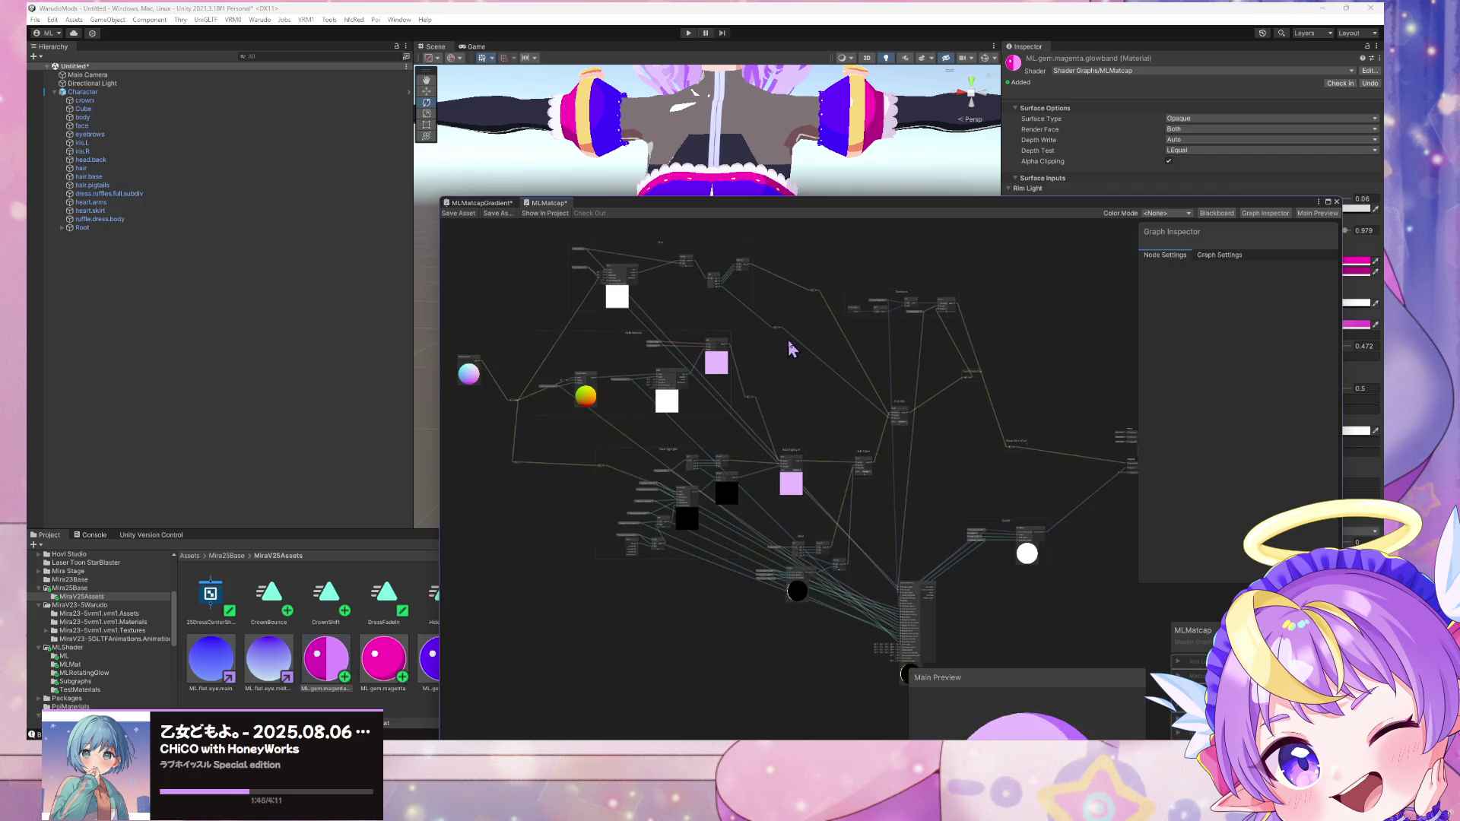
{"action": "left_click_drag", "start_coordinate": [916, 586], "coordinate": [1078, 327]}
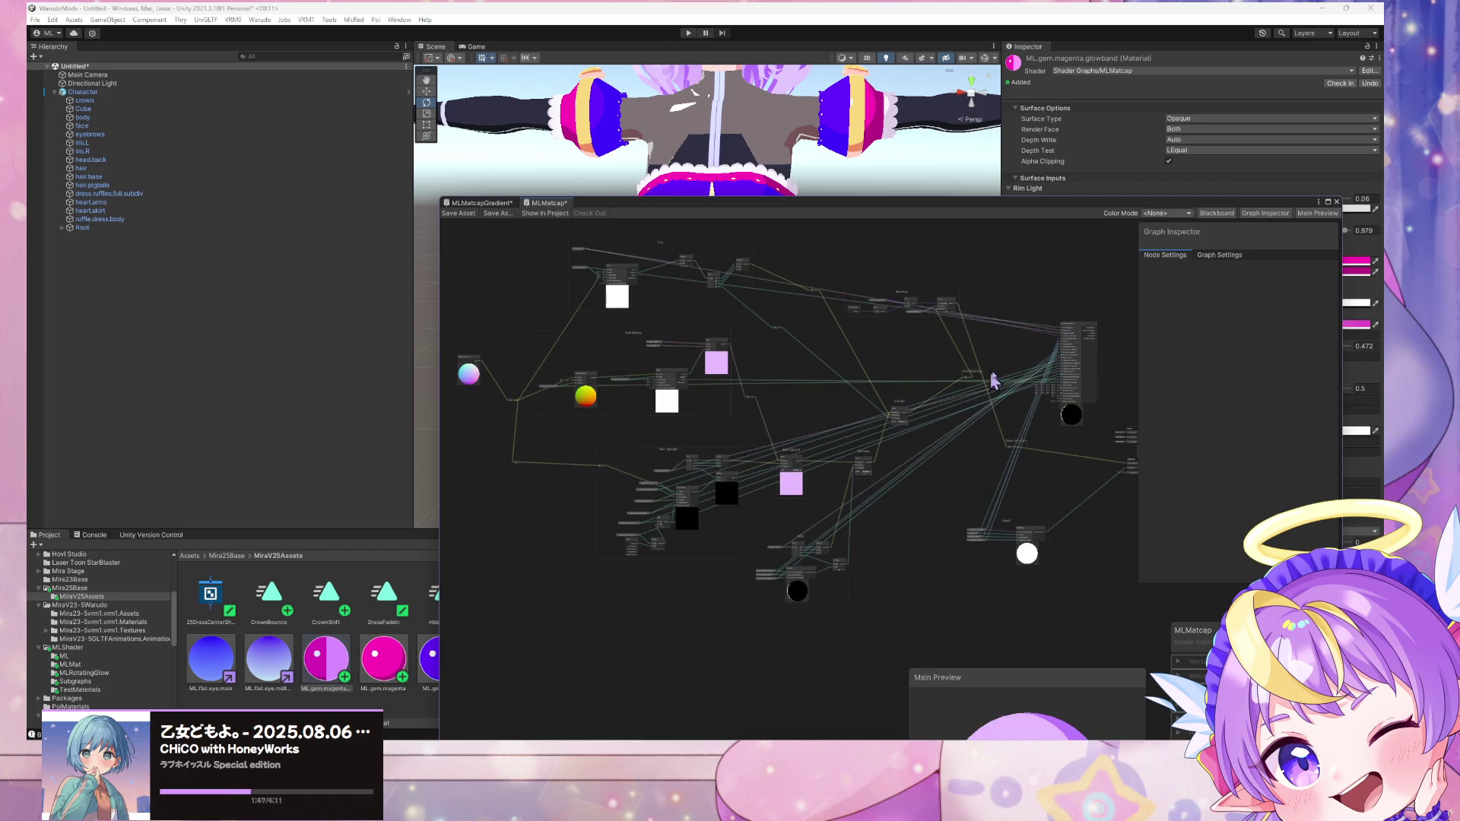
{"action": "key", "text": "alt+Tab"}
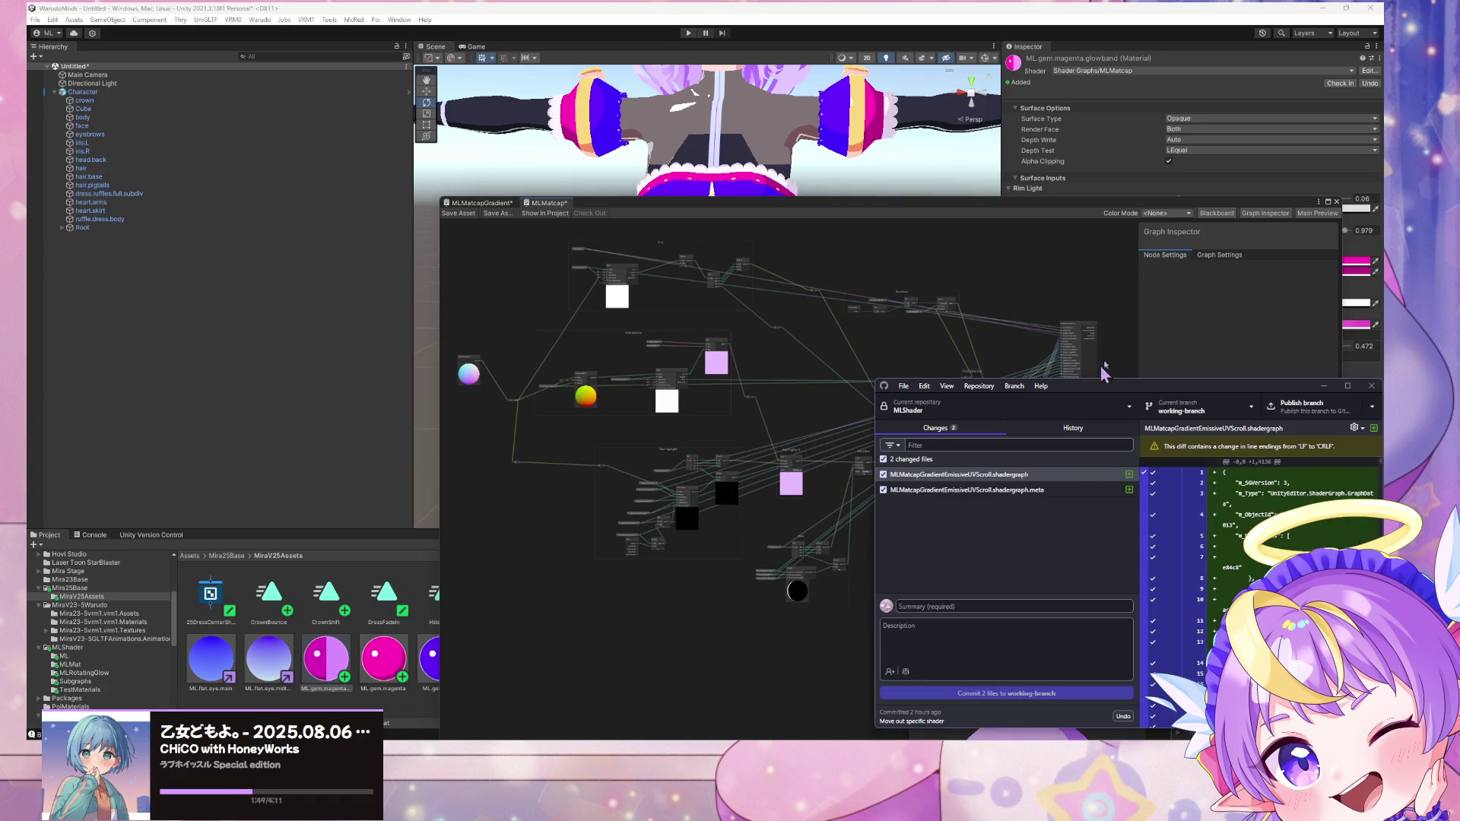
Step: Check the MLShader repository and select both changed MLMatcapGradientEmissiveUVScroll files
{"action": "left_click_drag", "start_coordinate": [1040, 389], "coordinate": [653, 162]}
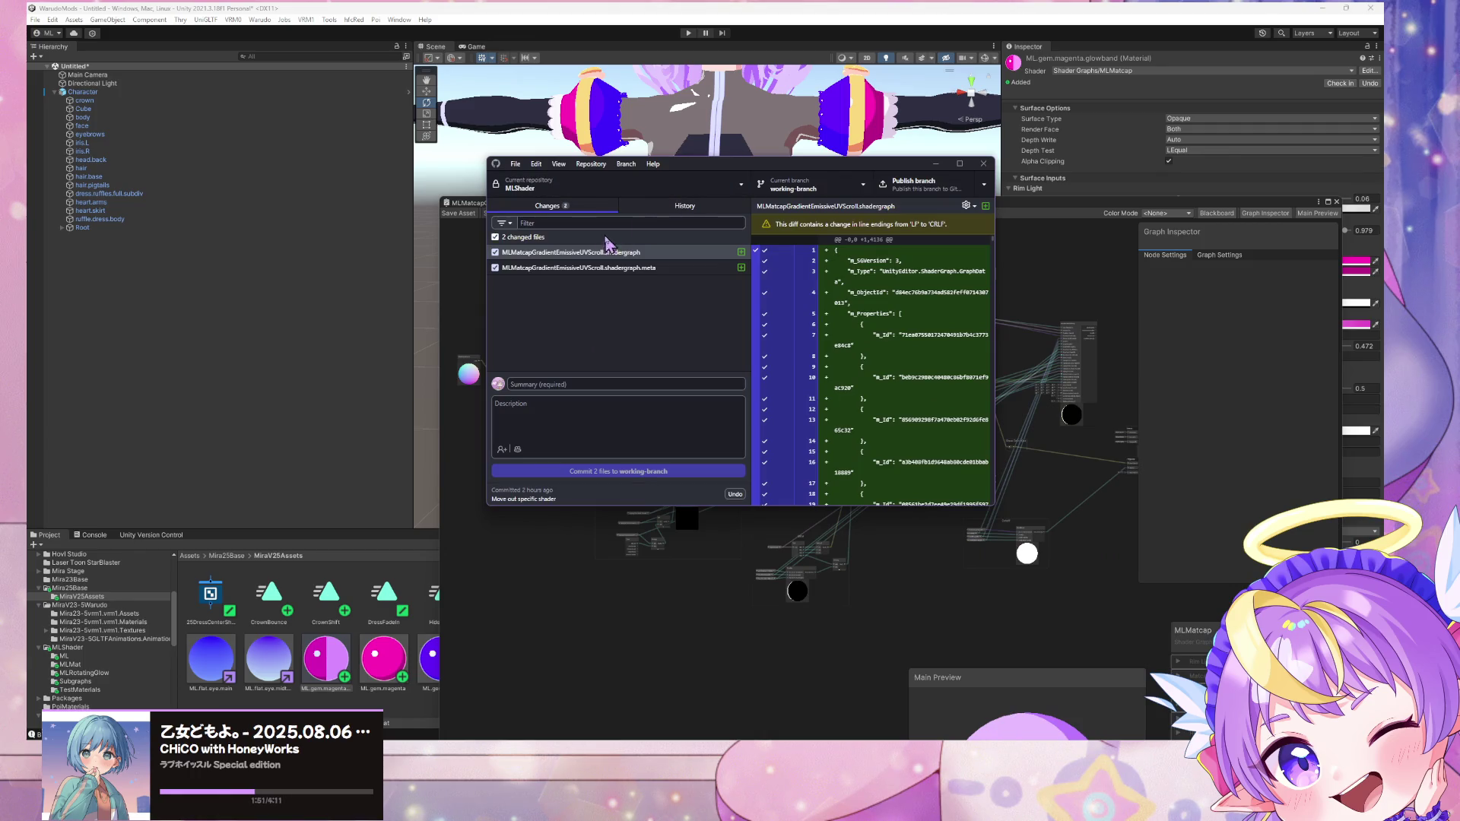
{"action": "left_click", "coordinate": [568, 189]}
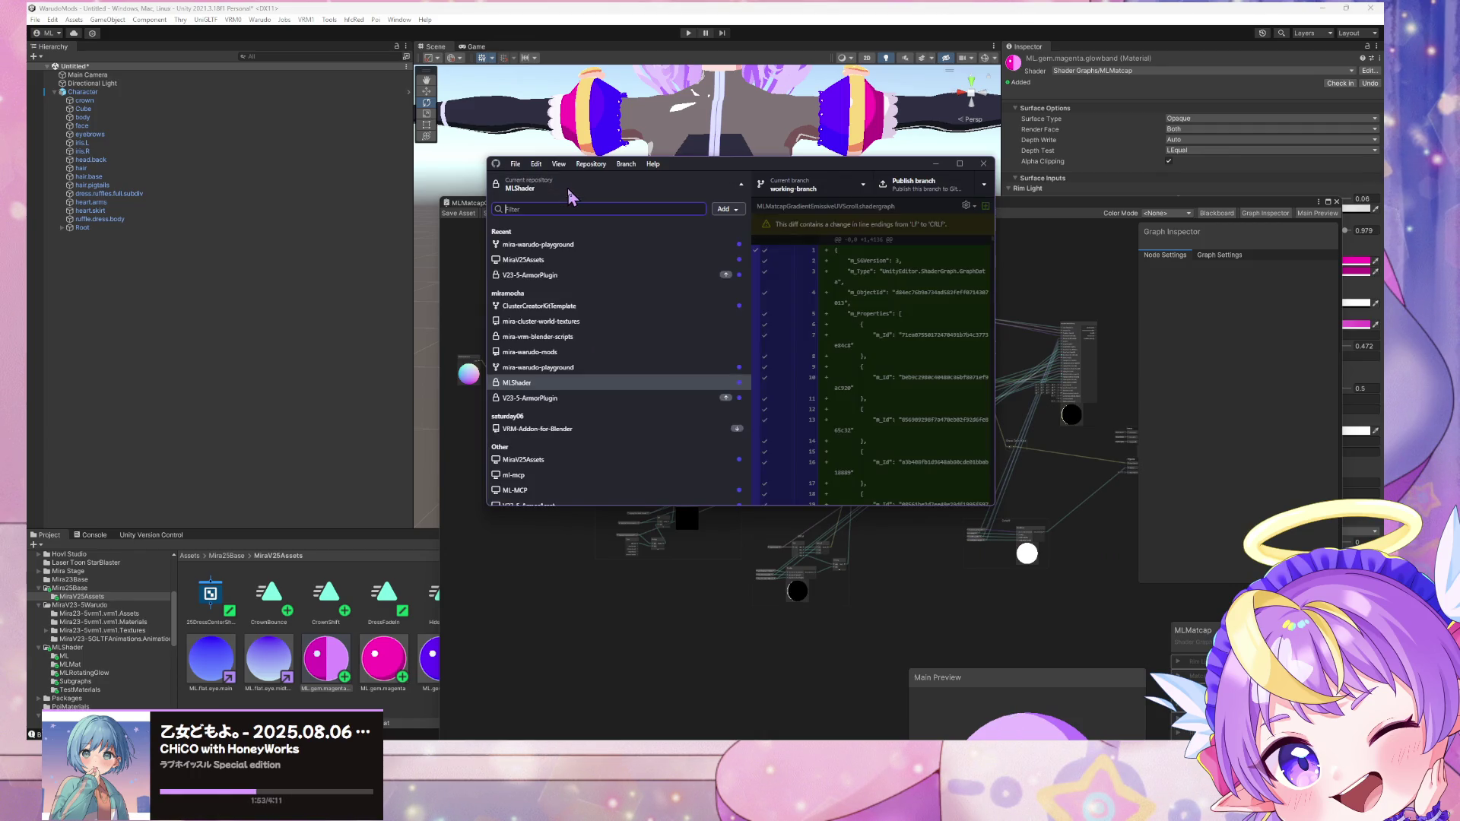
{"action": "left_click", "coordinate": [567, 189]}
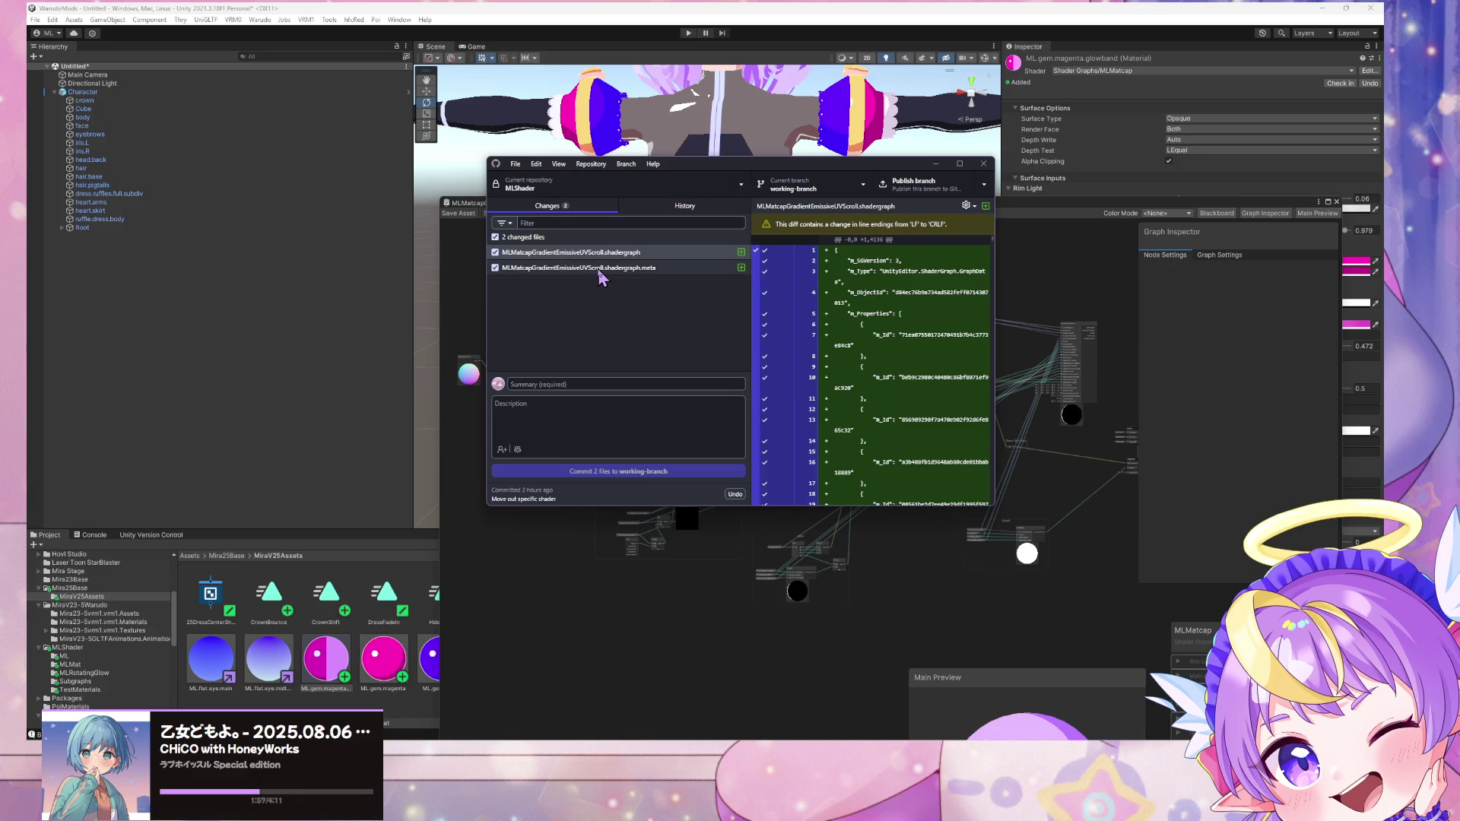
{"action": "left_click", "coordinate": [563, 385]}
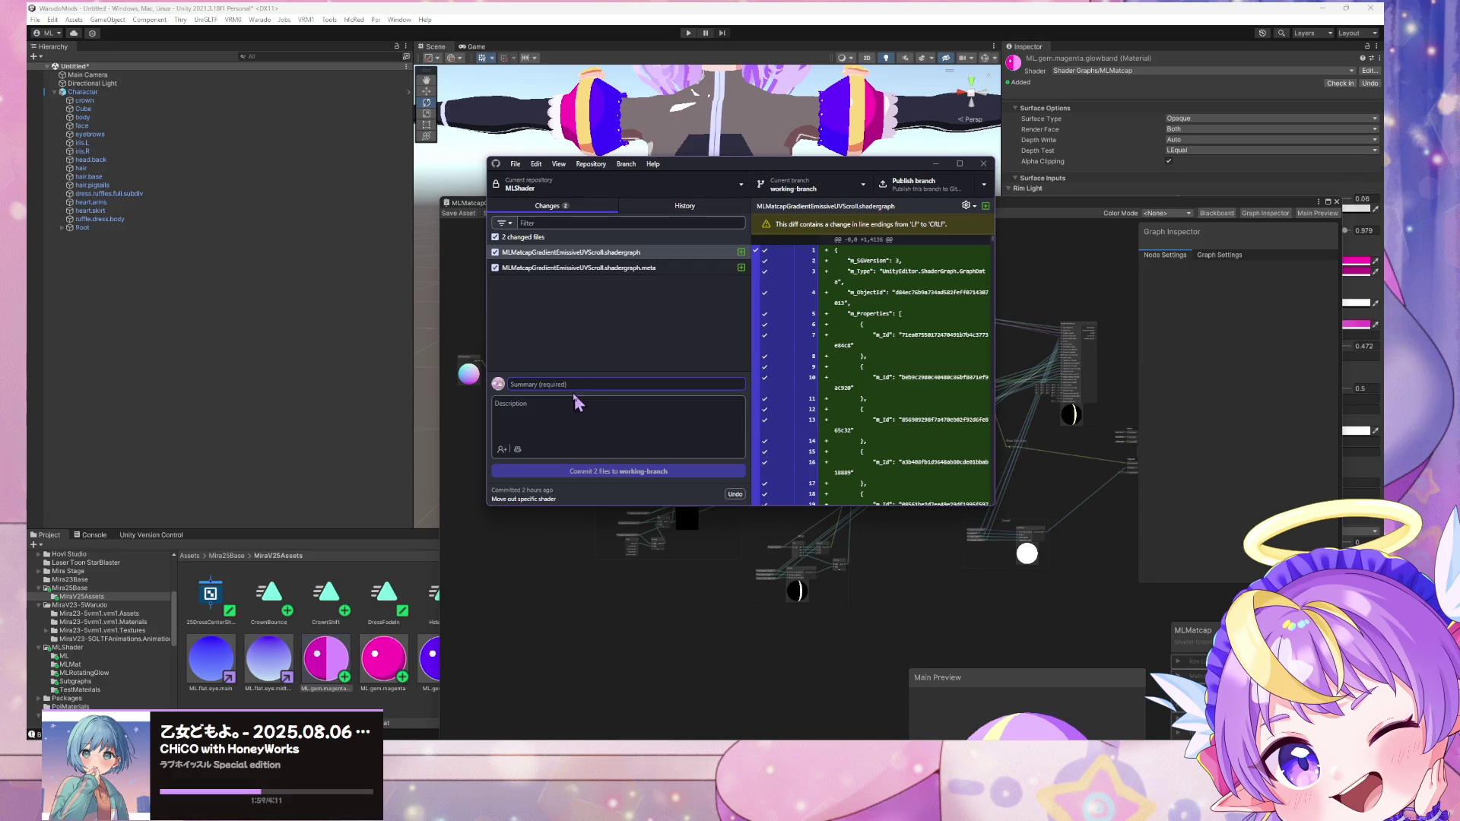
{"action": "left_click", "coordinate": [636, 274], "text": "shift"}
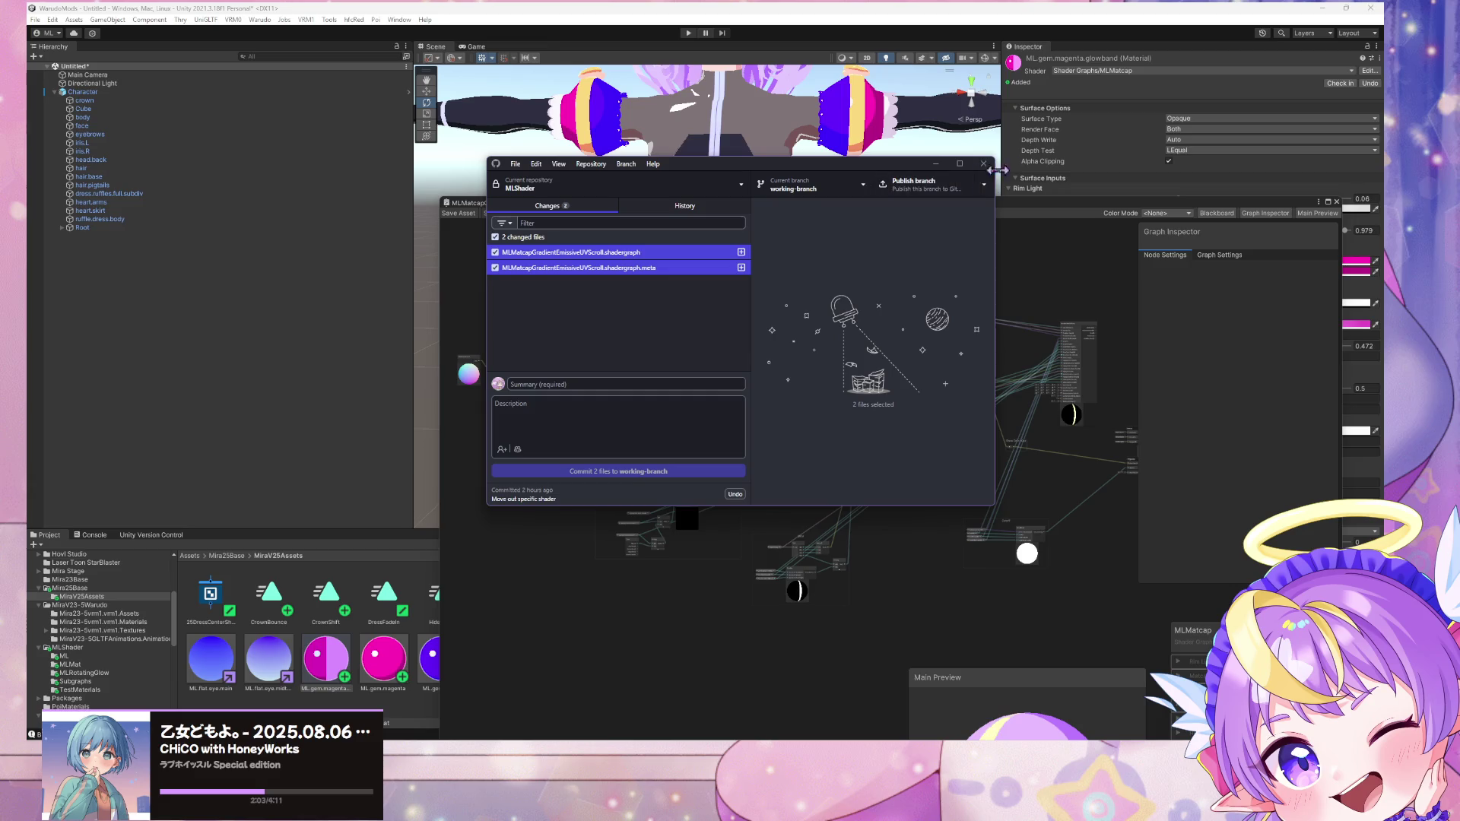
{"action": "mouse_move", "coordinate": [1017, 215]}
{"action": "left_mouse_down"}
{"action": "mouse_move", "coordinate": [1247, 215]}
{"action": "mouse_move", "coordinate": [1247, 420]}
{"action": "mouse_move", "coordinate": [1118, 615]}
{"action": "mouse_move", "coordinate": [1277, 113]}
{"action": "left_mouse_up"}
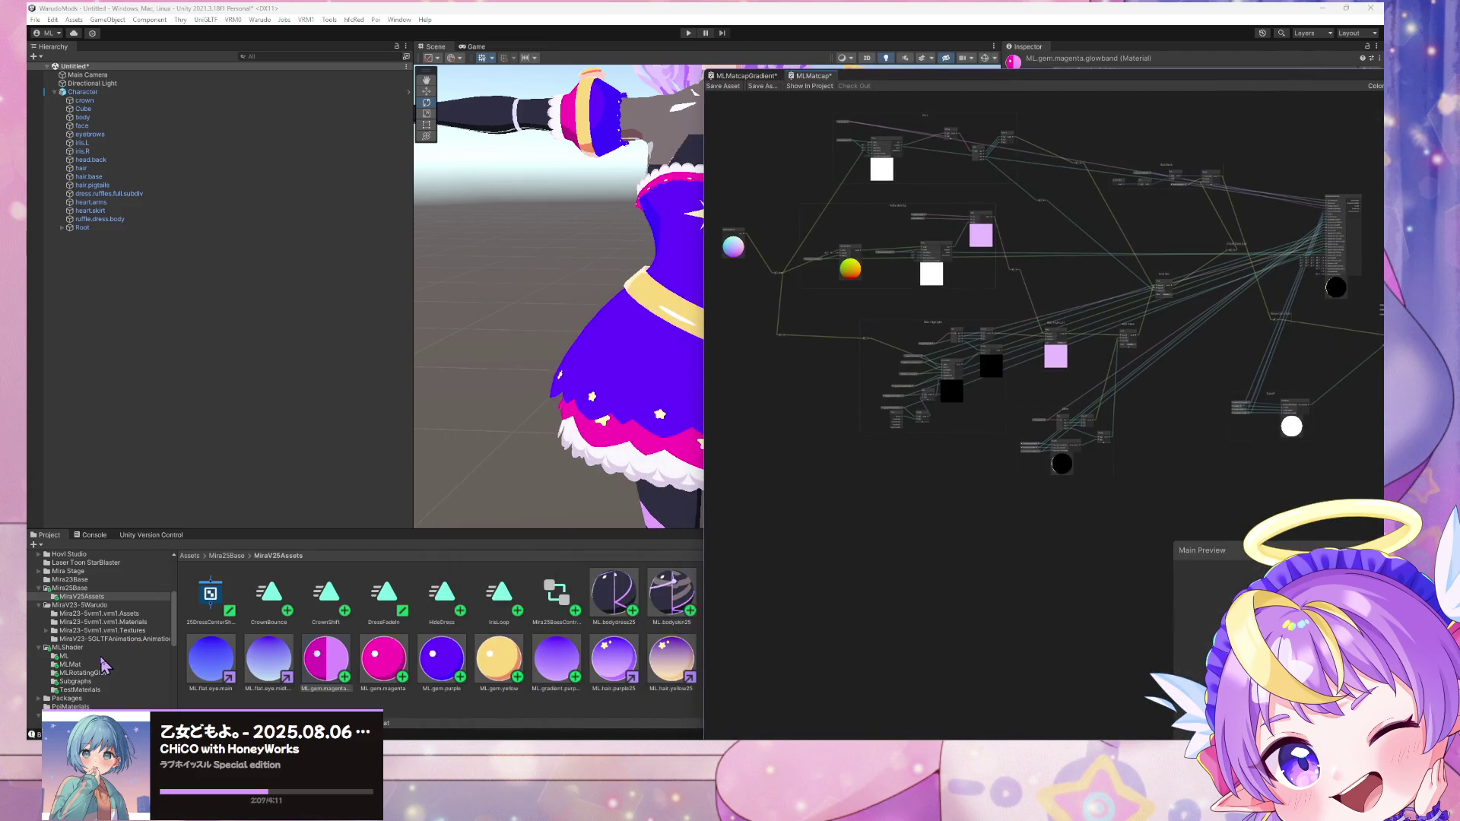
Step: Browse the MLShader folder's shader assets, inspecting MLMatcapBody and MLMatcapGradient
{"action": "left_click", "coordinate": [68, 647]}
{"action": "left_click", "coordinate": [449, 663]}
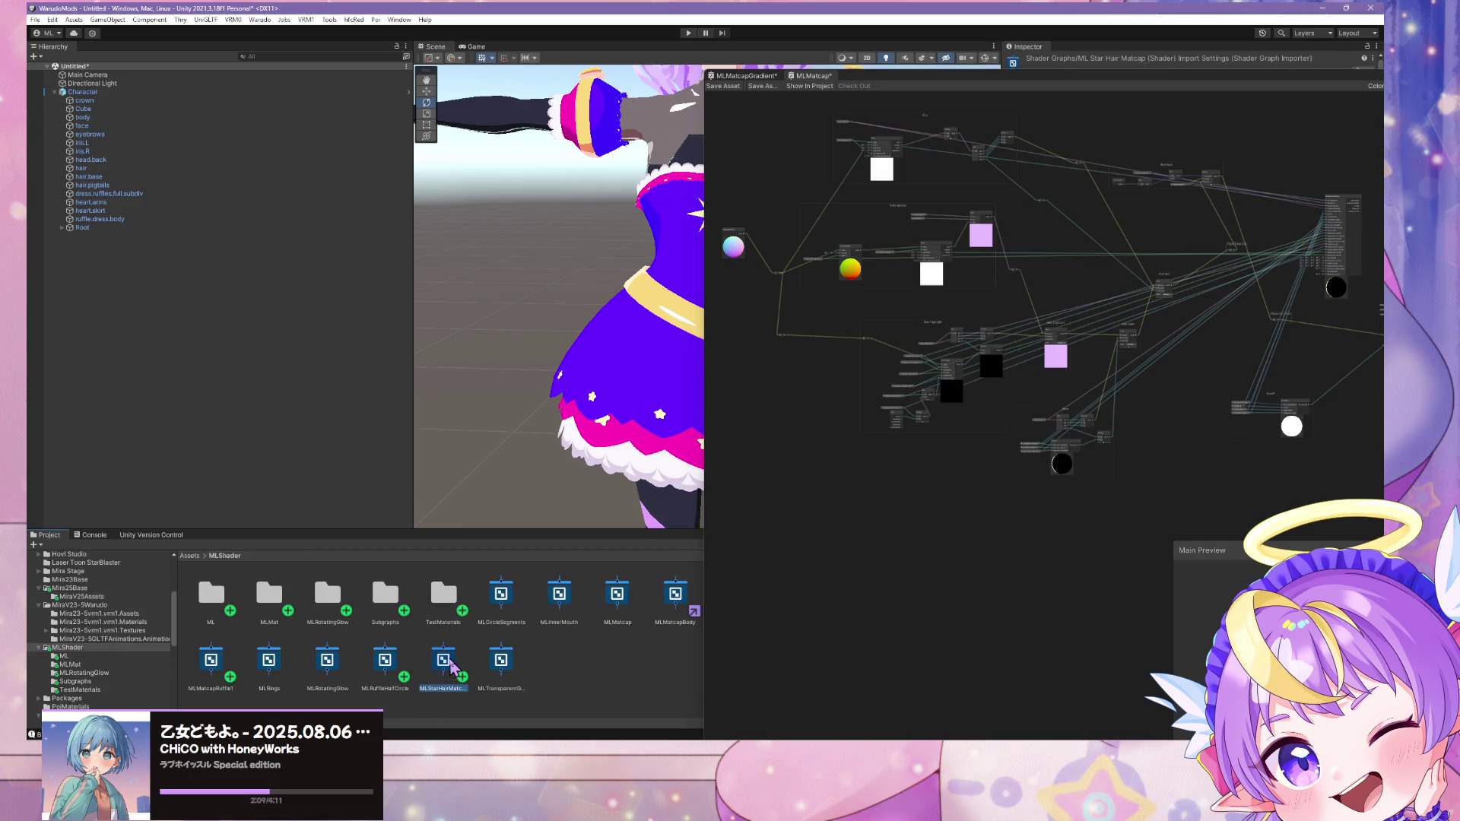
{"action": "key", "text": "Left"}
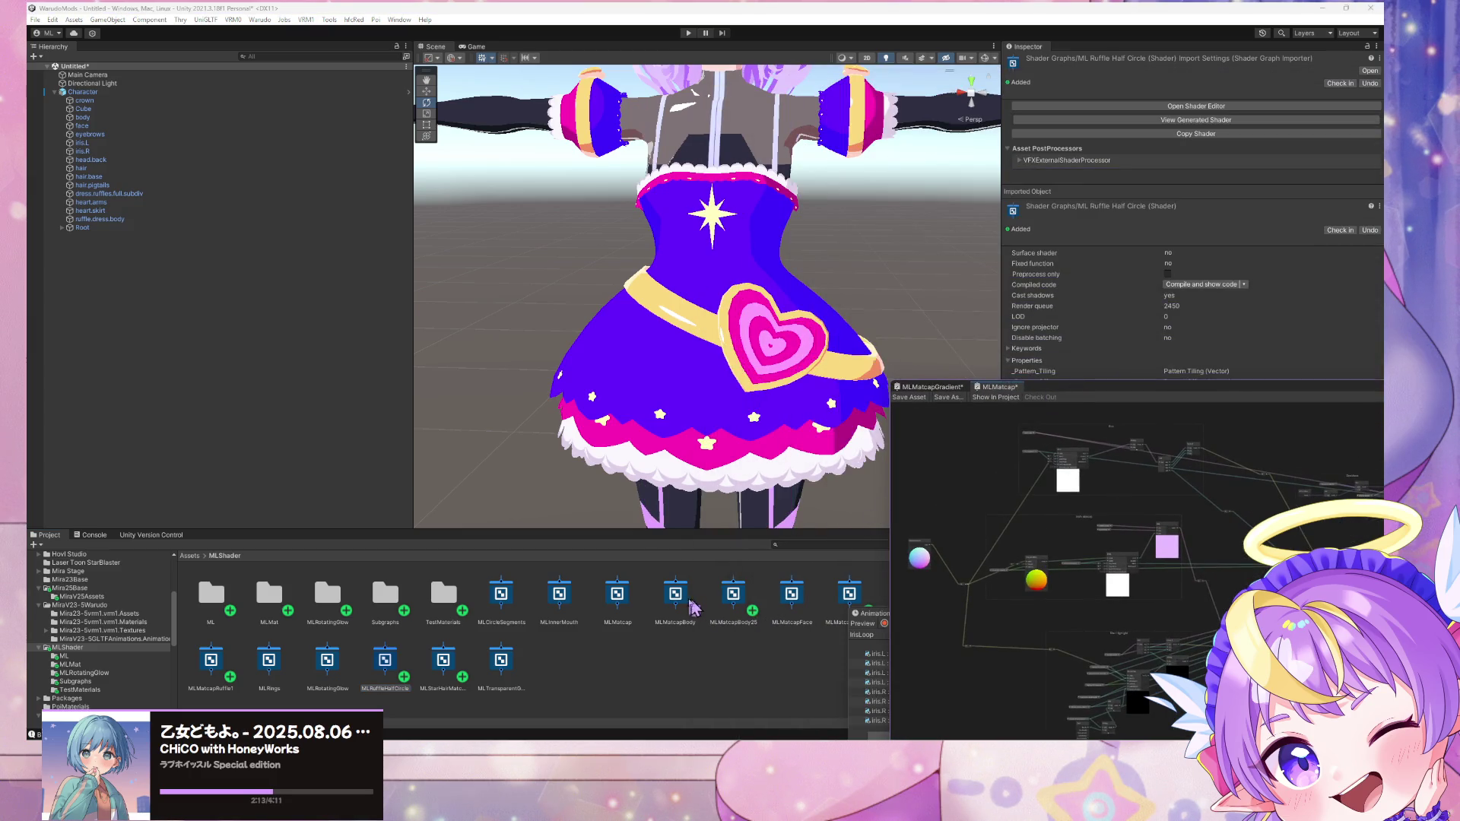
{"action": "left_click", "coordinate": [694, 606]}
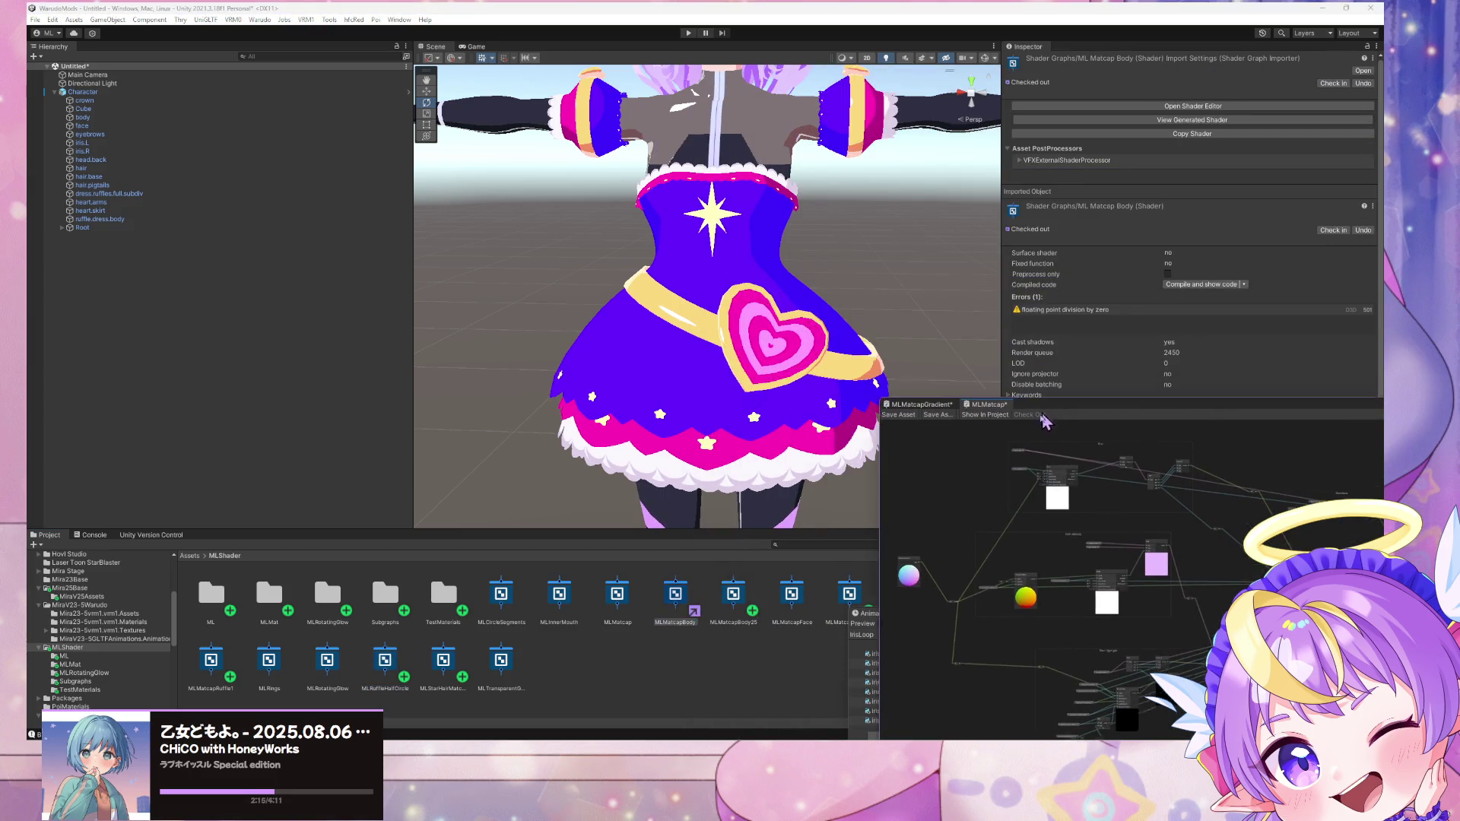
{"action": "left_click", "coordinate": [850, 595]}
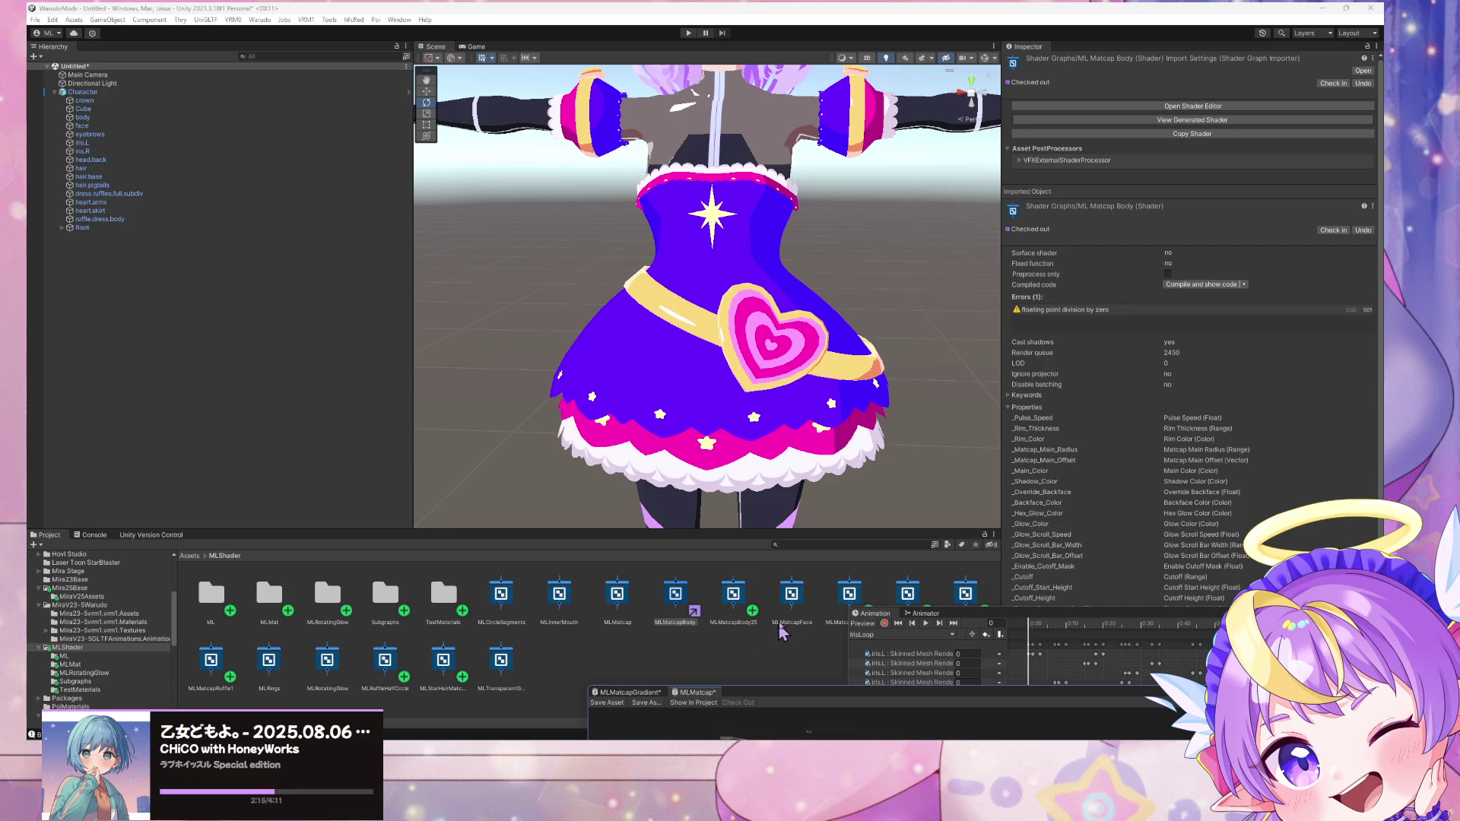
Step: Delete the MLMatcapGradientEmissiveUVScroll shader graph asset and confirm the deletion
{"action": "left_click", "coordinate": [913, 593]}
{"action": "right_click", "coordinate": [913, 592]}
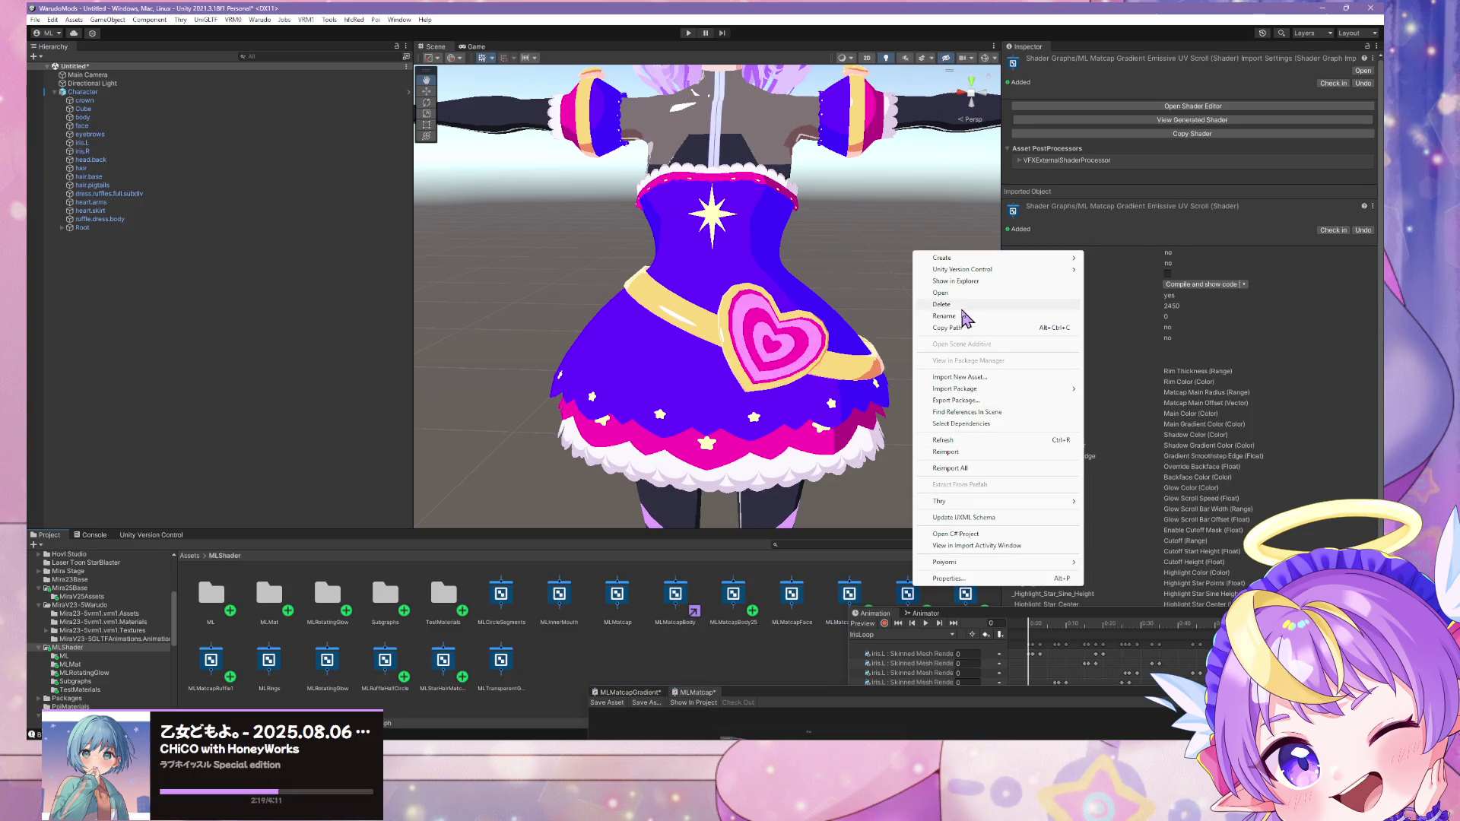
{"action": "left_click", "coordinate": [960, 305]}
{"action": "left_click", "coordinate": [740, 401]}
{"action": "mouse_move", "coordinate": [795, 698]}
{"action": "left_mouse_down"}
{"action": "mouse_move", "coordinate": [652, 226]}
{"action": "mouse_move", "coordinate": [551, 124]}
{"action": "left_mouse_up"}
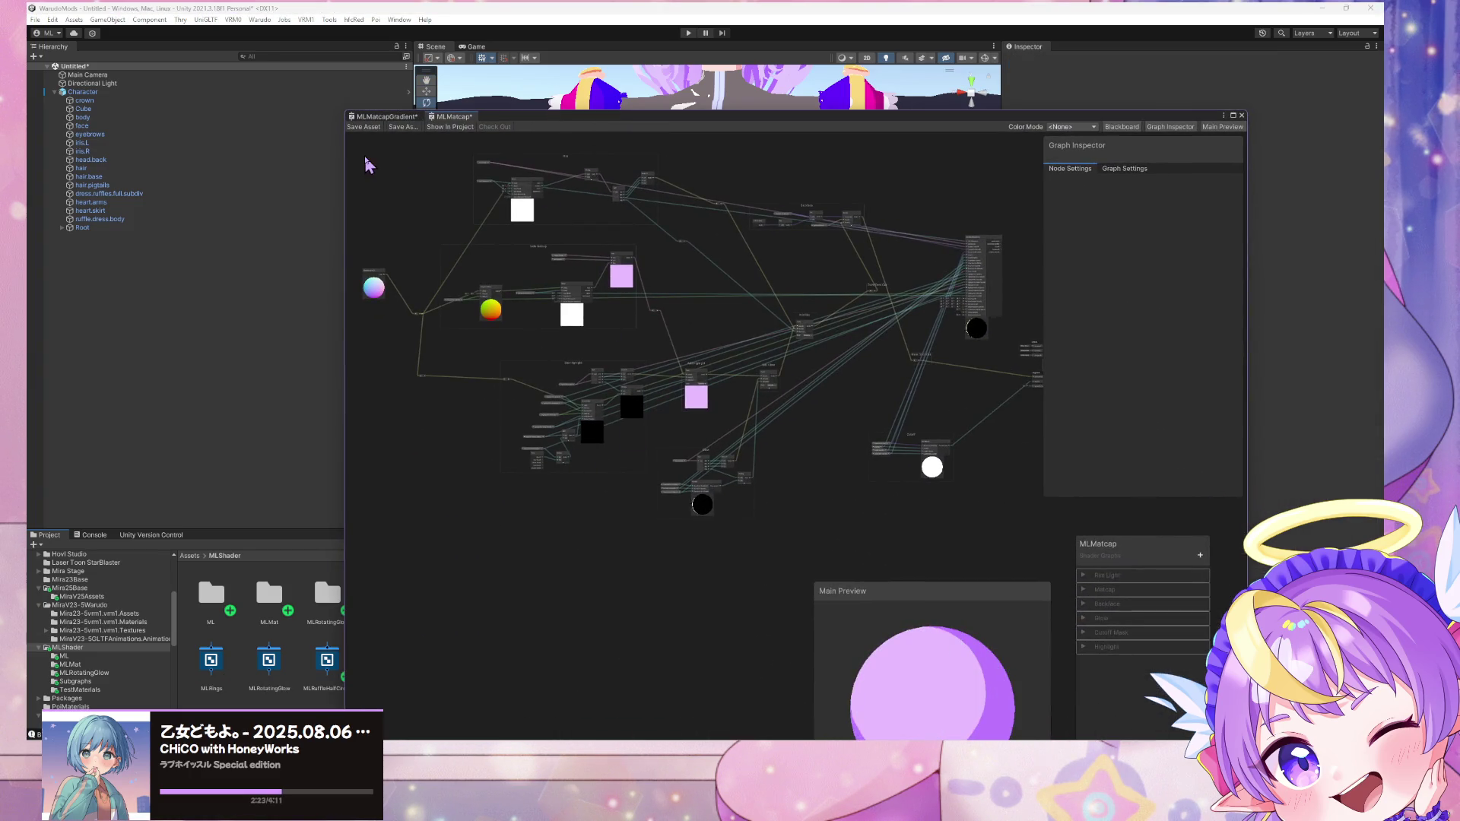
Step: Close the MLMatcapGradient graph tab and answer its unsaved-changes prompt
{"action": "scroll", "coordinate": [726, 280], "scroll_direction": "up", "scroll_amount": 2}
{"action": "scroll", "coordinate": [730, 281], "scroll_direction": "down", "scroll_amount": 3}
{"action": "scroll", "coordinate": [1006, 259], "scroll_direction": "up", "scroll_amount": 2}
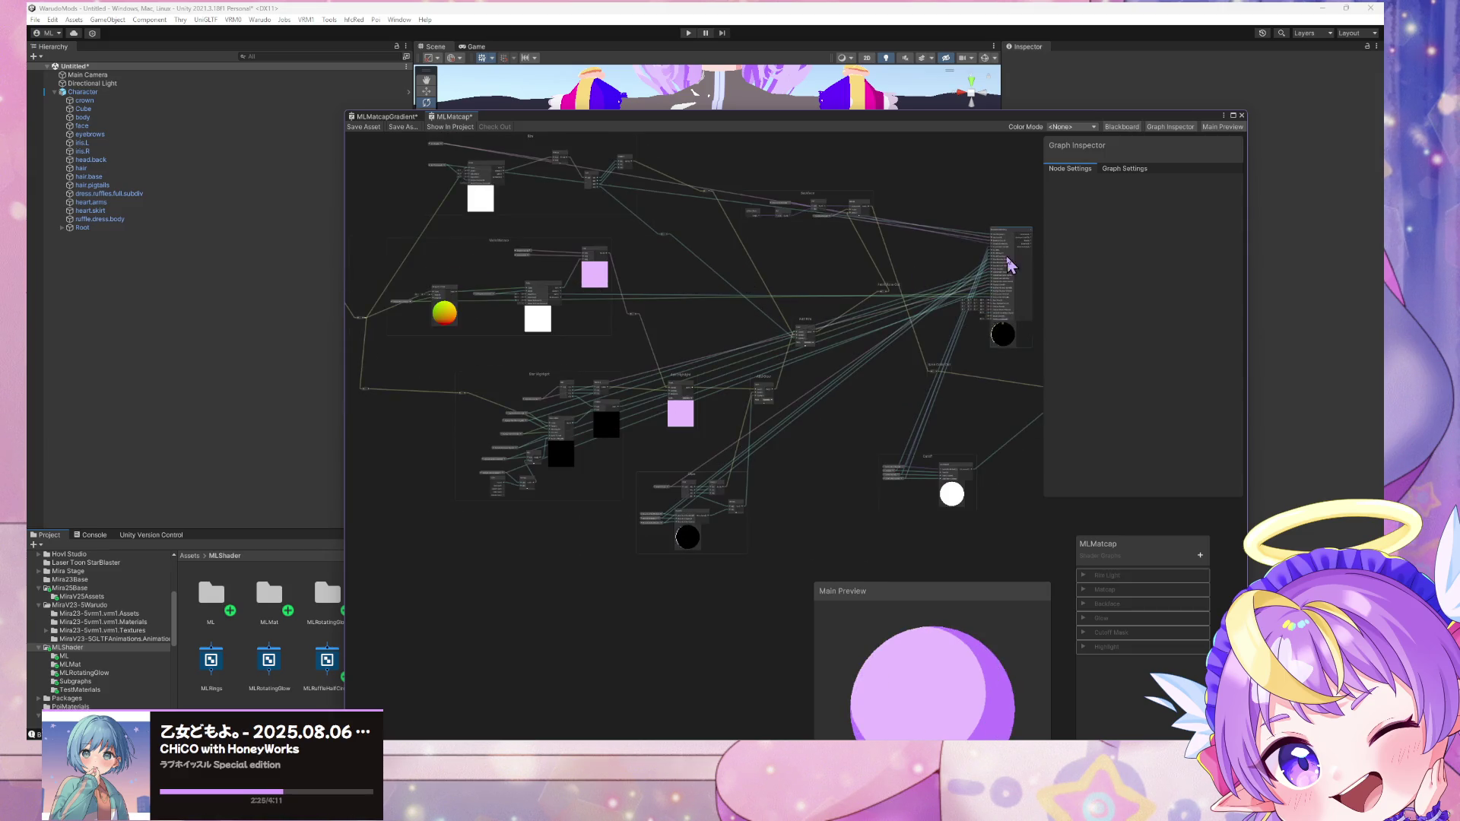
{"action": "middle_click_drag", "start_coordinate": [1006, 259], "coordinate": [888, 248]}
{"action": "right_click", "coordinate": [400, 116]}
{"action": "left_click", "coordinate": [423, 141]}
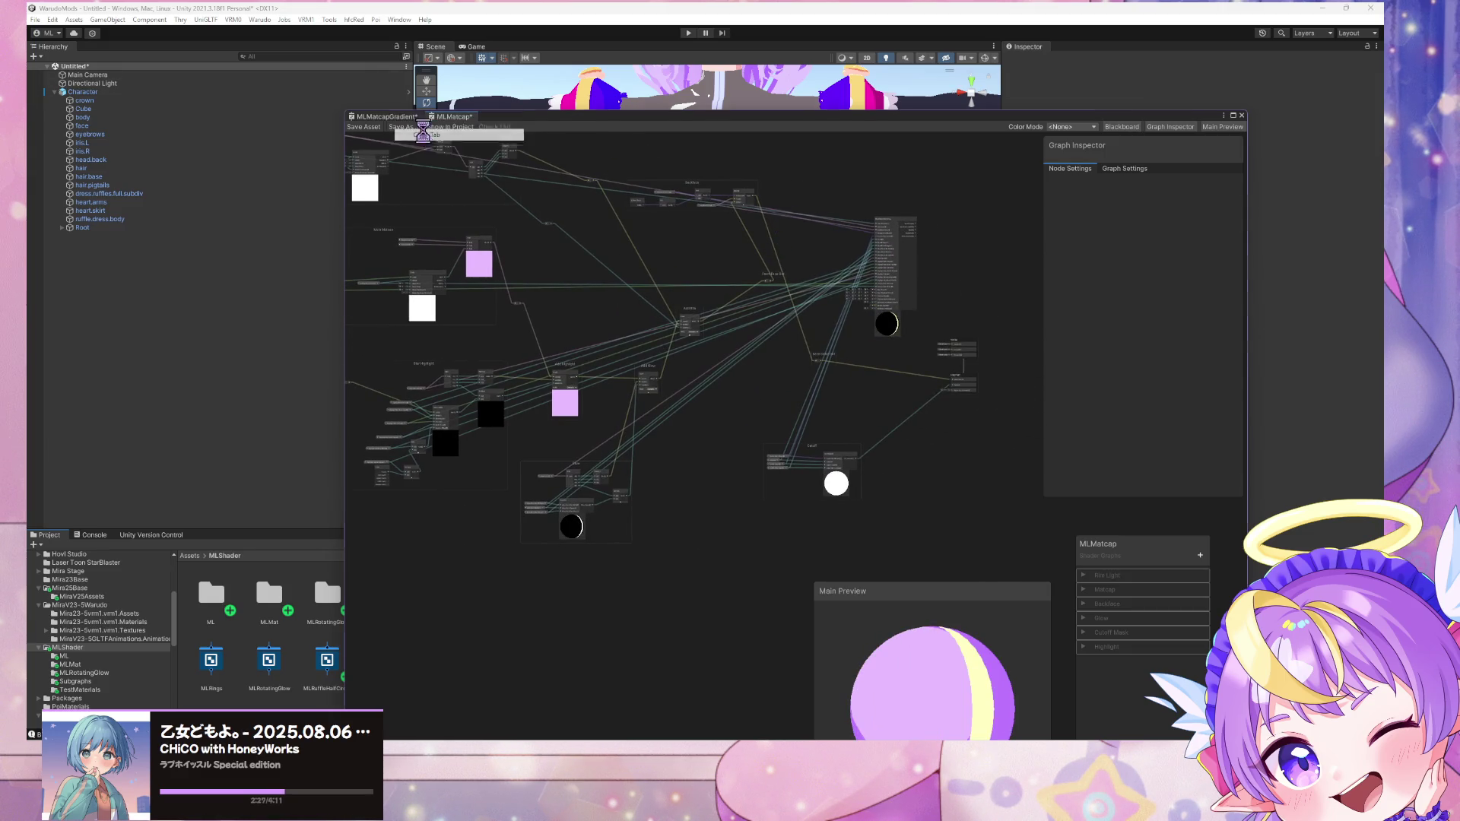
{"action": "left_click", "coordinate": [766, 409]}
Step: Connect the BaseGradientMatcap node's output to the Fragment Alpha input
{"action": "mouse_move", "coordinate": [890, 222]}
{"action": "left_mouse_down"}
{"action": "mouse_move", "coordinate": [770, 366]}
{"action": "mouse_move", "coordinate": [715, 491]}
{"action": "left_mouse_up"}
{"action": "left_click_drag", "start_coordinate": [874, 521], "coordinate": [770, 358]}
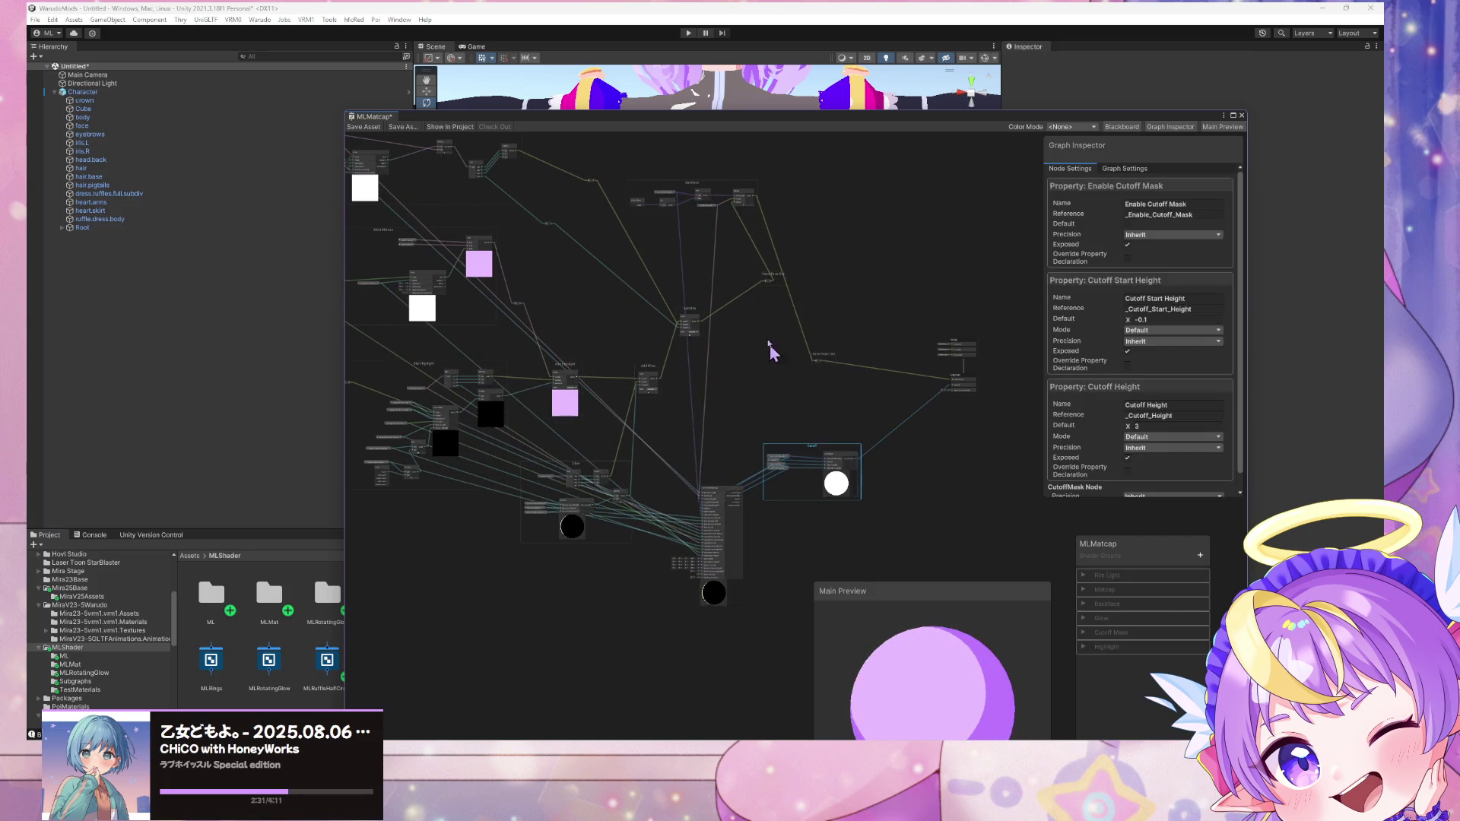
{"action": "scroll", "coordinate": [813, 299], "scroll_direction": "up", "scroll_amount": 5}
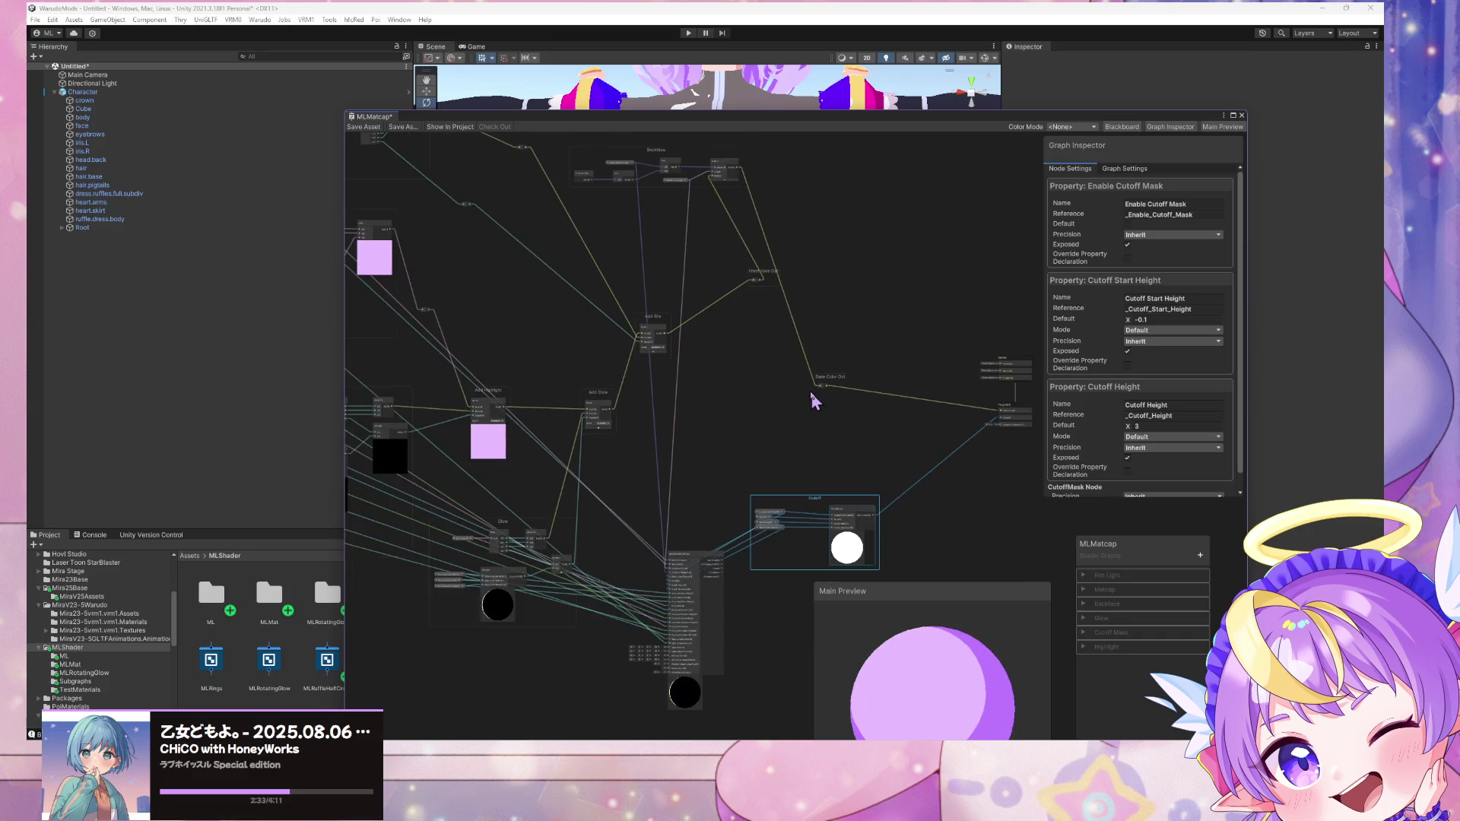
{"action": "middle_click_drag", "start_coordinate": [804, 316], "coordinate": [743, 222]}
{"action": "scroll", "coordinate": [743, 222], "scroll_direction": "up", "scroll_amount": 2}
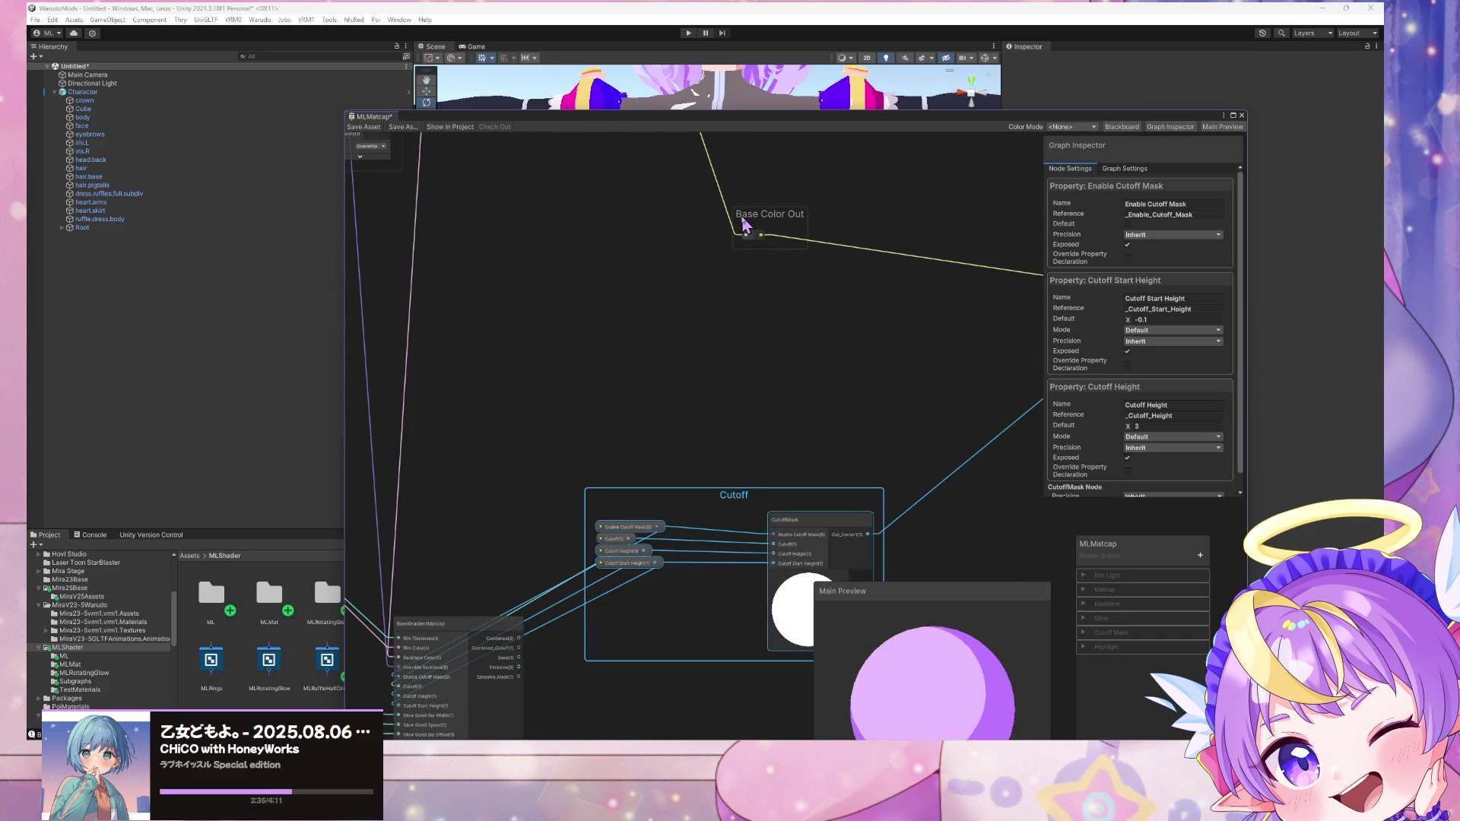
{"action": "scroll", "coordinate": [743, 222], "scroll_direction": "down", "scroll_amount": 1}
{"action": "scroll", "coordinate": [745, 225], "scroll_direction": "up", "scroll_amount": 1}
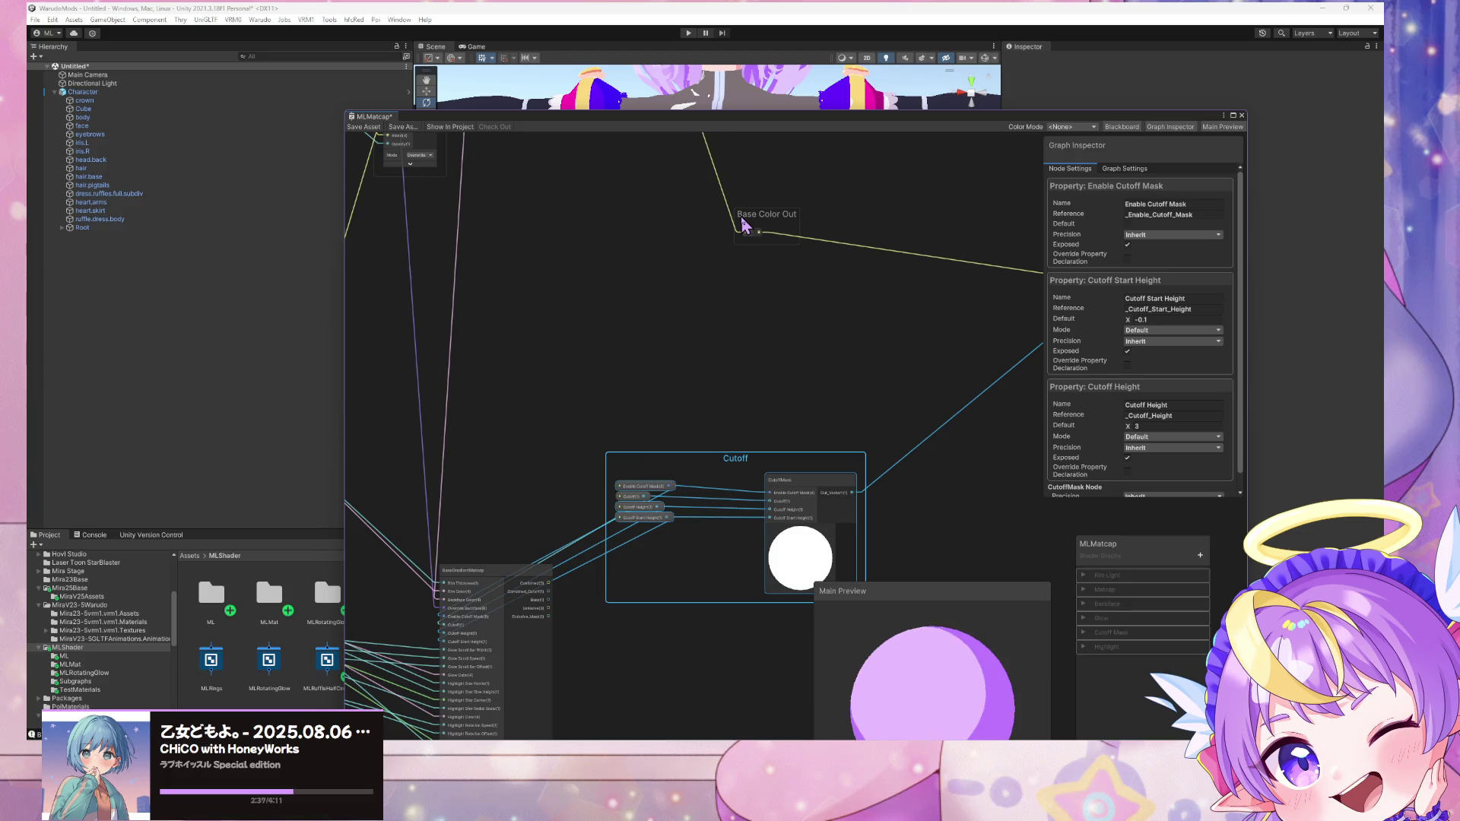
{"action": "middle_click_drag", "start_coordinate": [749, 266], "coordinate": [747, 254]}
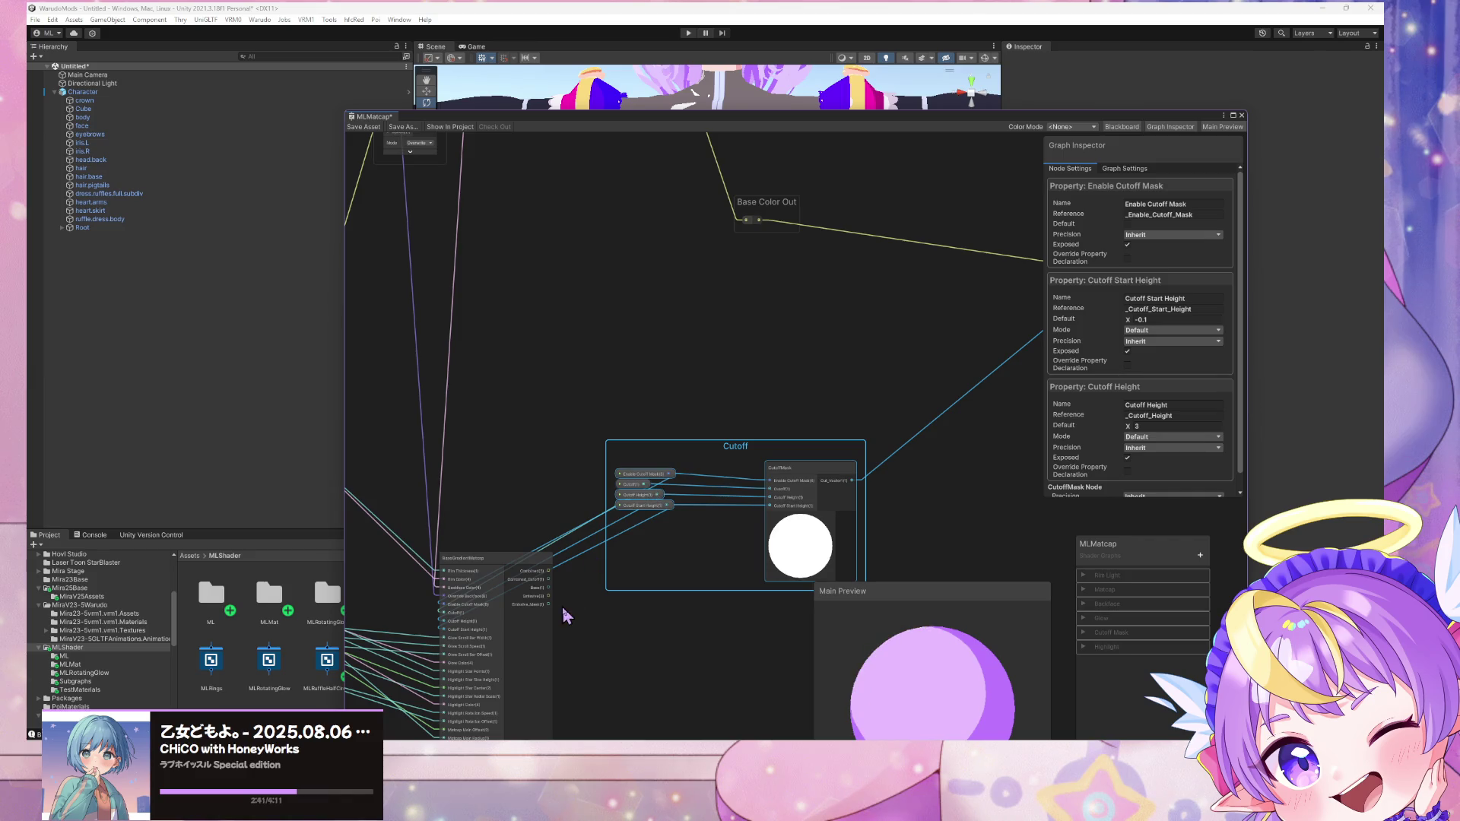
{"action": "middle_click_drag", "start_coordinate": [654, 493], "coordinate": [601, 476]}
{"action": "scroll", "coordinate": [629, 391], "scroll_direction": "down", "scroll_amount": 2}
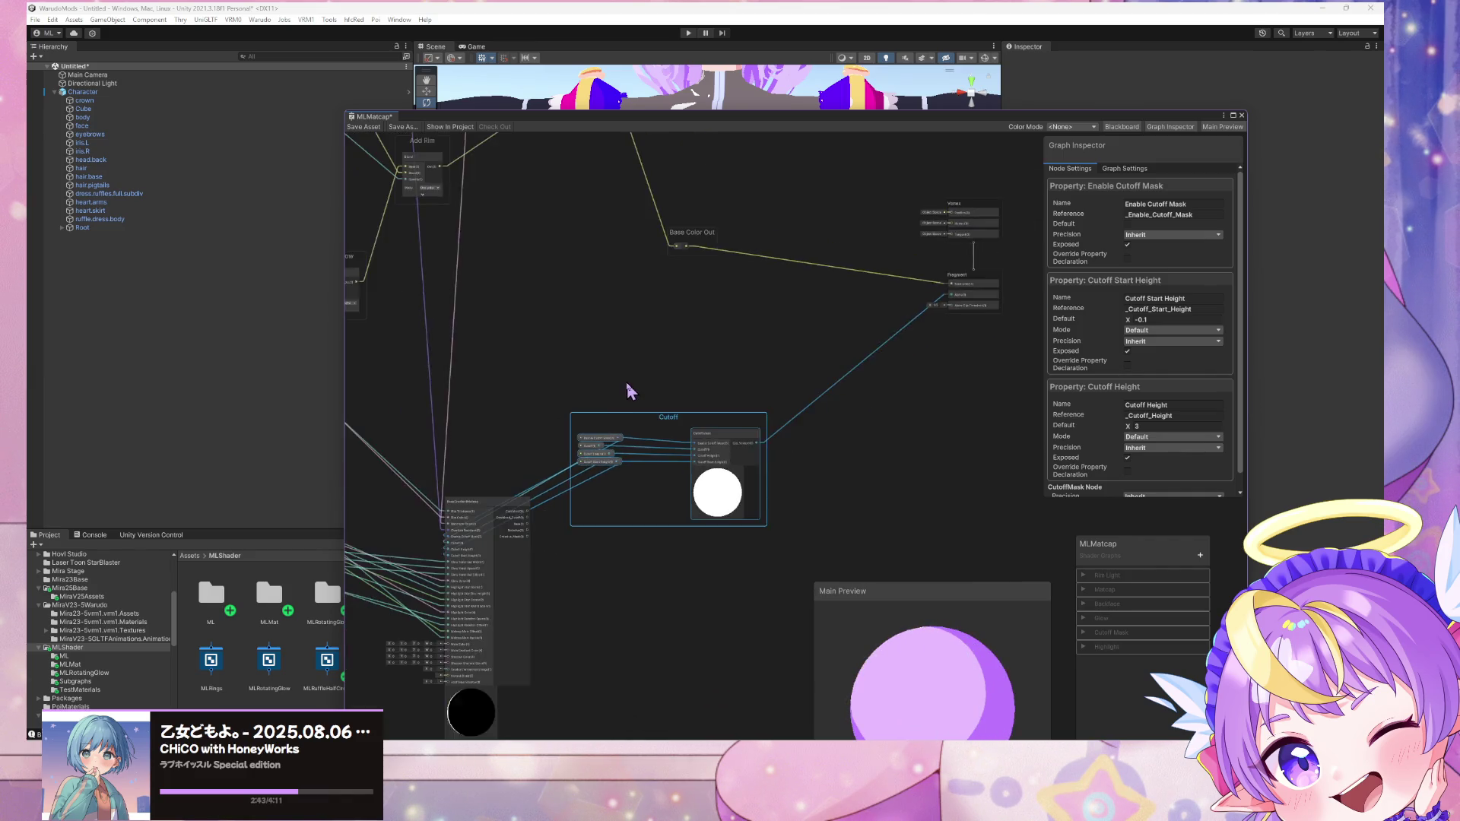
{"action": "mouse_move", "coordinate": [506, 541]}
{"action": "left_mouse_down"}
{"action": "mouse_move", "coordinate": [775, 378]}
{"action": "mouse_move", "coordinate": [944, 326]}
{"action": "mouse_move", "coordinate": [931, 314]}
{"action": "left_mouse_up"}
Step: Delete the Cutoff group and its nodes, keeping the Cutoff property beside BaseGradientMatcap
{"action": "mouse_move", "coordinate": [665, 437]}
{"action": "left_mouse_down"}
{"action": "mouse_move", "coordinate": [818, 467]}
{"action": "mouse_move", "coordinate": [800, 468]}
{"action": "left_mouse_up"}
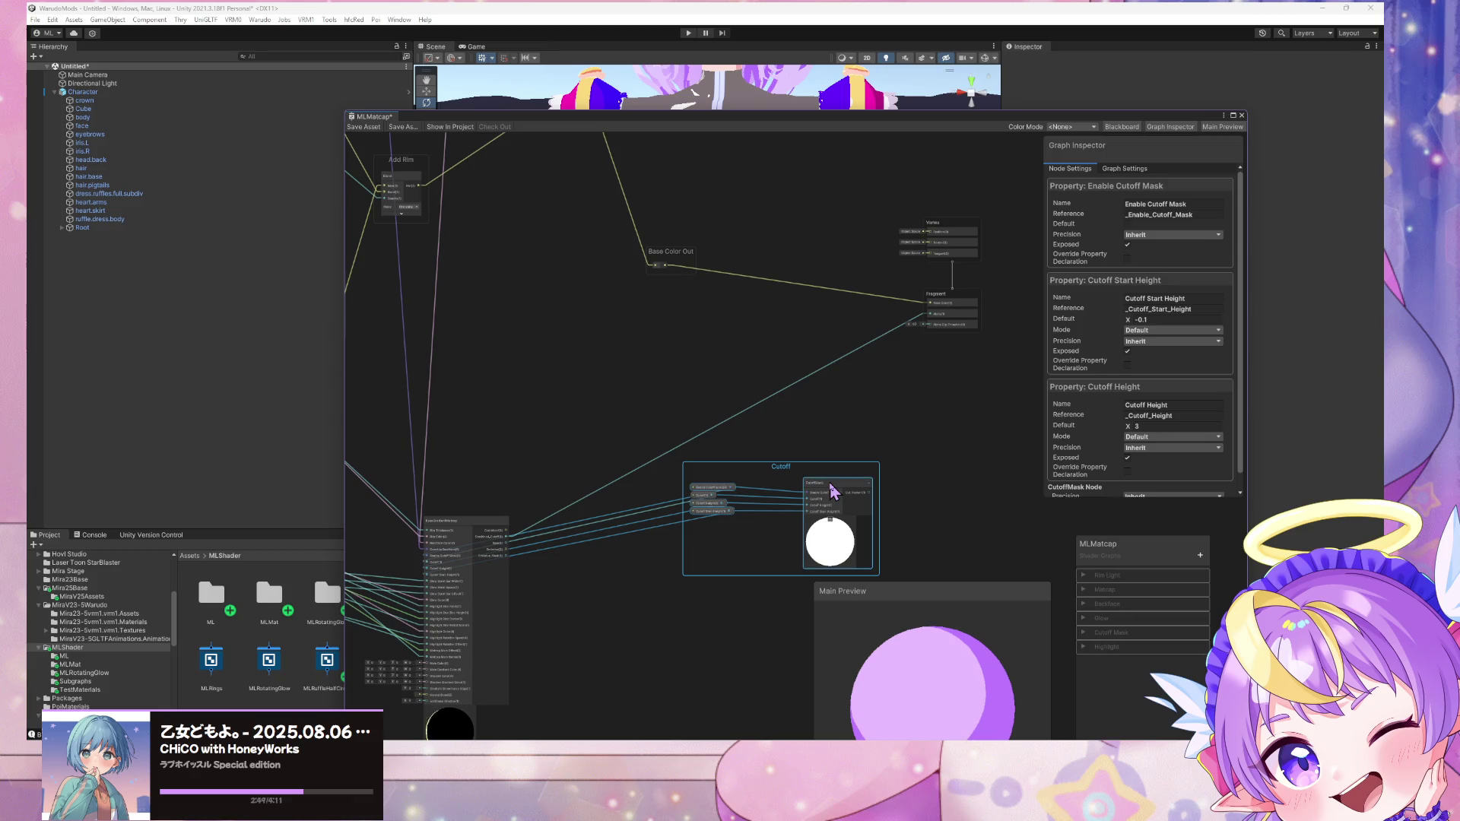
{"action": "key", "text": "Delete"}
{"action": "left_click", "coordinate": [702, 498]}
{"action": "mouse_move", "coordinate": [701, 498]}
{"action": "left_mouse_down"}
{"action": "mouse_move", "coordinate": [509, 545]}
{"action": "mouse_move", "coordinate": [532, 512]}
{"action": "mouse_move", "coordinate": [398, 555]}
{"action": "mouse_move", "coordinate": [419, 550]}
{"action": "left_mouse_up"}
{"action": "mouse_move", "coordinate": [532, 521]}
{"action": "left_mouse_down"}
{"action": "mouse_move", "coordinate": [749, 397]}
{"action": "mouse_move", "coordinate": [757, 419]}
{"action": "left_mouse_up"}
{"action": "mouse_move", "coordinate": [415, 549]}
{"action": "left_mouse_down"}
{"action": "mouse_move", "coordinate": [537, 417]}
{"action": "mouse_move", "coordinate": [550, 449]}
{"action": "left_mouse_up"}
Step: Remove the Glow group frame while keeping its nodes
{"action": "scroll", "coordinate": [760, 470], "scroll_direction": "down", "scroll_amount": 3}
{"action": "left_click", "coordinate": [619, 505]}
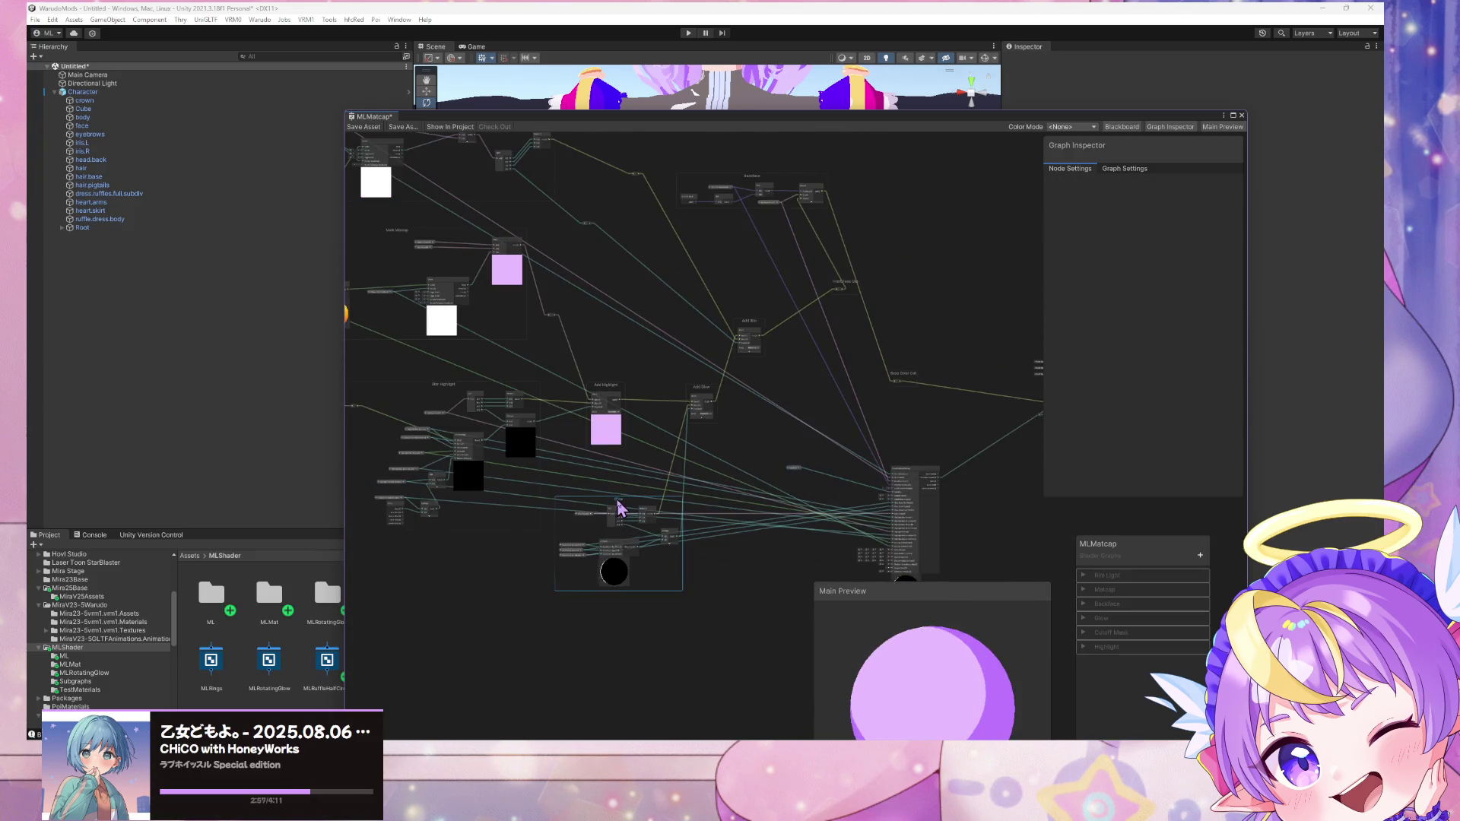
{"action": "key", "text": "Delete"}
Step: Close the MLMatcap graph editor, resolving the unsaved-changes prompt
{"action": "middle_click_drag", "start_coordinate": [658, 508], "coordinate": [630, 336]}
{"action": "scroll", "coordinate": [643, 346], "scroll_direction": "up", "scroll_amount": 2}
{"action": "scroll", "coordinate": [642, 339], "scroll_direction": "down", "scroll_amount": 2}
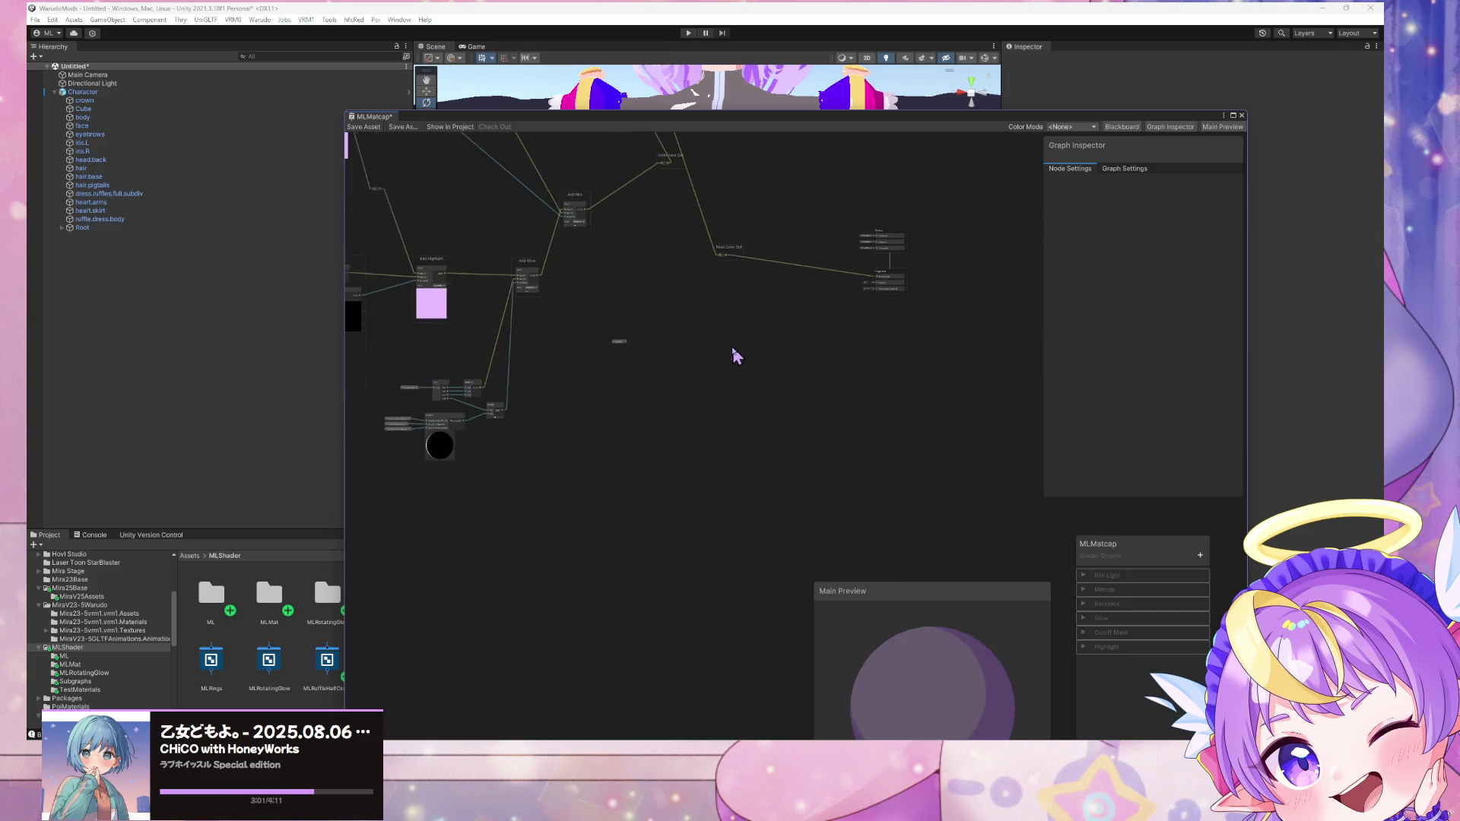
{"action": "scroll", "coordinate": [707, 479], "scroll_direction": "up", "scroll_amount": 3}
{"action": "scroll", "coordinate": [717, 458], "scroll_direction": "down", "scroll_amount": 2}
{"action": "scroll", "coordinate": [746, 459], "scroll_direction": "up", "scroll_amount": 2}
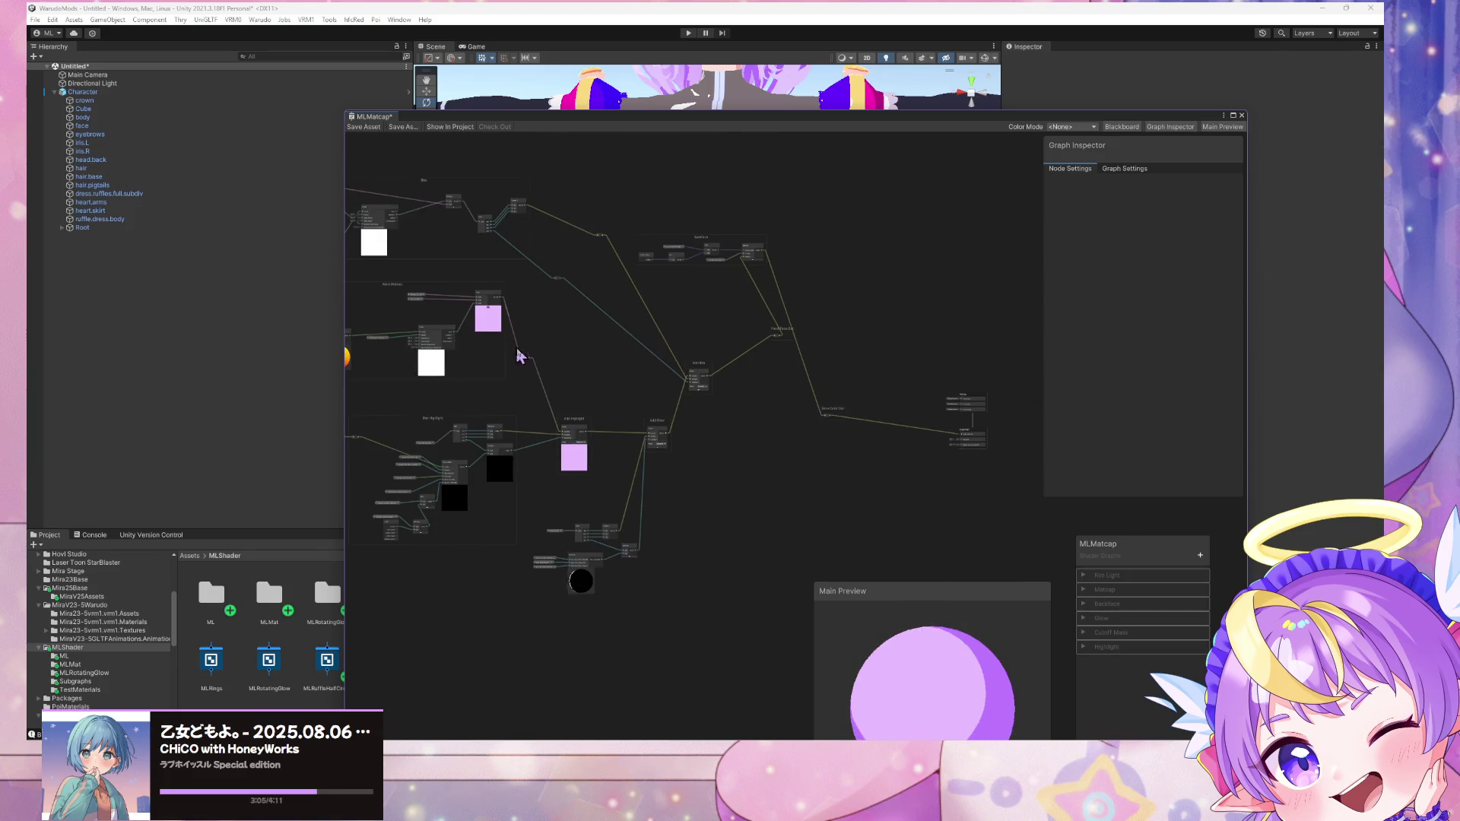
{"action": "left_click", "coordinate": [1242, 115]}
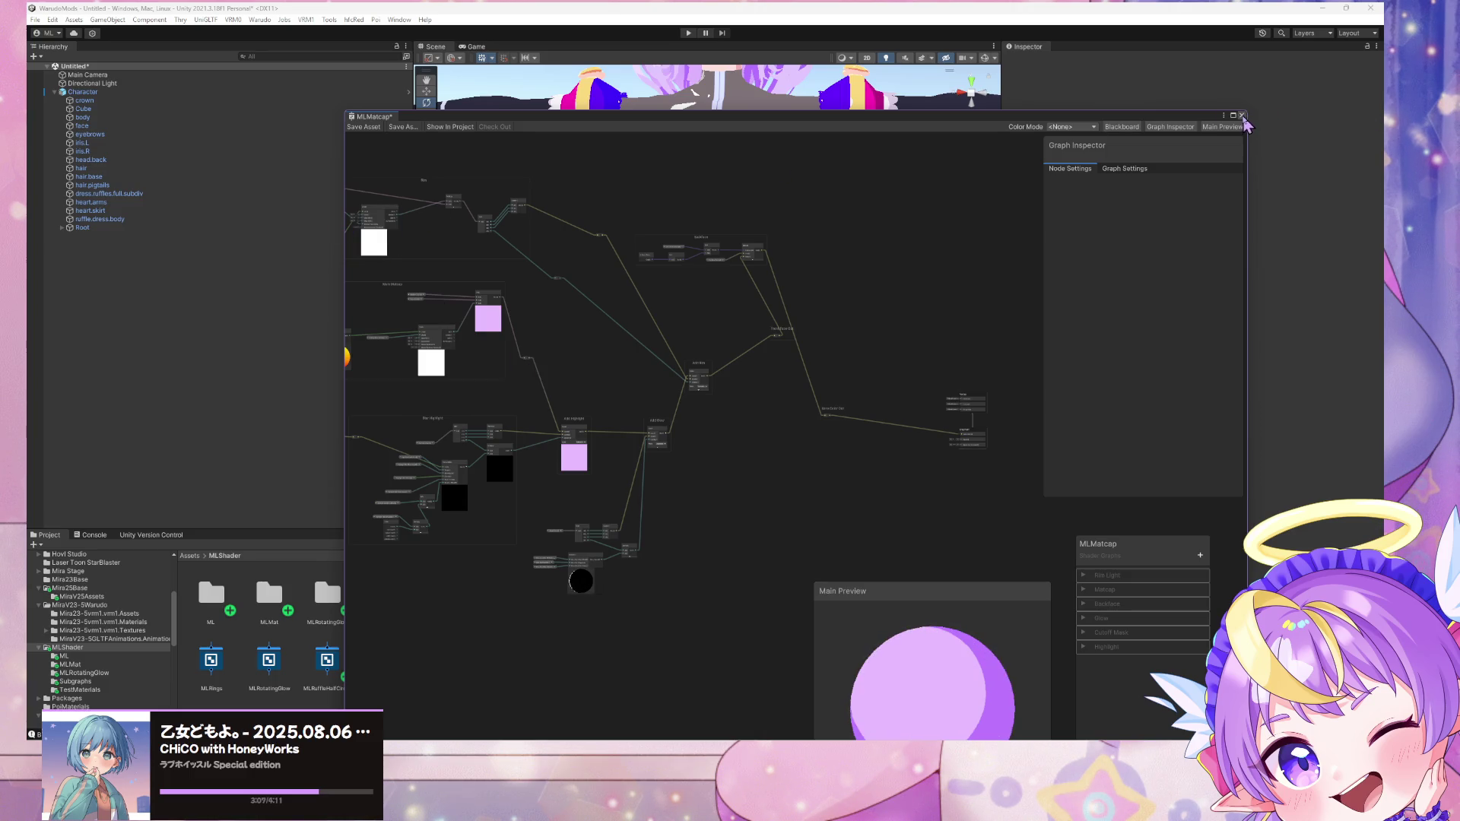
{"action": "left_click", "coordinate": [738, 403]}
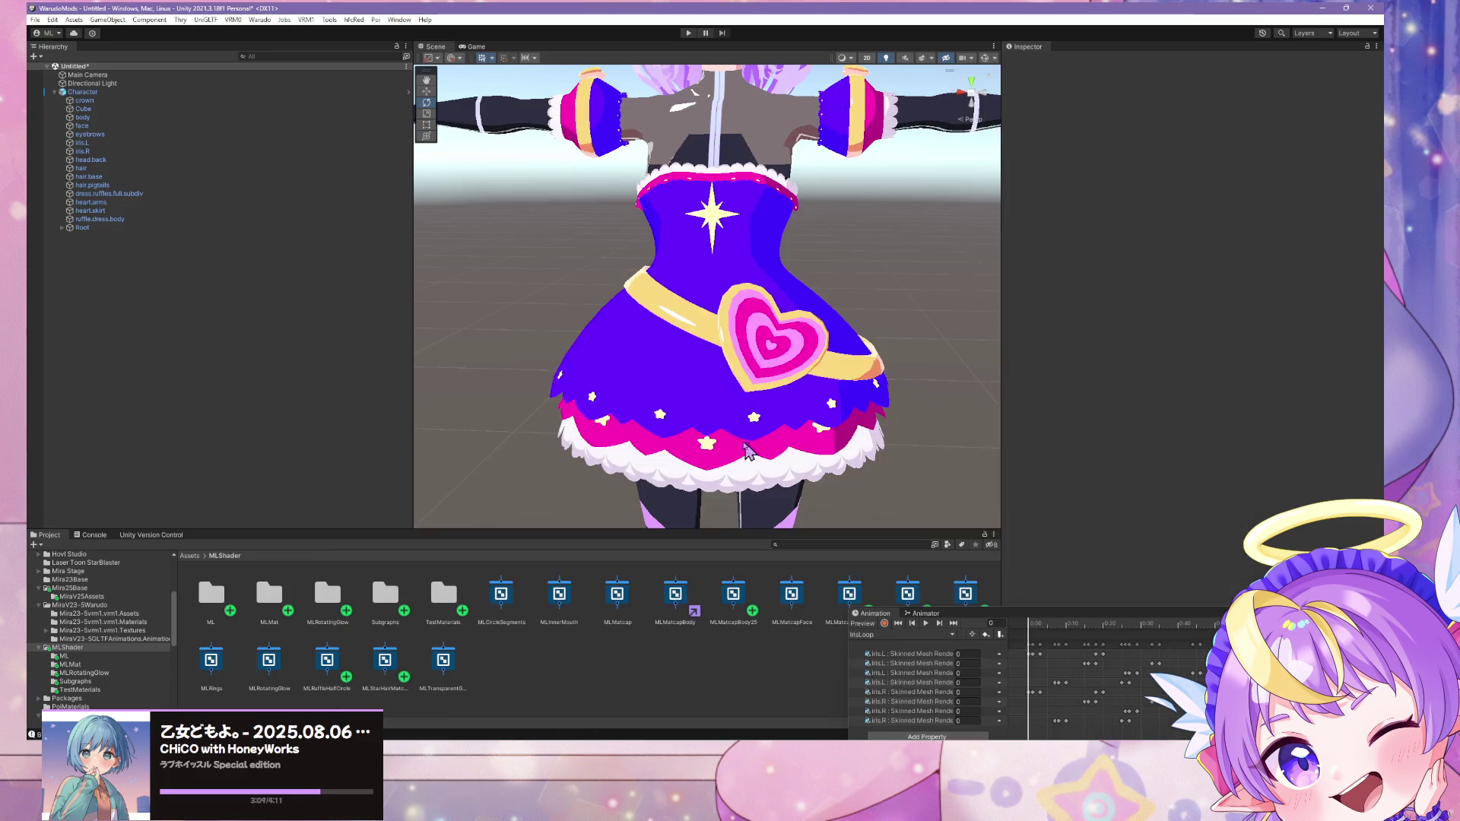
Step: Open the MLMatcapGradient shader asset in the Shader Graph editor
{"action": "left_click", "coordinate": [675, 595]}
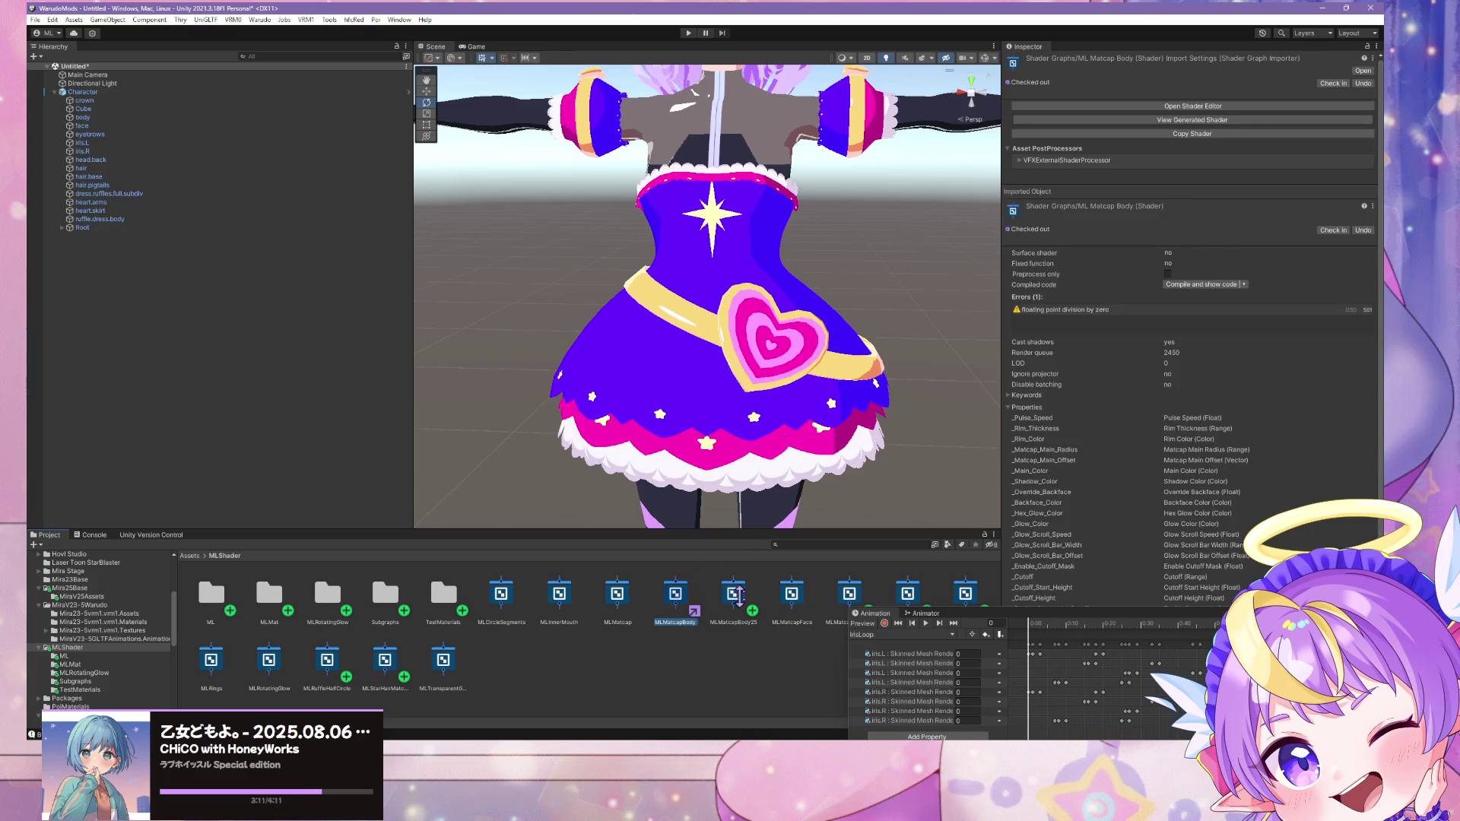
{"action": "left_click_drag", "start_coordinate": [917, 620], "coordinate": [1016, 635]}
{"action": "left_click", "coordinate": [849, 595]}
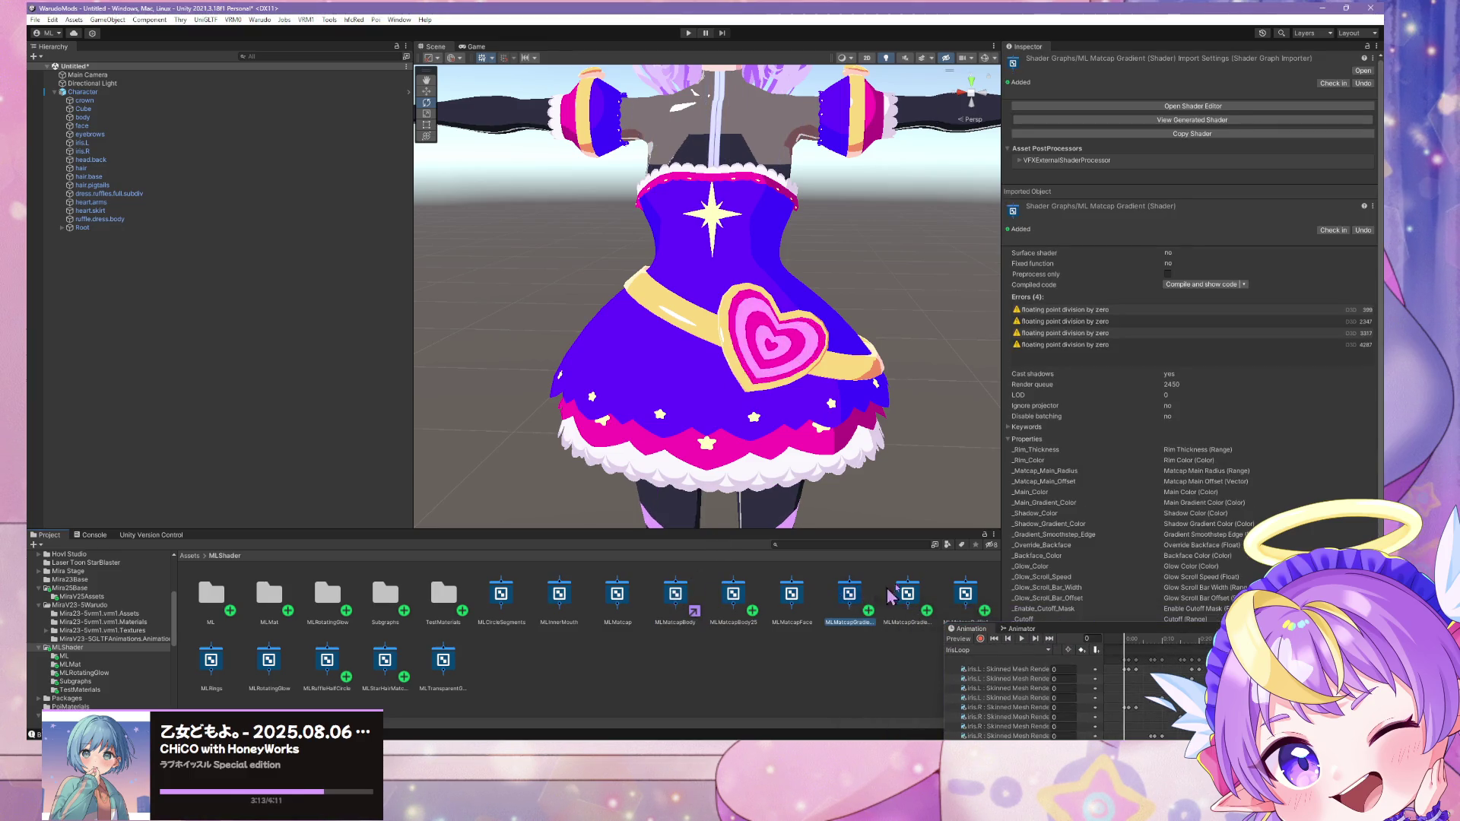
{"action": "left_click", "coordinate": [1360, 73]}
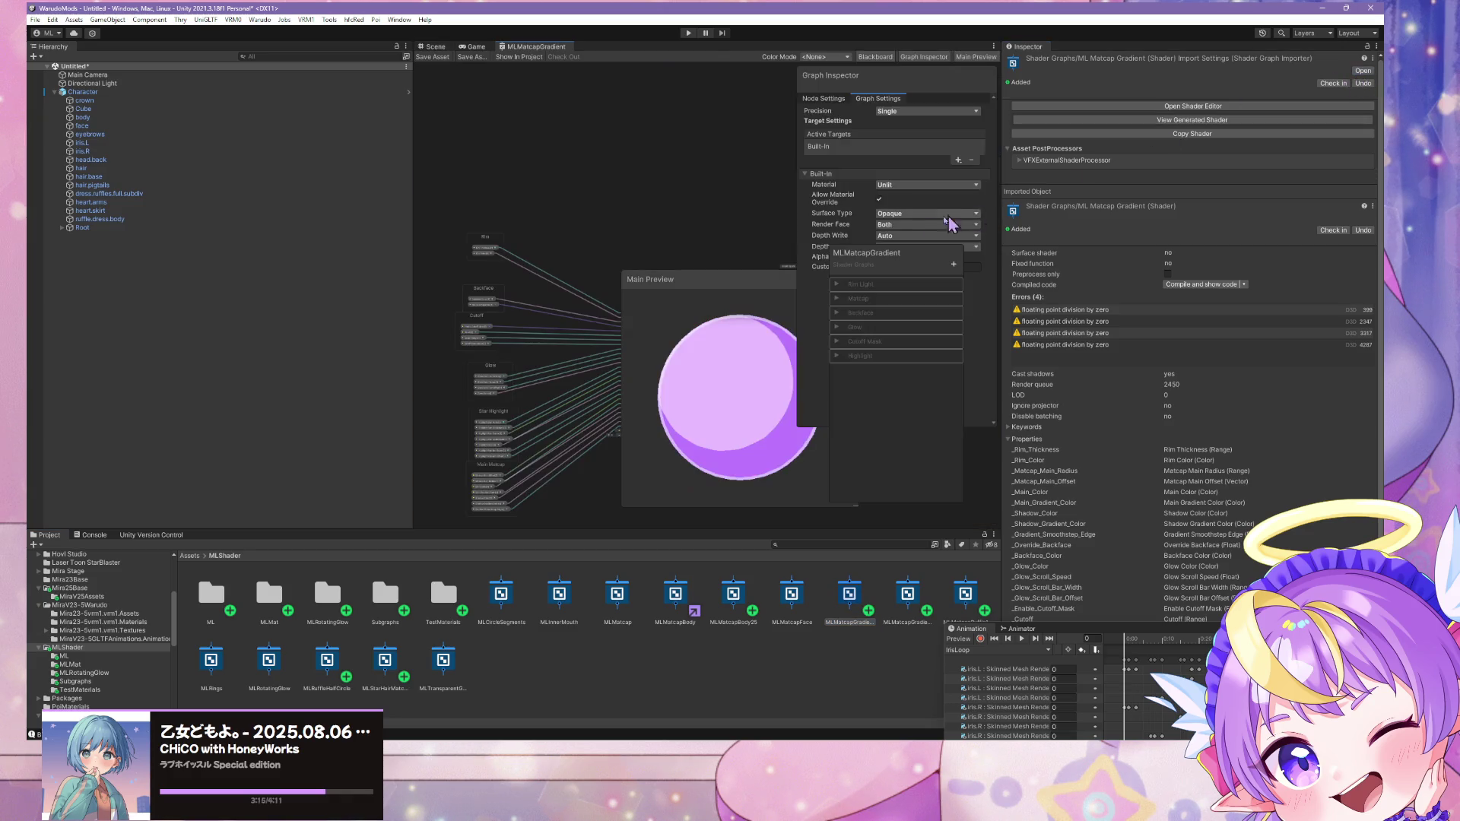
Step: Open MLMatcap in Shader Graph, undock the graphs into a floating window and maximise it
{"action": "left_click", "coordinate": [792, 594]}
{"action": "left_click", "coordinate": [637, 591]}
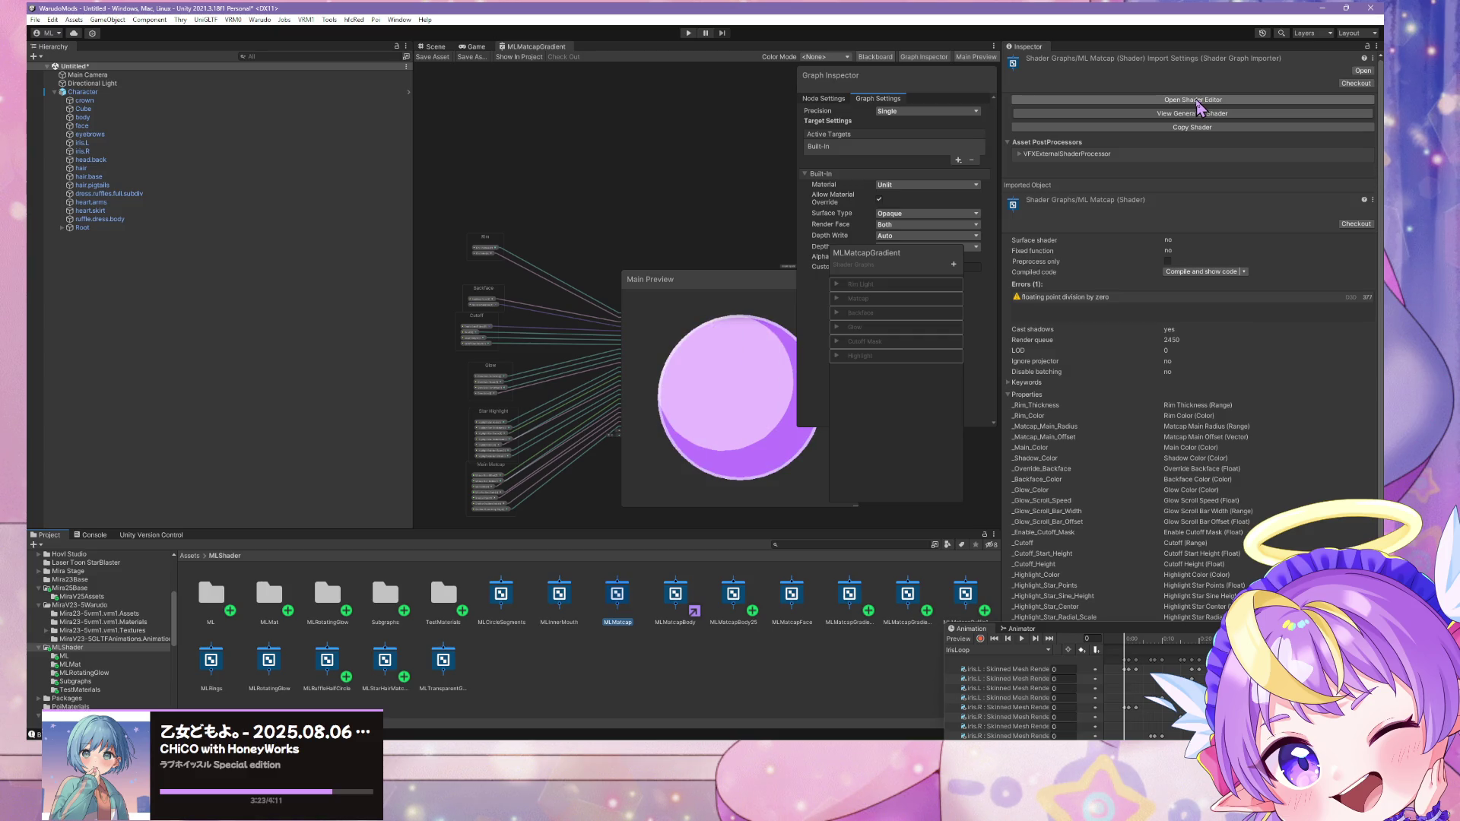
{"action": "left_click", "coordinate": [1130, 106]}
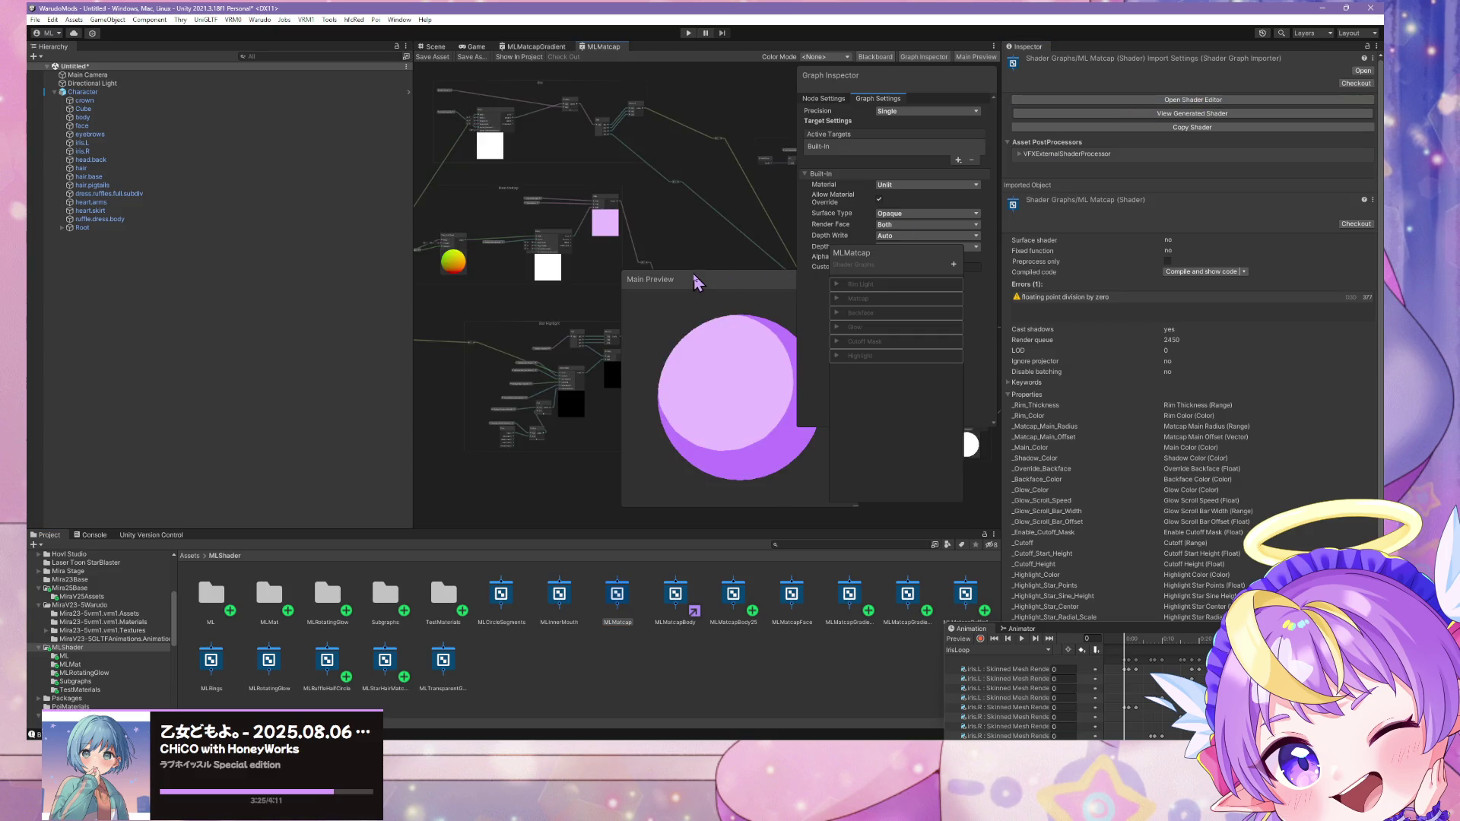
{"action": "mouse_move", "coordinate": [553, 52]}
{"action": "left_mouse_down"}
{"action": "mouse_move", "coordinate": [535, 294]}
{"action": "mouse_move", "coordinate": [682, 244]}
{"action": "mouse_move", "coordinate": [555, 72]}
{"action": "mouse_move", "coordinate": [574, 17]}
{"action": "mouse_move", "coordinate": [496, 67]}
{"action": "mouse_move", "coordinate": [466, 221]}
{"action": "mouse_move", "coordinate": [513, 228]}
{"action": "left_mouse_up"}
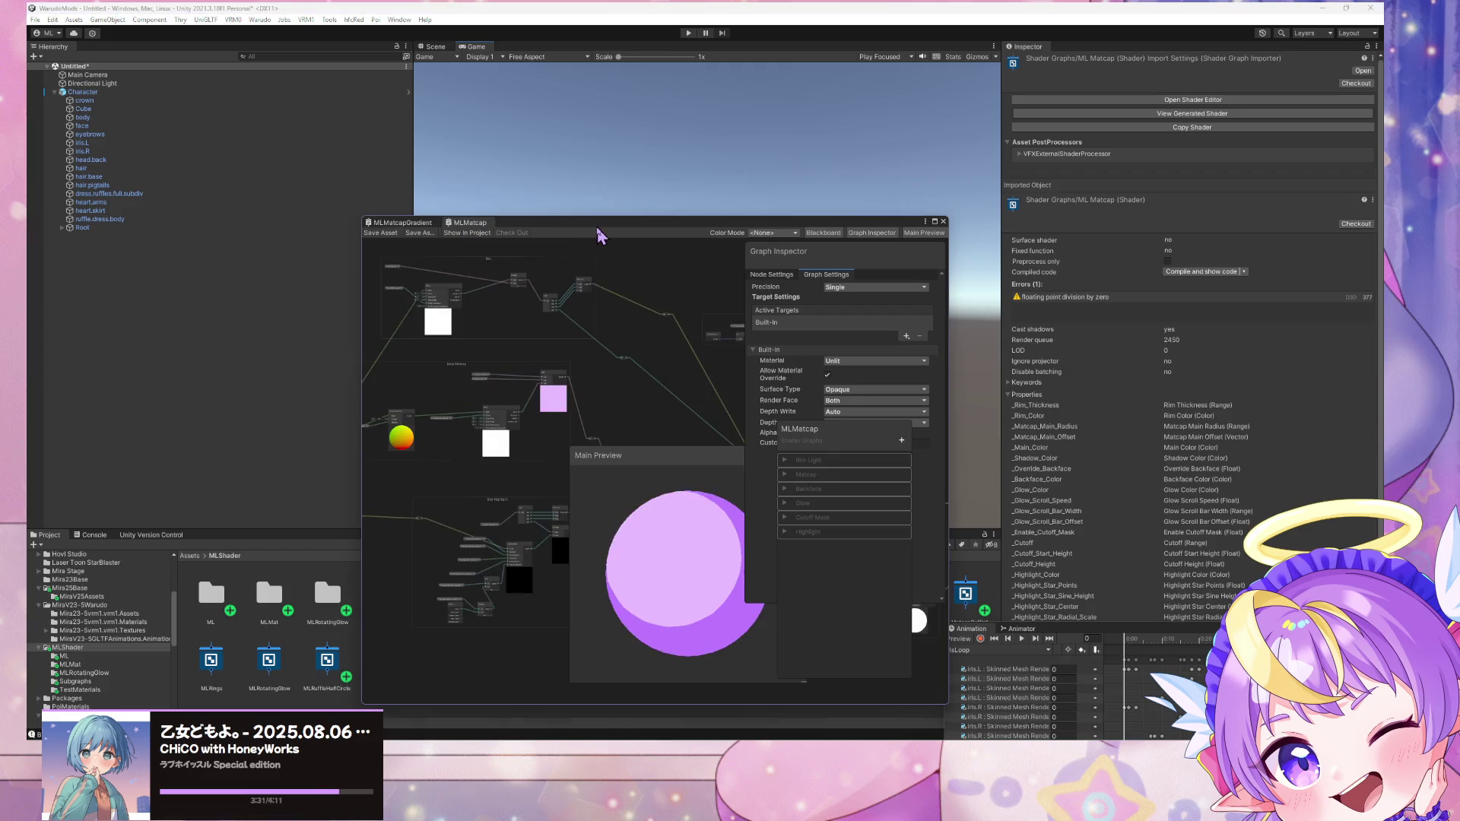
{"action": "left_click", "coordinate": [936, 222]}
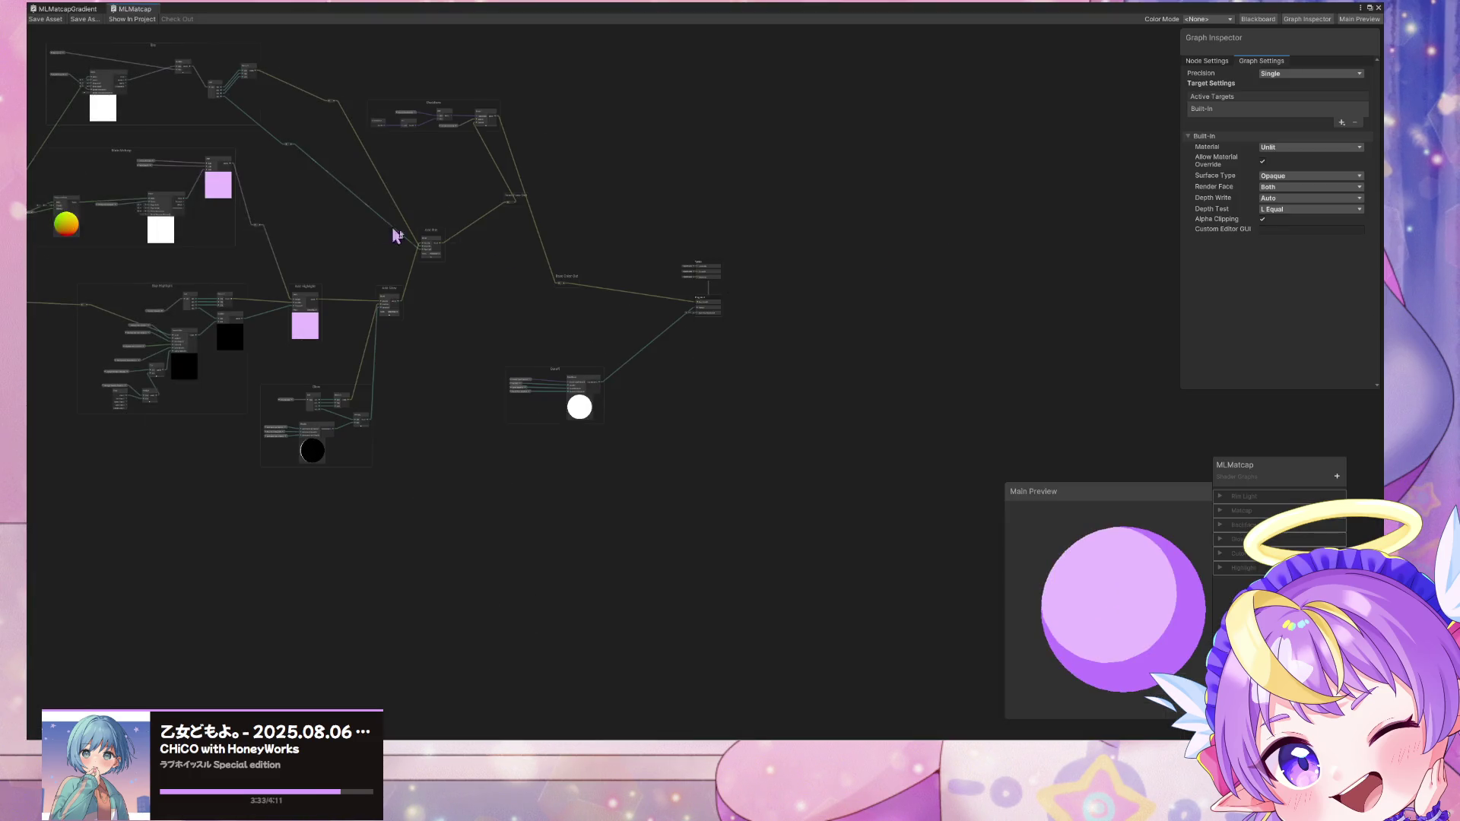
Step: Copy the BaseGradientMatcap node from MLMatcapGradient and paste it into MLMatcap
{"action": "middle_click_drag", "start_coordinate": [395, 231], "coordinate": [760, 352]}
{"action": "scroll", "coordinate": [959, 330], "scroll_direction": "up", "scroll_amount": 1}
{"action": "scroll", "coordinate": [866, 299], "scroll_direction": "down", "scroll_amount": 3}
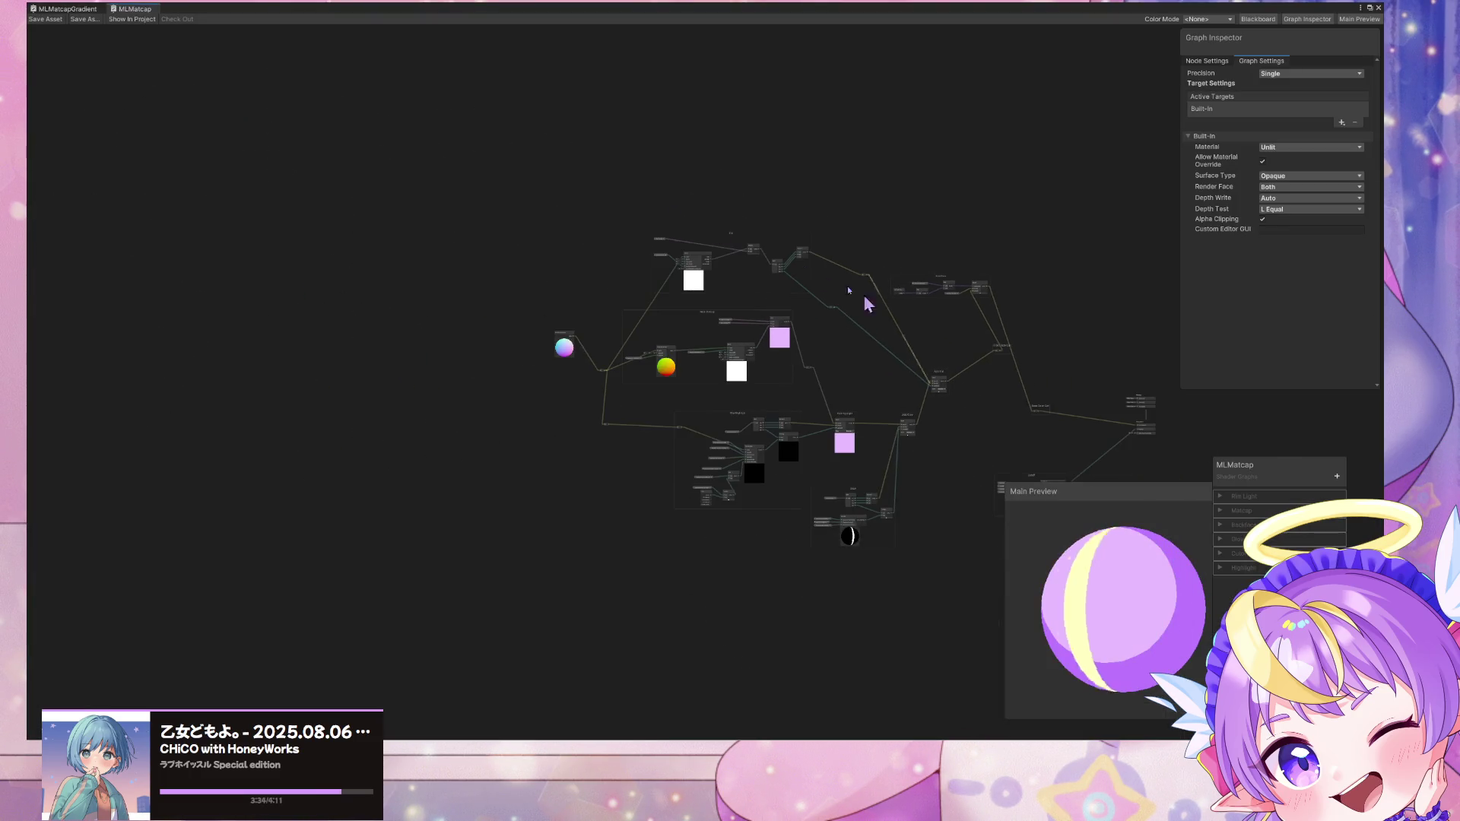
{"action": "left_click", "coordinate": [69, 8]}
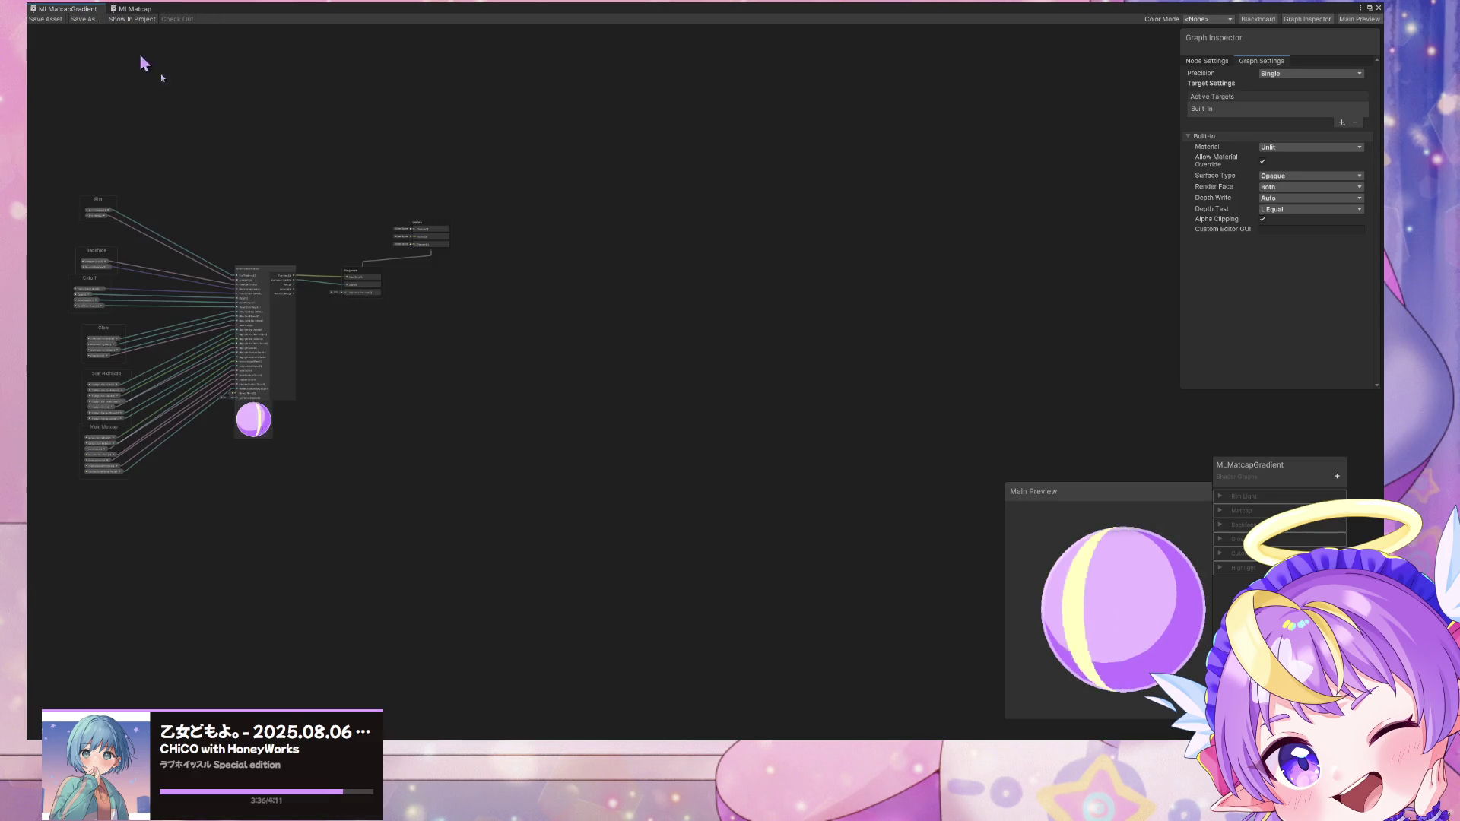
{"action": "left_click", "coordinate": [254, 268]}
{"action": "left_click", "coordinate": [135, 8]}
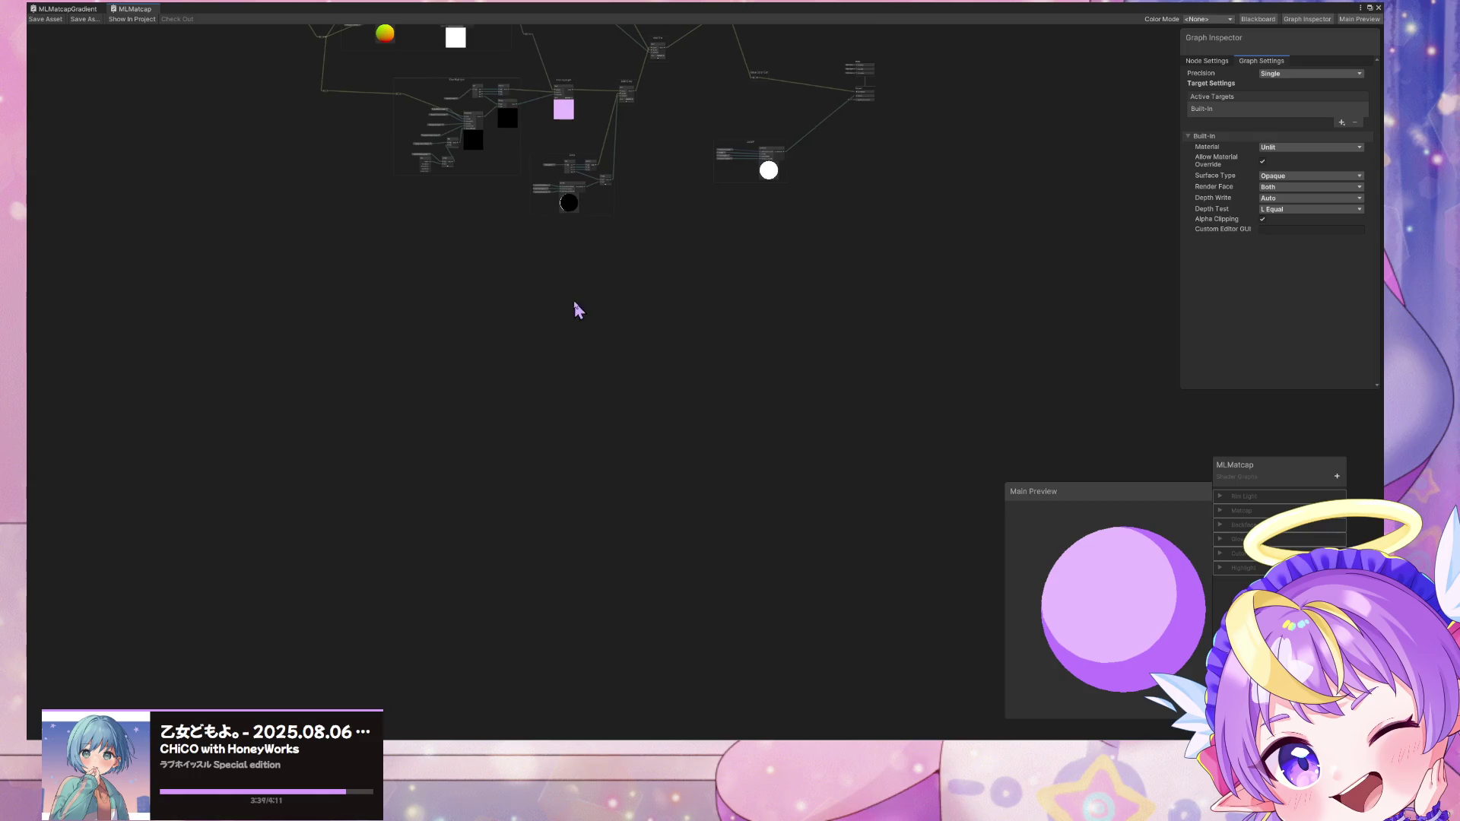
{"action": "key", "text": "ctrl+v"}
Step: Position the pasted BaseGradientMatcap node below the existing node groups
{"action": "left_click_drag", "start_coordinate": [595, 314], "coordinate": [688, 300]}
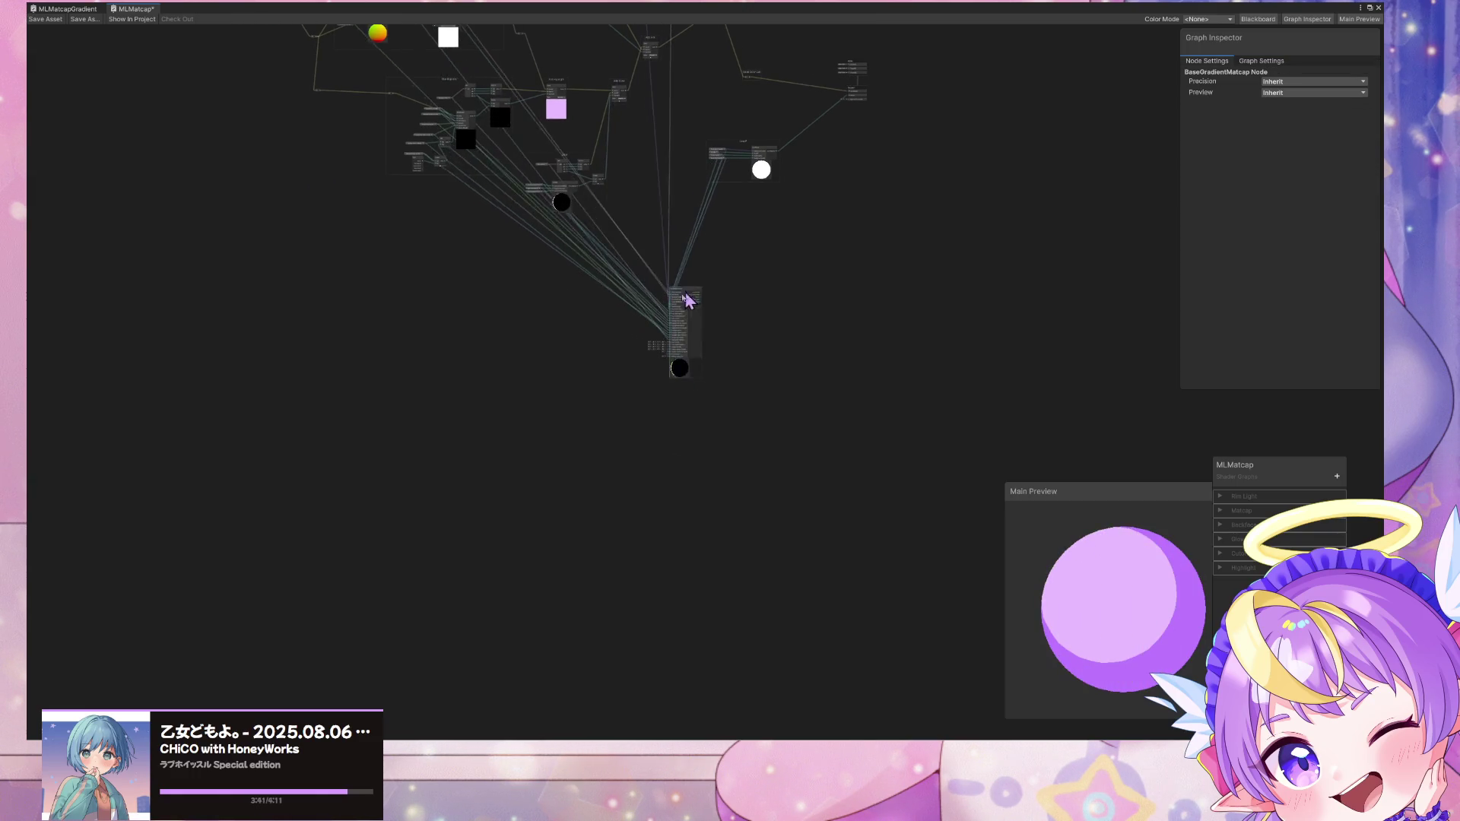
{"action": "scroll", "coordinate": [619, 358], "scroll_direction": "up", "scroll_amount": 6}
{"action": "mouse_move", "coordinate": [759, 512]}
{"action": "left_mouse_down"}
{"action": "mouse_move", "coordinate": [759, 489]}
{"action": "mouse_move", "coordinate": [730, 571]}
{"action": "left_mouse_up"}
{"action": "scroll", "coordinate": [687, 470], "scroll_direction": "down", "scroll_amount": 5}
{"action": "mouse_move", "coordinate": [841, 472]}
{"action": "left_mouse_down"}
{"action": "mouse_move", "coordinate": [667, 342]}
{"action": "mouse_move", "coordinate": [792, 480]}
{"action": "left_mouse_up"}
{"action": "left_click", "coordinate": [617, 408]}
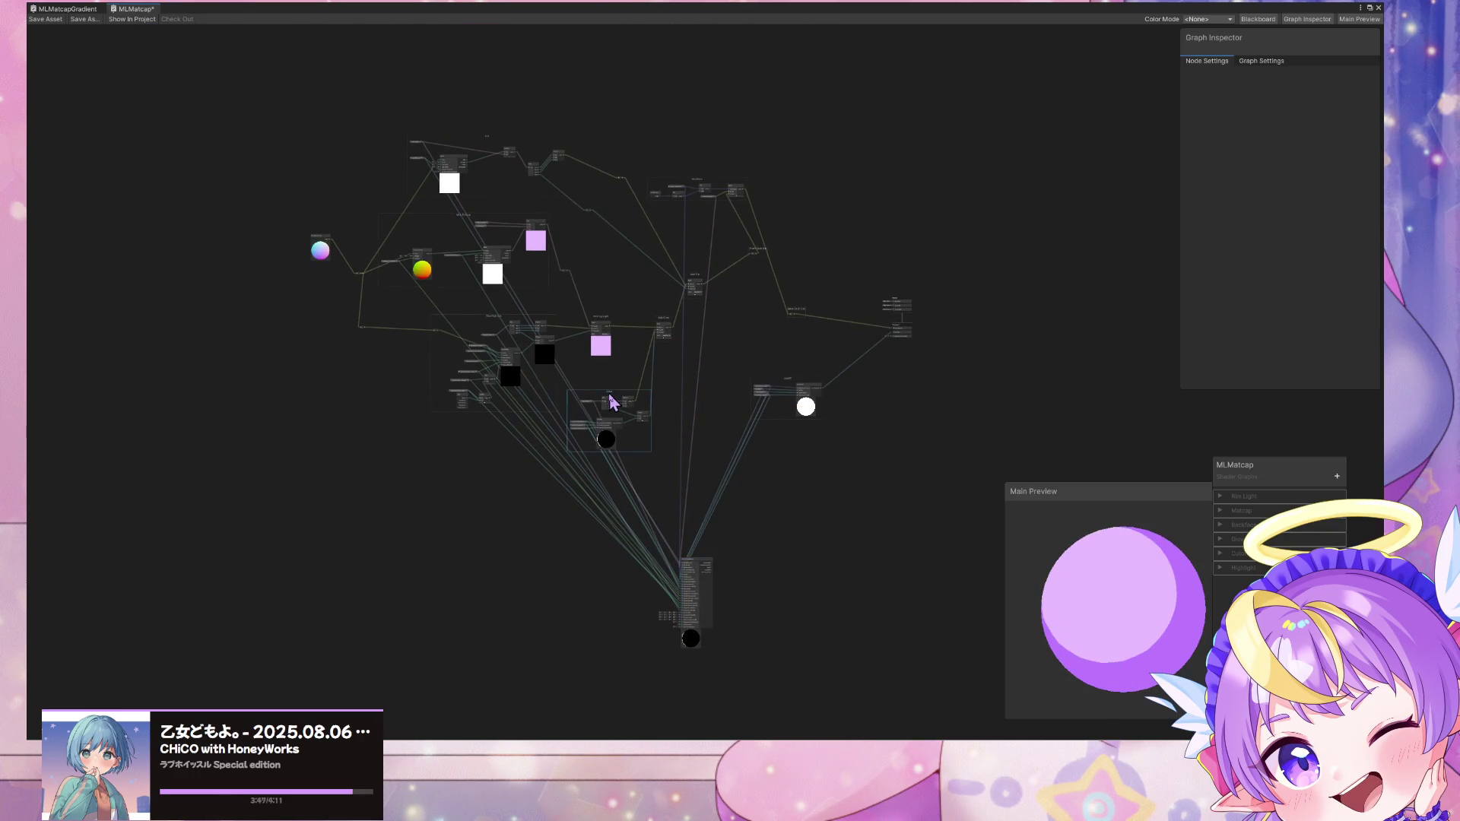
{"action": "scroll", "coordinate": [632, 405], "scroll_direction": "up", "scroll_amount": 7}
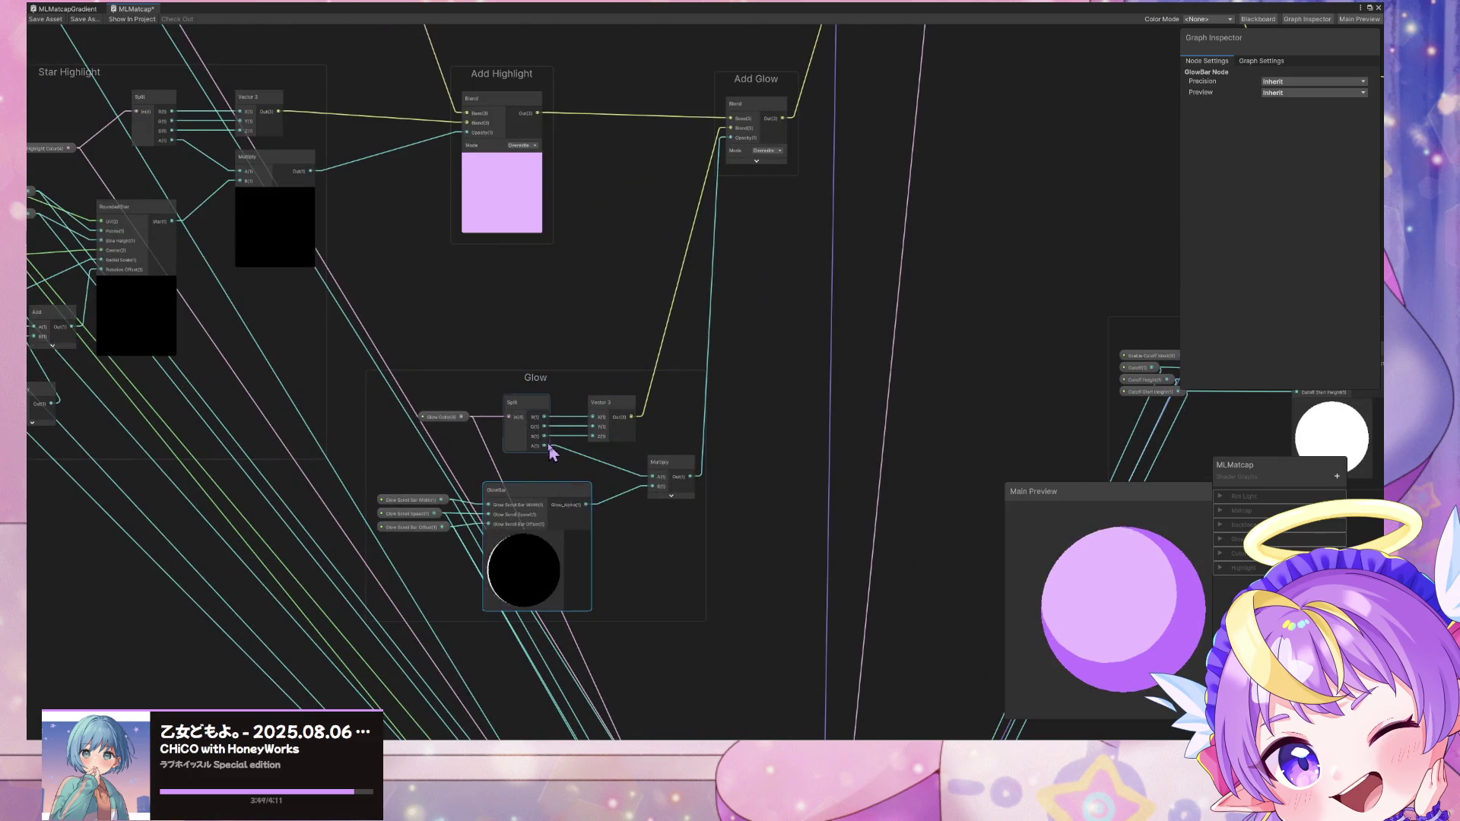
Step: Delete the Glow group's GlowBar, Split, Vector 3 and Multiply nodes and the Cutoff math node
{"action": "key", "text": "Delete"}
{"action": "left_click", "coordinate": [538, 407]}
{"action": "key", "text": "Delete"}
{"action": "left_click", "coordinate": [622, 426]}
{"action": "key", "text": "Delete"}
{"action": "left_click", "coordinate": [668, 478]}
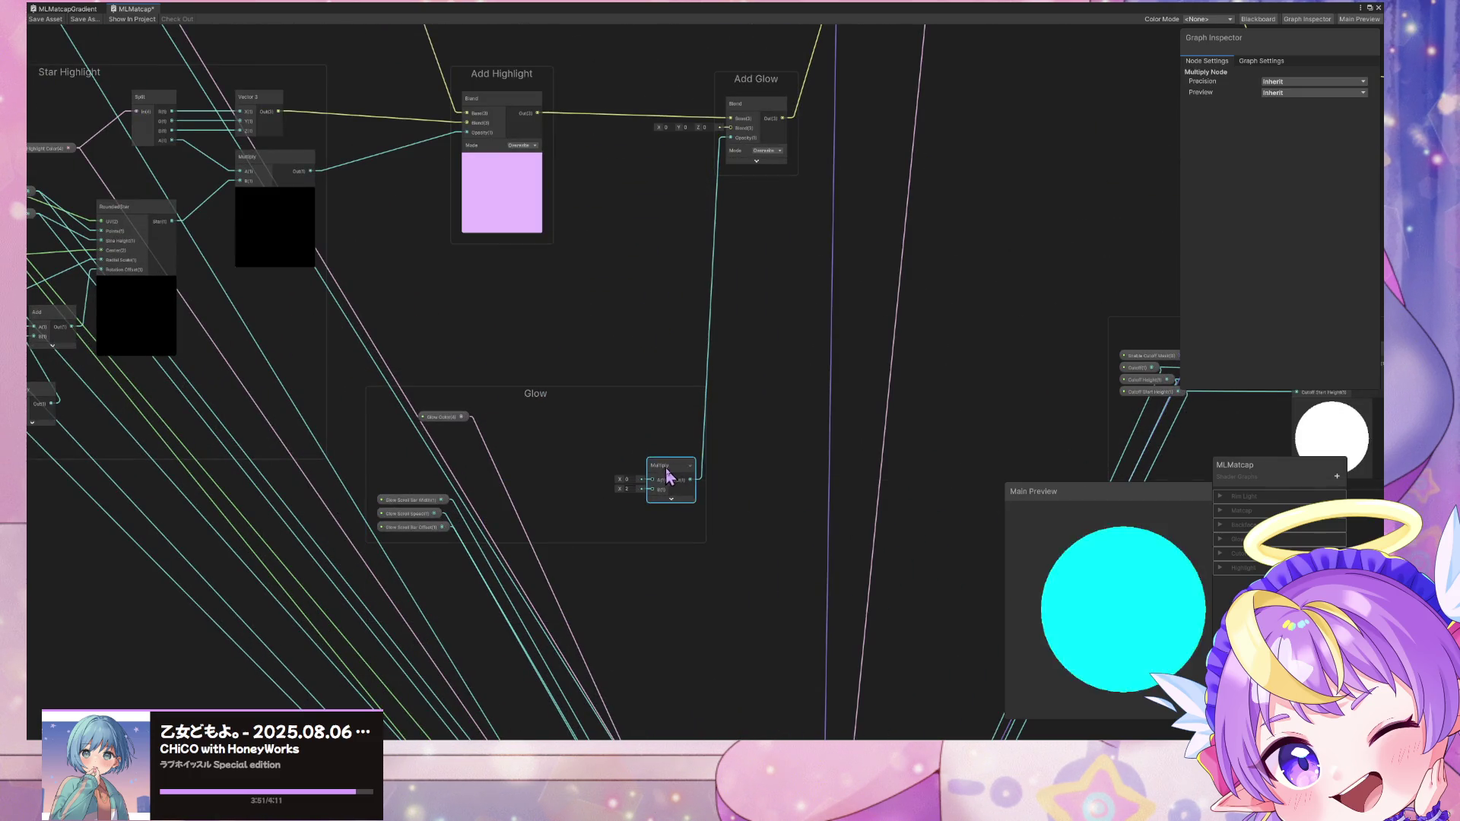
{"action": "key", "text": "Delete"}
{"action": "scroll", "coordinate": [670, 343], "scroll_direction": "down", "scroll_amount": 5}
{"action": "left_click", "coordinate": [993, 365]}
{"action": "key", "text": "Delete"}
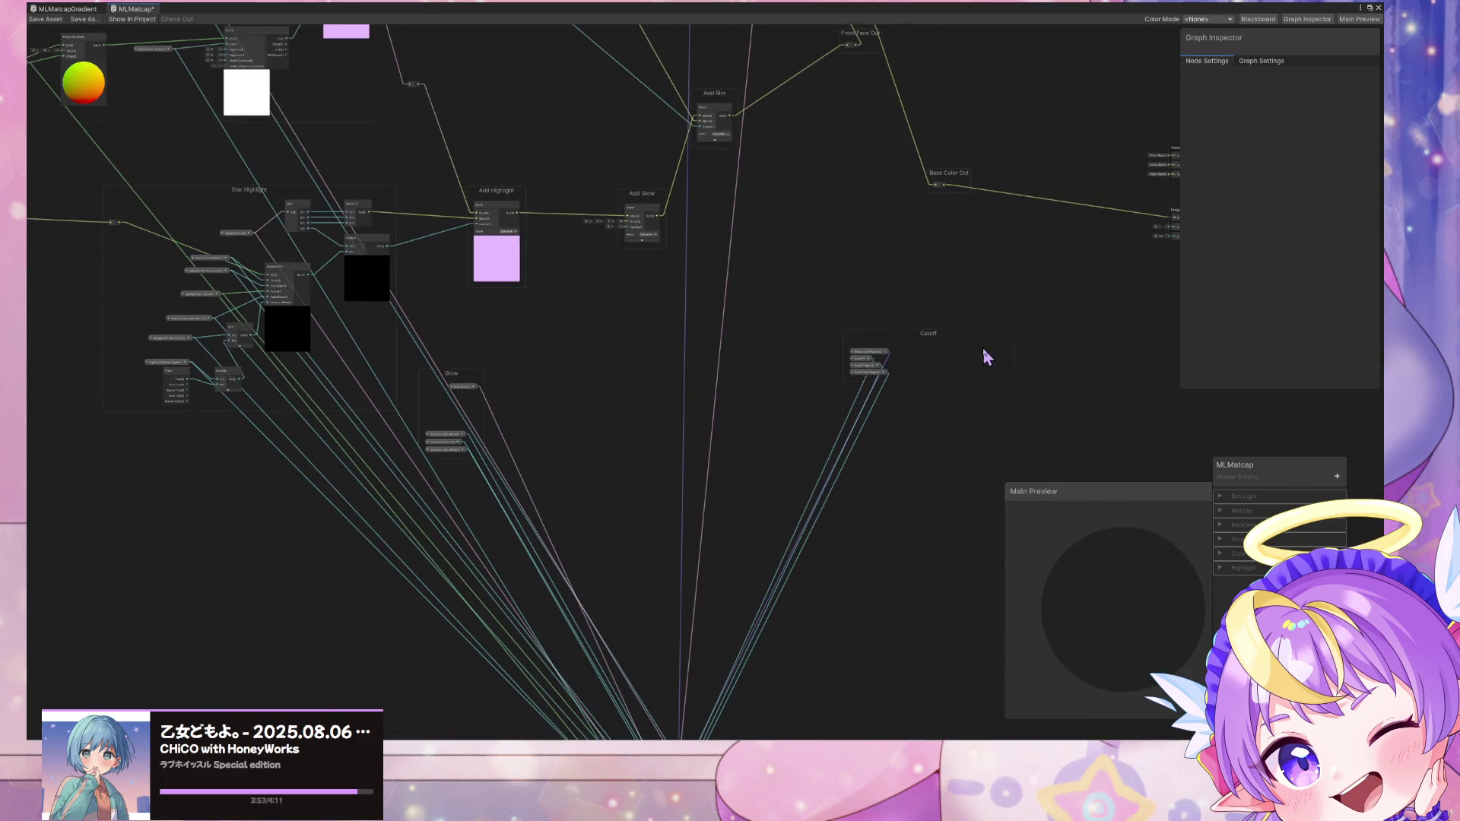
Step: Delete the Add Highlight, Add Glow and Add Rim blend nodes
{"action": "mouse_move", "coordinate": [873, 378]}
{"action": "left_mouse_down"}
{"action": "mouse_move", "coordinate": [517, 346]}
{"action": "mouse_move", "coordinate": [534, 447]}
{"action": "left_mouse_up"}
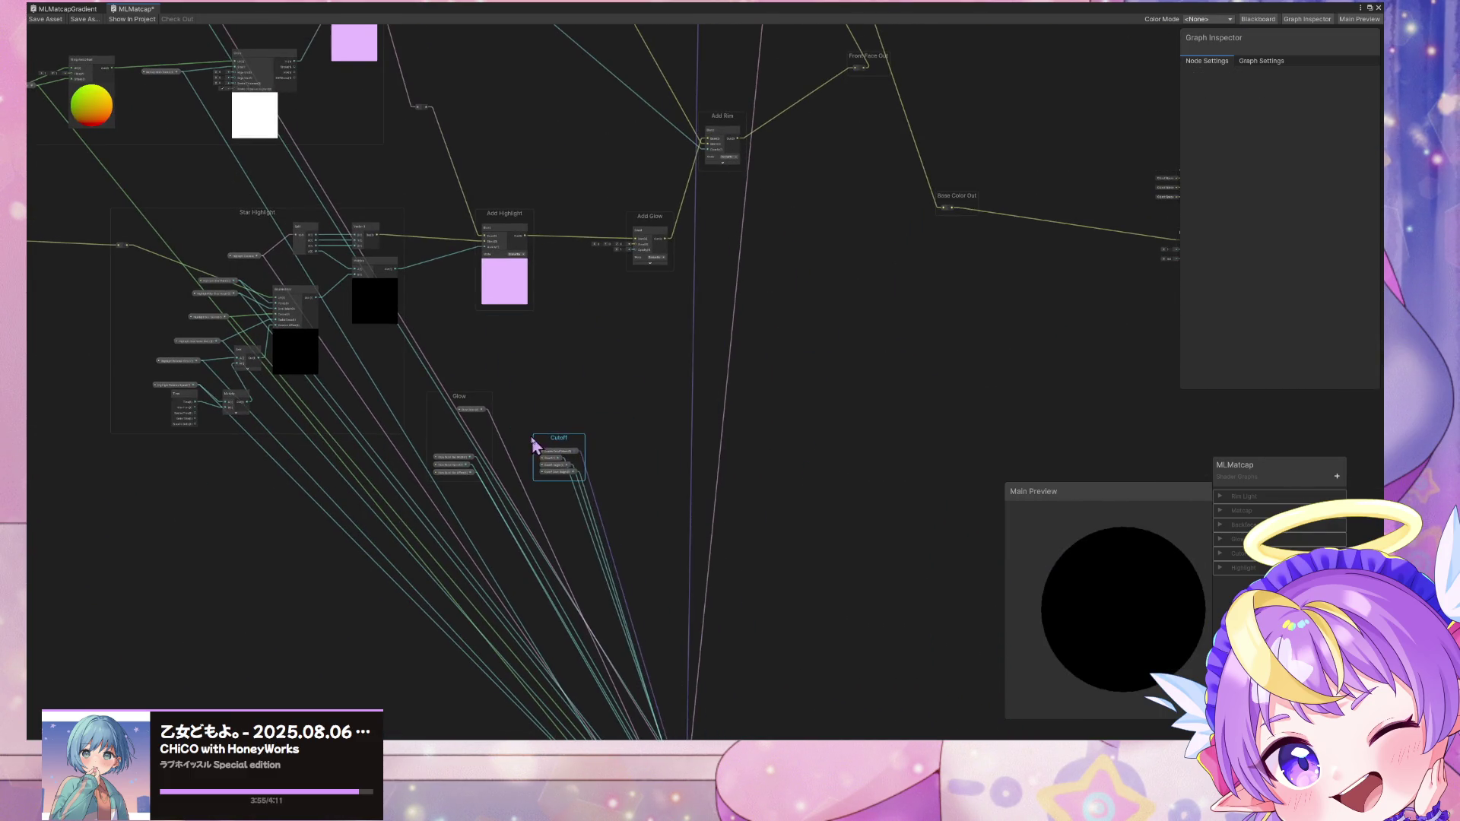
{"action": "mouse_move", "coordinate": [466, 405]}
{"action": "left_mouse_down"}
{"action": "mouse_move", "coordinate": [642, 336]}
{"action": "mouse_move", "coordinate": [644, 373]}
{"action": "left_mouse_up"}
{"action": "left_click", "coordinate": [503, 236]}
{"action": "key", "text": "Delete"}
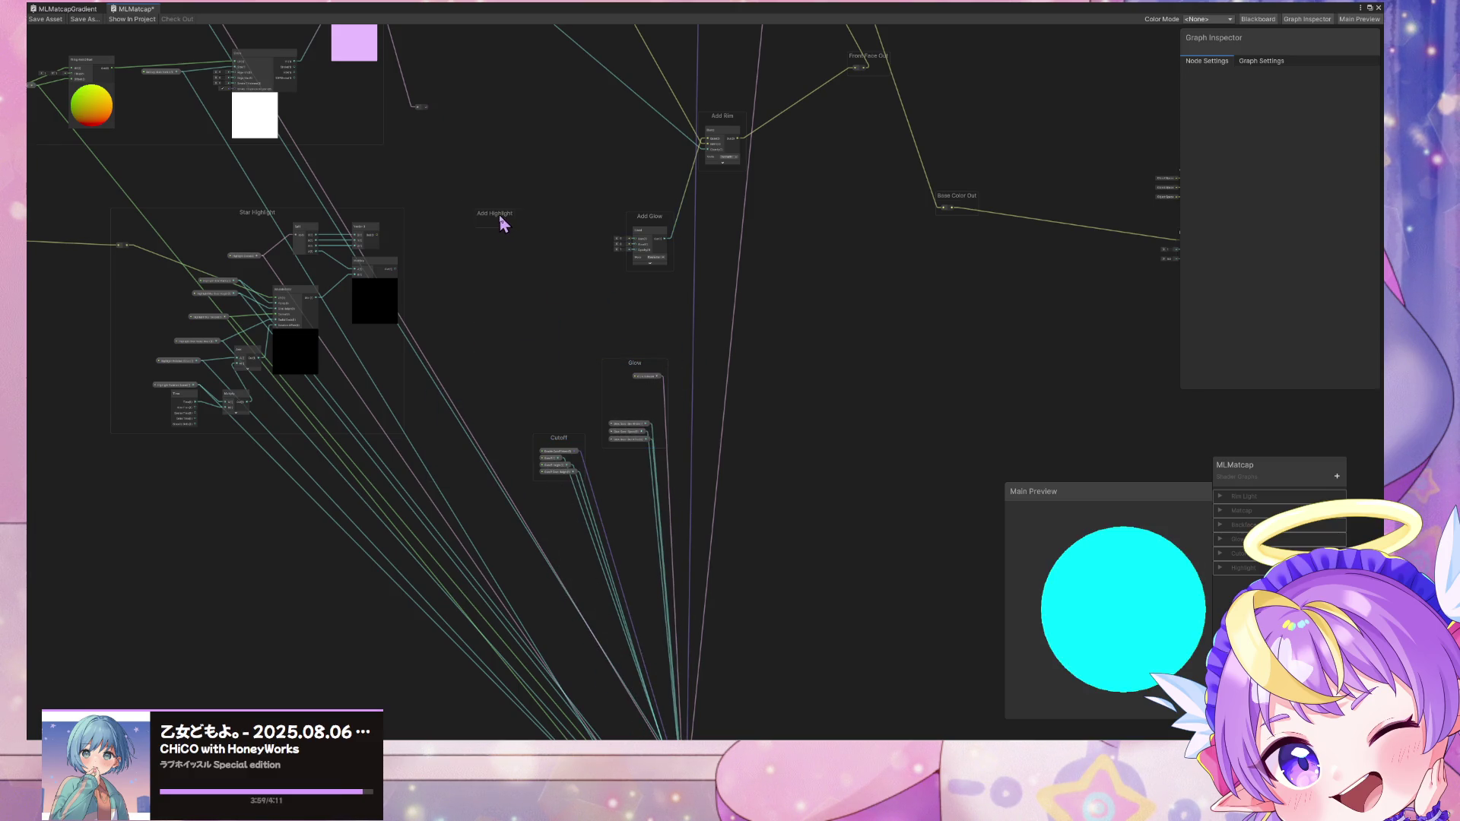
{"action": "mouse_move", "coordinate": [646, 232]}
{"action": "middle_mouse_down"}
{"action": "mouse_move", "coordinate": [586, 137]}
{"action": "mouse_move", "coordinate": [587, 228]}
{"action": "mouse_move", "coordinate": [525, 335]}
{"action": "middle_mouse_up"}
{"action": "left_click", "coordinate": [527, 336]}
{"action": "key", "text": "Delete"}
{"action": "left_click", "coordinate": [604, 242]}
{"action": "key", "text": "Delete"}
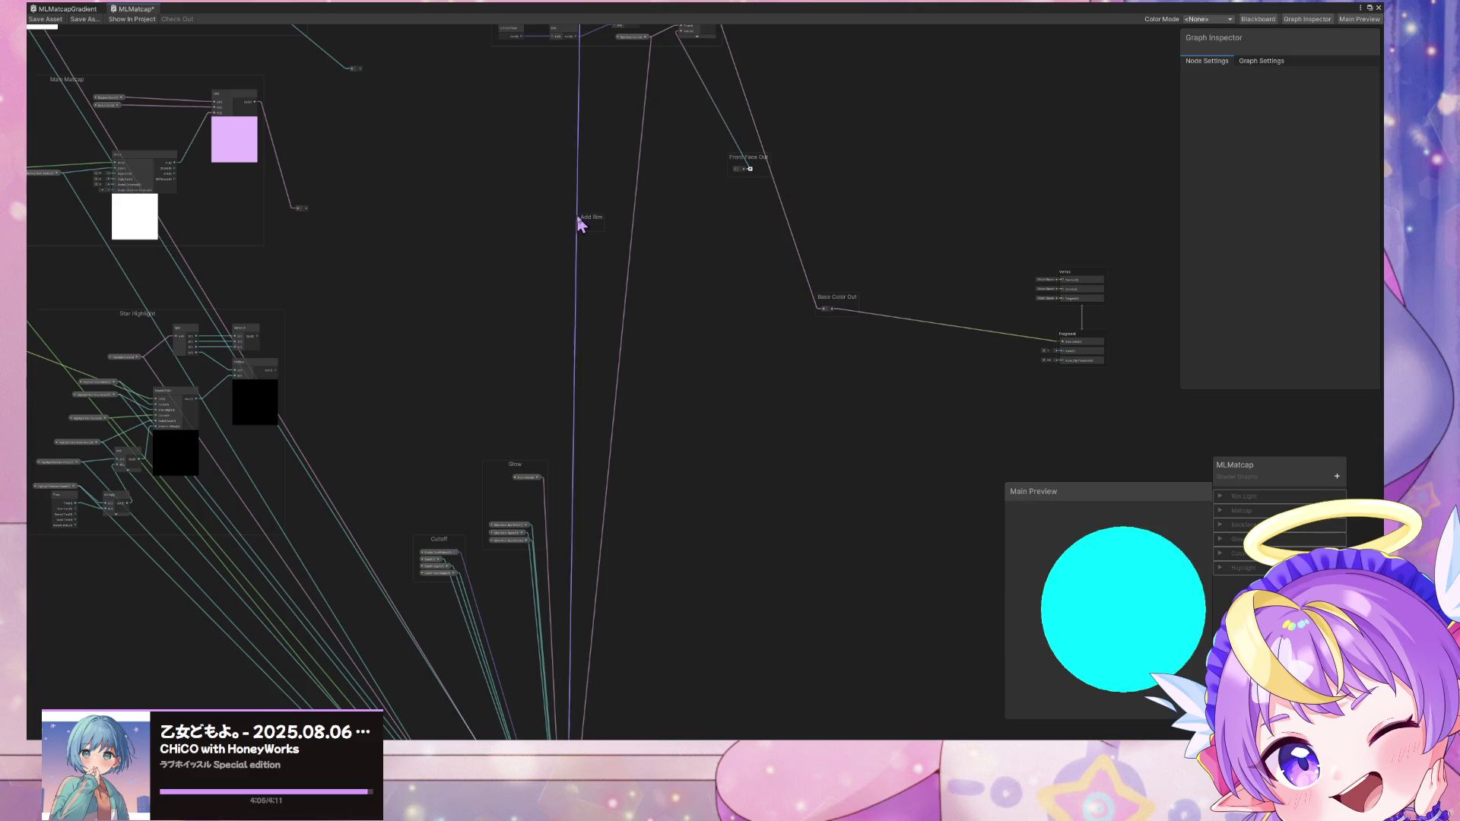
Step: Remove the Backface group frame and its small Not node
{"action": "middle_click_drag", "start_coordinate": [609, 198], "coordinate": [623, 462]}
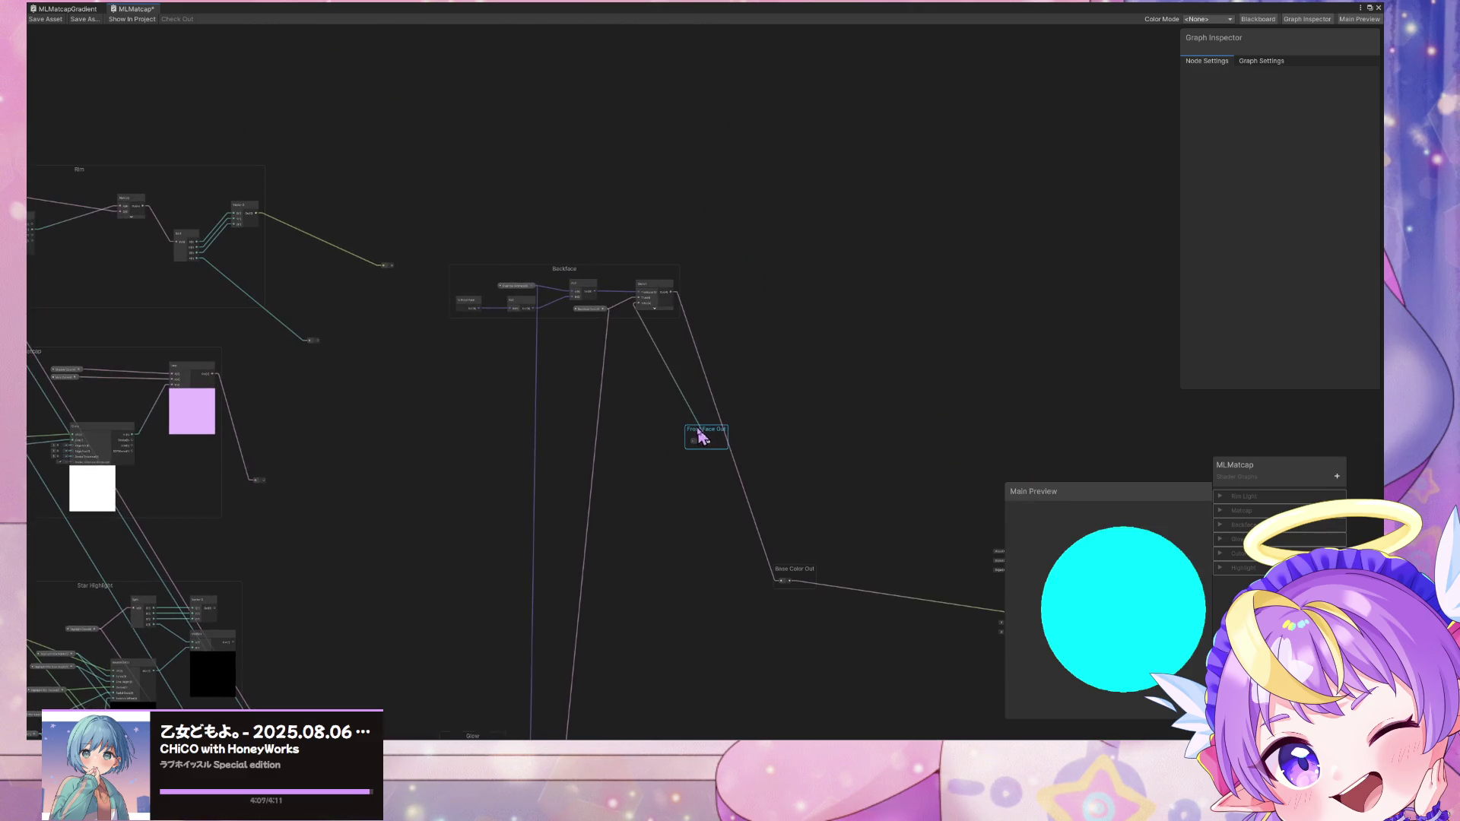
{"action": "left_click", "coordinate": [565, 275]}
{"action": "key", "text": "Delete"}
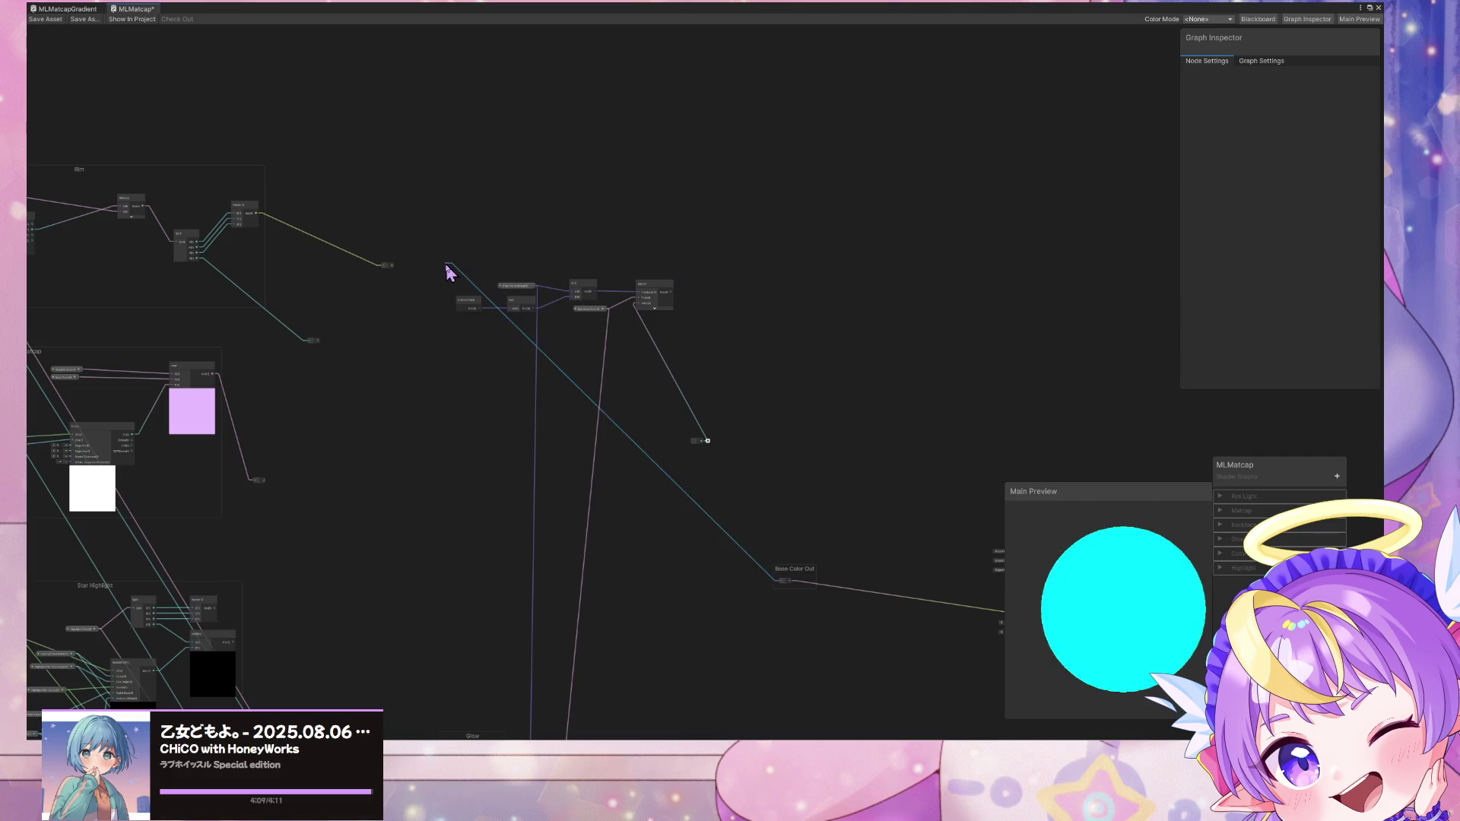
{"action": "left_click_drag", "start_coordinate": [742, 493], "coordinate": [761, 486]}
{"action": "key", "text": "Escape"}
{"action": "left_click", "coordinate": [639, 283]}
{"action": "key", "text": "Delete"}
{"action": "key", "text": "Delete"}
{"action": "left_click", "coordinate": [471, 302]}
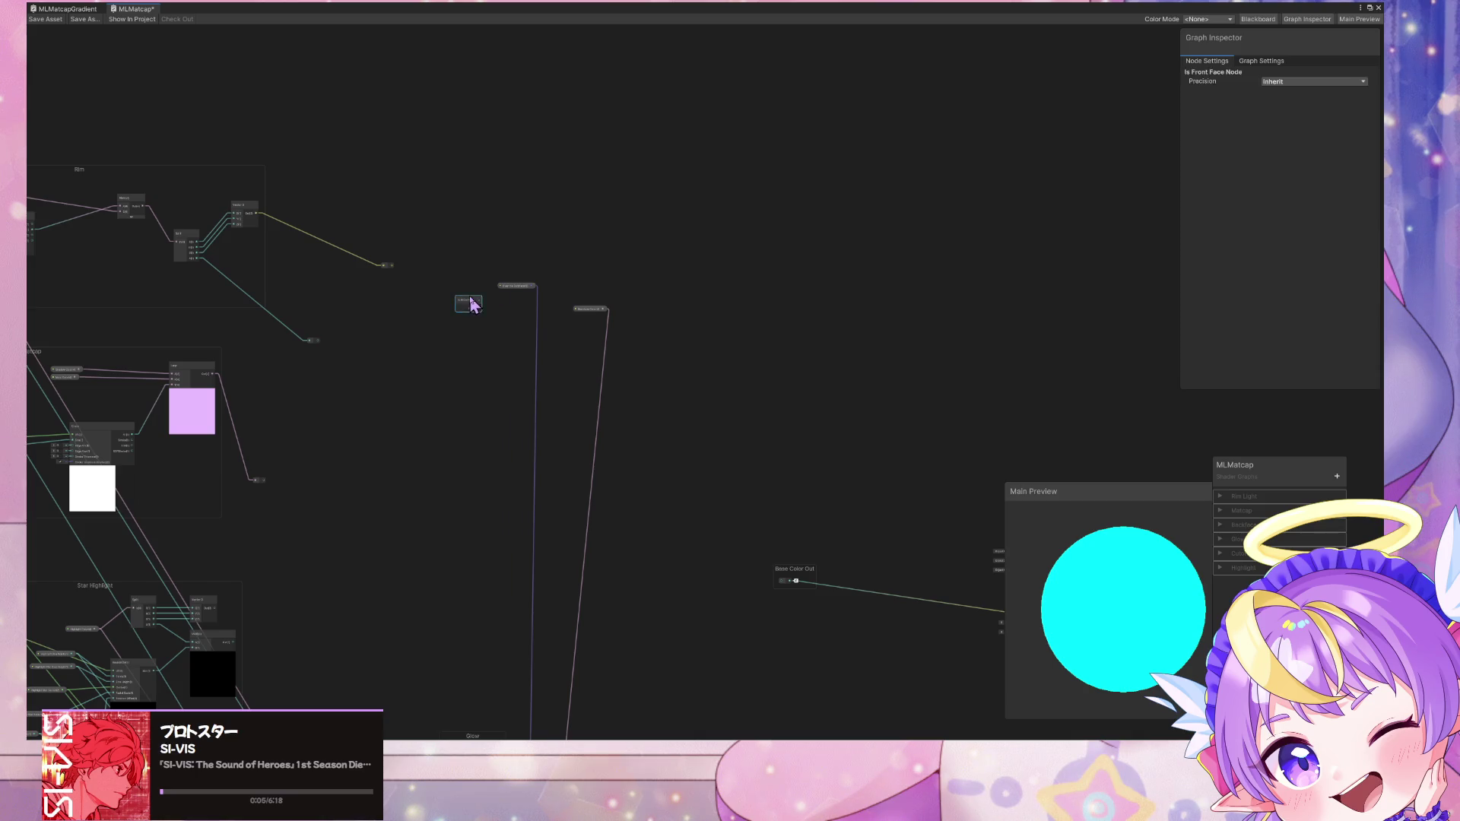
Step: Move the master stack and Cutoff group out of the way of Star Highlight
{"action": "mouse_move", "coordinate": [491, 358]}
{"action": "middle_mouse_down"}
{"action": "mouse_move", "coordinate": [349, 196]}
{"action": "mouse_move", "coordinate": [564, 407]}
{"action": "mouse_move", "coordinate": [617, 276]}
{"action": "middle_mouse_up"}
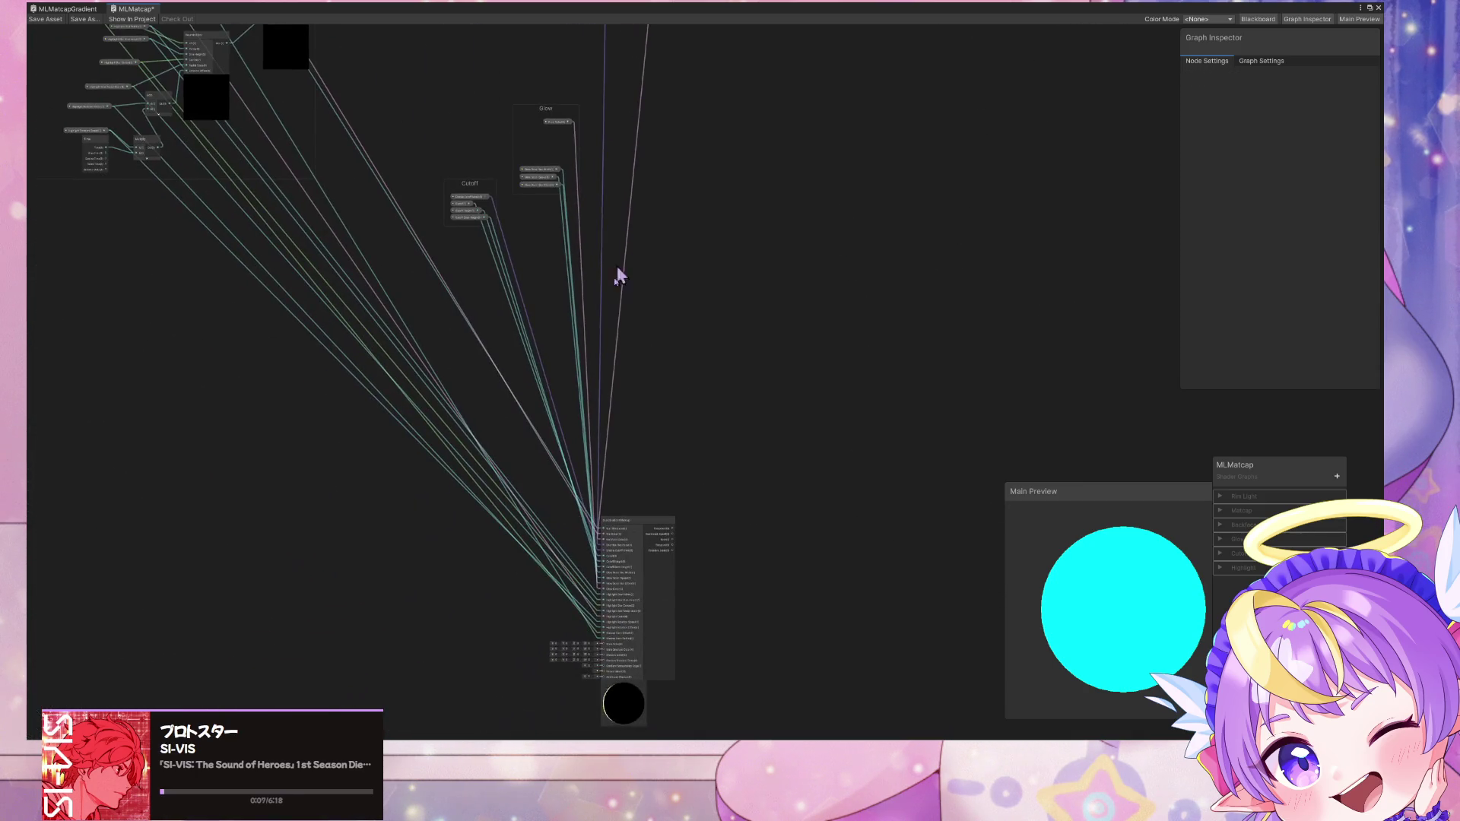
{"action": "mouse_move", "coordinate": [643, 532]}
{"action": "left_mouse_down"}
{"action": "mouse_move", "coordinate": [808, 9]}
{"action": "mouse_move", "coordinate": [773, 179]}
{"action": "mouse_move", "coordinate": [769, 161]}
{"action": "left_mouse_up"}
{"action": "mouse_move", "coordinate": [546, 176]}
{"action": "left_mouse_down"}
{"action": "mouse_move", "coordinate": [588, 184]}
{"action": "mouse_move", "coordinate": [590, 365]}
{"action": "mouse_move", "coordinate": [572, 395]}
{"action": "left_mouse_up"}
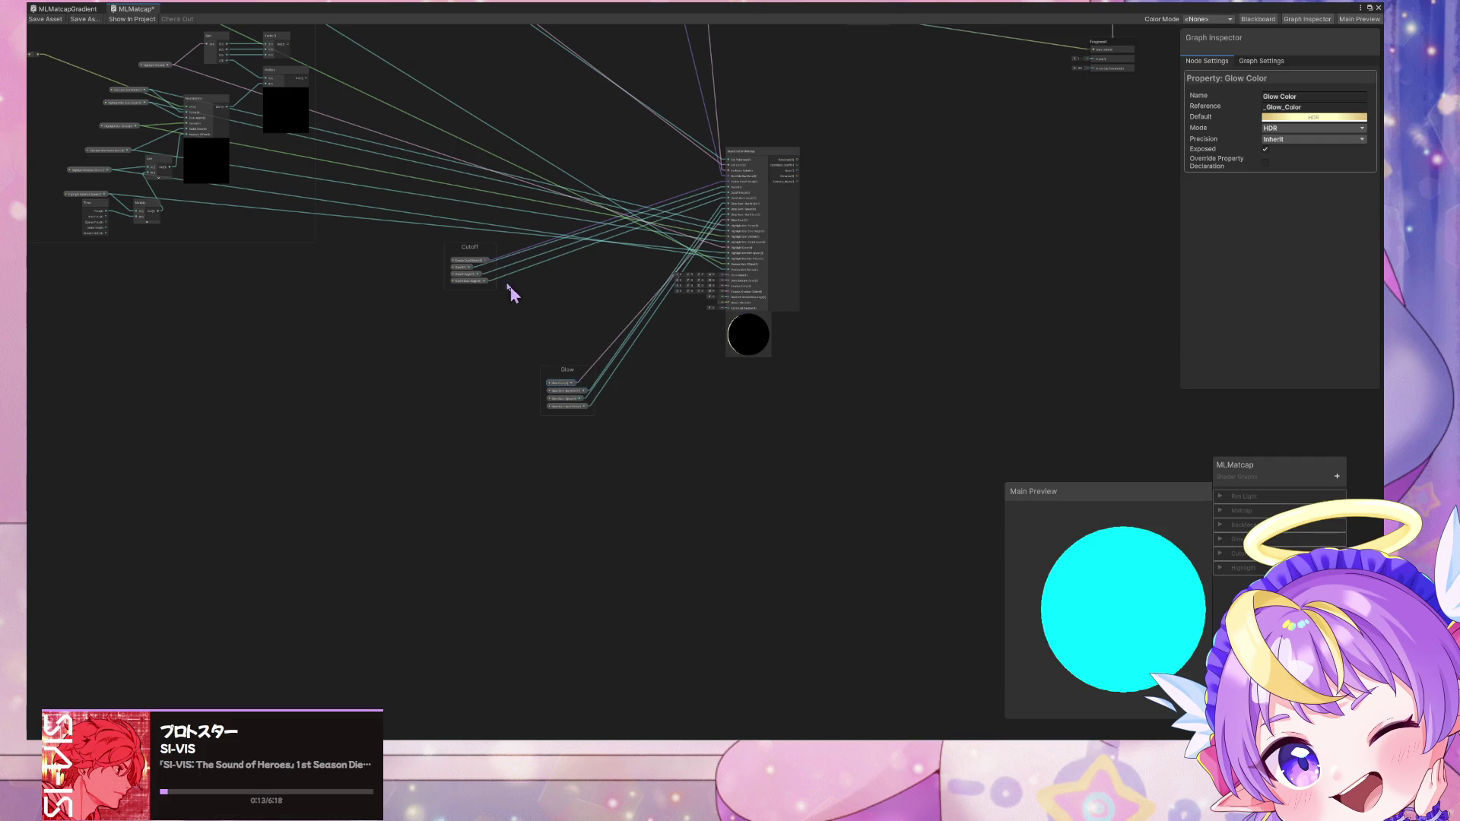
{"action": "mouse_move", "coordinate": [473, 257]}
{"action": "left_mouse_down"}
{"action": "mouse_move", "coordinate": [578, 304]}
{"action": "mouse_move", "coordinate": [566, 316]}
{"action": "left_mouse_up"}
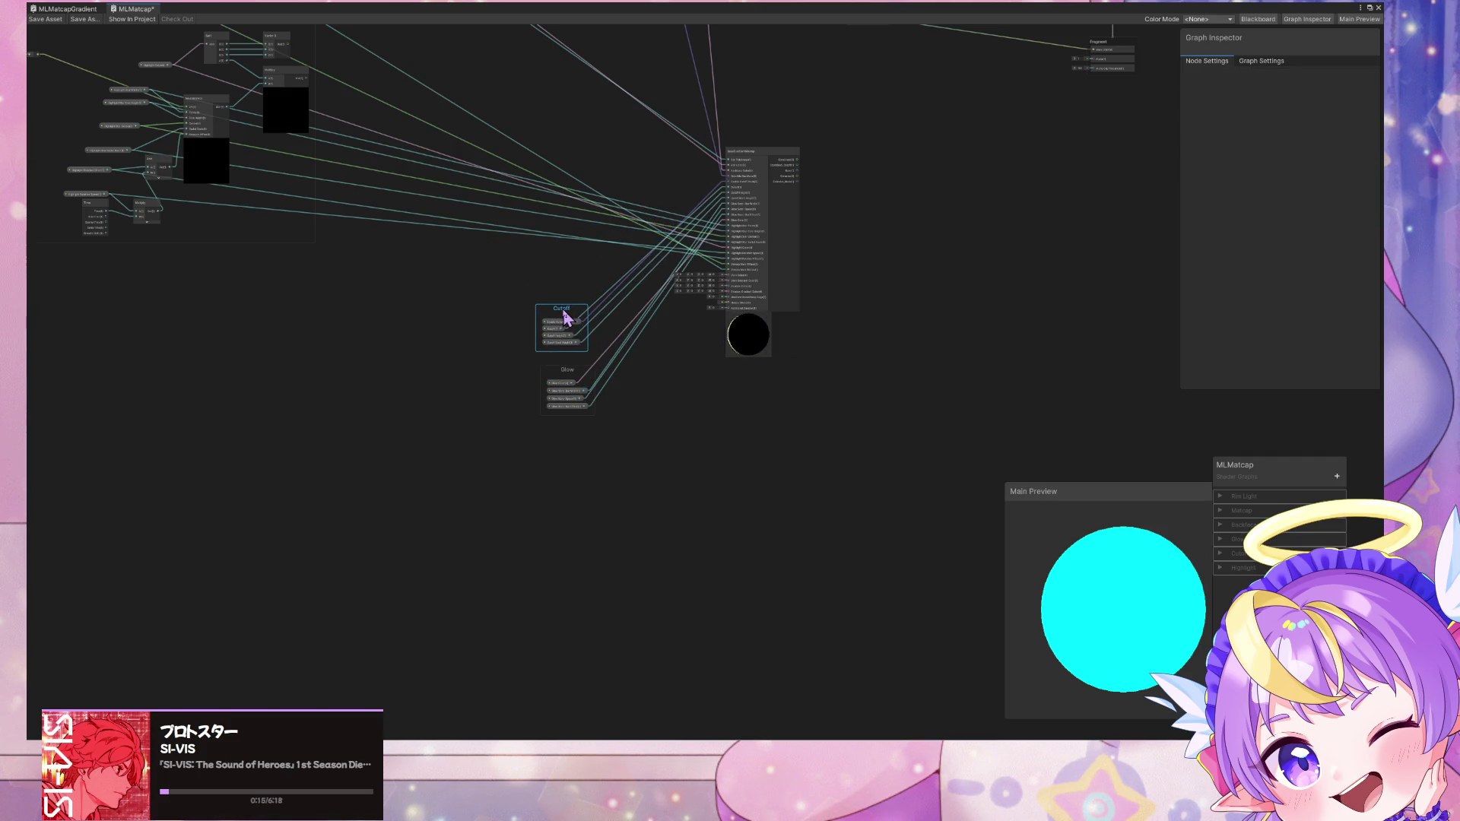
{"action": "middle_click_drag", "start_coordinate": [530, 202], "coordinate": [761, 459]}
Step: Delete the Split, Add and Multiply math nodes from the Star Highlight group
{"action": "left_click", "coordinate": [436, 354]}
{"action": "key", "text": "Delete"}
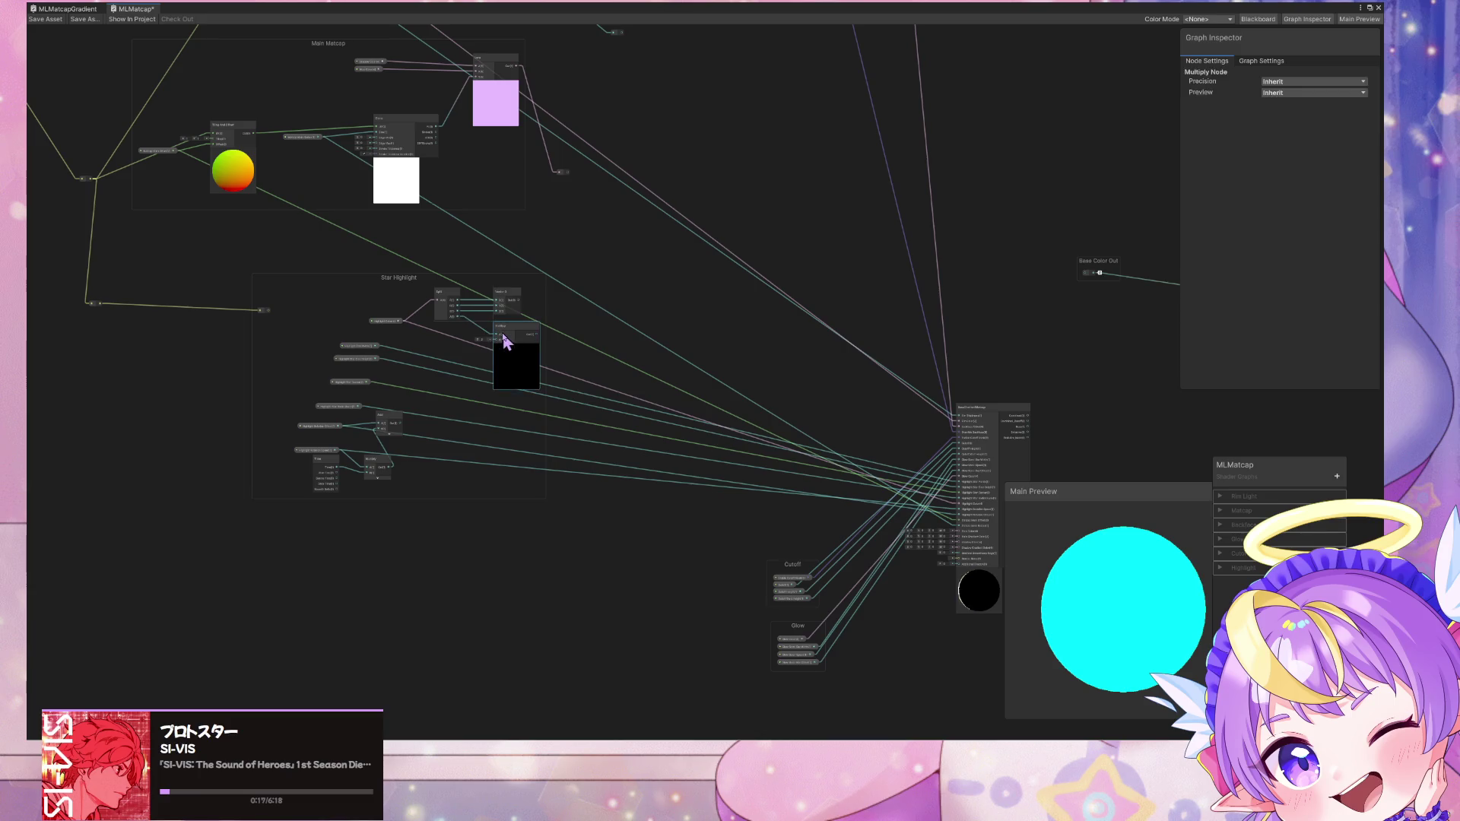
{"action": "left_click", "coordinate": [502, 332]}
{"action": "key", "text": "Delete"}
{"action": "key", "text": "Delete"}
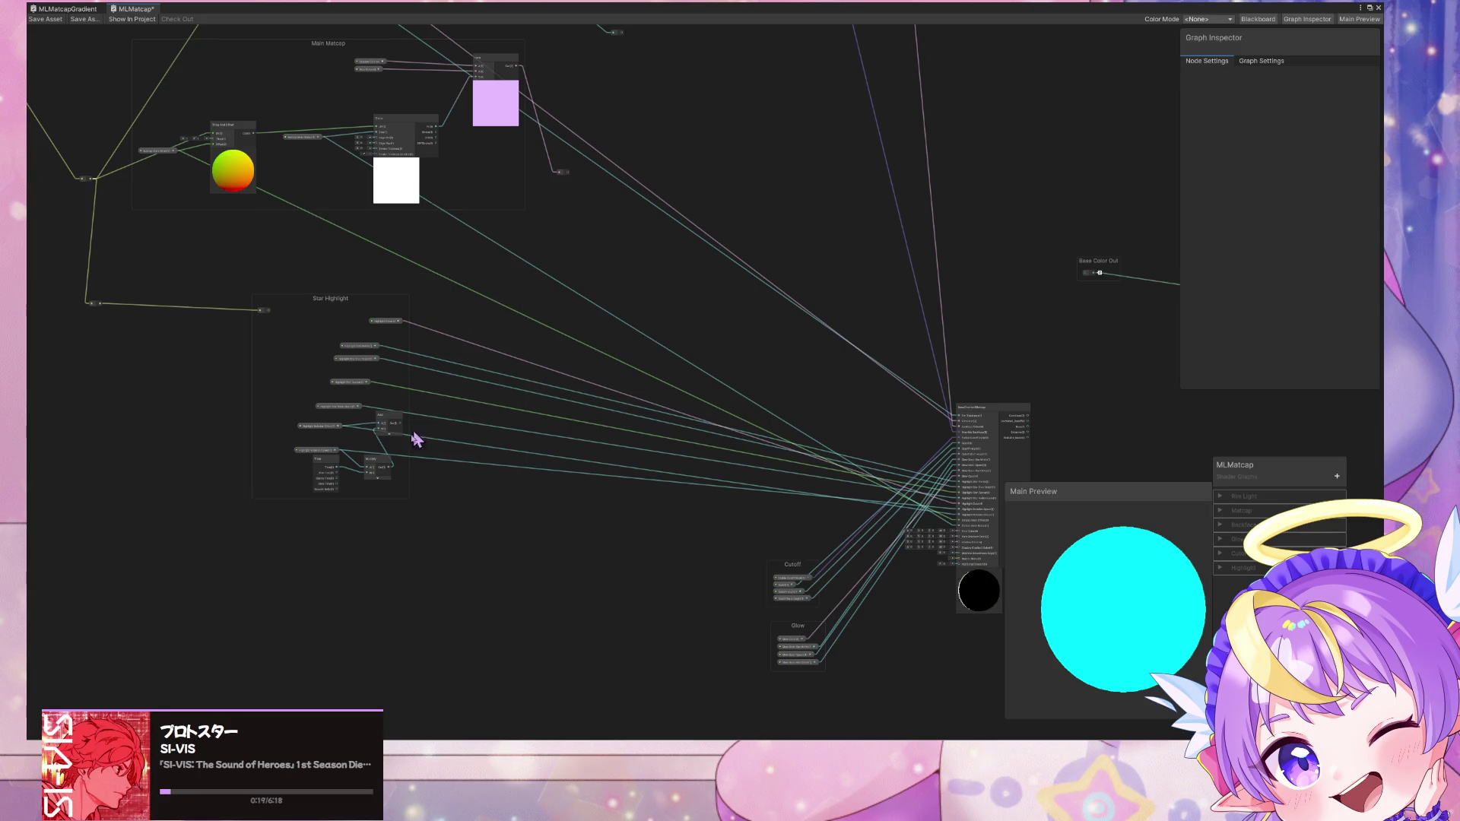
{"action": "left_click", "coordinate": [384, 418]}
{"action": "key", "text": "Delete"}
{"action": "left_click", "coordinate": [381, 478]}
{"action": "key", "text": "Delete"}
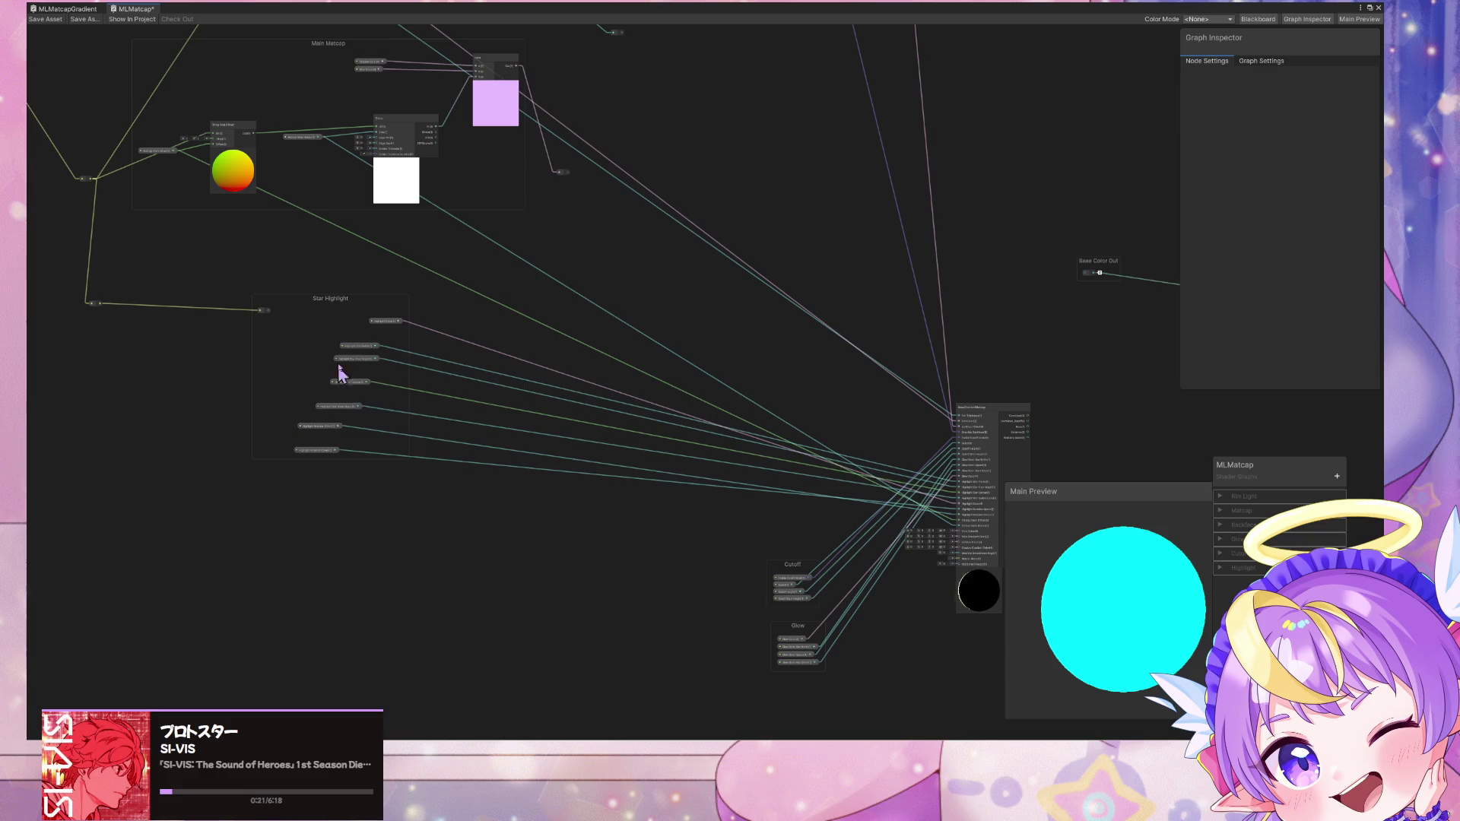
Step: Stack Highlight Star Points, Radial Scale, Rotation Offset and Rotation Speed into one column
{"action": "mouse_move", "coordinate": [371, 330]}
{"action": "left_mouse_down"}
{"action": "mouse_move", "coordinate": [288, 342]}
{"action": "mouse_move", "coordinate": [518, 347]}
{"action": "left_mouse_up"}
{"action": "left_click", "coordinate": [352, 351]}
{"action": "left_click_drag", "start_coordinate": [352, 349], "coordinate": [295, 354]}
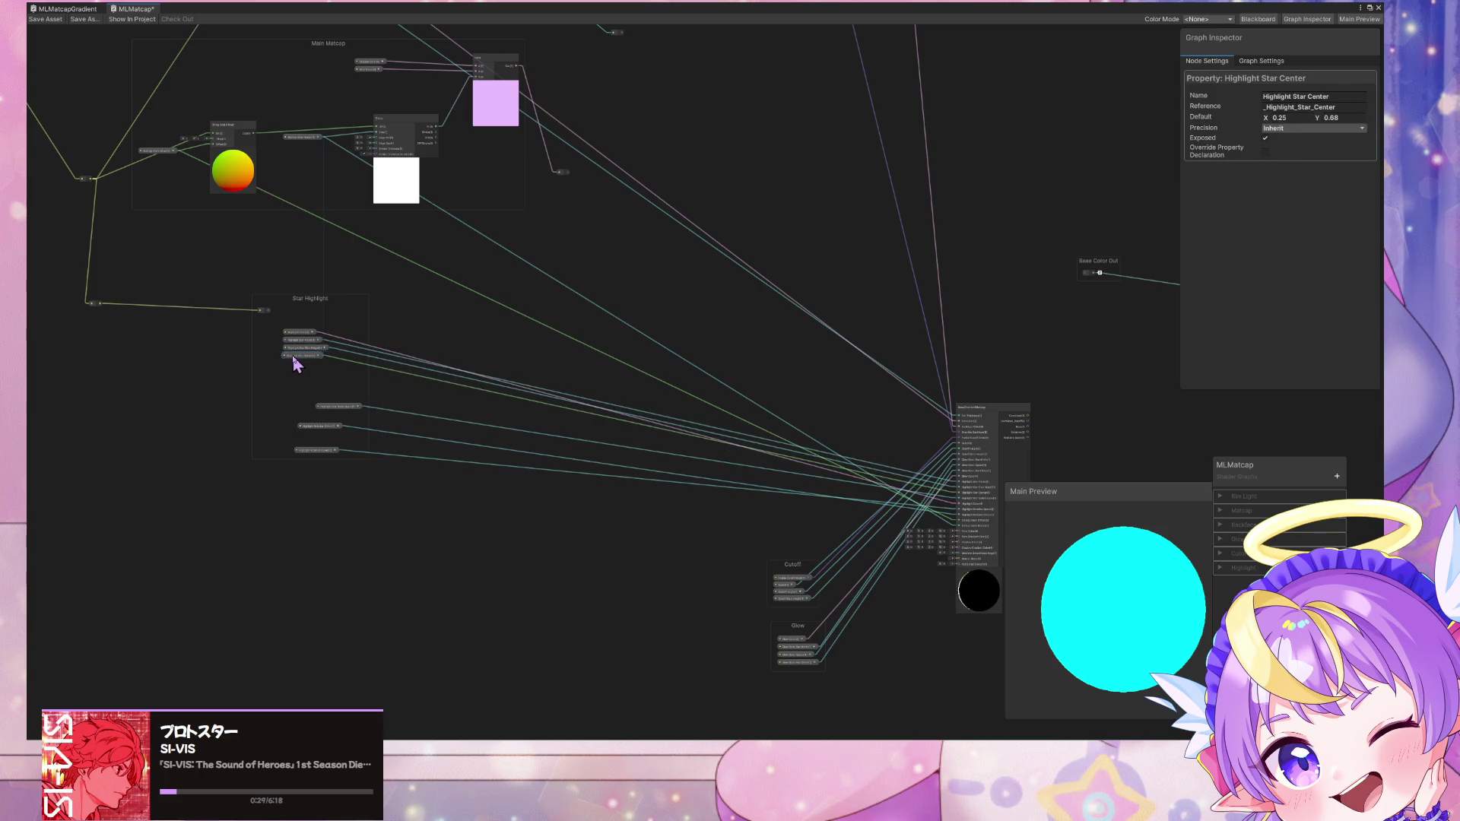
{"action": "left_click_drag", "start_coordinate": [328, 407], "coordinate": [293, 363]}
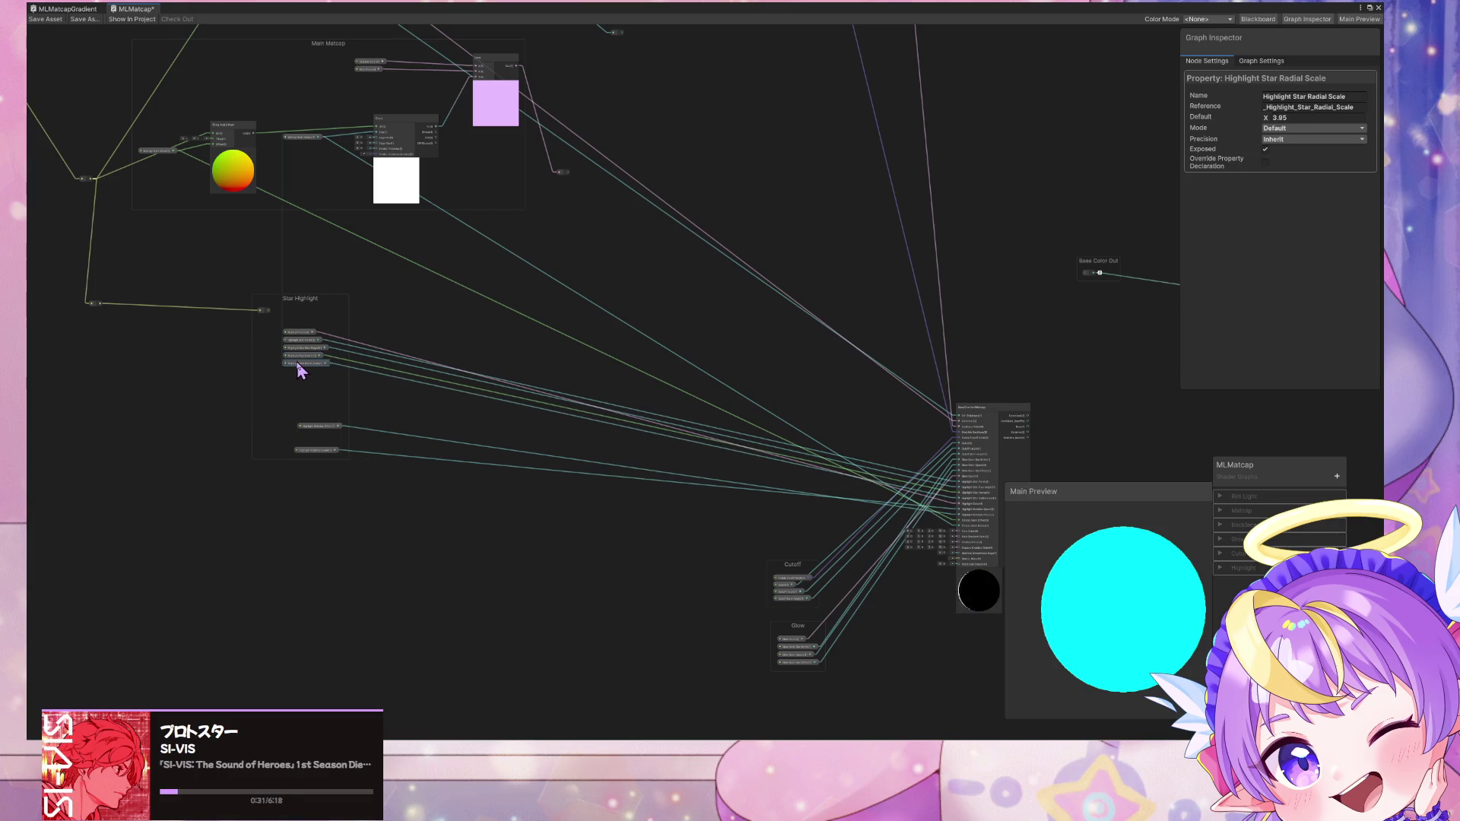
{"action": "left_click_drag", "start_coordinate": [315, 427], "coordinate": [299, 374]}
{"action": "left_click_drag", "start_coordinate": [329, 454], "coordinate": [315, 388]}
Step: Move the Star Highlight group beside BaseGradientMatcap and delete its leftover small node
{"action": "mouse_move", "coordinate": [308, 294]}
{"action": "left_mouse_down"}
{"action": "mouse_move", "coordinate": [297, 304]}
{"action": "mouse_move", "coordinate": [505, 381]}
{"action": "mouse_move", "coordinate": [585, 464]}
{"action": "left_mouse_up"}
{"action": "key", "text": "Delete"}
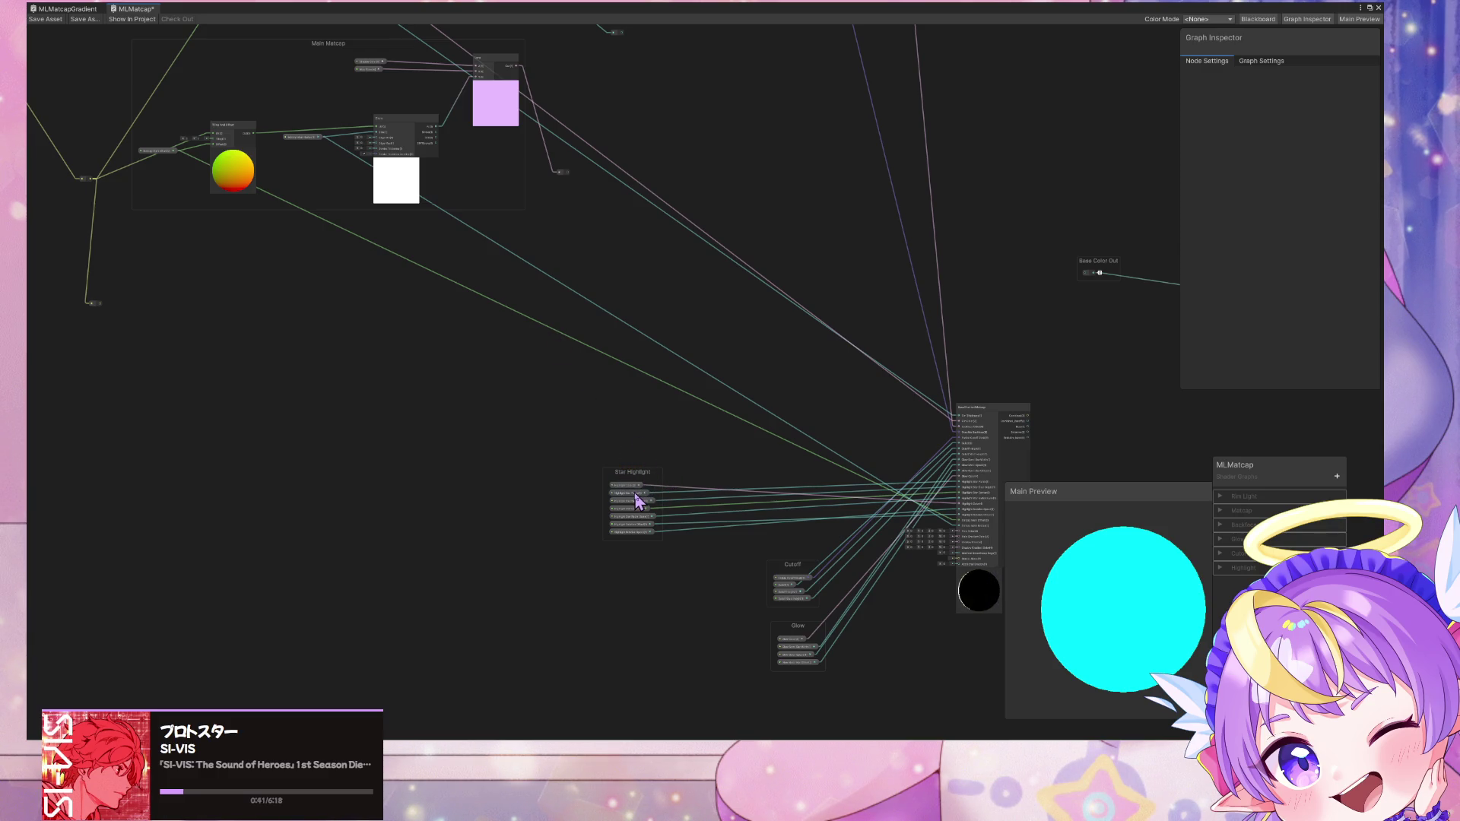
{"action": "scroll", "coordinate": [809, 509], "scroll_direction": "up", "scroll_amount": 3}
{"action": "left_click_drag", "start_coordinate": [483, 460], "coordinate": [679, 428]}
{"action": "middle_click_drag", "start_coordinate": [679, 428], "coordinate": [660, 407]}
{"action": "mouse_move", "coordinate": [521, 418]}
{"action": "left_mouse_down"}
{"action": "mouse_move", "coordinate": [530, 474]}
{"action": "mouse_move", "coordinate": [528, 430]}
{"action": "left_mouse_up"}
{"action": "left_click", "coordinate": [502, 409]}
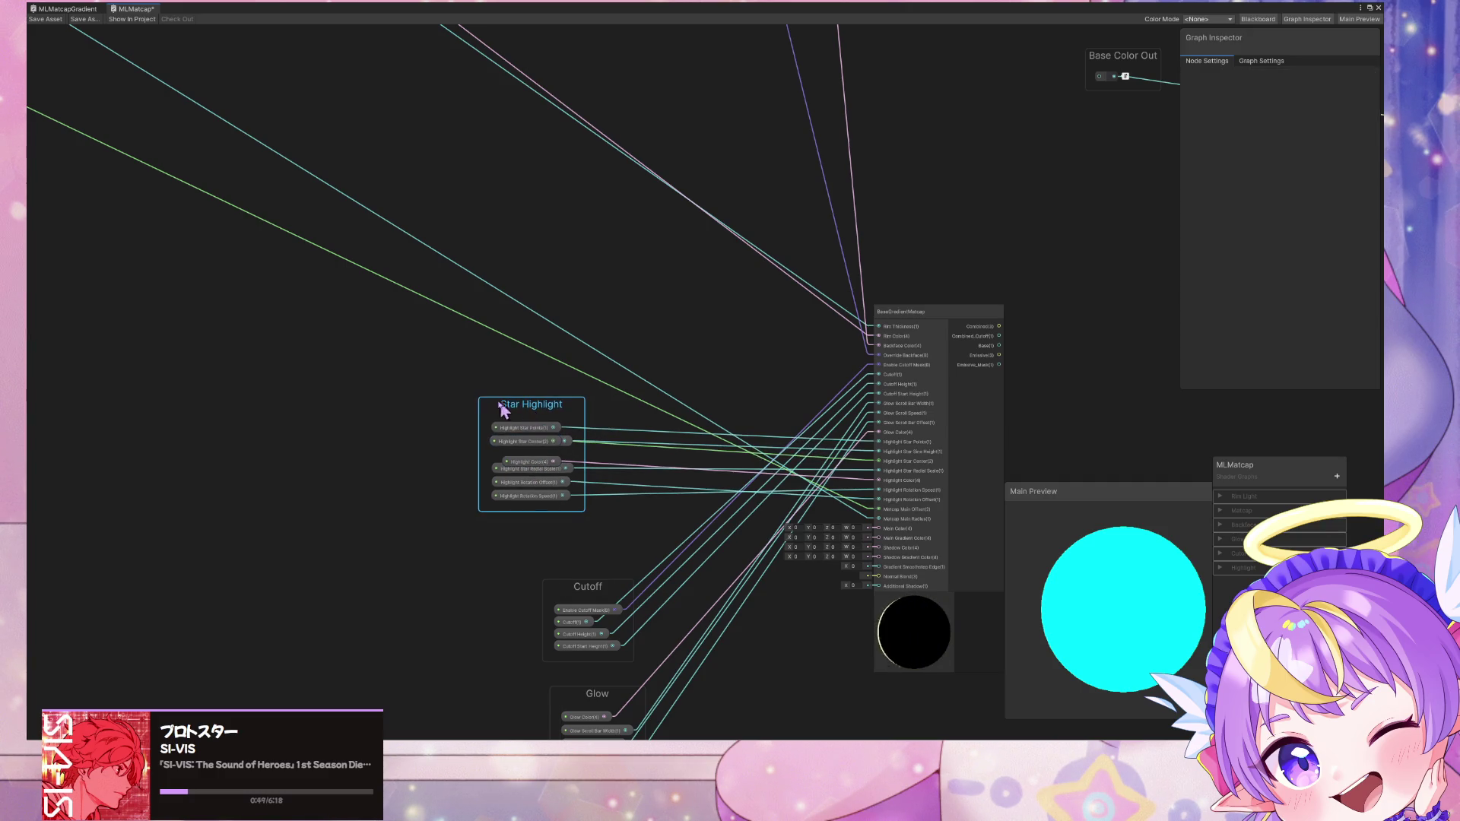
Step: Move Highlight Star Center to the second slot and place Cutoff above Star Highlight
{"action": "mouse_move", "coordinate": [516, 436]}
{"action": "left_mouse_down"}
{"action": "mouse_move", "coordinate": [505, 407]}
{"action": "mouse_move", "coordinate": [512, 458]}
{"action": "mouse_move", "coordinate": [511, 392]}
{"action": "mouse_move", "coordinate": [515, 445]}
{"action": "mouse_move", "coordinate": [505, 422]}
{"action": "mouse_move", "coordinate": [505, 436]}
{"action": "mouse_move", "coordinate": [532, 452]}
{"action": "mouse_move", "coordinate": [517, 428]}
{"action": "mouse_move", "coordinate": [529, 444]}
{"action": "mouse_move", "coordinate": [492, 444]}
{"action": "mouse_move", "coordinate": [505, 495]}
{"action": "mouse_move", "coordinate": [506, 475]}
{"action": "left_mouse_up"}
{"action": "left_click_drag", "start_coordinate": [498, 373], "coordinate": [535, 448]}
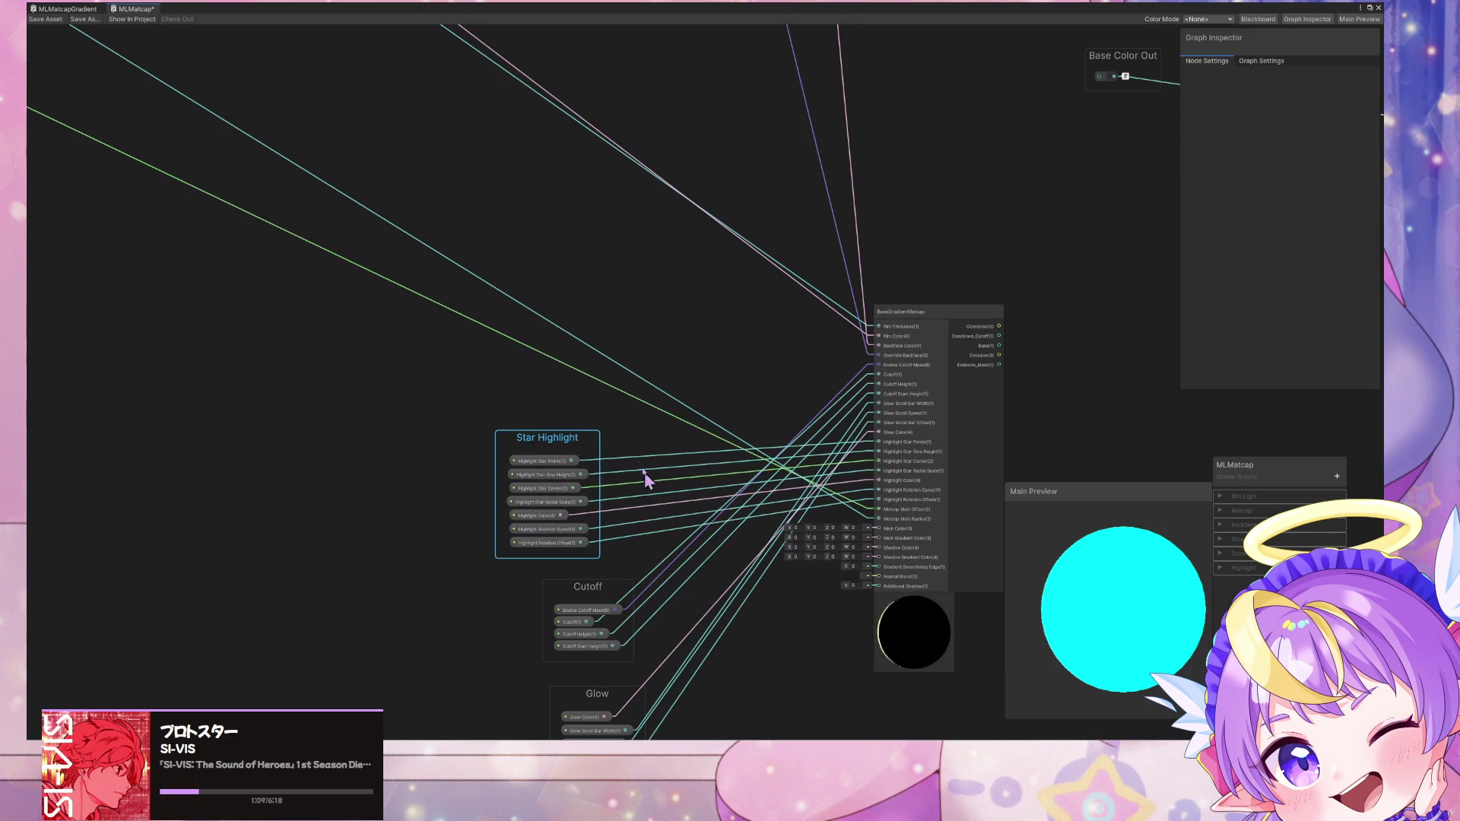
{"action": "middle_click_drag", "start_coordinate": [646, 479], "coordinate": [590, 428]}
{"action": "left_click_drag", "start_coordinate": [546, 531], "coordinate": [509, 267]}
Step: Stack the Glow and Star Highlight groups into a column left of BaseGradientMatcap
{"action": "left_click_drag", "start_coordinate": [557, 633], "coordinate": [500, 561]}
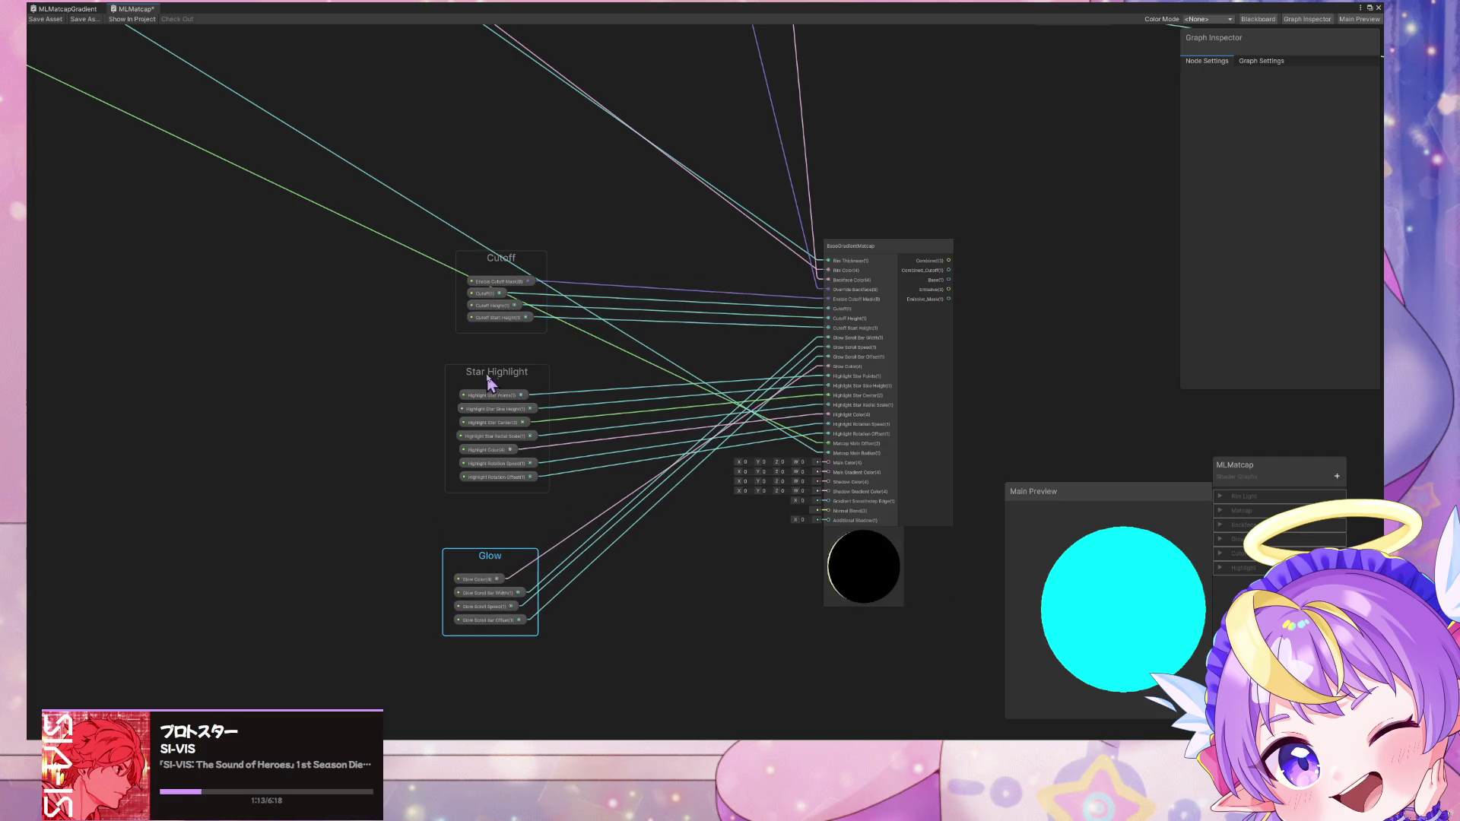
{"action": "left_click_drag", "start_coordinate": [397, 449], "coordinate": [397, 450]}
{"action": "left_click_drag", "start_coordinate": [496, 373], "coordinate": [371, 481]}
{"action": "mouse_move", "coordinate": [496, 557]}
{"action": "left_mouse_down"}
{"action": "mouse_move", "coordinate": [453, 473]}
{"action": "mouse_move", "coordinate": [430, 590]}
{"action": "left_mouse_up"}
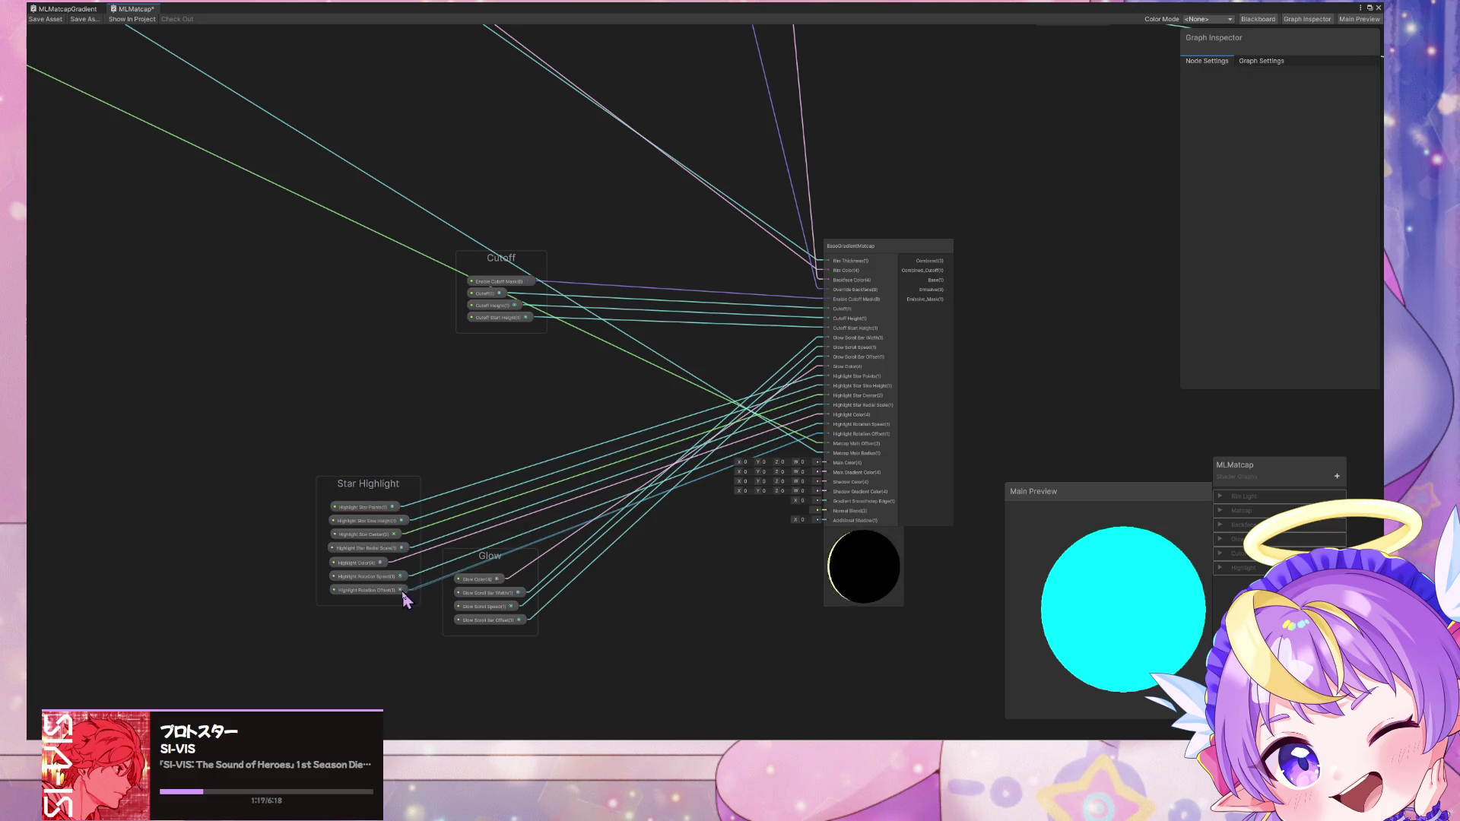
{"action": "mouse_move", "coordinate": [489, 571]}
{"action": "left_mouse_down"}
{"action": "mouse_move", "coordinate": [417, 376]}
{"action": "mouse_move", "coordinate": [378, 378]}
{"action": "mouse_move", "coordinate": [381, 420]}
{"action": "mouse_move", "coordinate": [385, 385]}
{"action": "mouse_move", "coordinate": [398, 408]}
{"action": "mouse_move", "coordinate": [400, 371]}
{"action": "left_mouse_up"}
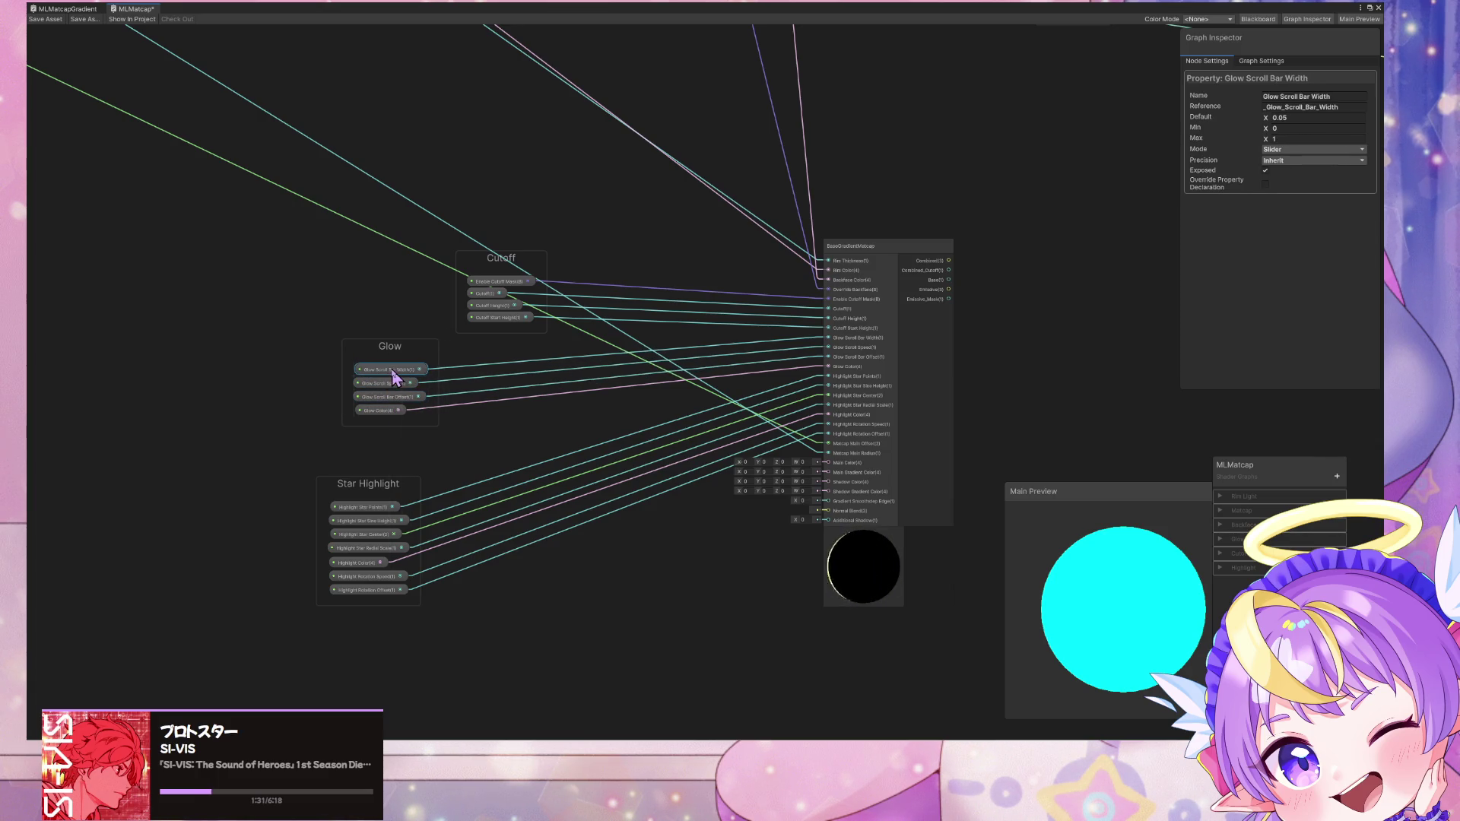
{"action": "scroll", "coordinate": [395, 376], "scroll_direction": "down", "scroll_amount": 5}
{"action": "mouse_move", "coordinate": [655, 228]}
{"action": "middle_mouse_down"}
{"action": "mouse_move", "coordinate": [766, 440]}
{"action": "mouse_move", "coordinate": [521, 413]}
{"action": "middle_mouse_up"}
{"action": "scroll", "coordinate": [505, 390], "scroll_direction": "up", "scroll_amount": 1}
{"action": "scroll", "coordinate": [502, 380], "scroll_direction": "down", "scroll_amount": 2}
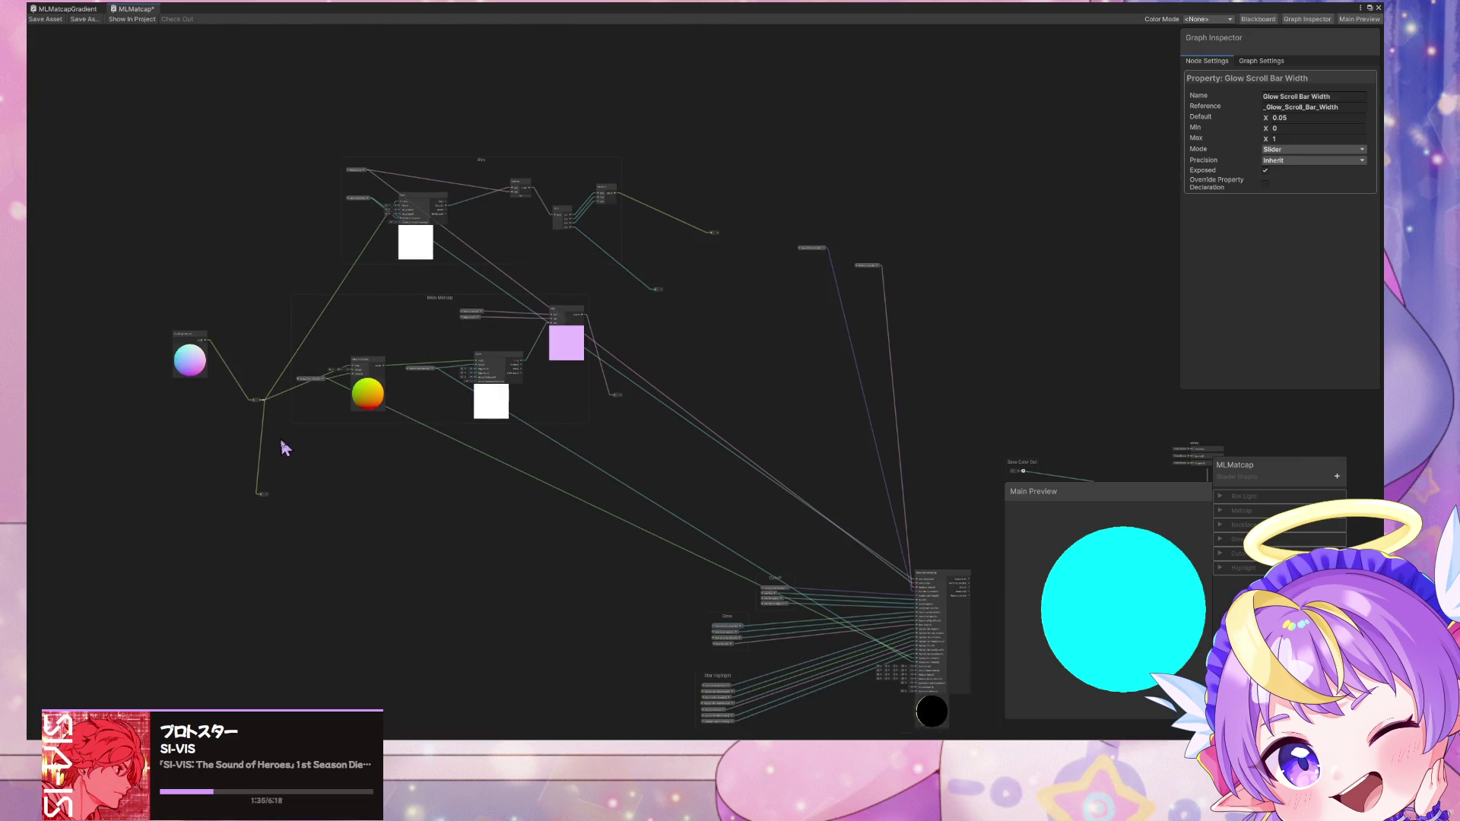
Step: Delete the Tiling And Offset, Circle and Multiply nodes, undoing to restore the Lerp node
{"action": "left_click_drag", "start_coordinate": [328, 535], "coordinate": [232, 461]}
{"action": "mouse_move", "coordinate": [372, 366]}
{"action": "left_mouse_down"}
{"action": "mouse_move", "coordinate": [437, 335]}
{"action": "mouse_move", "coordinate": [409, 343]}
{"action": "left_mouse_up"}
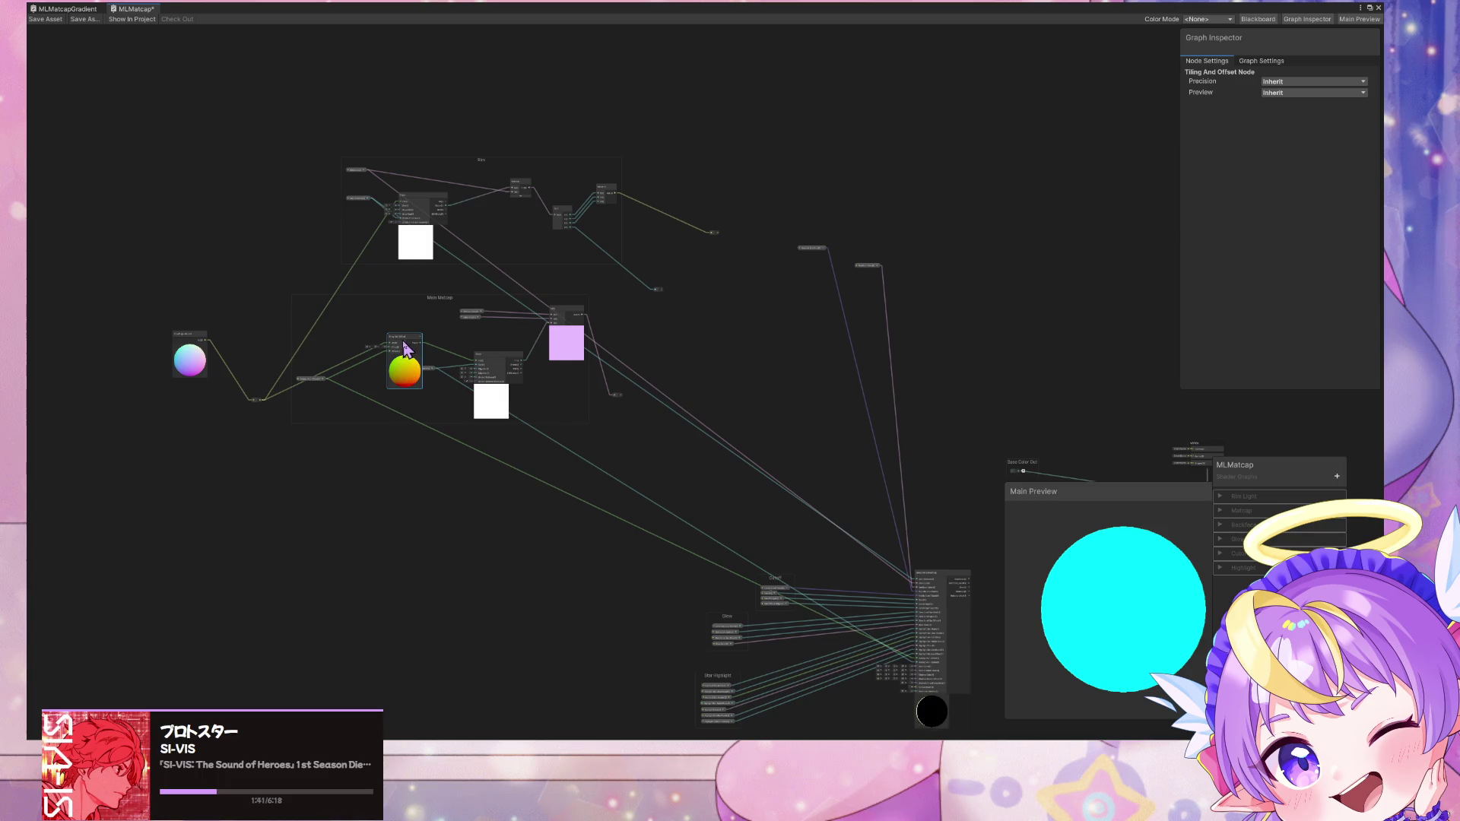
{"action": "key", "text": "Delete"}
{"action": "left_click", "coordinate": [493, 364]}
{"action": "key", "text": "Delete"}
{"action": "left_click", "coordinate": [565, 315]}
{"action": "key", "text": "Delete"}
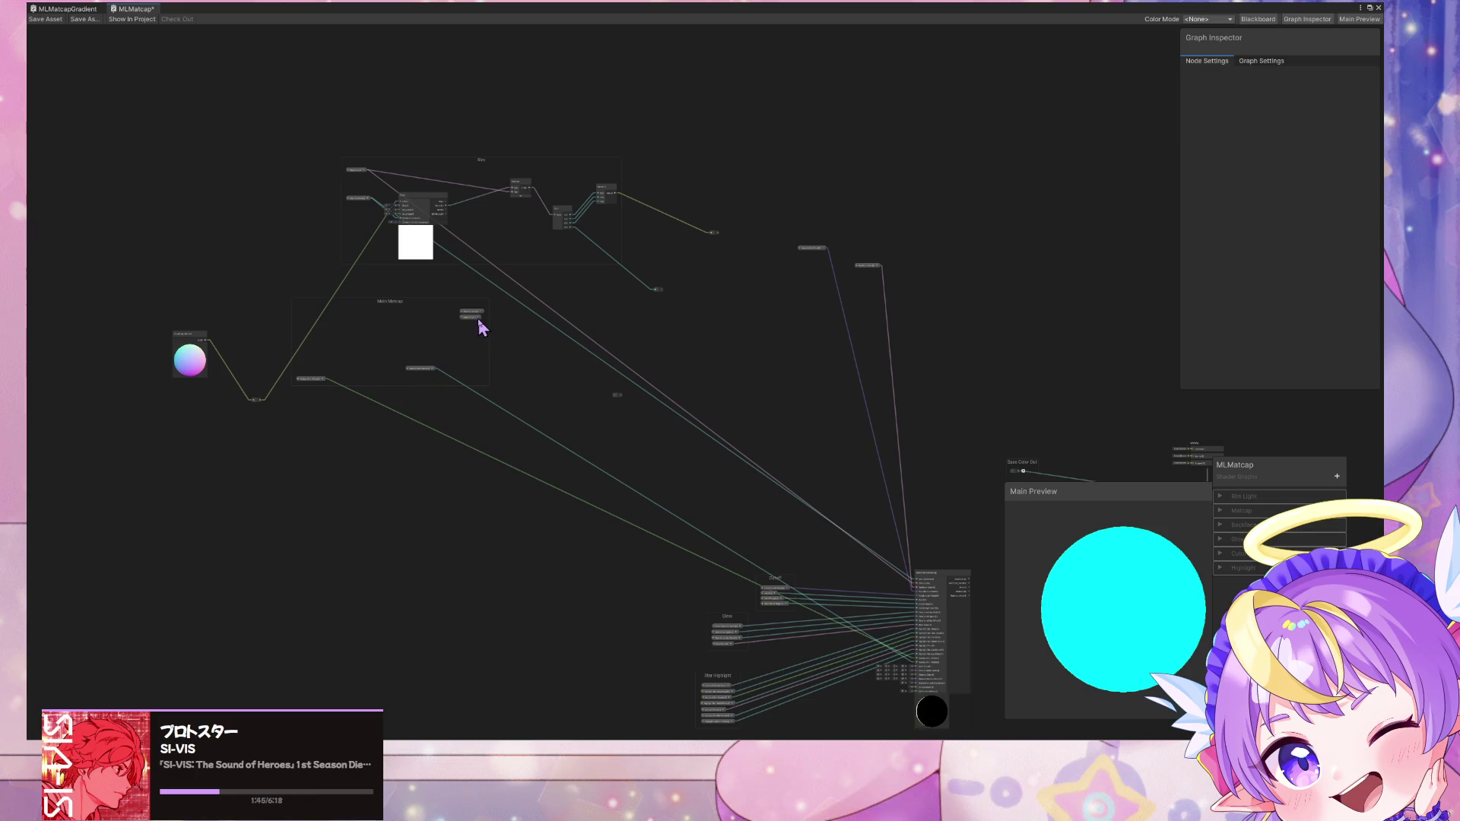
{"action": "key", "text": "ctrl+z"}
Step: Move the Lerp node down-left inside the Main Matcap group
{"action": "scroll", "coordinate": [506, 343], "scroll_direction": "up", "scroll_amount": 5}
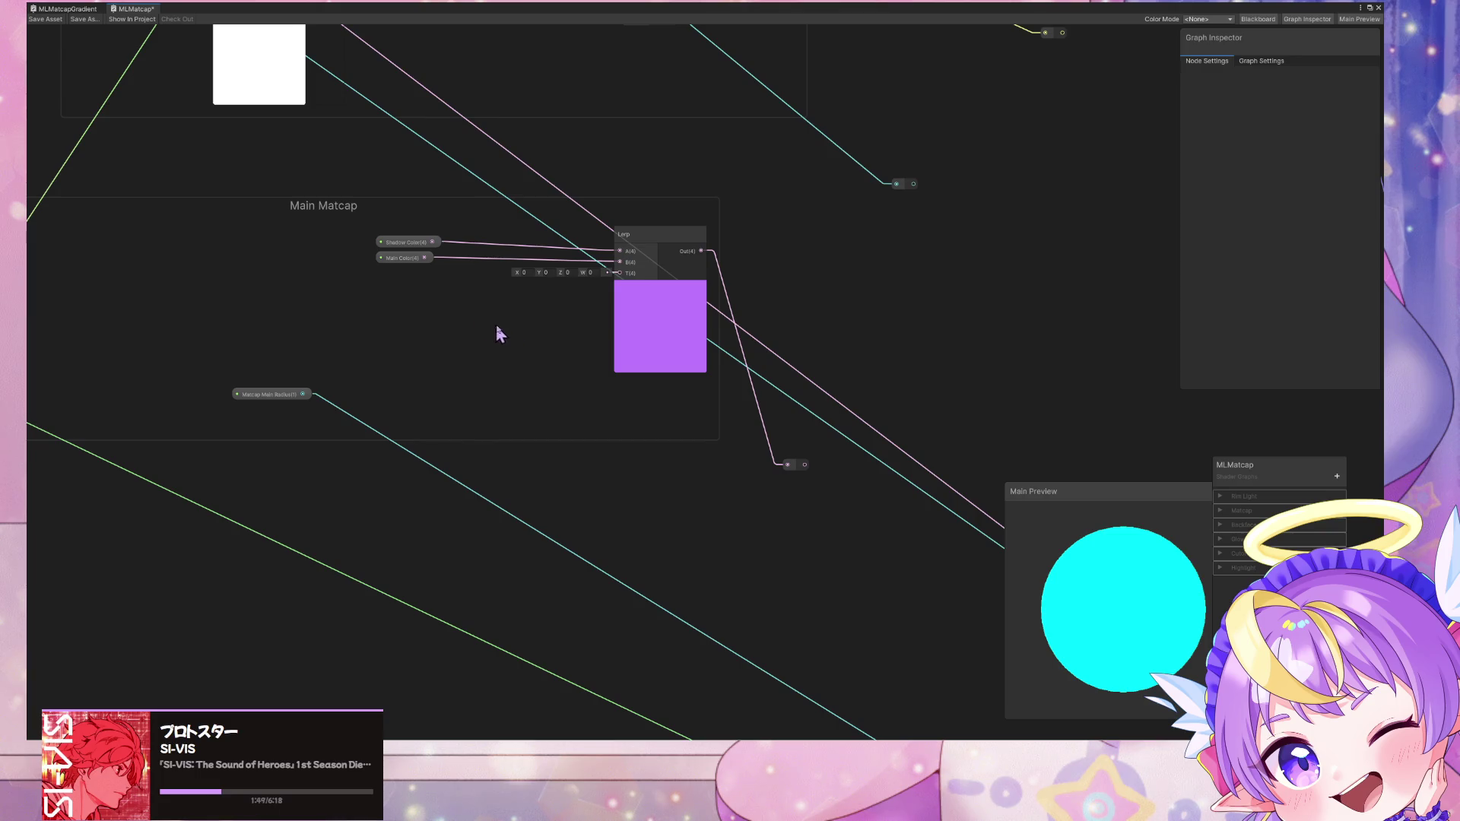
{"action": "left_click_drag", "start_coordinate": [635, 243], "coordinate": [565, 268]}
{"action": "scroll", "coordinate": [737, 516], "scroll_direction": "down", "scroll_amount": 5}
{"action": "middle_click_drag", "start_coordinate": [738, 516], "coordinate": [496, 203]}
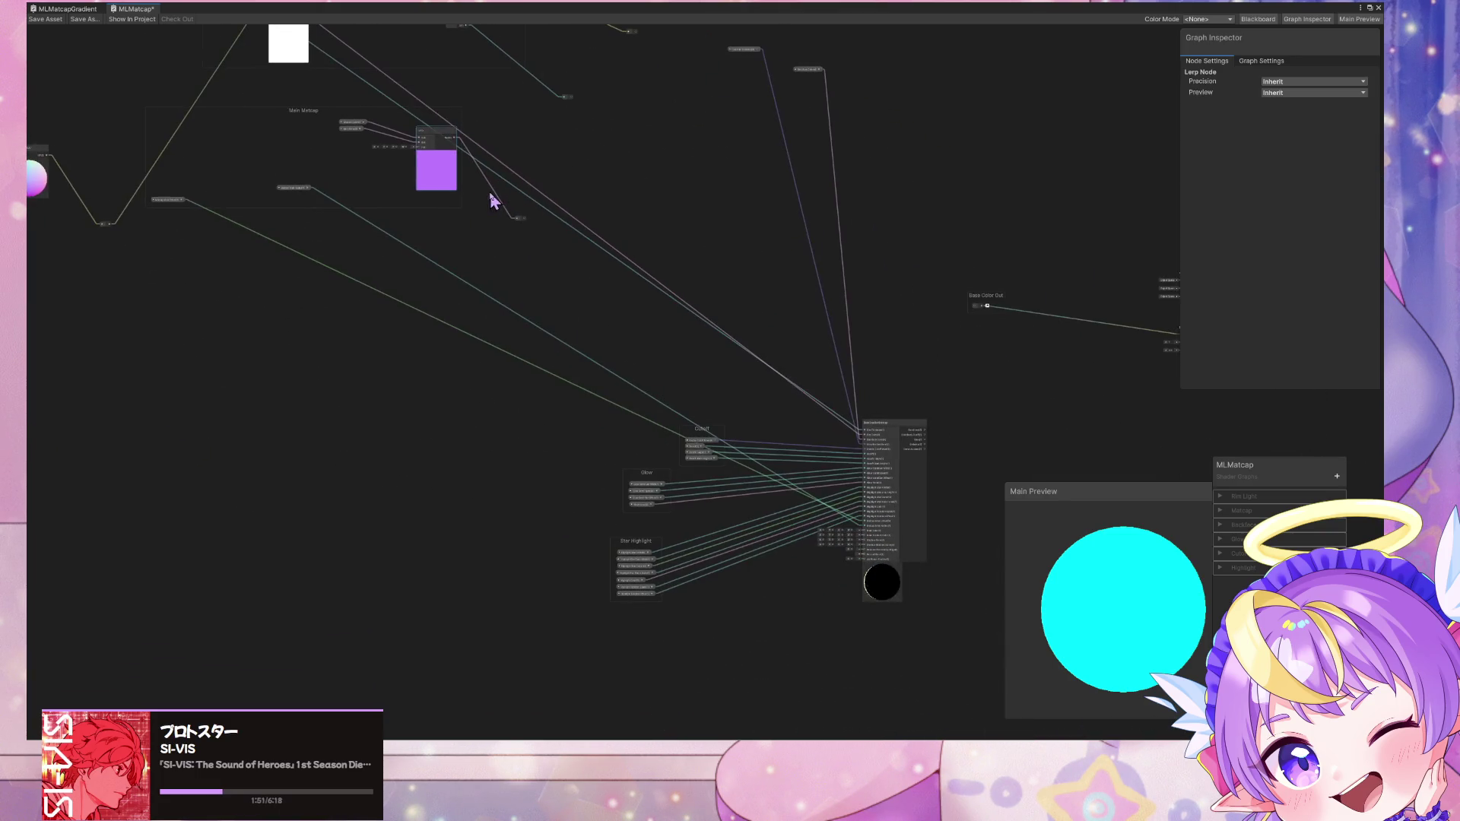
{"action": "scroll", "coordinate": [667, 354], "scroll_direction": "up", "scroll_amount": 3}
{"action": "mouse_move", "coordinate": [738, 525]}
{"action": "middle_mouse_down"}
{"action": "mouse_move", "coordinate": [560, 335]}
{"action": "mouse_move", "coordinate": [574, 340]}
{"action": "middle_mouse_up"}
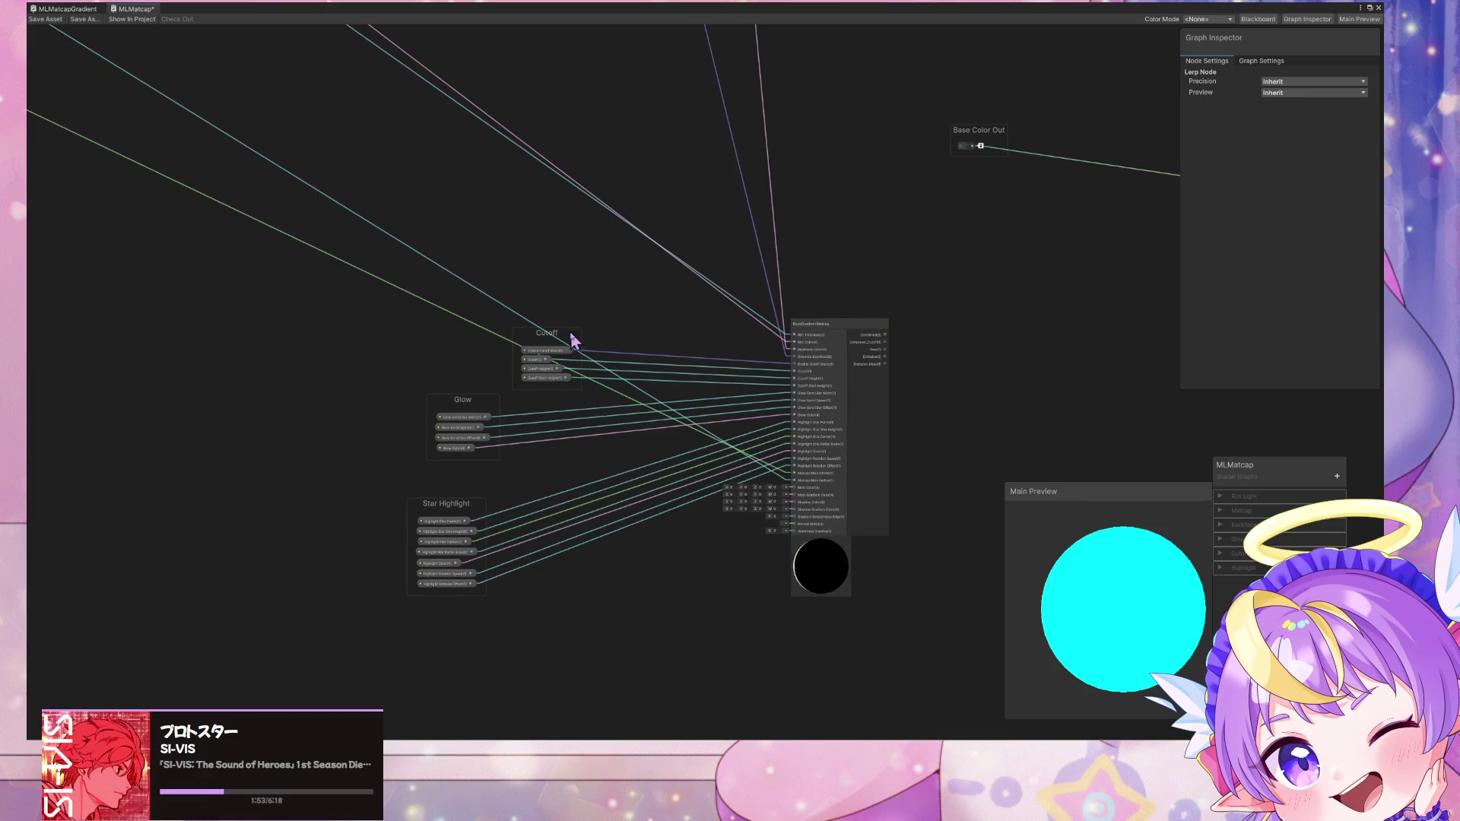
Step: Rearrange the Cutoff, Glow and Main Matcap groups, with Cutoff above Glow and Main Matcap lowered
{"action": "left_click_drag", "start_coordinate": [542, 348], "coordinate": [378, 348]}
{"action": "left_click_drag", "start_coordinate": [464, 402], "coordinate": [343, 460]}
{"action": "mouse_move", "coordinate": [409, 340]}
{"action": "left_mouse_down"}
{"action": "mouse_move", "coordinate": [367, 357]}
{"action": "mouse_move", "coordinate": [361, 396]}
{"action": "left_mouse_up"}
{"action": "middle_click_drag", "start_coordinate": [421, 336], "coordinate": [632, 609]}
{"action": "scroll", "coordinate": [632, 609], "scroll_direction": "down", "scroll_amount": 3}
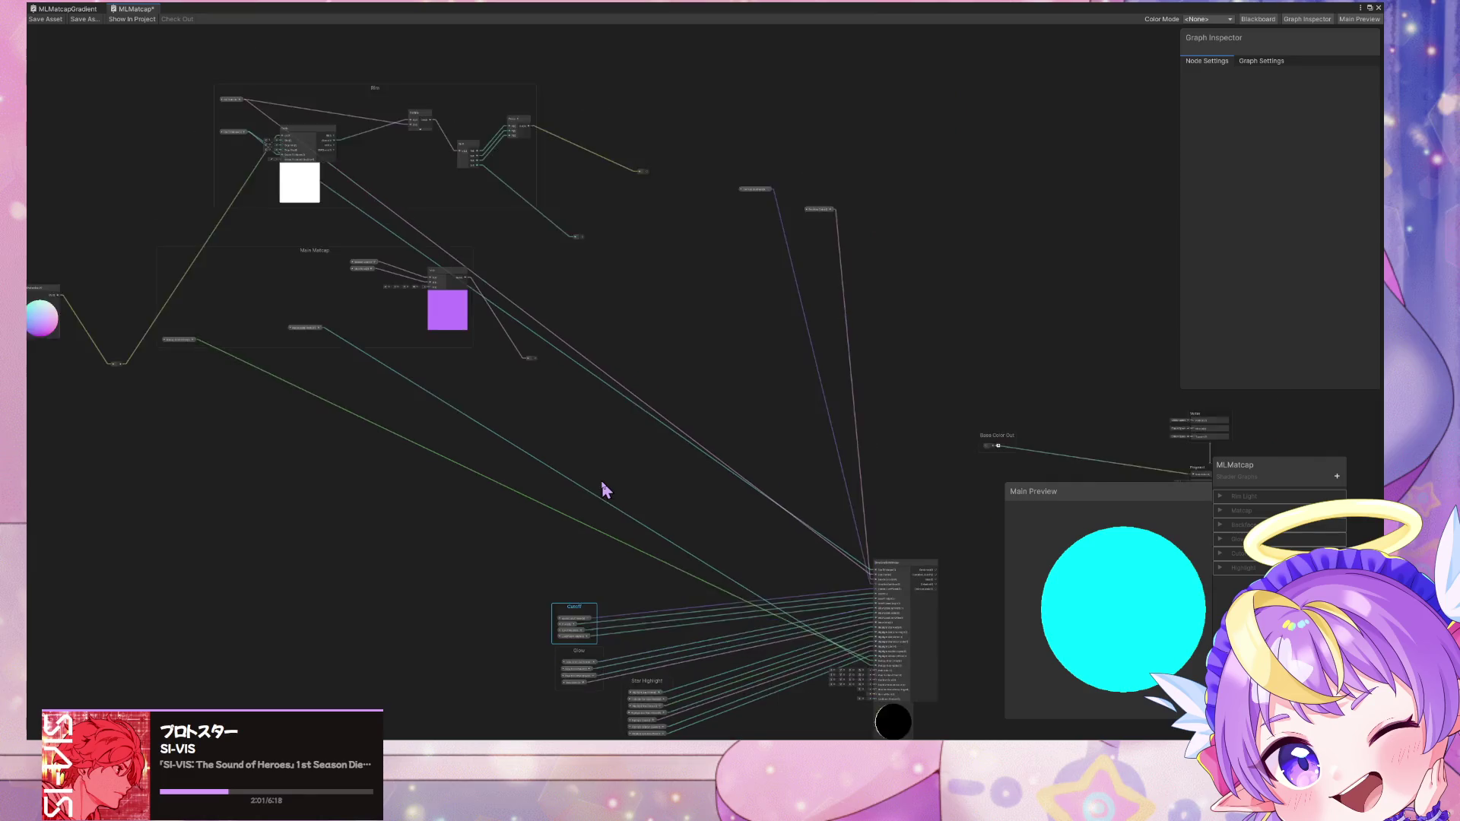
{"action": "scroll", "coordinate": [603, 489], "scroll_direction": "down", "scroll_amount": 1}
{"action": "mouse_move", "coordinate": [358, 284]}
{"action": "left_mouse_down"}
{"action": "mouse_move", "coordinate": [378, 310]}
{"action": "mouse_move", "coordinate": [358, 414]}
{"action": "mouse_move", "coordinate": [391, 418]}
{"action": "mouse_move", "coordinate": [434, 475]}
{"action": "left_mouse_up"}
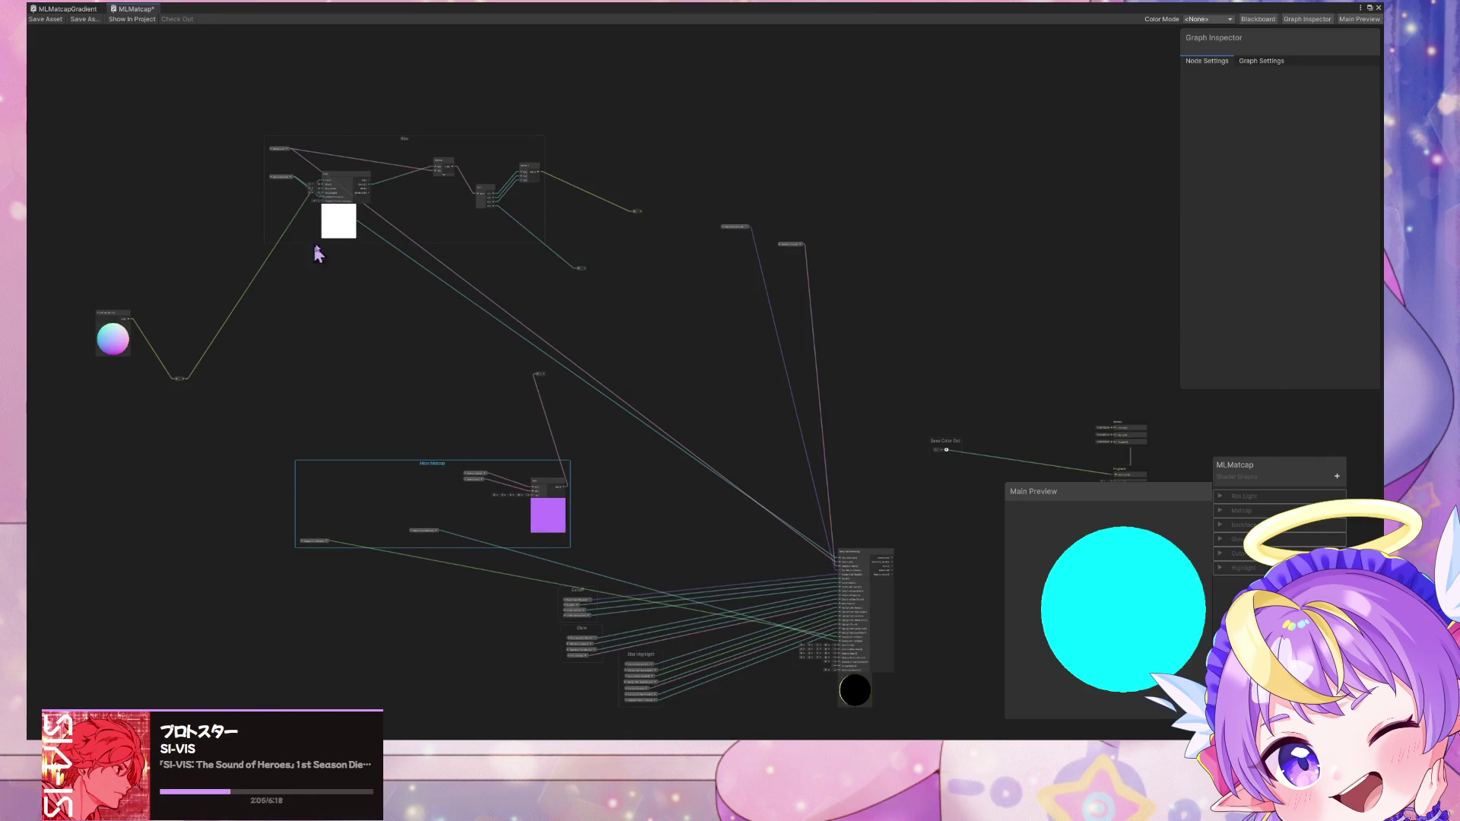
Step: Delete the Rim group with its Circle and calculation nodes, and the Base Color Out node
{"action": "left_click", "coordinate": [340, 182]}
{"action": "key", "text": "Delete"}
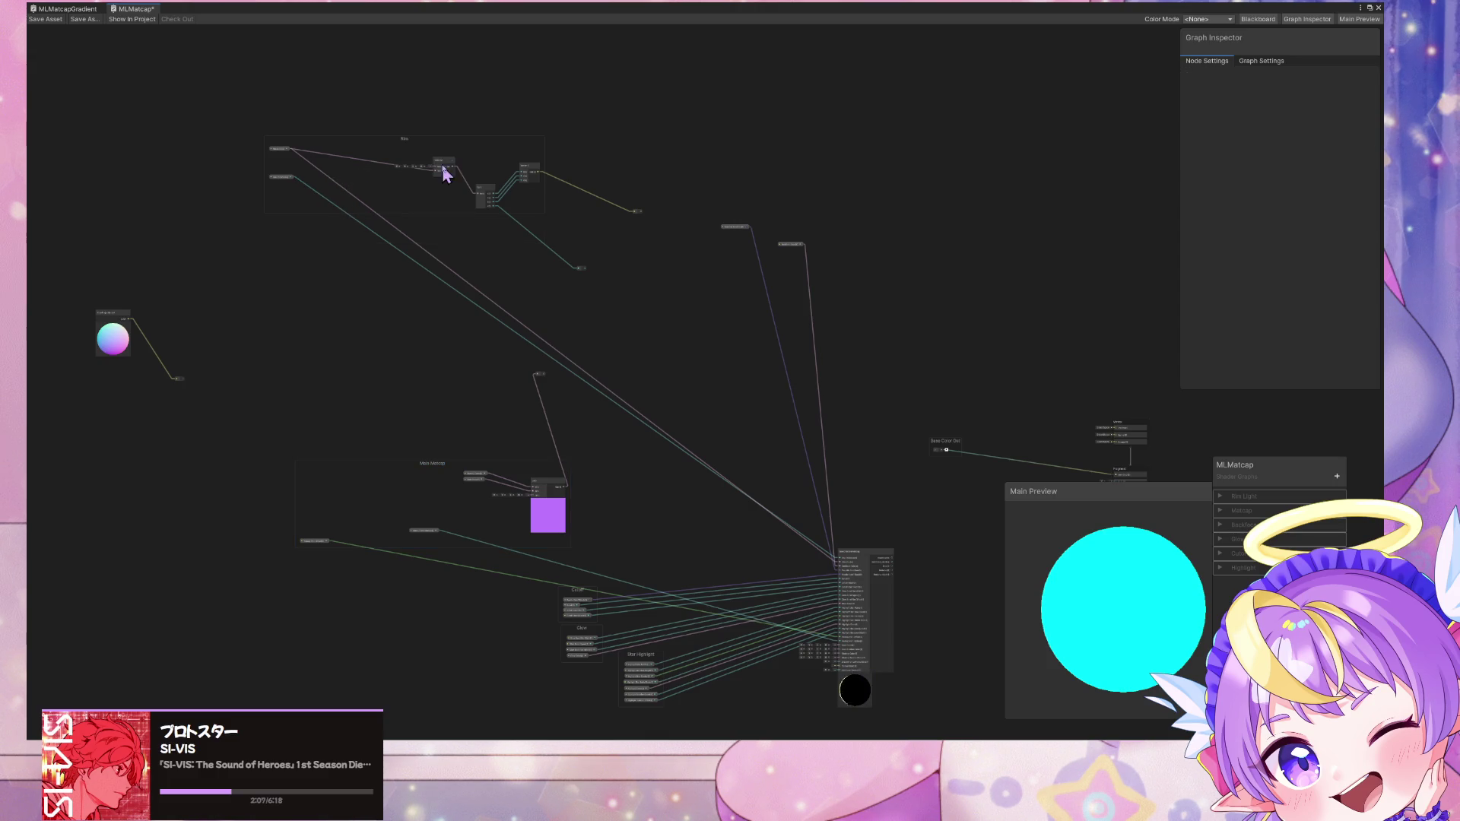
{"action": "left_click", "coordinate": [541, 218]}
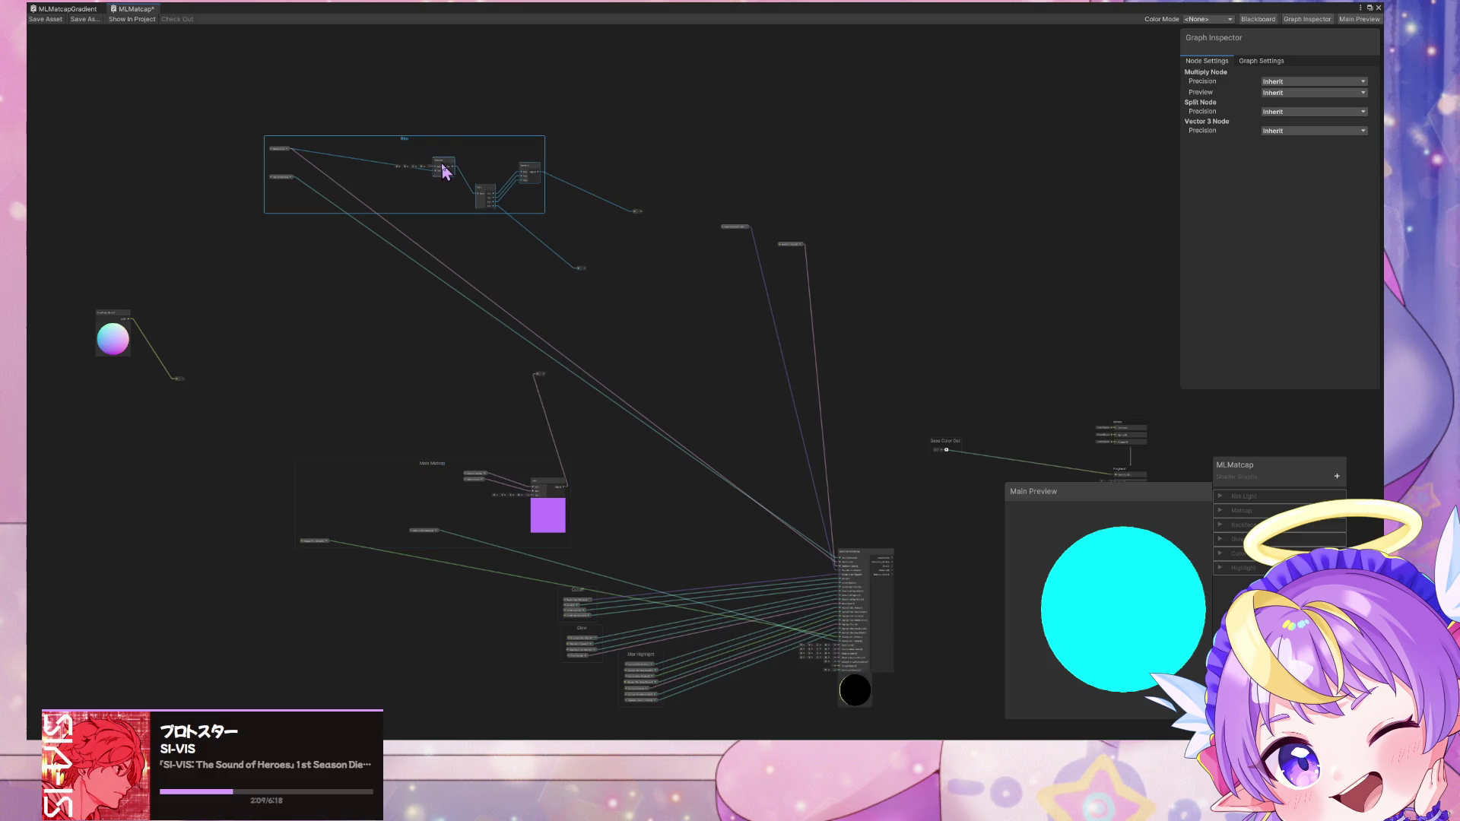
{"action": "key", "text": "Delete"}
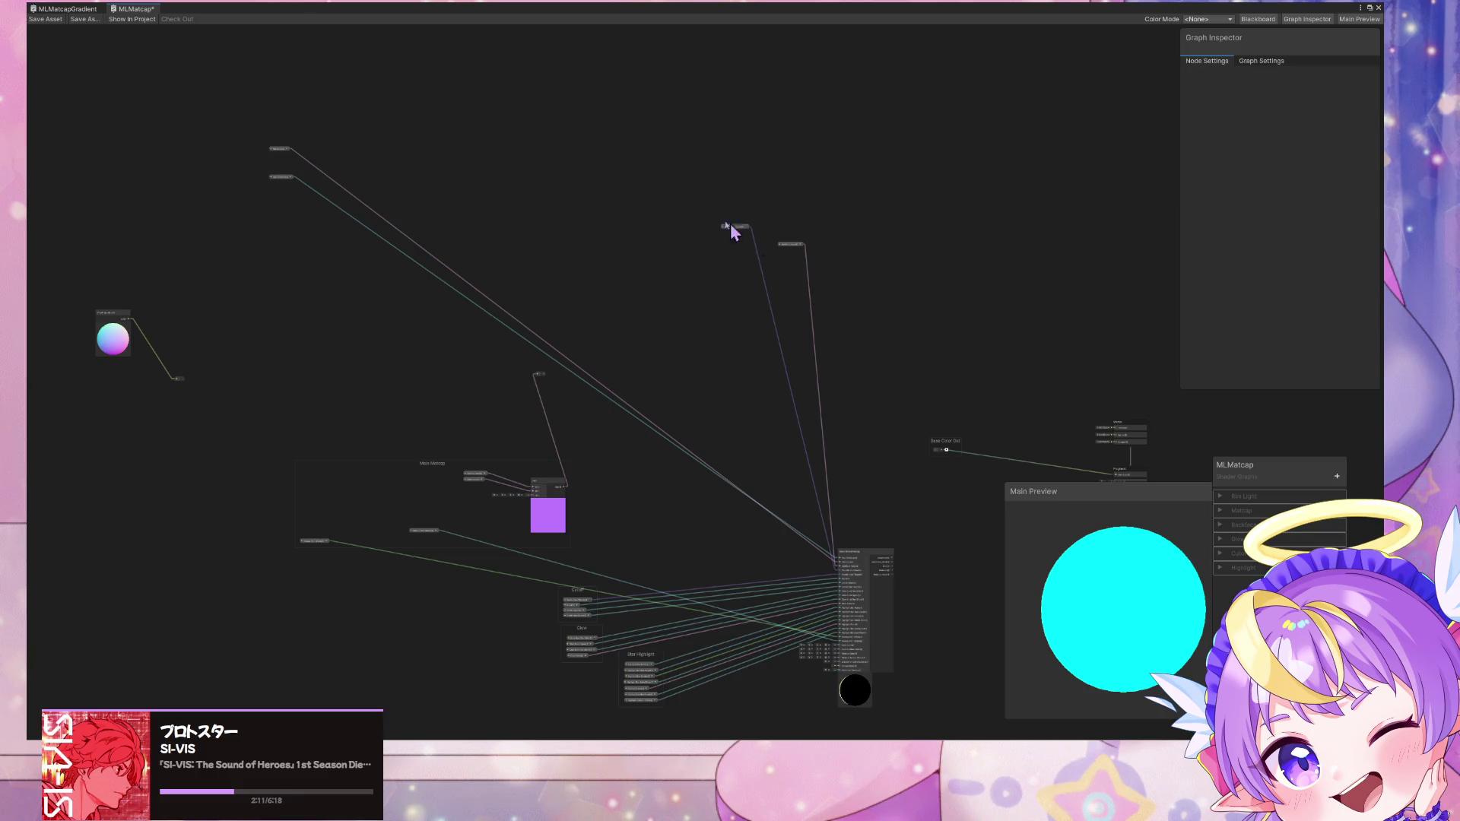
{"action": "left_click_drag", "start_coordinate": [732, 228], "coordinate": [757, 294]}
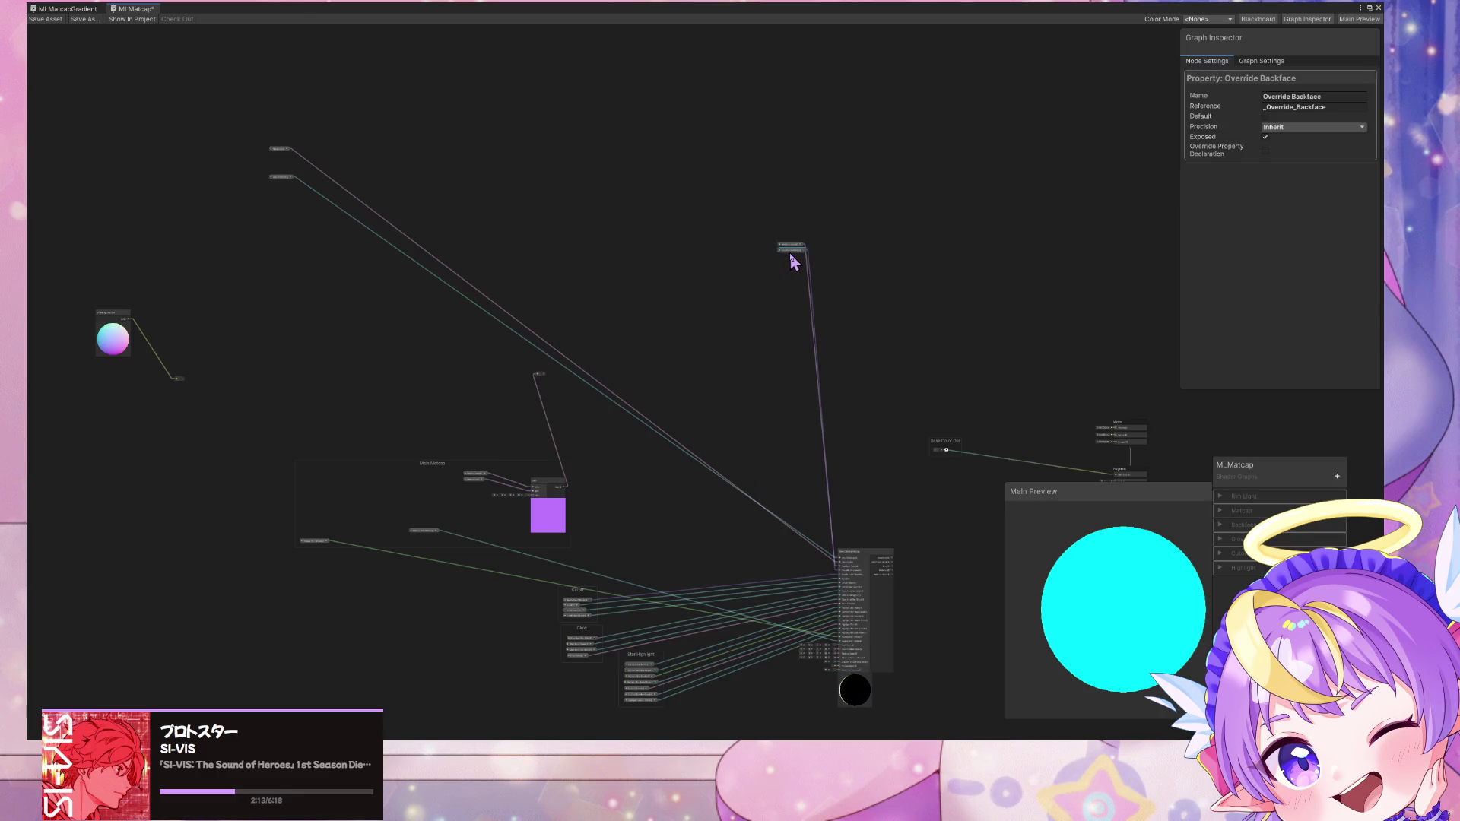
{"action": "left_click_drag", "start_coordinate": [970, 487], "coordinate": [905, 395]}
{"action": "key", "text": "Delete"}
Step: Group Backface Color and Override Backface into a Backface group placed near the master node
{"action": "middle_click_drag", "start_coordinate": [888, 377], "coordinate": [751, 323]}
{"action": "scroll", "coordinate": [751, 323], "scroll_direction": "up", "scroll_amount": 3}
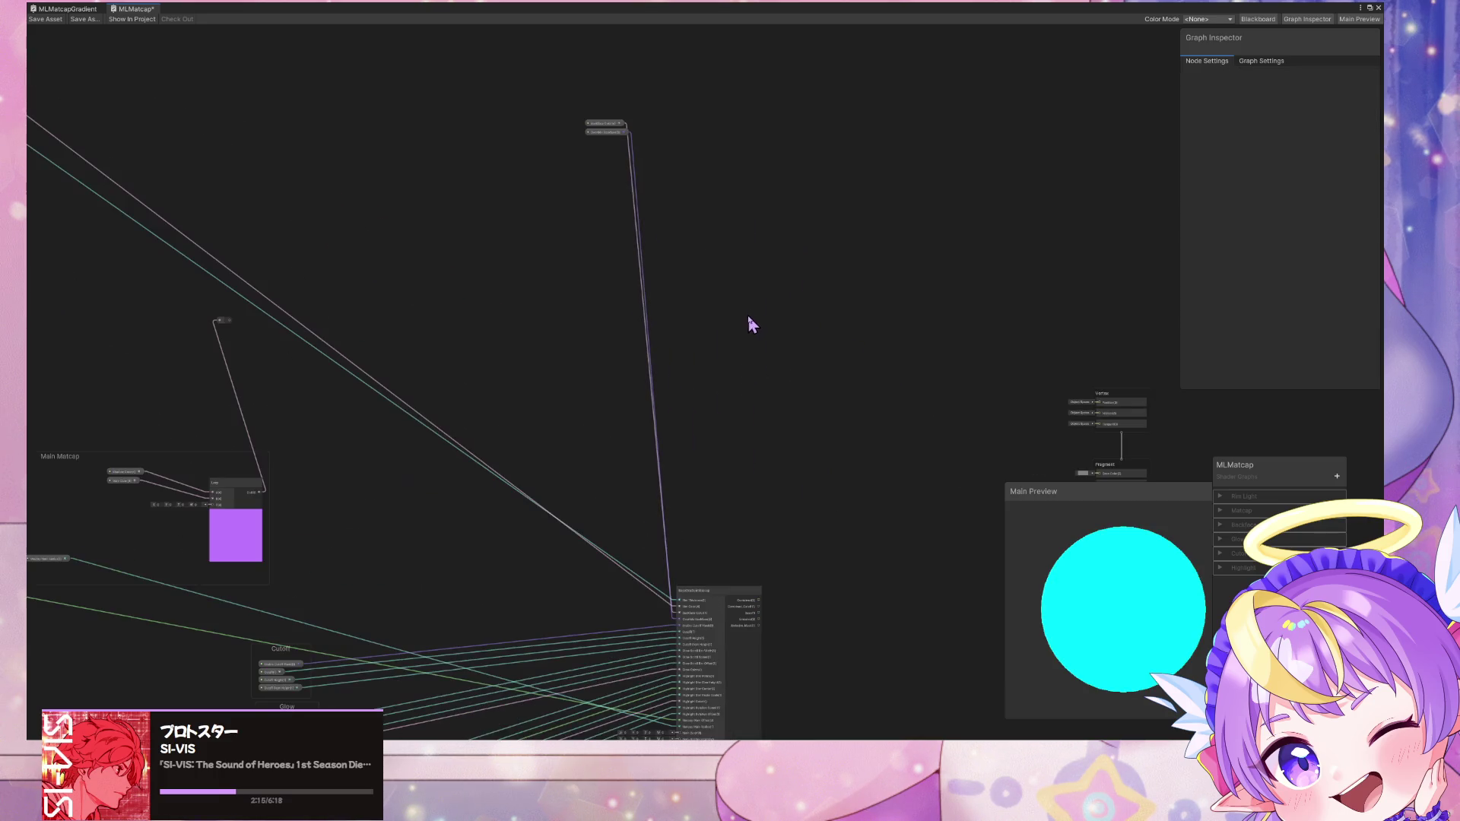
{"action": "left_click_drag", "start_coordinate": [590, 181], "coordinate": [563, 107]}
{"action": "key", "text": "ctrl+g"}
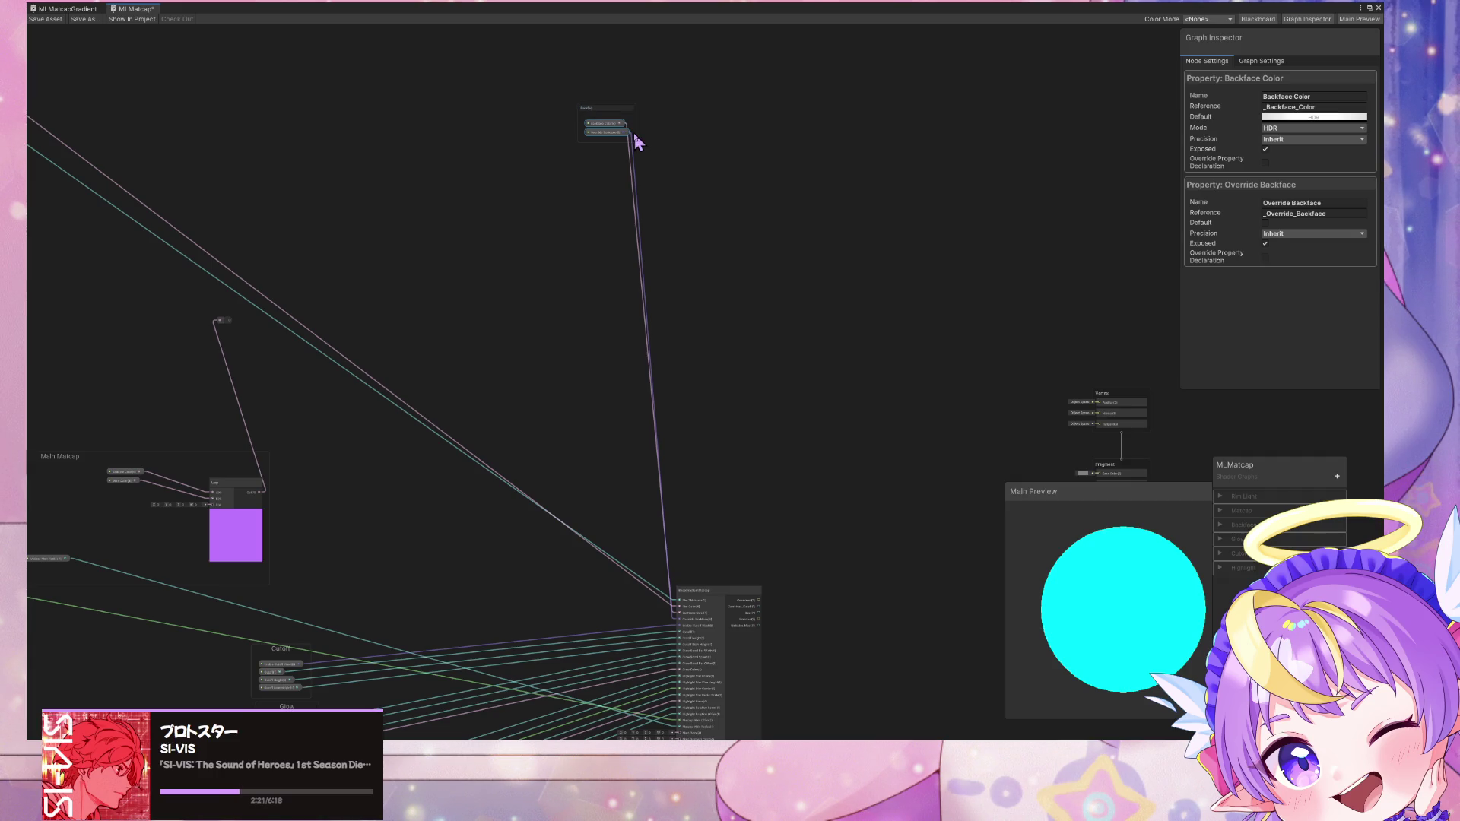
{"action": "type", "text": "Backface"}
{"action": "left_click_drag", "start_coordinate": [606, 119], "coordinate": [477, 567]}
{"action": "mouse_move", "coordinate": [477, 566]}
{"action": "middle_mouse_down"}
{"action": "mouse_move", "coordinate": [601, 255]}
{"action": "mouse_move", "coordinate": [547, 358]}
{"action": "mouse_move", "coordinate": [283, 218]}
{"action": "middle_mouse_up"}
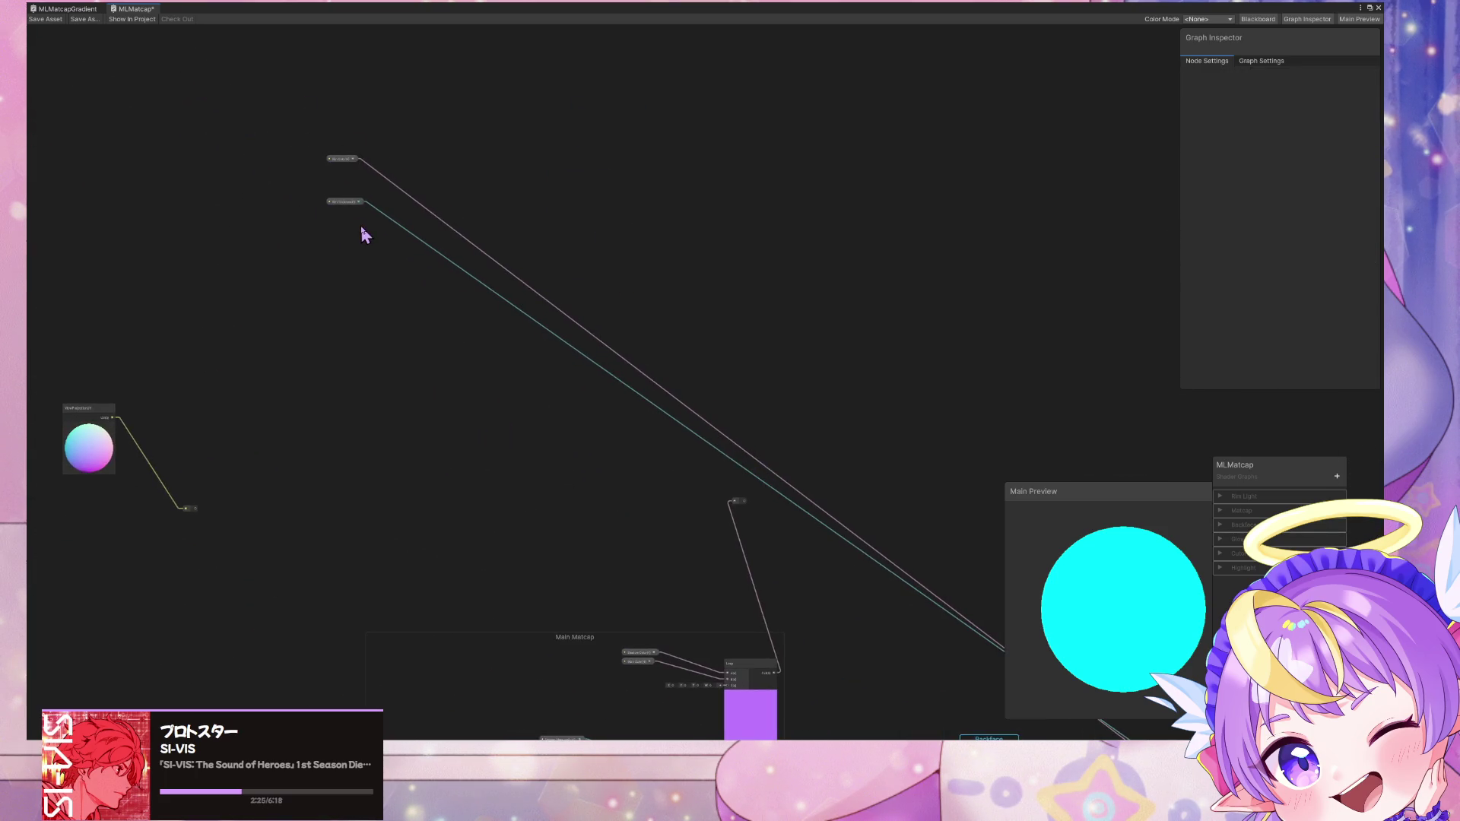
Step: Group Rim Thickness and Rim Color beside Backface, with Rim Thickness above Rim Color
{"action": "left_click_drag", "start_coordinate": [363, 232], "coordinate": [316, 143]}
{"action": "middle_click_drag", "start_coordinate": [316, 144], "coordinate": [495, 375]}
{"action": "scroll", "coordinate": [495, 375], "scroll_direction": "up", "scroll_amount": 3}
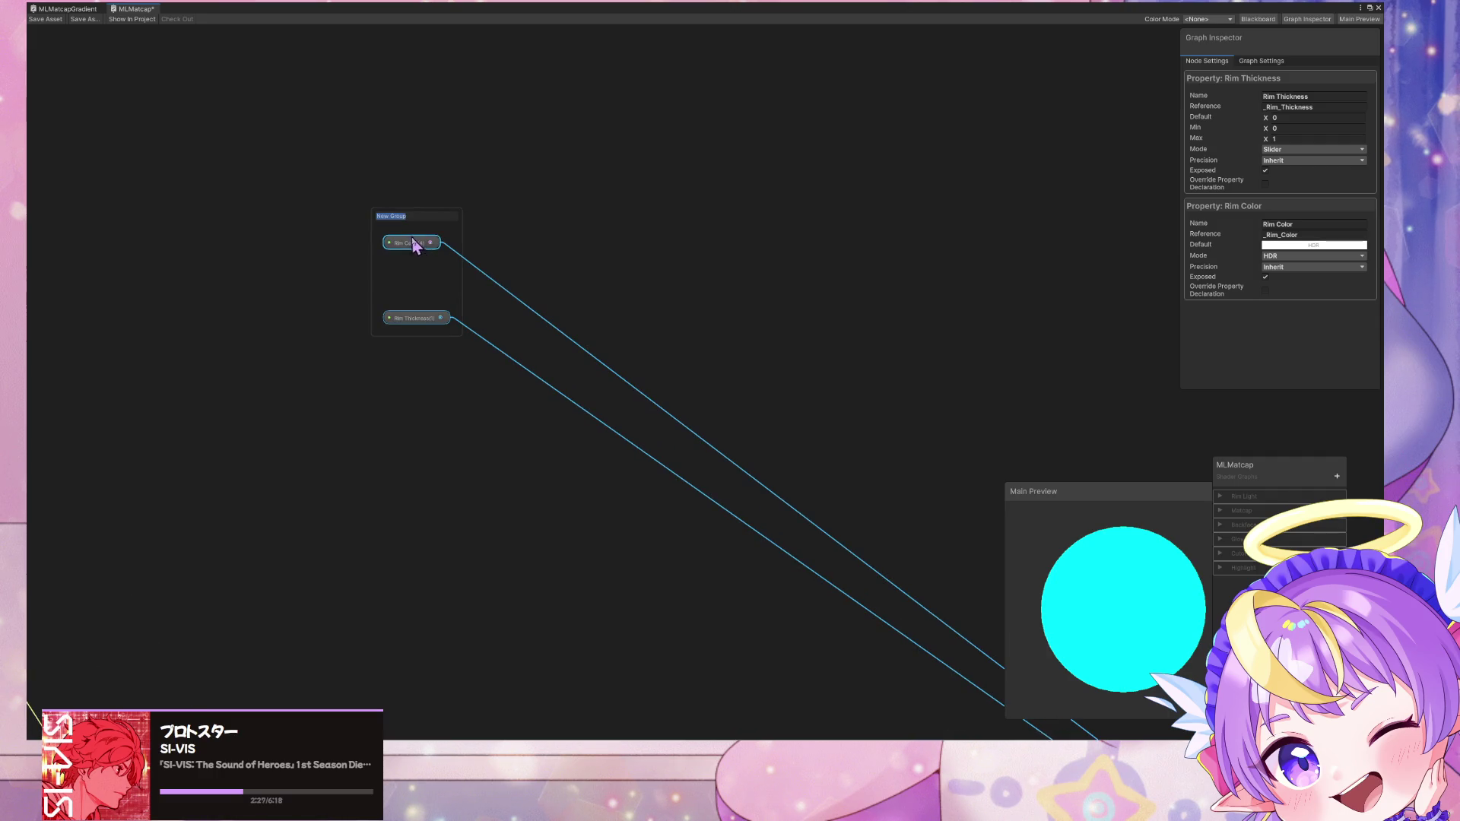
{"action": "mouse_move", "coordinate": [397, 230]}
{"action": "middle_mouse_down"}
{"action": "mouse_move", "coordinate": [414, 299]}
{"action": "mouse_move", "coordinate": [708, 466]}
{"action": "mouse_move", "coordinate": [880, 538]}
{"action": "mouse_move", "coordinate": [357, 312]}
{"action": "mouse_move", "coordinate": [449, 256]}
{"action": "middle_mouse_up"}
{"action": "scroll", "coordinate": [880, 537], "scroll_direction": "down", "scroll_amount": 5}
{"action": "mouse_move", "coordinate": [454, 230]}
{"action": "left_mouse_down"}
{"action": "mouse_move", "coordinate": [770, 386]}
{"action": "mouse_move", "coordinate": [751, 481]}
{"action": "left_mouse_up"}
{"action": "scroll", "coordinate": [825, 549], "scroll_direction": "up", "scroll_amount": 6}
{"action": "mouse_move", "coordinate": [618, 467]}
{"action": "left_mouse_down"}
{"action": "mouse_move", "coordinate": [627, 372]}
{"action": "mouse_move", "coordinate": [752, 499]}
{"action": "left_mouse_up"}
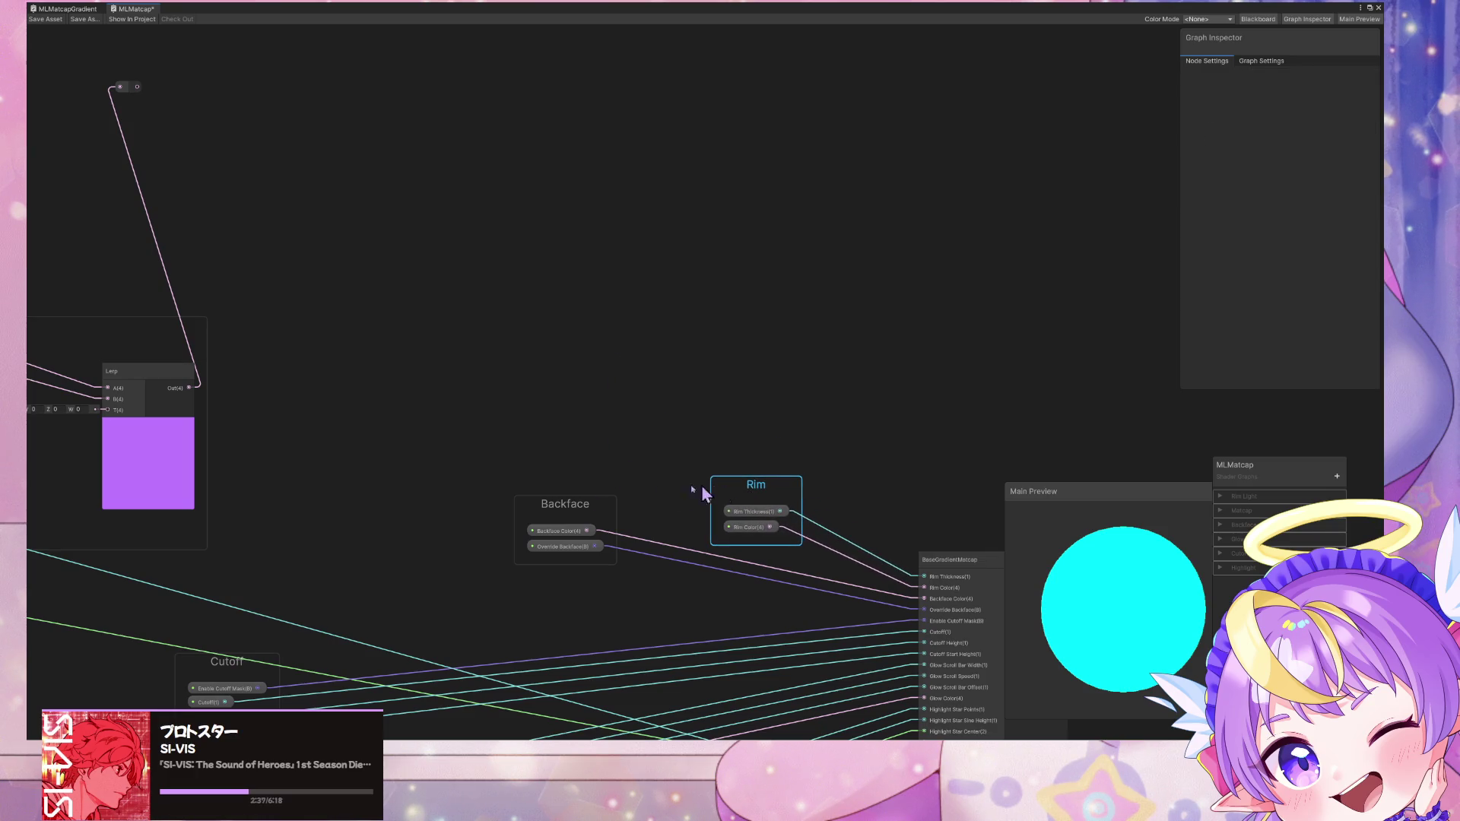
{"action": "scroll", "coordinate": [560, 352], "scroll_direction": "down", "scroll_amount": 5}
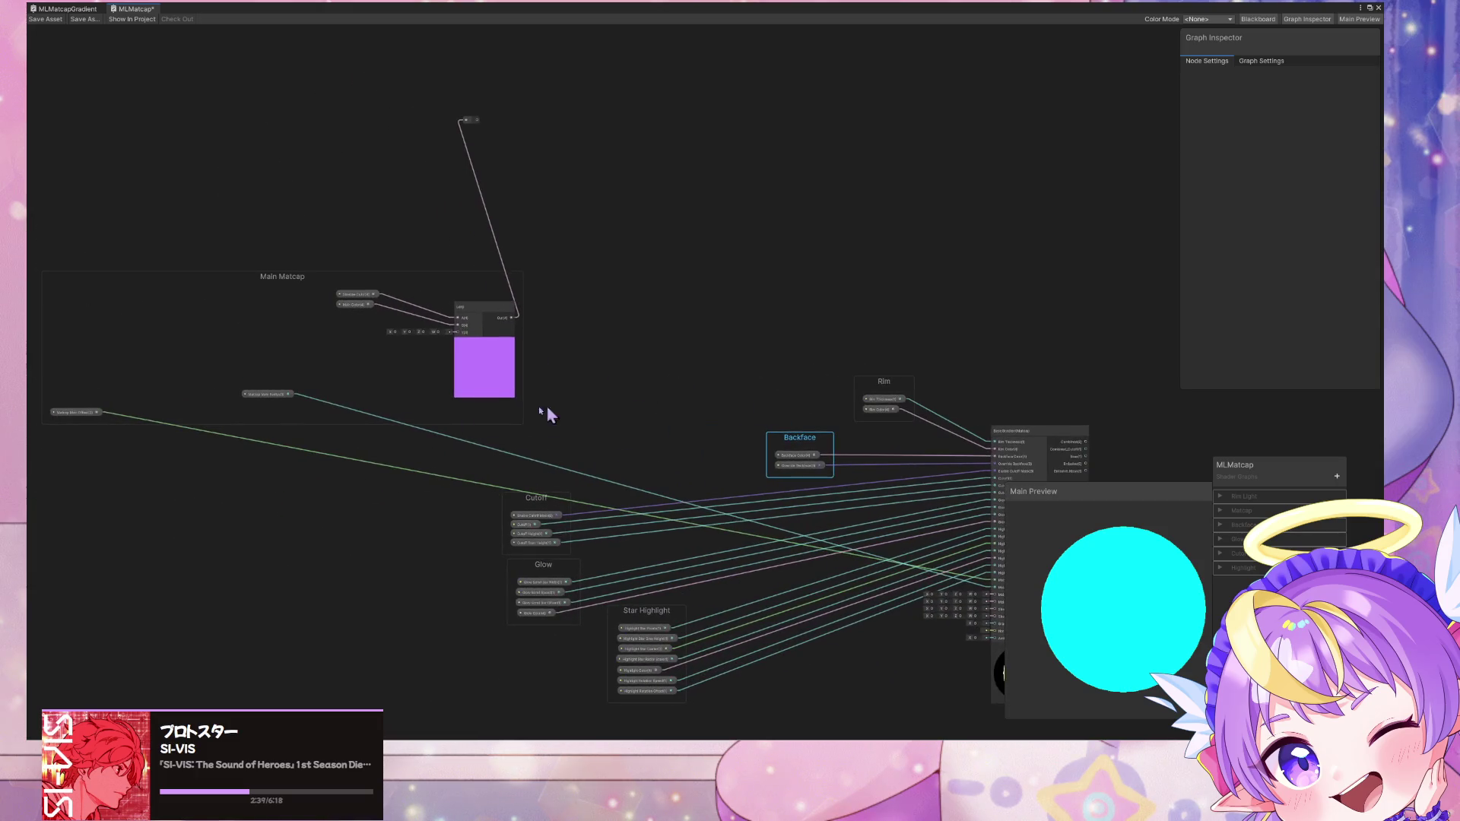
Step: Reposition Matcap Main Radius and Offset within Main Matcap and delete its Lerp node
{"action": "left_click_drag", "start_coordinate": [266, 397], "coordinate": [73, 401]}
{"action": "middle_click_drag", "start_coordinate": [233, 440], "coordinate": [454, 499]}
{"action": "scroll", "coordinate": [453, 499], "scroll_direction": "up", "scroll_amount": 5}
{"action": "scroll", "coordinate": [565, 519], "scroll_direction": "down", "scroll_amount": 4}
{"action": "mouse_move", "coordinate": [364, 502]}
{"action": "left_mouse_down"}
{"action": "mouse_move", "coordinate": [323, 460]}
{"action": "mouse_move", "coordinate": [444, 546]}
{"action": "mouse_move", "coordinate": [669, 447]}
{"action": "mouse_move", "coordinate": [741, 514]}
{"action": "mouse_move", "coordinate": [724, 478]}
{"action": "left_mouse_up"}
{"action": "left_click", "coordinate": [859, 365]}
{"action": "key", "text": "Delete"}
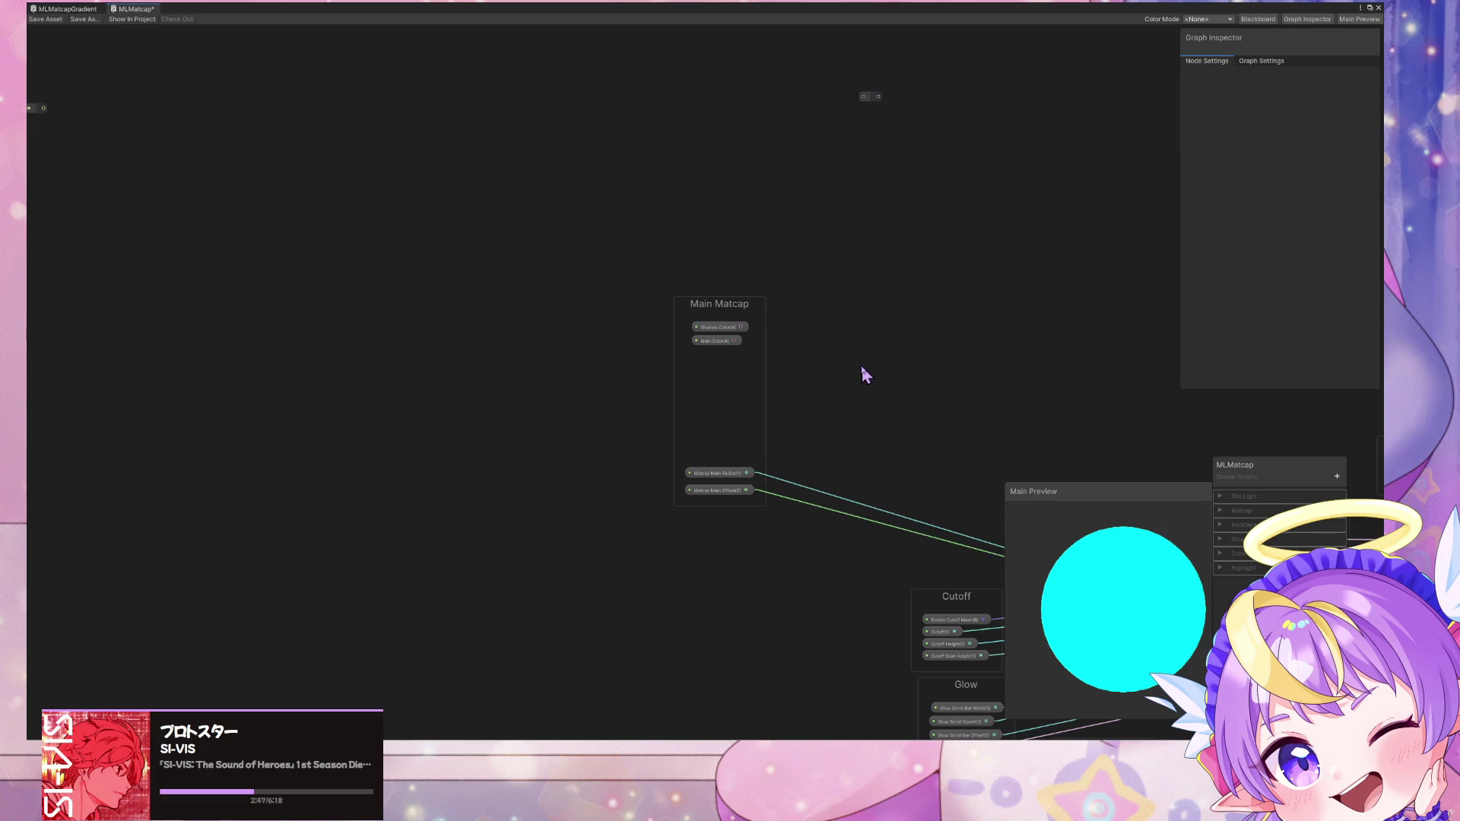
Step: Move the Main Matcap group down below the BaseGradientMatcap node
{"action": "mouse_move", "coordinate": [917, 213]}
{"action": "middle_mouse_down"}
{"action": "mouse_move", "coordinate": [834, 235]}
{"action": "mouse_move", "coordinate": [581, 215]}
{"action": "middle_mouse_up"}
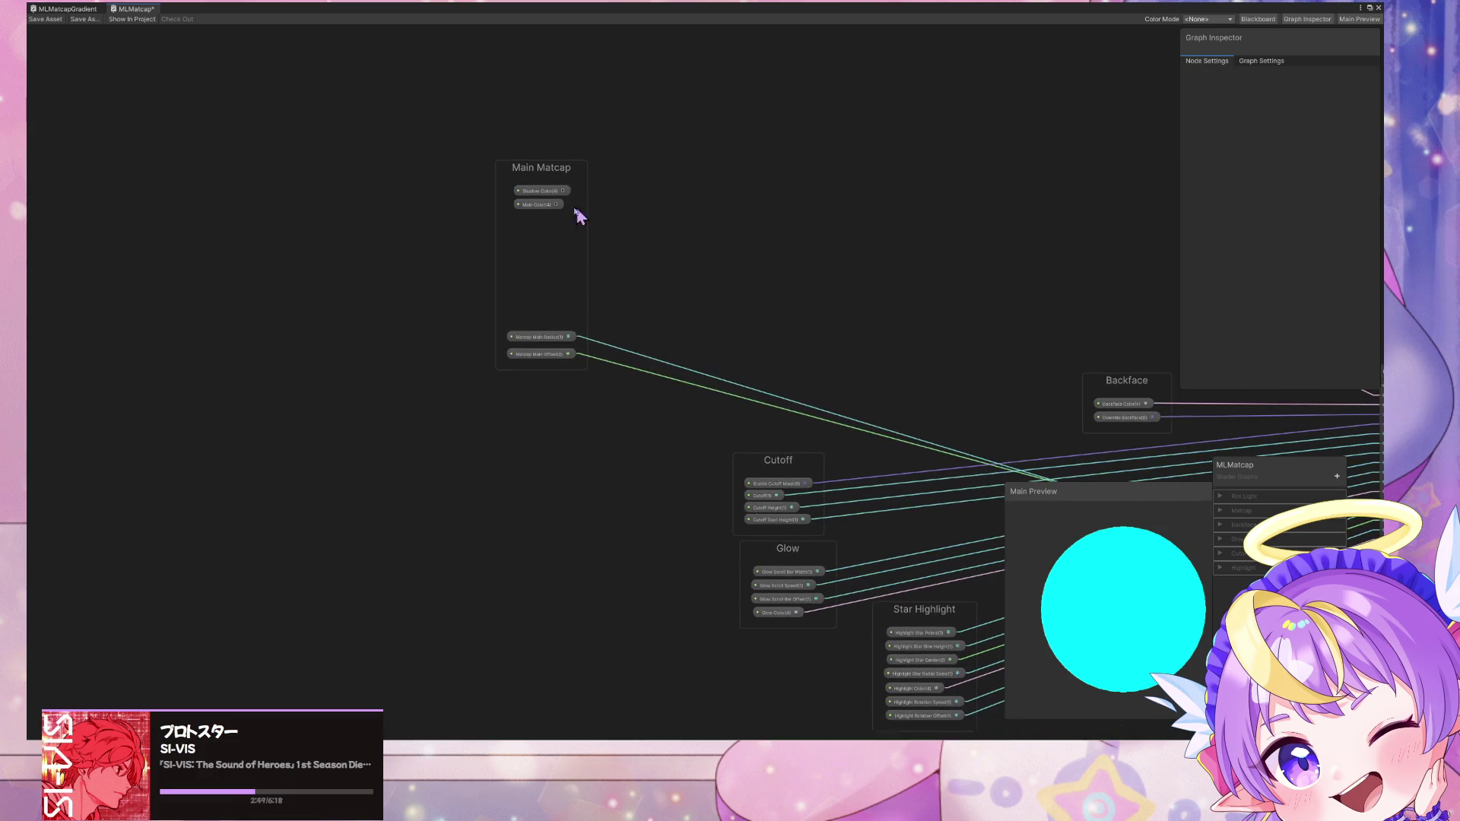
{"action": "left_click", "coordinate": [550, 223]}
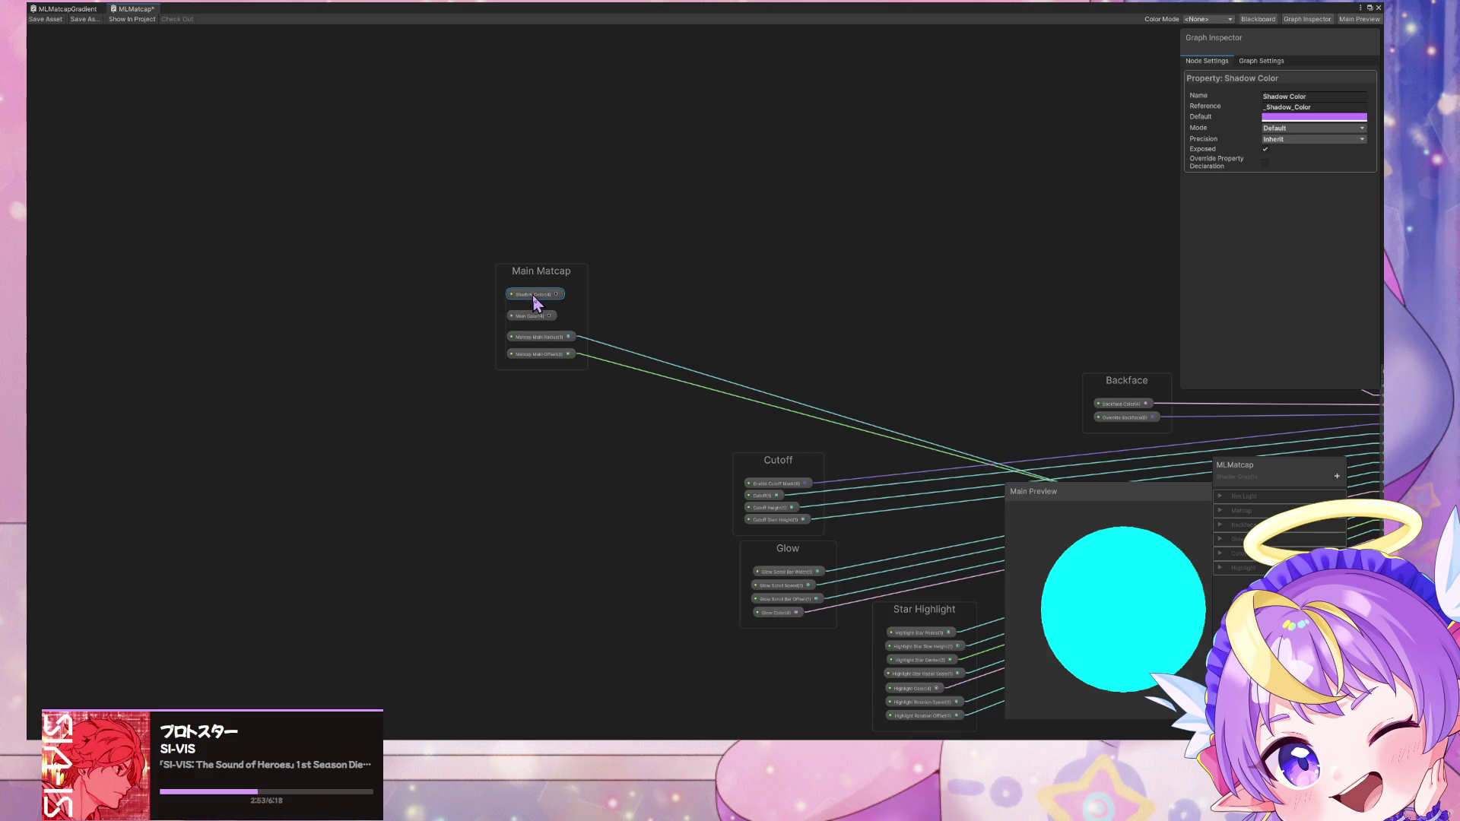
{"action": "mouse_move", "coordinate": [558, 288]}
{"action": "left_mouse_down"}
{"action": "mouse_move", "coordinate": [994, 394]}
{"action": "mouse_move", "coordinate": [959, 361]}
{"action": "left_mouse_up"}
{"action": "middle_click_drag", "start_coordinate": [781, 300], "coordinate": [548, 248]}
{"action": "mouse_move", "coordinate": [1000, 388]}
{"action": "middle_mouse_down"}
{"action": "mouse_move", "coordinate": [896, 372]}
{"action": "mouse_move", "coordinate": [669, 414]}
{"action": "middle_mouse_up"}
{"action": "scroll", "coordinate": [816, 437], "scroll_direction": "up", "scroll_amount": 2}
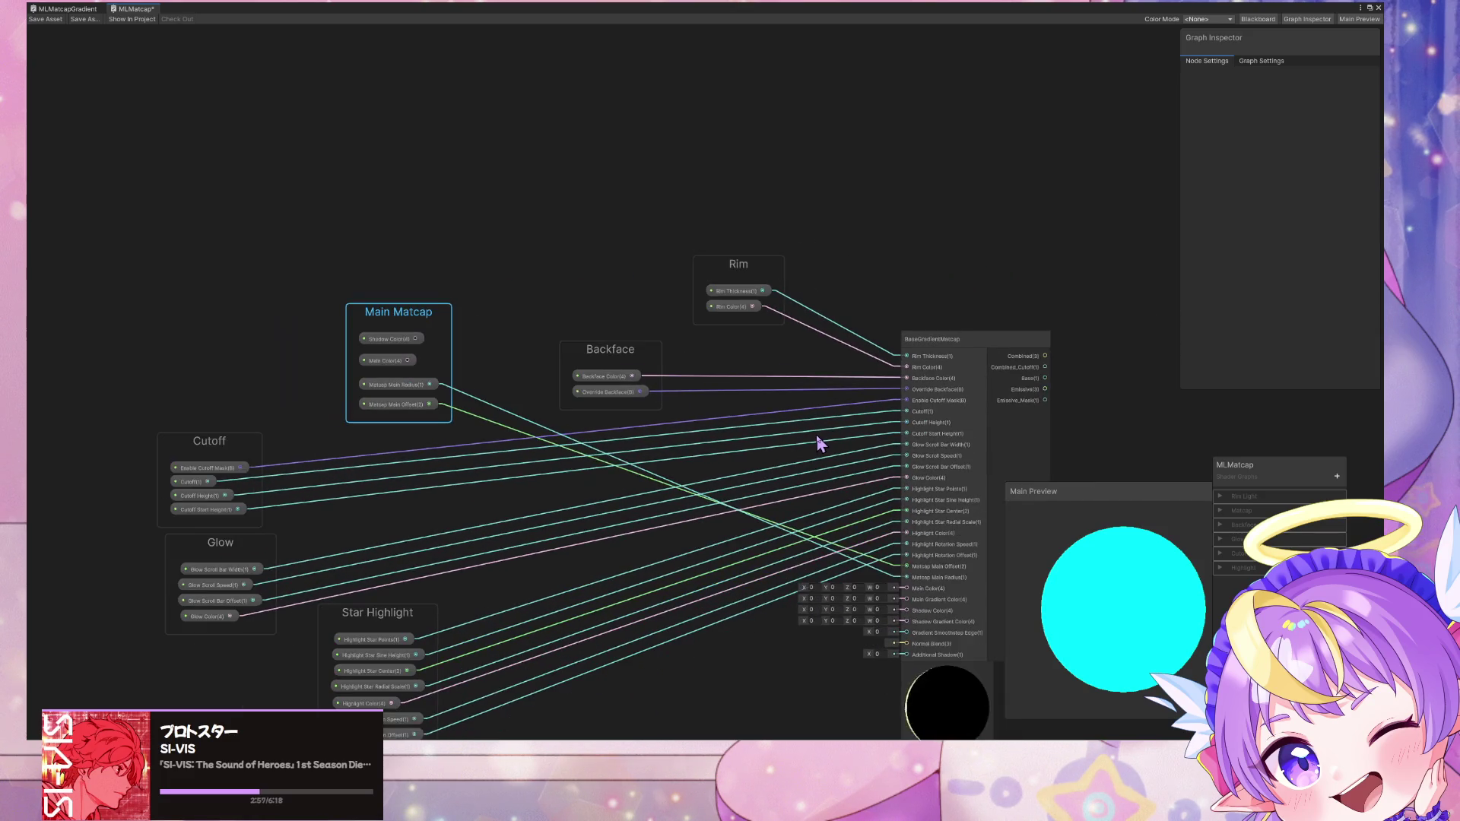
{"action": "mouse_move", "coordinate": [423, 335]}
{"action": "left_mouse_down"}
{"action": "mouse_move", "coordinate": [707, 736]}
{"action": "mouse_move", "coordinate": [629, 561]}
{"action": "mouse_move", "coordinate": [615, 624]}
{"action": "left_mouse_up"}
Step: Reorder Main Matcap's properties: Main Color, Shadow Color, Matcap Main Offset, Matcap Main Radius
{"action": "scroll", "coordinate": [714, 563], "scroll_direction": "up", "scroll_amount": 3}
{"action": "mouse_move", "coordinate": [495, 675]}
{"action": "left_mouse_down"}
{"action": "mouse_move", "coordinate": [489, 623]}
{"action": "mouse_move", "coordinate": [502, 708]}
{"action": "left_mouse_up"}
{"action": "left_click_drag", "start_coordinate": [502, 614], "coordinate": [511, 692]}
{"action": "scroll", "coordinate": [882, 571], "scroll_direction": "down", "scroll_amount": 2}
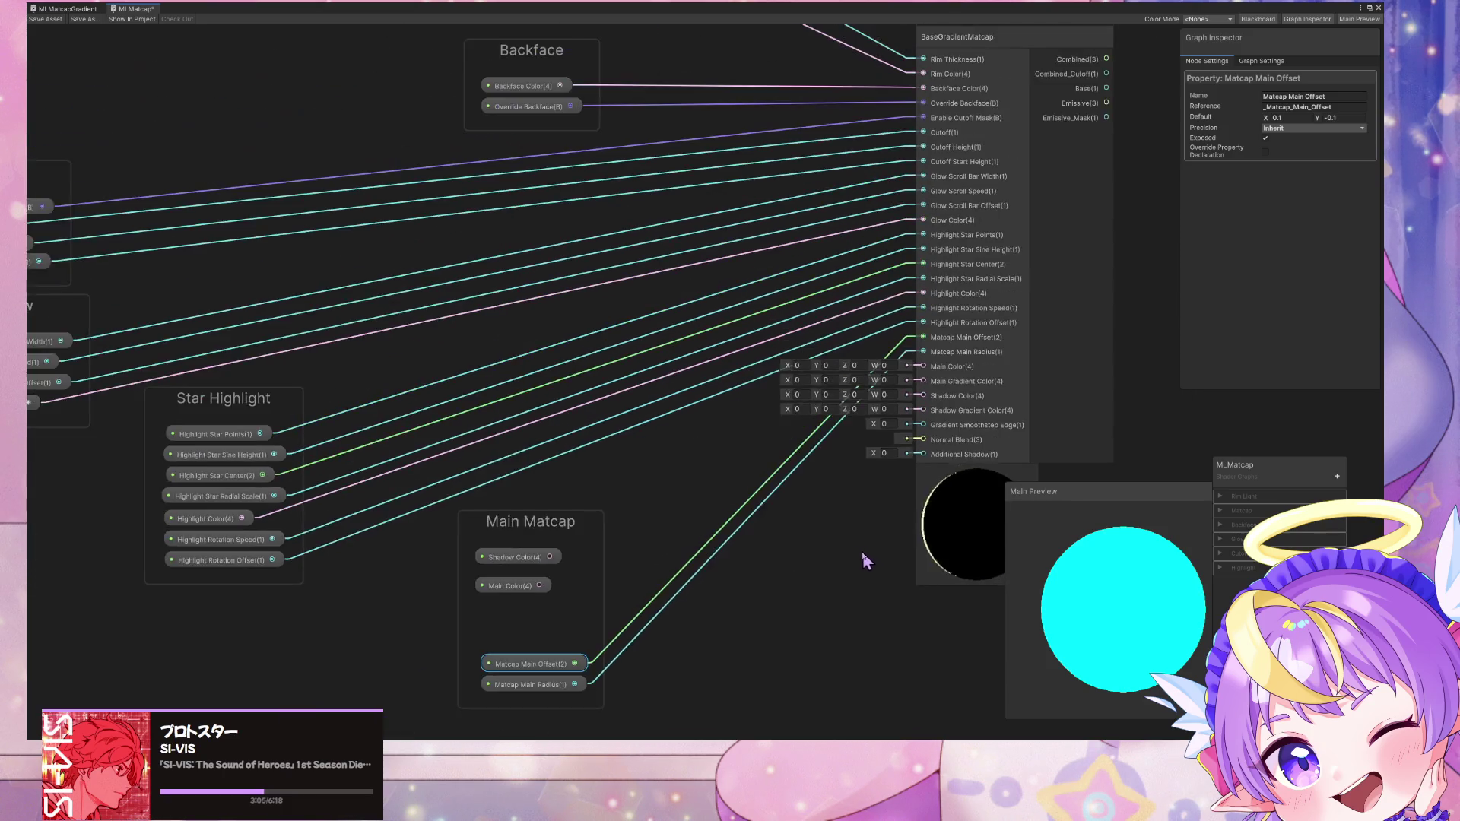
{"action": "middle_click_drag", "start_coordinate": [899, 585], "coordinate": [775, 618]}
{"action": "left_click_drag", "start_coordinate": [464, 628], "coordinate": [453, 649]}
{"action": "mouse_move", "coordinate": [449, 594]}
{"action": "left_mouse_down"}
{"action": "mouse_move", "coordinate": [446, 651]}
{"action": "mouse_move", "coordinate": [459, 645]}
{"action": "left_mouse_up"}
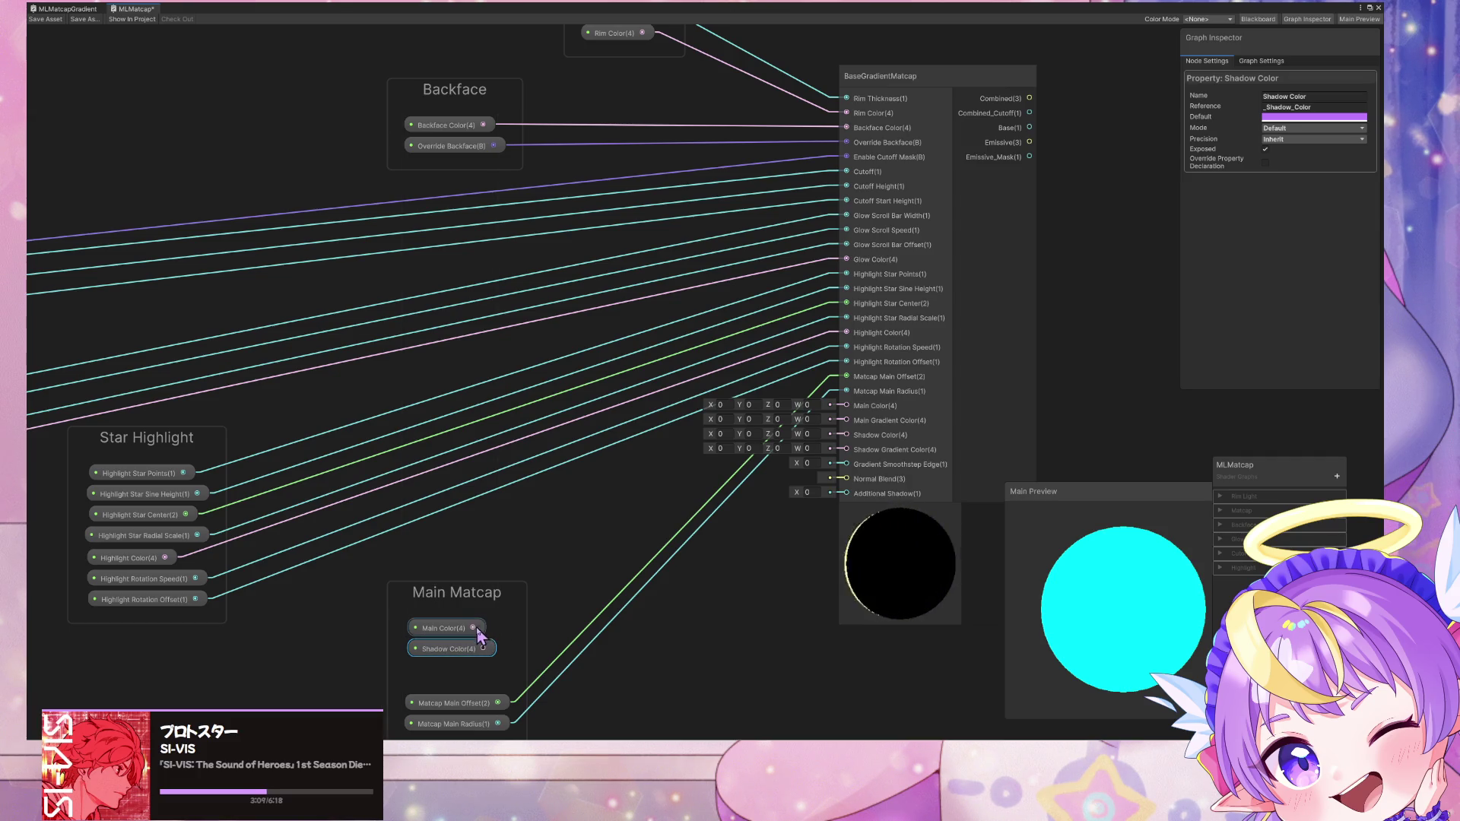
{"action": "left_click", "coordinate": [629, 561]}
Step: Add an xyz Swizzle node fed by Main Color and connect it to Normal Blend
{"action": "key", "text": "space"}
{"action": "type", "text": "swi"}
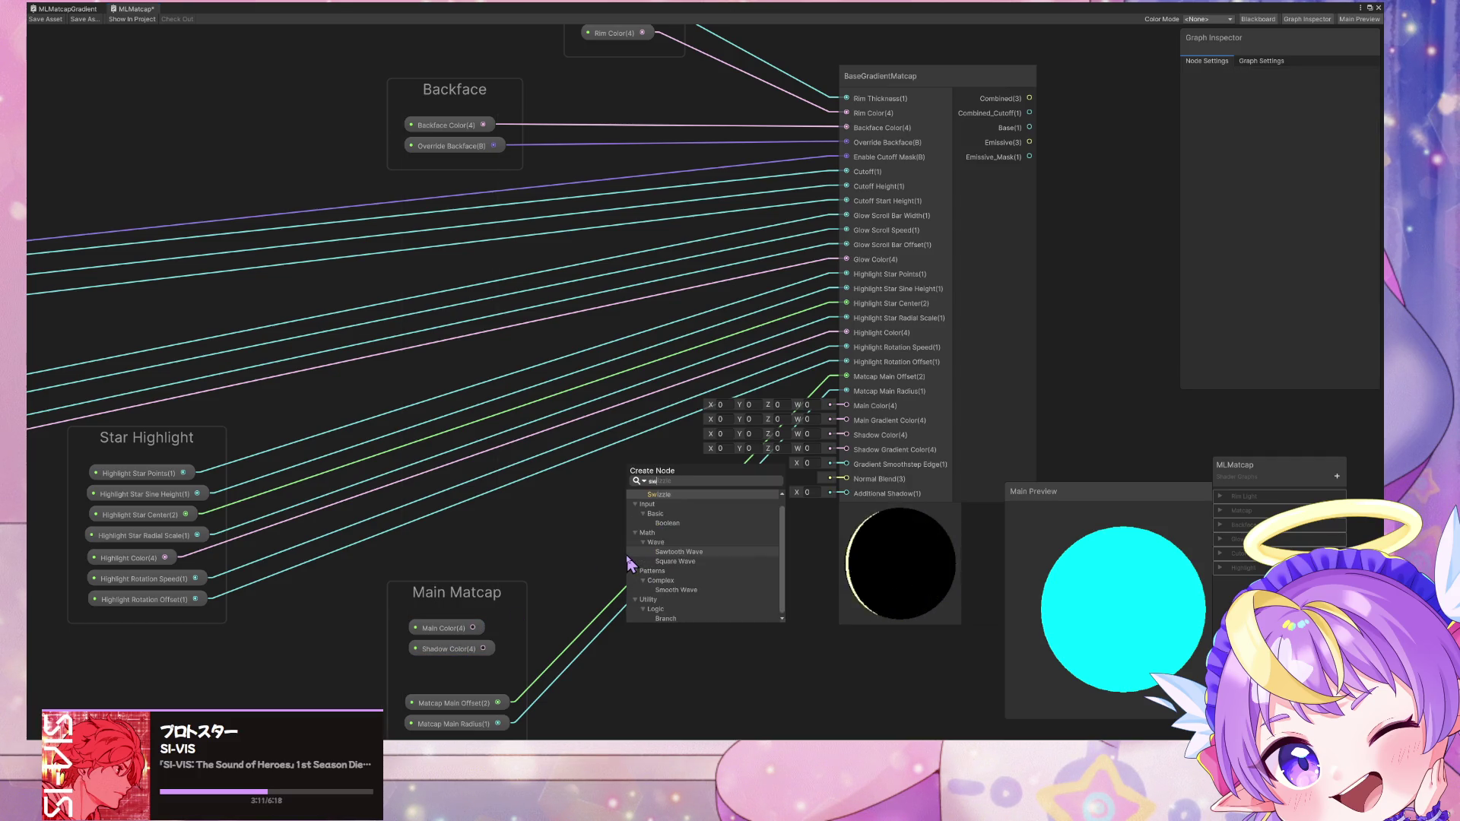
{"action": "key", "text": "Return"}
{"action": "type", "text": "xyz"}
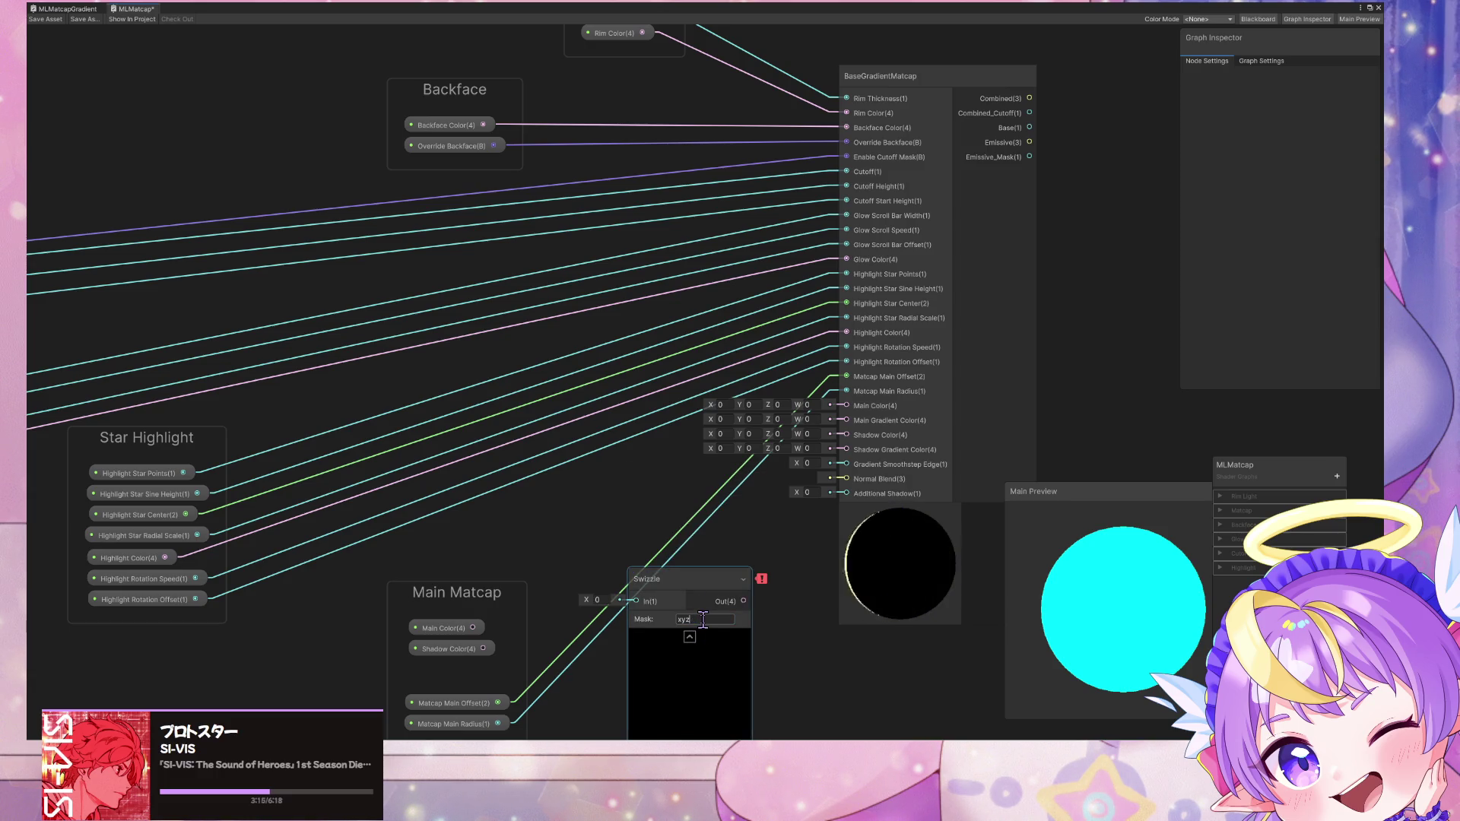
{"action": "left_click", "coordinate": [690, 638]}
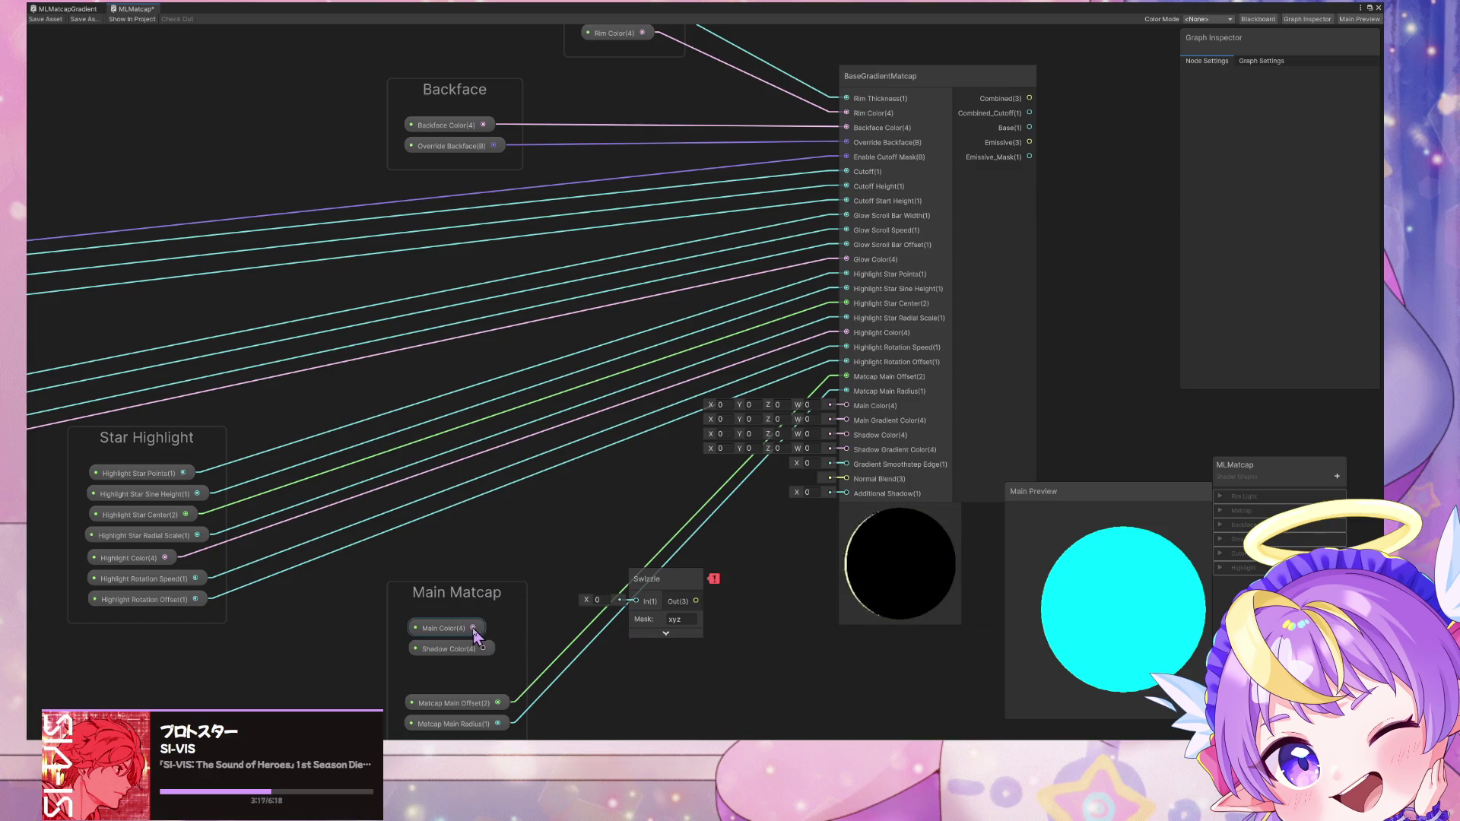
{"action": "mouse_move", "coordinate": [618, 613]}
{"action": "left_mouse_down"}
{"action": "mouse_move", "coordinate": [644, 623]}
{"action": "mouse_move", "coordinate": [663, 540]}
{"action": "mouse_move", "coordinate": [709, 618]}
{"action": "left_mouse_up"}
{"action": "mouse_move", "coordinate": [768, 529]}
{"action": "left_mouse_down"}
{"action": "mouse_move", "coordinate": [806, 487]}
{"action": "mouse_move", "coordinate": [846, 478]}
{"action": "left_mouse_up"}
Step: Duplicate the Swizzle and wire Main Color and Shadow Color to the master node's colour inputs
{"action": "middle_click_drag", "start_coordinate": [755, 595], "coordinate": [707, 497]}
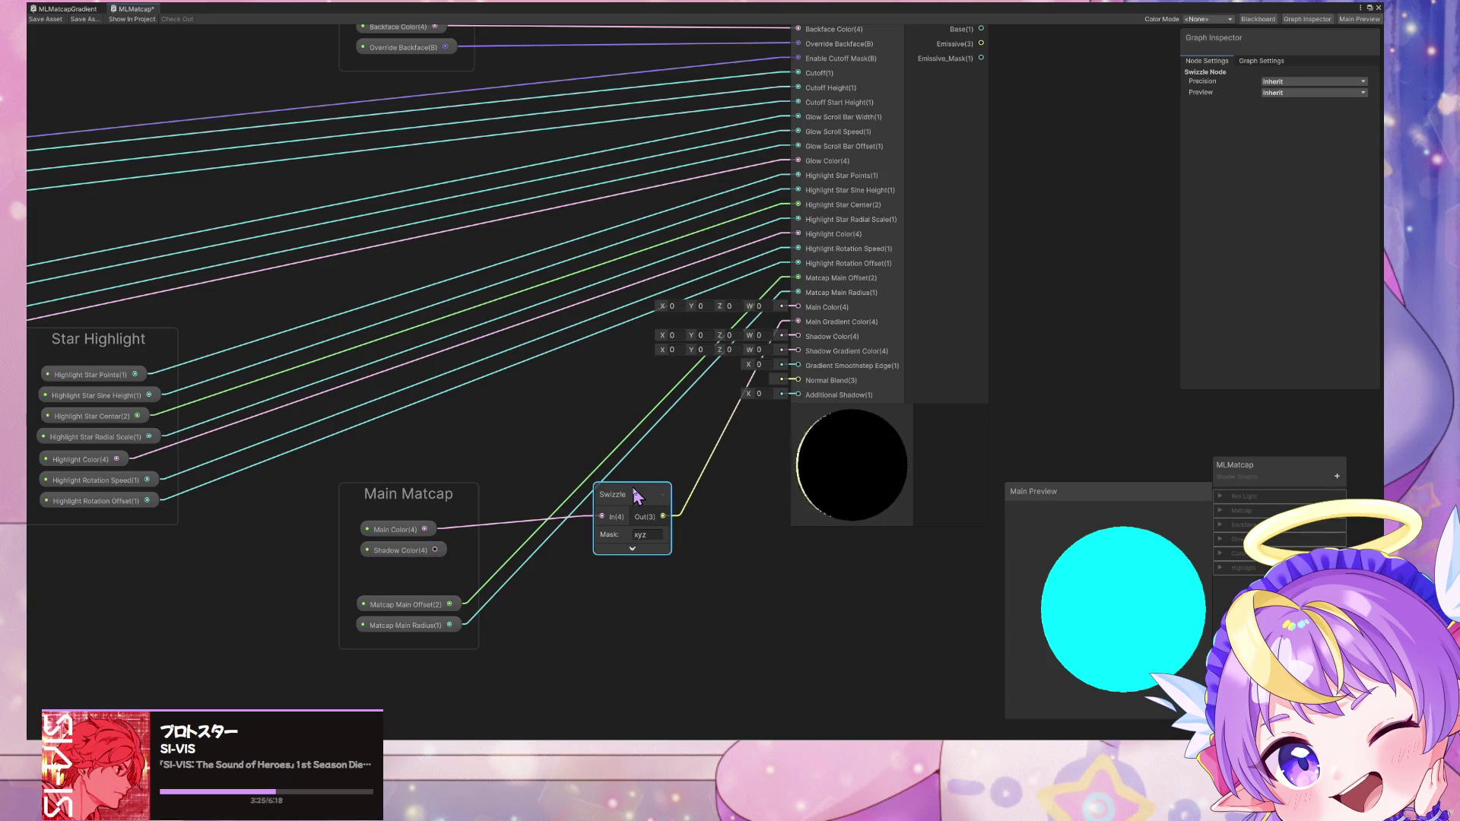
{"action": "key", "text": "ctrl+d"}
{"action": "mouse_move", "coordinate": [646, 496]}
{"action": "left_mouse_down"}
{"action": "mouse_move", "coordinate": [617, 595]}
{"action": "mouse_move", "coordinate": [799, 337]}
{"action": "mouse_move", "coordinate": [799, 350]}
{"action": "left_mouse_up"}
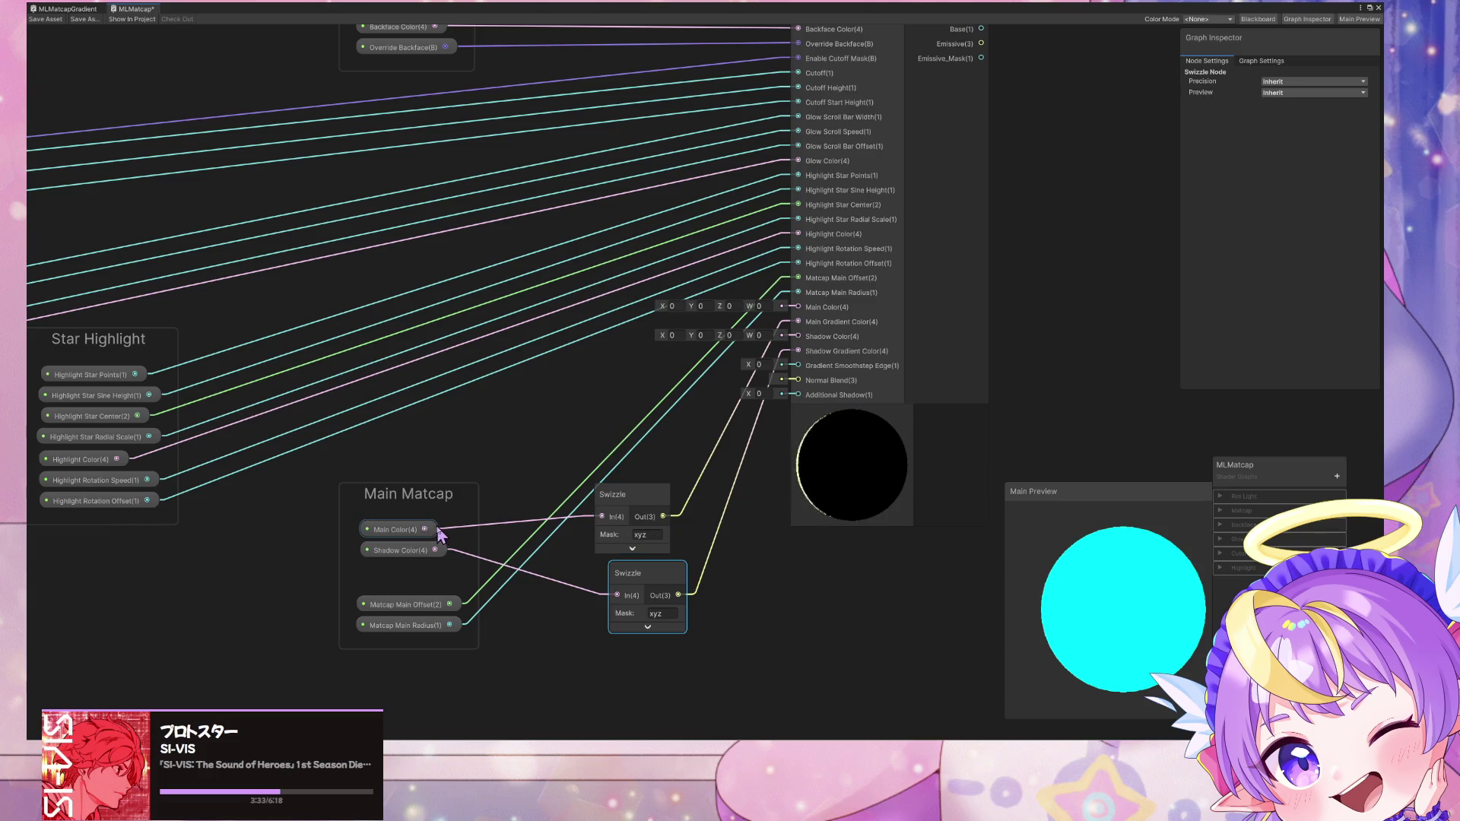
{"action": "left_click_drag", "start_coordinate": [657, 357], "coordinate": [798, 307]}
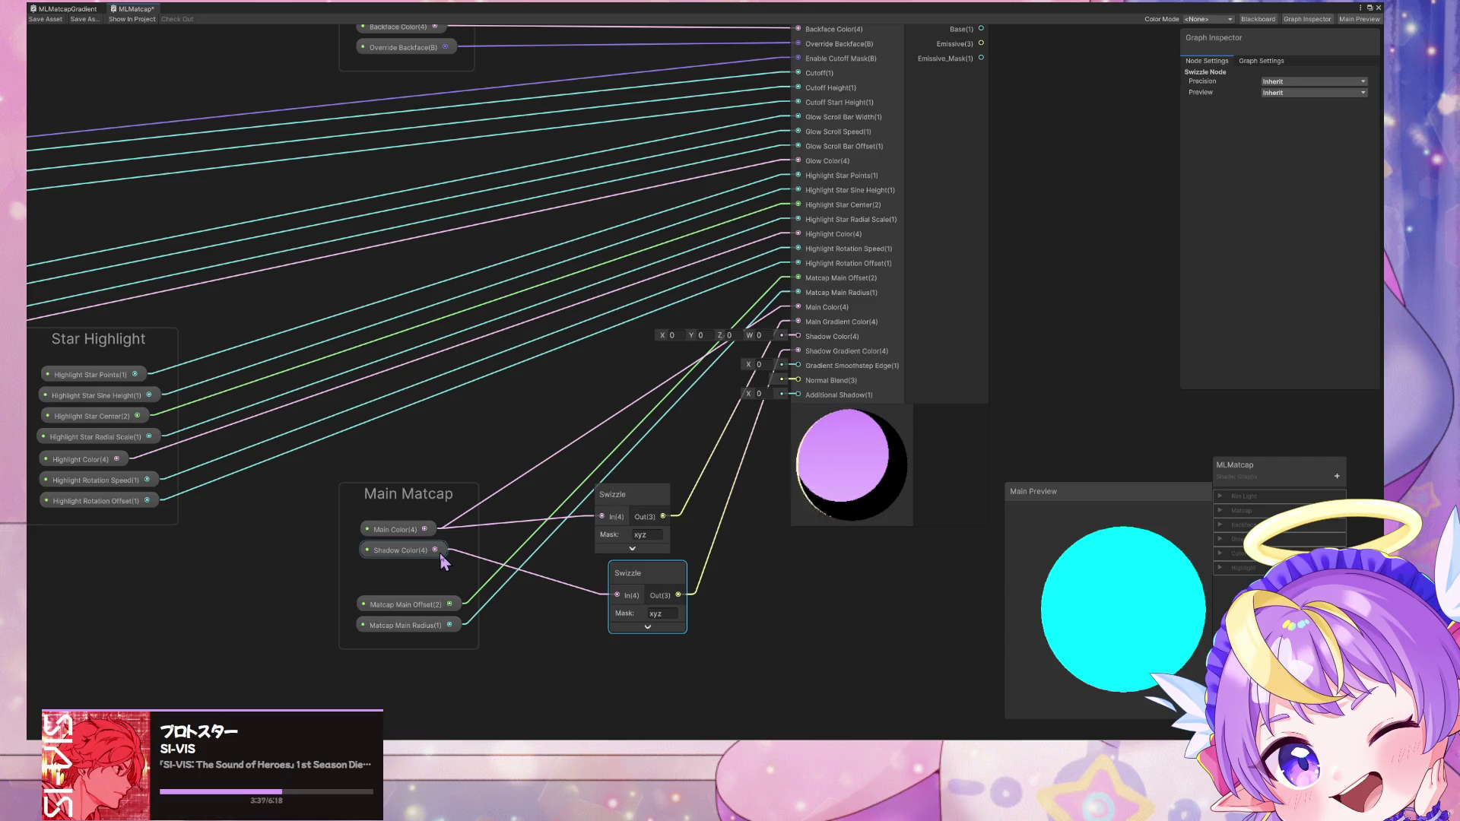
{"action": "mouse_move", "coordinate": [445, 549]}
{"action": "left_mouse_down"}
{"action": "mouse_move", "coordinate": [435, 560]}
{"action": "mouse_move", "coordinate": [797, 339]}
{"action": "left_mouse_up"}
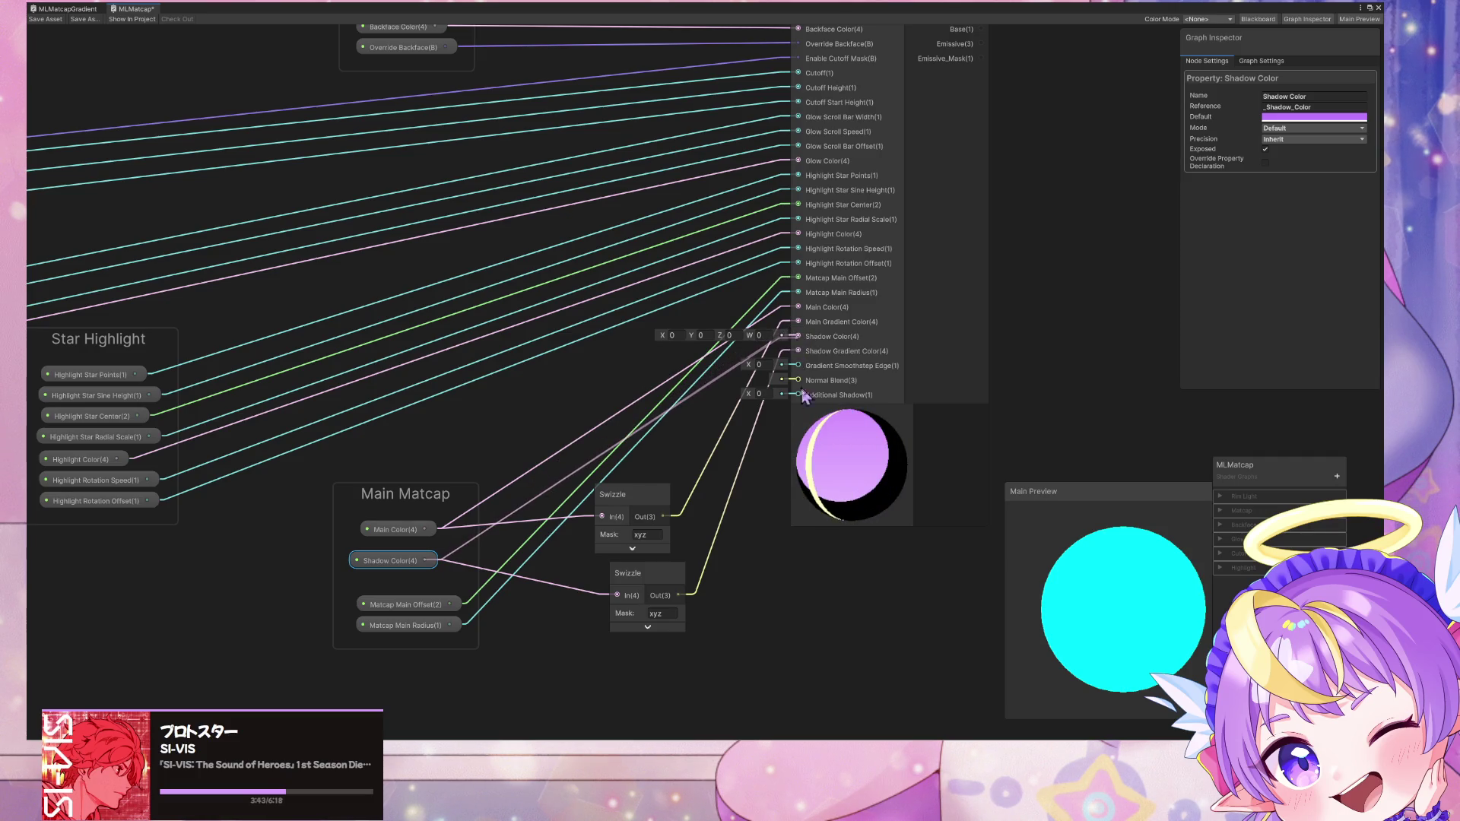
{"action": "left_click_drag", "start_coordinate": [892, 480], "coordinate": [879, 491]}
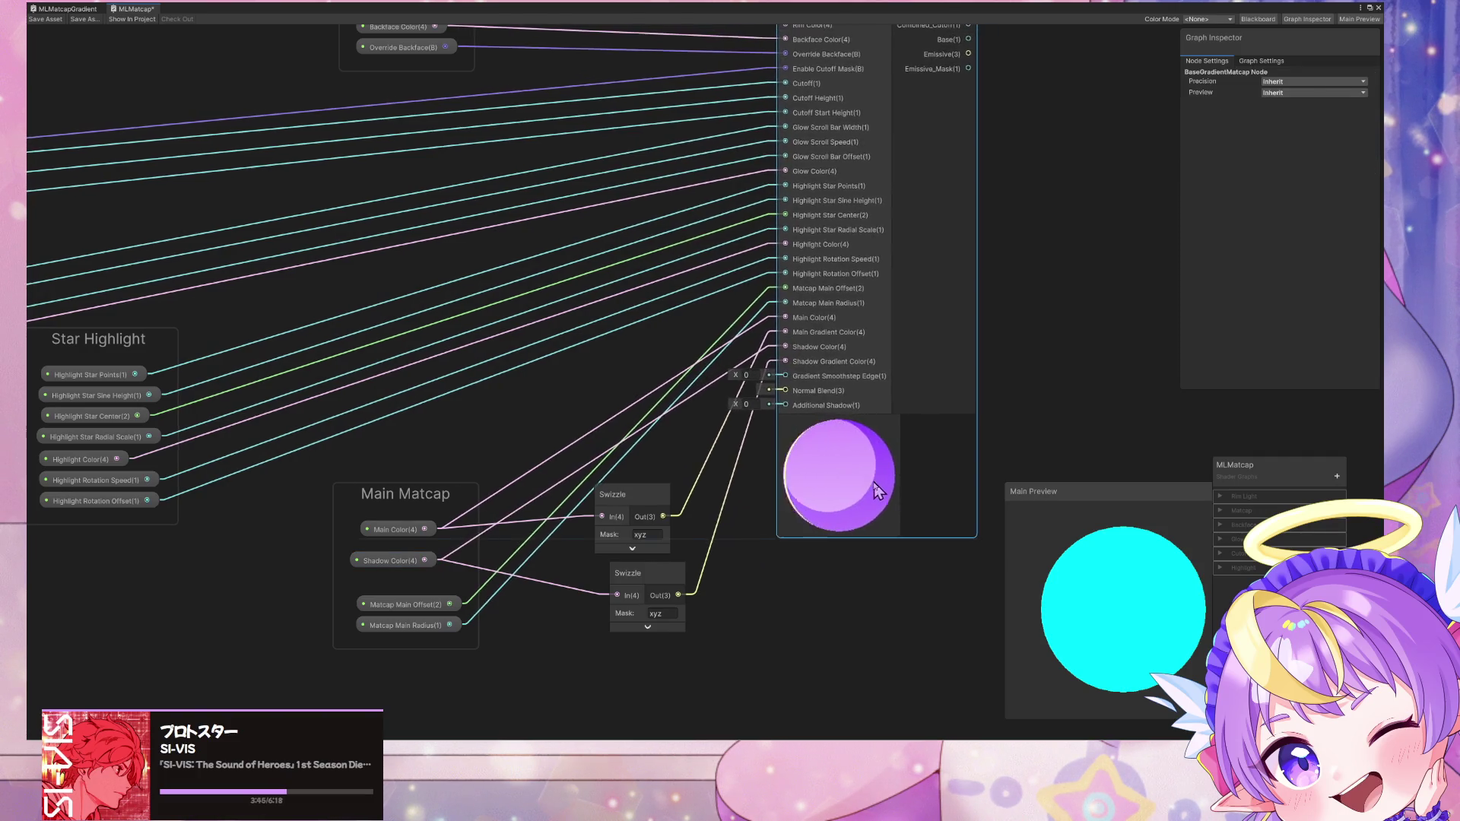
{"action": "scroll", "coordinate": [664, 458], "scroll_direction": "up", "scroll_amount": 2}
{"action": "middle_click_drag", "start_coordinate": [791, 630], "coordinate": [704, 555]}
{"action": "left_click", "coordinate": [531, 423]}
Step: Delete both Swizzle nodes and add a Vector 4 node
{"action": "key", "text": "Delete"}
{"action": "left_click", "coordinate": [574, 529]}
{"action": "key", "text": "Delete"}
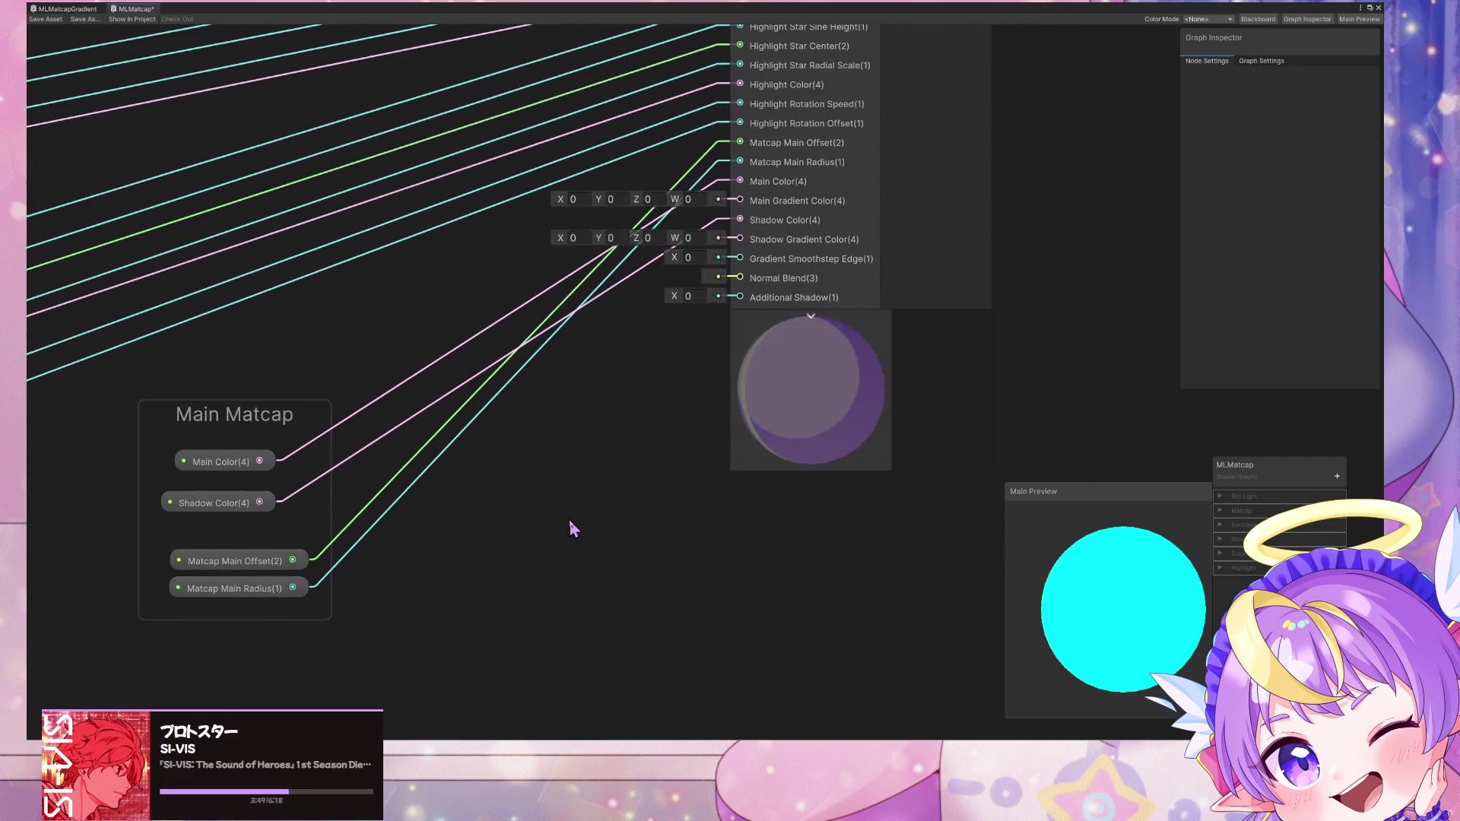
{"action": "middle_click_drag", "start_coordinate": [570, 466], "coordinate": [582, 472]}
{"action": "key", "text": "space"}
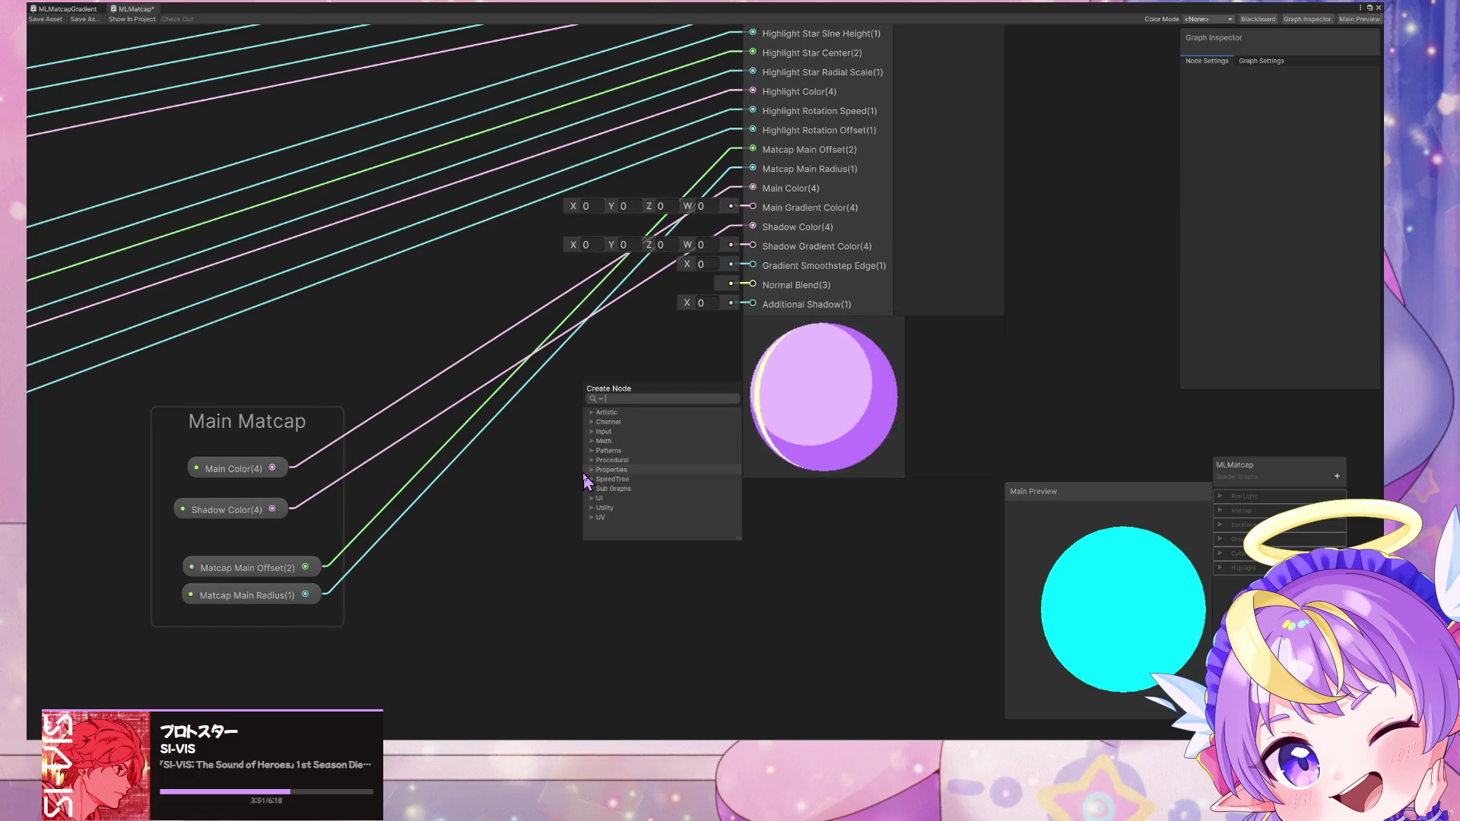
{"action": "type", "text": "vect"}
{"action": "key", "text": "Up"}
{"action": "key", "text": "Up"}
{"action": "key", "text": "Up"}
{"action": "key", "text": "Return"}
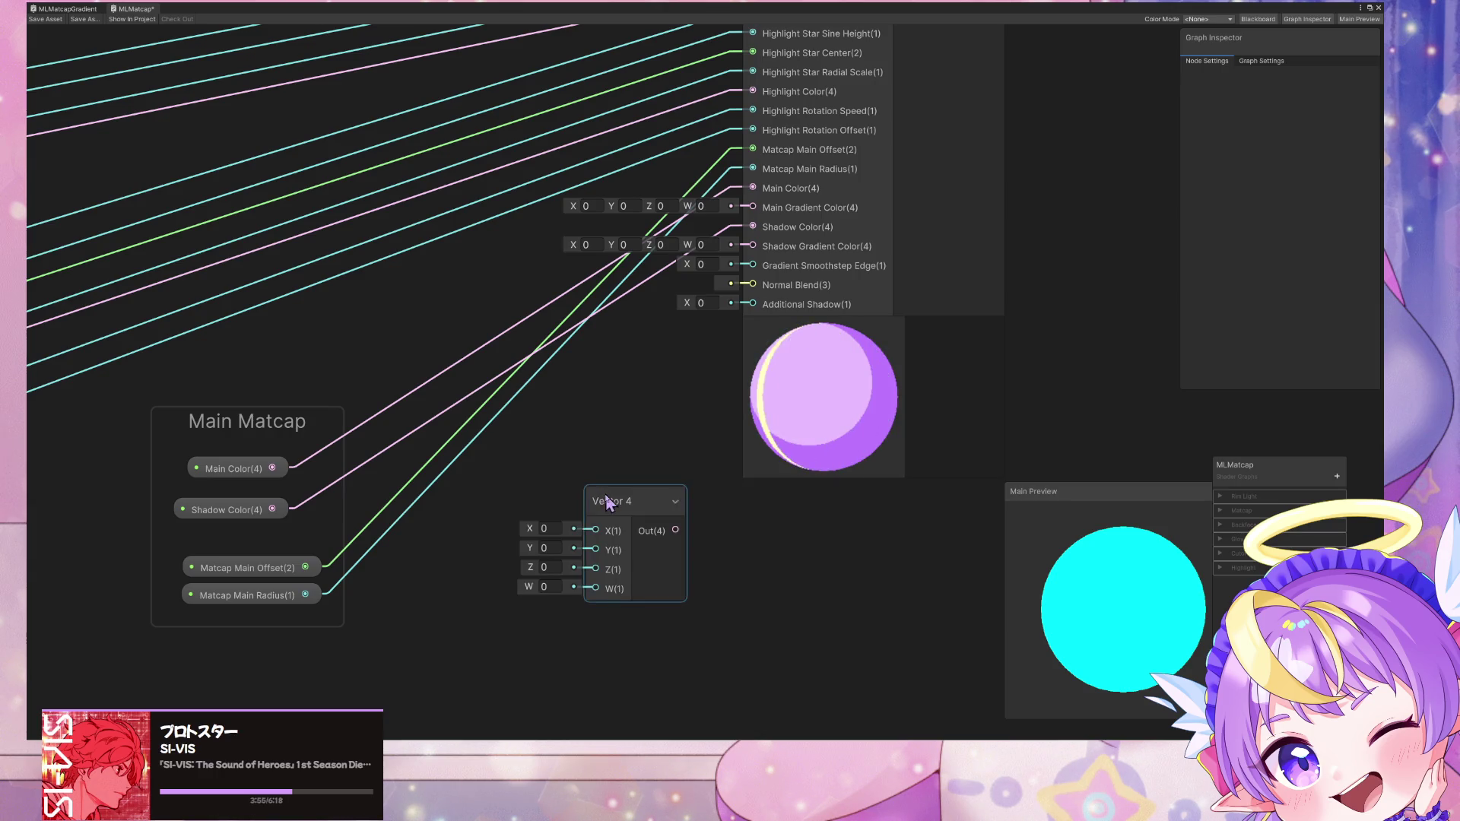
{"action": "left_click_drag", "start_coordinate": [597, 501], "coordinate": [614, 459]}
Step: Add a Split node and connect Main Color into it, removing the mistaken Vector 4 X wire
{"action": "key", "text": "space"}
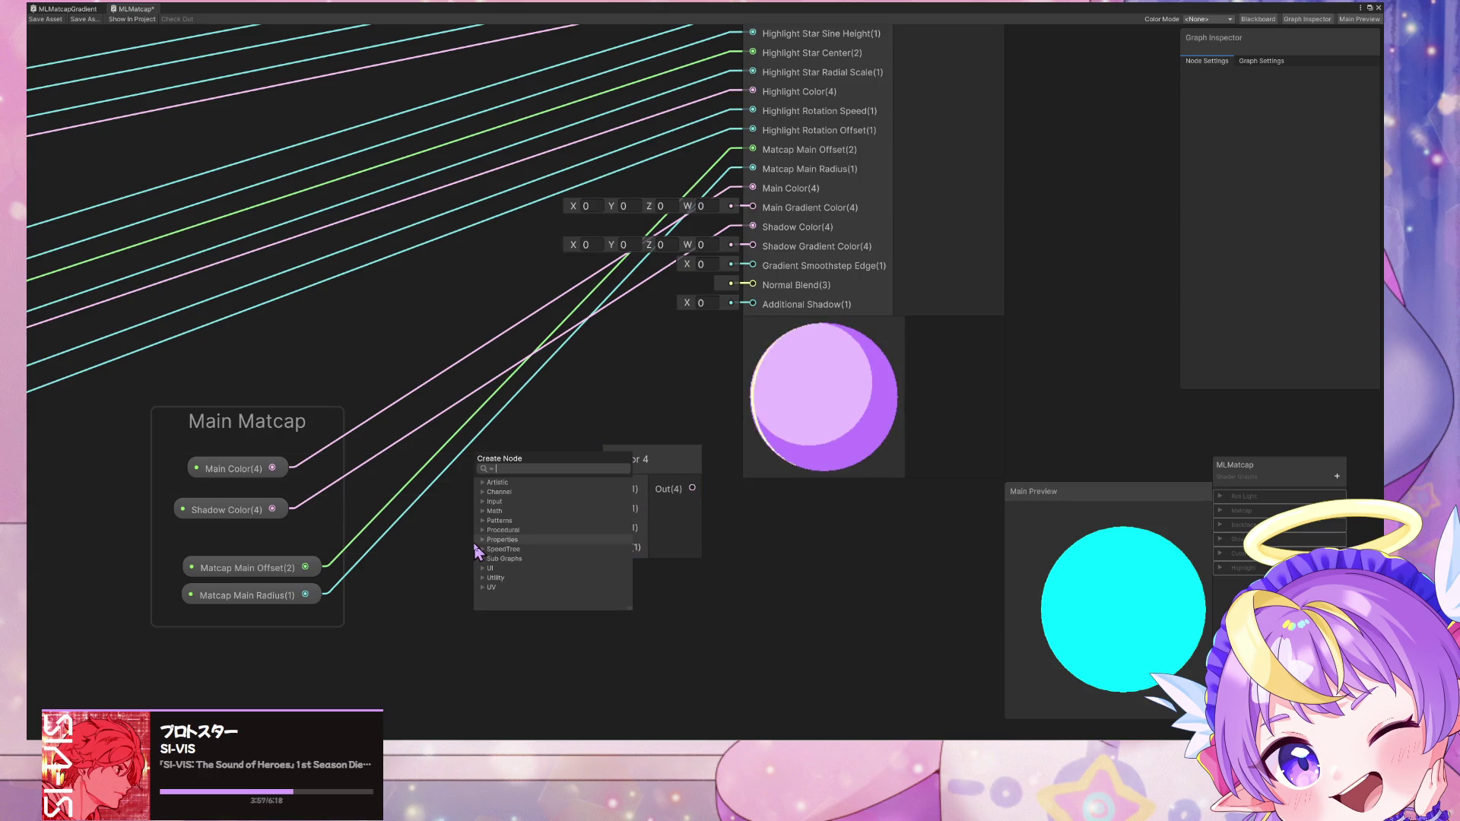
{"action": "type", "text": "split"}
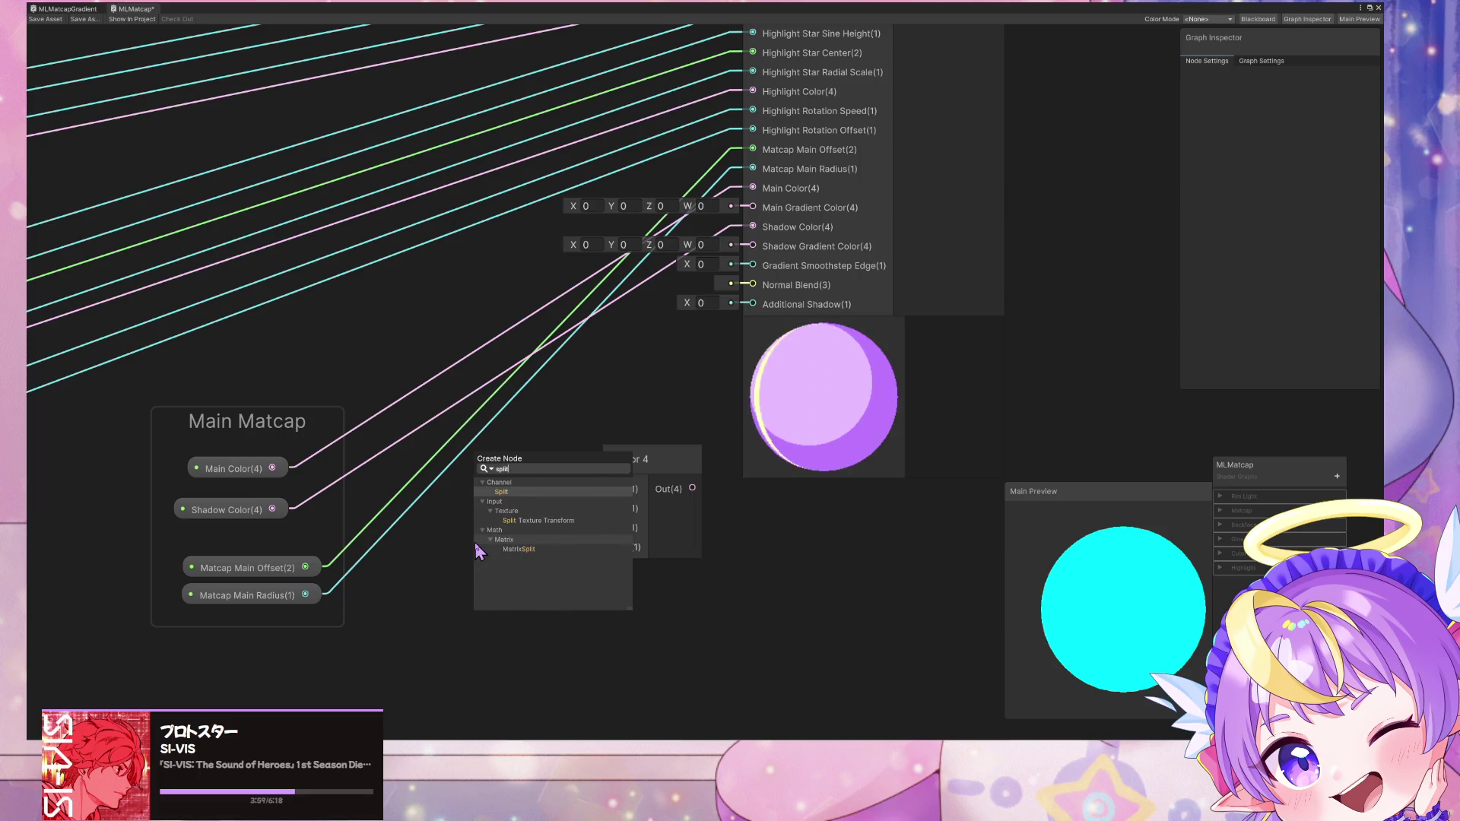
{"action": "key", "text": "Return"}
{"action": "left_click_drag", "start_coordinate": [569, 517], "coordinate": [612, 487]}
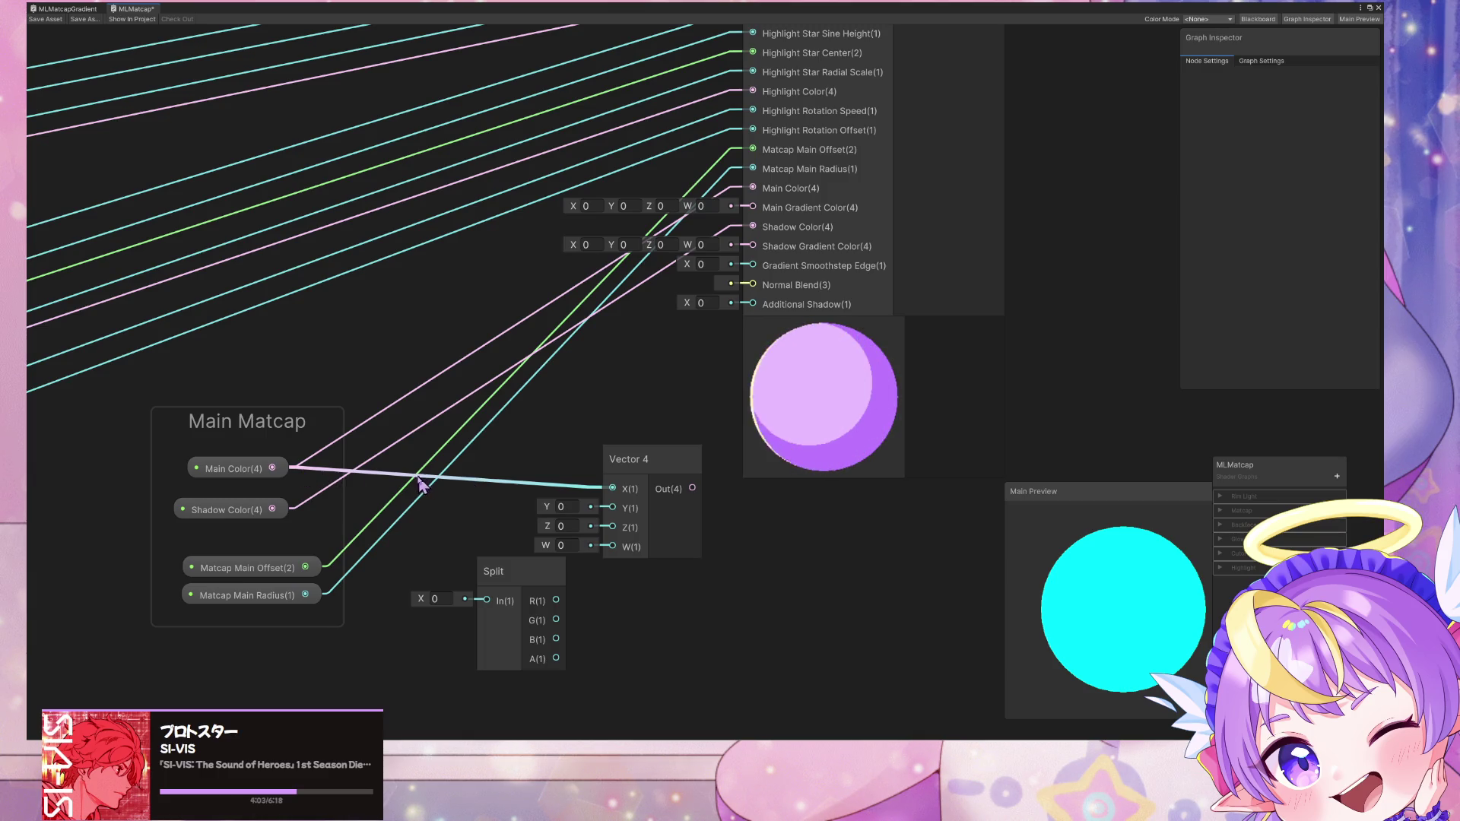
{"action": "left_click", "coordinate": [651, 460]}
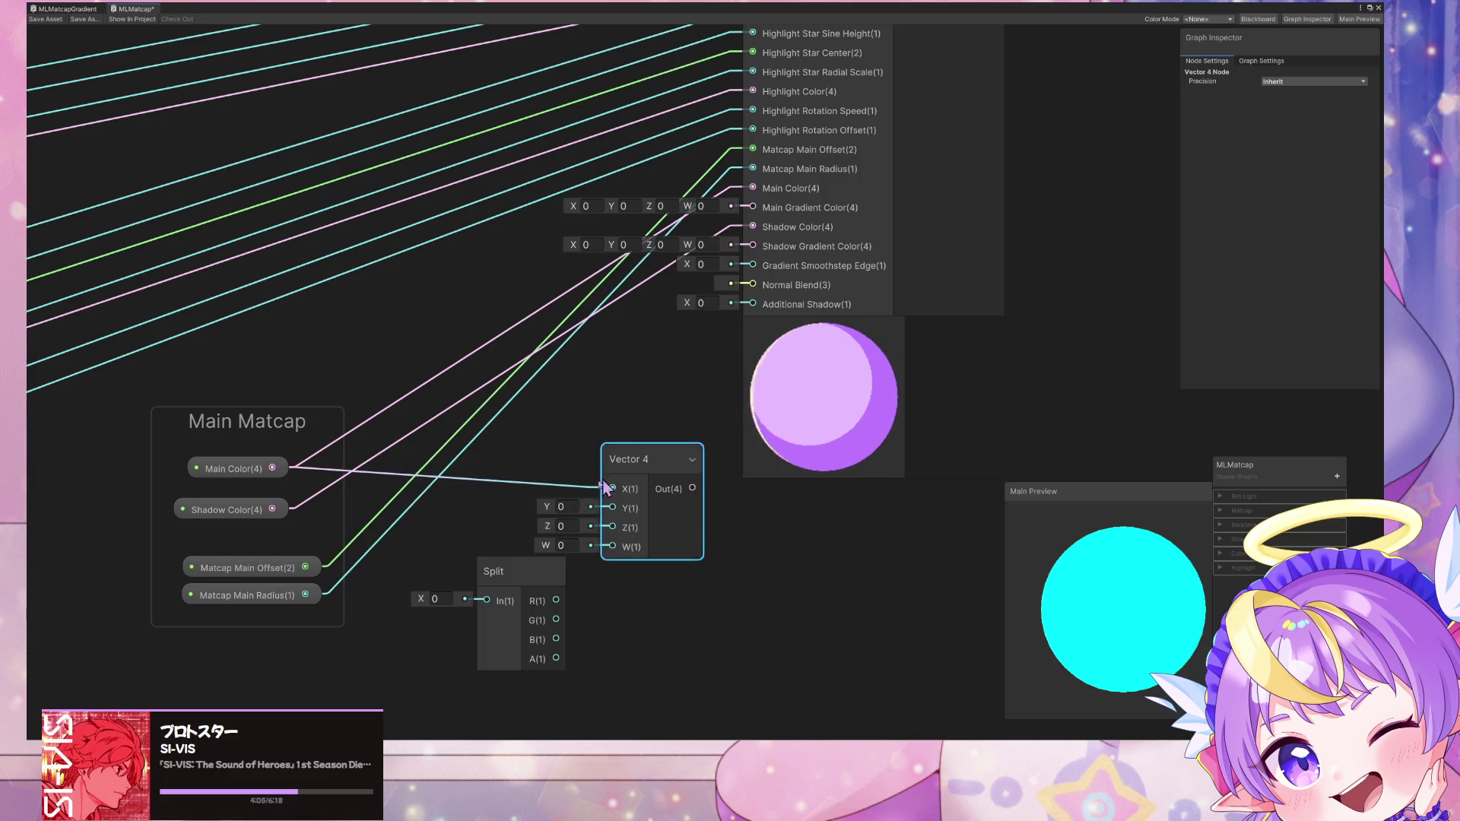
{"action": "left_click", "coordinate": [417, 479]}
{"action": "key", "text": "Delete"}
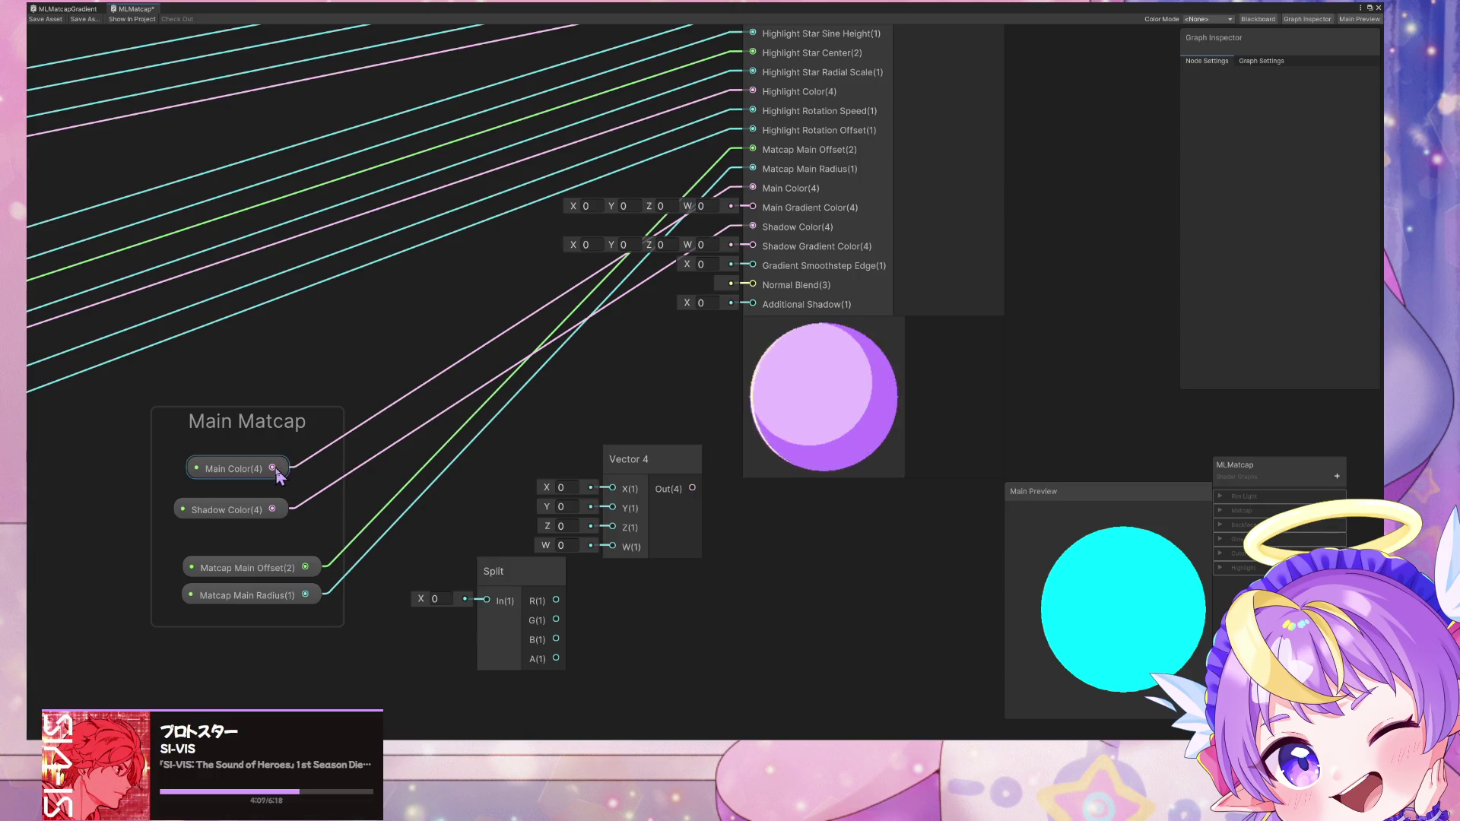
{"action": "mouse_move", "coordinate": [423, 594]}
{"action": "left_mouse_down"}
{"action": "mouse_move", "coordinate": [551, 567]}
{"action": "mouse_move", "coordinate": [463, 588]}
{"action": "left_mouse_up"}
{"action": "key", "text": "Escape"}
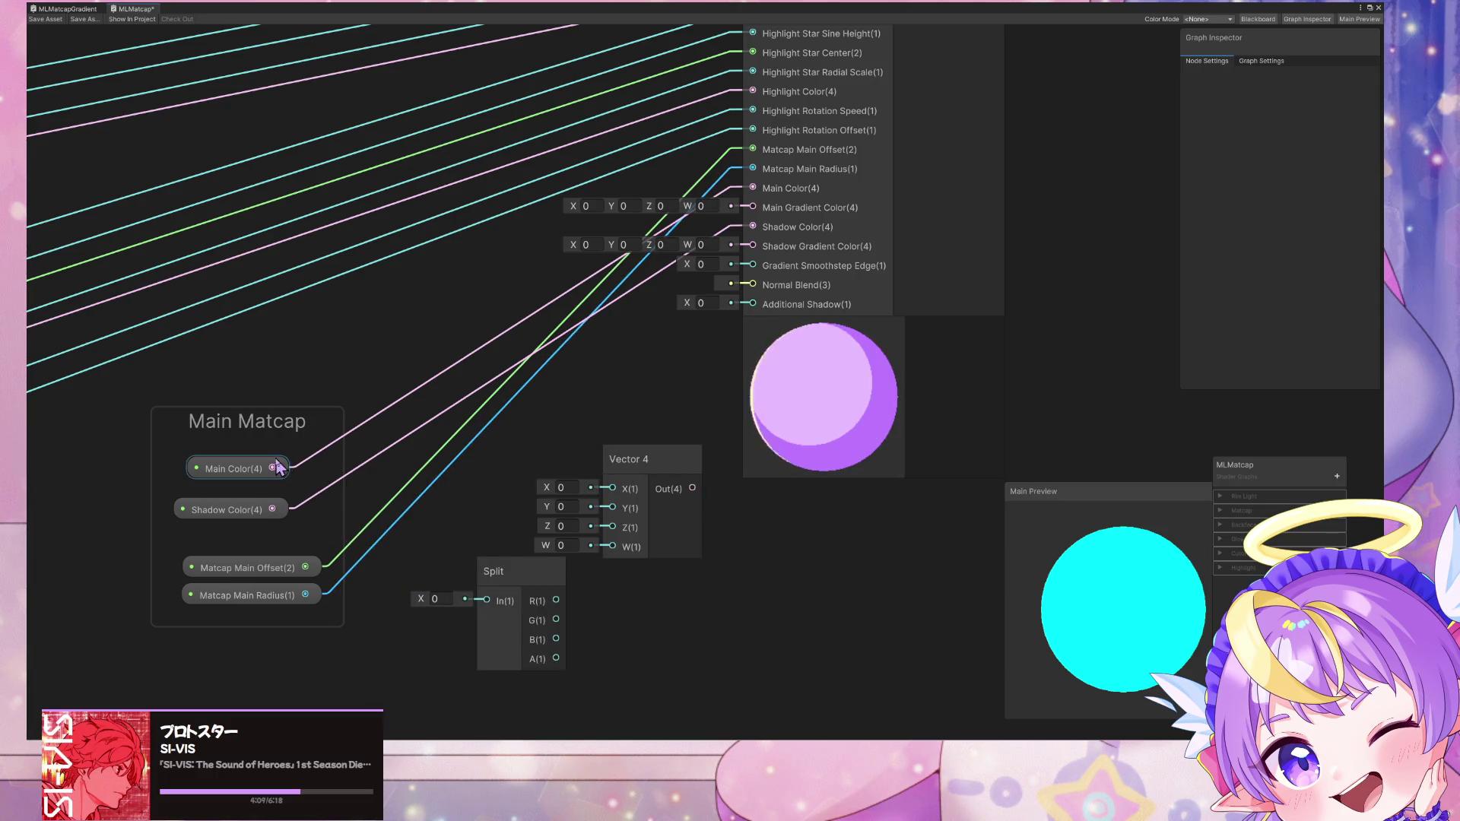
{"action": "left_click_drag", "start_coordinate": [395, 554], "coordinate": [487, 600]}
Step: Wire Split's R, G, B into Vector 4's X, Y, Z and feed Main Gradient Color
{"action": "left_click_drag", "start_coordinate": [675, 465], "coordinate": [728, 569]}
{"action": "mouse_move", "coordinate": [558, 600]}
{"action": "left_mouse_down"}
{"action": "mouse_move", "coordinate": [667, 595]}
{"action": "mouse_move", "coordinate": [668, 614]}
{"action": "left_mouse_up"}
{"action": "left_click_drag", "start_coordinate": [560, 641], "coordinate": [675, 638]}
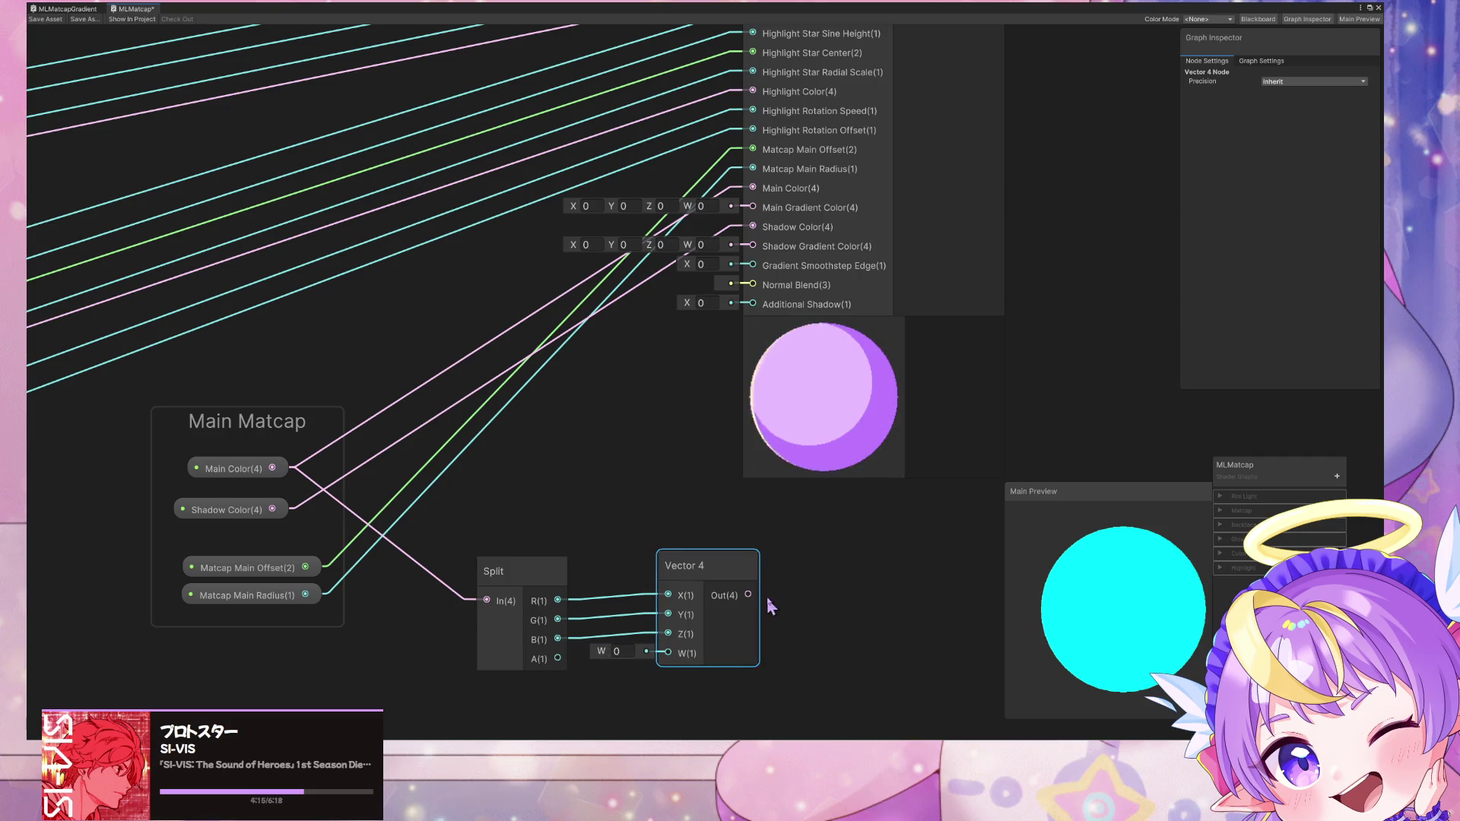
{"action": "mouse_move", "coordinate": [749, 595]}
{"action": "left_mouse_down"}
{"action": "mouse_move", "coordinate": [728, 407]}
{"action": "mouse_move", "coordinate": [753, 210]}
{"action": "left_mouse_up"}
{"action": "mouse_move", "coordinate": [723, 573]}
{"action": "left_mouse_down"}
{"action": "mouse_move", "coordinate": [693, 413]}
{"action": "mouse_move", "coordinate": [702, 466]}
{"action": "left_mouse_up"}
{"action": "mouse_move", "coordinate": [516, 571]}
{"action": "left_mouse_down"}
{"action": "mouse_move", "coordinate": [500, 459]}
{"action": "mouse_move", "coordinate": [506, 472]}
{"action": "left_mouse_up"}
Step: Duplicate the Split/Vector 4 pair to pass Shadow Color into Shadow Gradient Color
{"action": "left_click", "coordinate": [676, 478]}
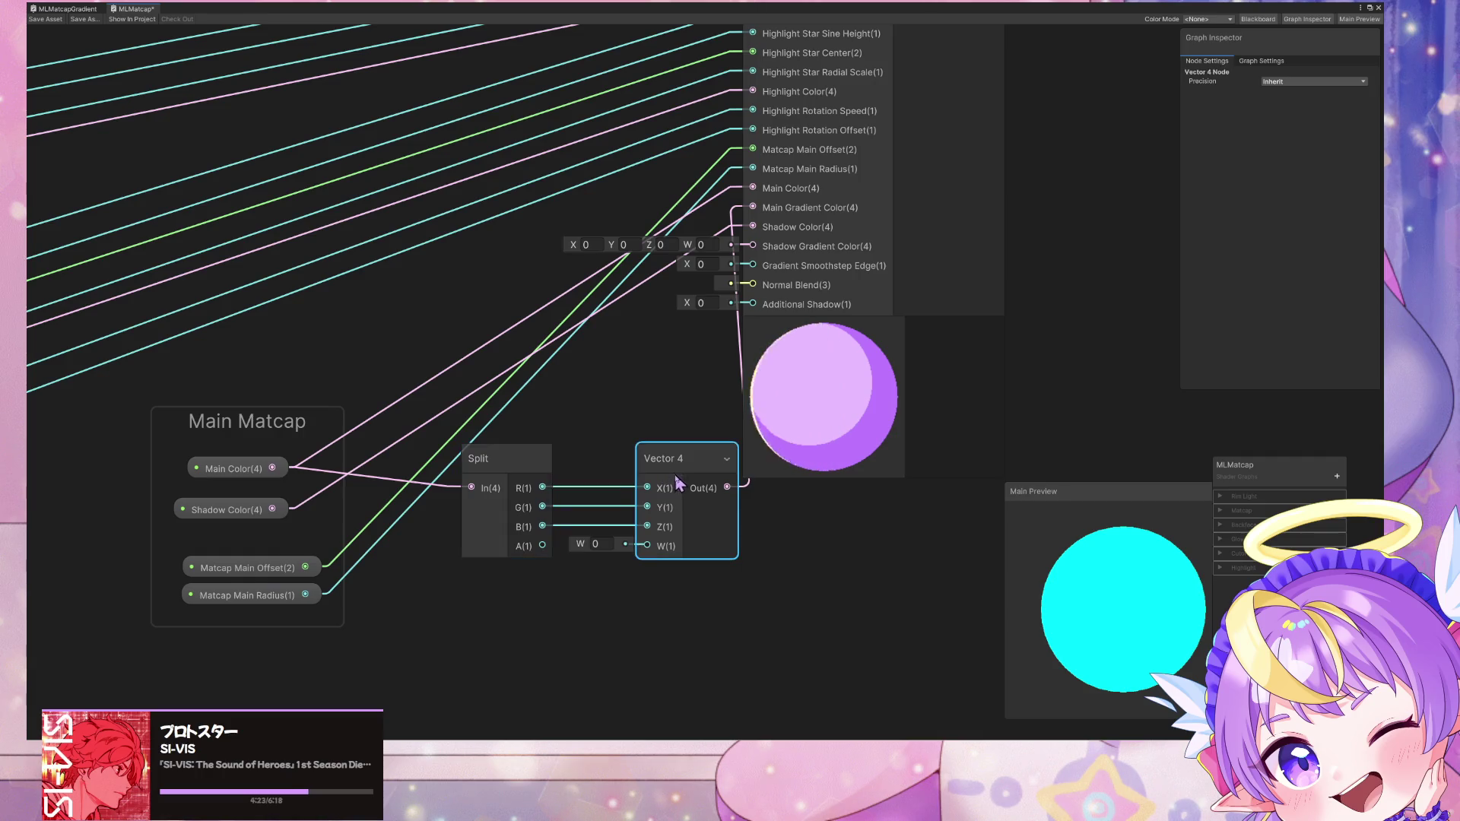
{"action": "mouse_move", "coordinate": [562, 420]}
{"action": "left_mouse_down"}
{"action": "mouse_move", "coordinate": [604, 483]}
{"action": "mouse_move", "coordinate": [673, 472]}
{"action": "left_mouse_up"}
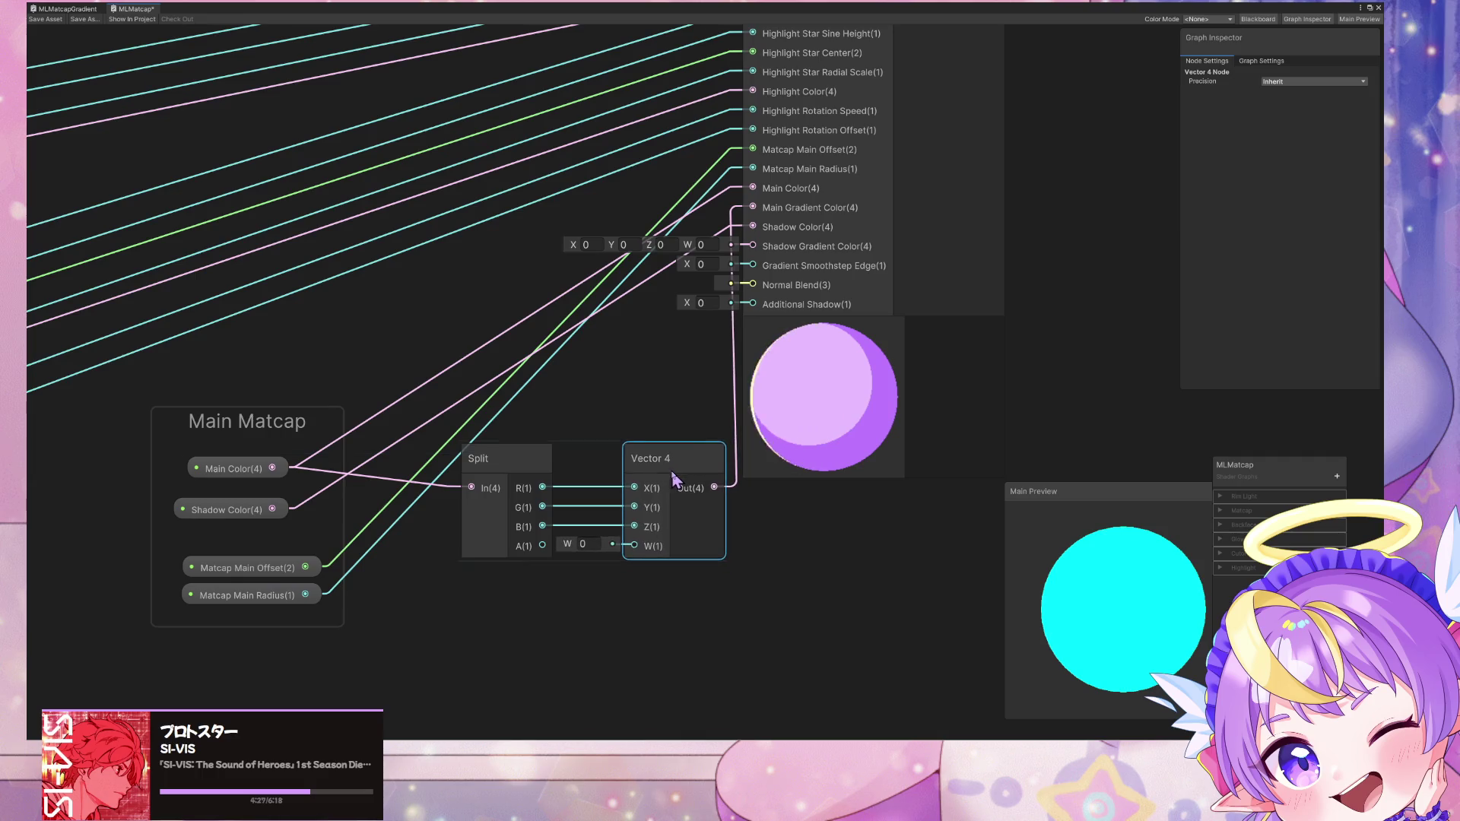
{"action": "left_click_drag", "start_coordinate": [514, 427], "coordinate": [642, 483]}
{"action": "key", "text": "ctrl+d"}
{"action": "mouse_move", "coordinate": [682, 588]}
{"action": "left_mouse_down"}
{"action": "mouse_move", "coordinate": [566, 601]}
{"action": "mouse_move", "coordinate": [576, 593]}
{"action": "left_mouse_up"}
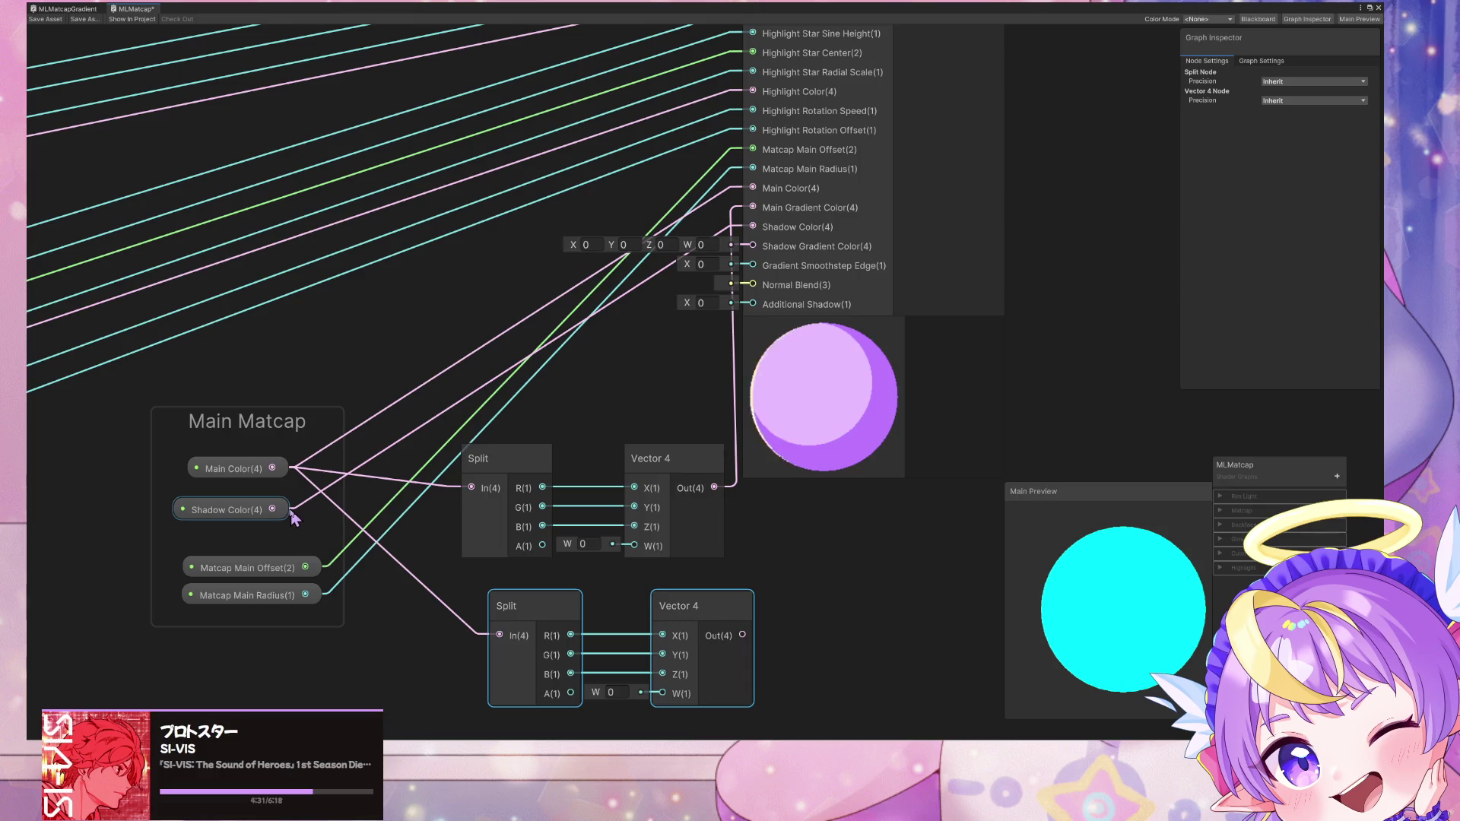
{"action": "left_click_drag", "start_coordinate": [273, 509], "coordinate": [499, 635]}
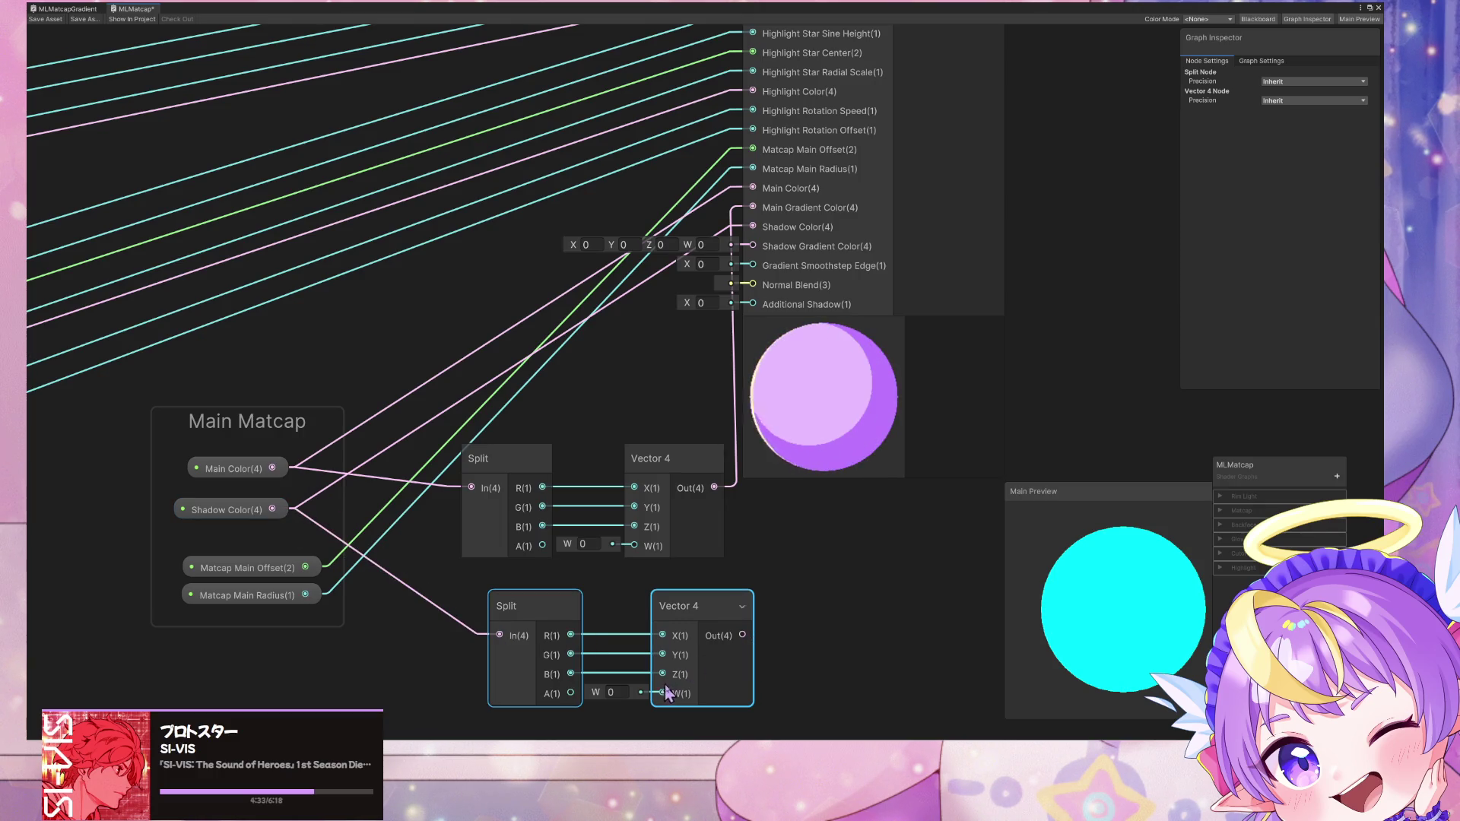
{"action": "left_click_drag", "start_coordinate": [742, 635], "coordinate": [753, 245]}
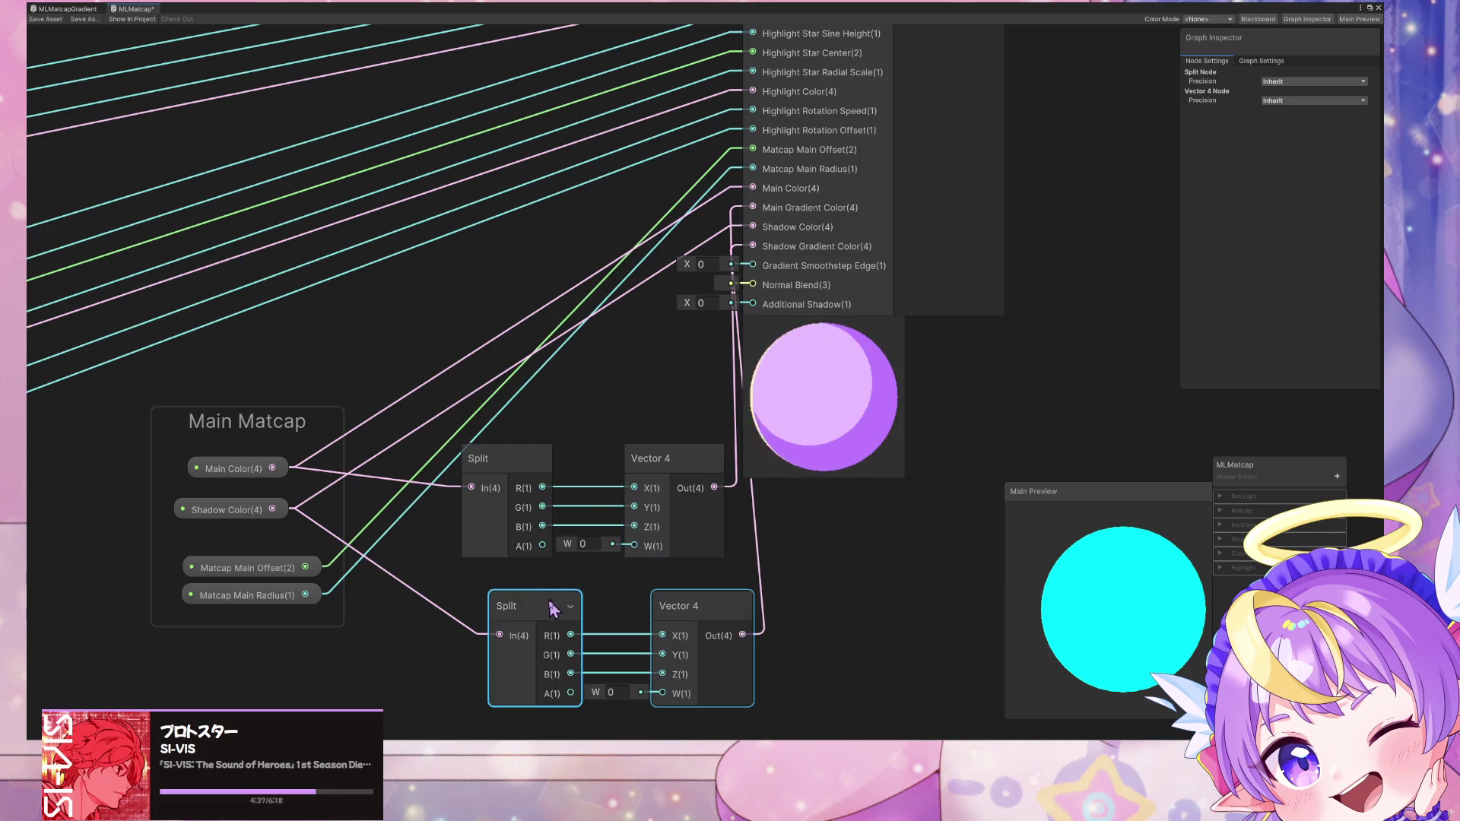
{"action": "left_click_drag", "start_coordinate": [545, 612], "coordinate": [518, 612]}
{"action": "scroll", "coordinate": [673, 458], "scroll_direction": "down", "scroll_amount": 5}
{"action": "scroll", "coordinate": [782, 313], "scroll_direction": "up", "scroll_amount": 3}
{"action": "scroll", "coordinate": [782, 314], "scroll_direction": "down", "scroll_amount": 5}
{"action": "scroll", "coordinate": [697, 411], "scroll_direction": "up", "scroll_amount": 2}
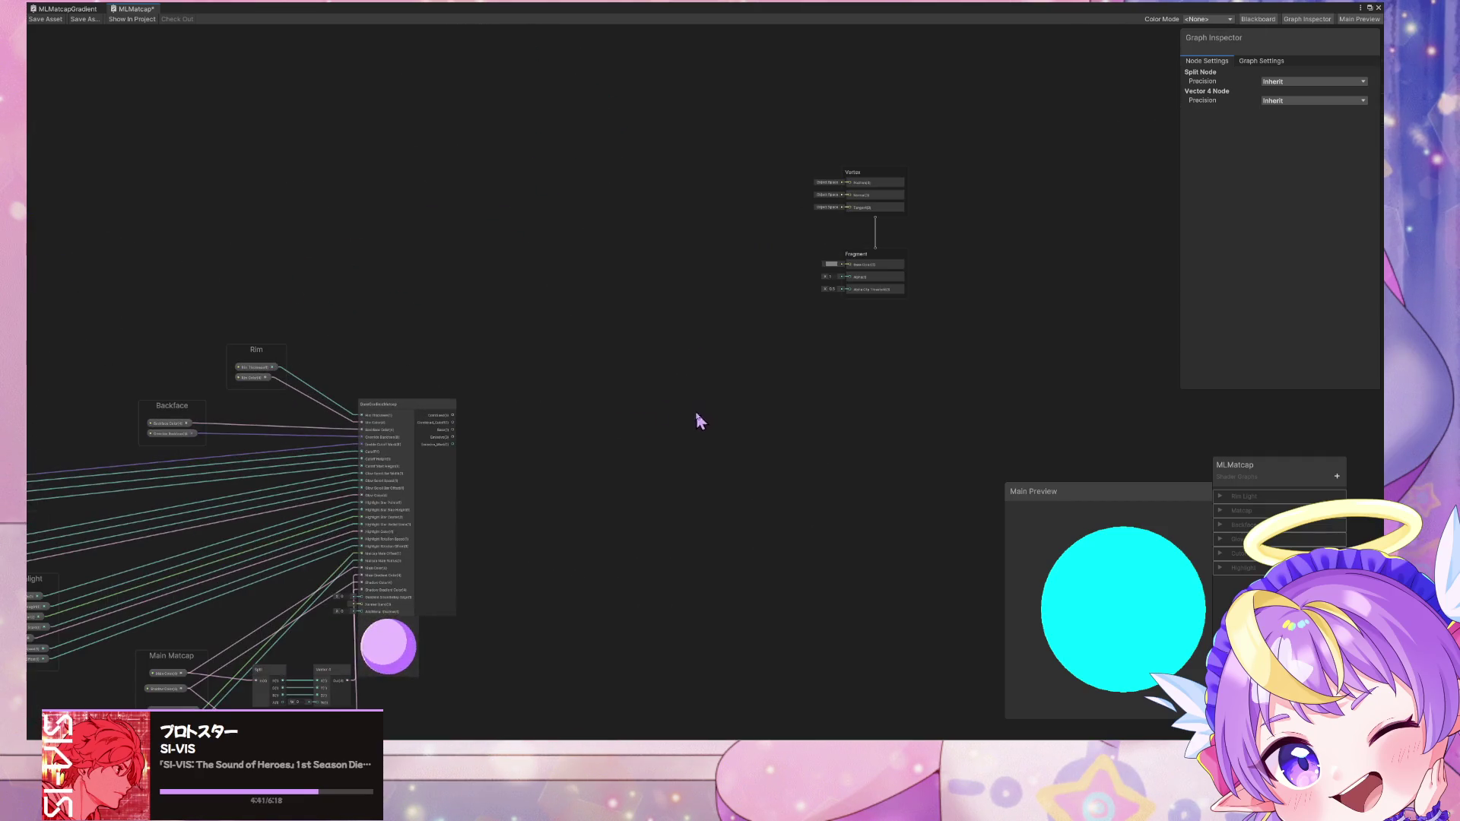
Step: Connect BaseGradientMatcap's Combined to Base Color and Combined_Cutoff to Alpha Clip Threshold
{"action": "left_click", "coordinate": [409, 411]}
{"action": "left_click_drag", "start_coordinate": [408, 411], "coordinate": [652, 374]}
{"action": "scroll", "coordinate": [730, 323], "scroll_direction": "up", "scroll_amount": 5}
{"action": "mouse_move", "coordinate": [730, 323]}
{"action": "middle_mouse_down"}
{"action": "mouse_move", "coordinate": [567, 339]}
{"action": "mouse_move", "coordinate": [536, 401]}
{"action": "middle_mouse_up"}
{"action": "scroll", "coordinate": [581, 373], "scroll_direction": "down", "scroll_amount": 2}
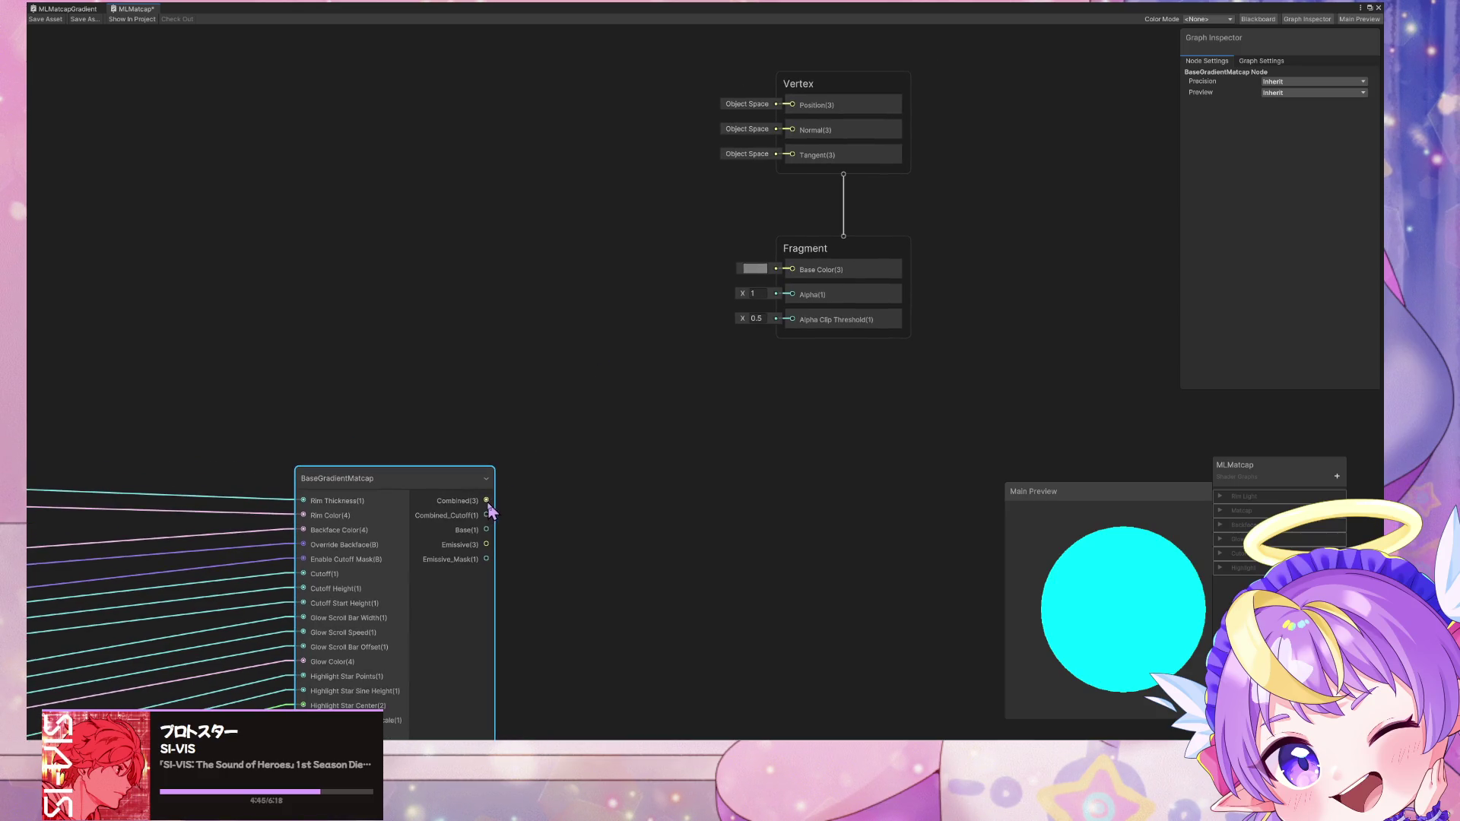
{"action": "left_click_drag", "start_coordinate": [800, 289], "coordinate": [792, 270]}
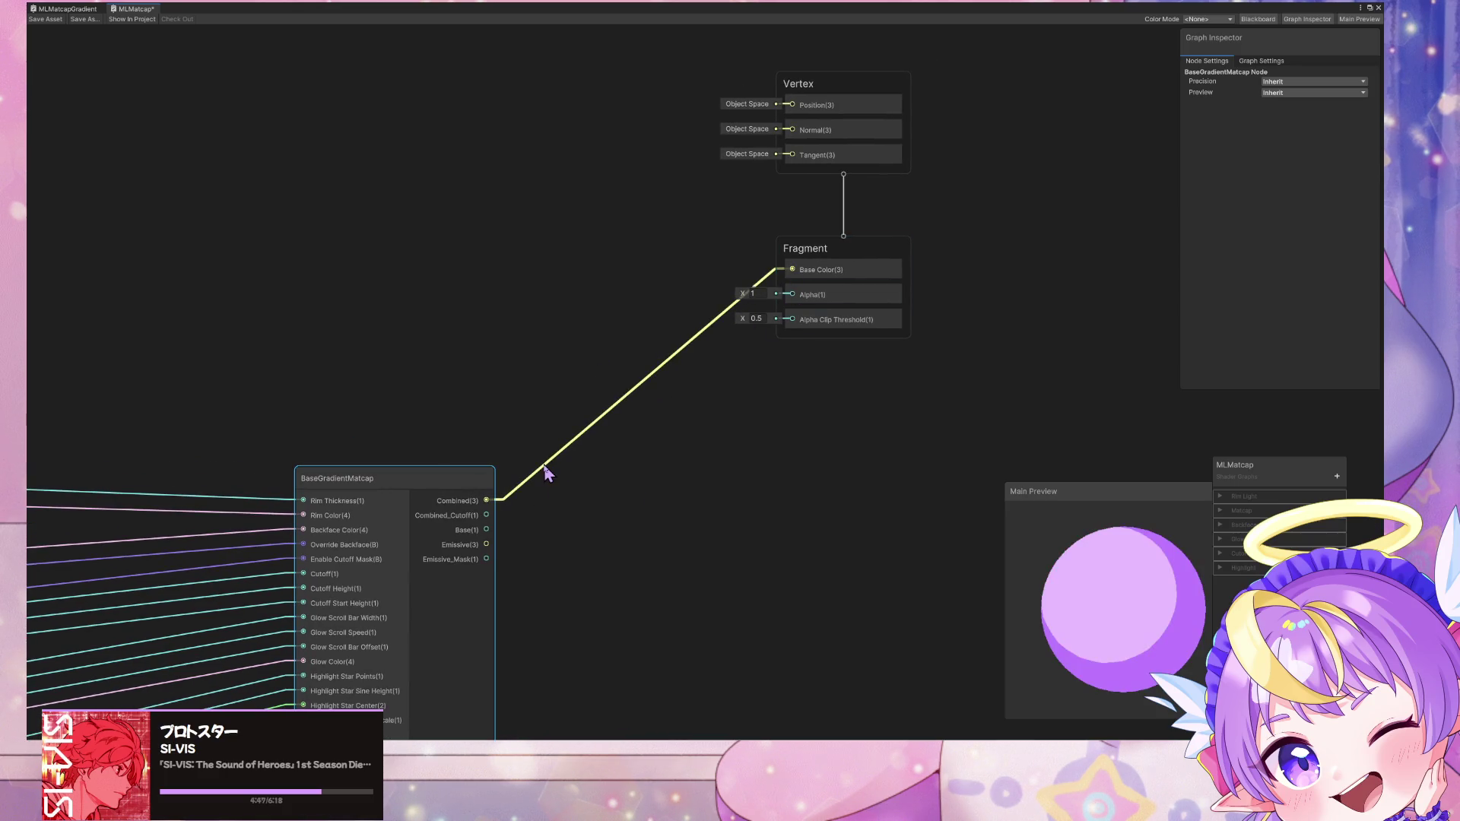
{"action": "mouse_move", "coordinate": [487, 515]}
{"action": "left_mouse_down"}
{"action": "mouse_move", "coordinate": [792, 321]}
{"action": "mouse_move", "coordinate": [796, 293]}
{"action": "left_mouse_up"}
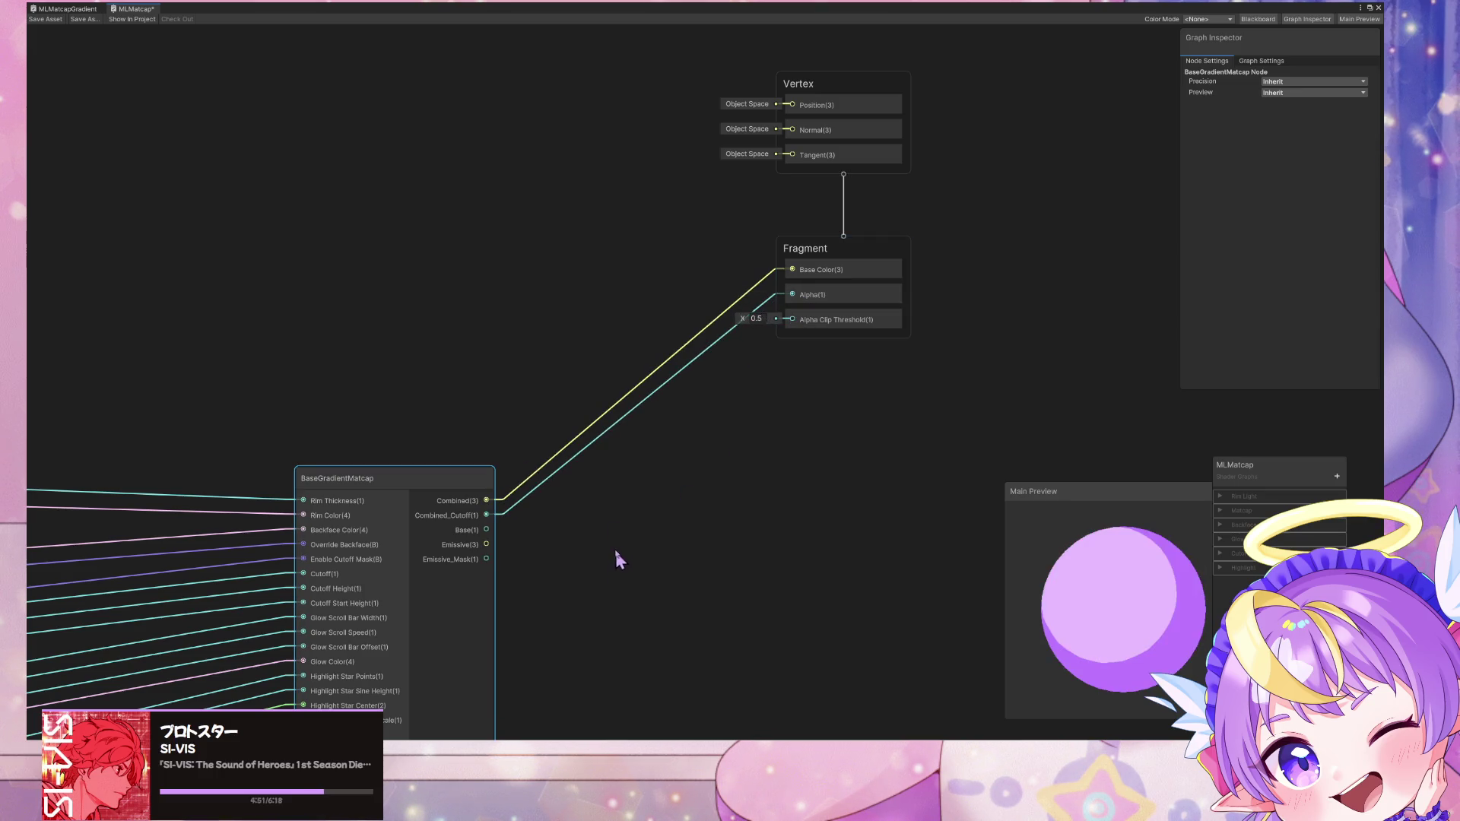
Step: Move the Split and Vector 4 nodes into the Main Matcap group and float the graph window
{"action": "scroll", "coordinate": [456, 376], "scroll_direction": "down", "scroll_amount": 5}
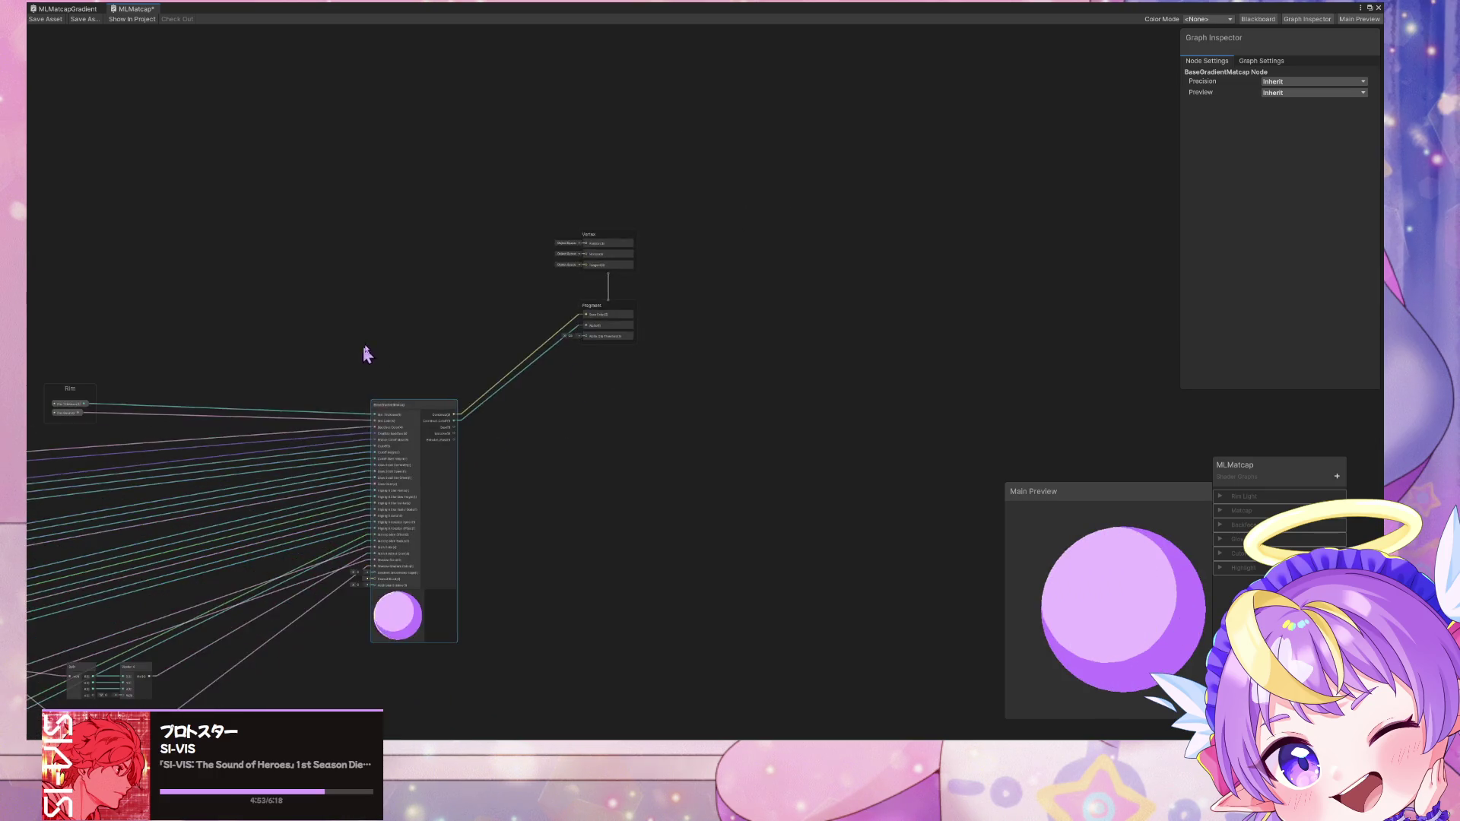
{"action": "middle_click_drag", "start_coordinate": [365, 349], "coordinate": [659, 271]}
{"action": "scroll", "coordinate": [550, 540], "scroll_direction": "up", "scroll_amount": 3}
{"action": "mouse_move", "coordinate": [434, 505]}
{"action": "left_mouse_down"}
{"action": "mouse_move", "coordinate": [302, 495]}
{"action": "mouse_move", "coordinate": [413, 479]}
{"action": "left_mouse_up"}
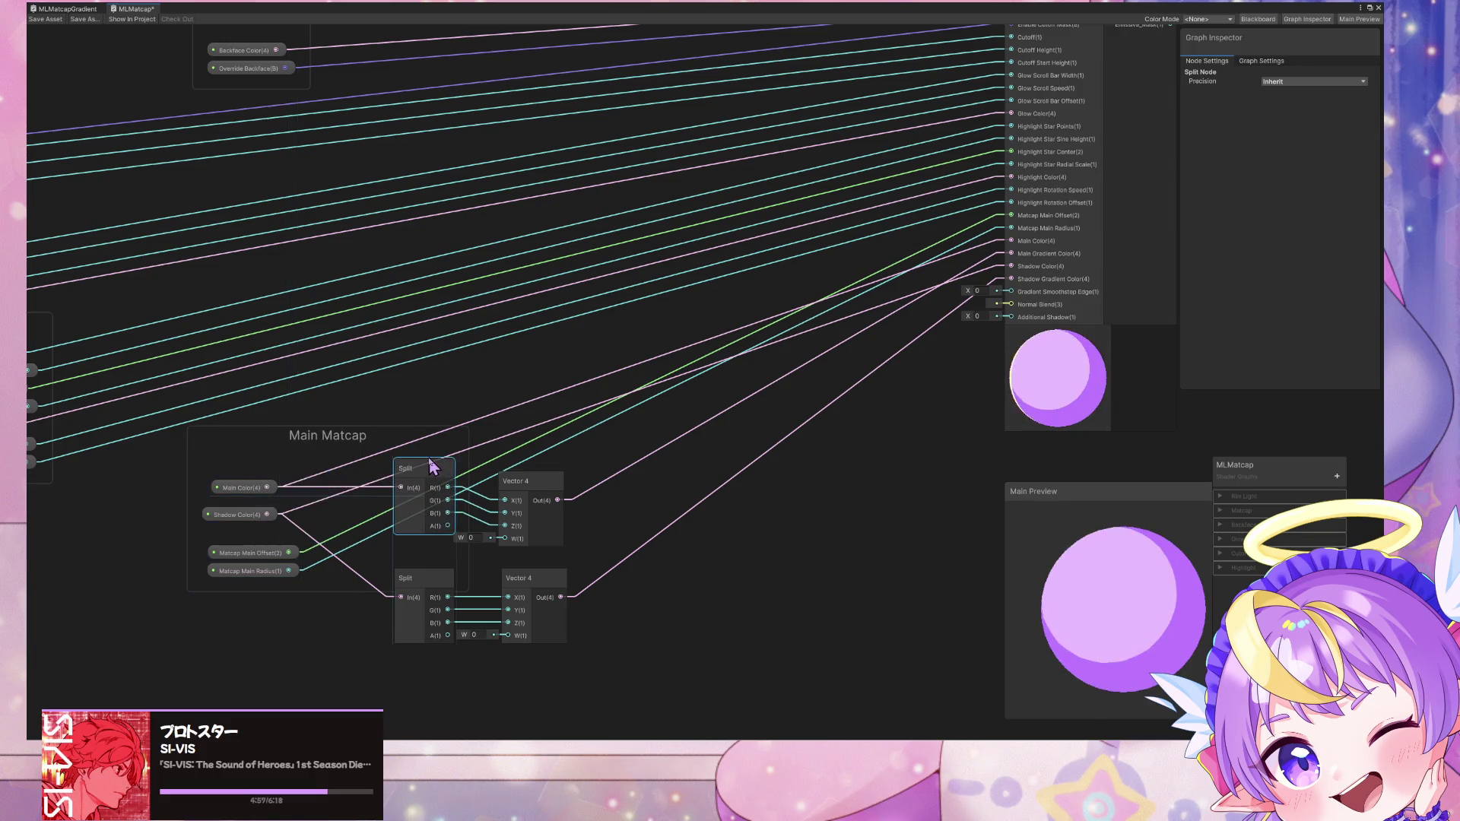
{"action": "mouse_move", "coordinate": [530, 486]}
{"action": "left_mouse_down"}
{"action": "mouse_move", "coordinate": [467, 480]}
{"action": "mouse_move", "coordinate": [533, 469]}
{"action": "left_mouse_up"}
{"action": "left_click", "coordinate": [449, 576]}
{"action": "left_click_drag", "start_coordinate": [522, 576], "coordinate": [512, 564]}
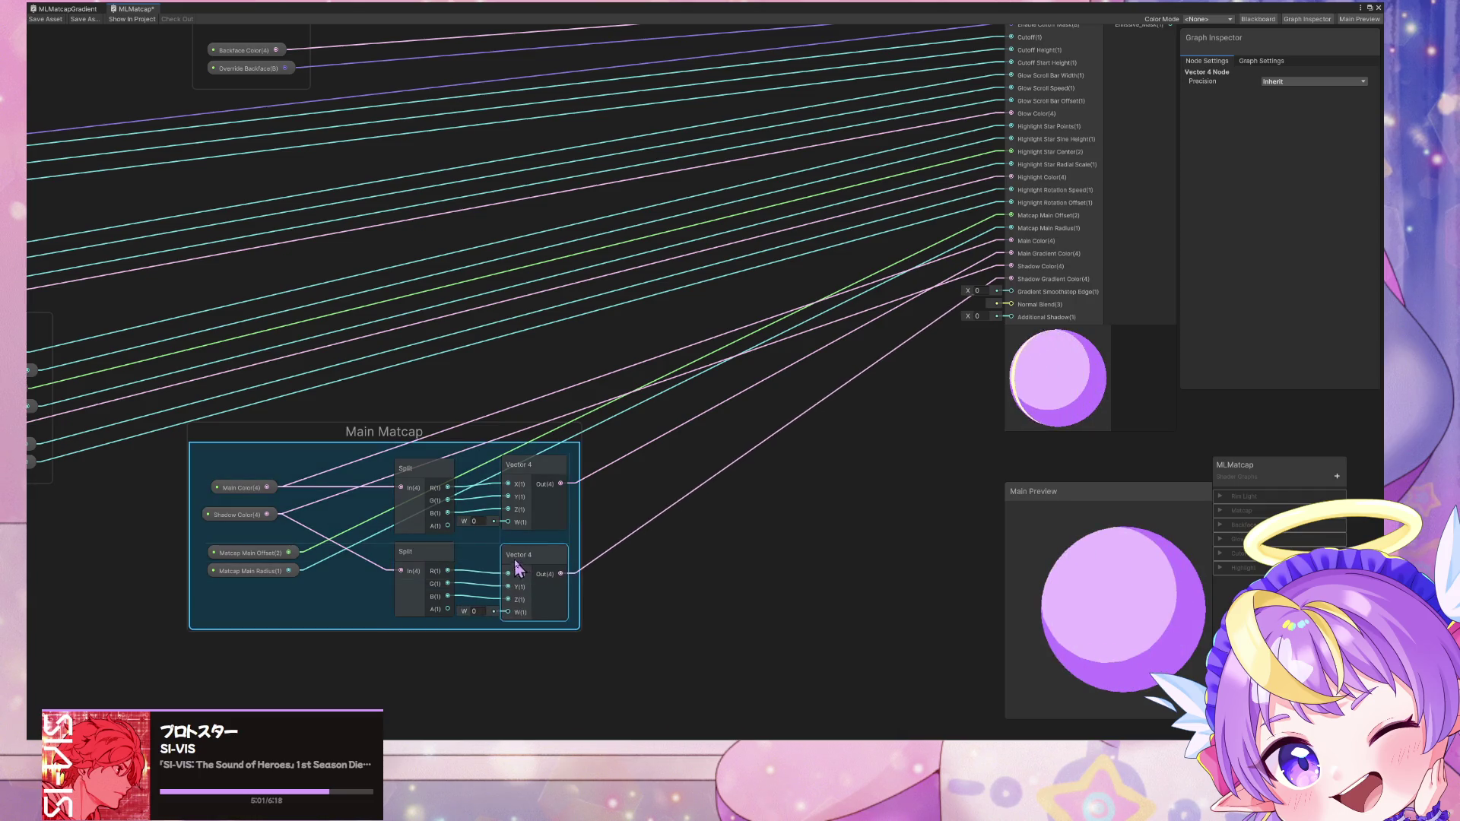
{"action": "scroll", "coordinate": [603, 426], "scroll_direction": "down", "scroll_amount": 3}
{"action": "middle_click_drag", "start_coordinate": [603, 426], "coordinate": [657, 520]}
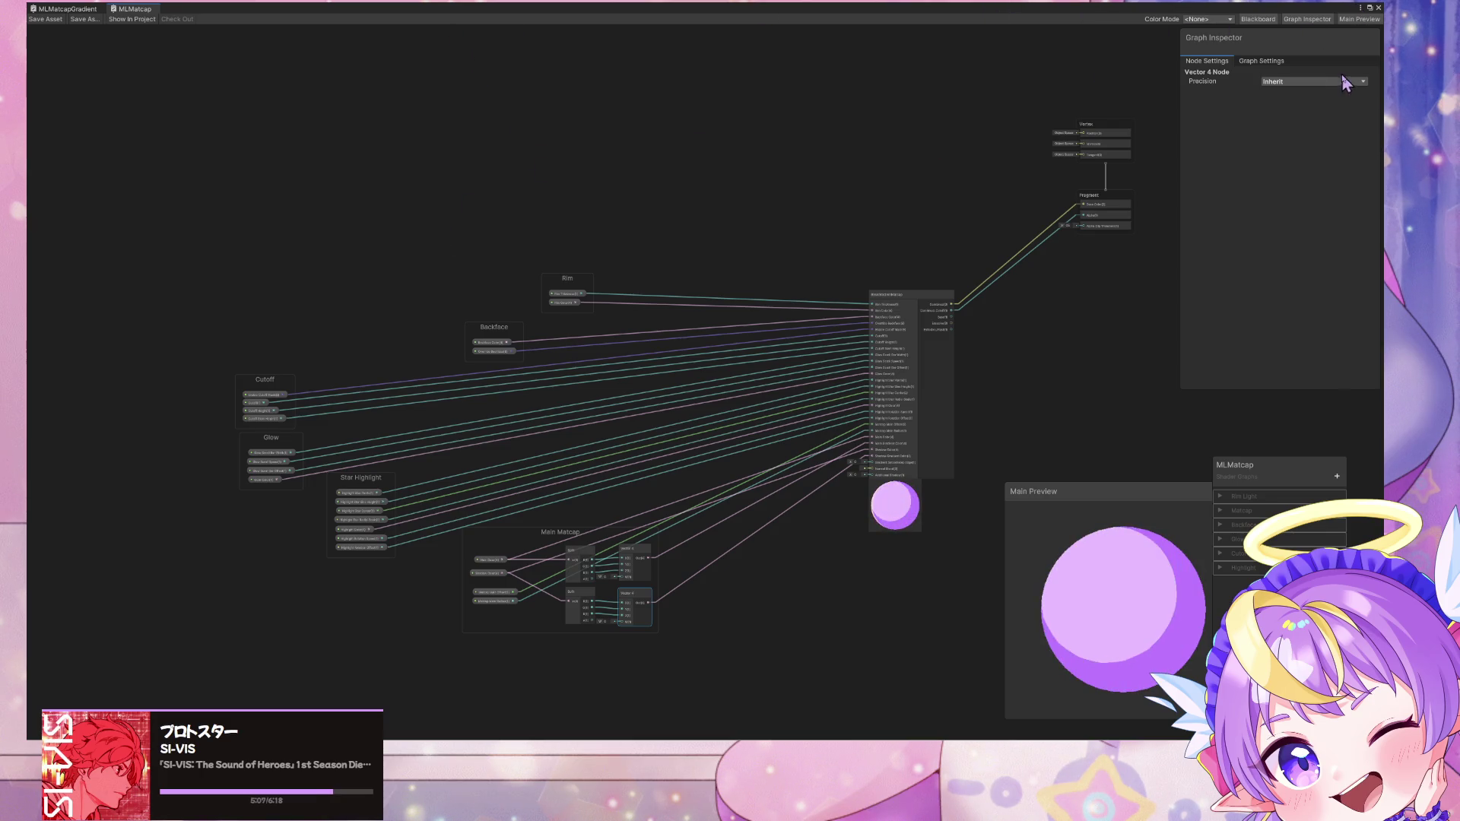
{"action": "left_click", "coordinate": [1370, 8]}
Step: Move the Shader Graph window aside and clear the Console messages
{"action": "mouse_move", "coordinate": [677, 228]}
{"action": "left_mouse_down"}
{"action": "mouse_move", "coordinate": [1153, 239]}
{"action": "mouse_move", "coordinate": [1139, 273]}
{"action": "left_mouse_up"}
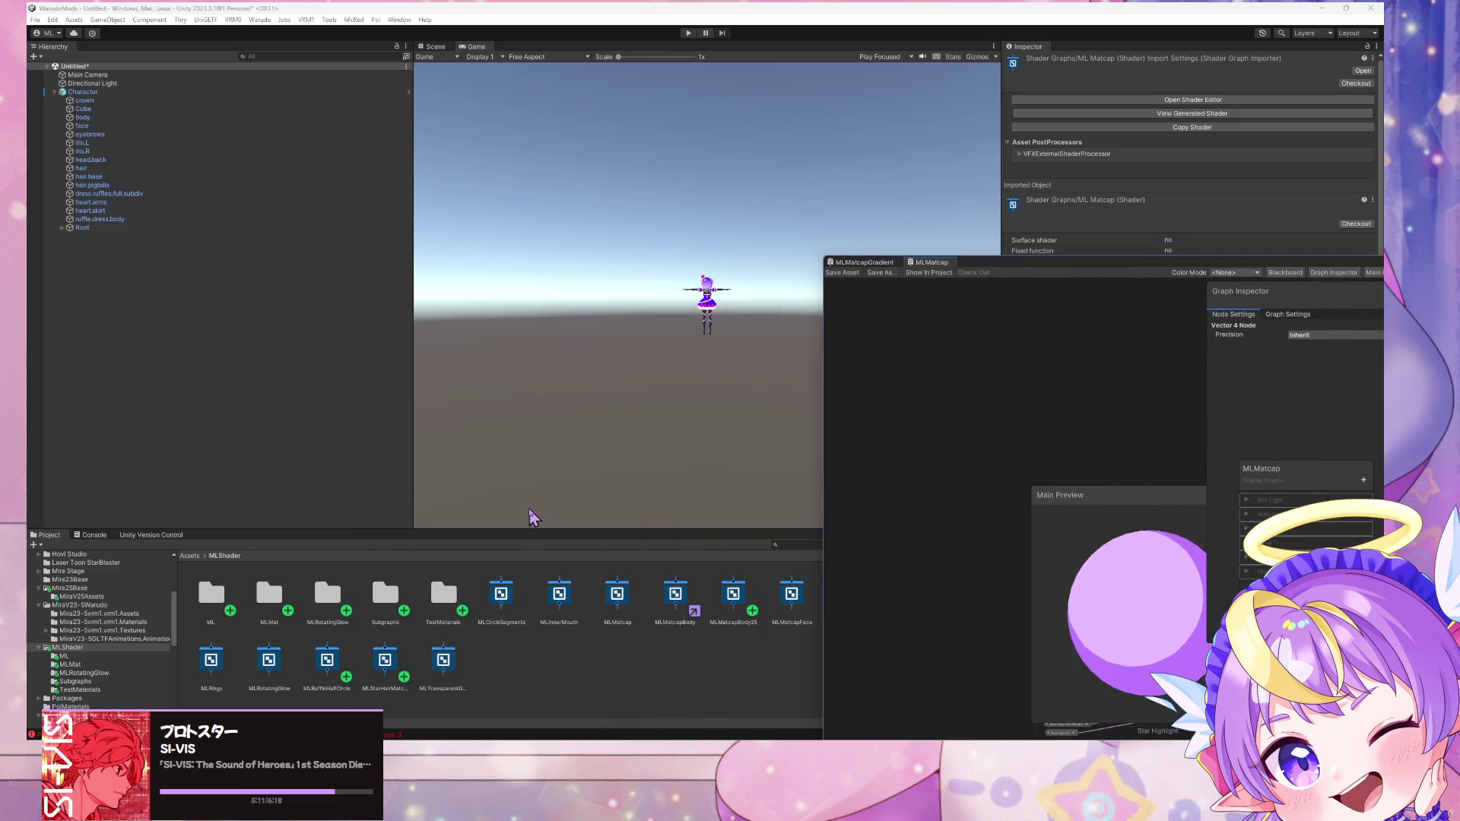
{"action": "left_click", "coordinate": [94, 536]}
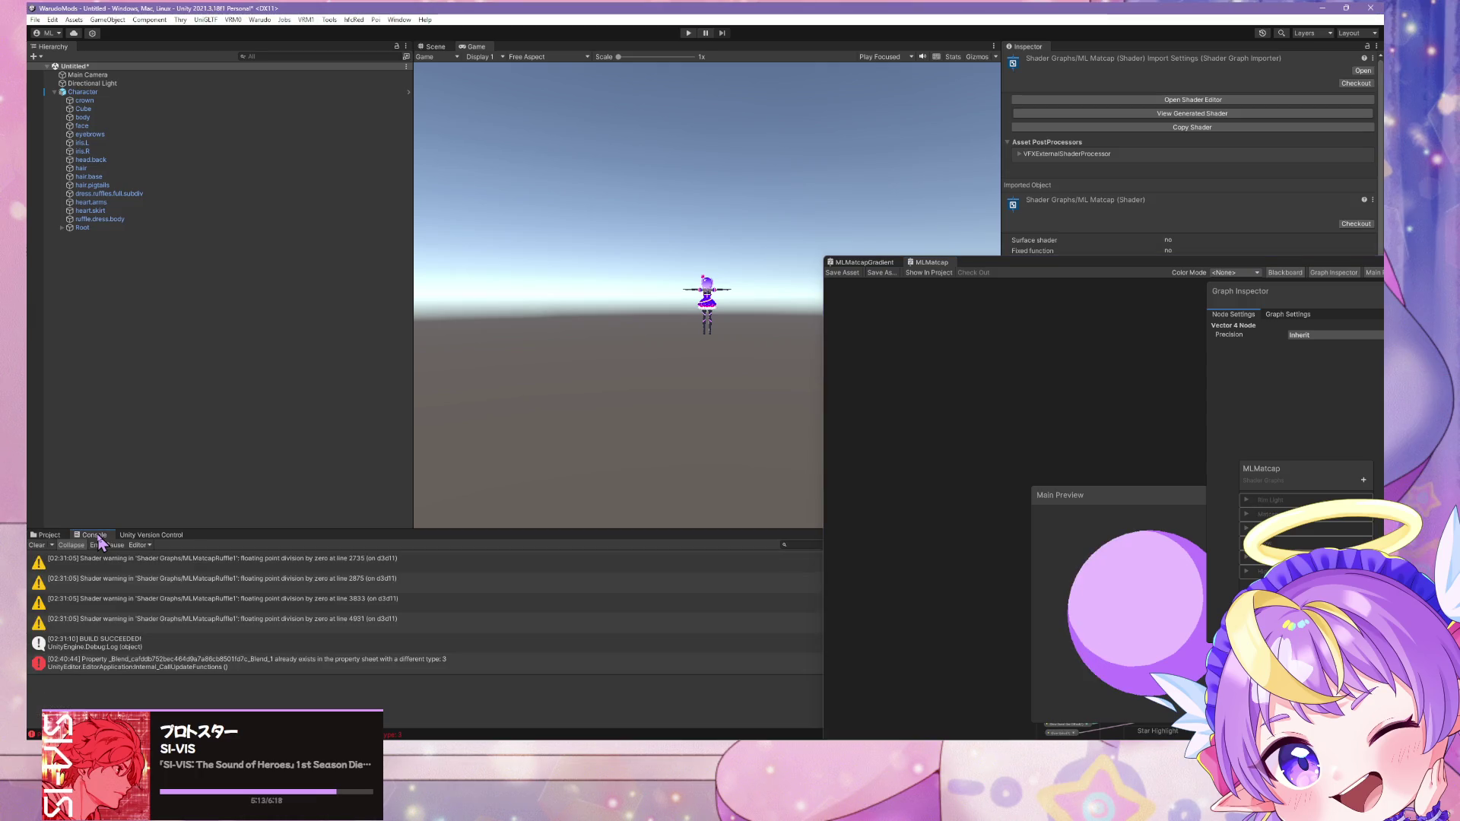
{"action": "left_click", "coordinate": [36, 545]}
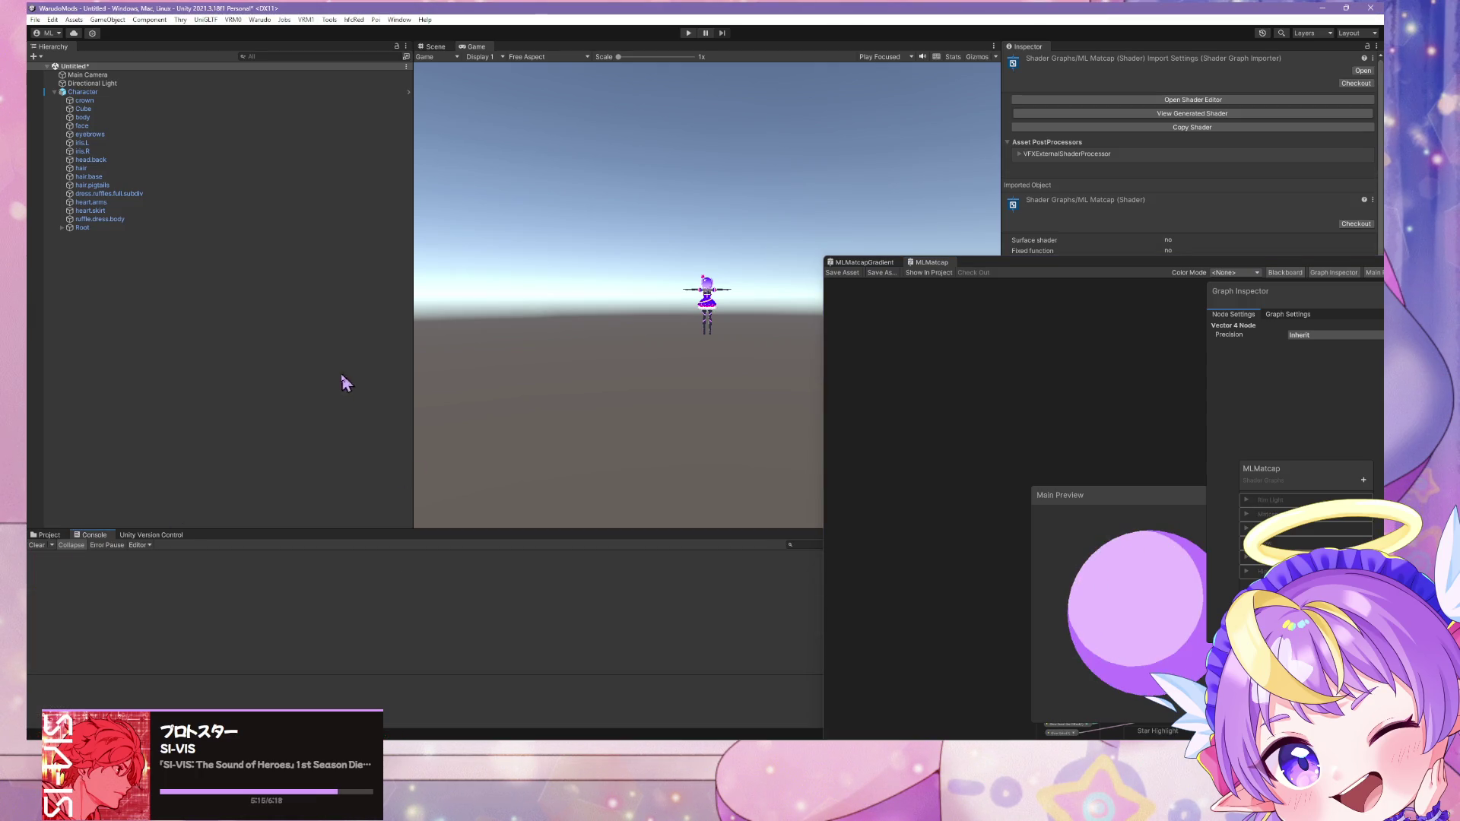
Step: Float the MLMatcap graph at the lower right, framed on BaseGradientMatcap, beside the Scene view
{"action": "left_click", "coordinate": [850, 263]}
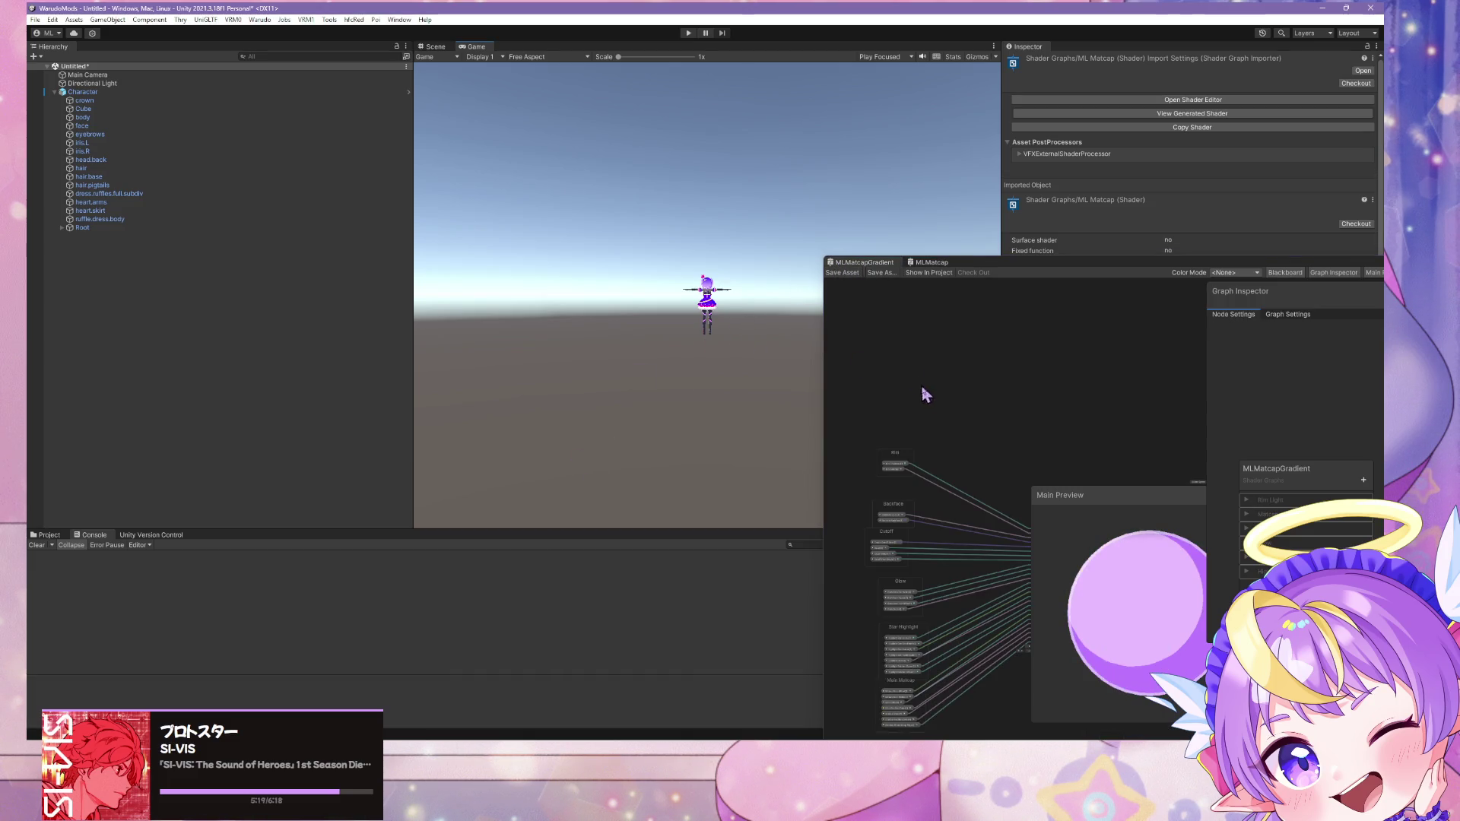
{"action": "scroll", "coordinate": [1020, 403], "scroll_direction": "up", "scroll_amount": 3}
{"action": "left_click_drag", "start_coordinate": [994, 261], "coordinate": [616, 261]}
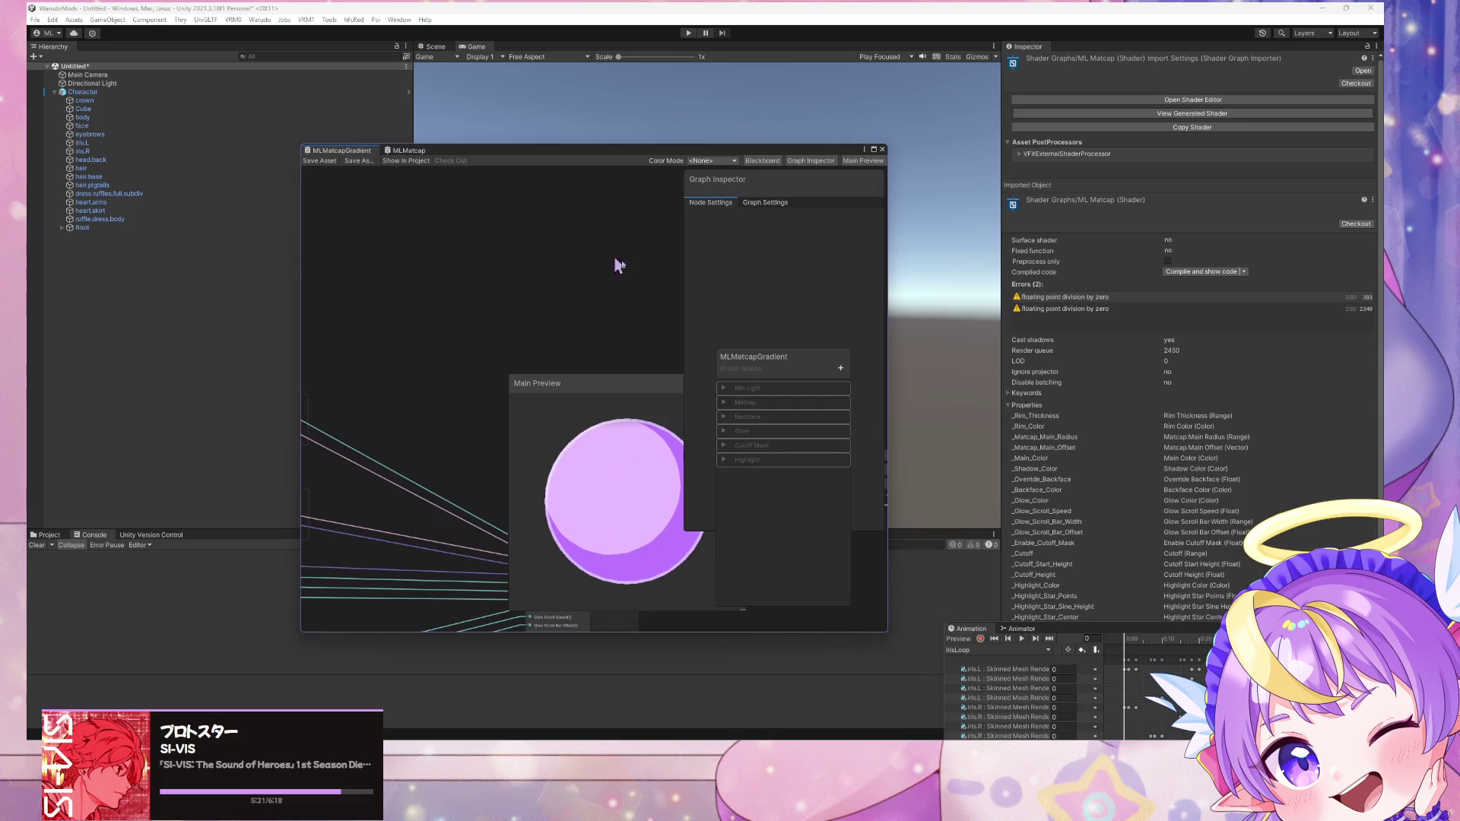
{"action": "left_click", "coordinate": [425, 156]}
{"action": "left_click_drag", "start_coordinate": [887, 396], "coordinate": [1263, 377]}
{"action": "scroll", "coordinate": [414, 228], "scroll_direction": "down", "scroll_amount": 5}
{"action": "scroll", "coordinate": [763, 359], "scroll_direction": "up", "scroll_amount": 3}
{"action": "middle_click_drag", "start_coordinate": [763, 358], "coordinate": [508, 515]}
{"action": "left_click_drag", "start_coordinate": [556, 154], "coordinate": [934, 310]}
{"action": "left_click", "coordinate": [436, 47]}
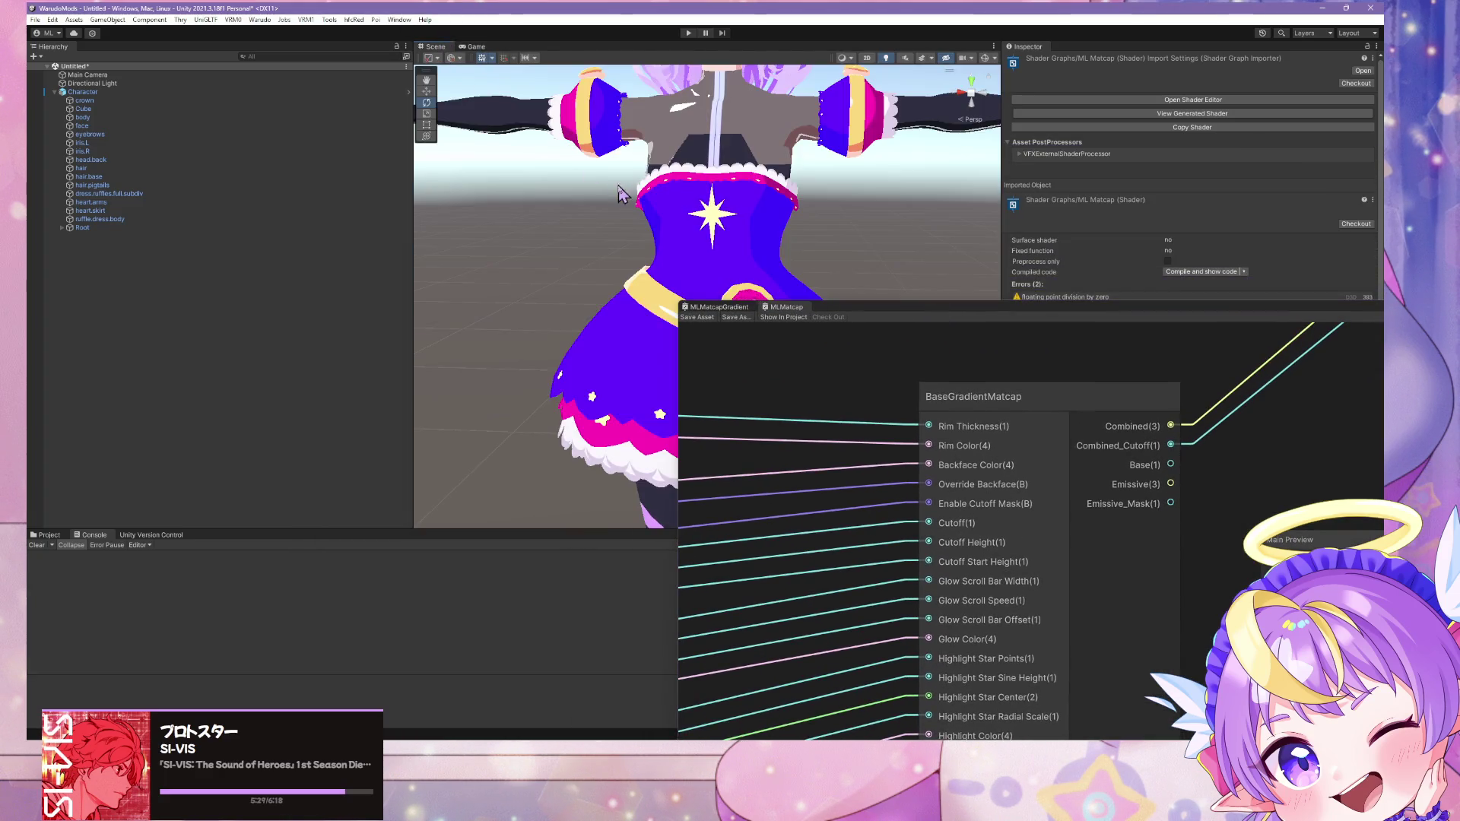
Step: Check the BaseGradientMatcap node in the MLMatcap graph, then open the Warudo build menu
{"action": "left_click", "coordinate": [956, 620]}
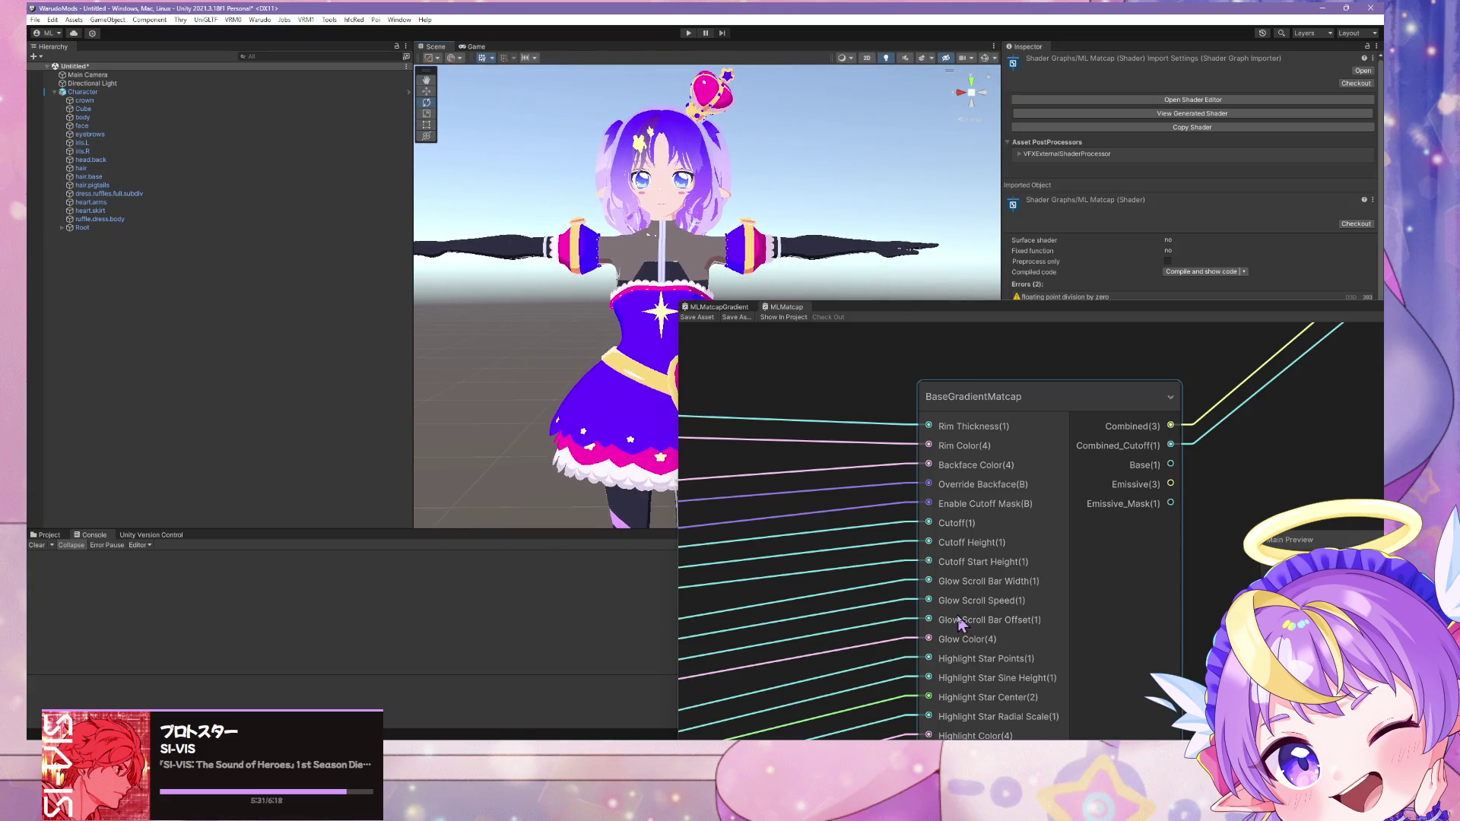
{"action": "left_click", "coordinate": [853, 662]}
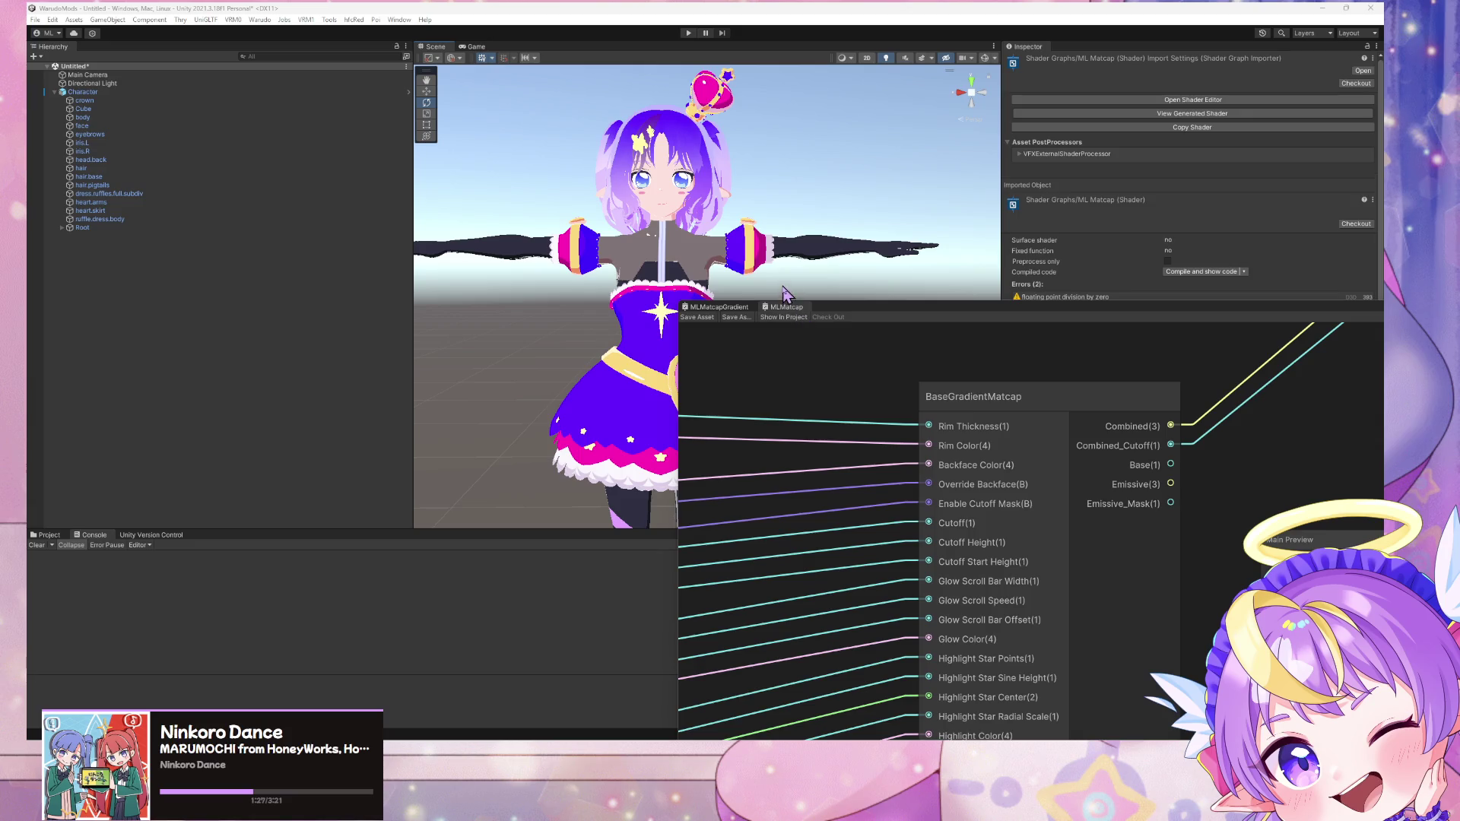
{"action": "left_click", "coordinate": [263, 20]}
Step: Build the Warudo mod and commit the shader change to working-branch as 'Refactor'
{"action": "left_click", "coordinate": [280, 89]}
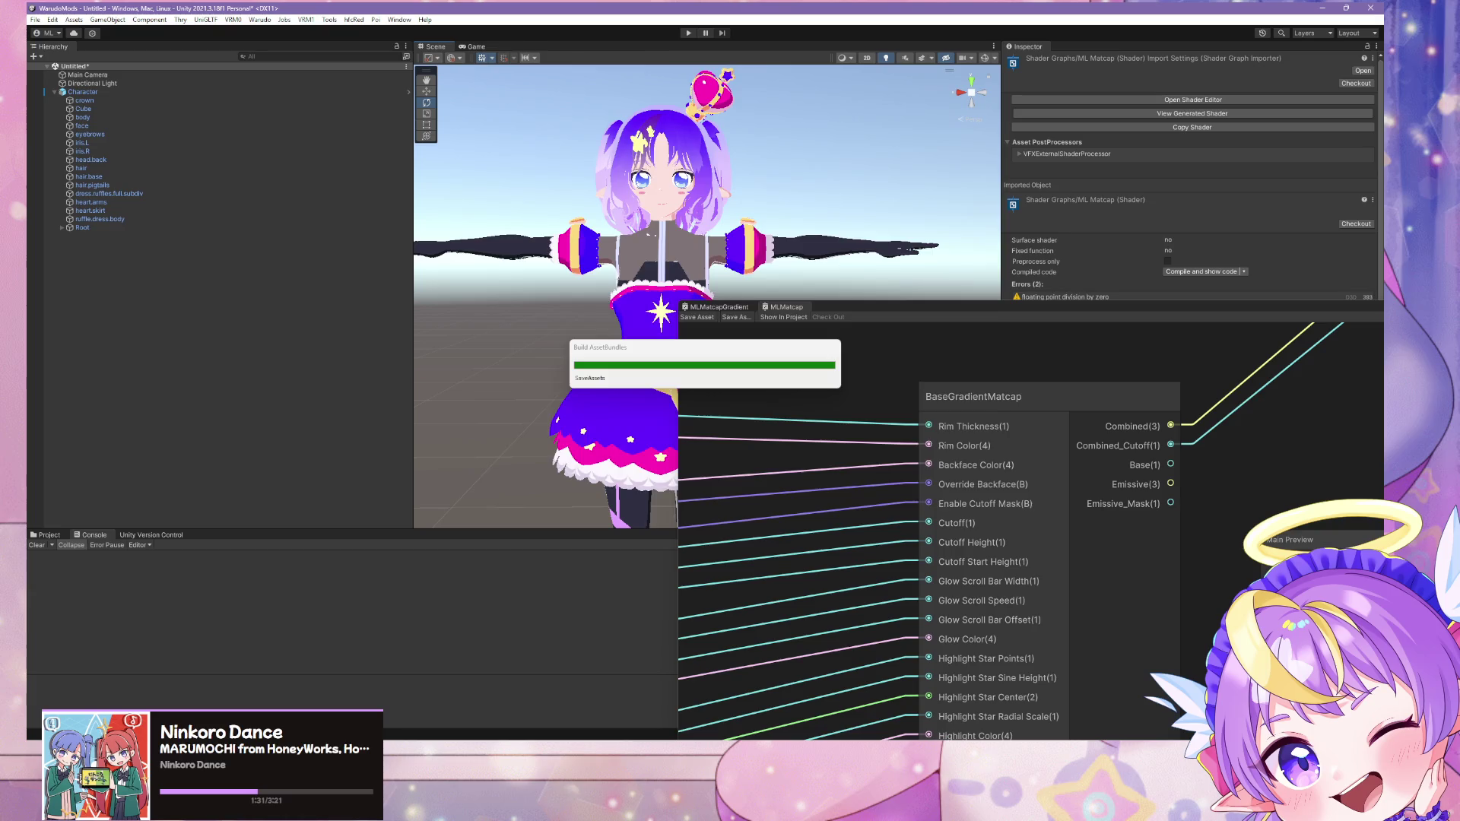
{"action": "key", "text": "alt+Tab"}
{"action": "left_click", "coordinate": [612, 379]}
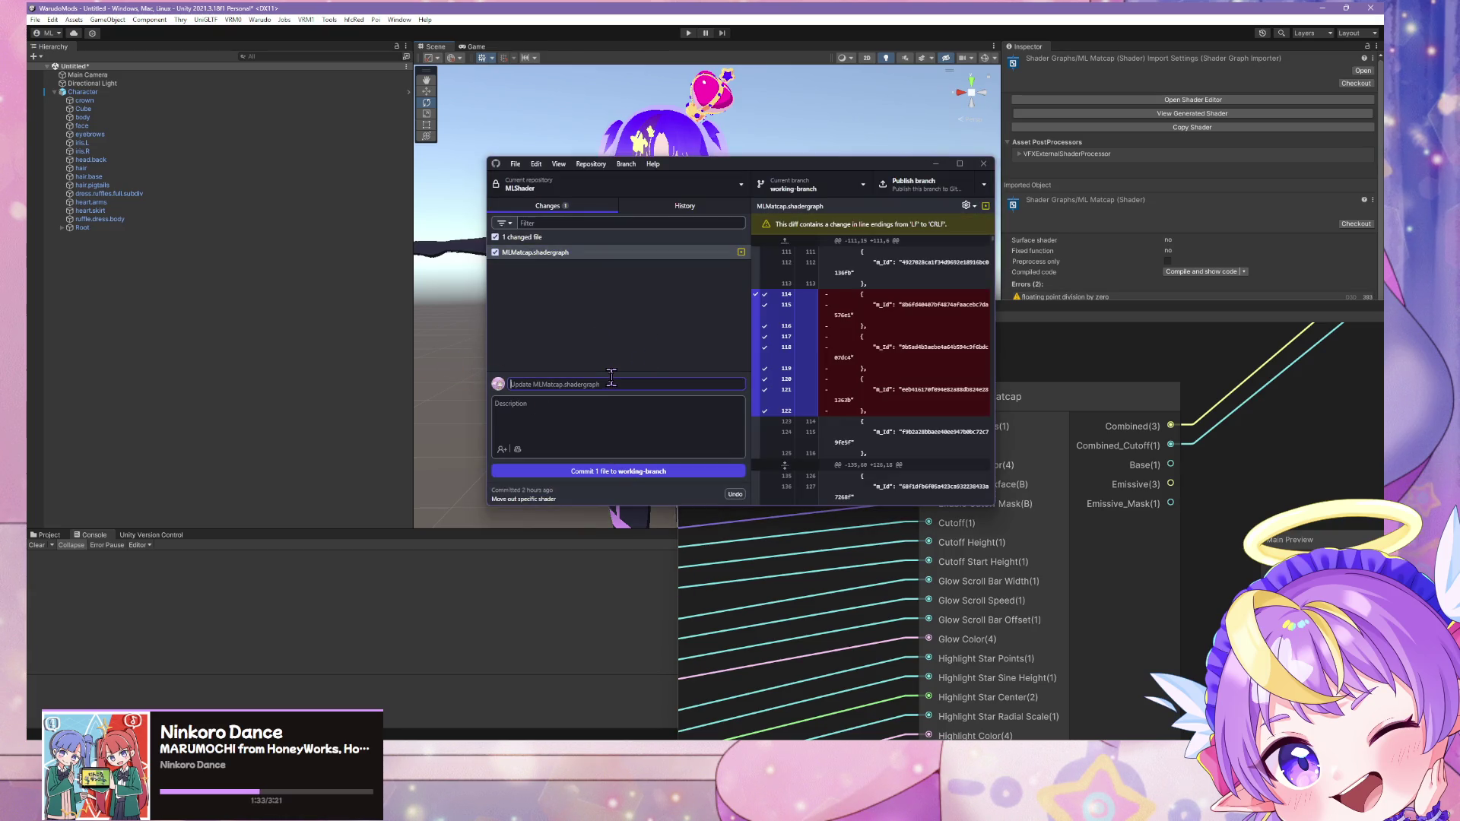
{"action": "type", "text": "Refactor"}
{"action": "left_click", "coordinate": [639, 471]}
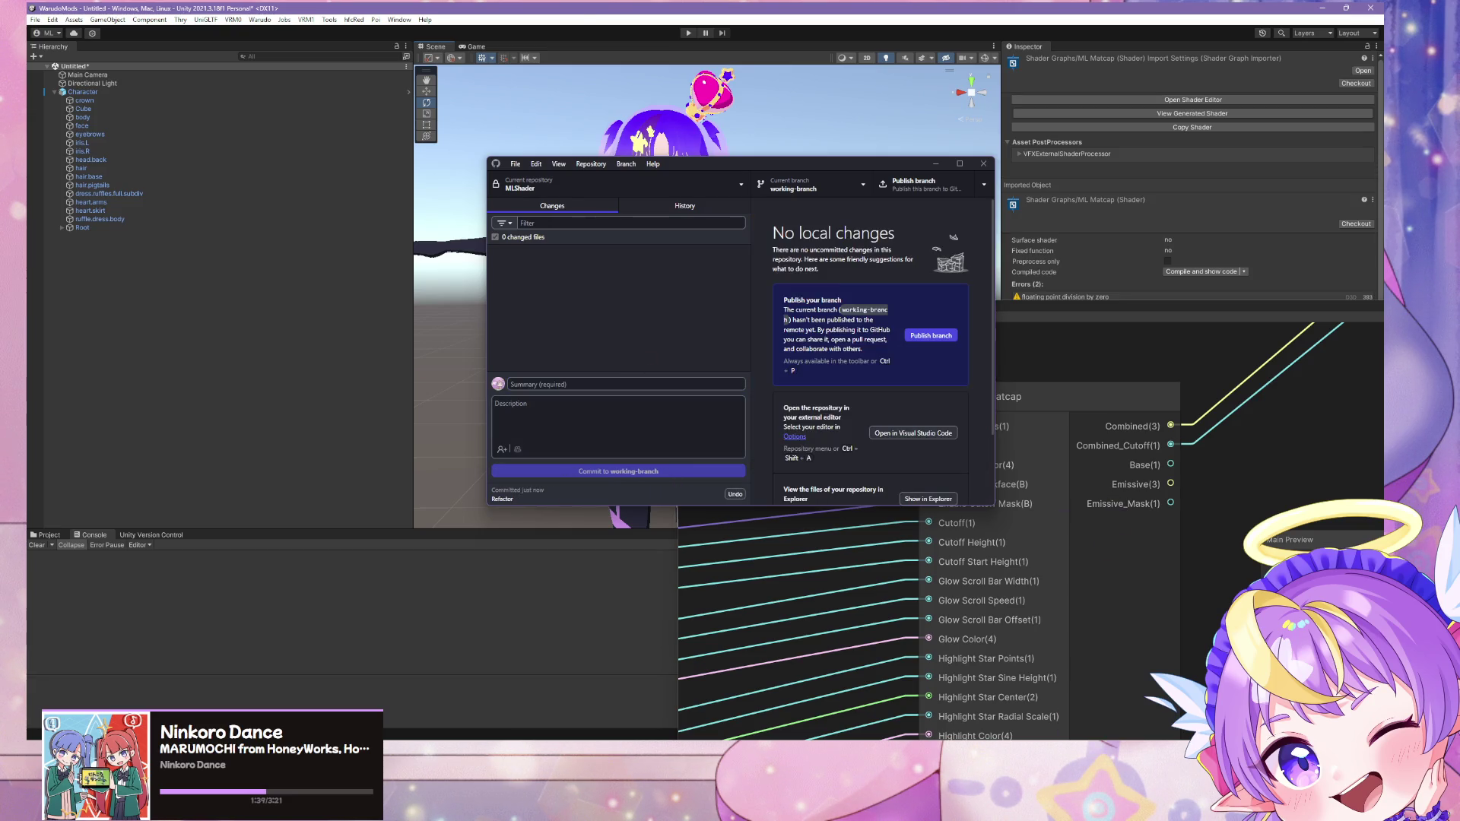
{"action": "key", "text": "alt+Tab"}
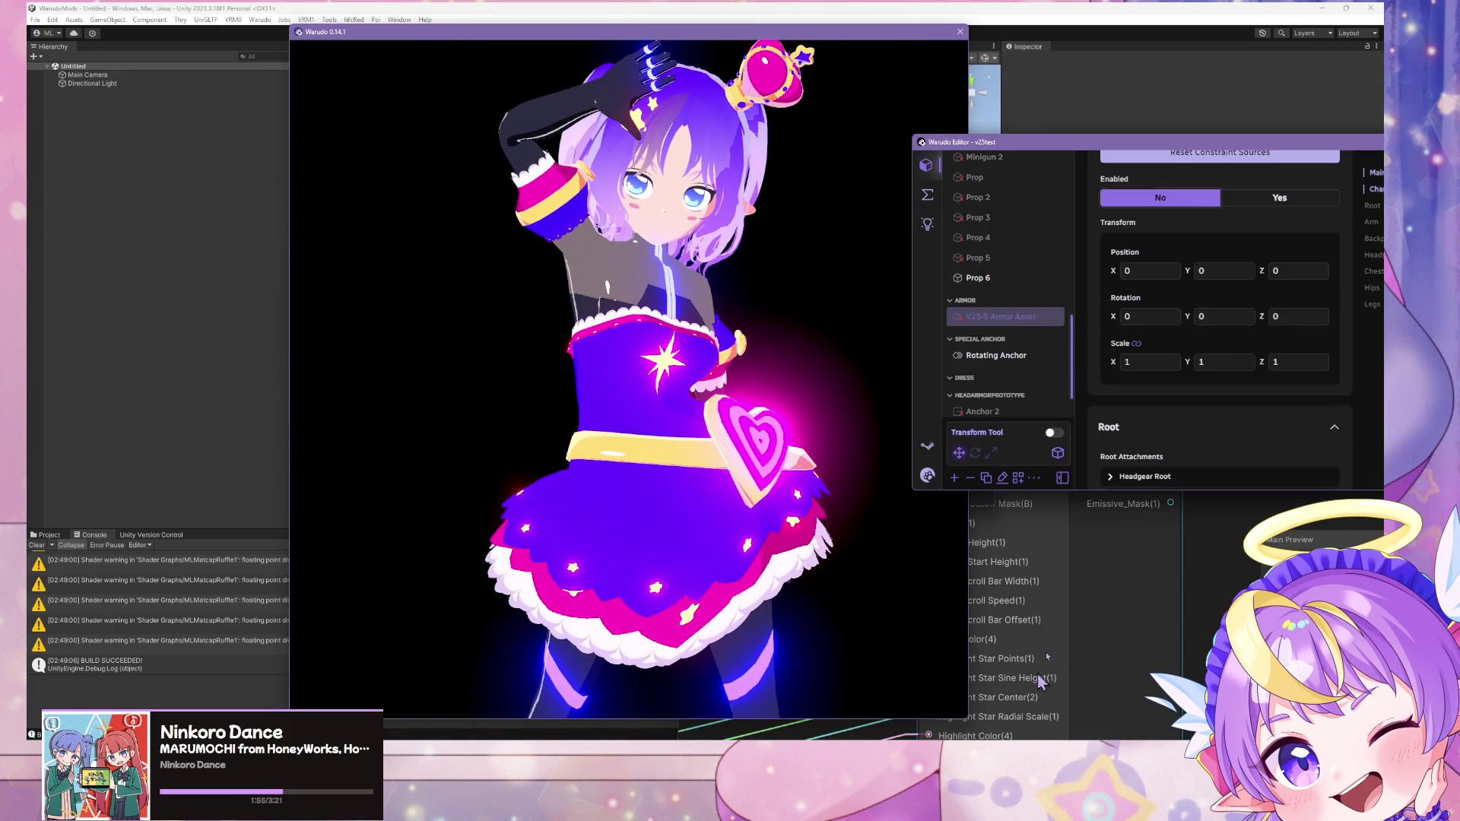
Step: Play the FREELY_TOMORROW.vmd dance on Character 1 from about 27.5 seconds
{"action": "left_click", "coordinate": [1019, 350]}
{"action": "scroll", "coordinate": [1019, 350], "scroll_direction": "up", "scroll_amount": 6}
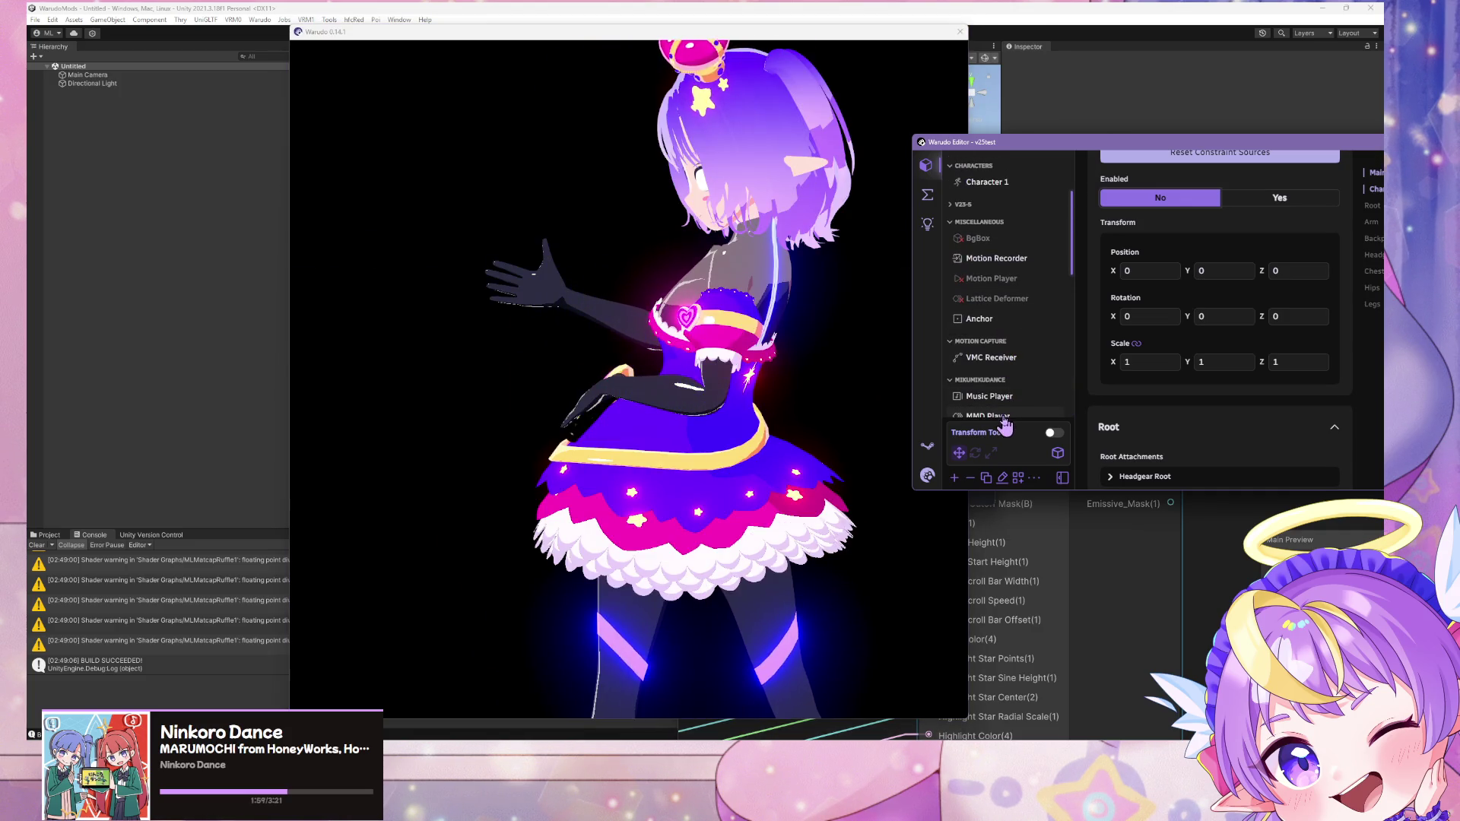
{"action": "left_click", "coordinate": [1005, 418]}
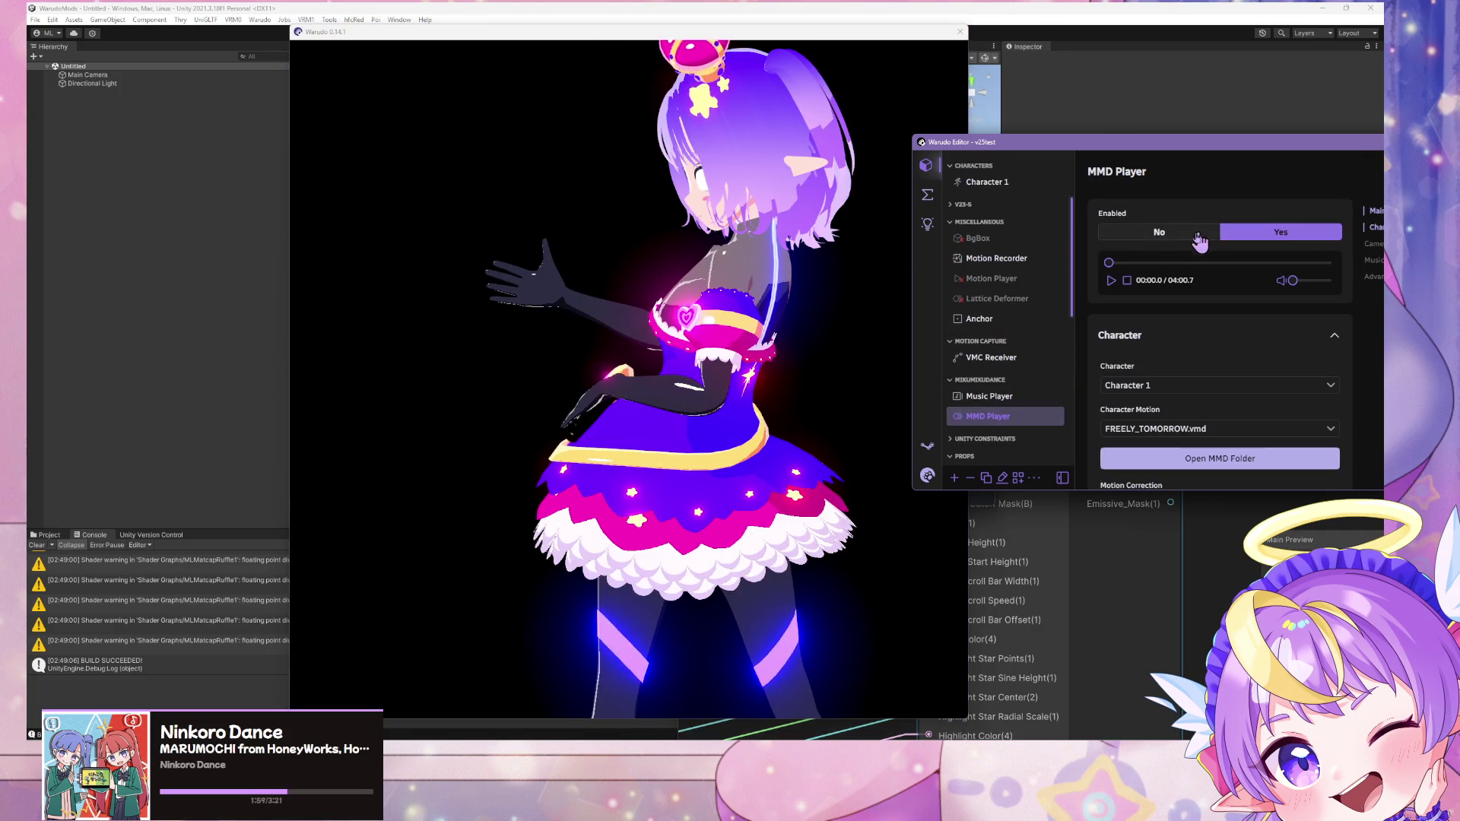
{"action": "left_click", "coordinate": [1134, 262]}
{"action": "left_click", "coordinate": [1111, 281]}
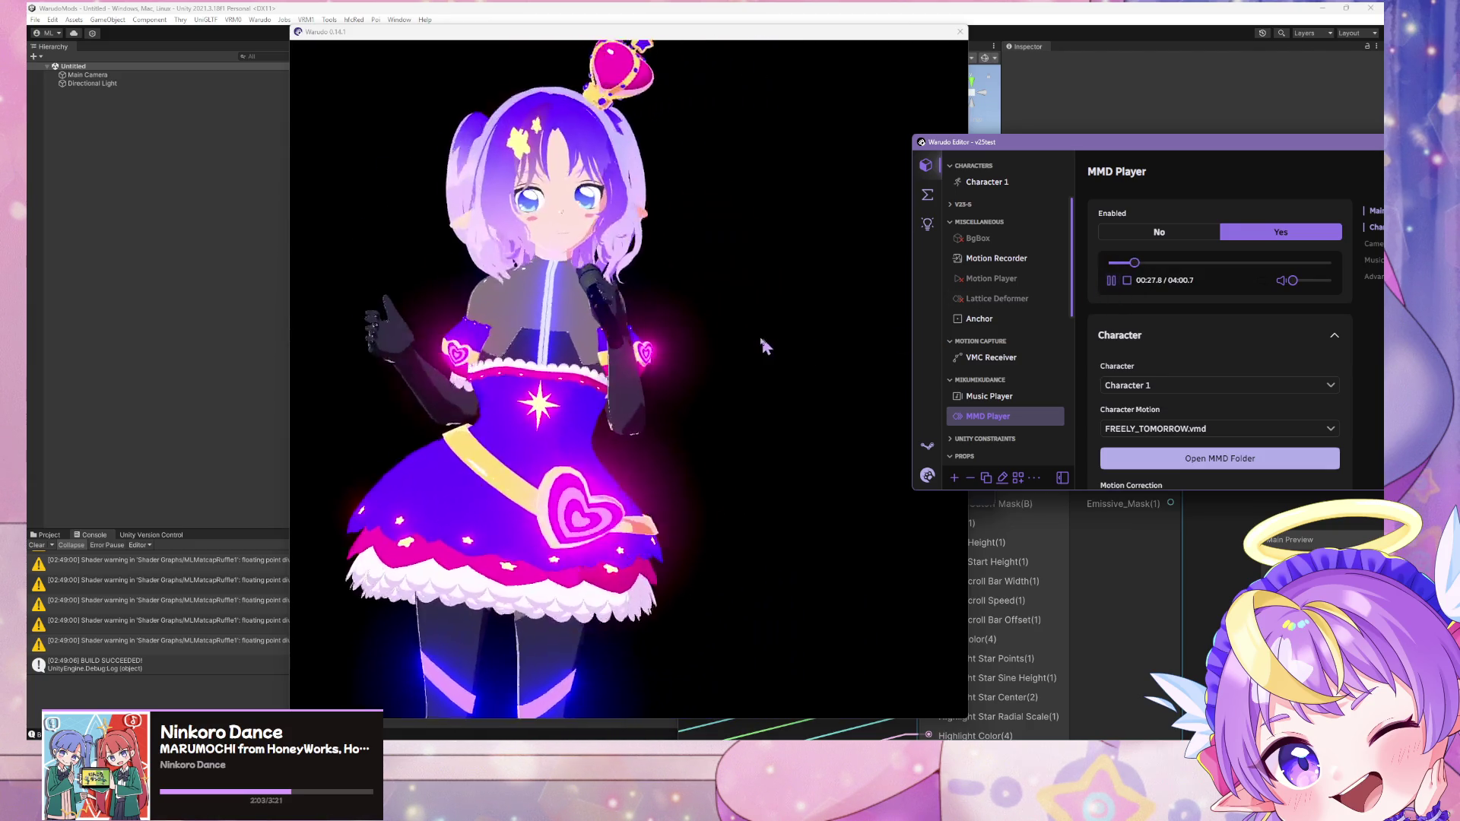
{"action": "left_click", "coordinate": [760, 333]}
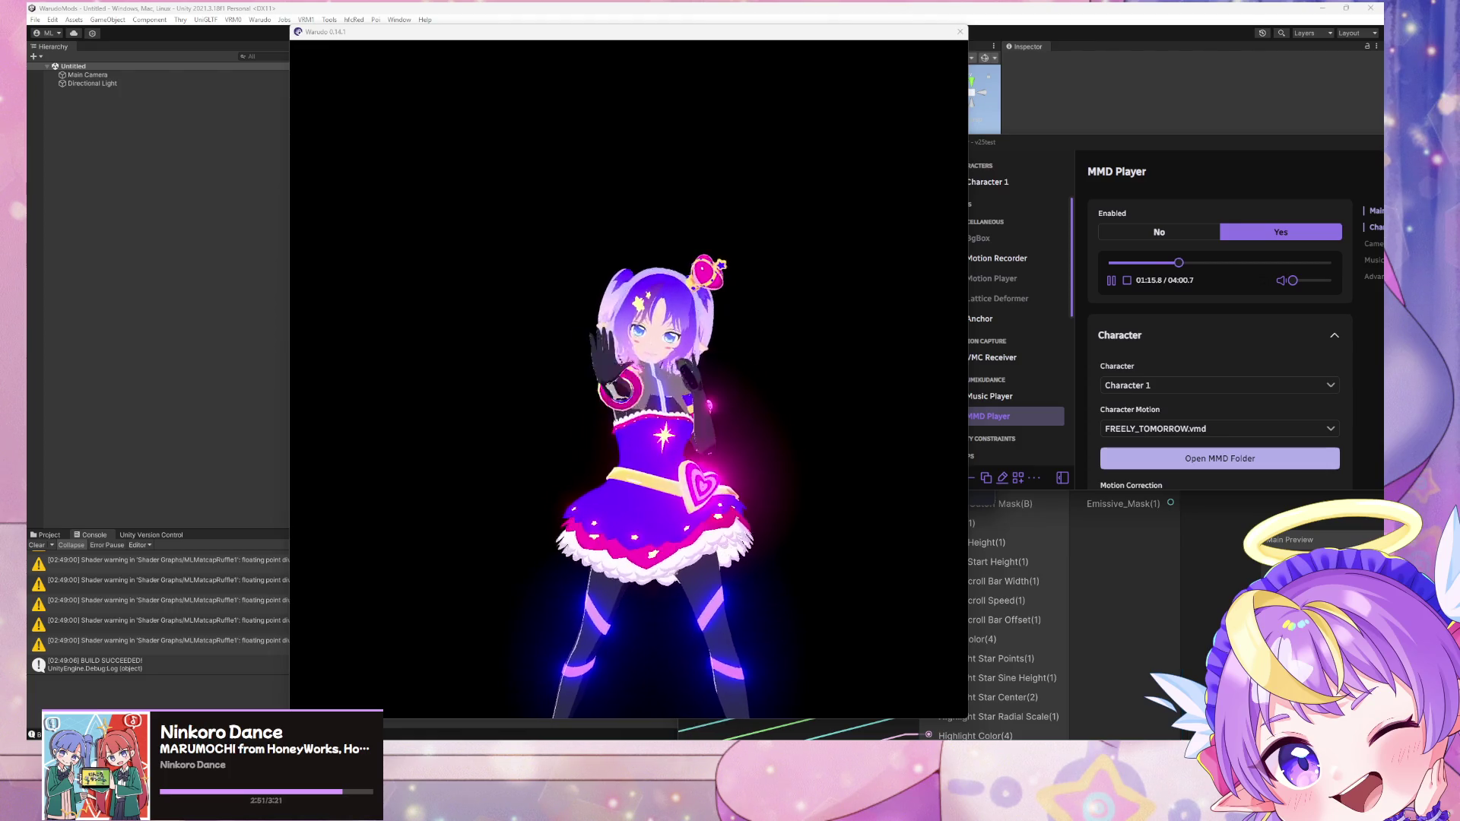
{"action": "scroll", "coordinate": [677, 445], "scroll_direction": "up", "scroll_amount": 4}
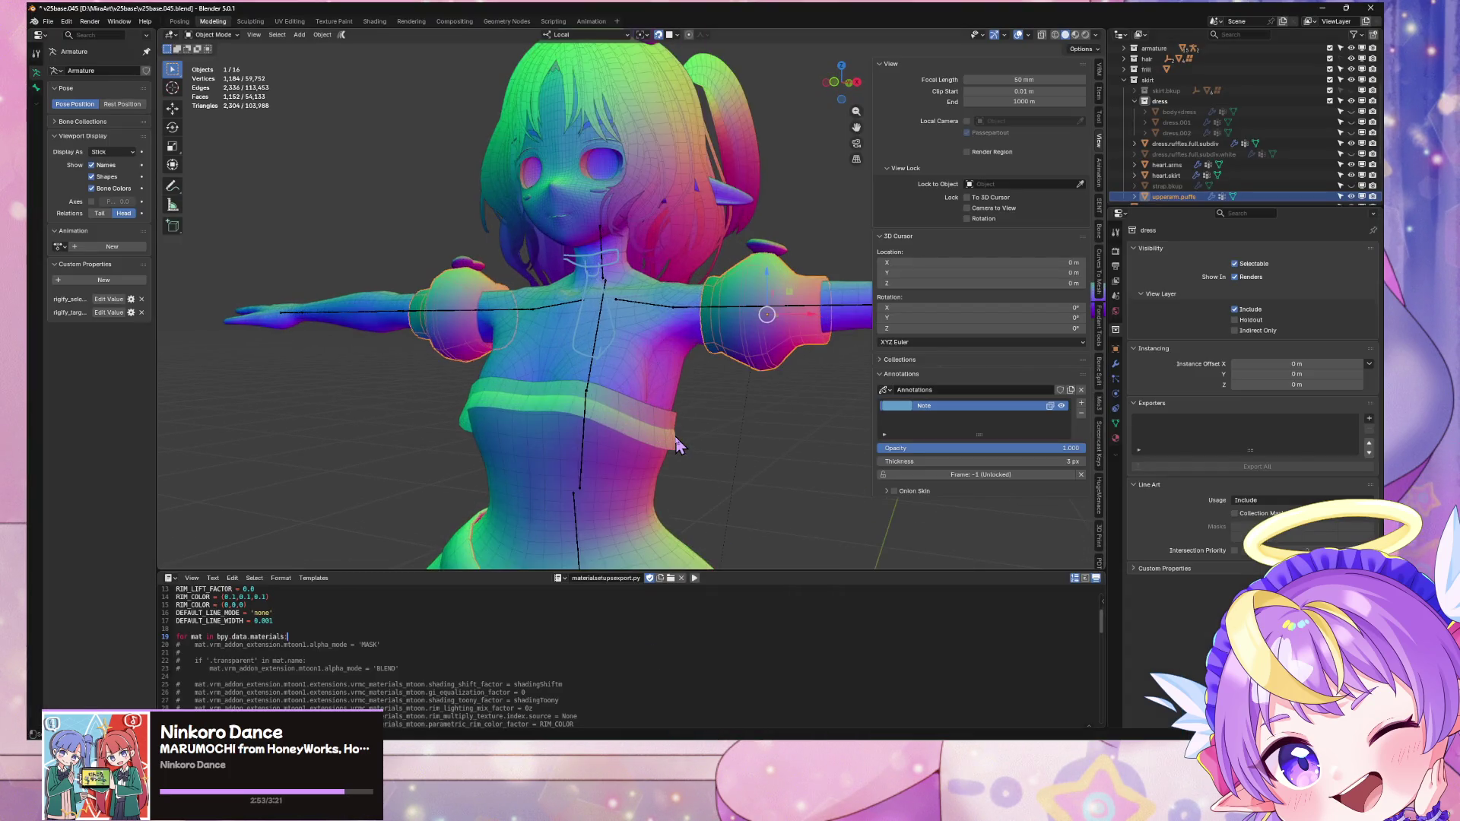
Step: Orbit around the character to a high rear view of the neck
{"action": "mouse_move", "coordinate": [625, 420]}
{"action": "middle_mouse_down"}
{"action": "mouse_move", "coordinate": [730, 409]}
{"action": "mouse_move", "coordinate": [446, 411]}
{"action": "mouse_move", "coordinate": [670, 411]}
{"action": "mouse_move", "coordinate": [609, 384]}
{"action": "mouse_move", "coordinate": [495, 387]}
{"action": "mouse_move", "coordinate": [730, 391]}
{"action": "mouse_move", "coordinate": [687, 386]}
{"action": "middle_mouse_up"}
{"action": "scroll", "coordinate": [684, 411], "scroll_direction": "up", "scroll_amount": 4}
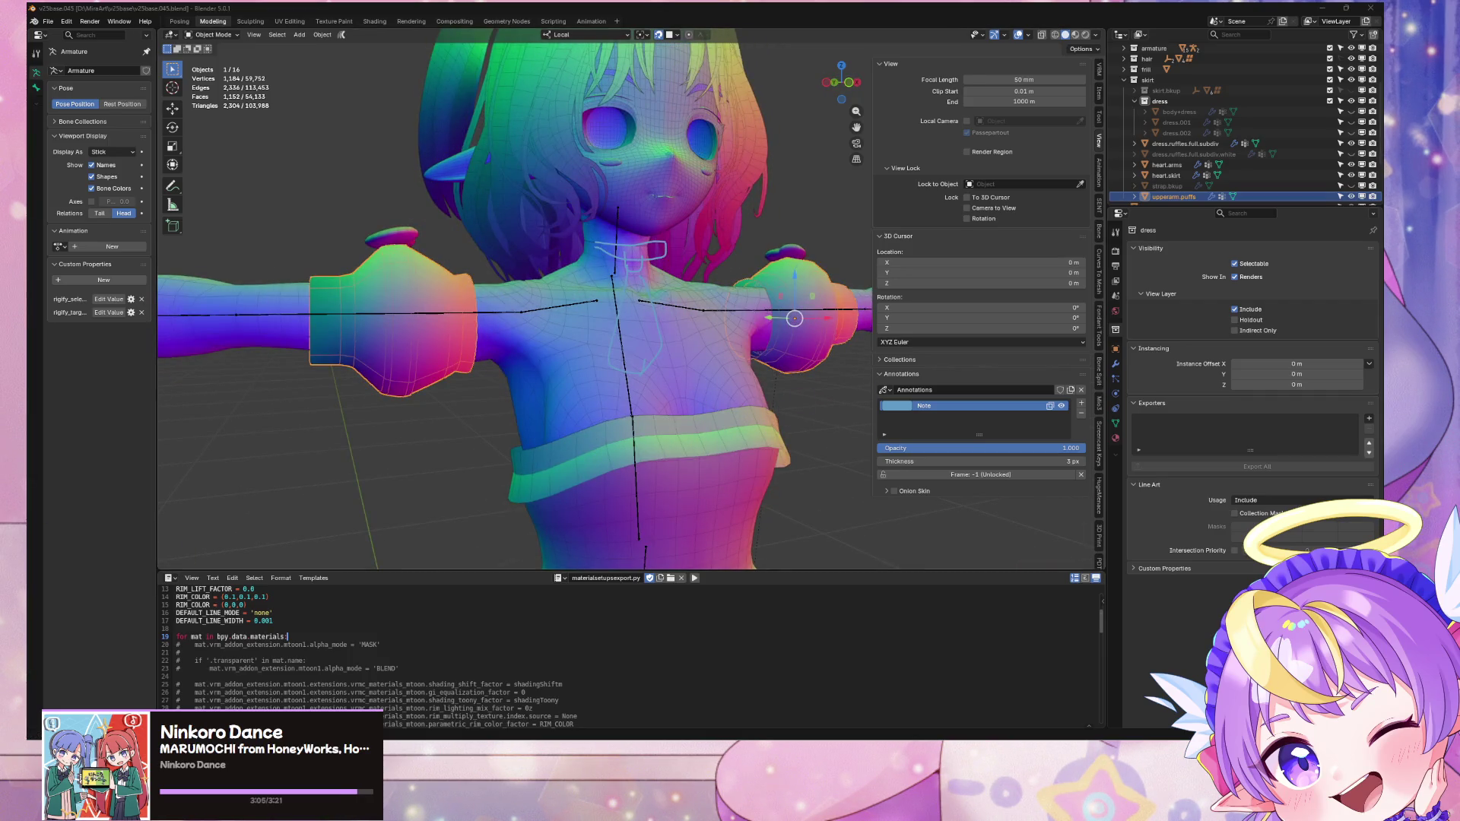
{"action": "mouse_move", "coordinate": [763, 279]}
{"action": "middle_mouse_down"}
{"action": "mouse_move", "coordinate": [569, 312]}
{"action": "mouse_move", "coordinate": [701, 300]}
{"action": "middle_mouse_up"}
{"action": "scroll", "coordinate": [783, 317], "scroll_direction": "up", "scroll_amount": 4}
{"action": "scroll", "coordinate": [620, 276], "scroll_direction": "up", "scroll_amount": 1}
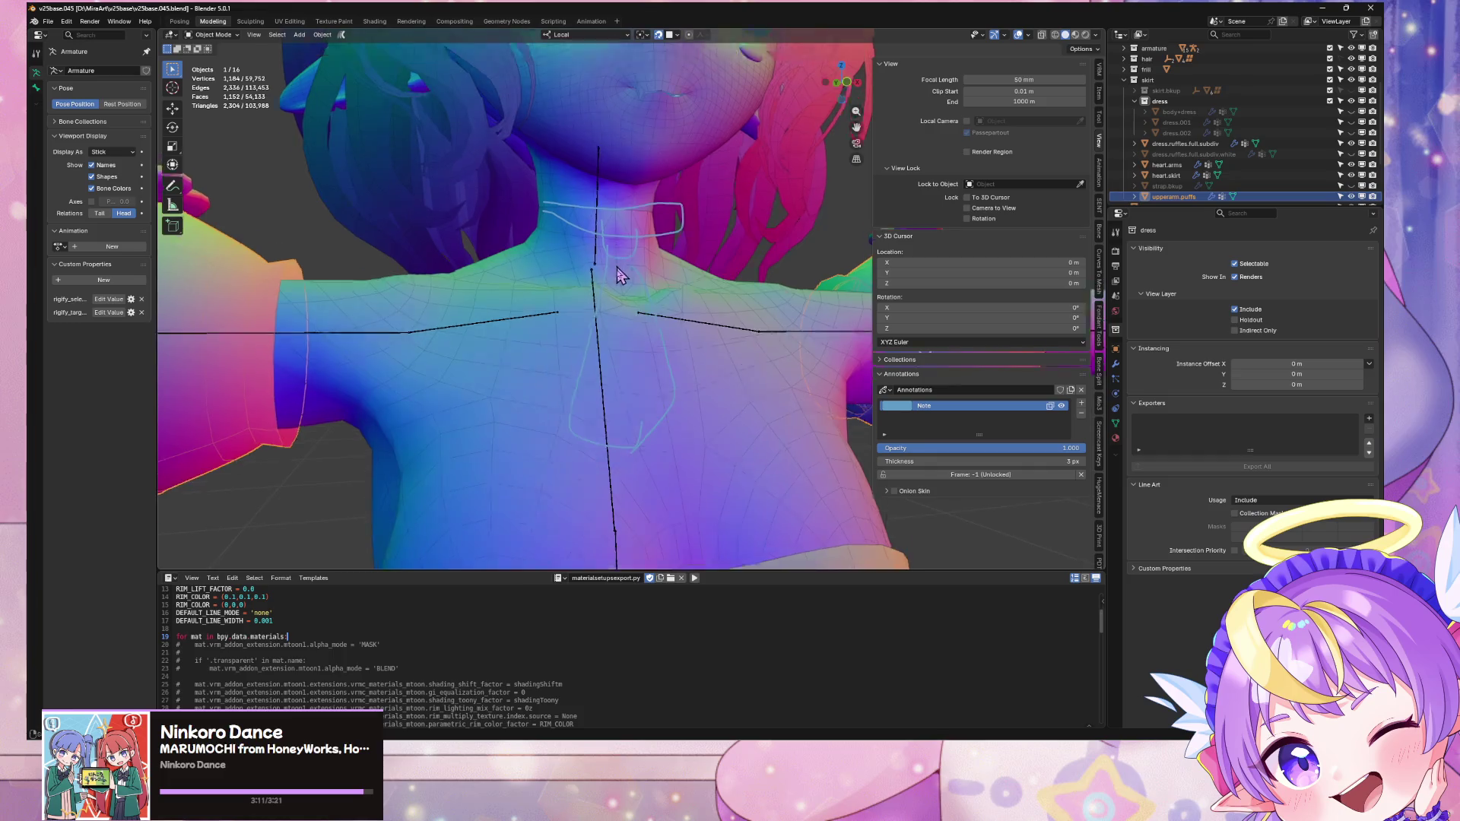
{"action": "scroll", "coordinate": [620, 275], "scroll_direction": "down", "scroll_amount": 1}
Step: Enter Edit Mode with X-ray on and isolate the body mesh in local view
{"action": "left_click", "coordinate": [627, 320]}
{"action": "key", "text": "Tab"}
{"action": "scroll", "coordinate": [594, 275], "scroll_direction": "up", "scroll_amount": 3}
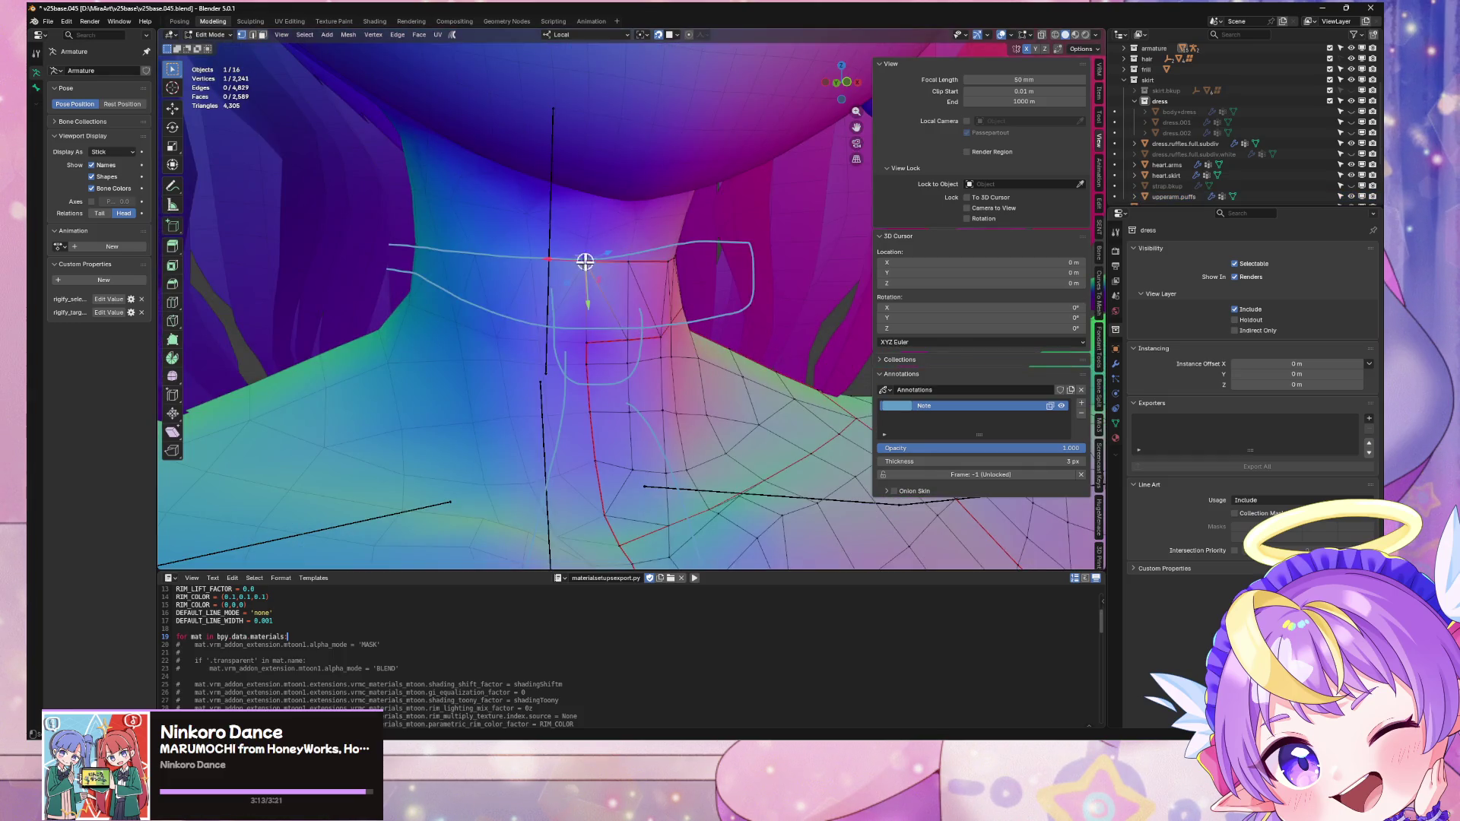
{"action": "key", "text": "alt+z"}
{"action": "middle_click_drag", "start_coordinate": [584, 261], "coordinate": [528, 236]}
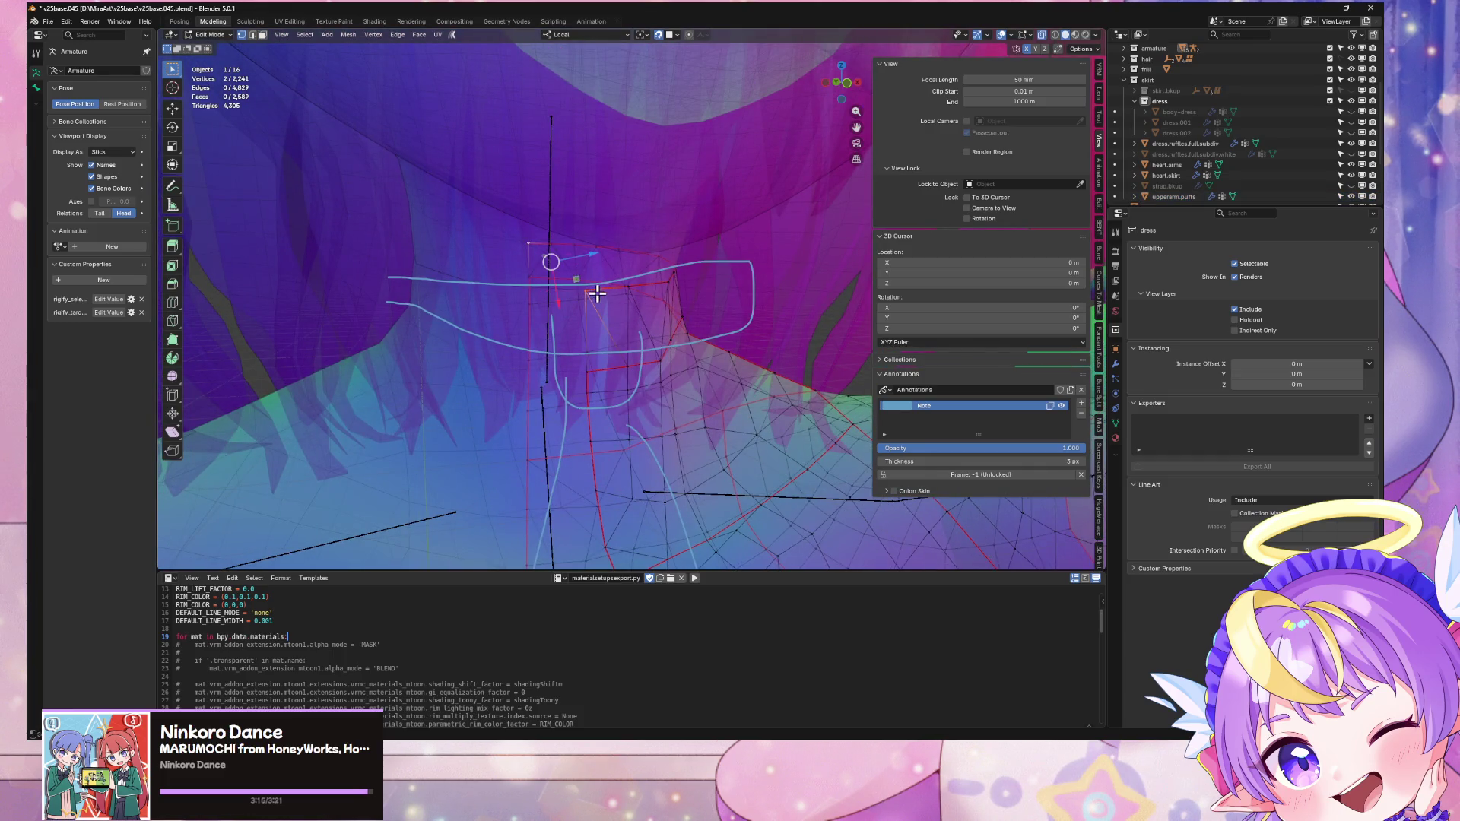
{"action": "mouse_move", "coordinate": [606, 352]}
{"action": "middle_mouse_down"}
{"action": "mouse_move", "coordinate": [561, 325]}
{"action": "mouse_move", "coordinate": [409, 346]}
{"action": "mouse_move", "coordinate": [565, 356]}
{"action": "middle_mouse_up"}
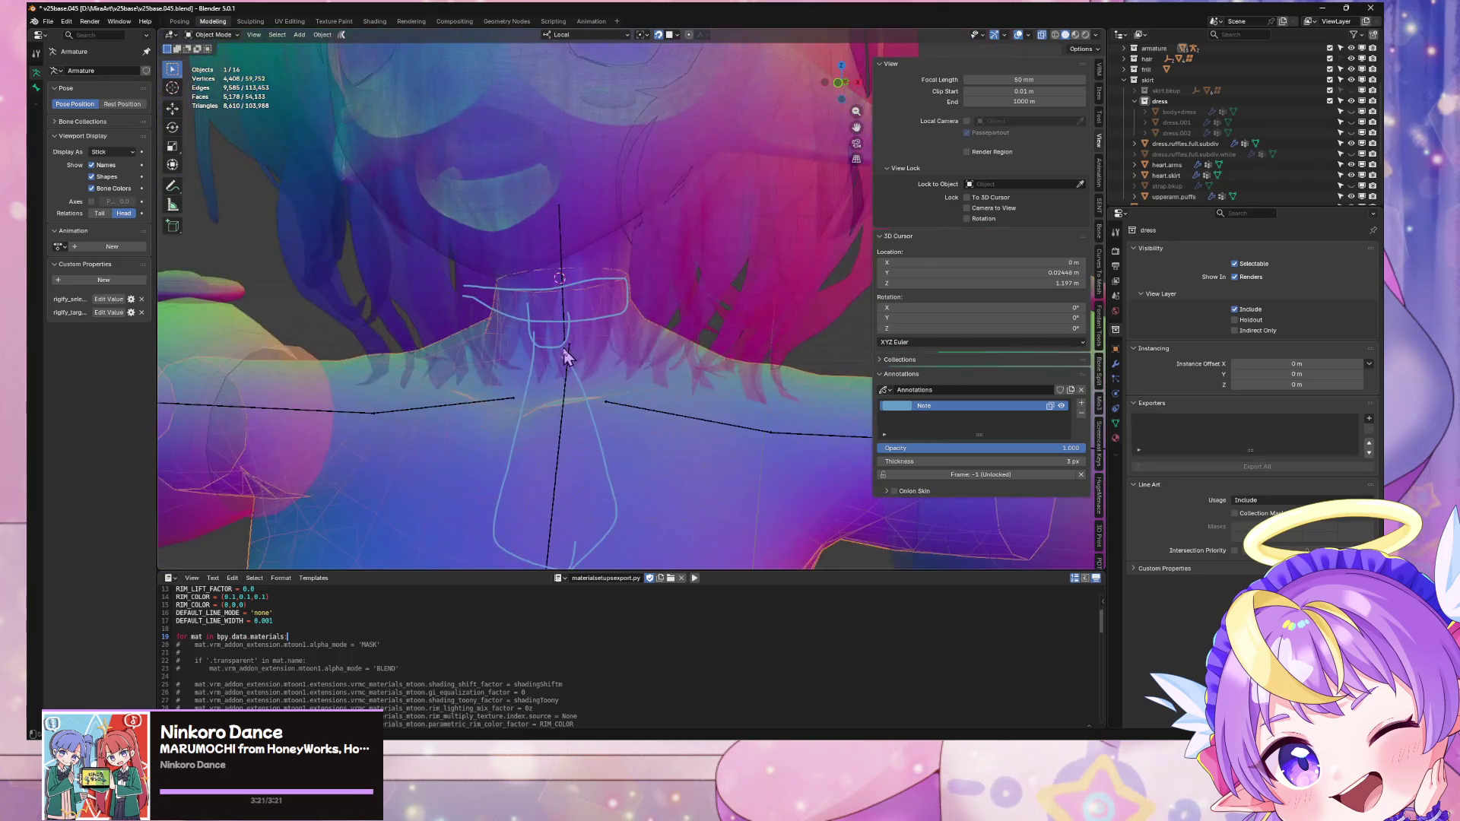
{"action": "key", "text": "KP_Divide"}
{"action": "scroll", "coordinate": [638, 229], "scroll_direction": "up", "scroll_amount": 8}
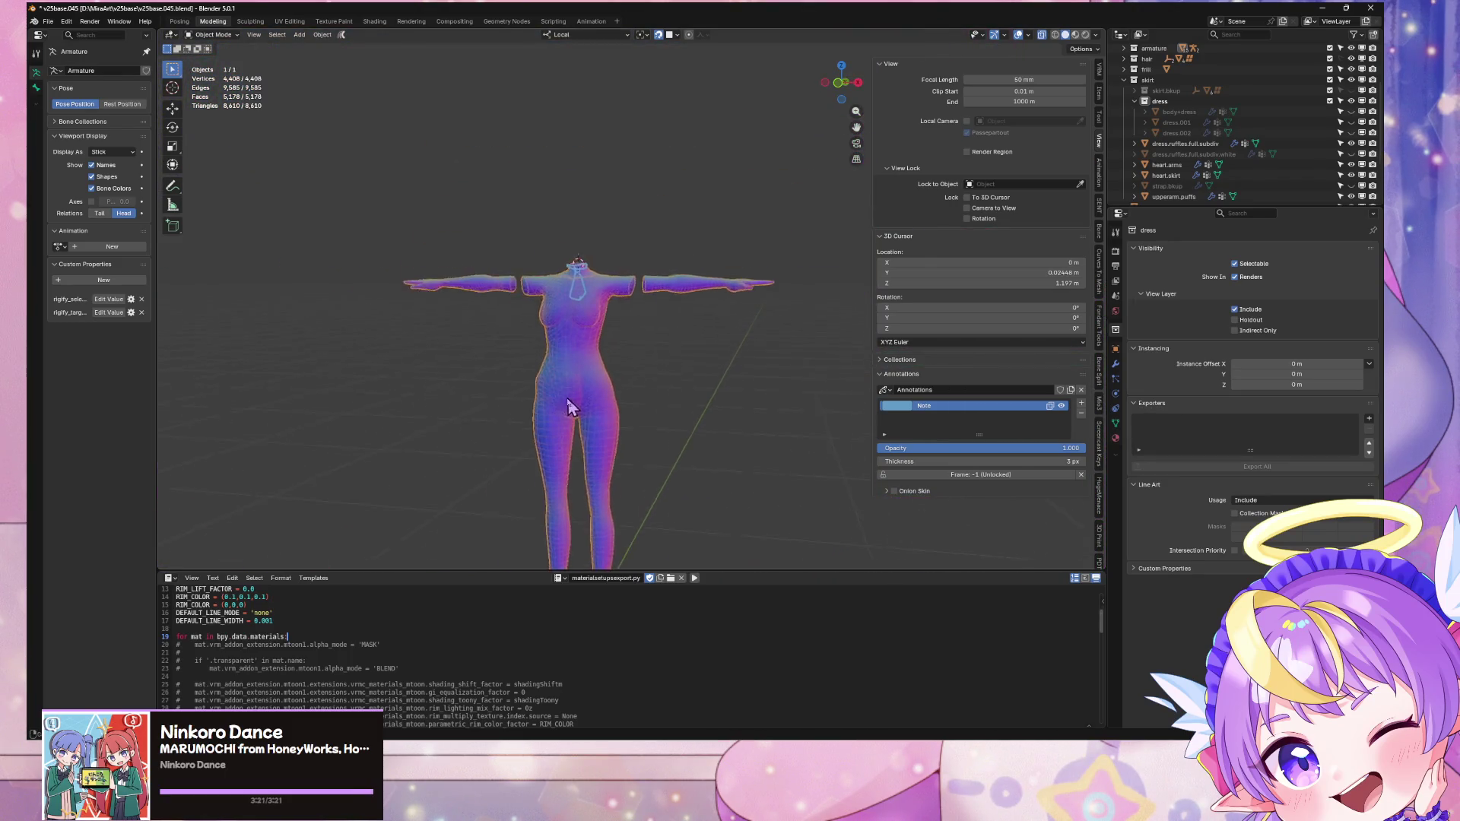
Step: Inspect the neck and shoulders from above and below, leaving Edit Mode on the body
{"action": "mouse_move", "coordinate": [505, 261]}
{"action": "middle_mouse_down"}
{"action": "mouse_move", "coordinate": [466, 280]}
{"action": "mouse_move", "coordinate": [578, 373]}
{"action": "mouse_move", "coordinate": [528, 365]}
{"action": "mouse_move", "coordinate": [606, 408]}
{"action": "mouse_move", "coordinate": [573, 388]}
{"action": "mouse_move", "coordinate": [692, 384]}
{"action": "mouse_move", "coordinate": [662, 352]}
{"action": "middle_mouse_up"}
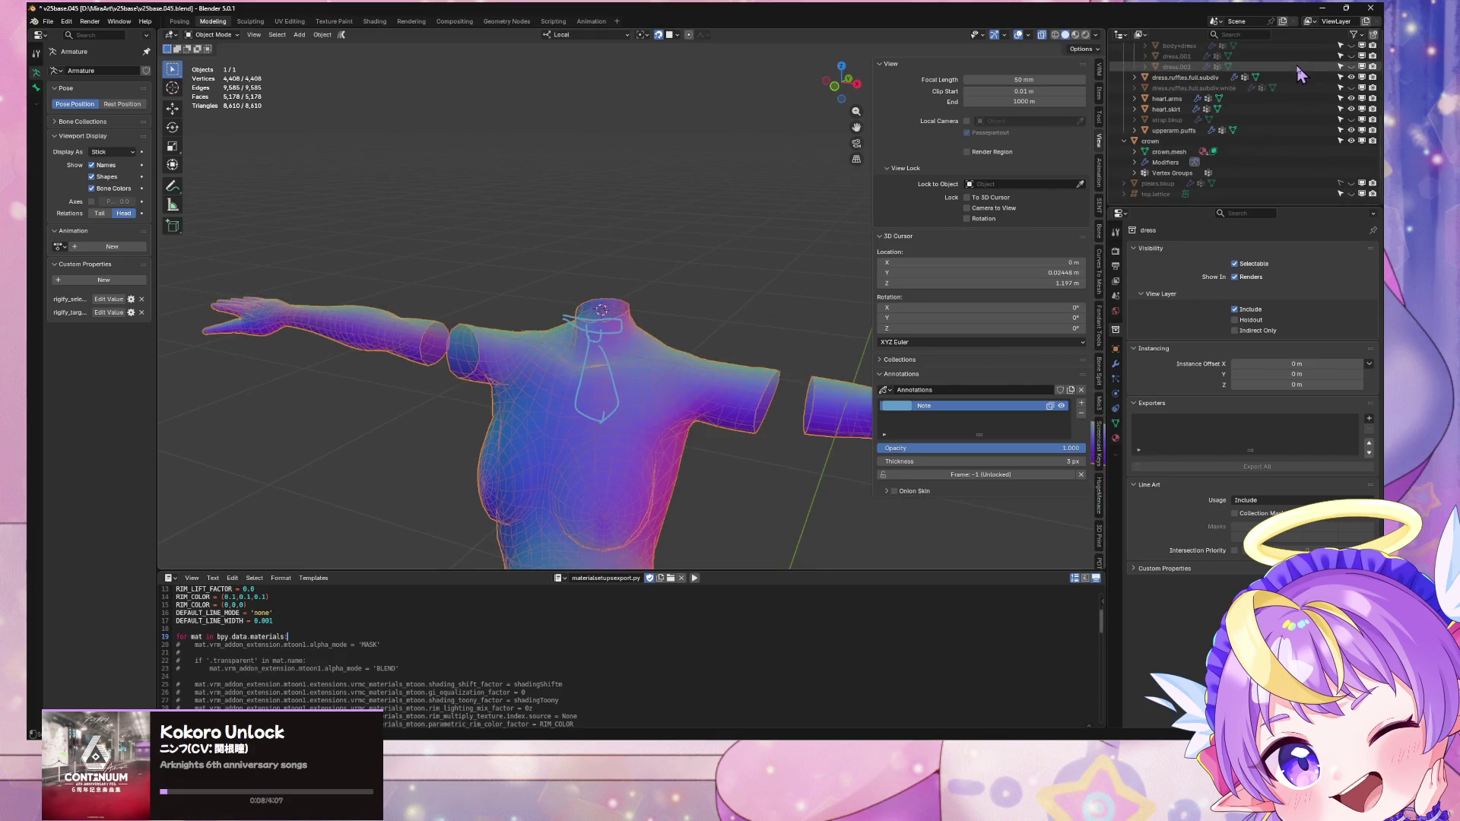
{"action": "scroll", "coordinate": [1217, 114], "scroll_direction": "up", "scroll_amount": 5}
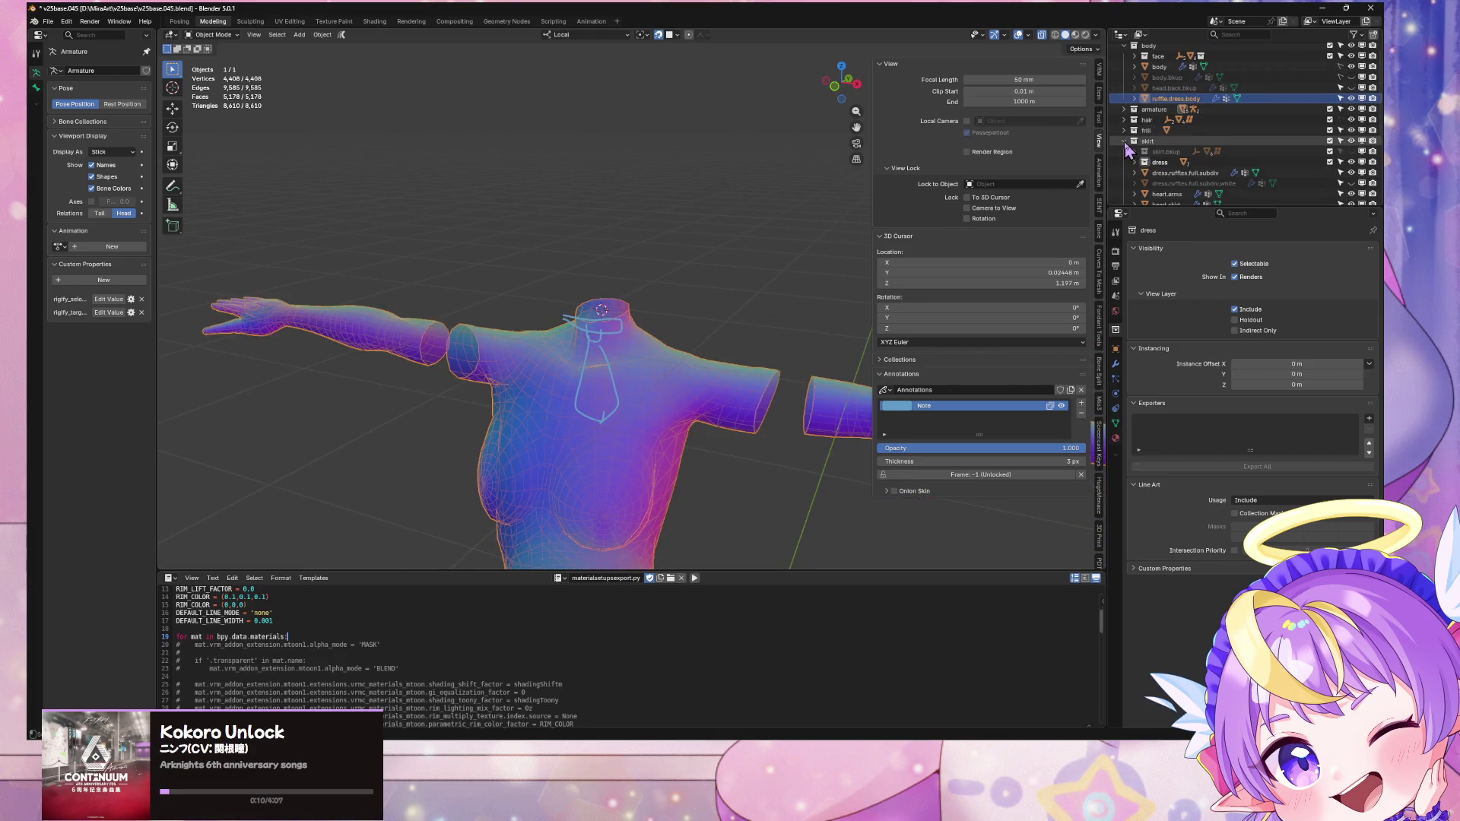
{"action": "scroll", "coordinate": [748, 225], "scroll_direction": "up", "scroll_amount": 2}
{"action": "mouse_move", "coordinate": [749, 225]}
{"action": "middle_mouse_down"}
{"action": "mouse_move", "coordinate": [686, 195]}
{"action": "mouse_move", "coordinate": [773, 222]}
{"action": "mouse_move", "coordinate": [700, 225]}
{"action": "mouse_move", "coordinate": [750, 195]}
{"action": "mouse_move", "coordinate": [706, 200]}
{"action": "mouse_move", "coordinate": [719, 201]}
{"action": "middle_mouse_up"}
{"action": "key", "text": "Tab"}
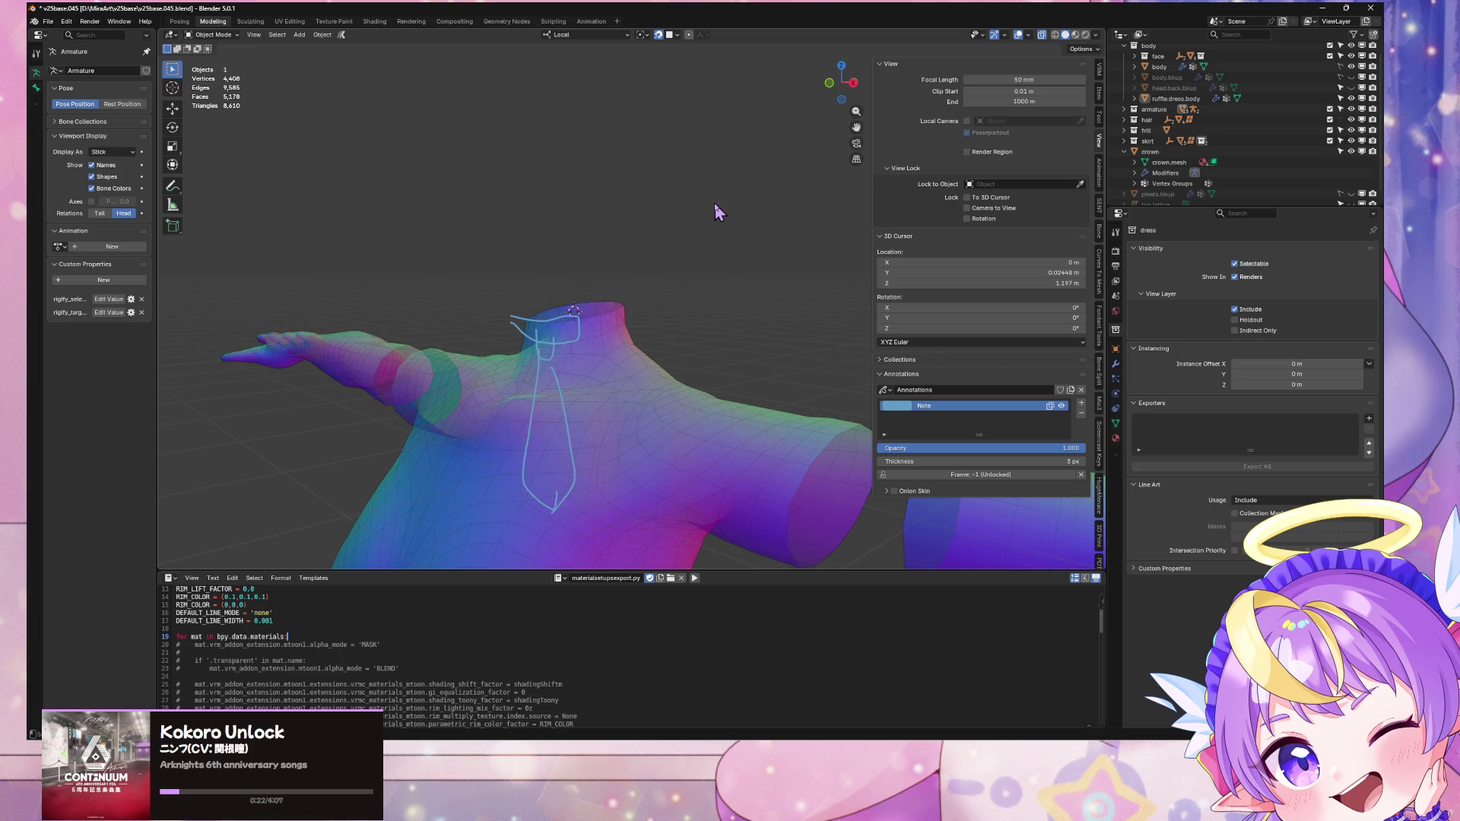
Step: Frame the collar in a straight front view and bring up the Add menu
{"action": "scroll", "coordinate": [715, 202], "scroll_direction": "up", "scroll_amount": 2}
{"action": "left_click", "coordinate": [846, 91]}
{"action": "scroll", "coordinate": [770, 180], "scroll_direction": "up", "scroll_amount": 3}
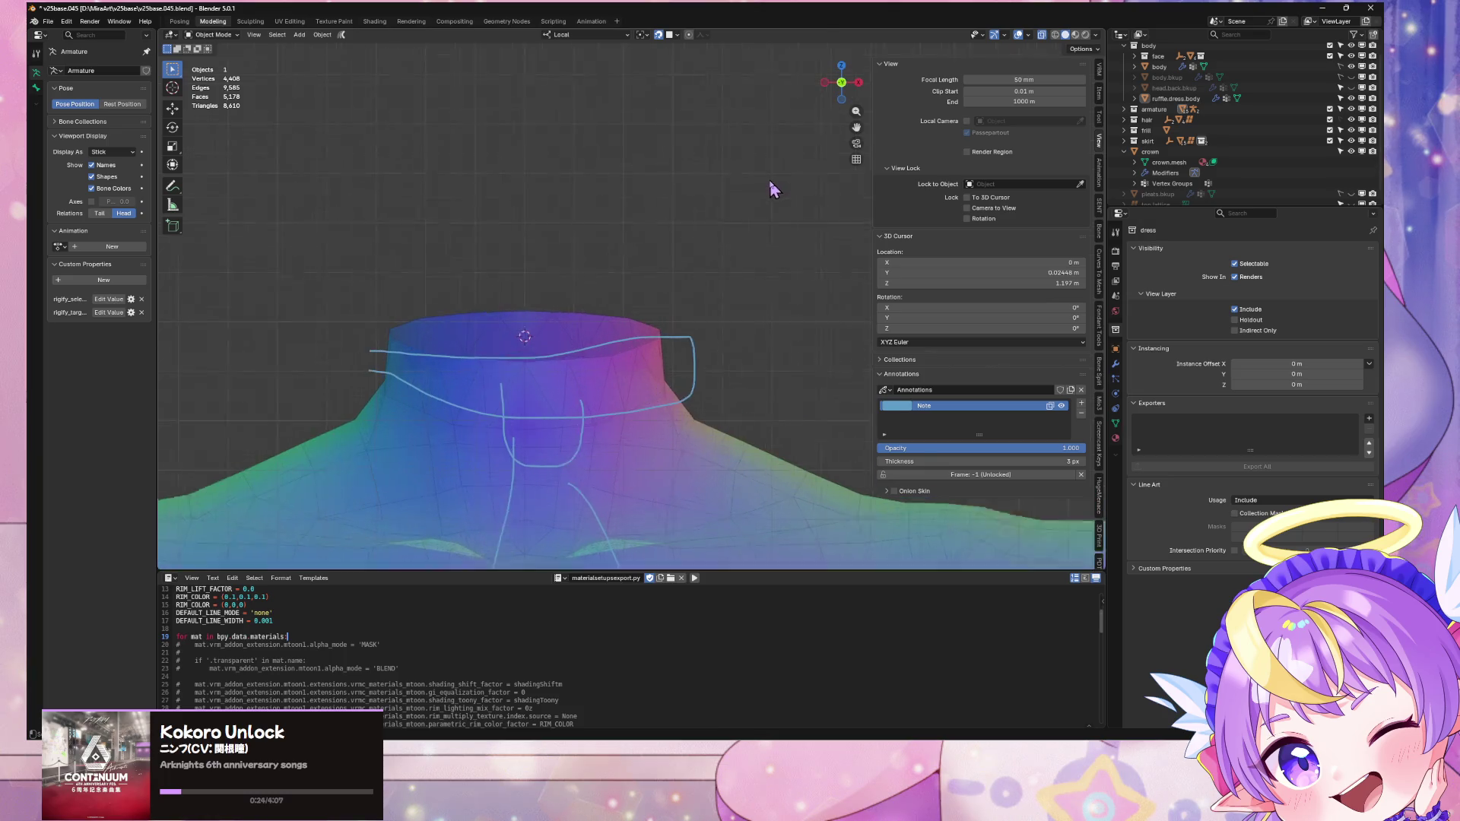
{"action": "middle_click_drag", "start_coordinate": [744, 147], "coordinate": [730, 114], "text": "shift"}
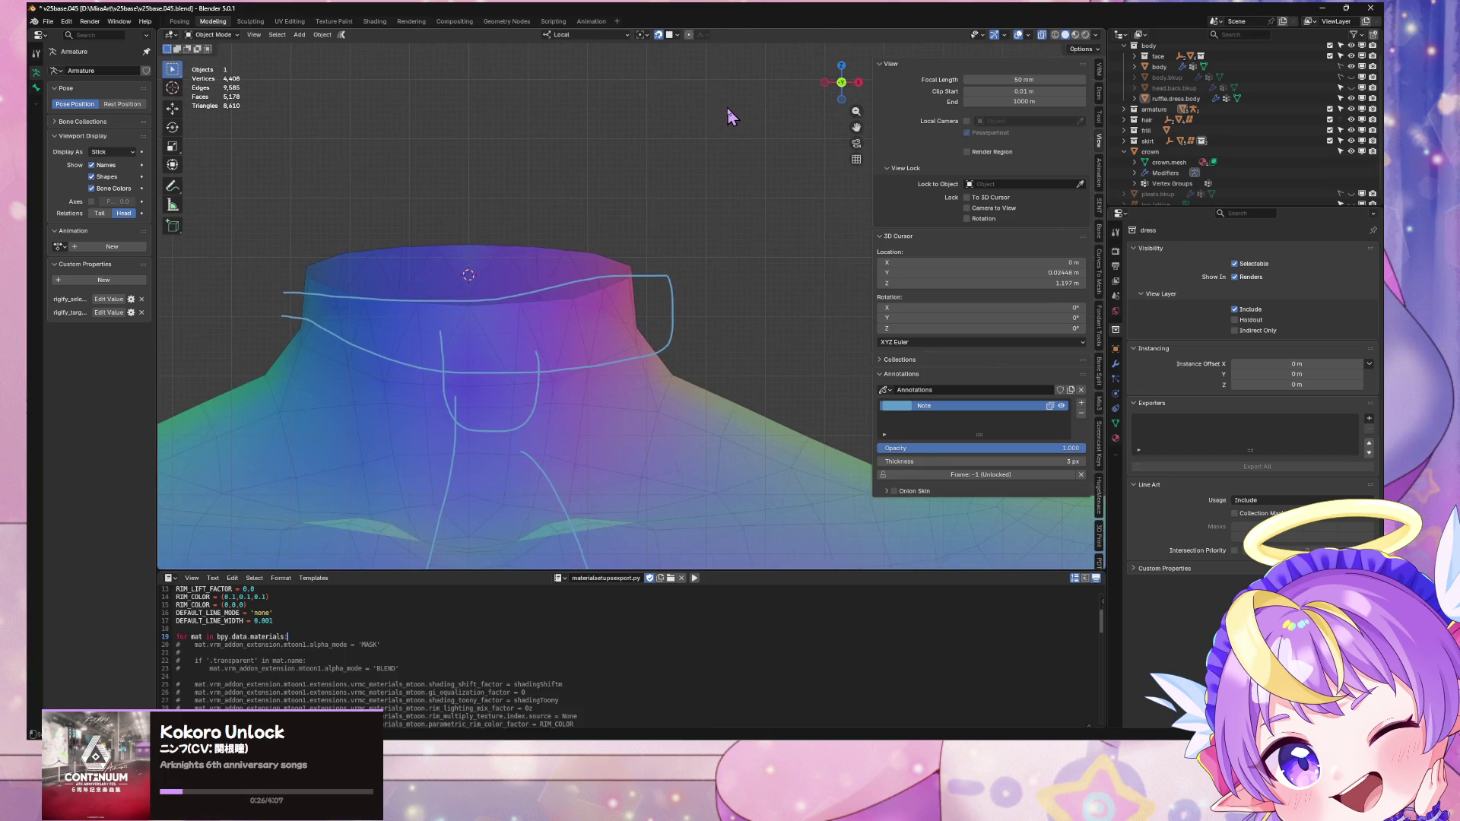
{"action": "mouse_move", "coordinate": [695, 195]}
{"action": "middle_mouse_down"}
{"action": "mouse_move", "coordinate": [646, 228]}
{"action": "mouse_move", "coordinate": [643, 261]}
{"action": "mouse_move", "coordinate": [682, 238]}
{"action": "middle_mouse_up"}
{"action": "key", "text": "shift+a"}
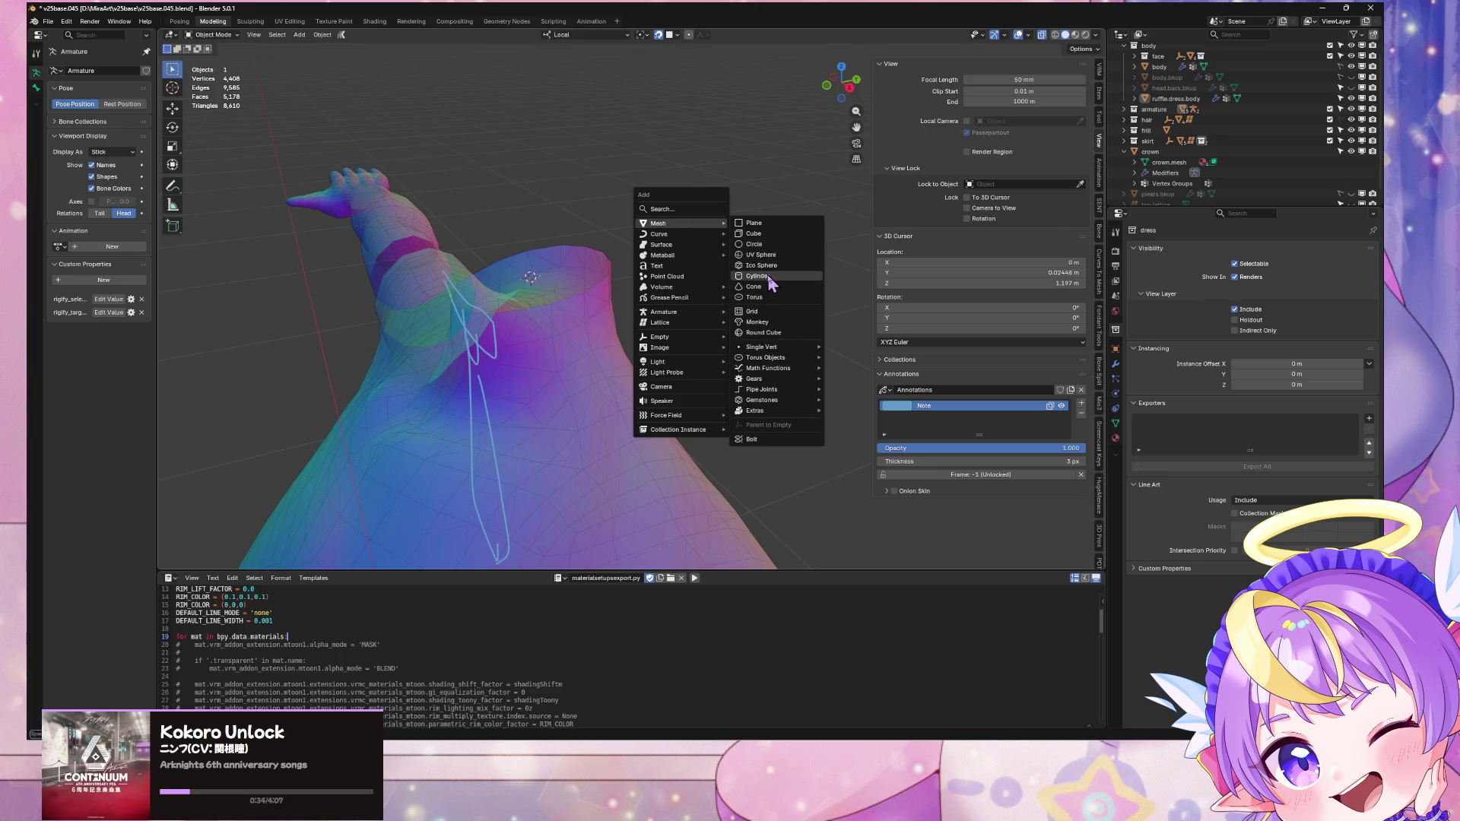
Step: Add a cylinder at the neck and scale it down
{"action": "left_click", "coordinate": [759, 276]}
{"action": "scroll", "coordinate": [589, 175], "scroll_direction": "down", "scroll_amount": 10}
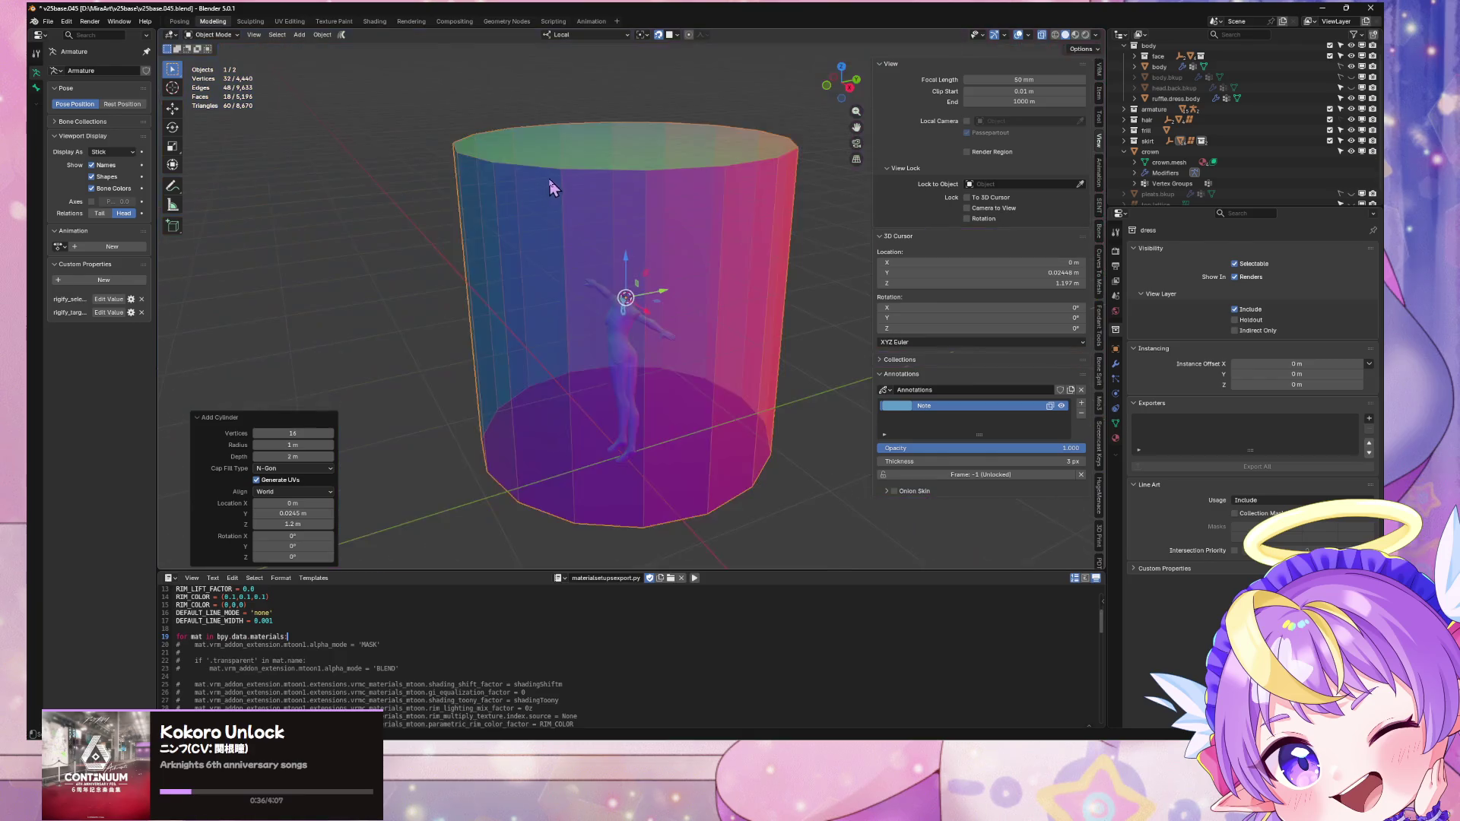
{"action": "scroll", "coordinate": [589, 174], "scroll_direction": "up", "scroll_amount": 5}
{"action": "middle_click_drag", "start_coordinate": [609, 167], "coordinate": [666, 156]}
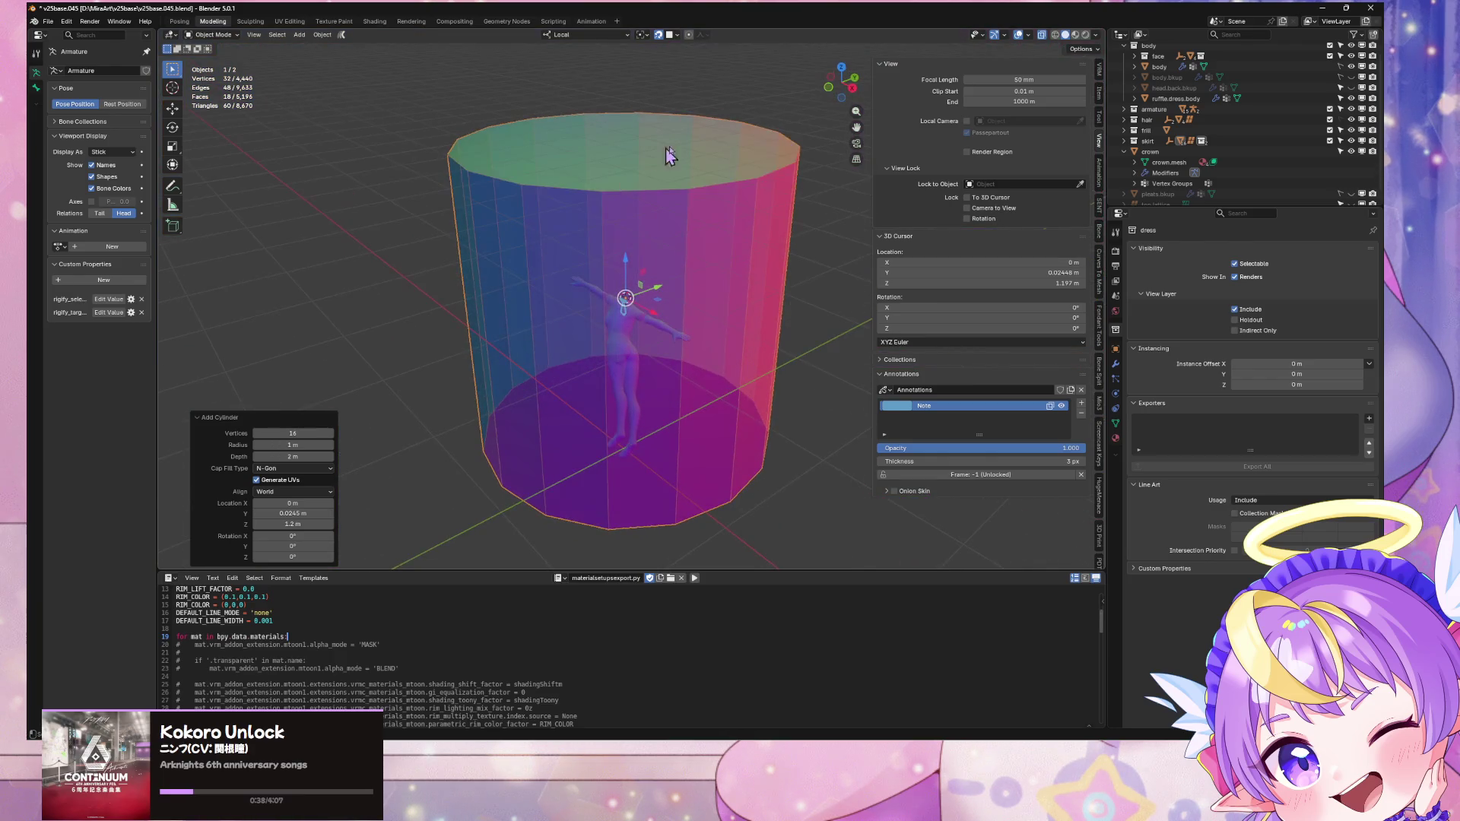
{"action": "key", "text": "s"}
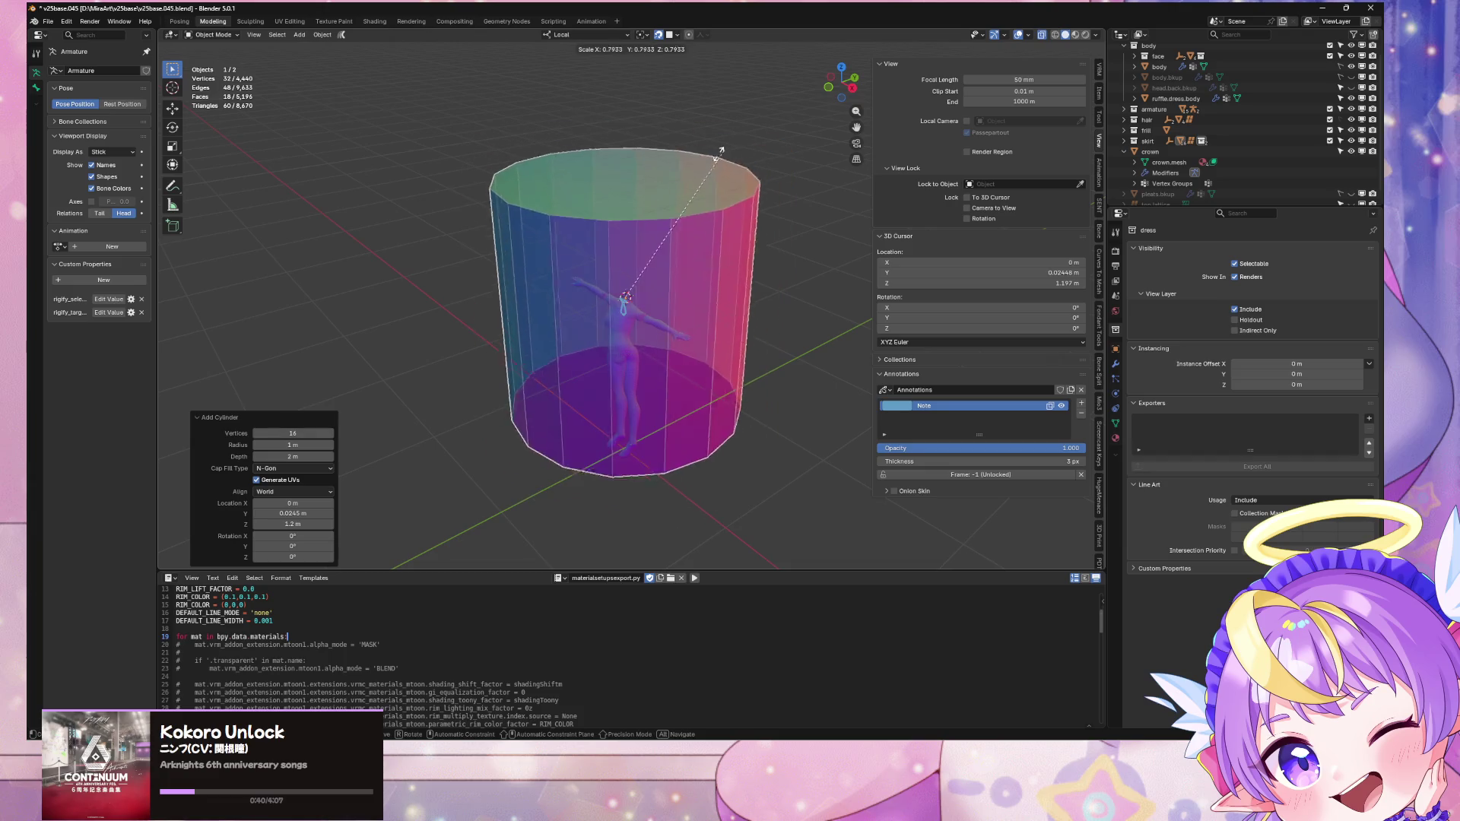
{"action": "scroll", "coordinate": [632, 277], "scroll_direction": "up", "scroll_amount": 8}
{"action": "mouse_move", "coordinate": [652, 261]}
{"action": "middle_mouse_down"}
{"action": "mouse_move", "coordinate": [737, 212]}
{"action": "mouse_move", "coordinate": [796, 207]}
{"action": "mouse_move", "coordinate": [709, 231]}
{"action": "middle_mouse_up"}
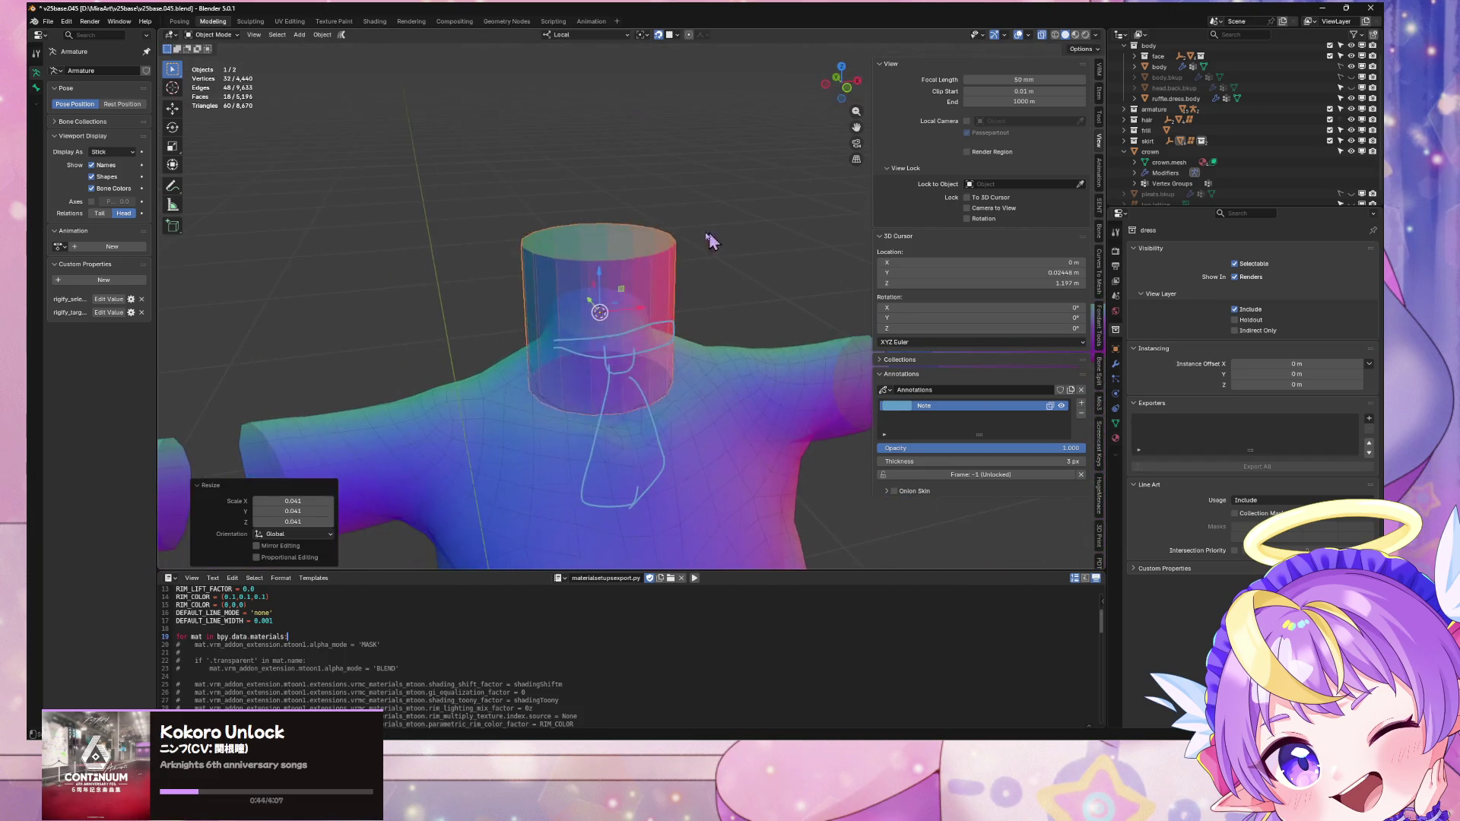
Step: In Edit Mode, select the whole cylinder and flatten it vertically into a thin ring
{"action": "key", "text": "Tab"}
{"action": "left_click", "coordinate": [656, 169]}
{"action": "scroll", "coordinate": [655, 169], "scroll_direction": "up", "scroll_amount": 3}
{"action": "mouse_move", "coordinate": [656, 169]}
{"action": "middle_mouse_down"}
{"action": "mouse_move", "coordinate": [591, 261]}
{"action": "mouse_move", "coordinate": [570, 262]}
{"action": "mouse_move", "coordinate": [590, 228]}
{"action": "mouse_move", "coordinate": [608, 333]}
{"action": "middle_mouse_up"}
{"action": "left_click", "coordinate": [570, 263]}
{"action": "left_click", "coordinate": [565, 250]}
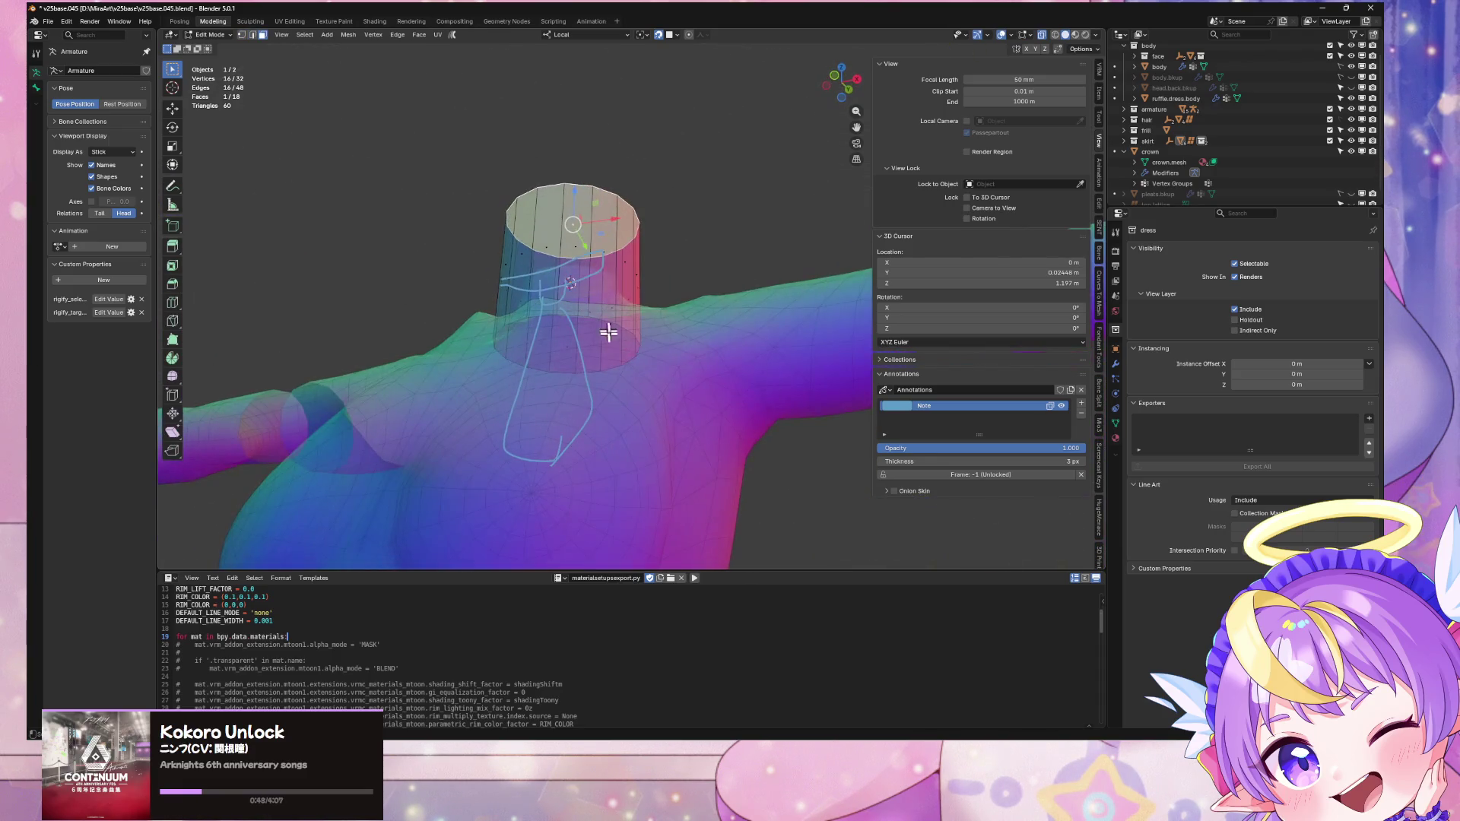
{"action": "middle_click_drag", "start_coordinate": [610, 281], "coordinate": [652, 376]}
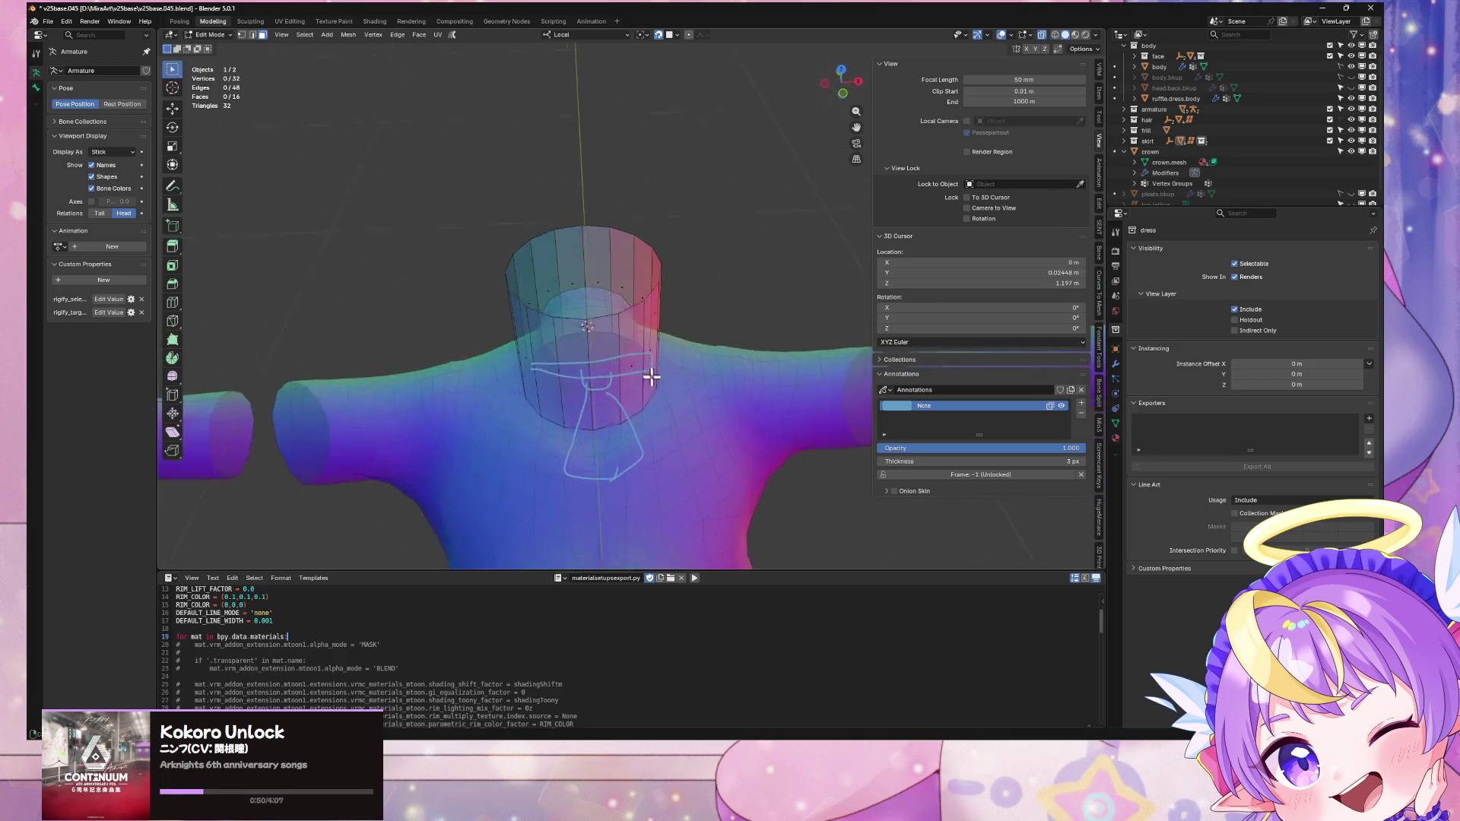
{"action": "key", "text": "a"}
{"action": "middle_click_drag", "start_coordinate": [743, 238], "coordinate": [708, 181]}
{"action": "key", "text": "s"}
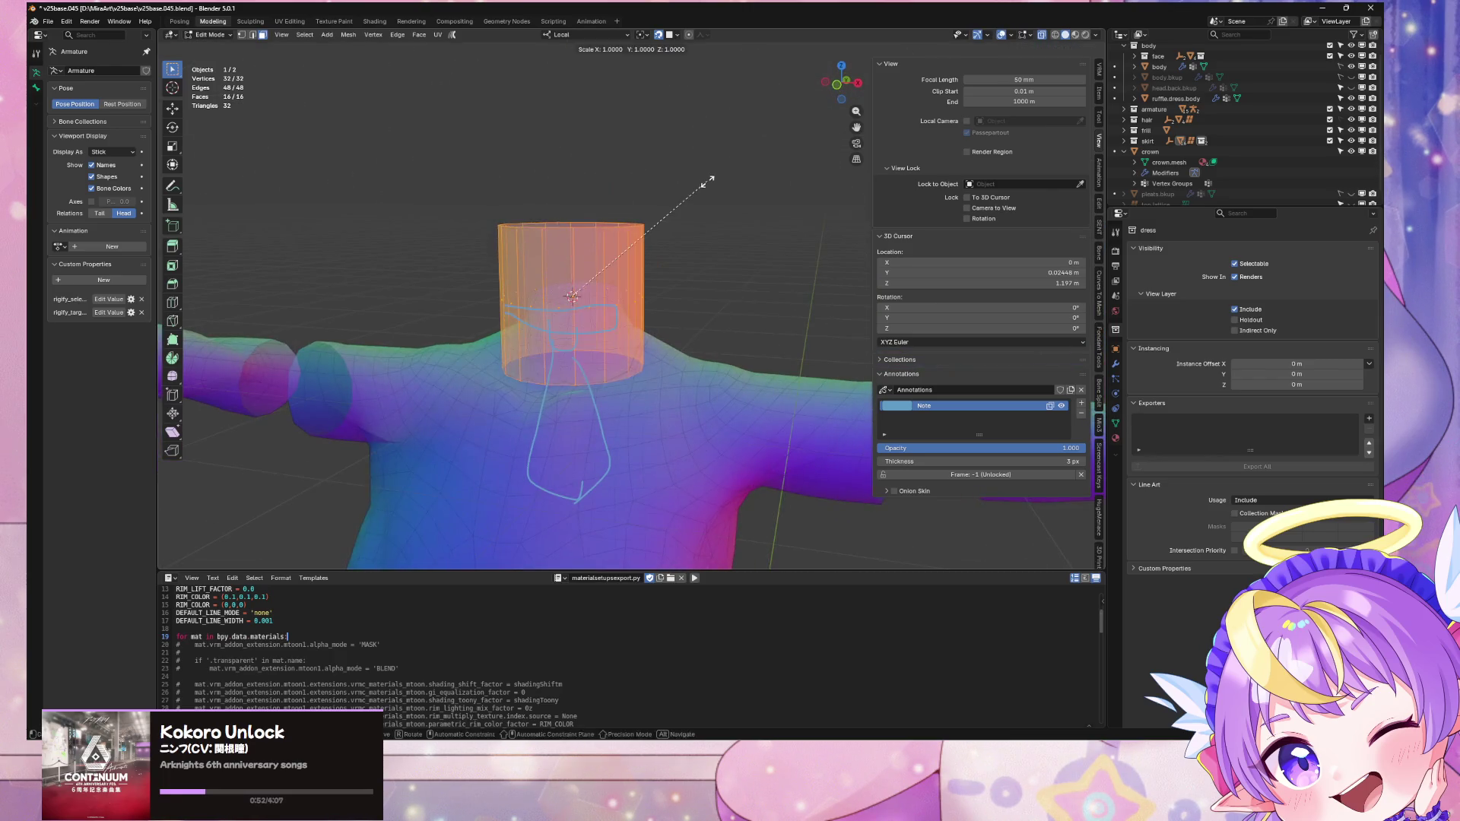
{"action": "left_click", "coordinate": [609, 312]}
{"action": "mouse_move", "coordinate": [609, 312]}
{"action": "middle_mouse_down"}
{"action": "mouse_move", "coordinate": [669, 228]}
{"action": "mouse_move", "coordinate": [690, 262]}
{"action": "mouse_move", "coordinate": [658, 271]}
{"action": "mouse_move", "coordinate": [690, 226]}
{"action": "mouse_move", "coordinate": [669, 217]}
{"action": "mouse_move", "coordinate": [685, 228]}
{"action": "middle_mouse_up"}
{"action": "key", "text": "Tab"}
{"action": "key", "text": "Tab"}
Step: Add a Subdivision Surface modifier to the collar ring
{"action": "left_click", "coordinate": [1116, 365]}
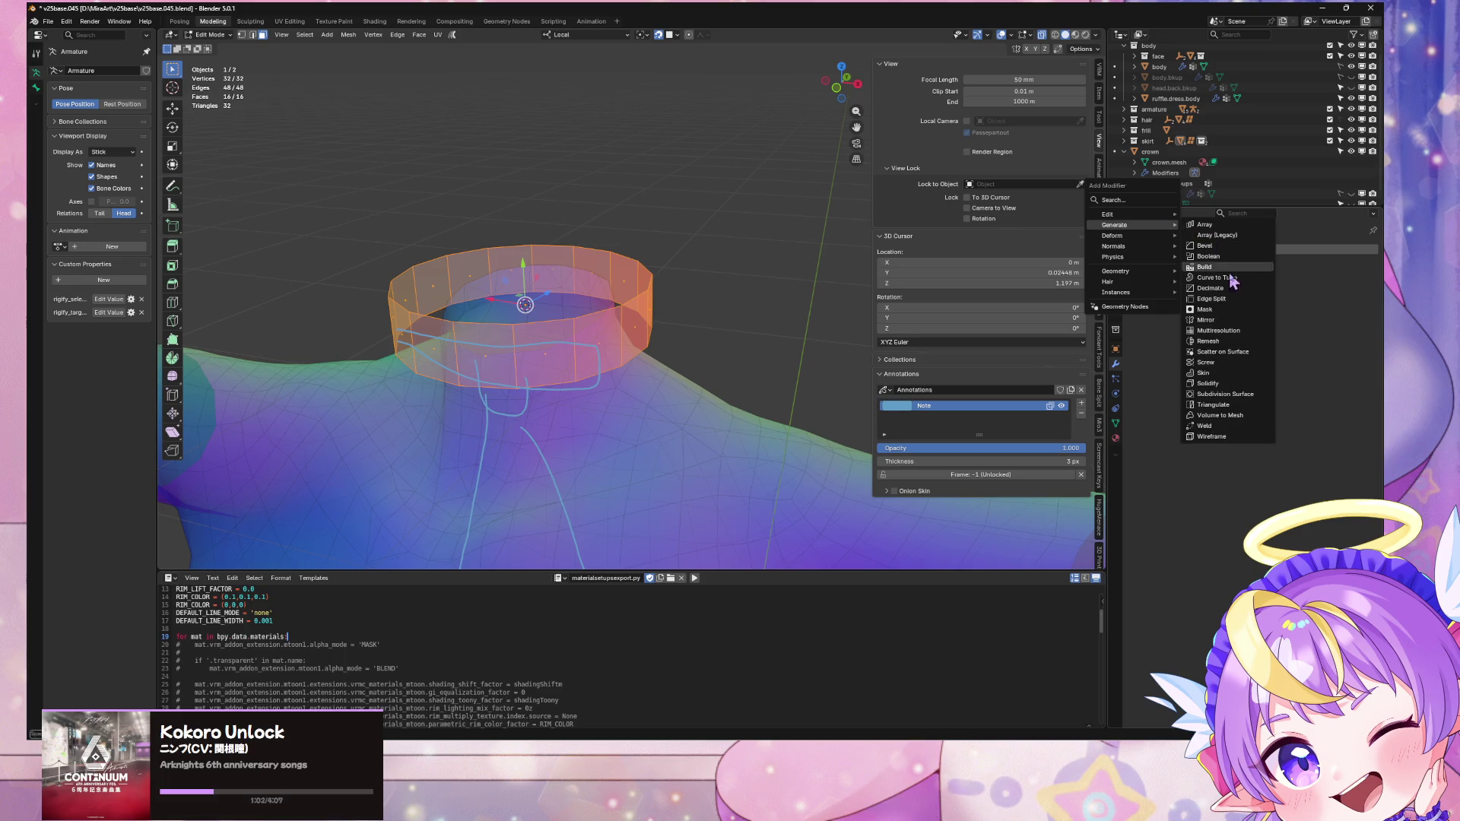
{"action": "left_click", "coordinate": [1239, 397]}
{"action": "key", "text": "Tab"}
{"action": "middle_click_drag", "start_coordinate": [730, 186], "coordinate": [662, 170]}
{"action": "key", "text": "Tab"}
{"action": "key", "text": "Tab"}
{"action": "key", "text": "Tab"}
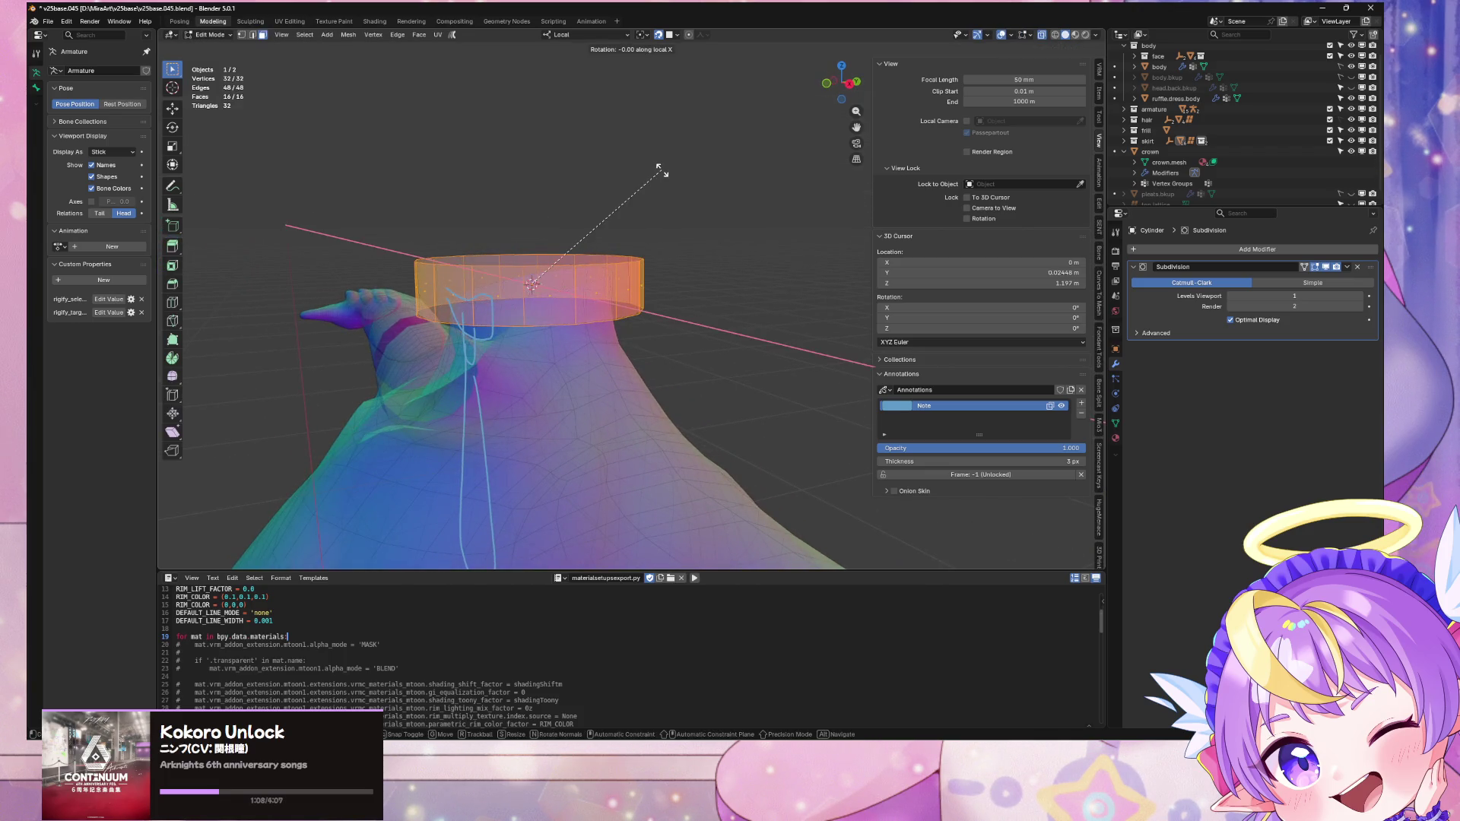